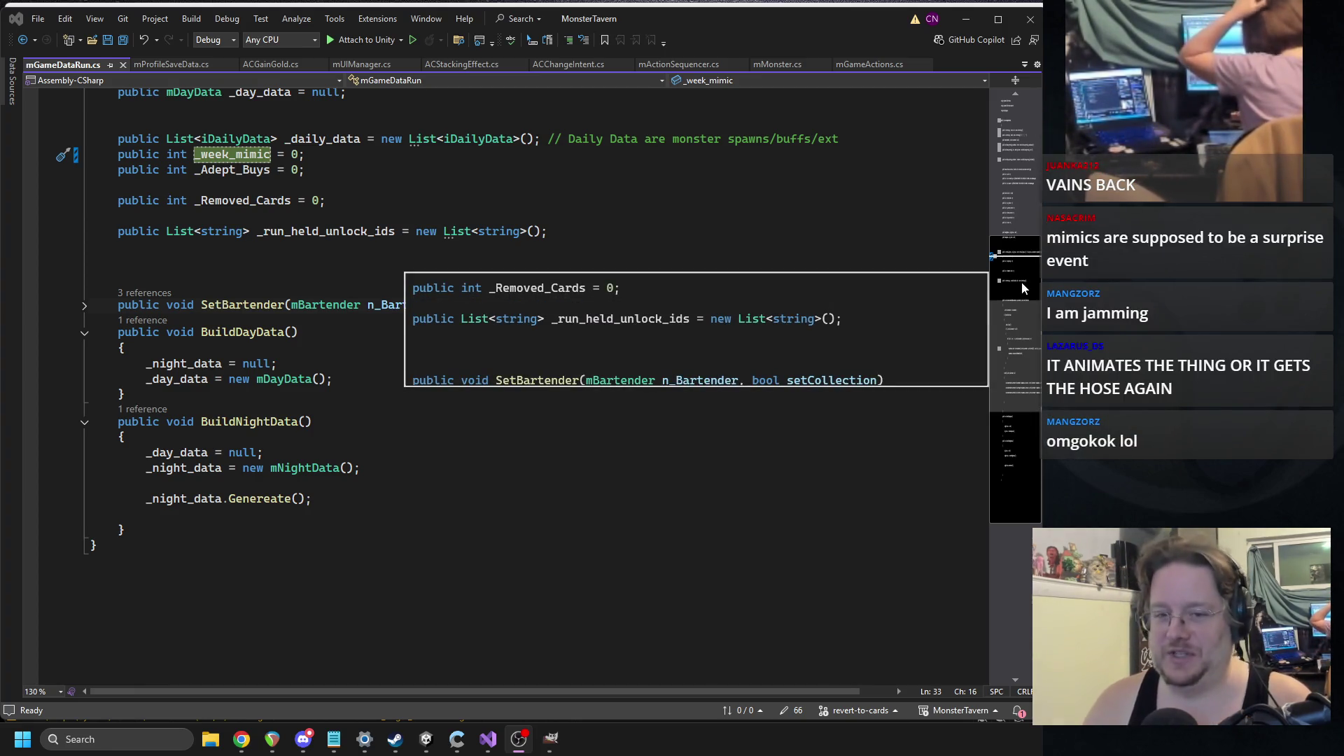
- Clear Unity's Console and open the Haggle compile error in TCompSpecialProperty.cs
click(434, 331)
scroll(409, 298, up, 2)
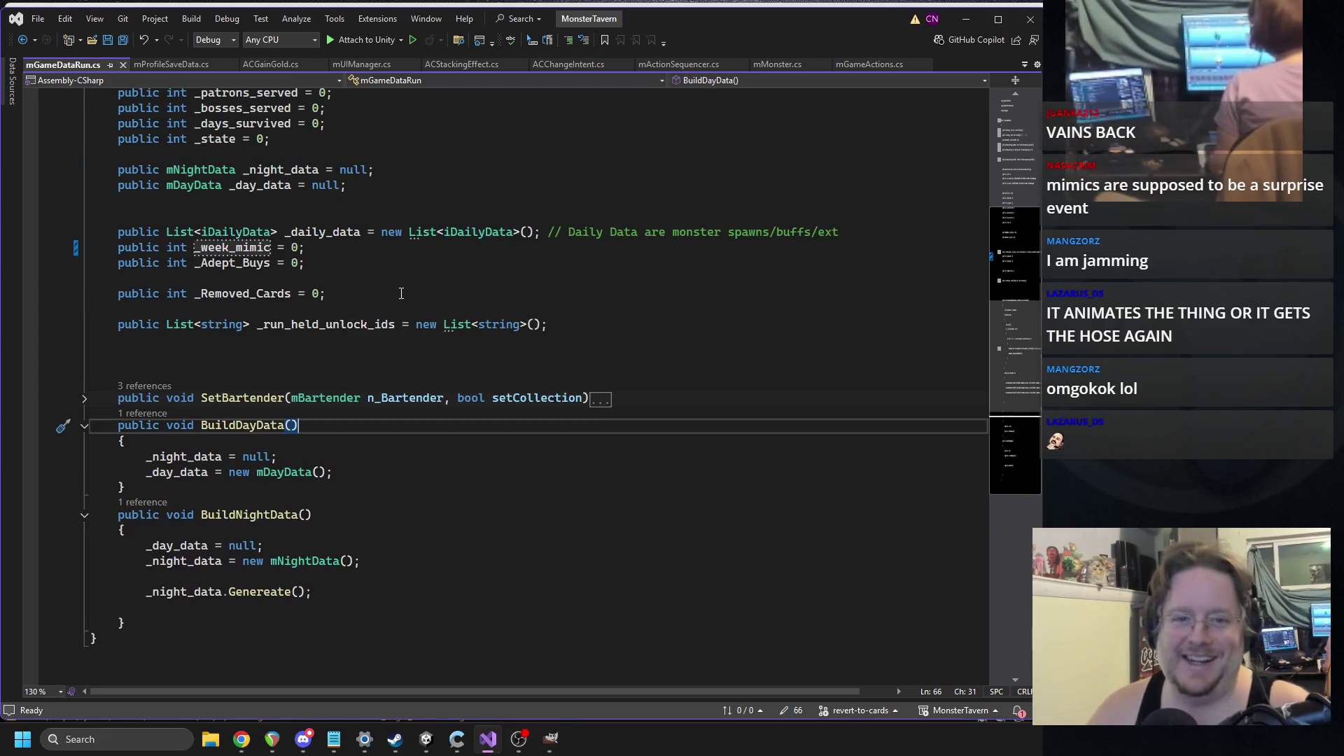
scroll(401, 293, up, 3)
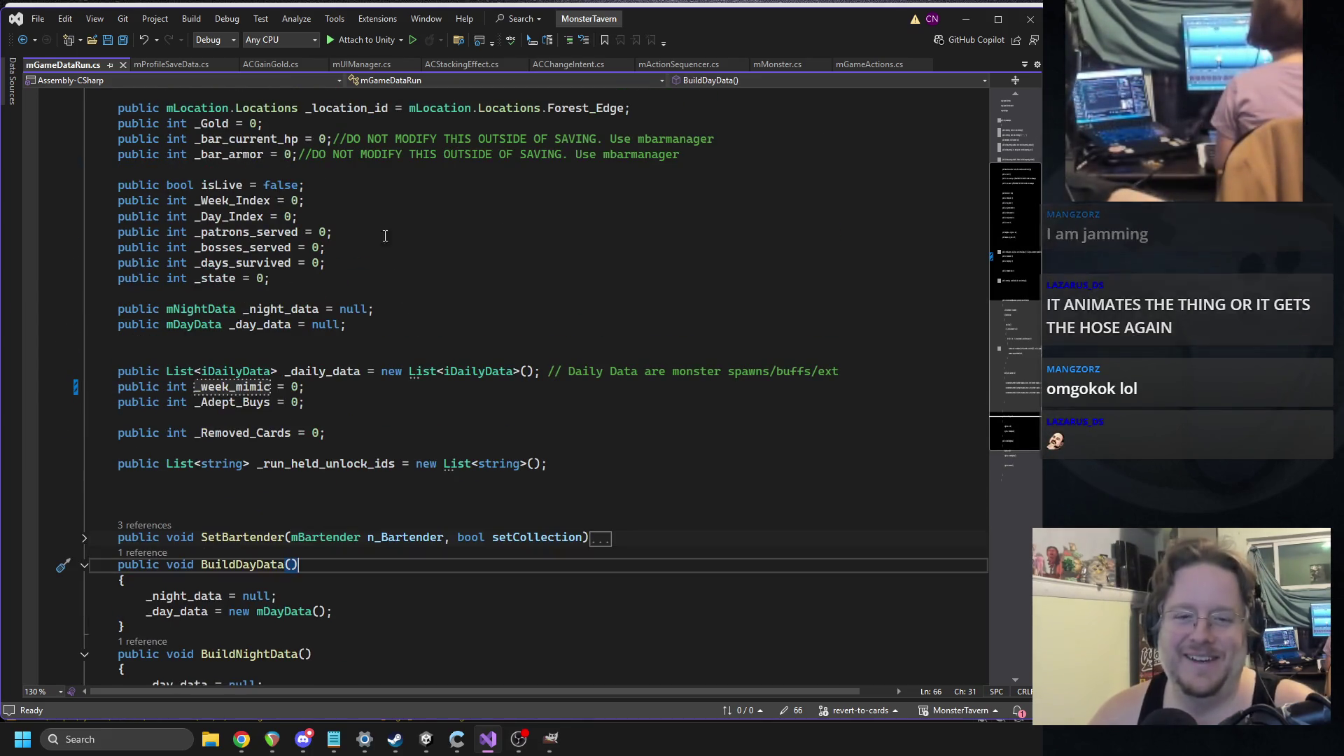
click(427, 739)
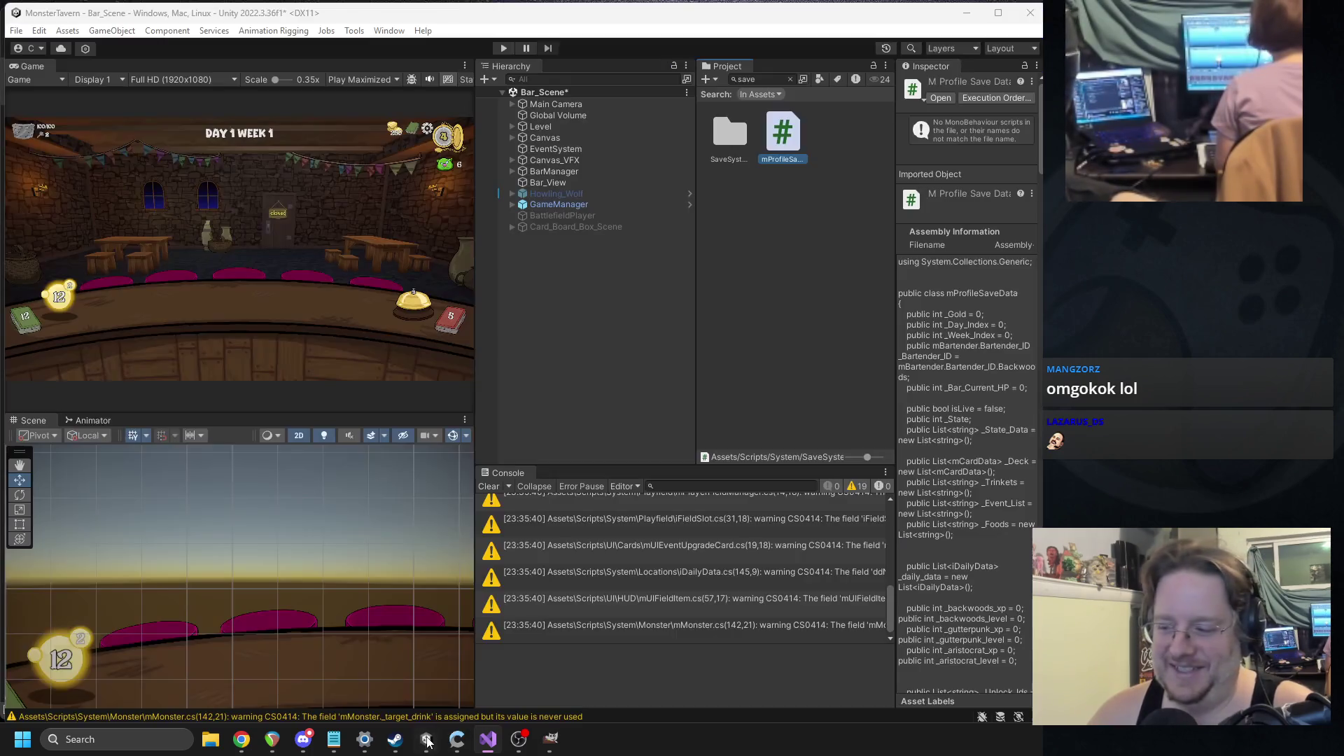
click(490, 486)
double_click(686, 505)
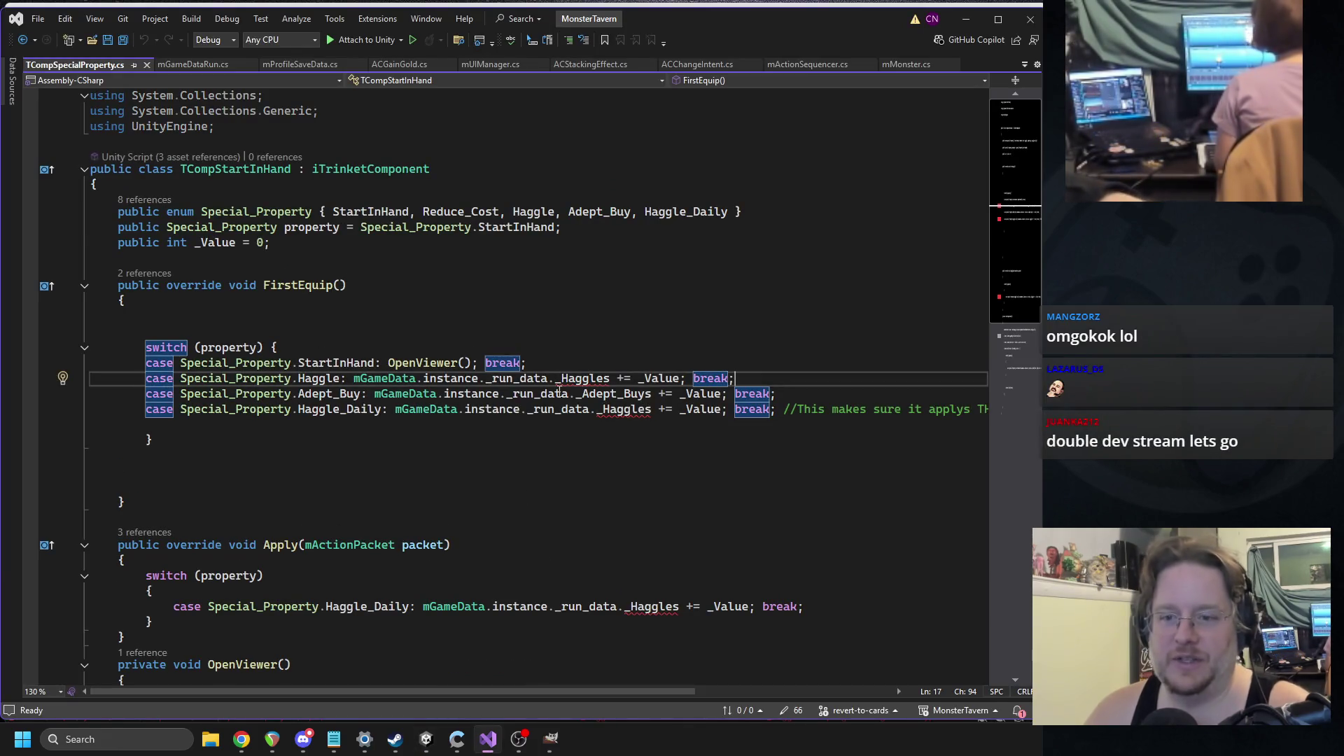
- Delete the Haggle and Haggle_Daily case lines from FirstEquip, then save and close the file
key(shift+Home)
key(shift+Home)
key(Delete)
key(Delete)
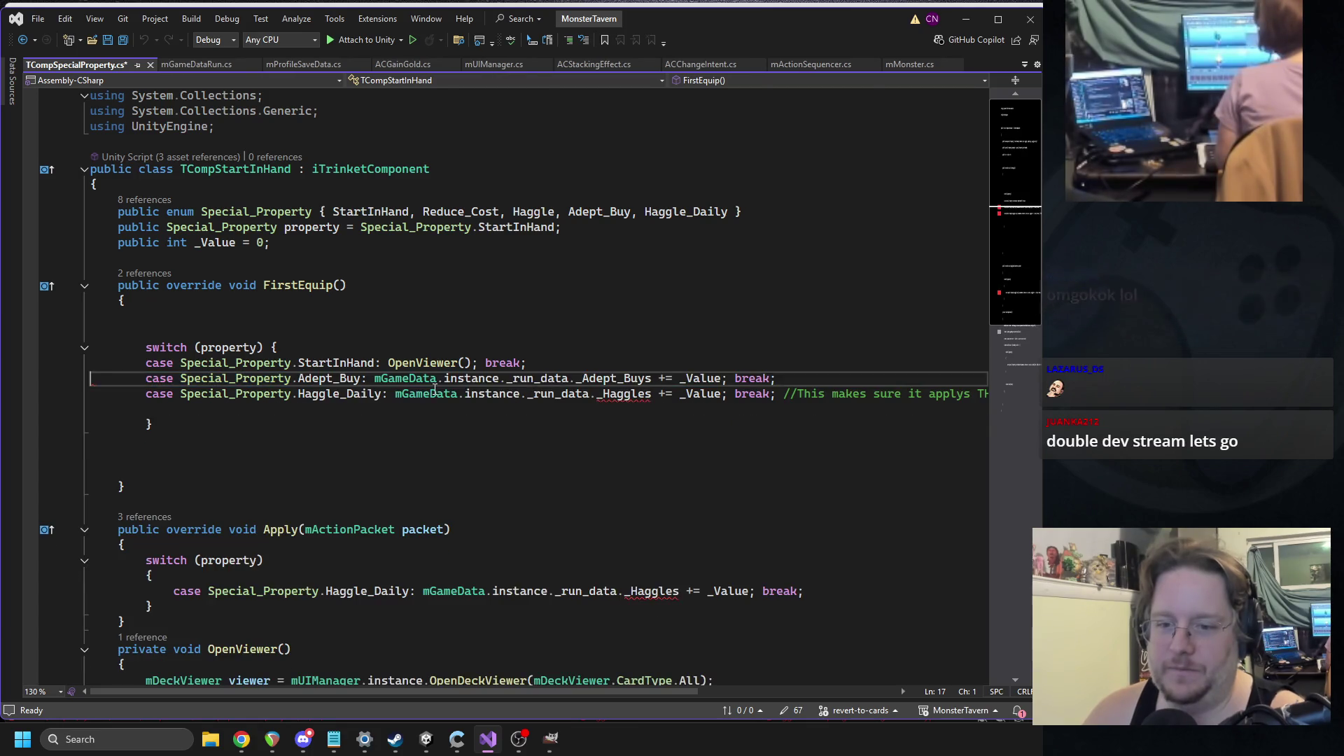
triple_click(324, 393)
key(Delete)
click(345, 313)
key(ctrl+s)
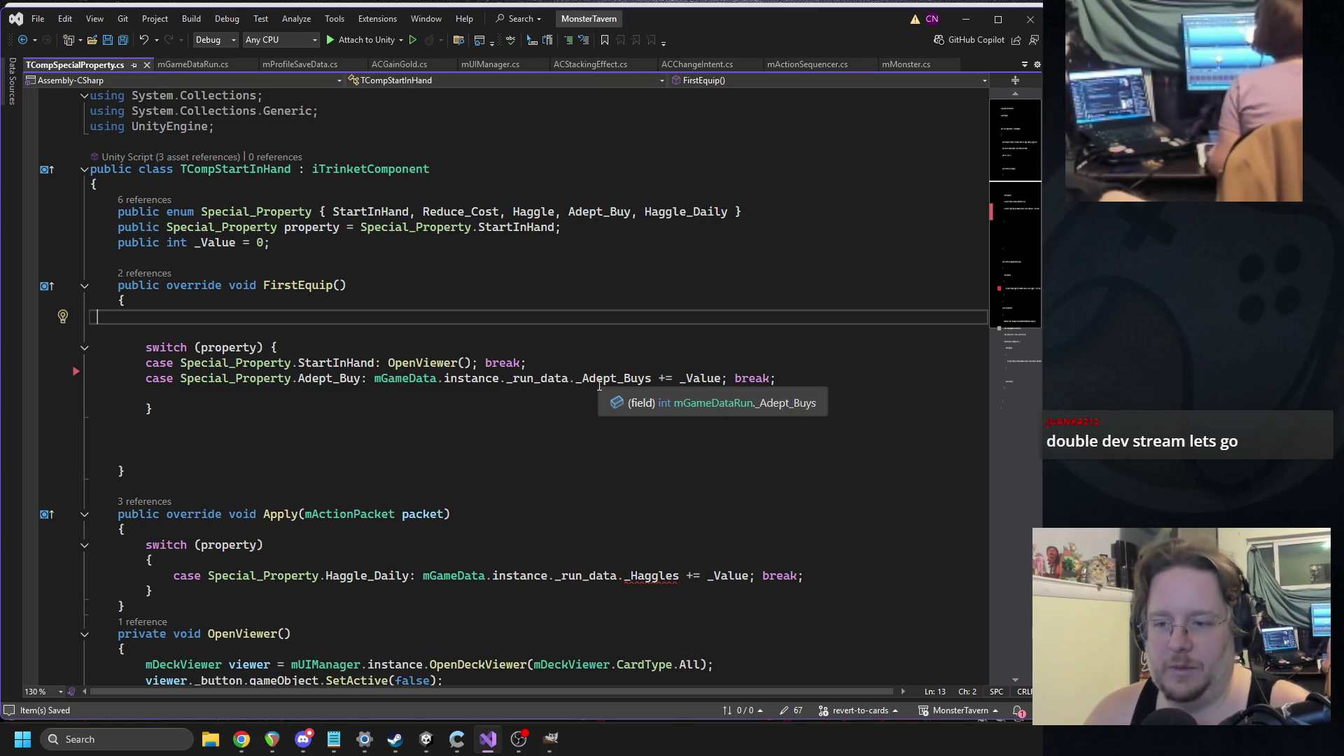
click(146, 65)
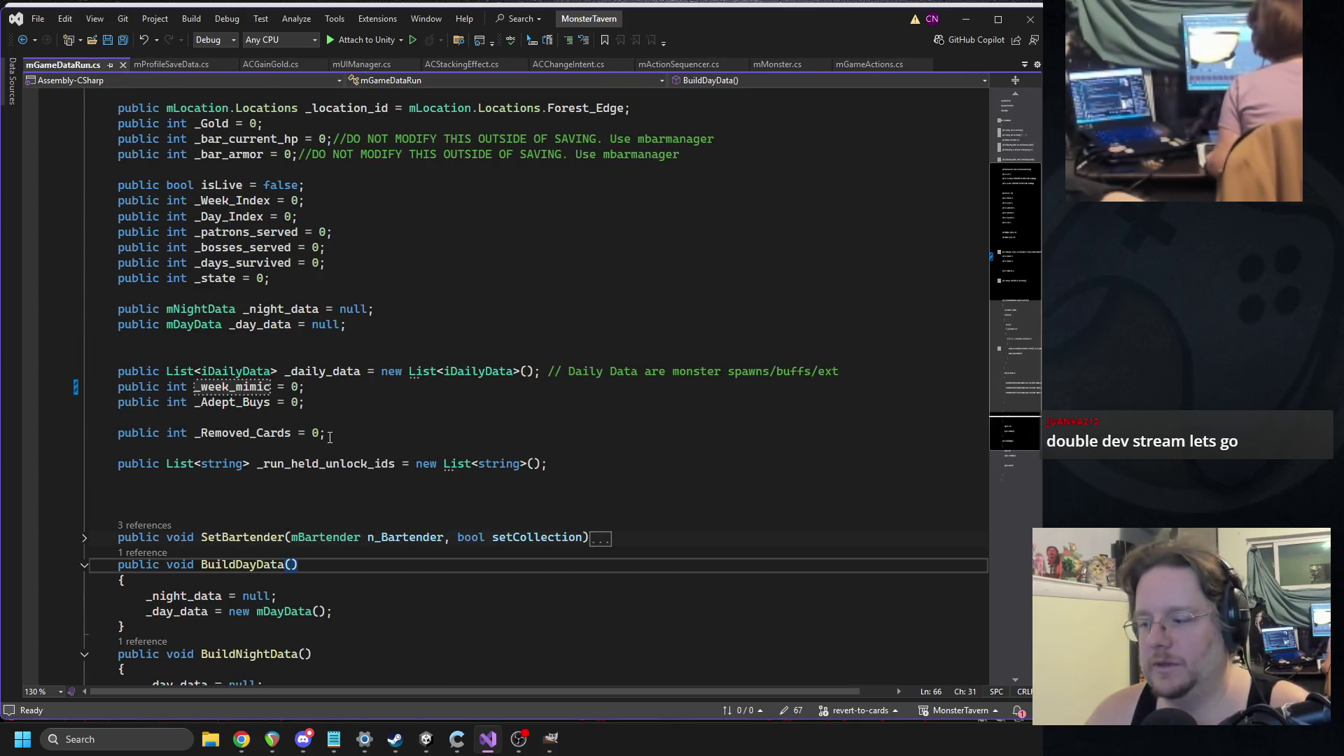
- Jump to the remaining compile error and delete Apply()'s switch block, then save and close
click(427, 740)
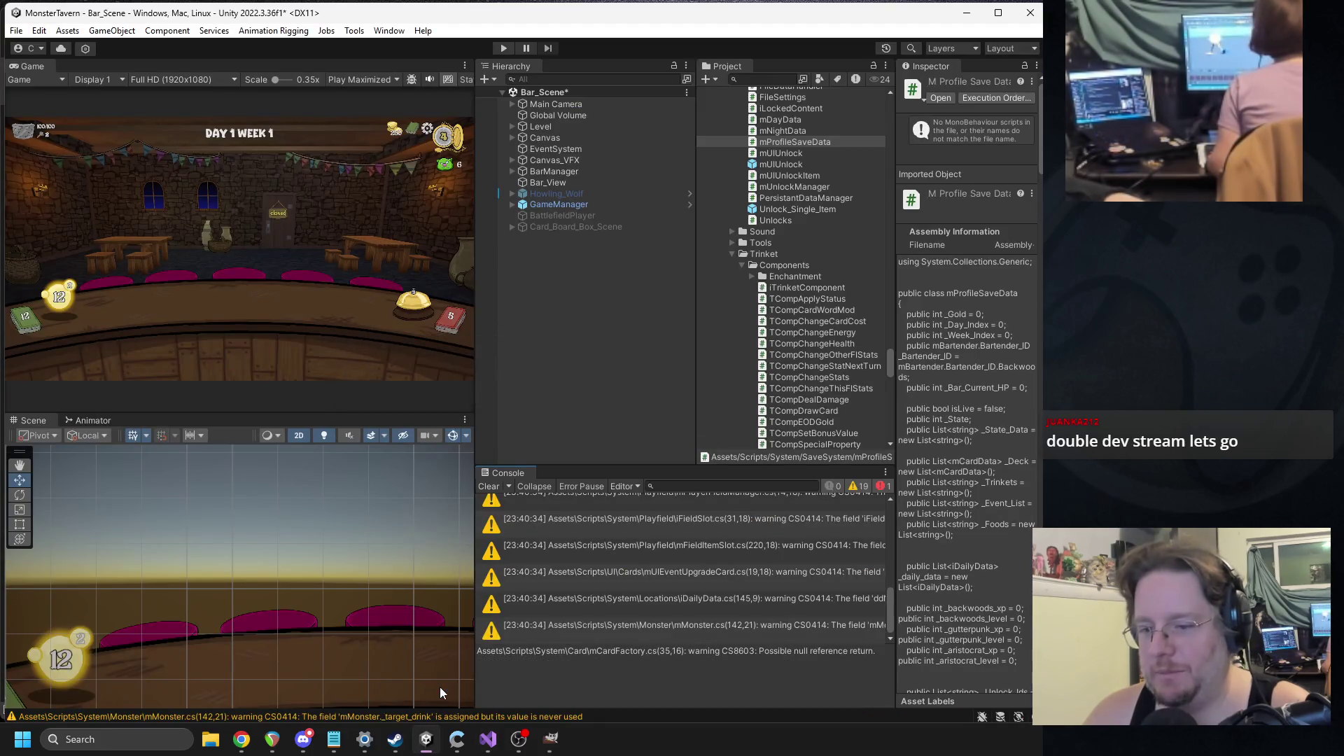
click(477, 488)
double_click(545, 513)
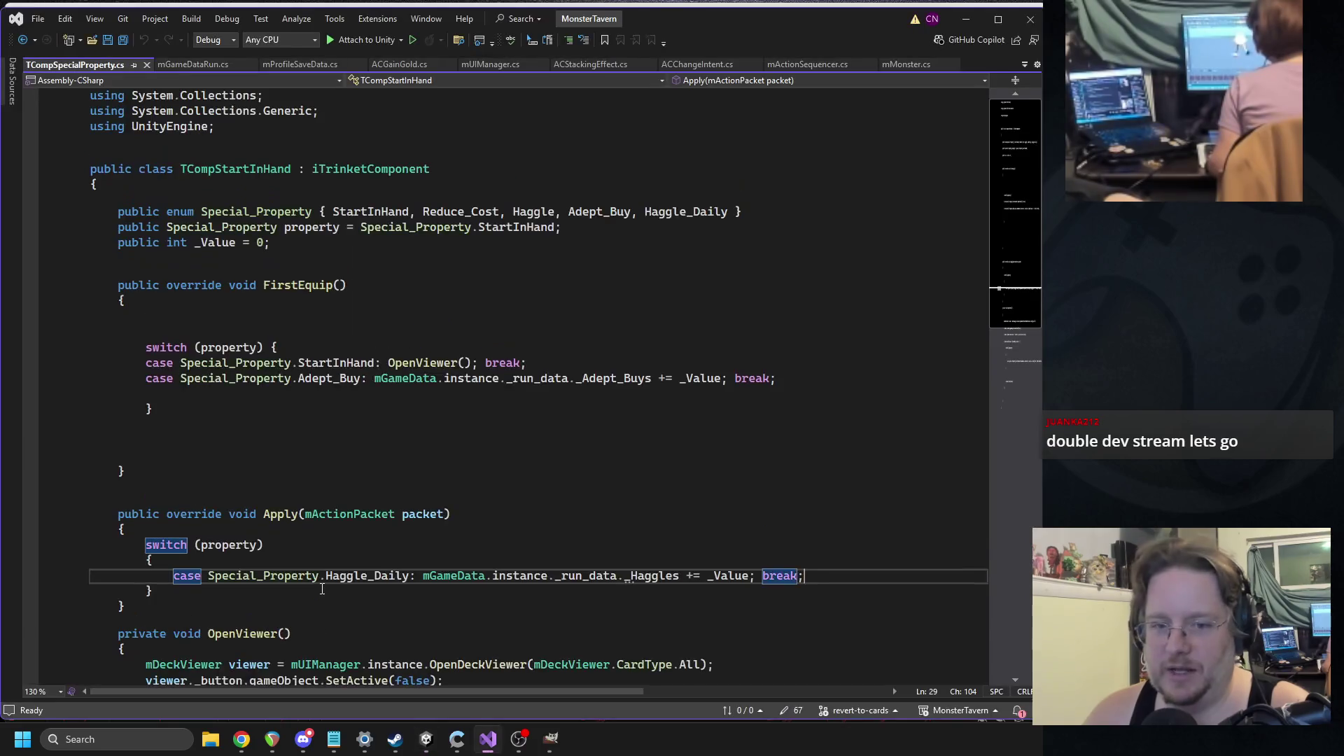
scroll(365, 470, down, 1)
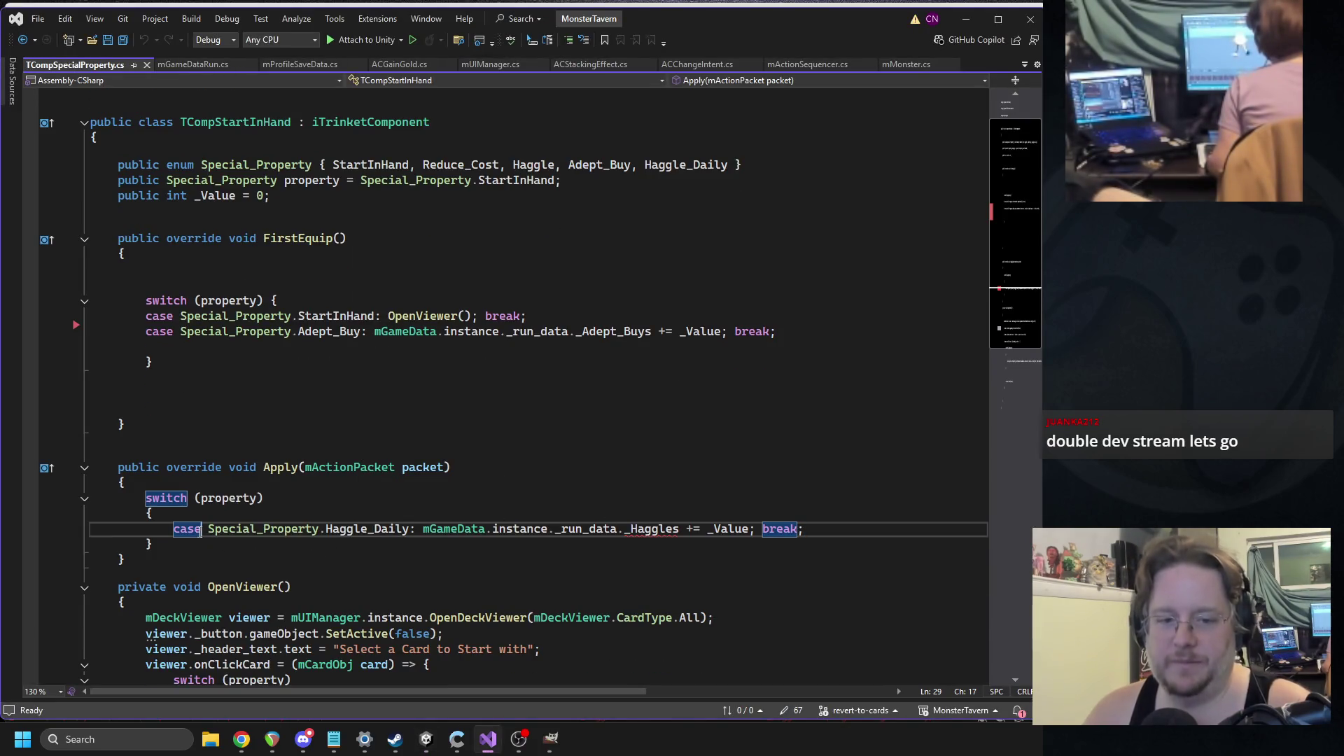
drag(150, 544, 61, 498)
key(Delete)
key(ctrl+s)
click(147, 65)
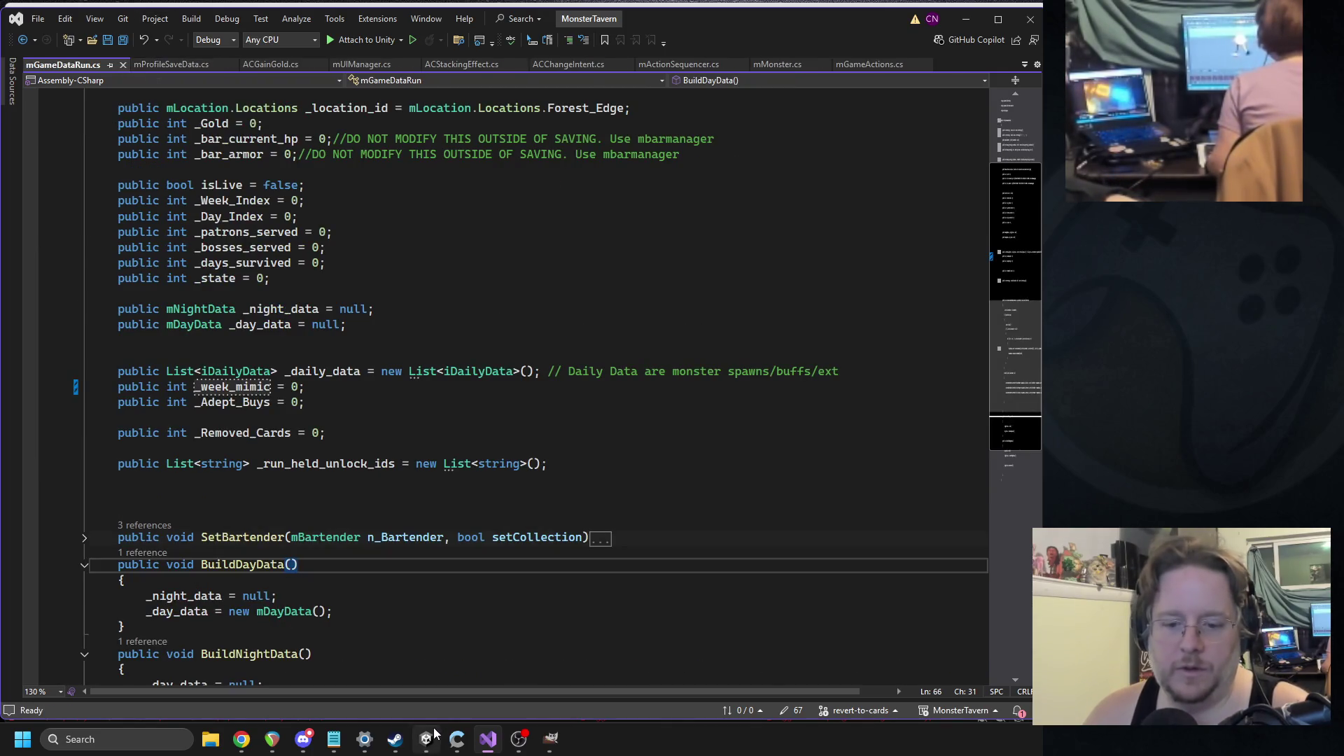
- Recompile in Unity, clear the Console to zero errors, and select the _week_mimic field
click(425, 738)
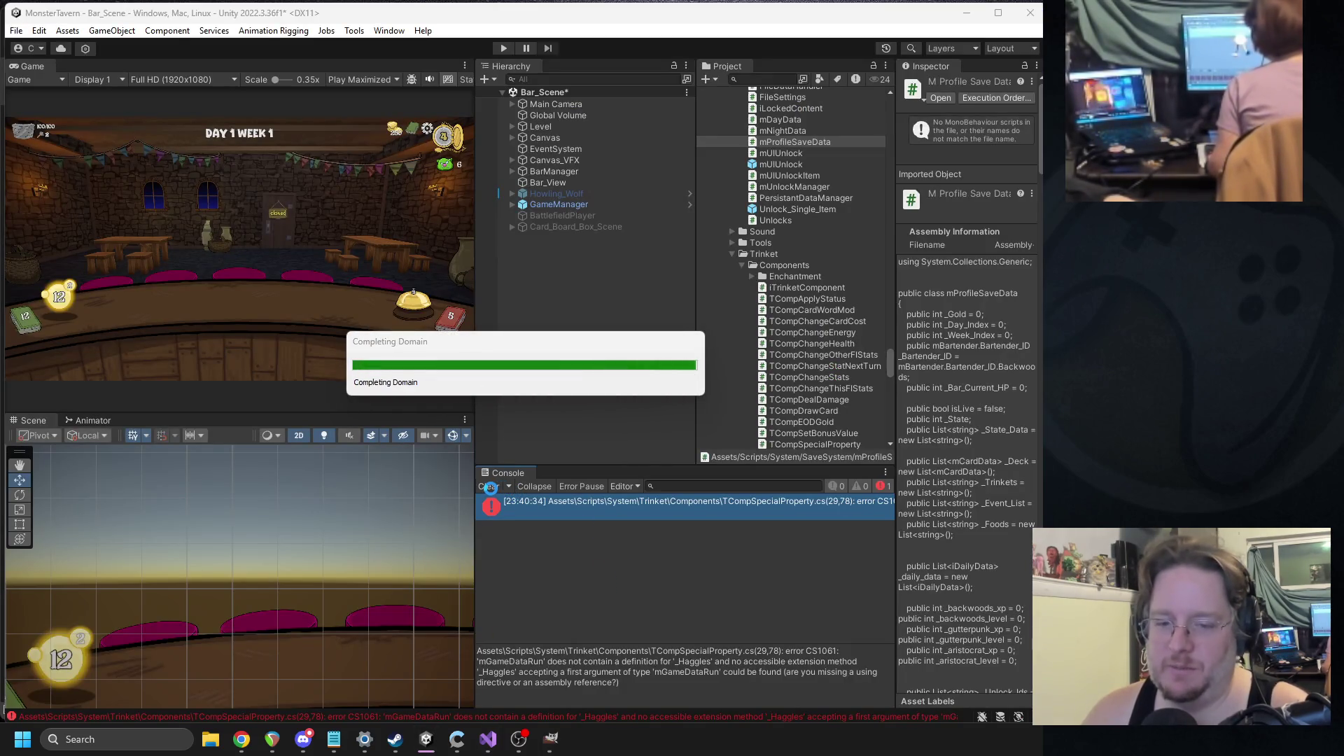
click(489, 486)
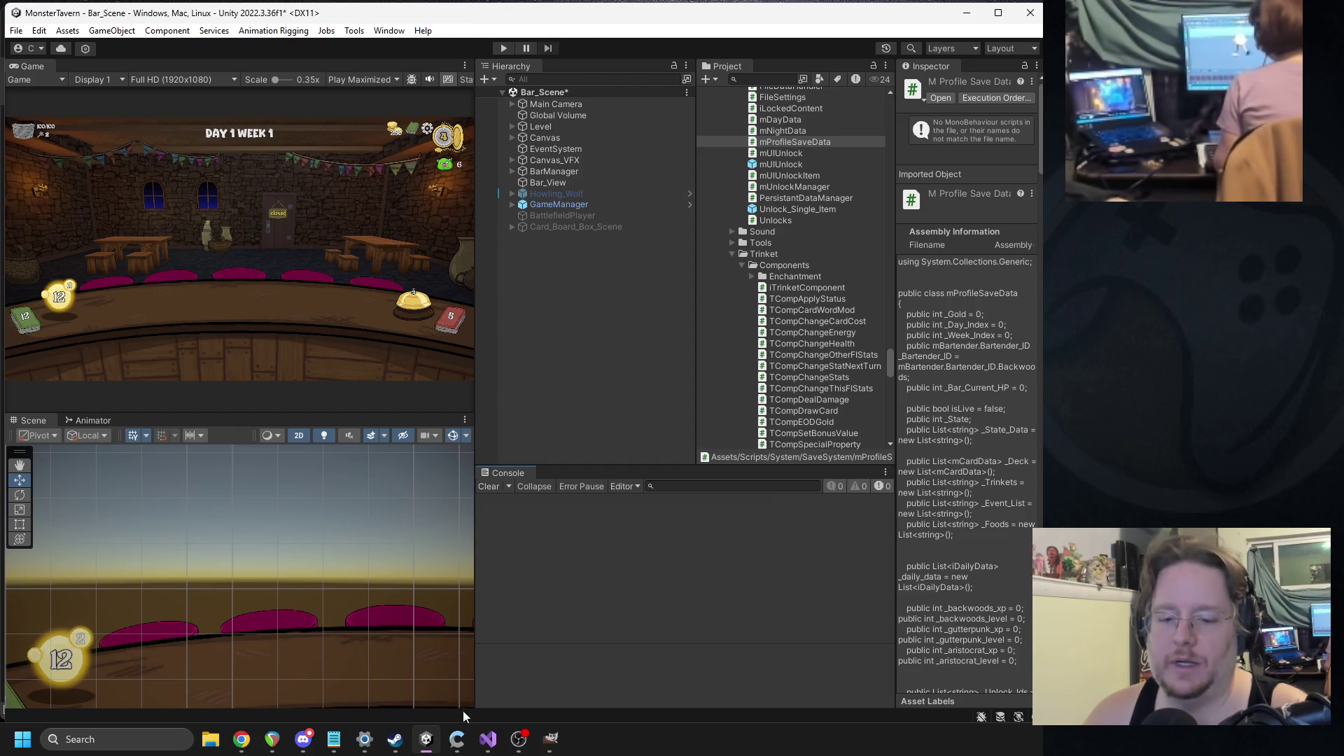
click(486, 739)
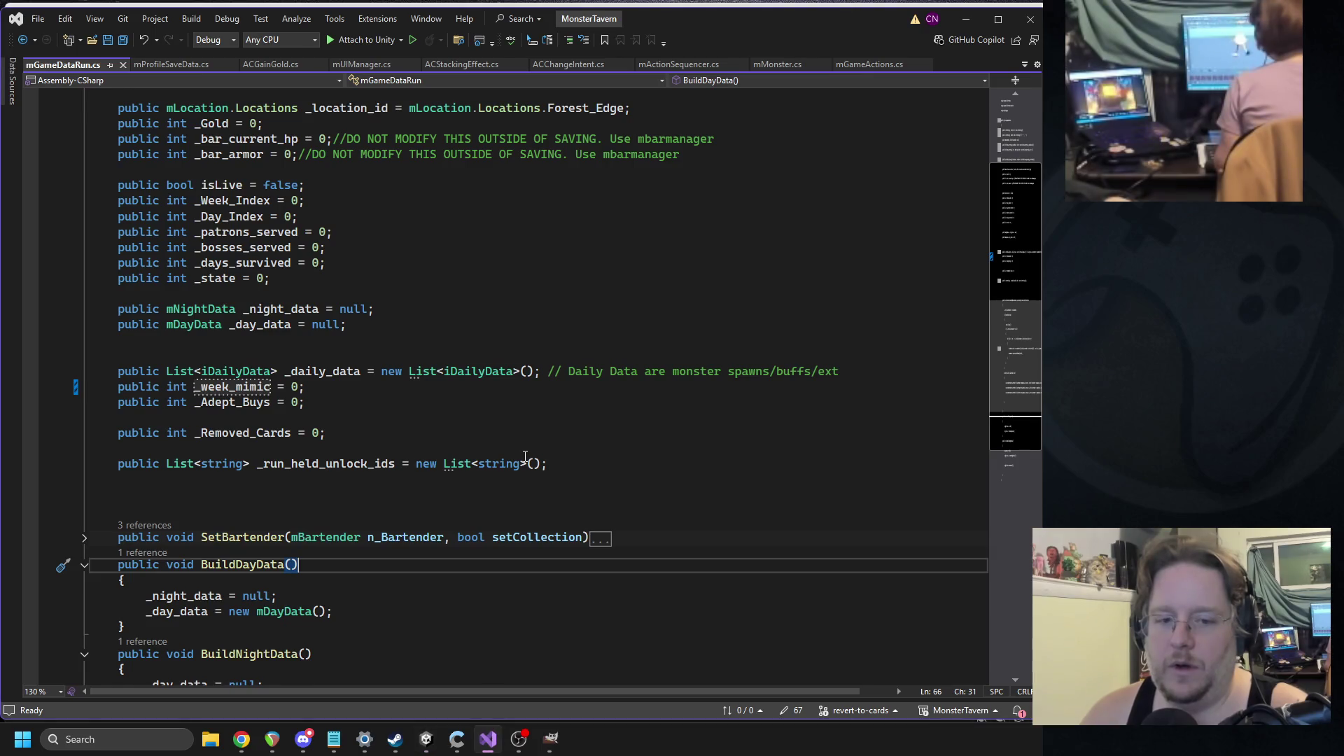
double_click(232, 387)
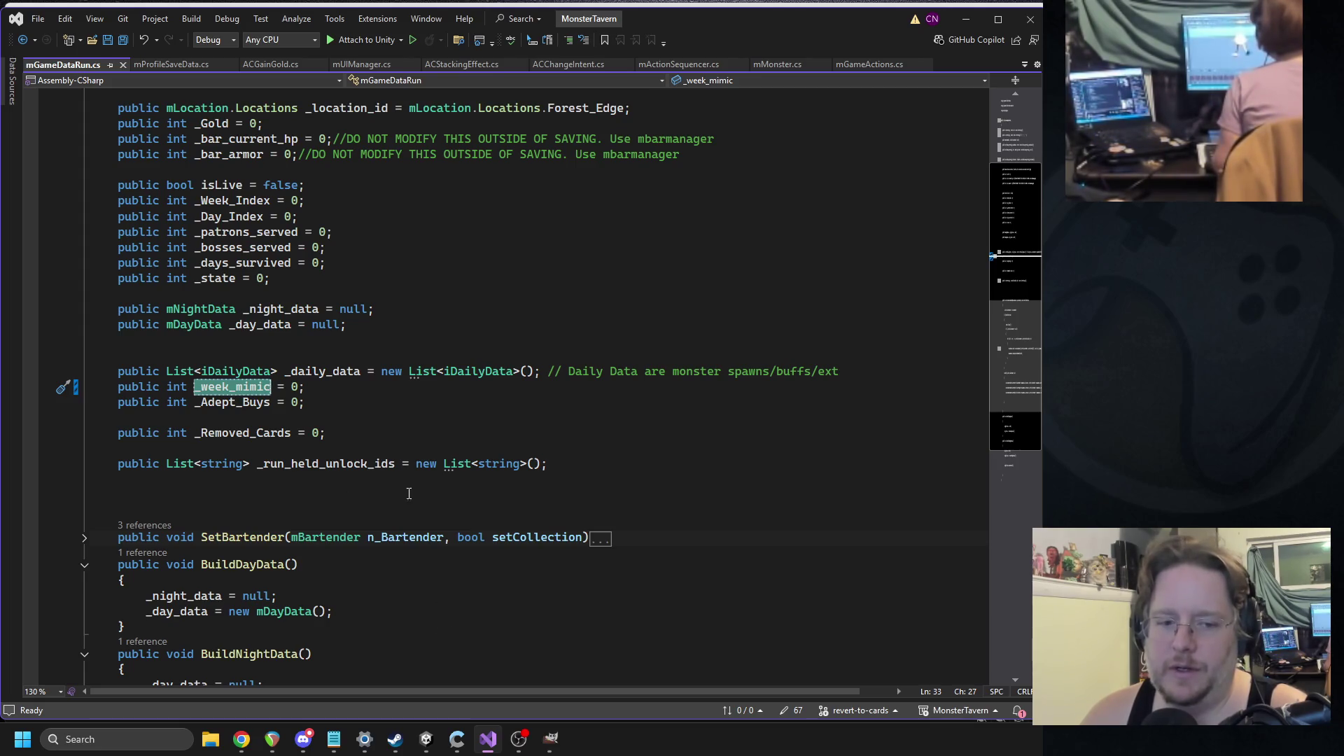
click(424, 740)
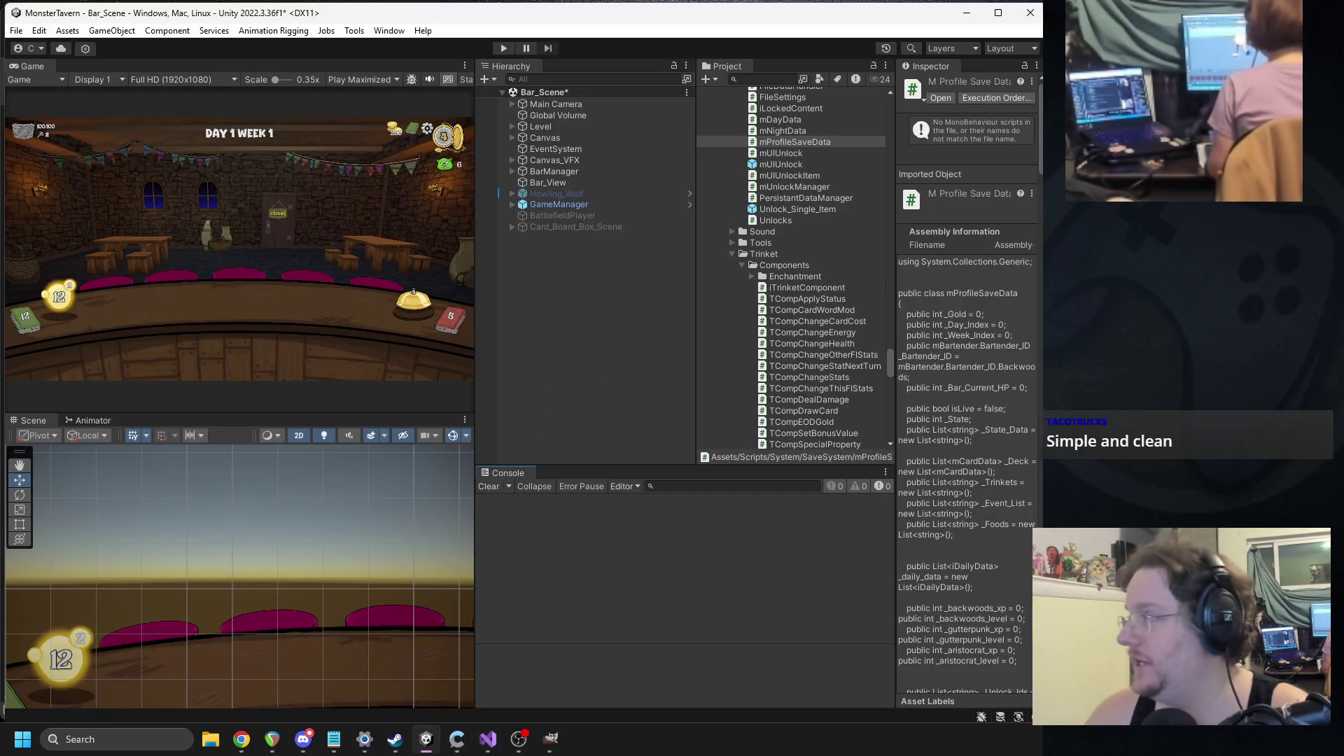
- Inspect the GameManager and location objects and open the M Location script
click(242, 739)
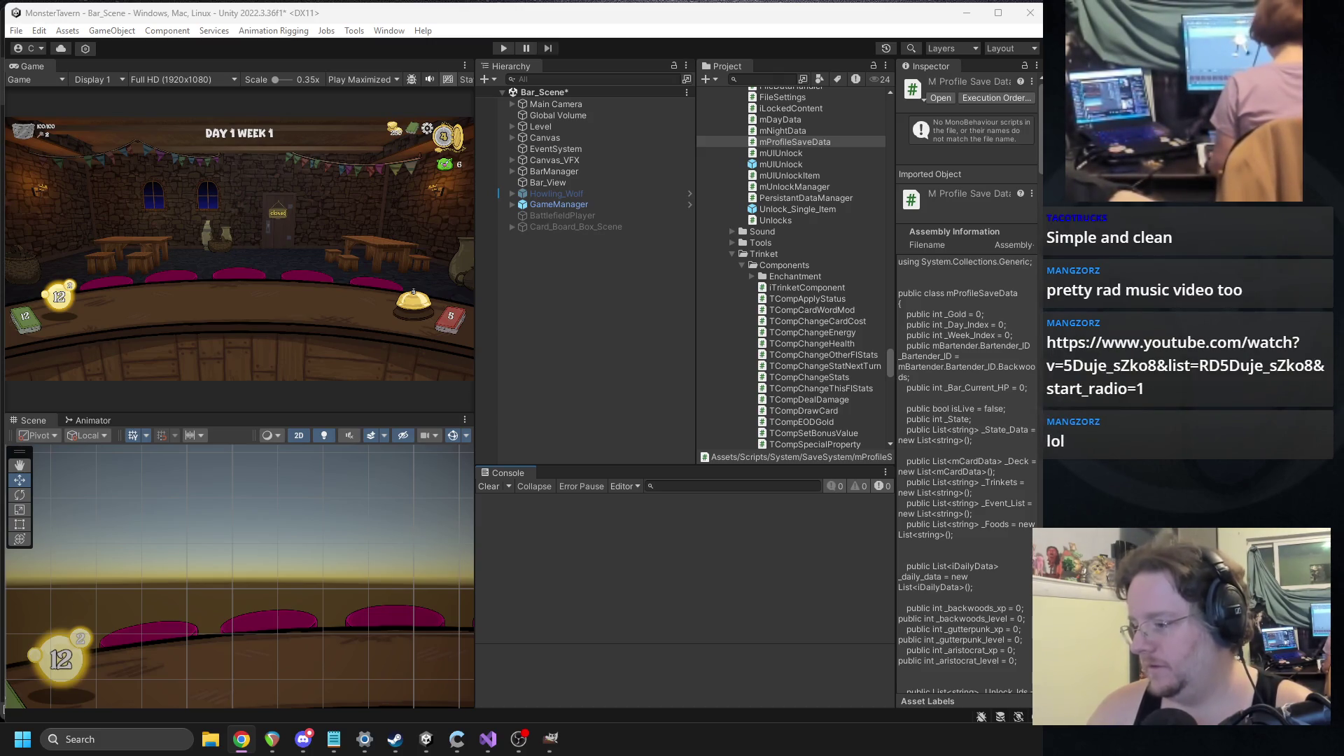
click(599, 204)
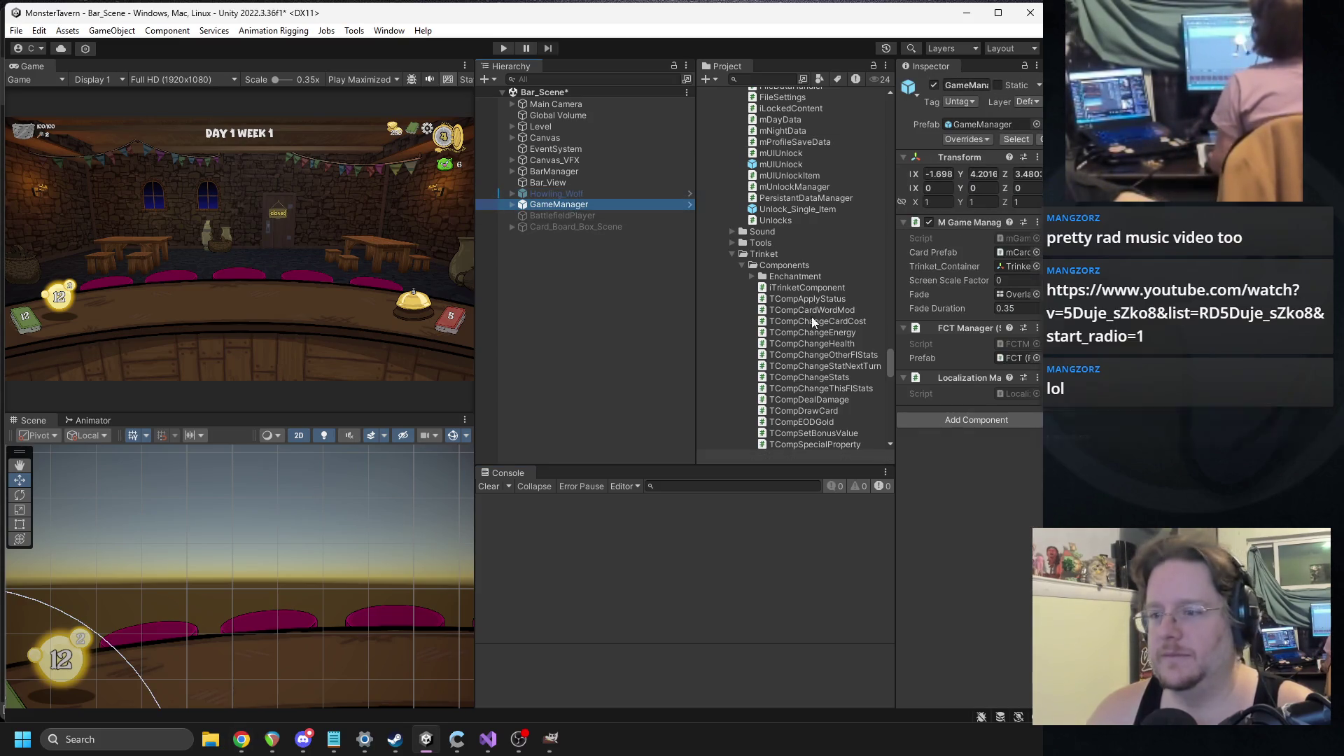
click(732, 253)
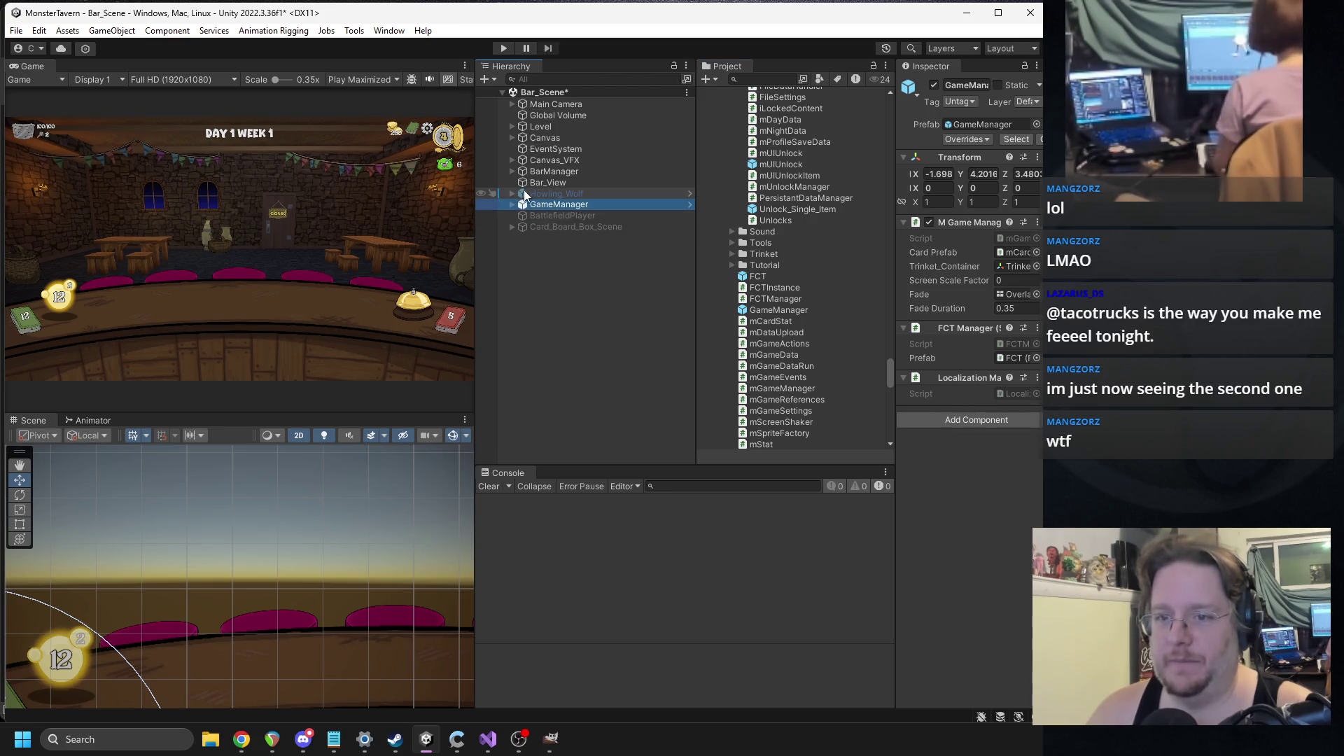
click(553, 194)
right_click(956, 228)
click(969, 390)
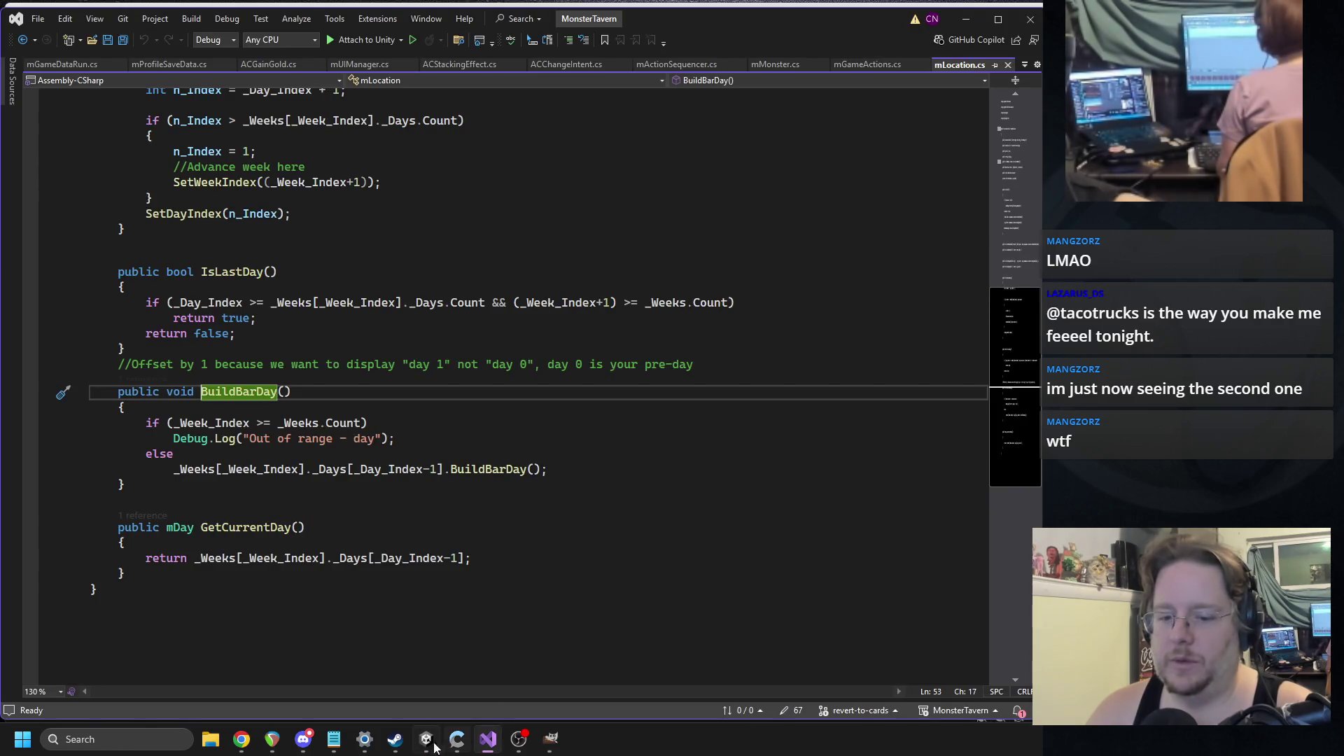
click(435, 748)
- Search the Project panel for BSNewDay and open the script in Visual Studio
click(753, 79)
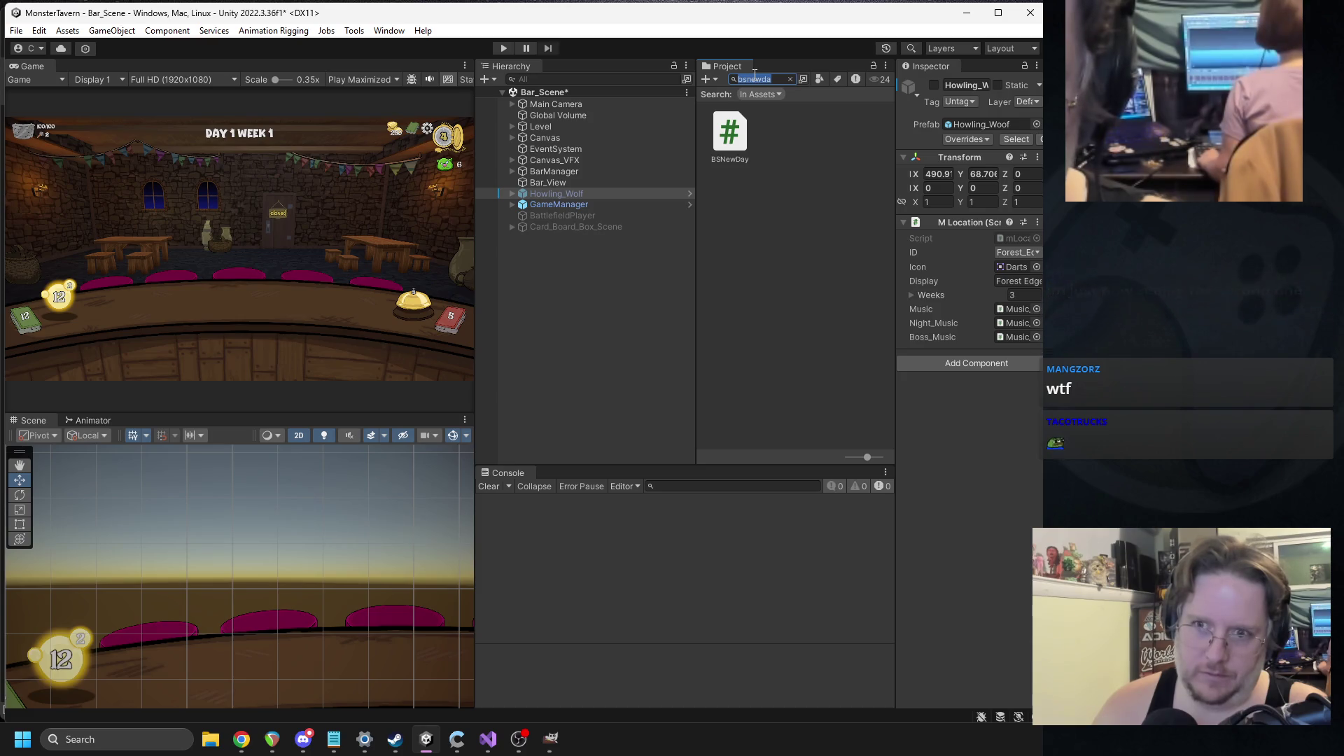
key(BackSpace)
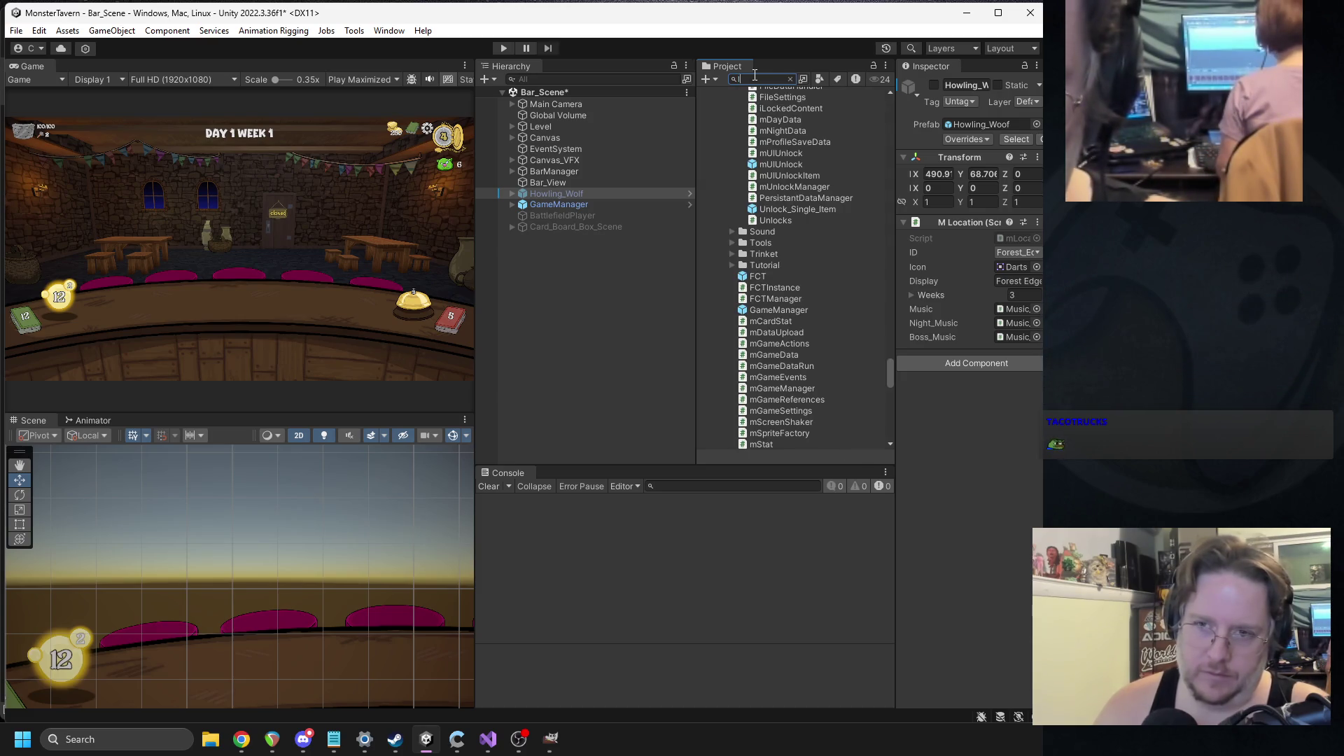
text(launchbsnew)
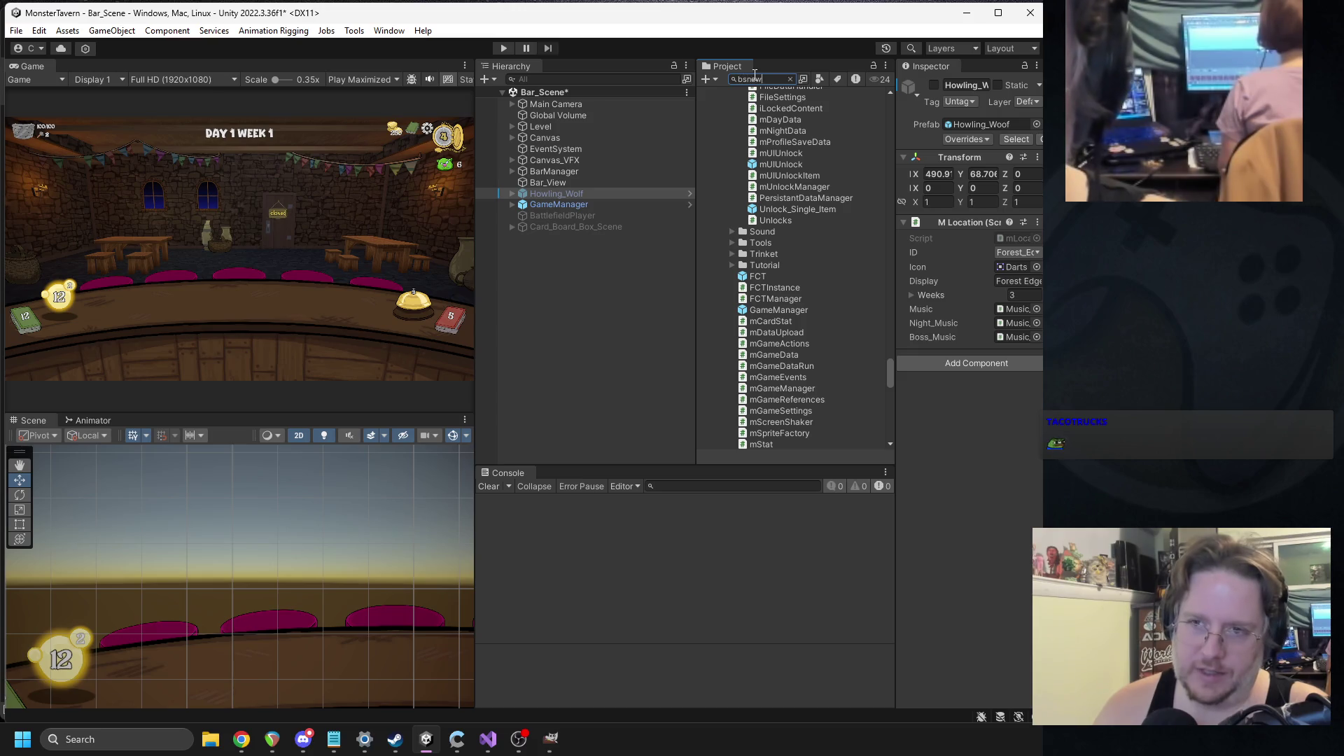
double_click(736, 116)
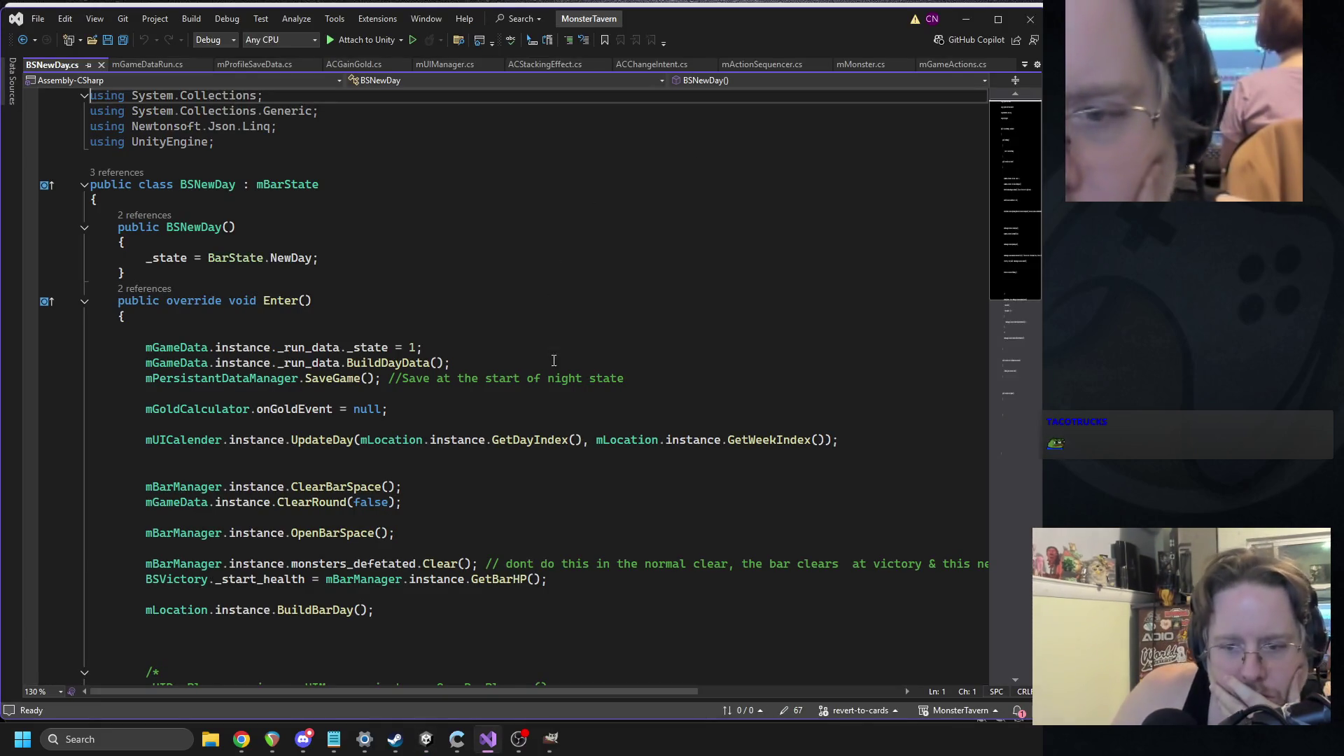
scroll(555, 340, down, 1)
scroll(555, 340, down, 1)
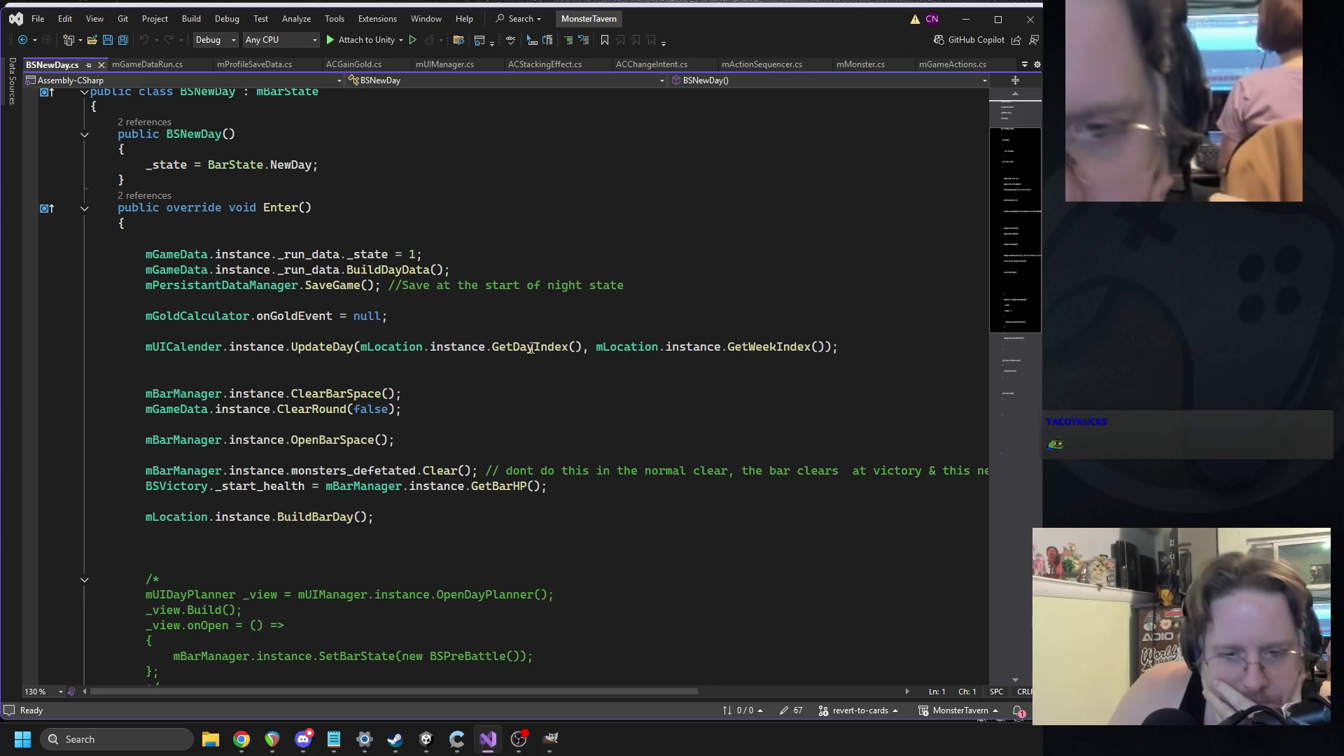
scroll(490, 329, down, 4)
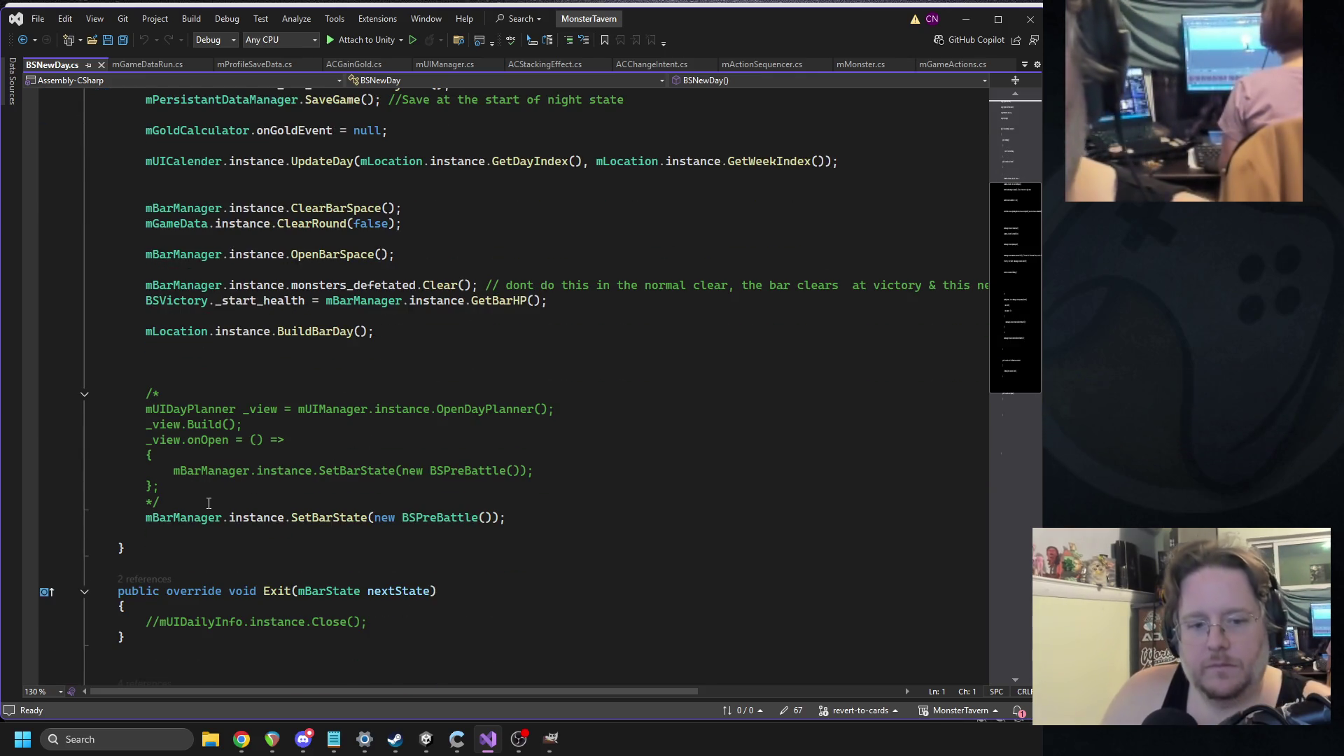
drag(160, 503, 2, 369)
key(BackSpace)
key(BackSpace)
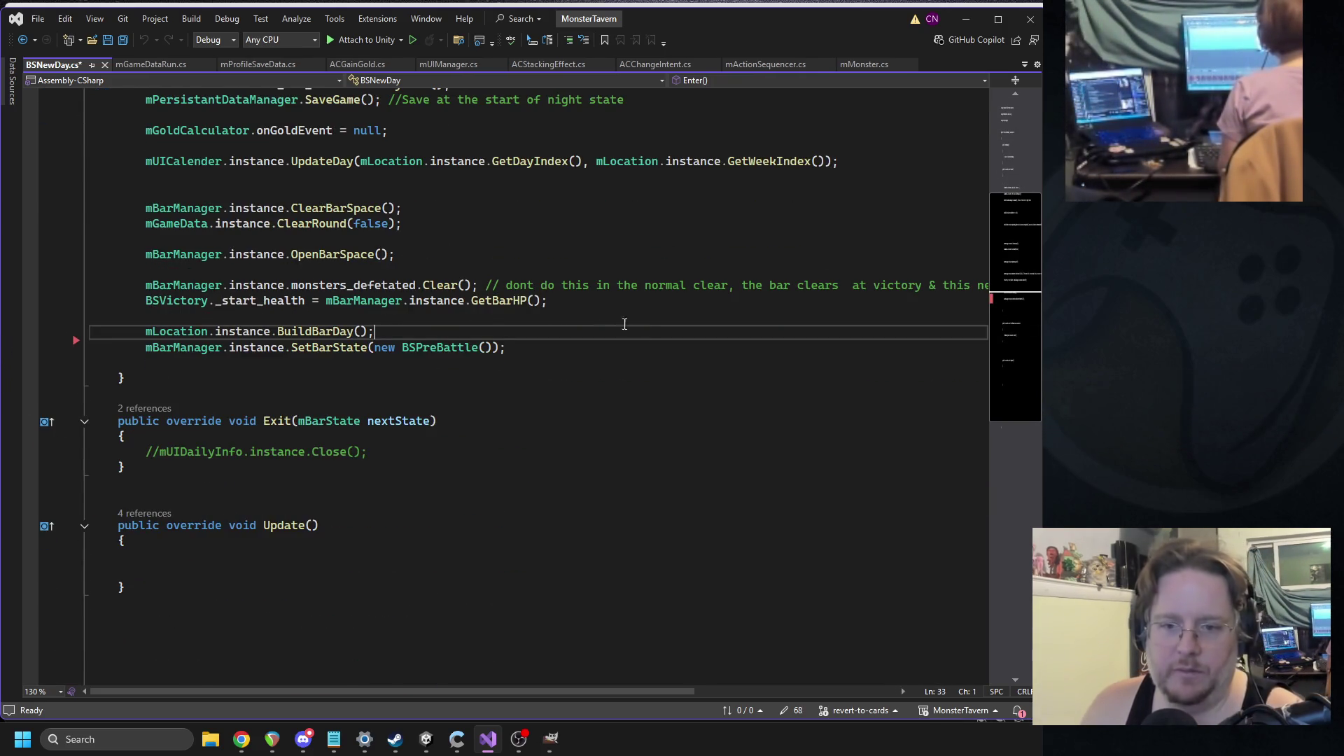
key(ctrl+s)
click(240, 451)
double_click(270, 451)
triple_click(270, 451)
key(Return)
click(610, 312)
key(ctrl+s)
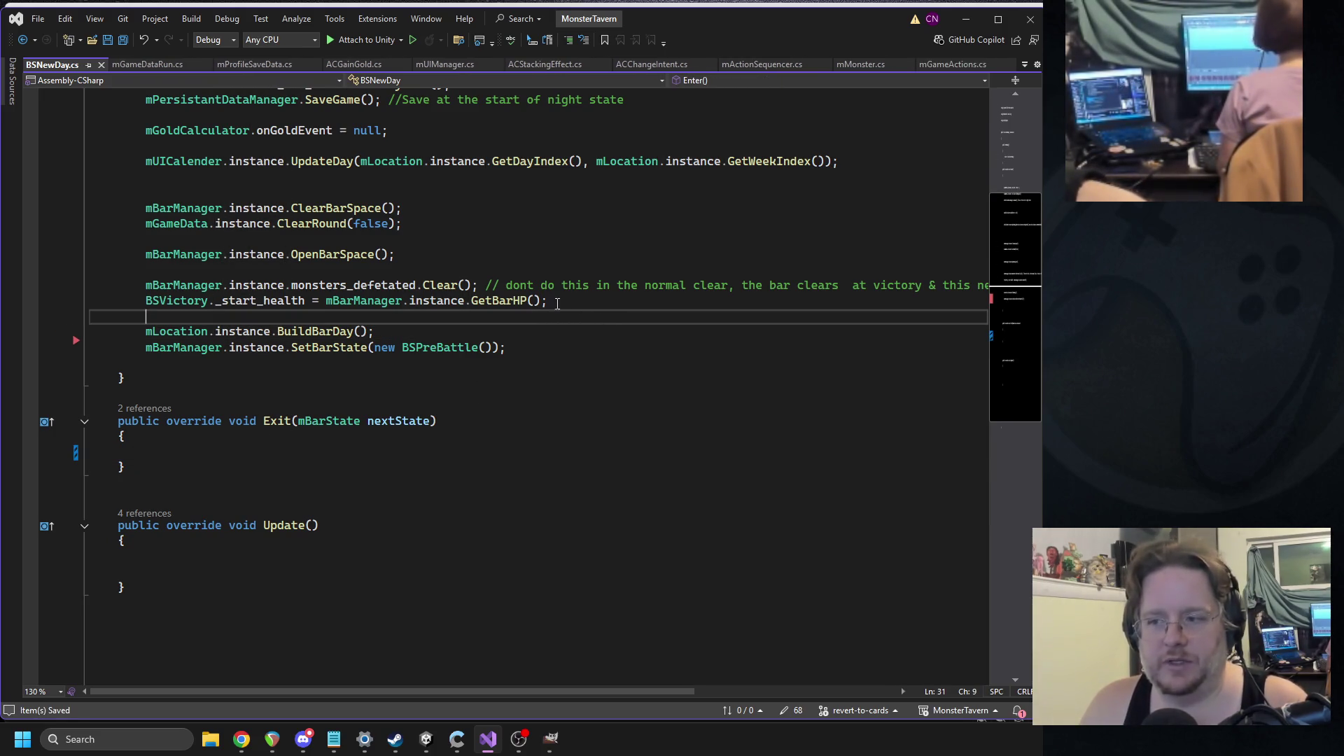
scroll(514, 322, up, 2)
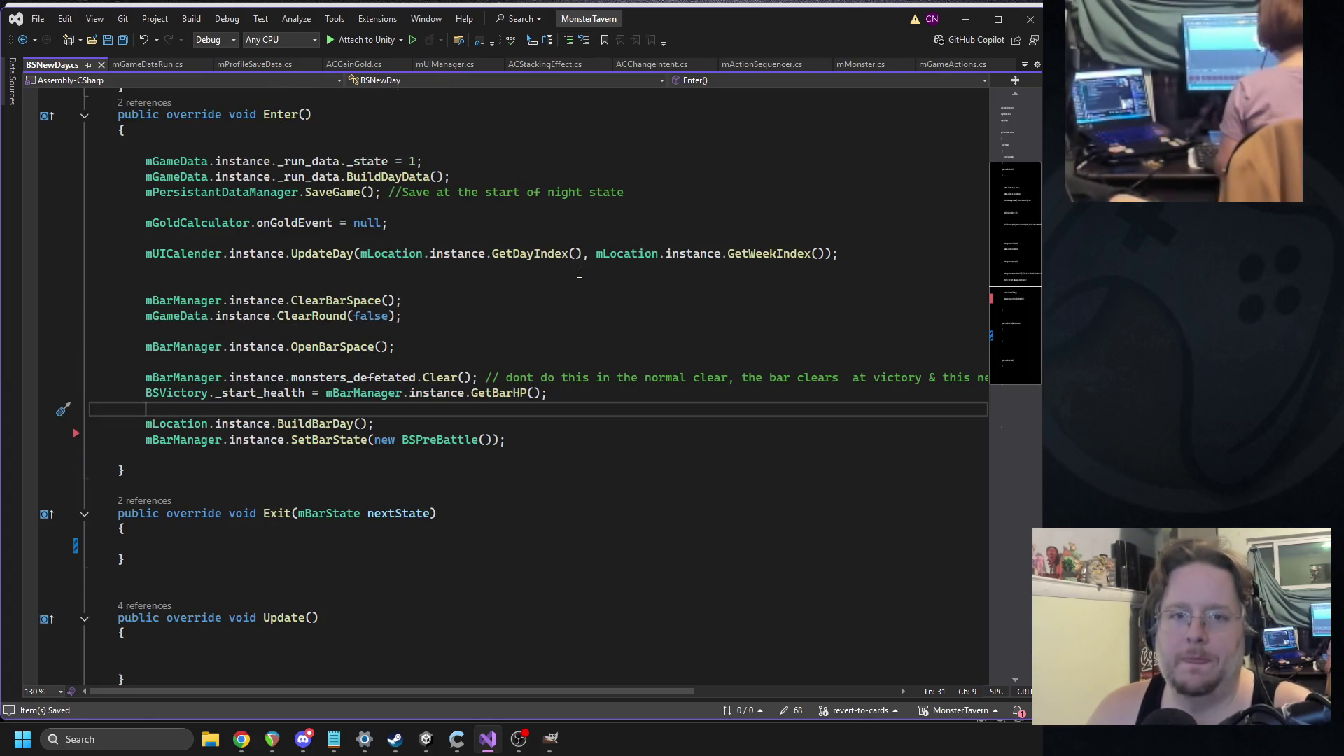
scroll(434, 249, up, 2)
scroll(434, 249, up, 1)
click(155, 170)
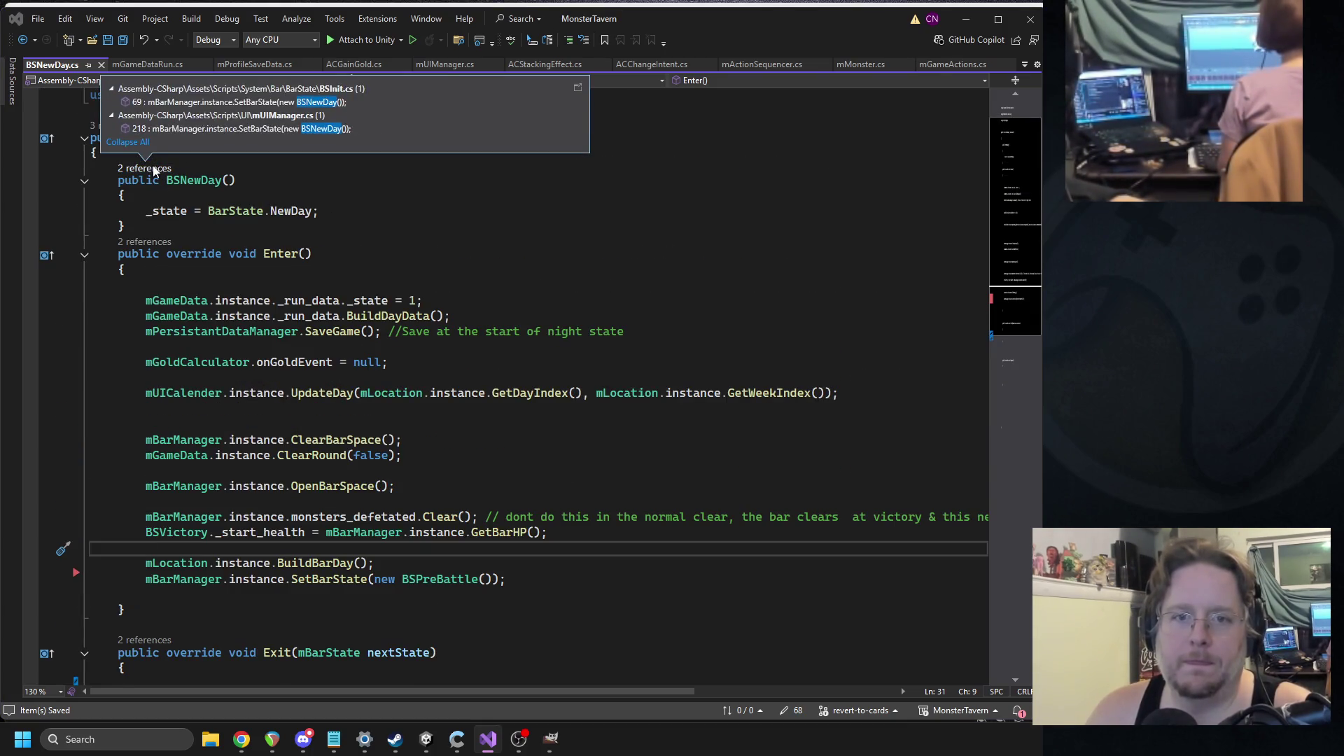
double_click(241, 129)
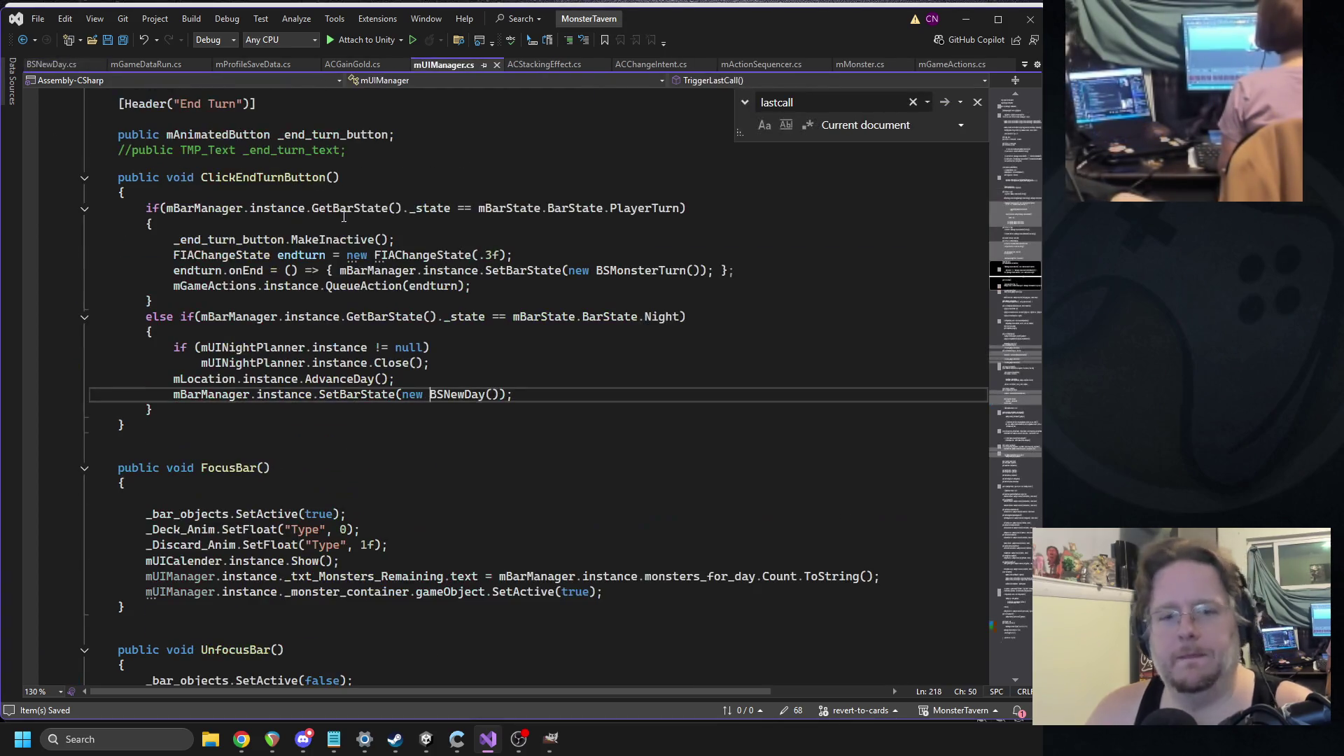
click(21, 42)
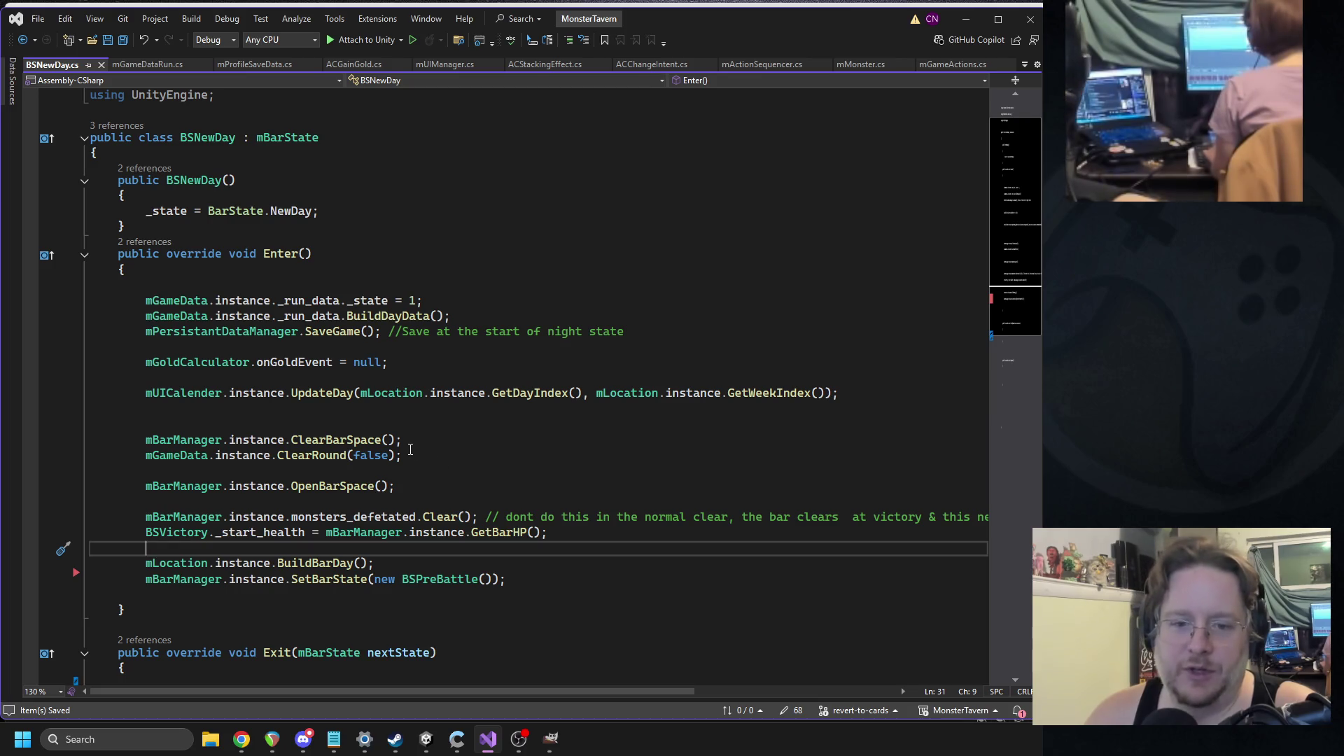
double_click(372, 301)
mouse_move(376, 316)
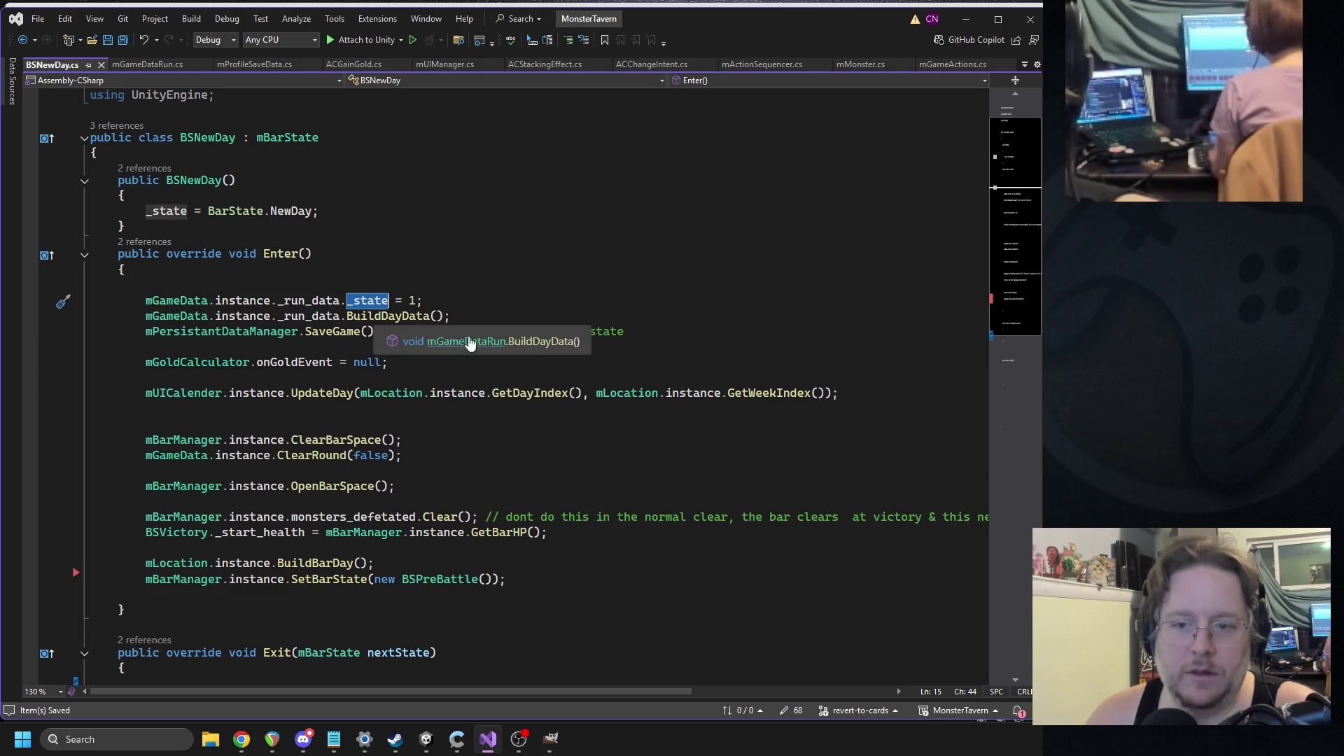
click(490, 316)
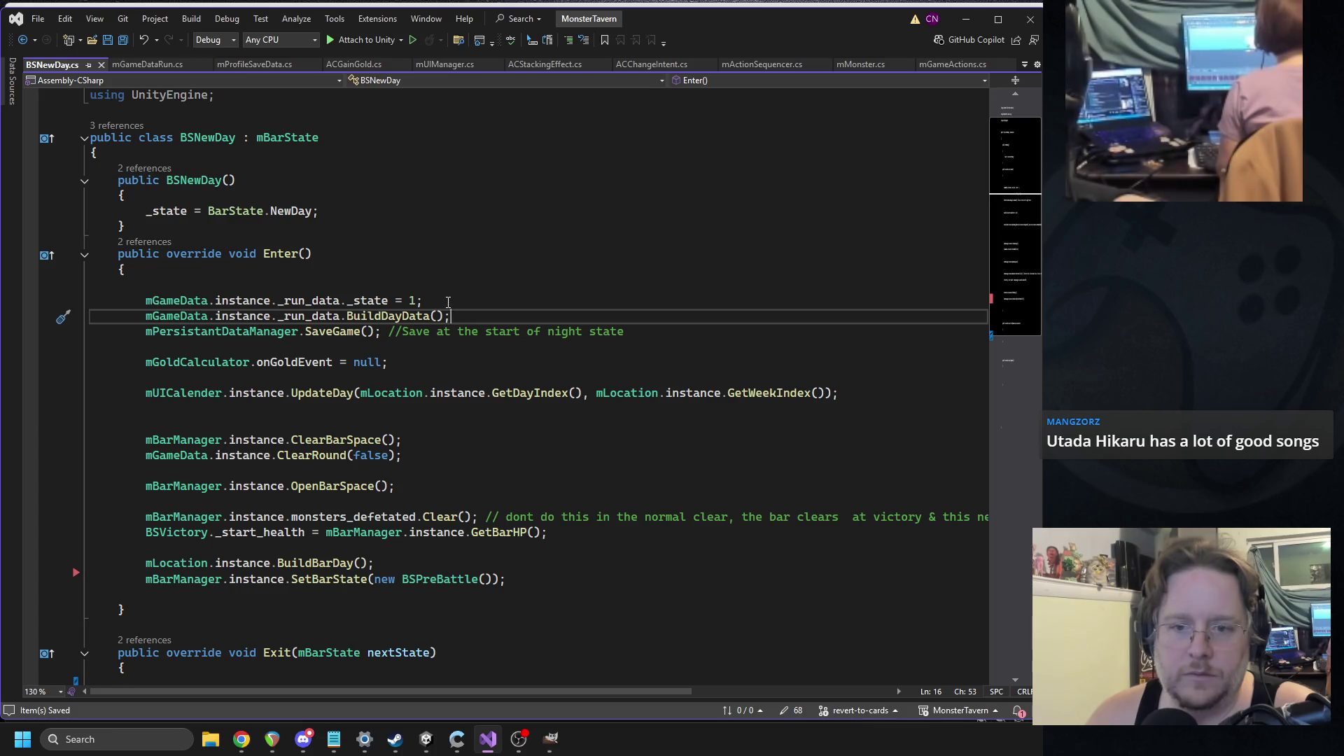
- Add an if on mLocation.instance's current day above BuildDayData, starting a mGameData.instance body line
key(ctrl+Return)
text(if)
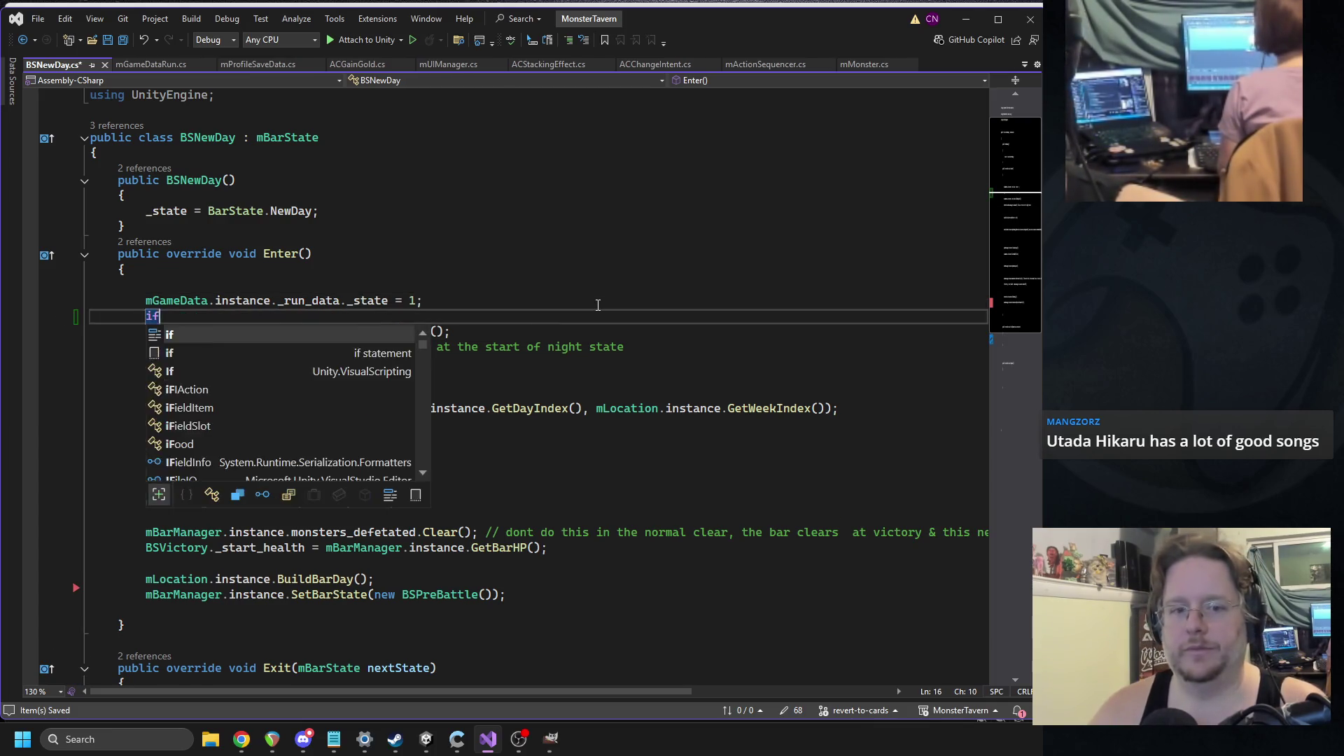
text((mGameData.ins)
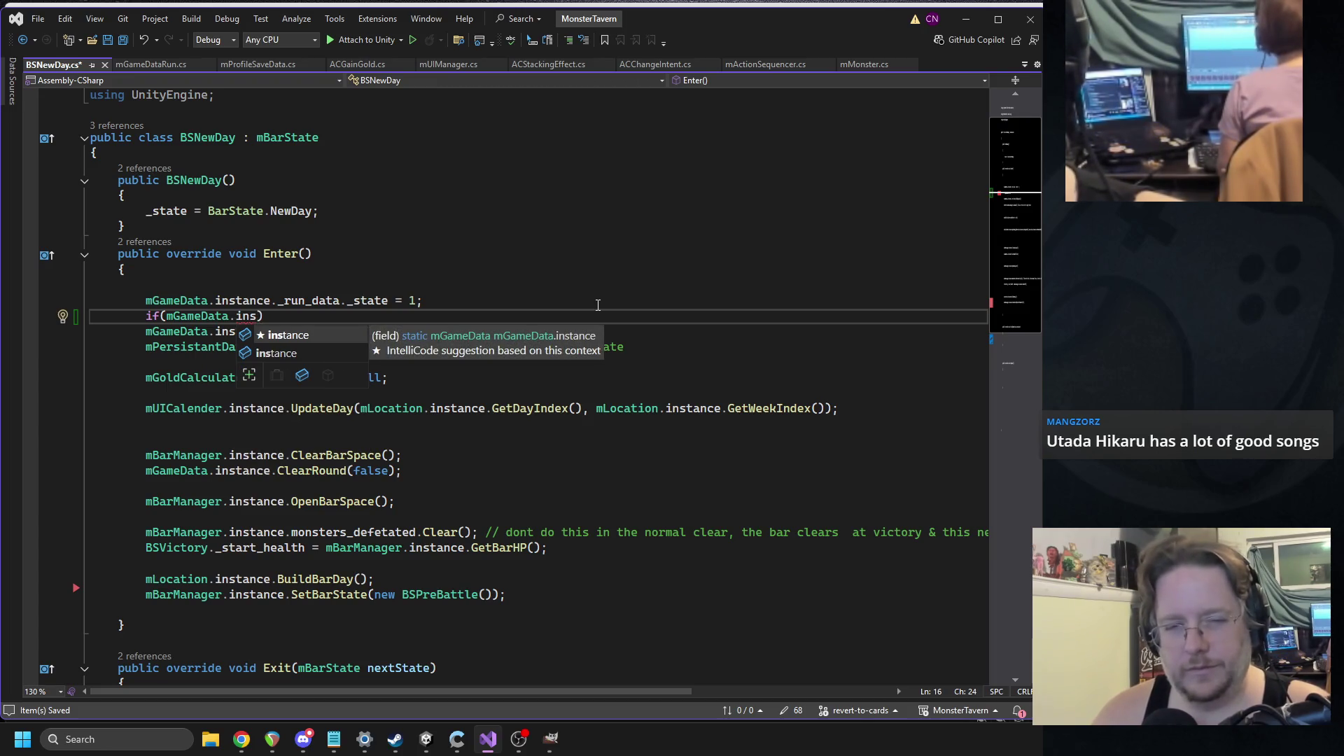
key(BackSpace)
key(BackSpace)
key(BackSpace)
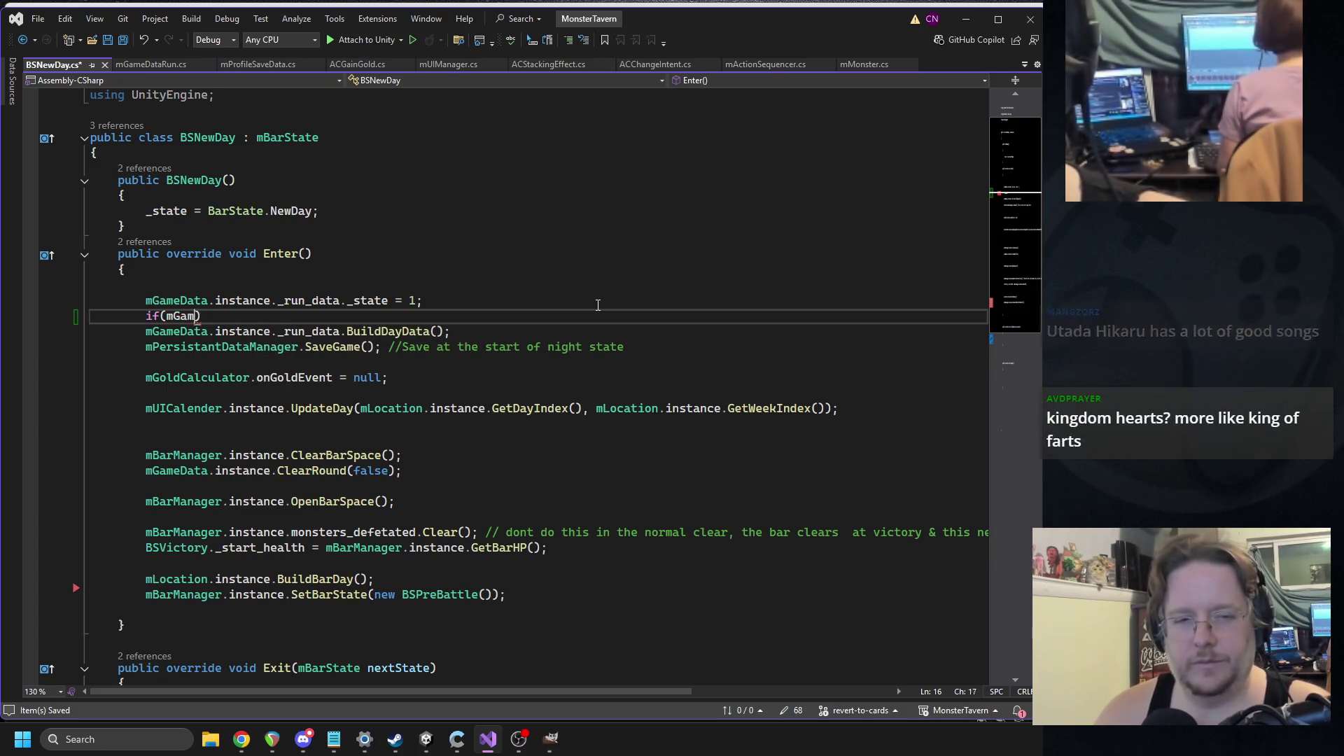
text(mLocation.)
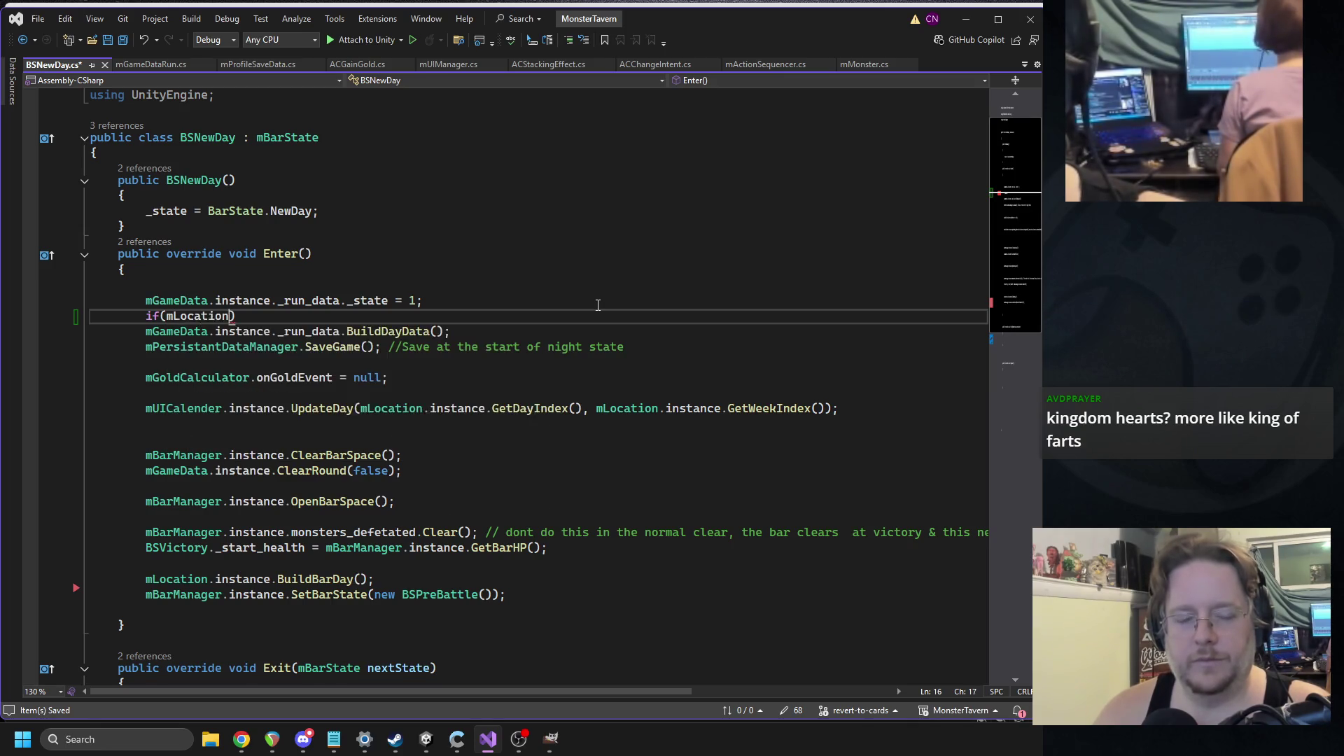
text(instance.GetCurrentDay())
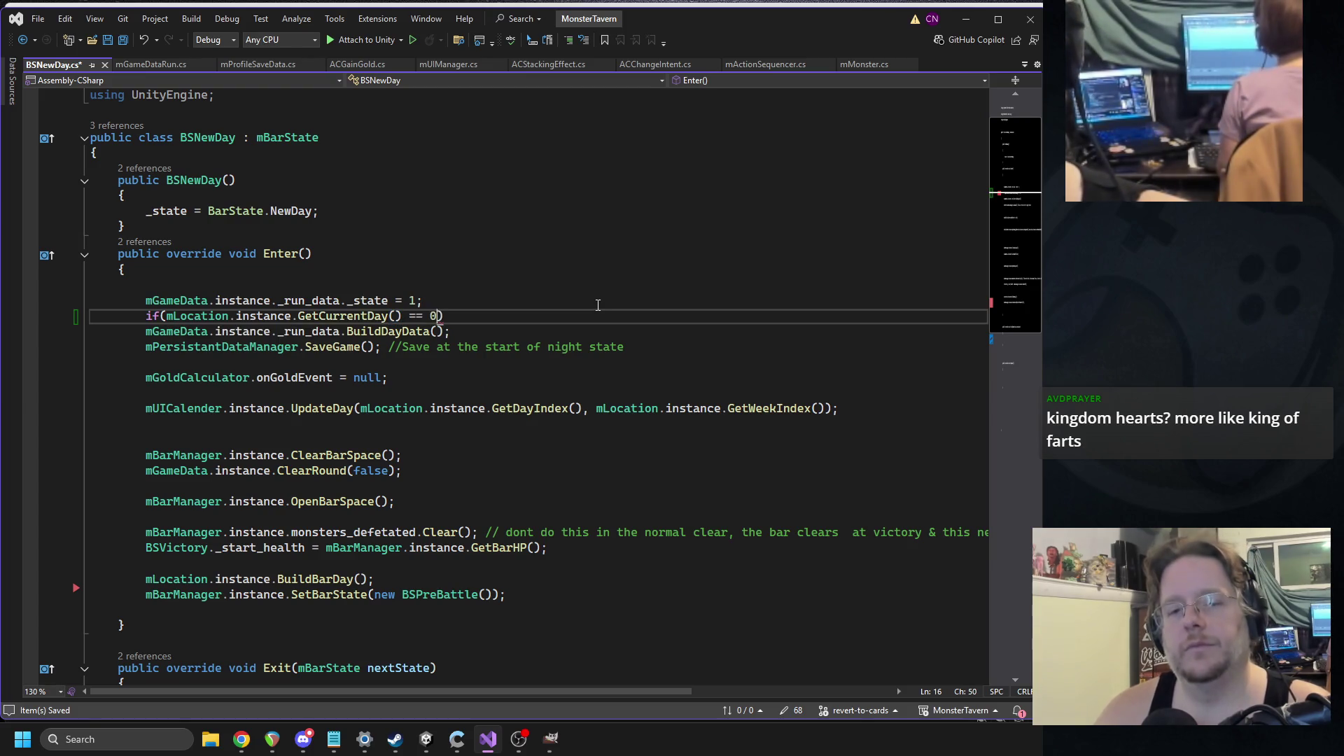
key(Return)
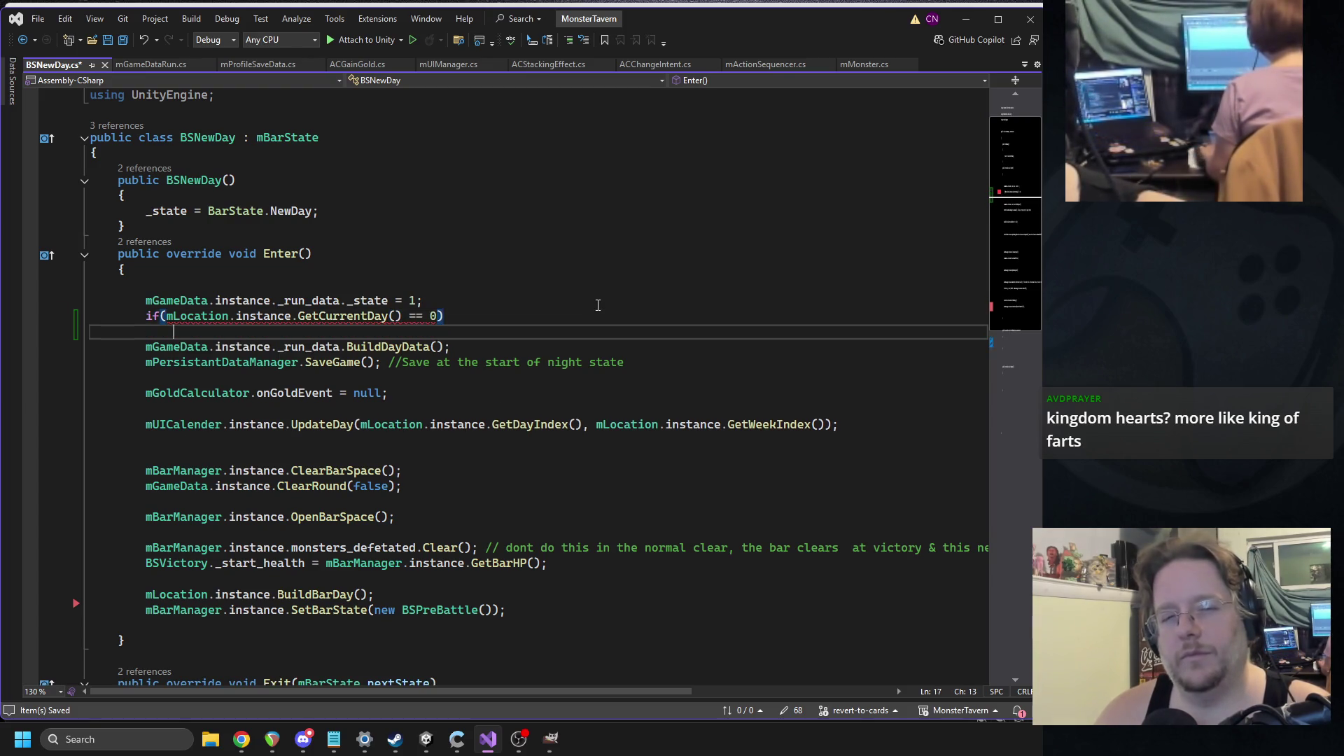
text(mGameData.instance)
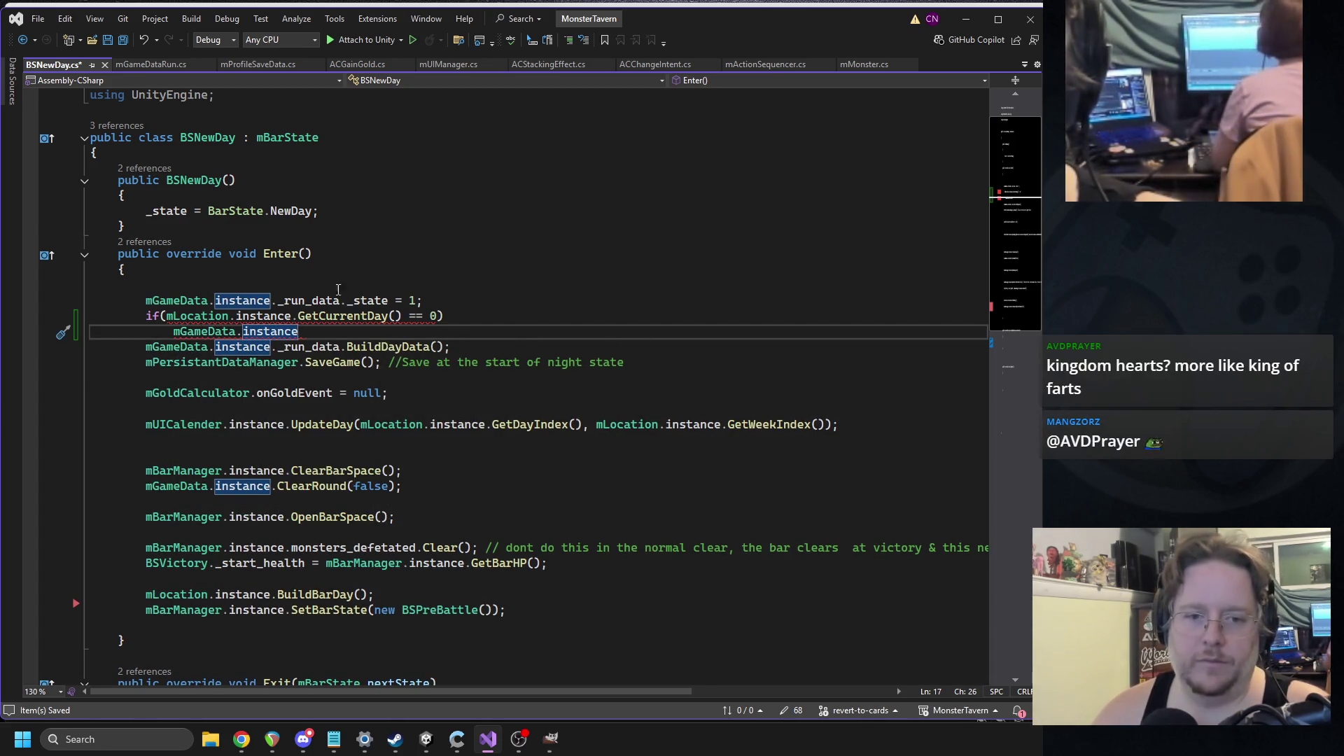
- Switch the check to GetDayIndex() and set _run_data._week_mimic = Random.Range(0, 2)
double_click(306, 316)
text(getindex)
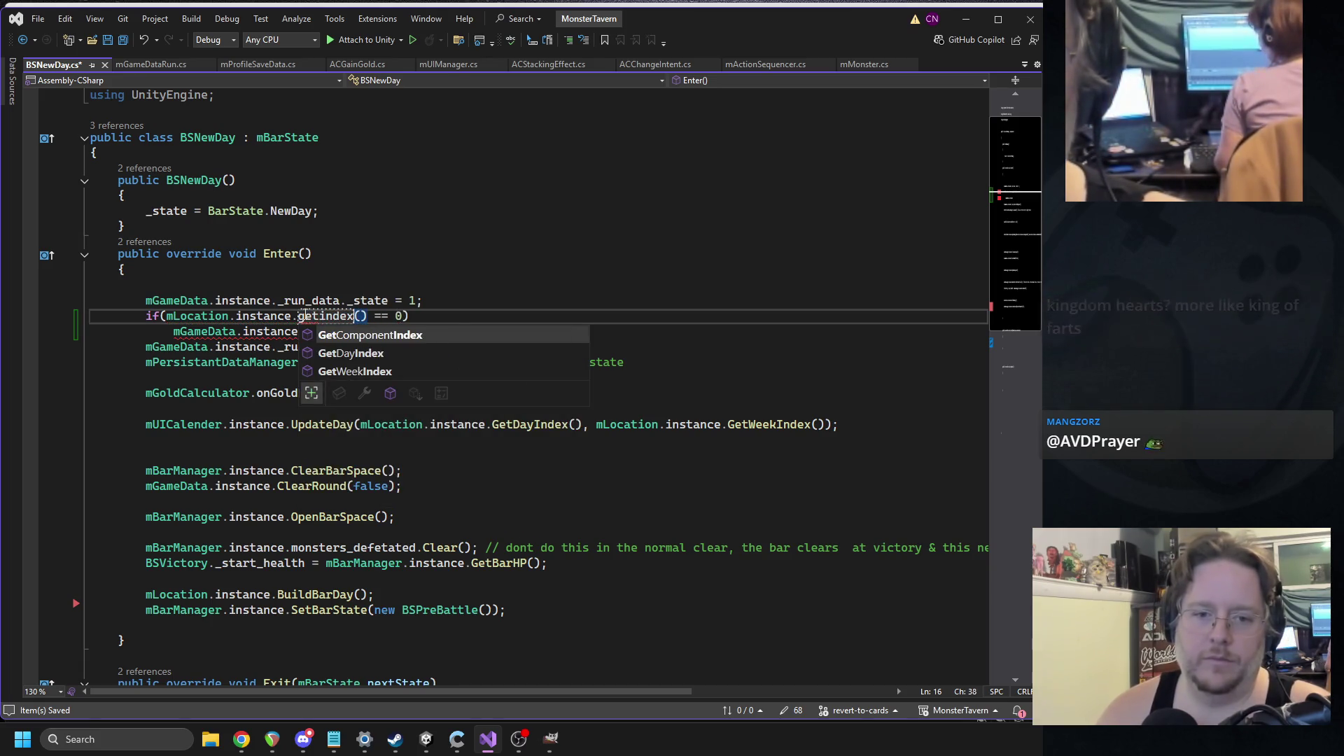
key(Down)
key(Tab)
key(Down)
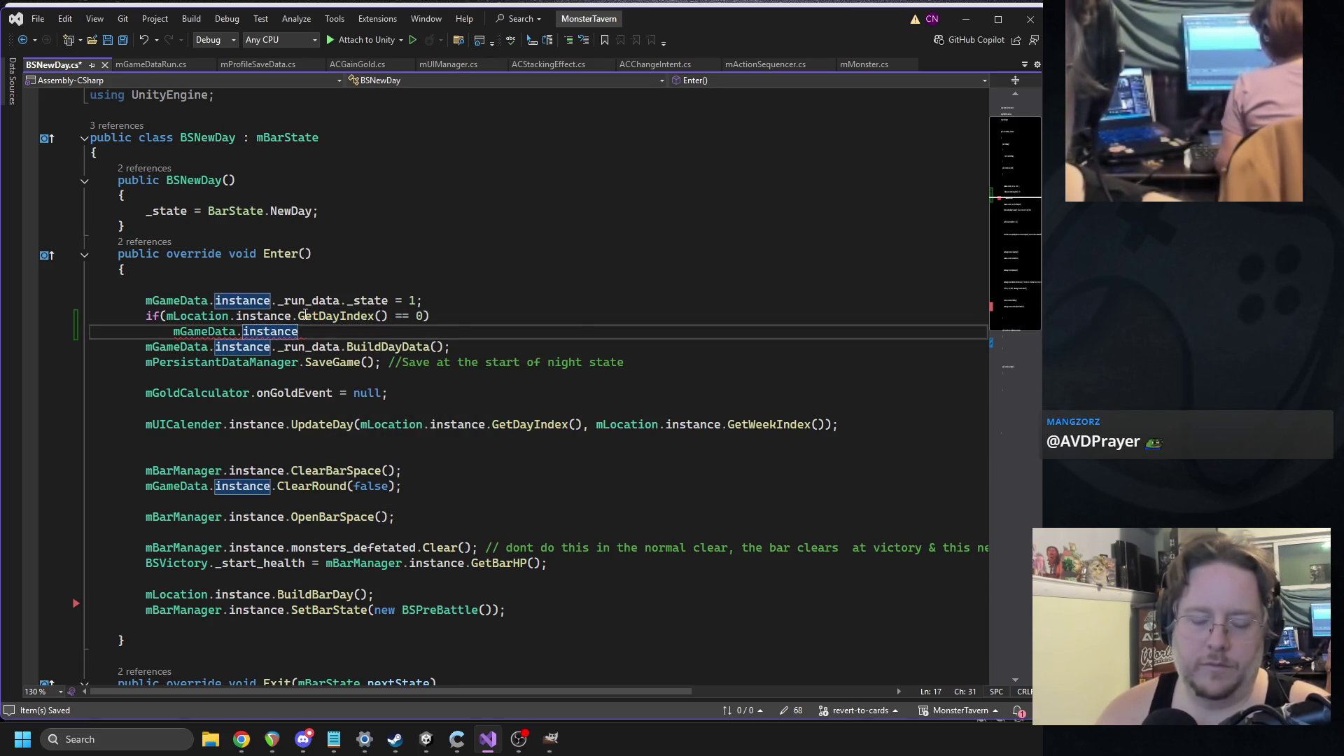
text(.)
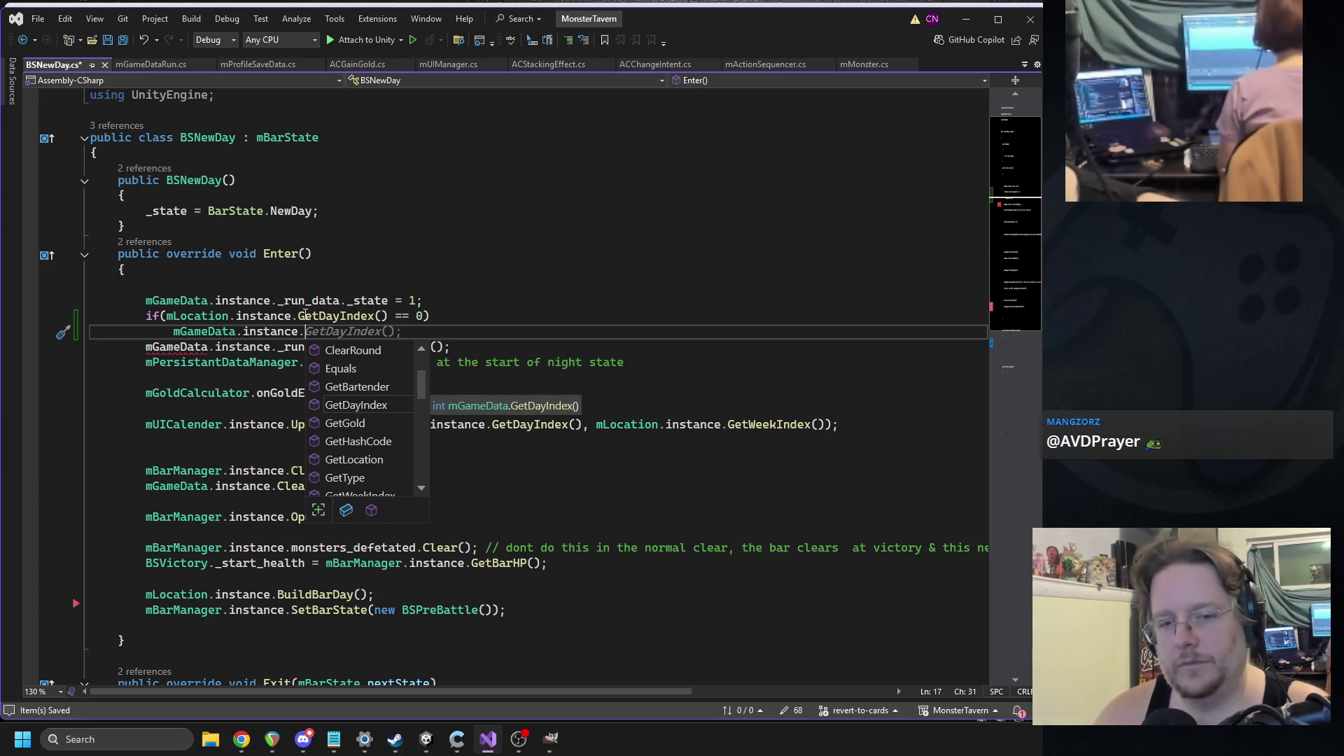
text(_run_data.)
text(_week_mimic)
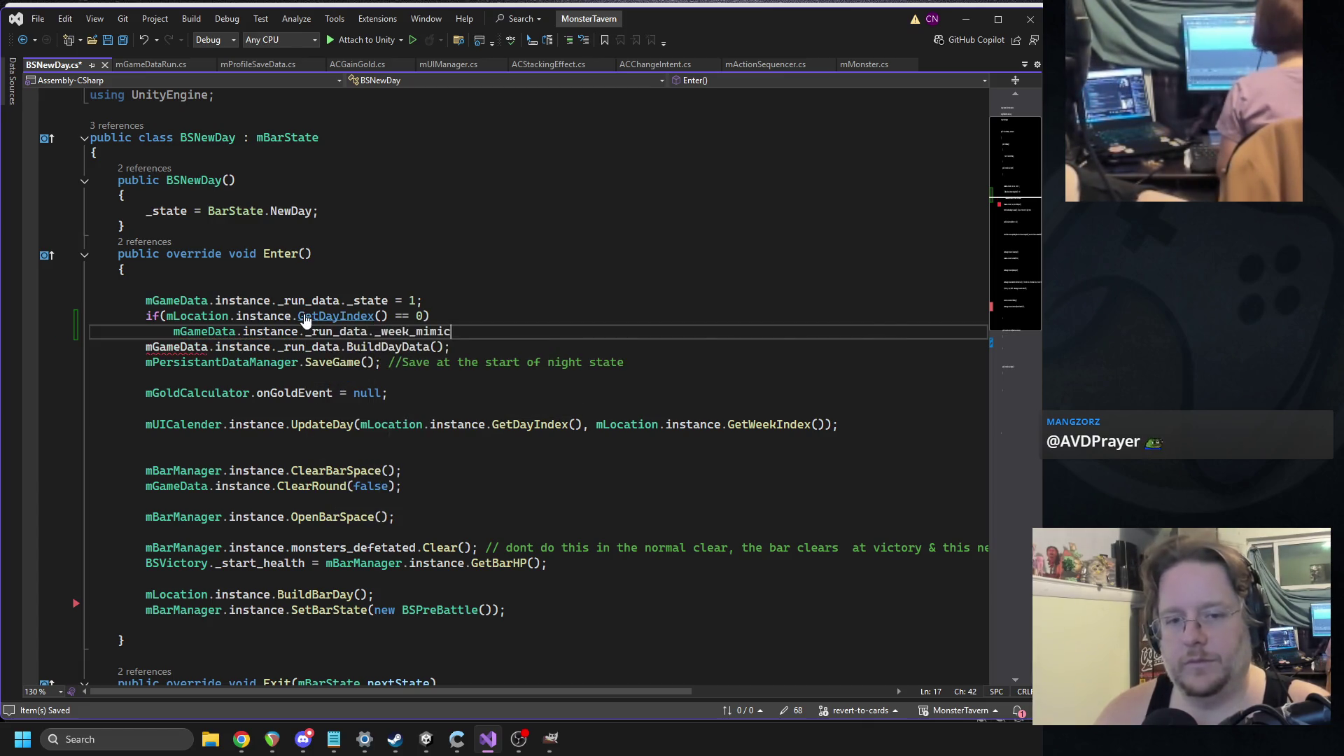
text( = Random.Range()
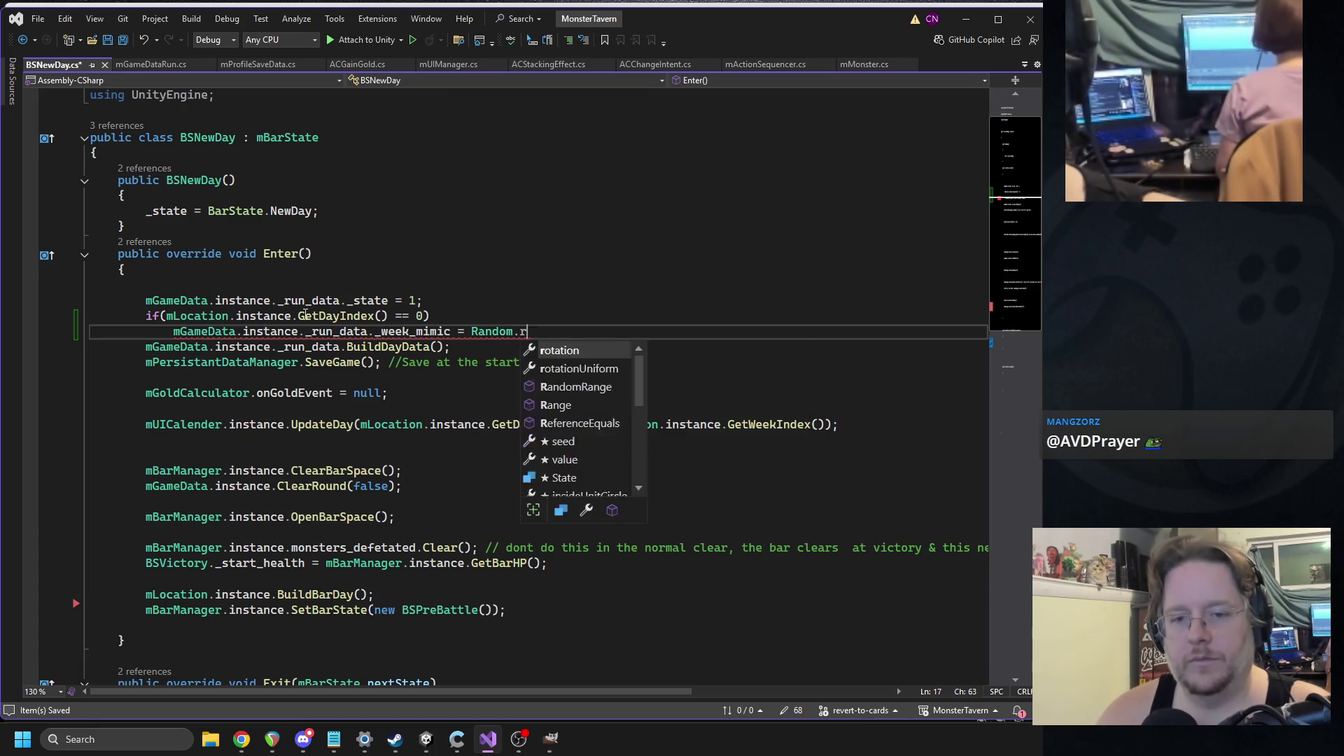
text(0, 2);)
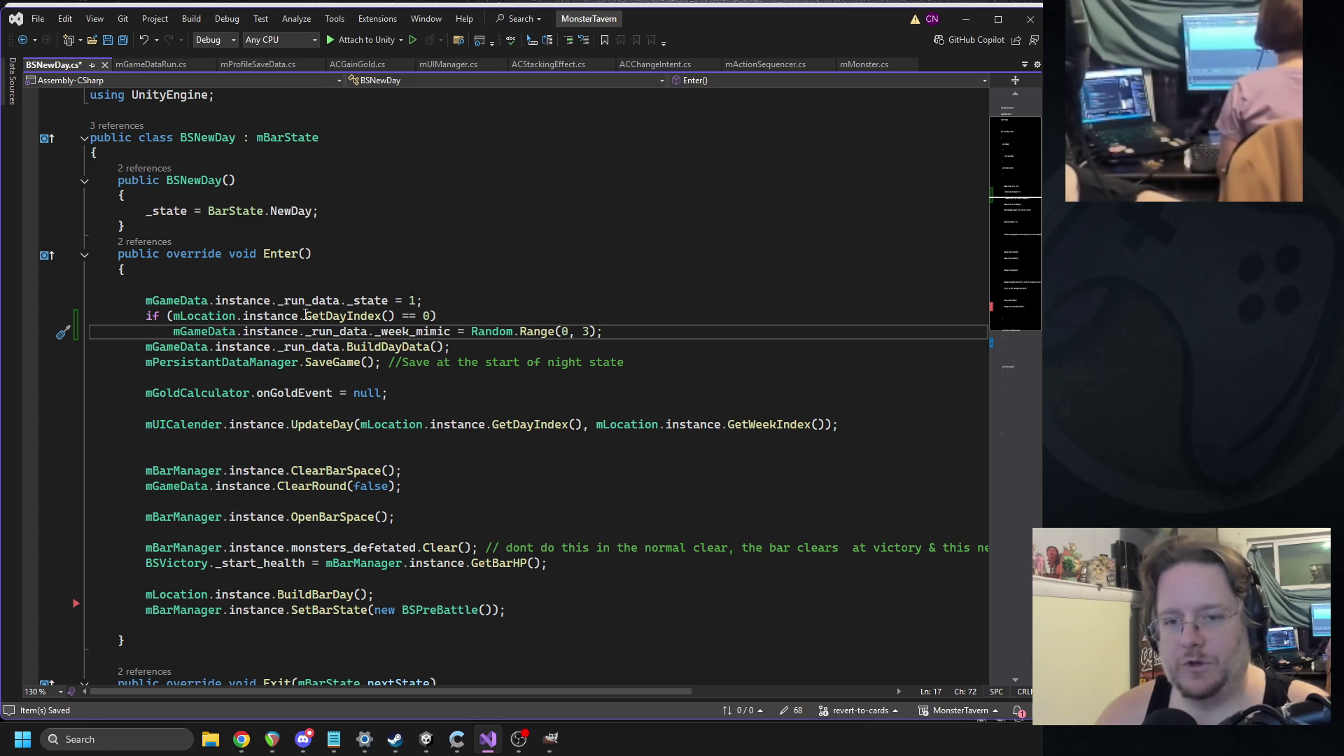
- Add Debug.Log(mLocation.instance.GetDayIndex()) above the if and save BSNewDay.cs
click(462, 310)
key(Home)
key(Return)
key(Up)
text(Debug.)
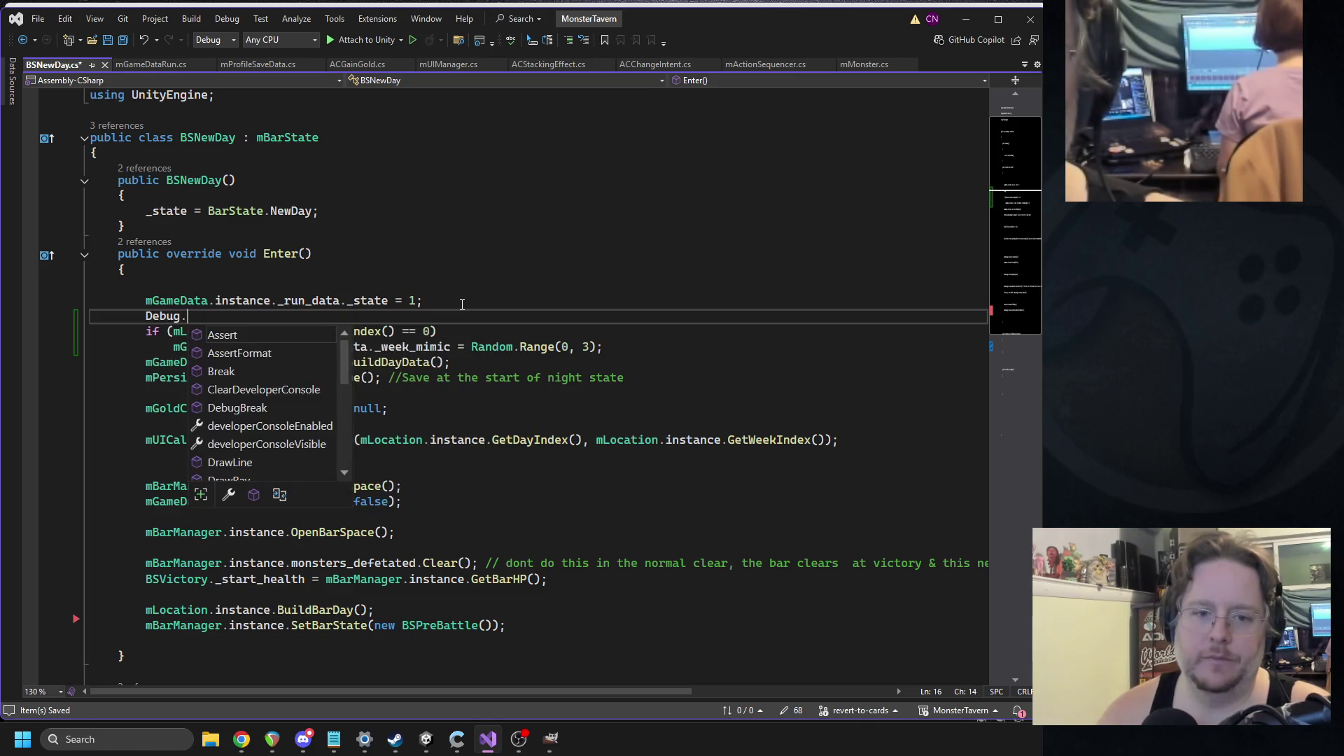
text(Log();)
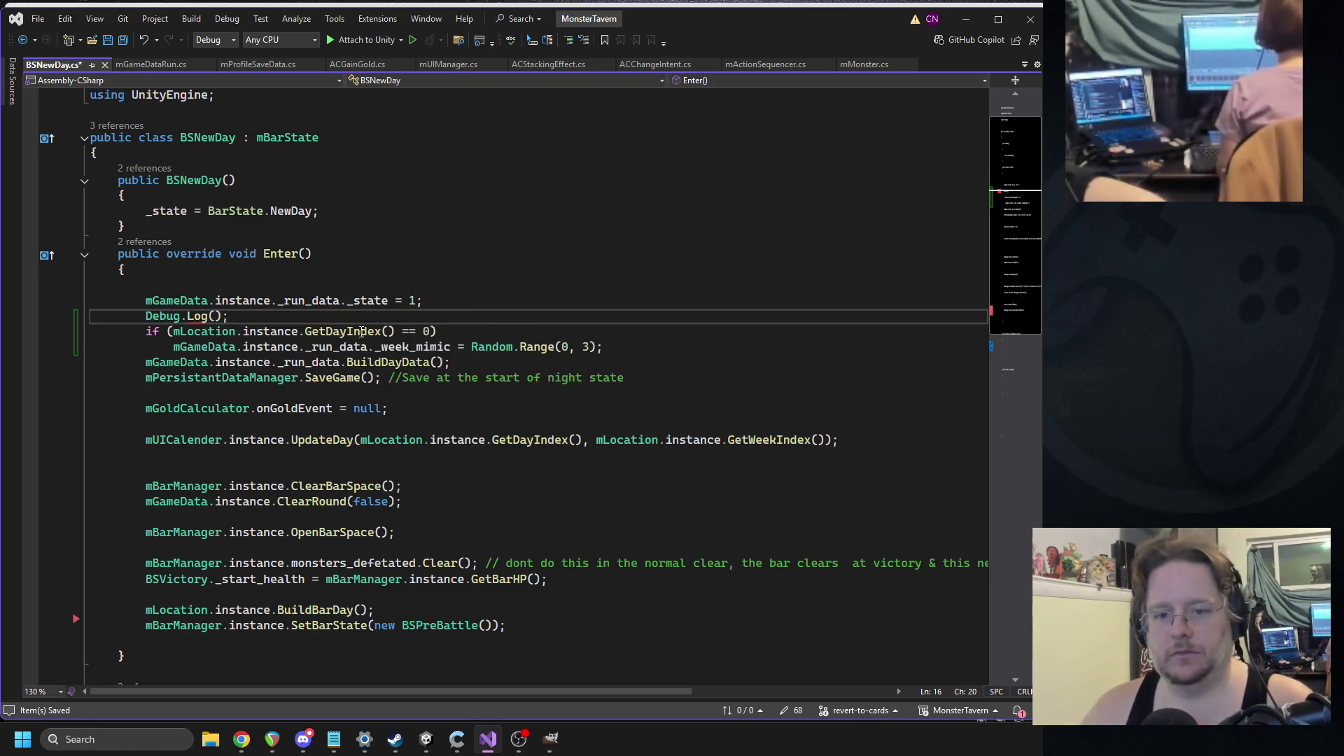
drag(394, 332, 173, 331)
key(ctrl+c)
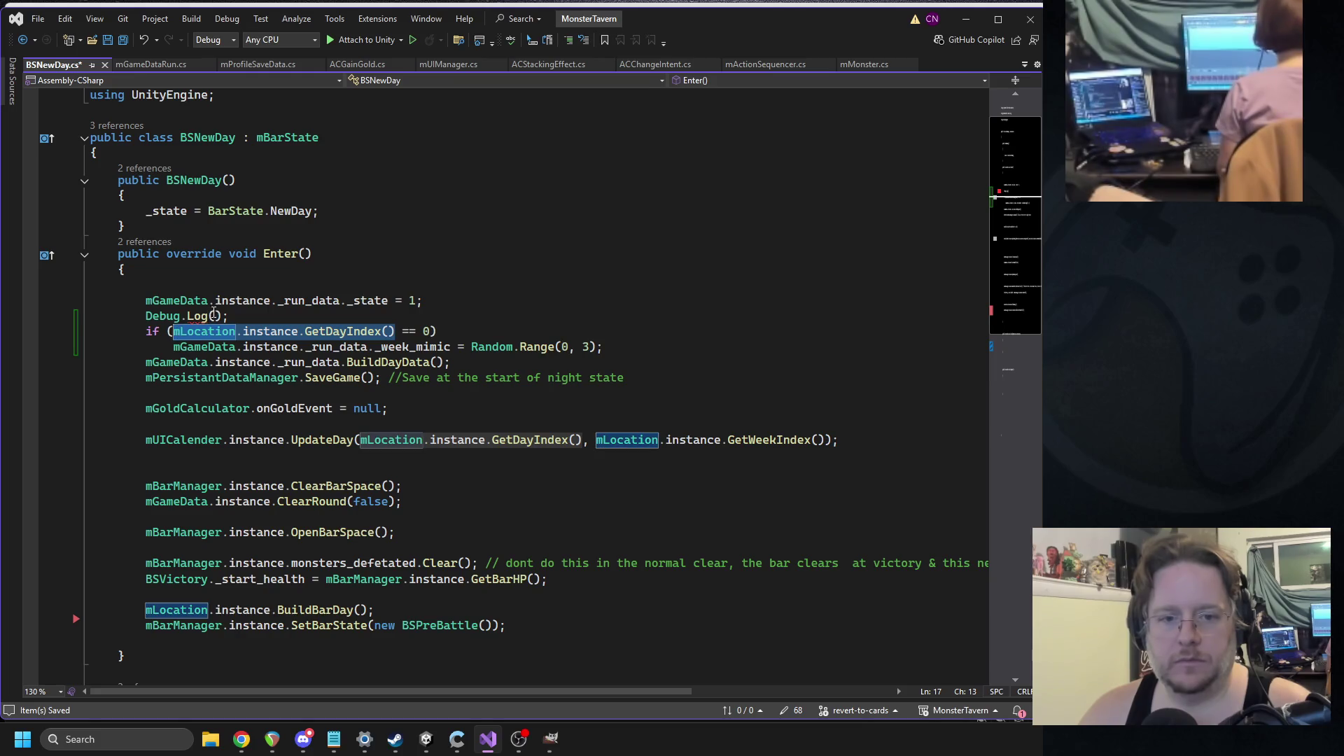
click(214, 316)
key(ctrl+v)
key(ctrl+s)
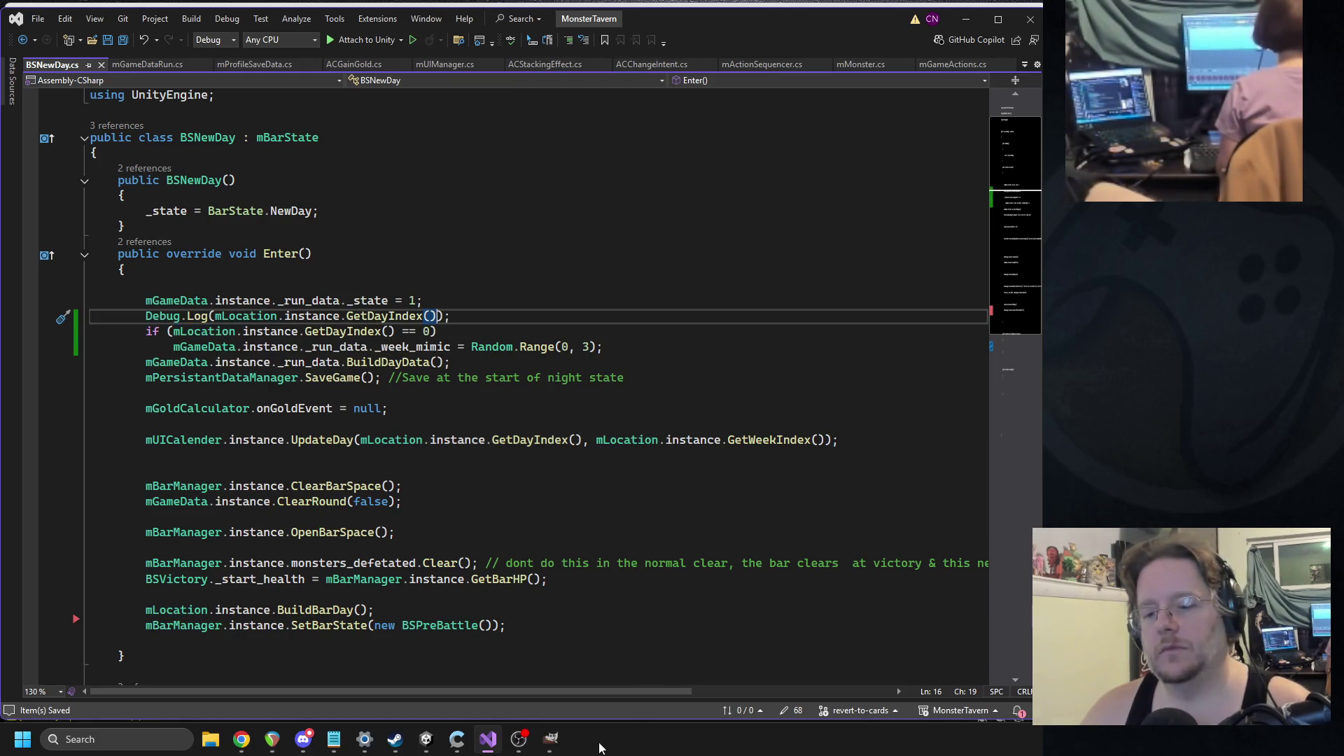
click(426, 741)
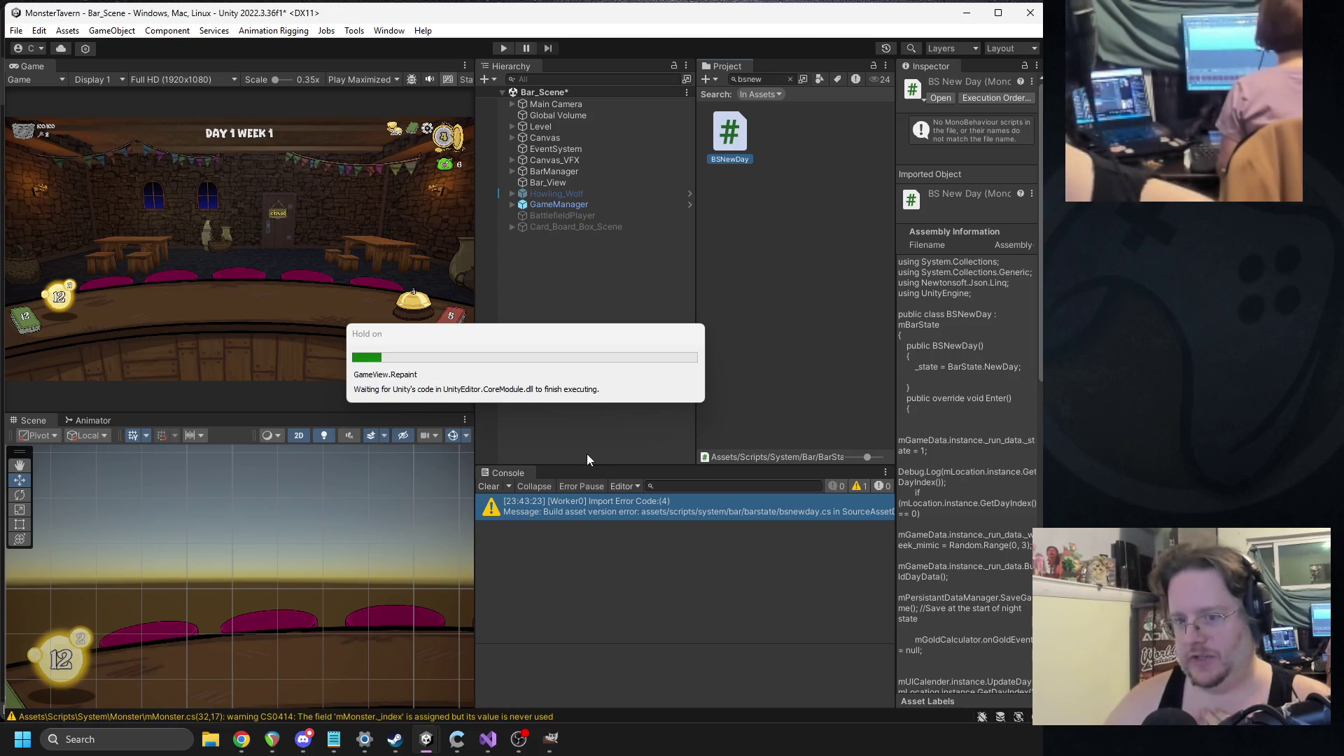
- Set play mode to Play Focused and run the game
click(358, 81)
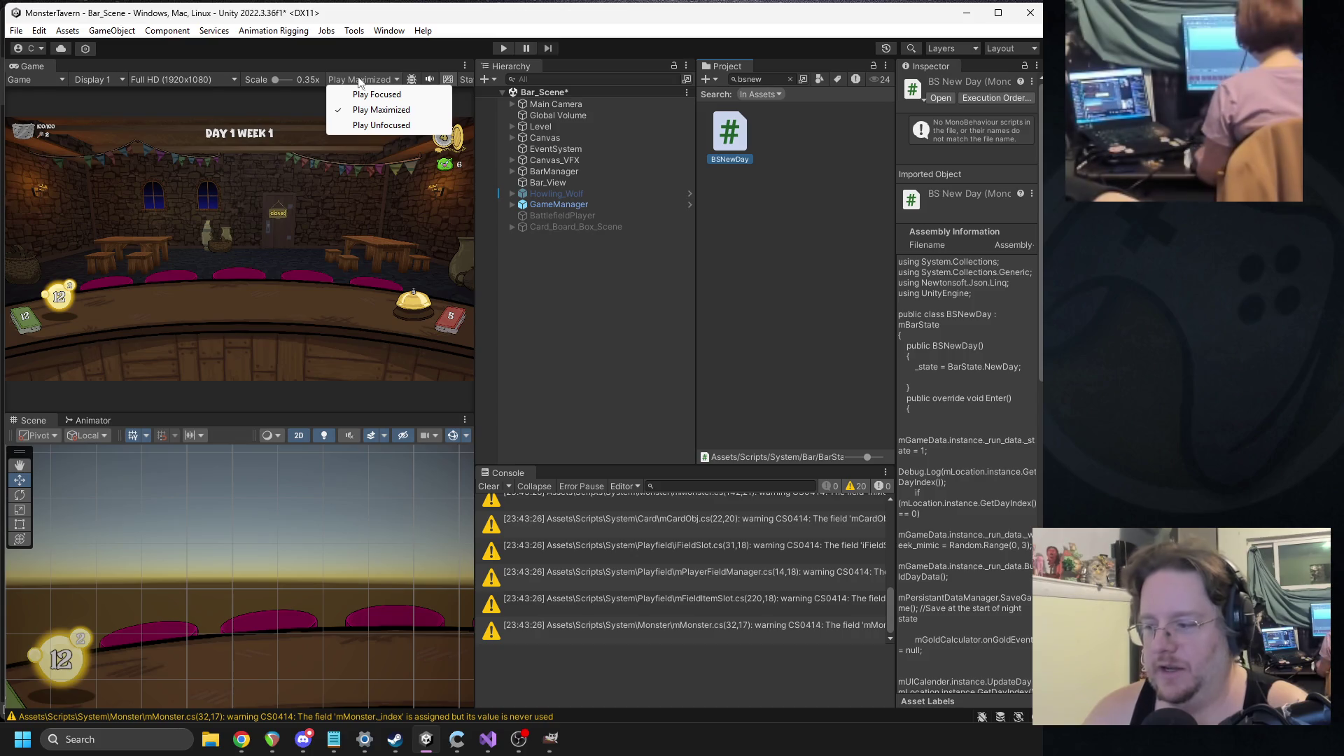
click(381, 94)
click(501, 48)
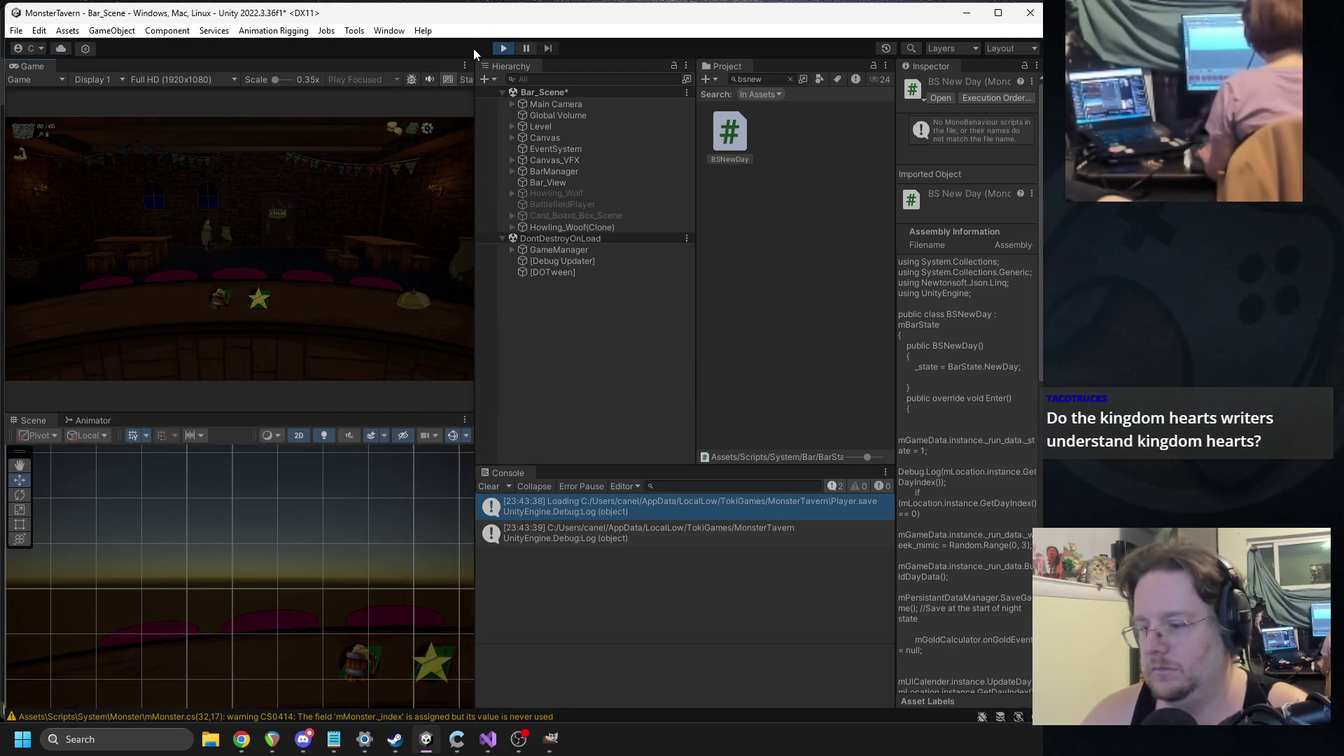
key(Escape)
key(Escape)
key(Escape)
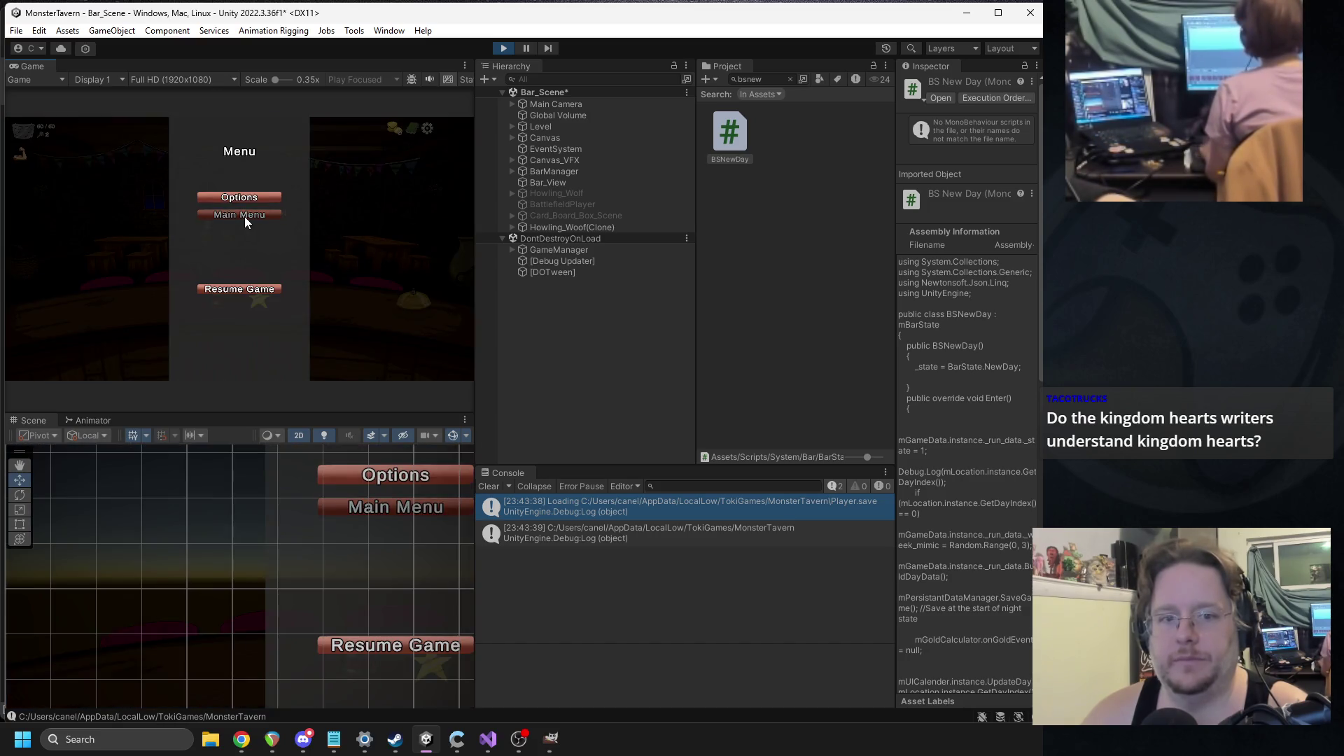
key(Escape)
- Play the Color Drink card, pick cards, start the next day, and open the day-index log's source
click(217, 297)
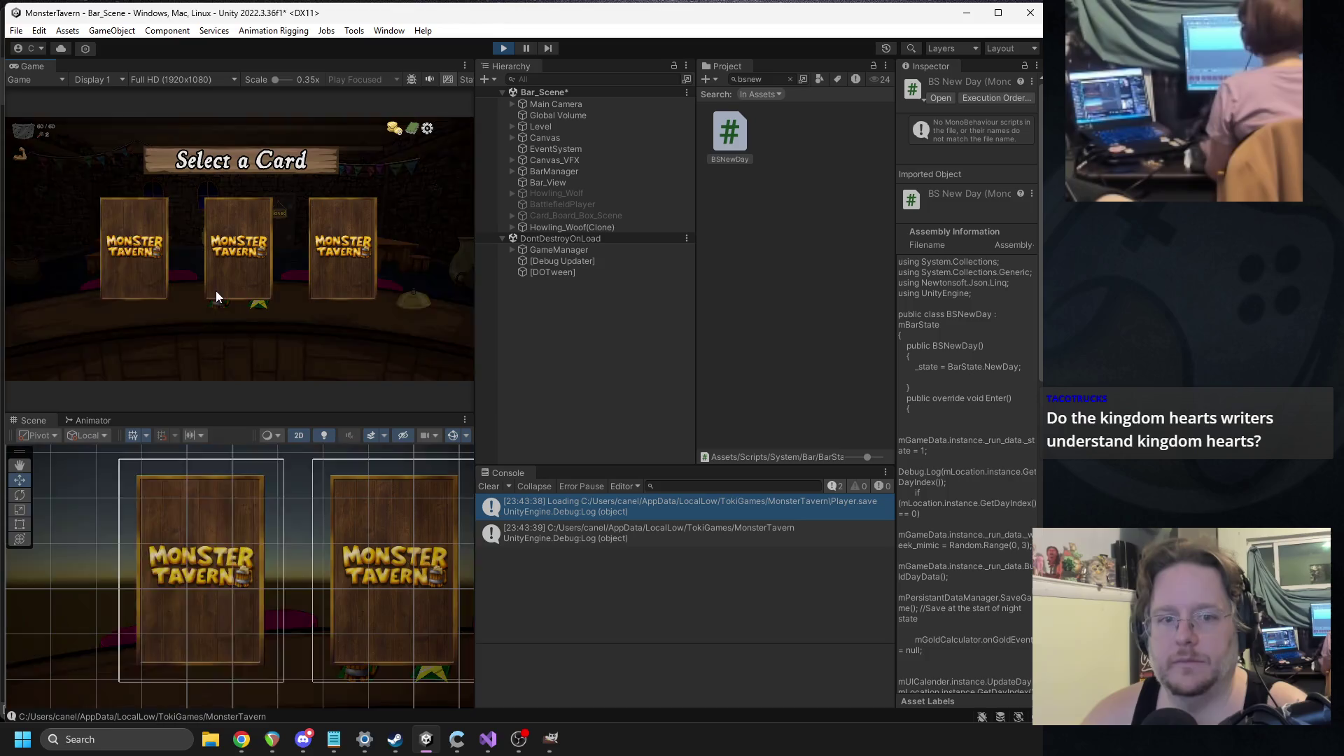
click(168, 256)
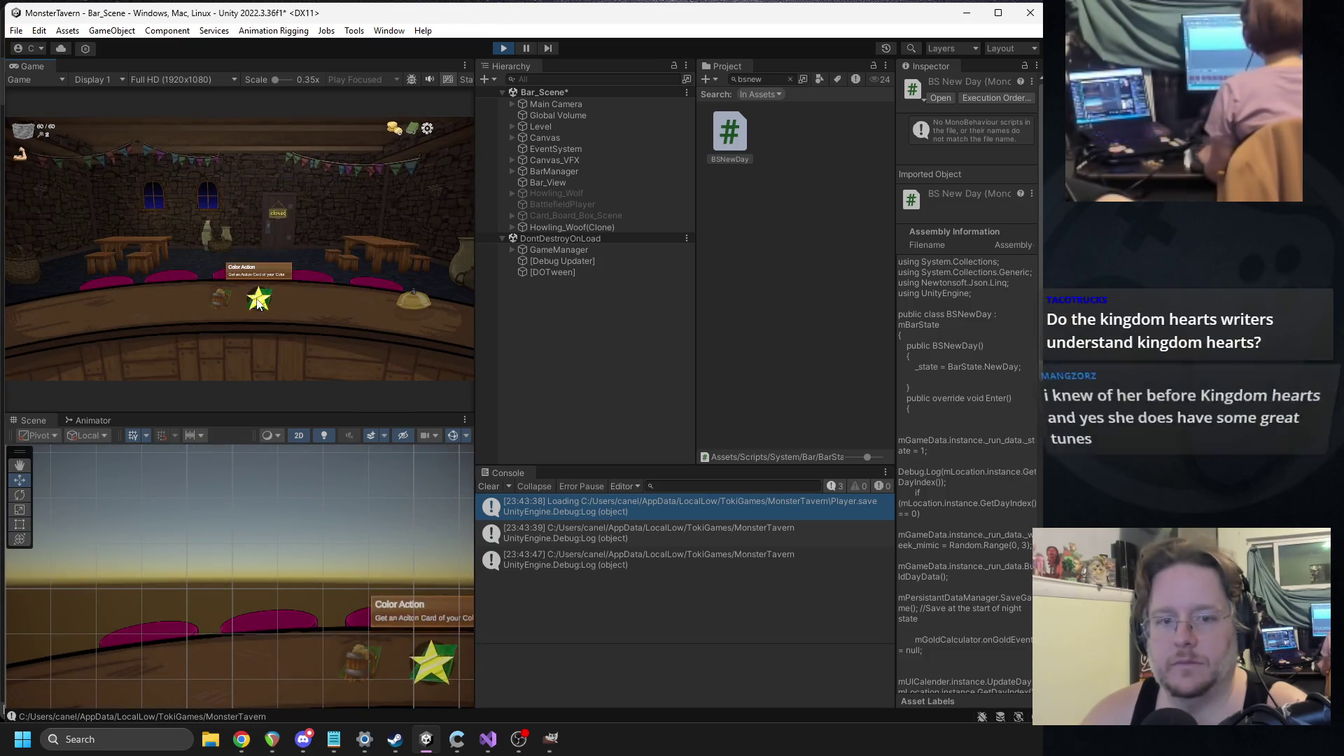
click(259, 298)
click(242, 242)
click(399, 299)
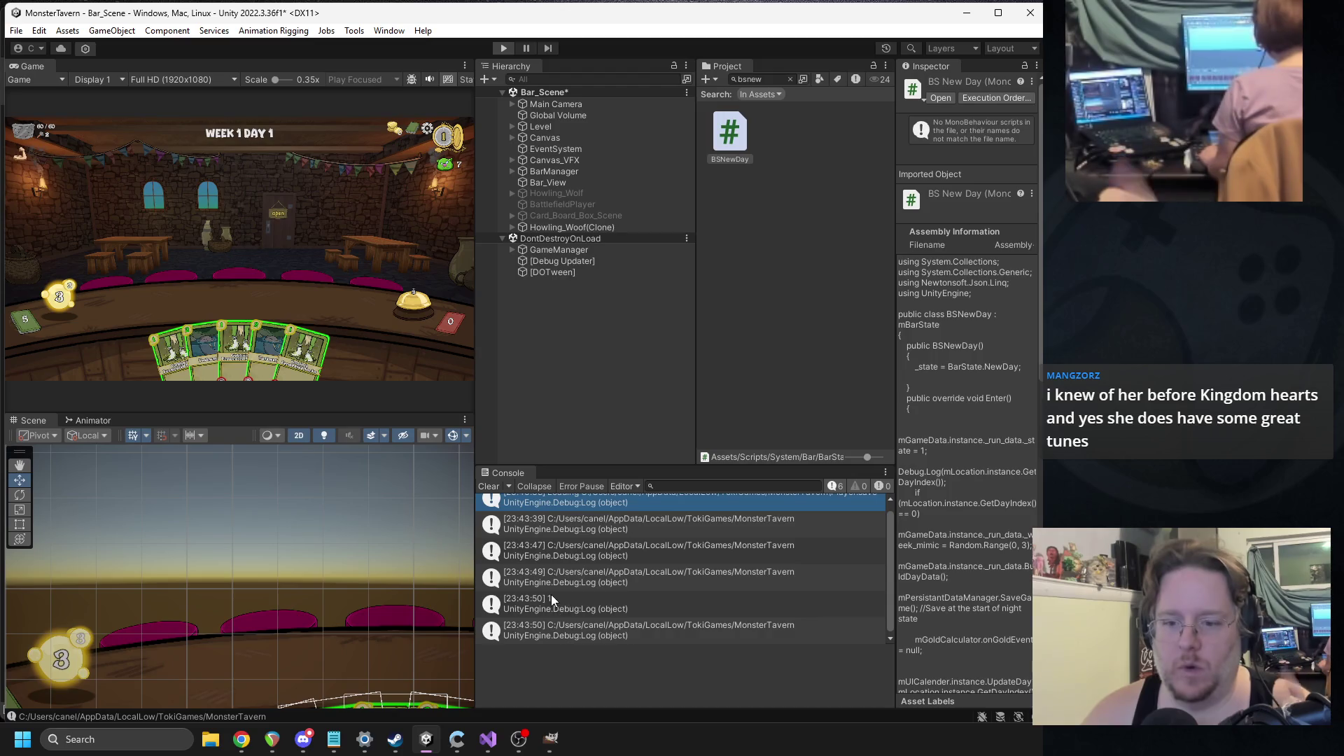
double_click(555, 602)
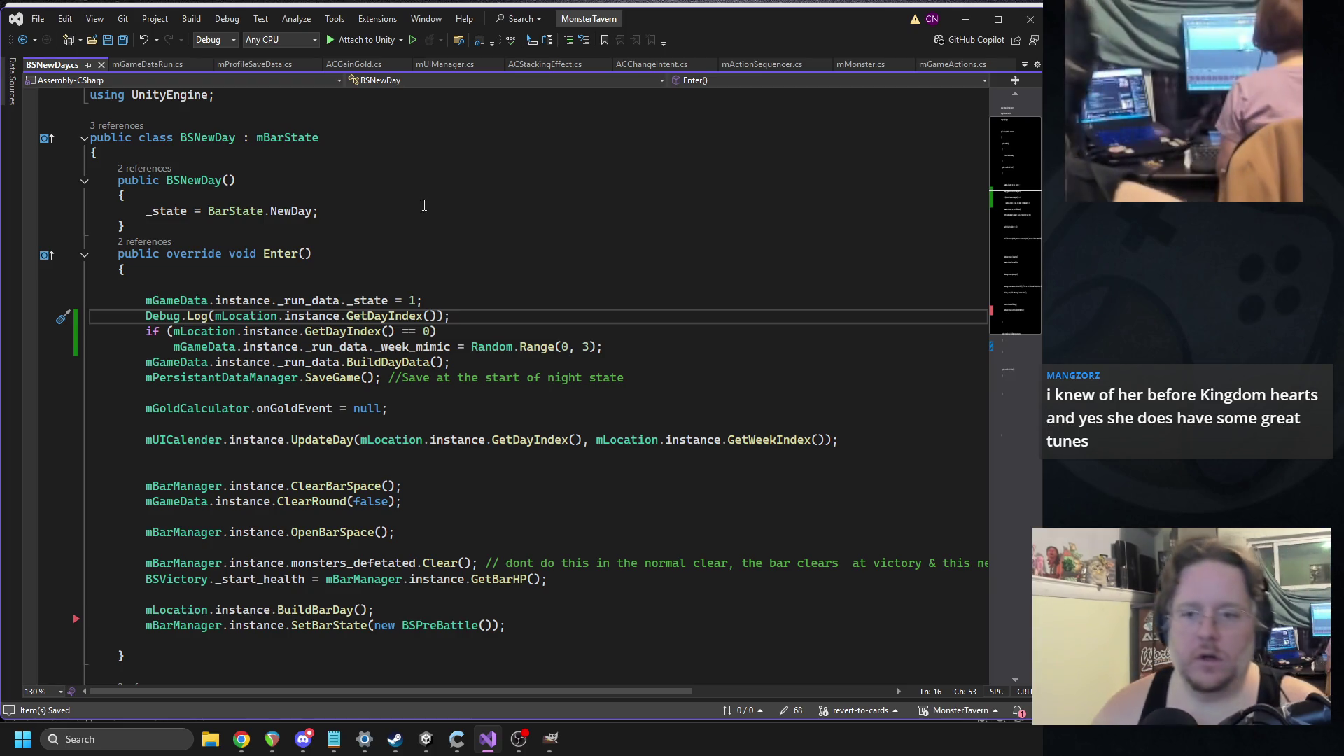
- Change Random.Range to (1, 4) and the day check to == 1, then save BSNewDay.cs
double_click(564, 346)
text(1)
double_click(583, 347)
text(4)
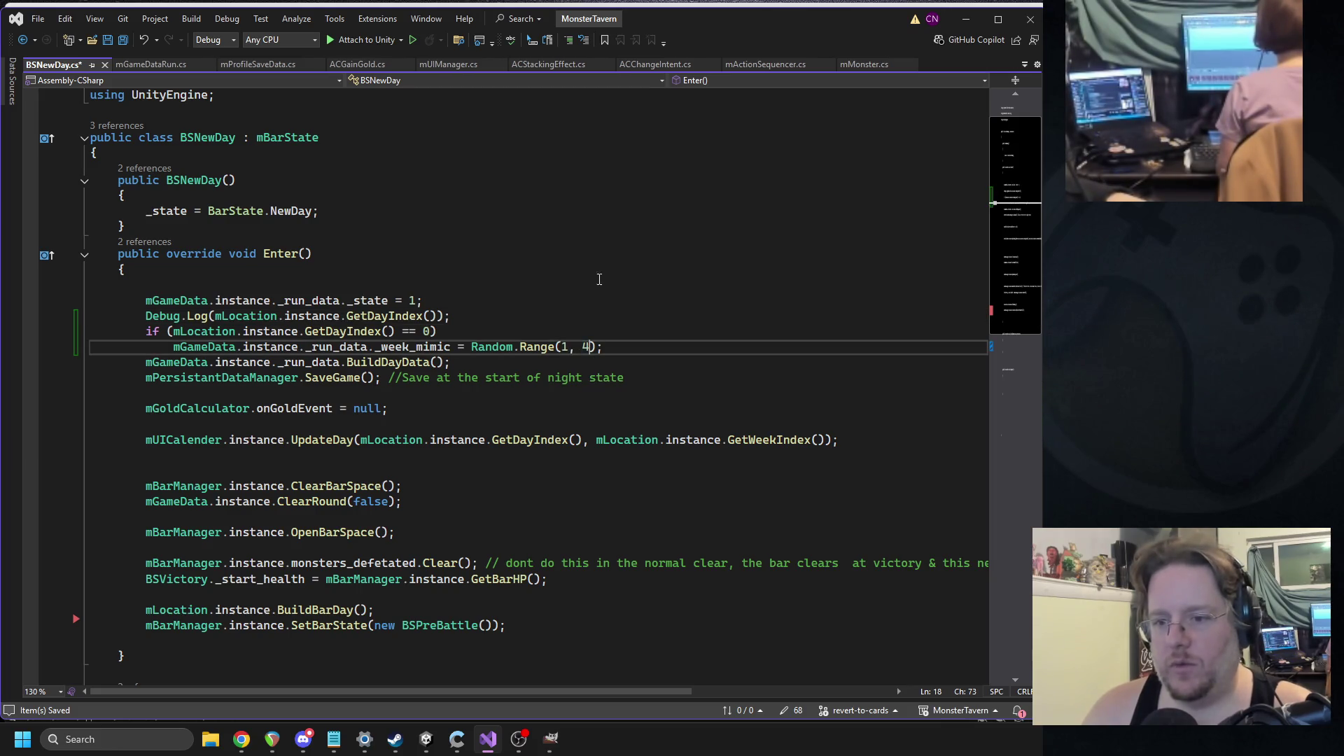
double_click(428, 331)
text(1)
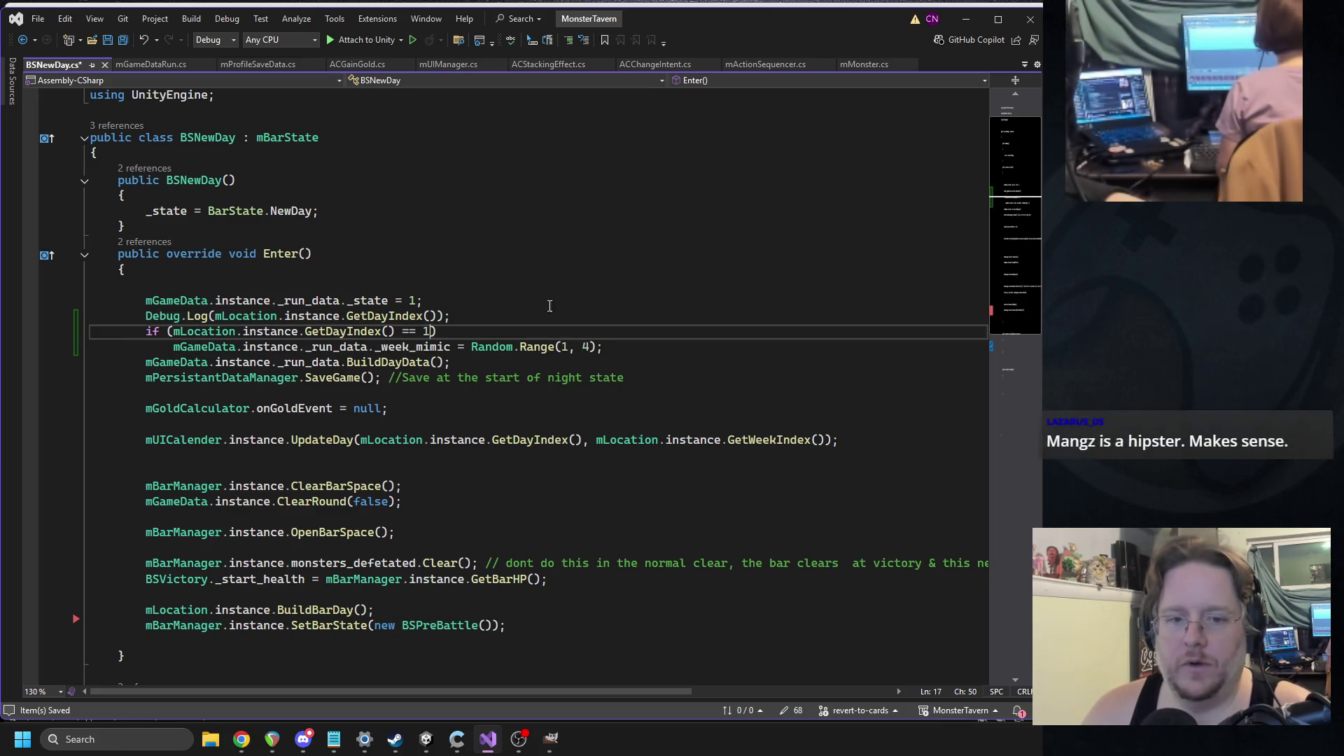
click(562, 347)
key(ctrl+s)
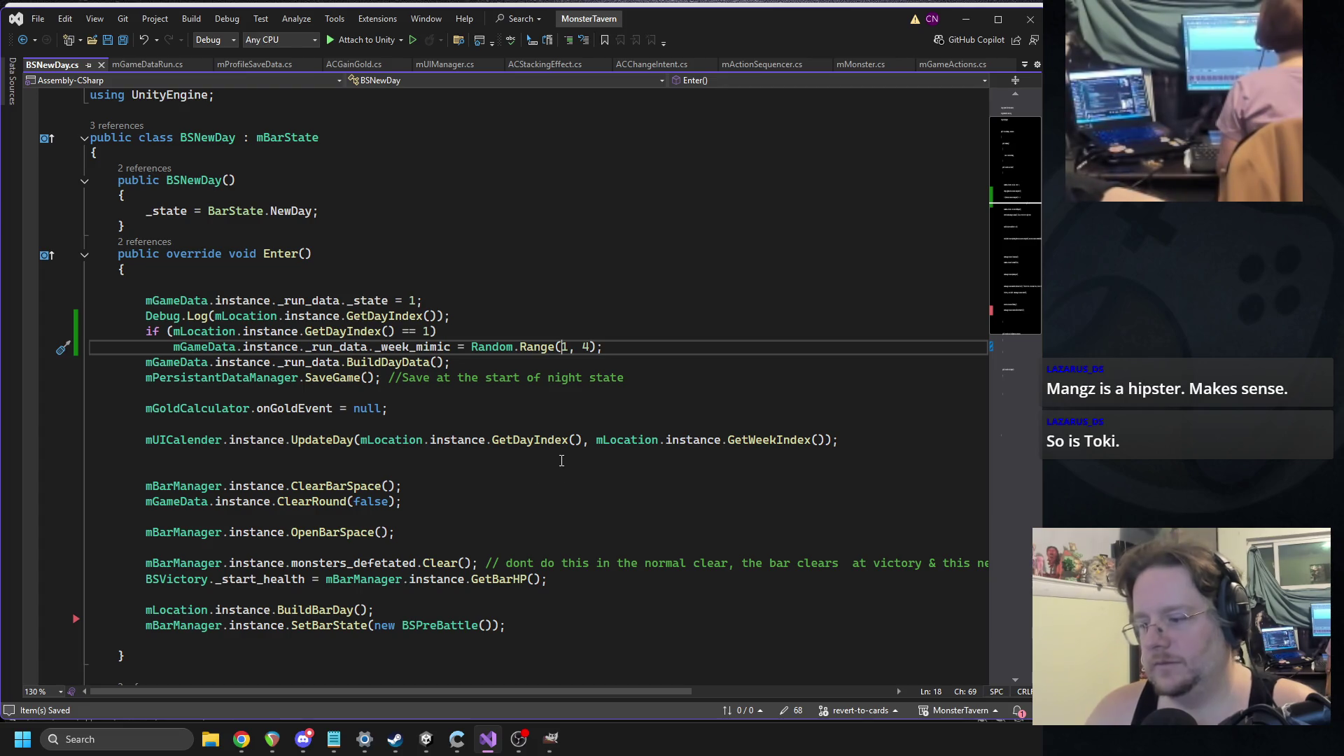
- Delete the Debug.Log line, go to the BSPreBattle constructor, and recompile in Unity
scroll(561, 448, down, 1)
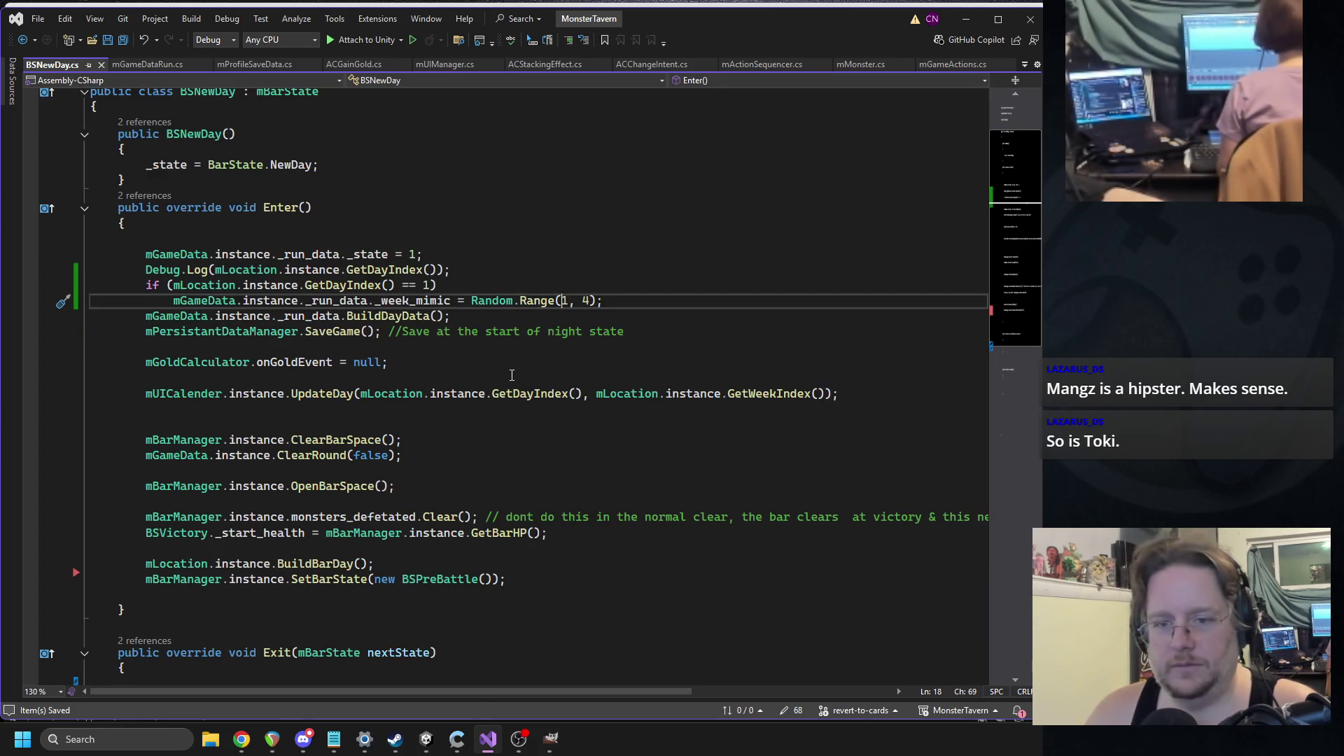
key(Up)
key(Up)
key(shift+Home)
key(shift+Home)
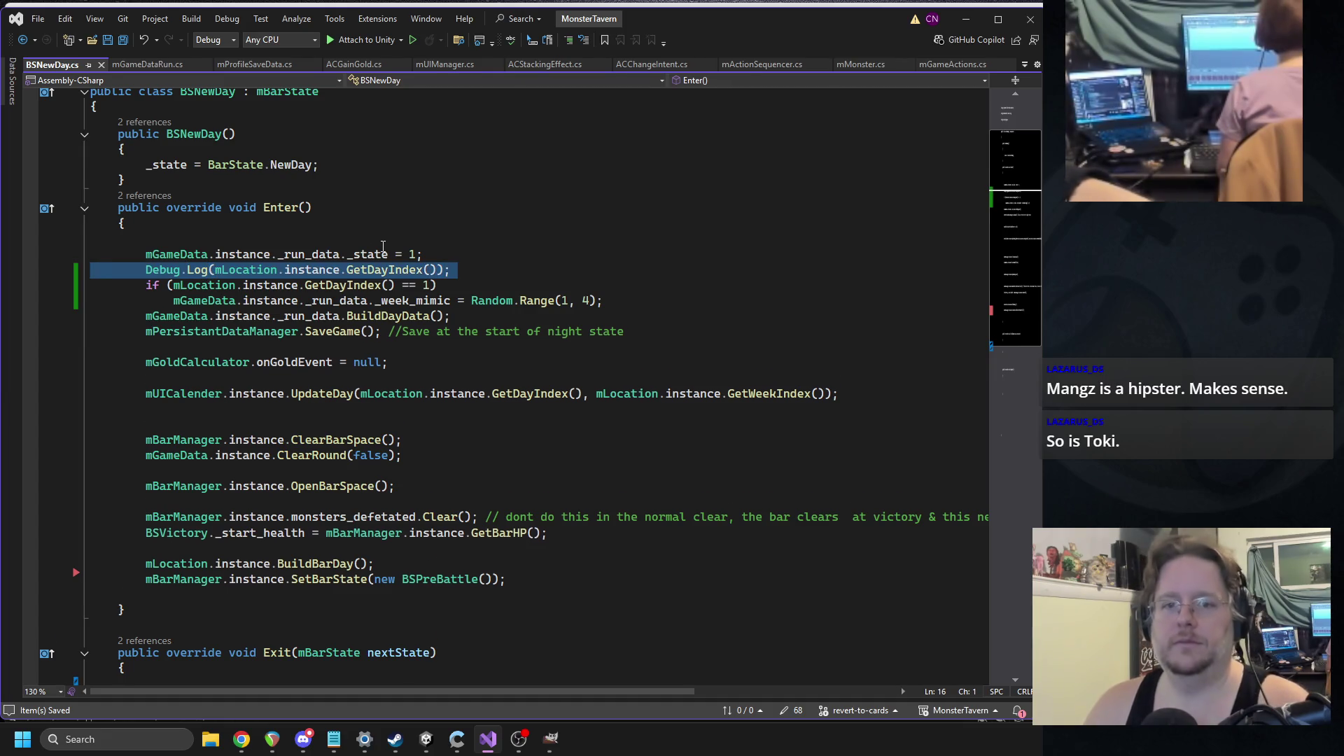
key(BackSpace)
key(BackSpace)
key(Up)
key(Up)
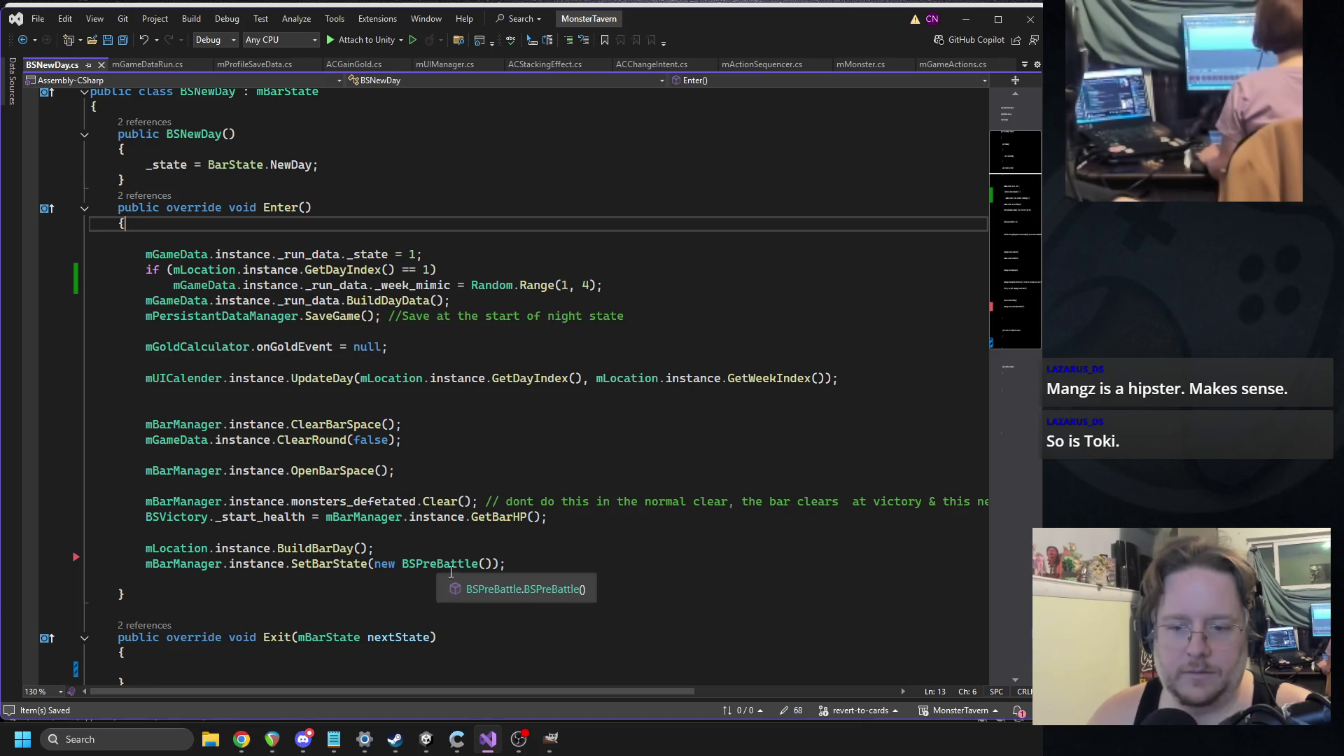
click(554, 589)
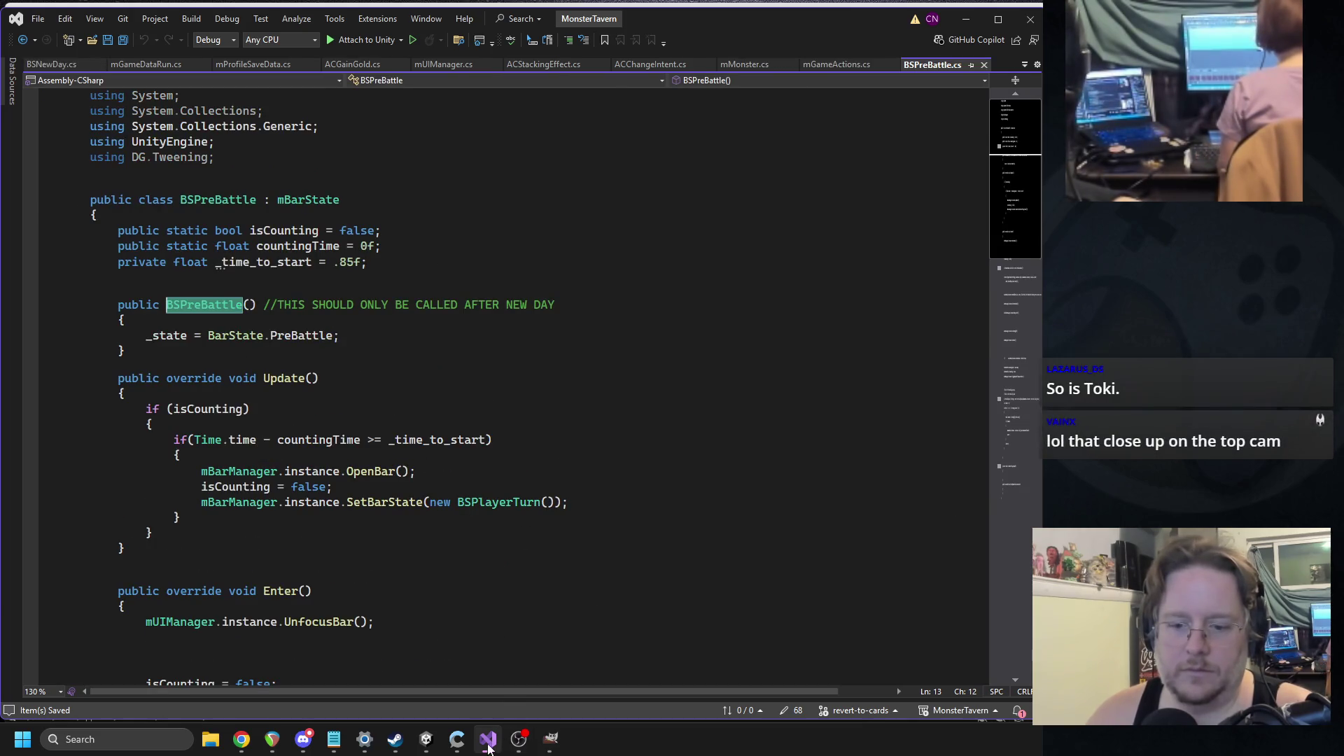
click(428, 740)
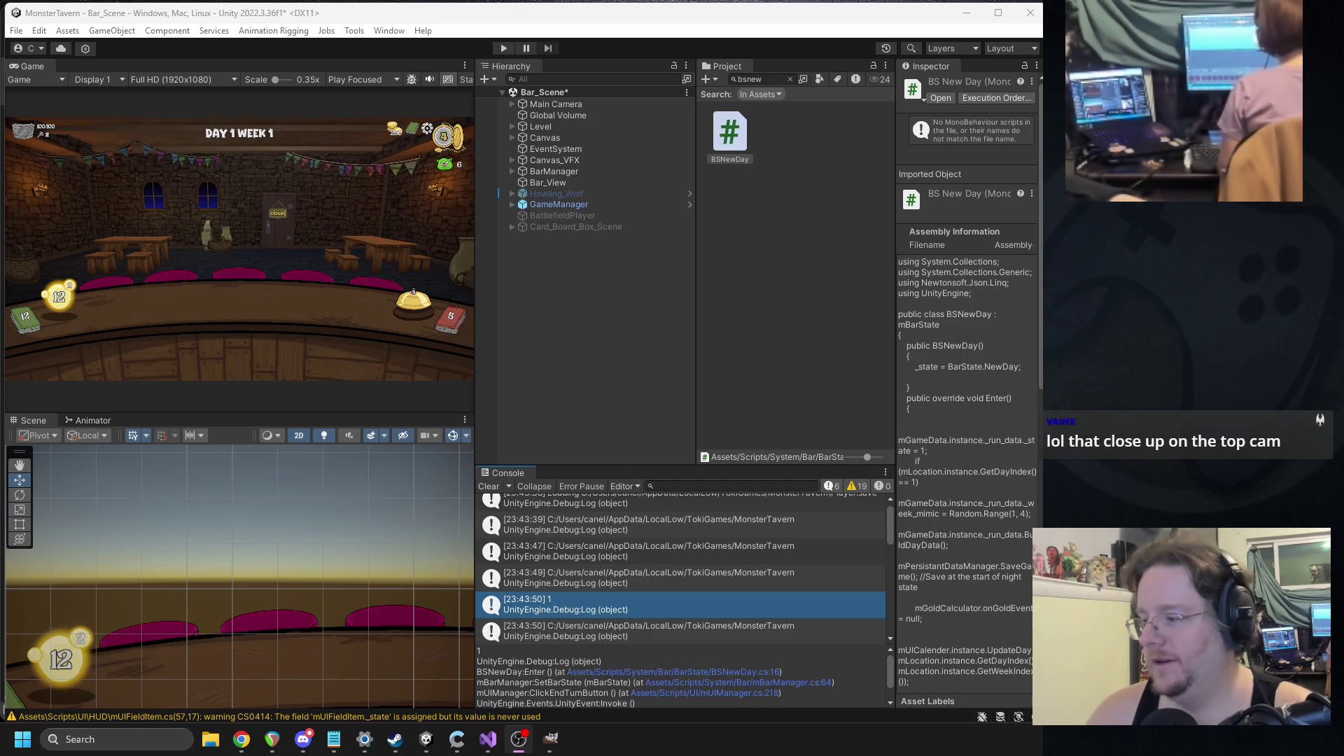
- Check the running game at Day 1 Week 1, then return to BSPreBattle.cs in Visual Studio
click(300, 748)
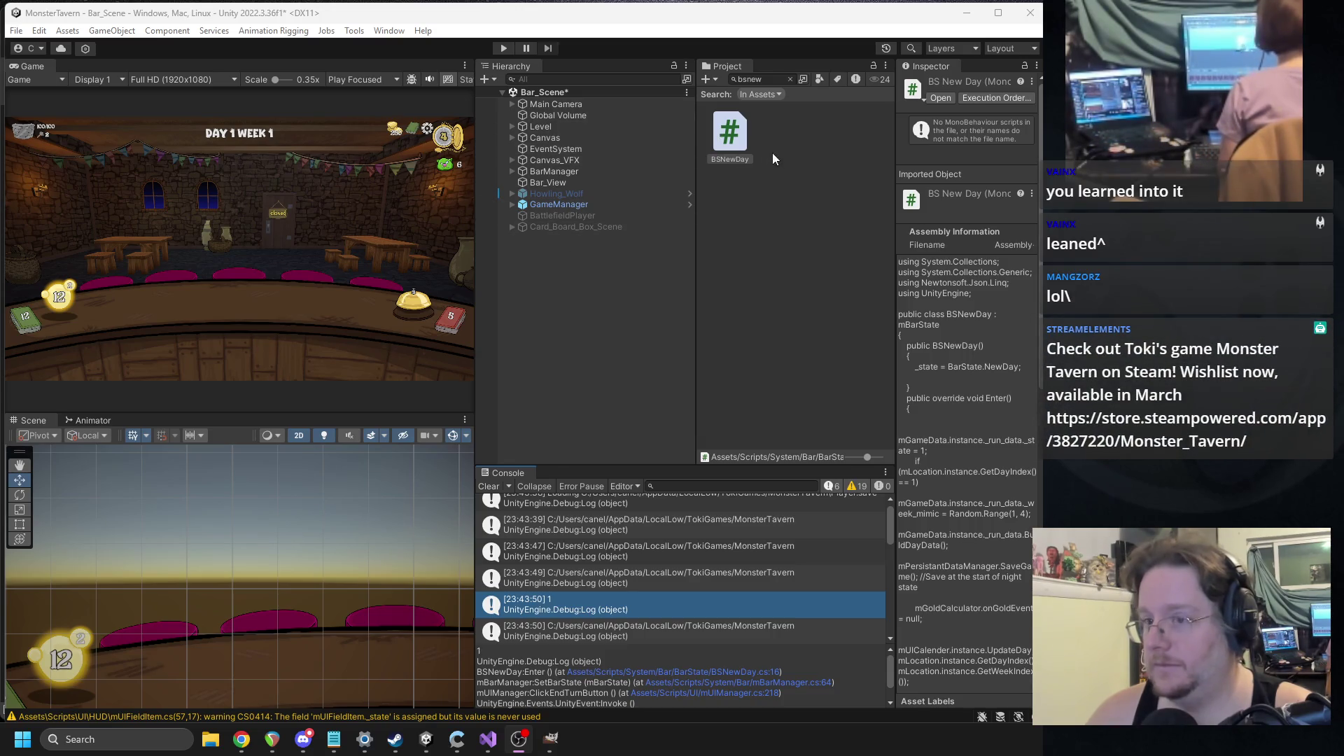
click(488, 739)
scroll(321, 367, down, 3)
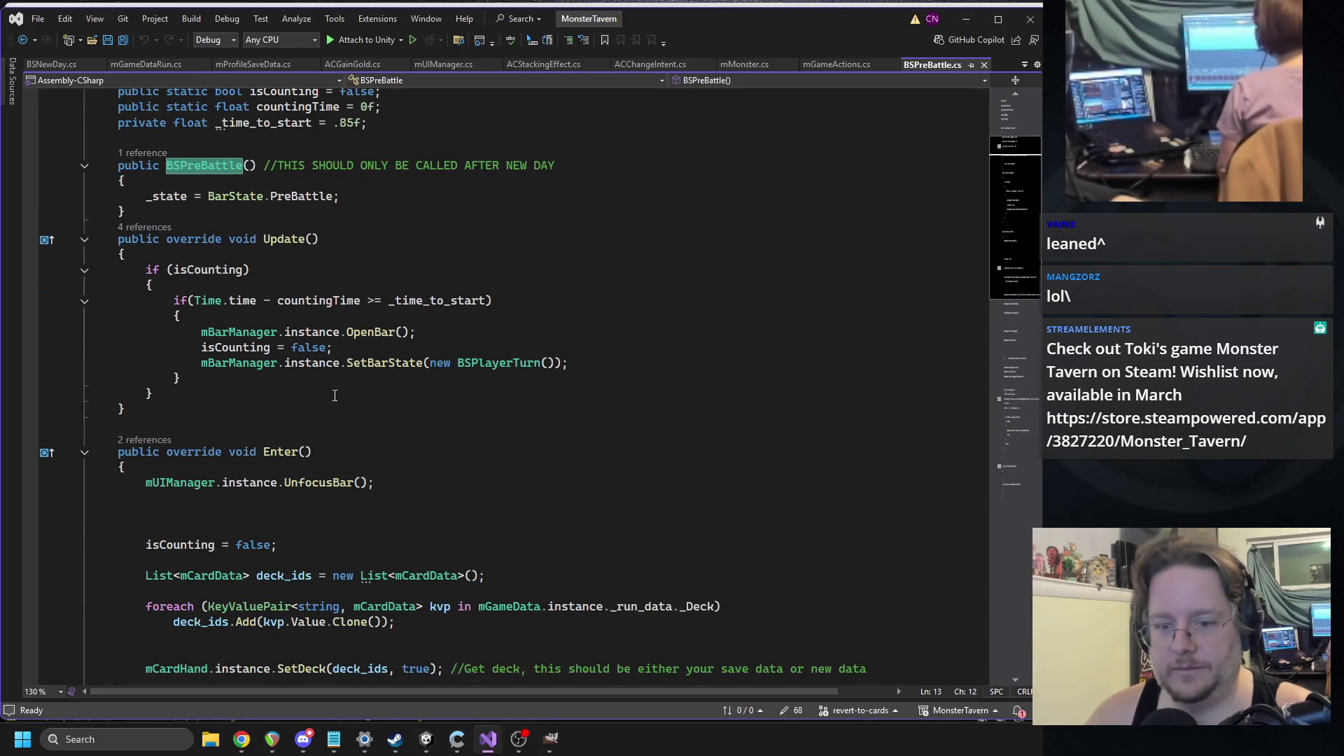
- Remove the blank lines below OnDayStart() and between Enter()'s setup calls in BSPreBattle.cs
scroll(433, 419, down, 4)
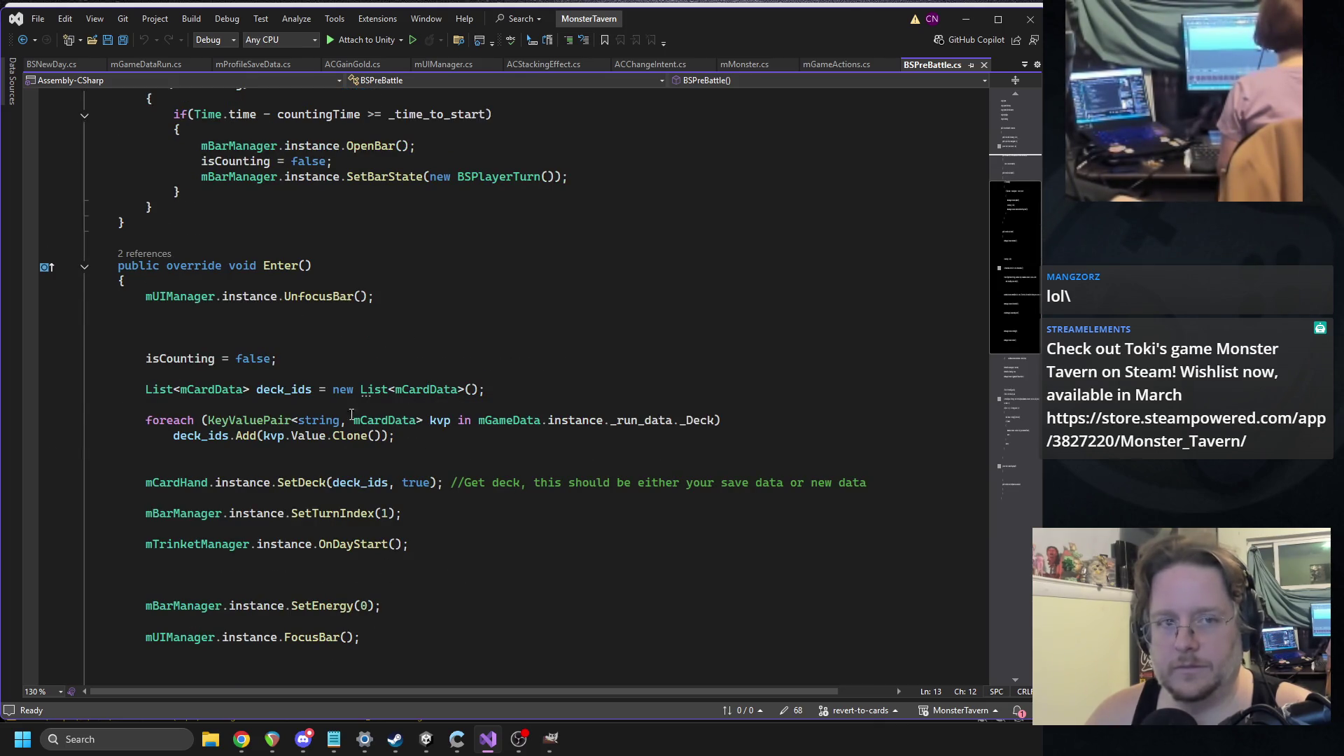
scroll(436, 392, up, 4)
scroll(434, 381, down, 3)
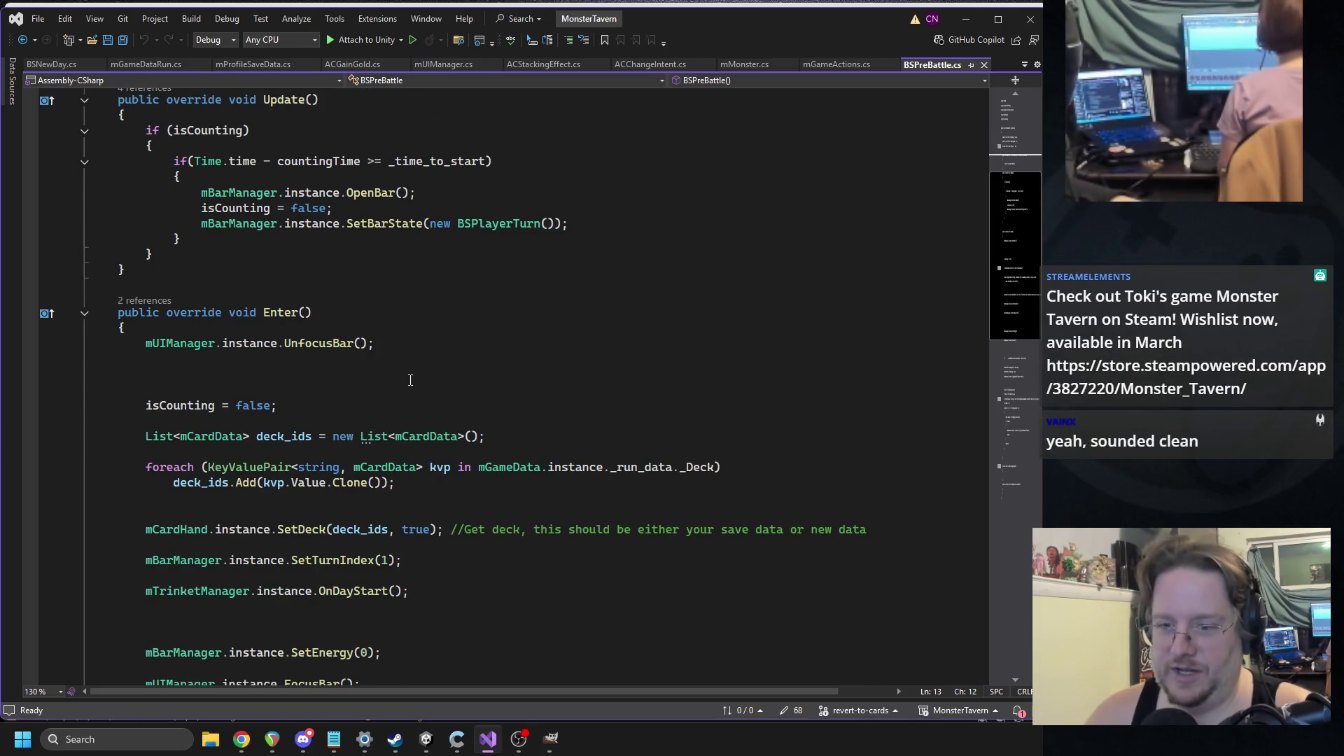
scroll(402, 381, down, 1)
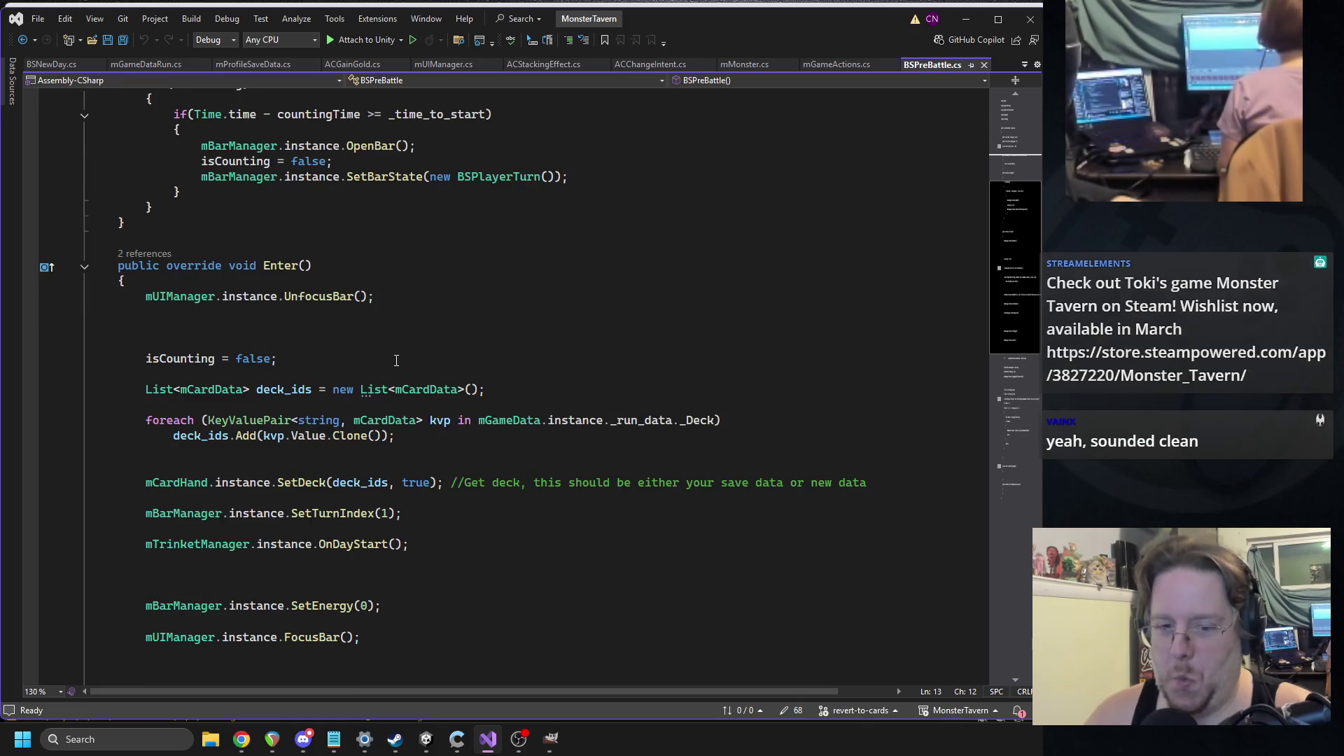
scroll(310, 381, down, 2)
click(119, 493)
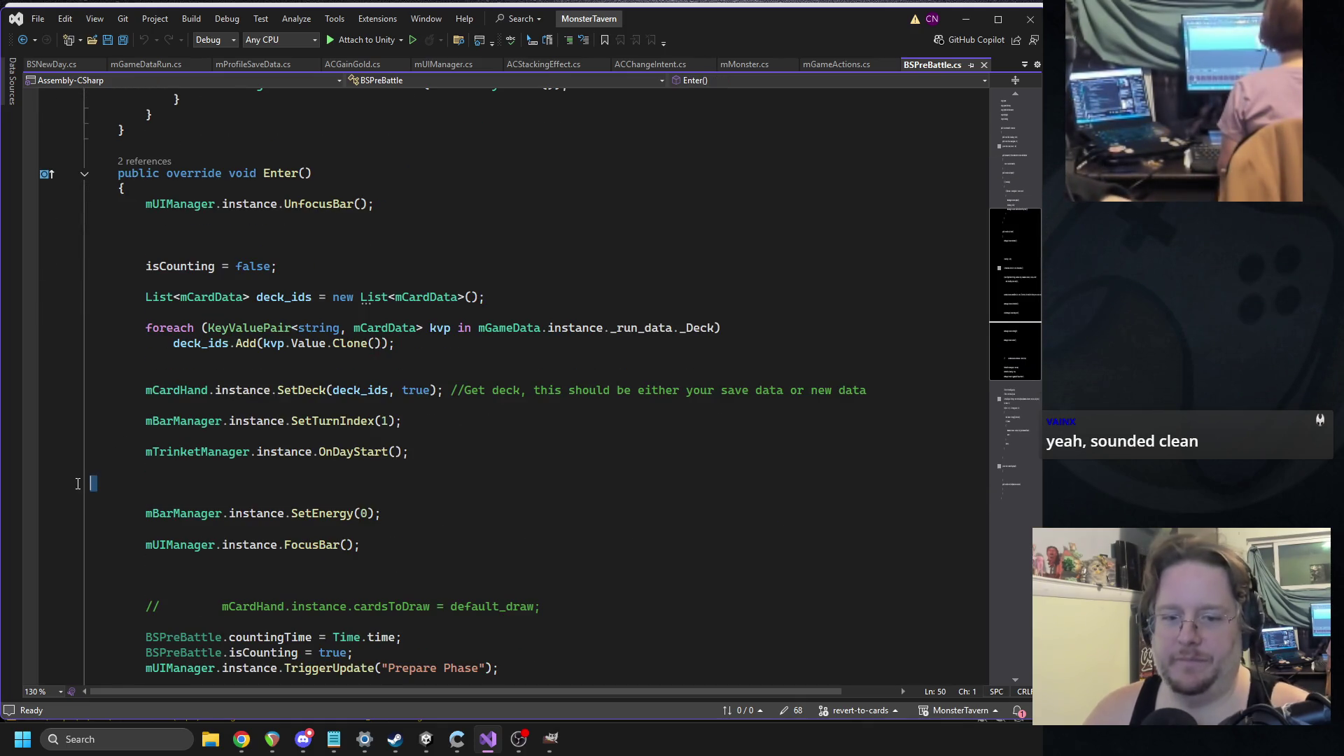
key(BackSpace)
key(BackSpace)
key(BackSpace)
click(109, 440)
key(BackSpace)
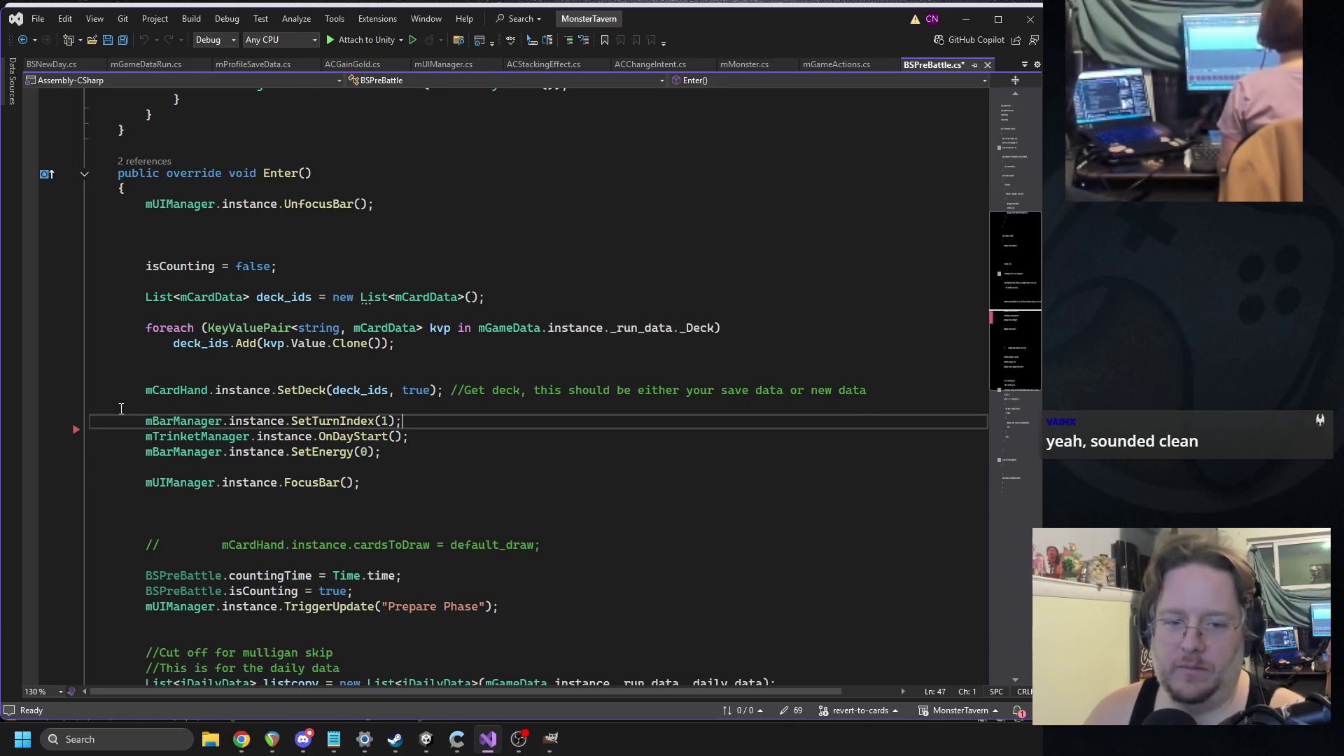
click(413, 405)
key(BackSpace)
click(415, 452)
key(BackSpace)
- Delete the commented-out cardsToDraw line, then bring up the Mimic image in GIMP
scroll(208, 423, down, 2)
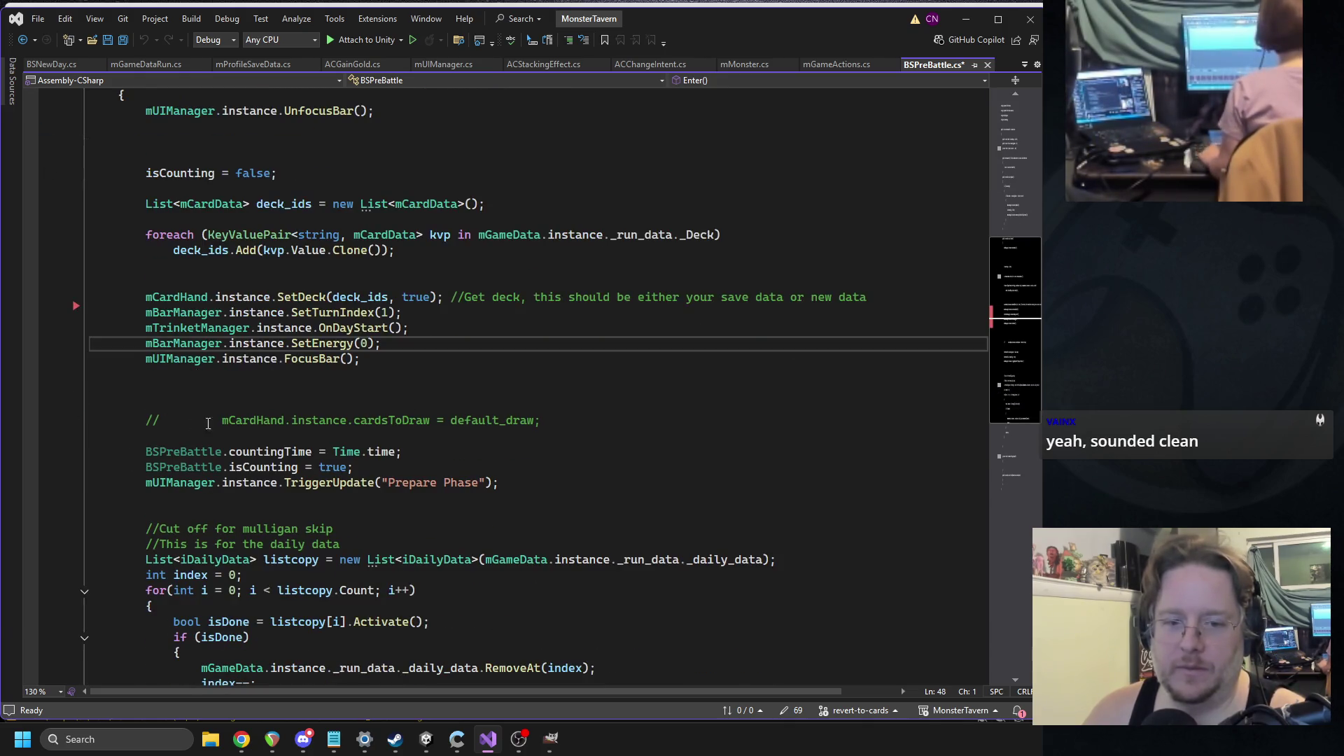
drag(560, 424, 91, 420)
key(BackSpace)
key(BackSpace)
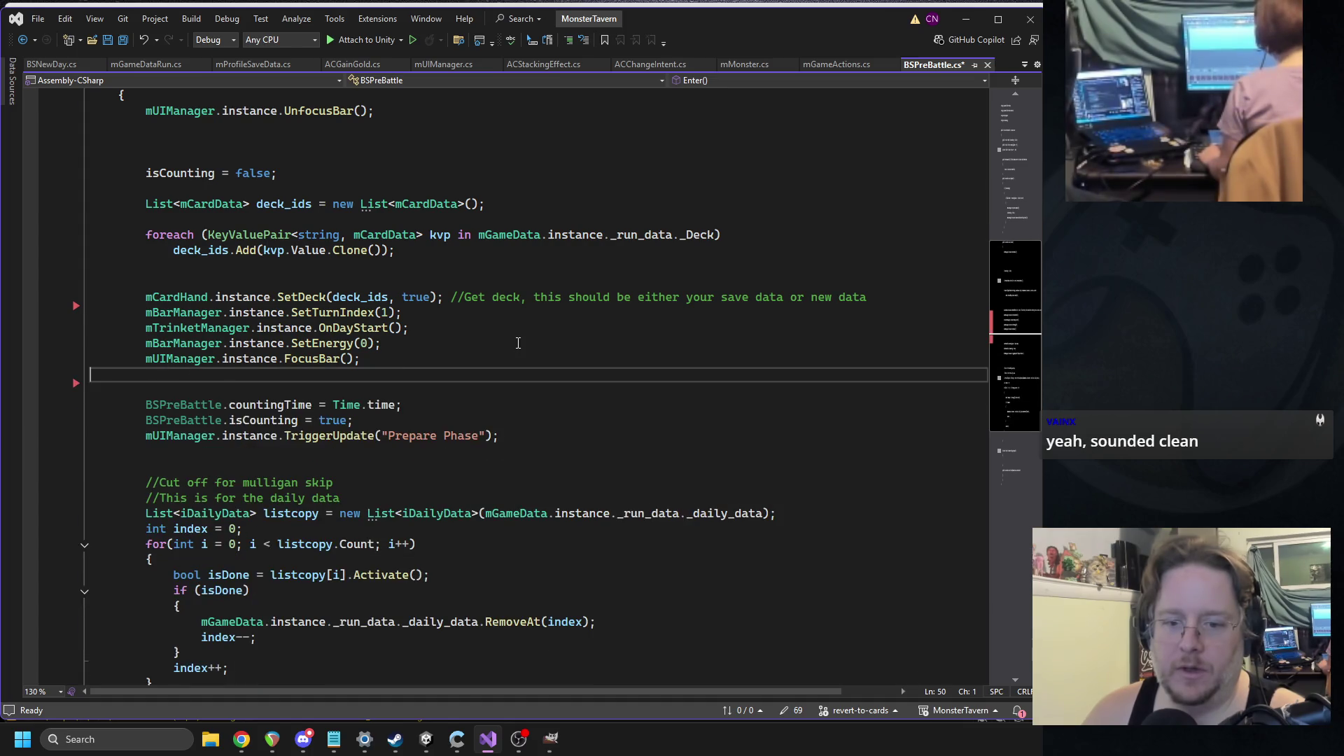
scroll(521, 316, down, 3)
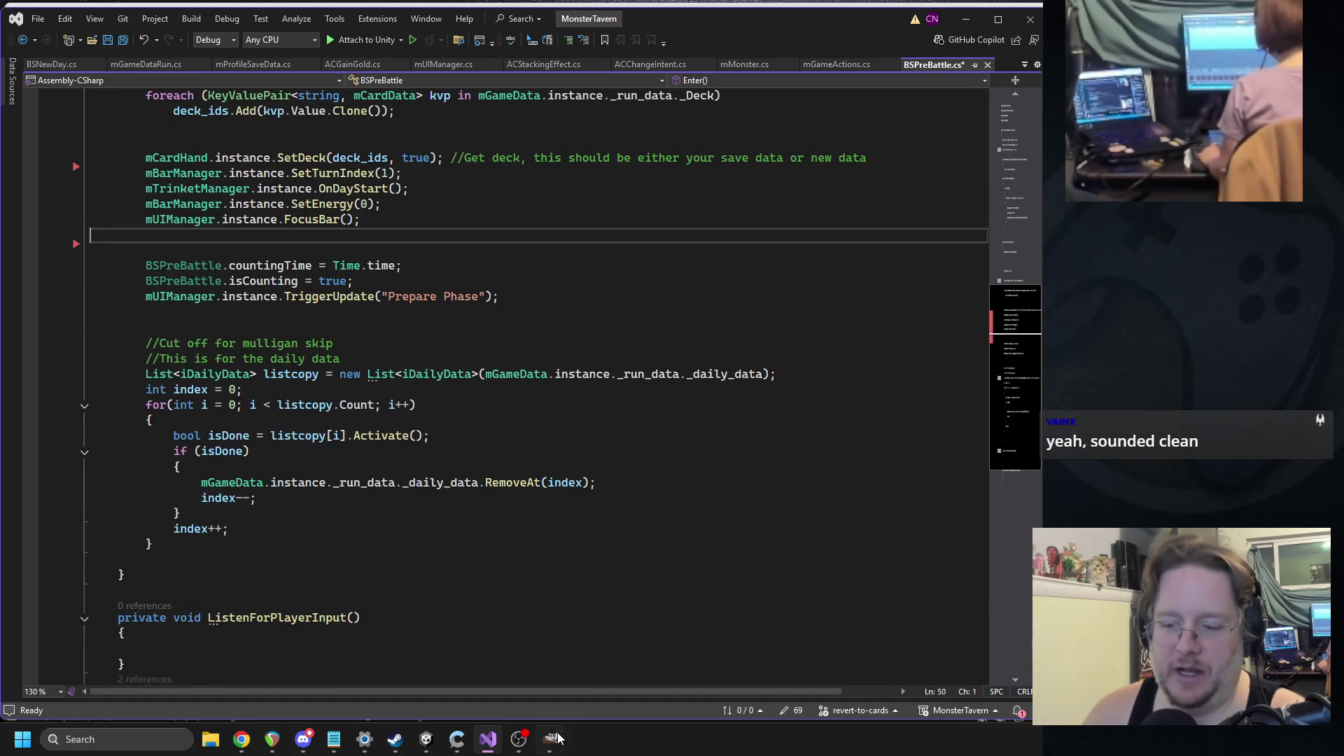
click(553, 739)
- Pan across the Mimic chest artwork at 200% in GIMP, then minimize GIMP
scroll(557, 478, down, 2)
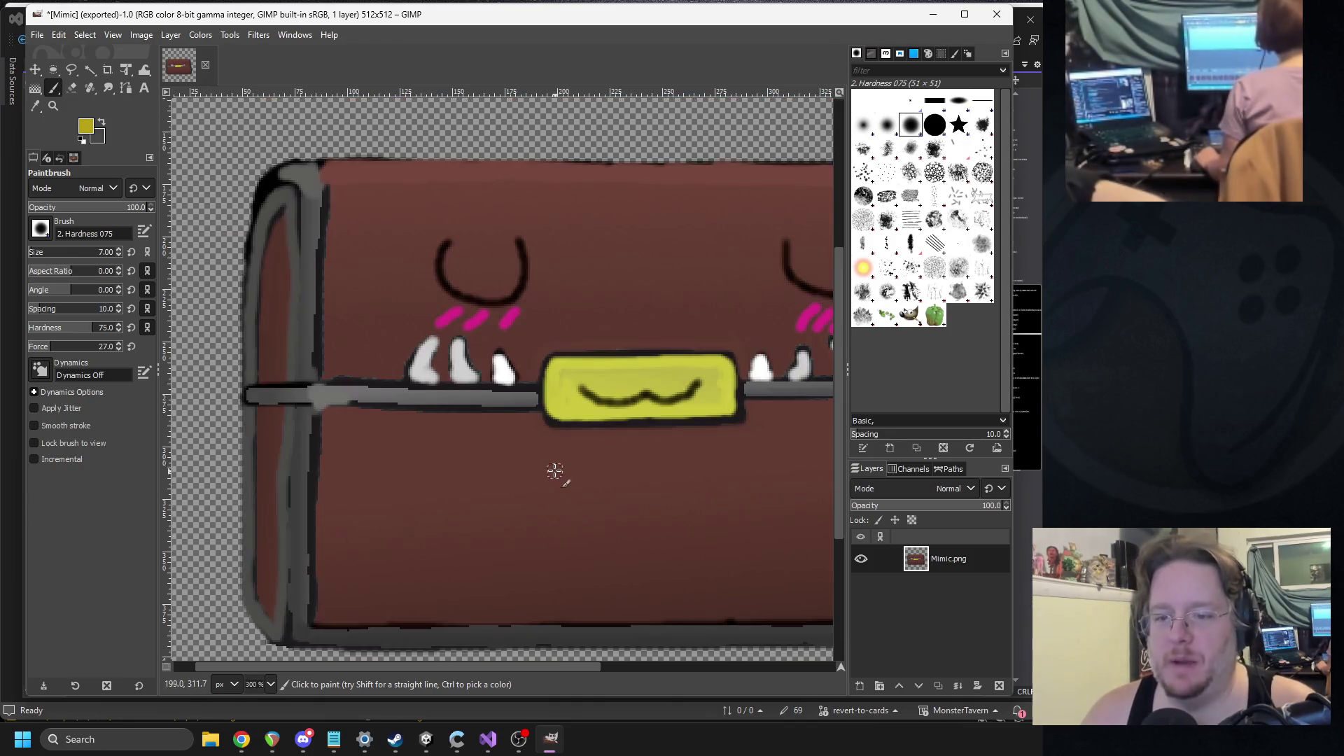
scroll(443, 444, up, 1)
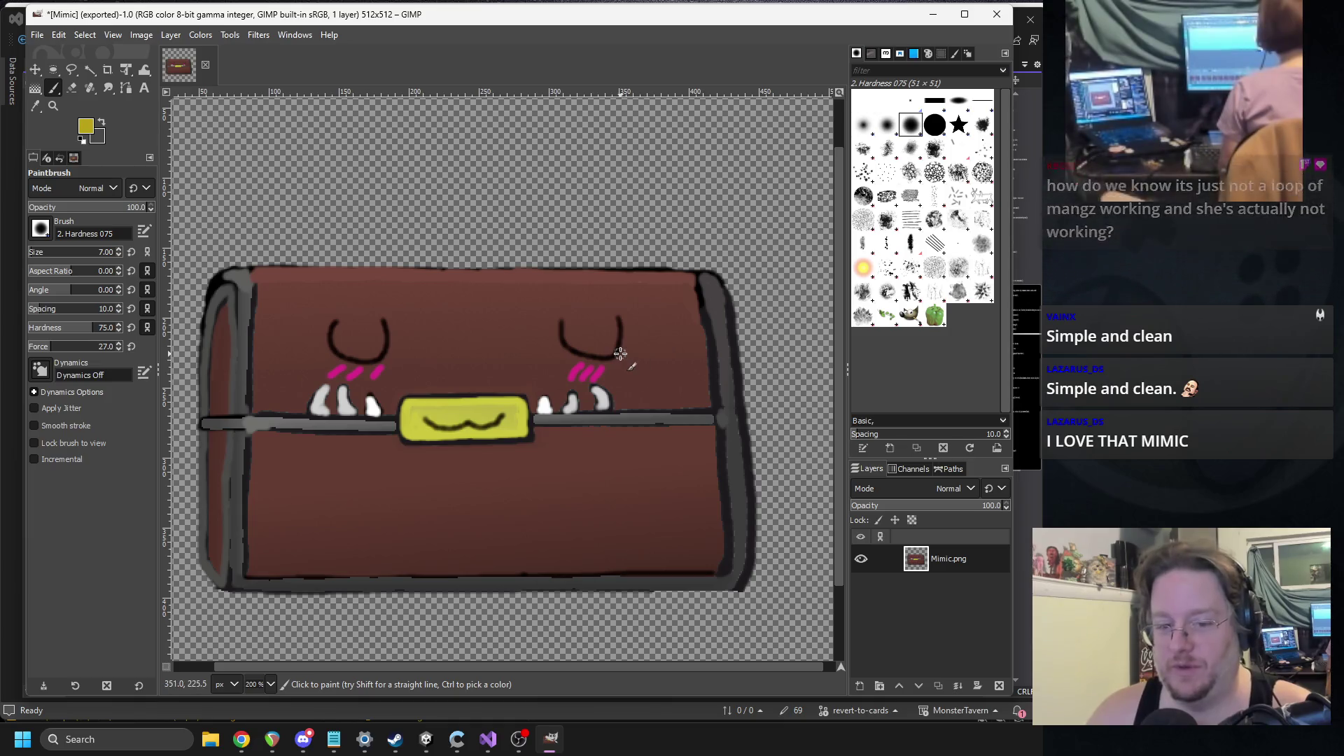
drag(499, 371, 547, 366)
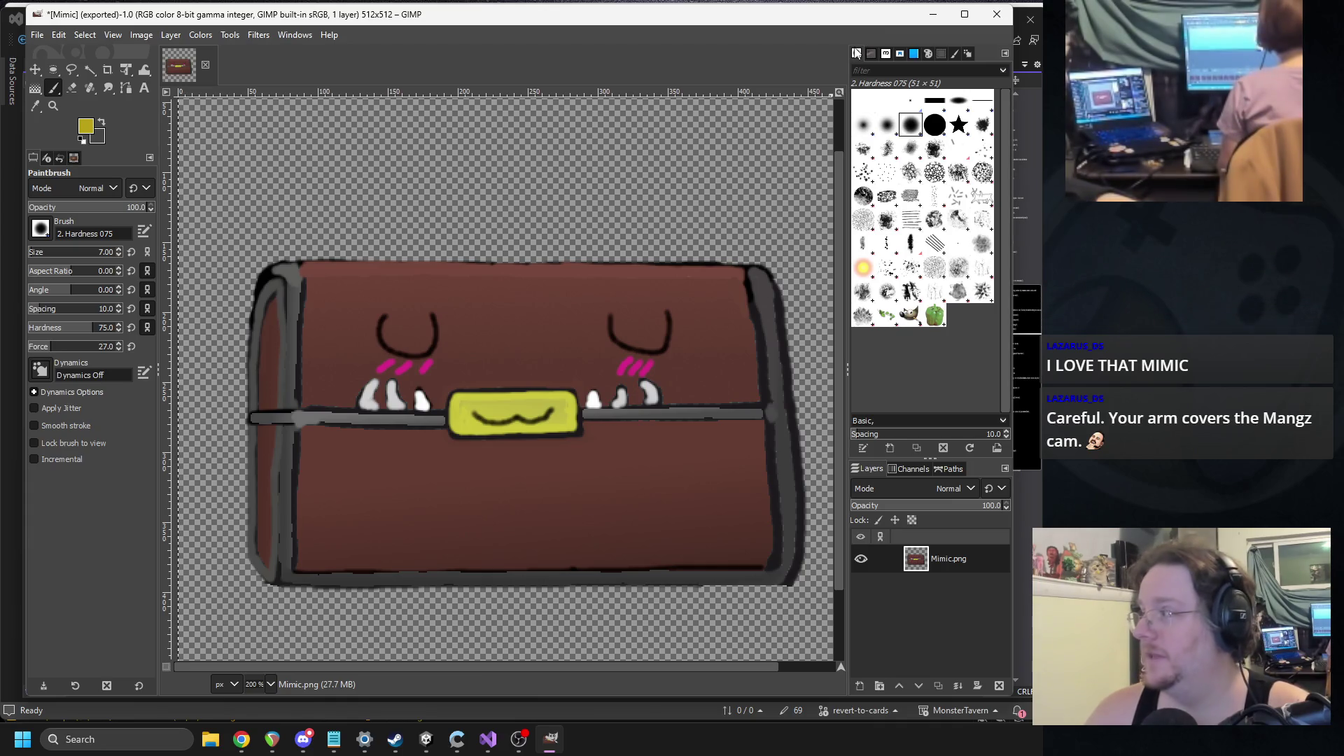
click(939, 20)
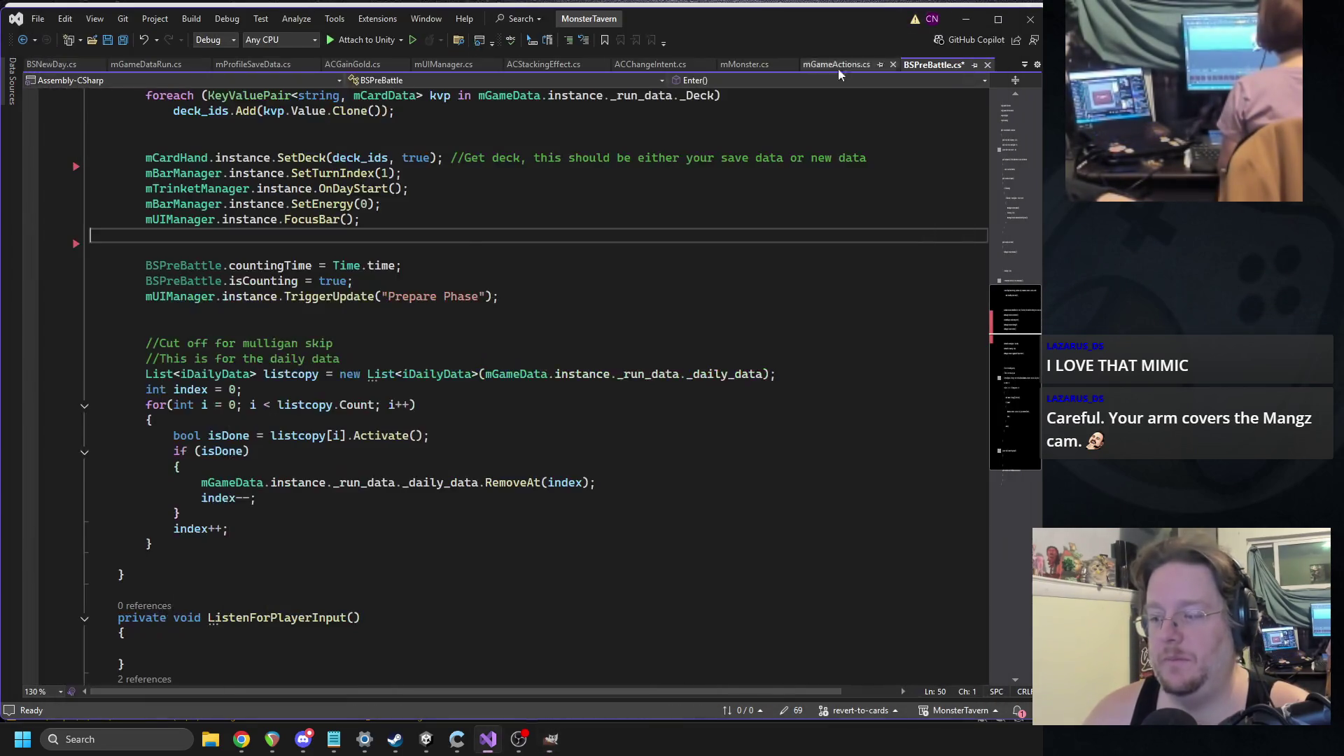
- Review BSPreBattle.cs around the isCounting = true line, then switch to the Unity editor
scroll(406, 250, up, 2)
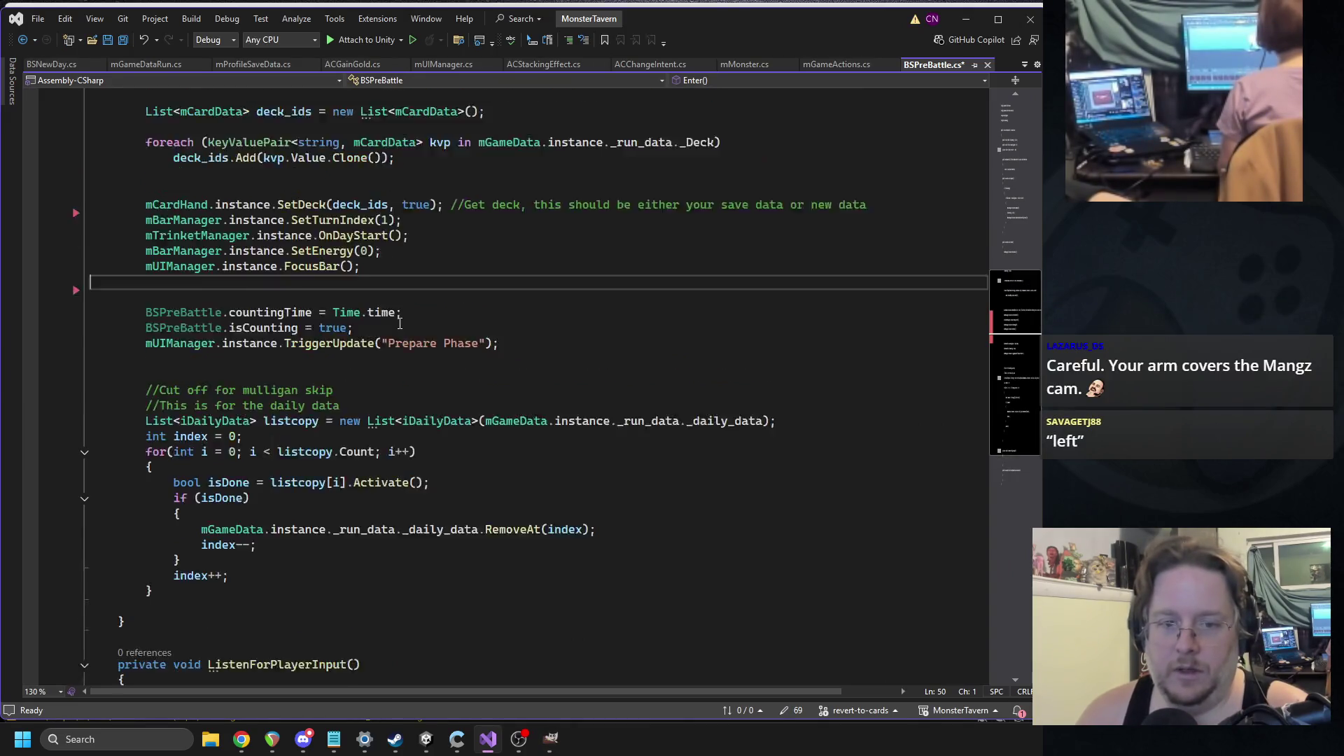
scroll(482, 391, down, 2)
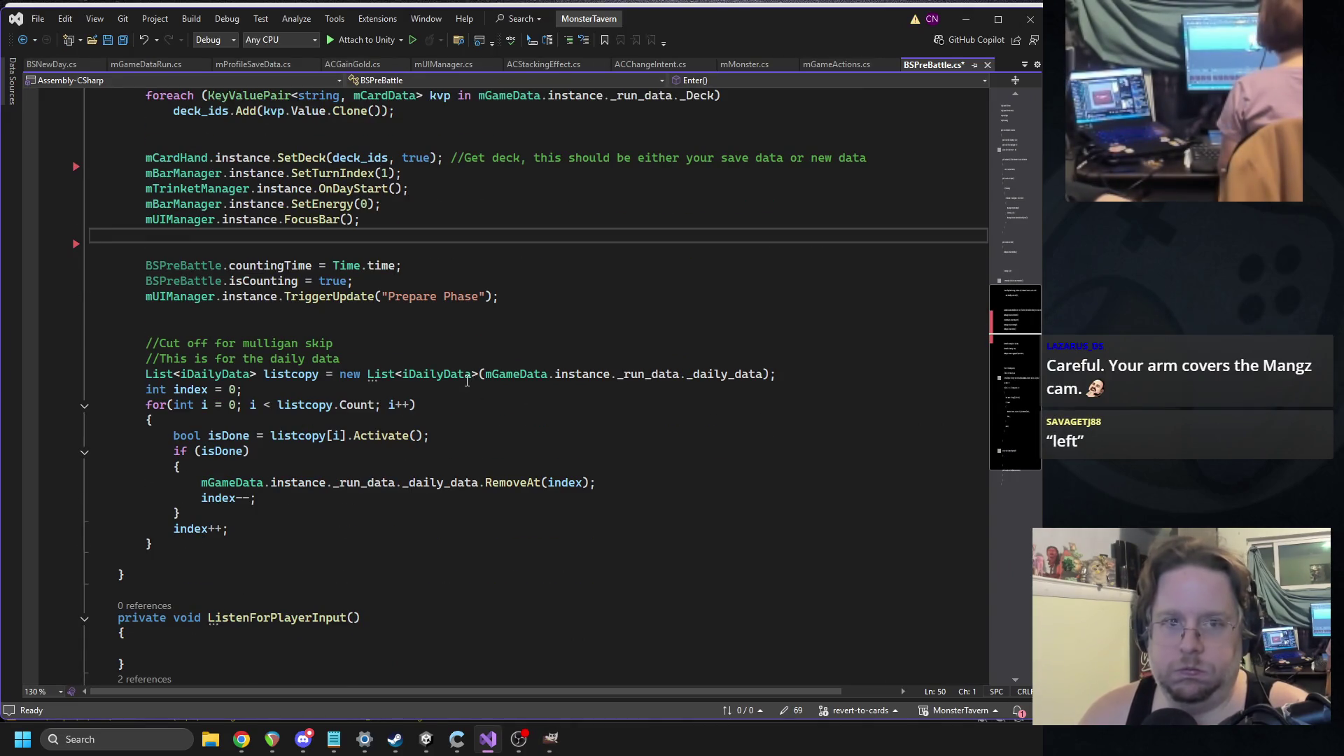
click(493, 282)
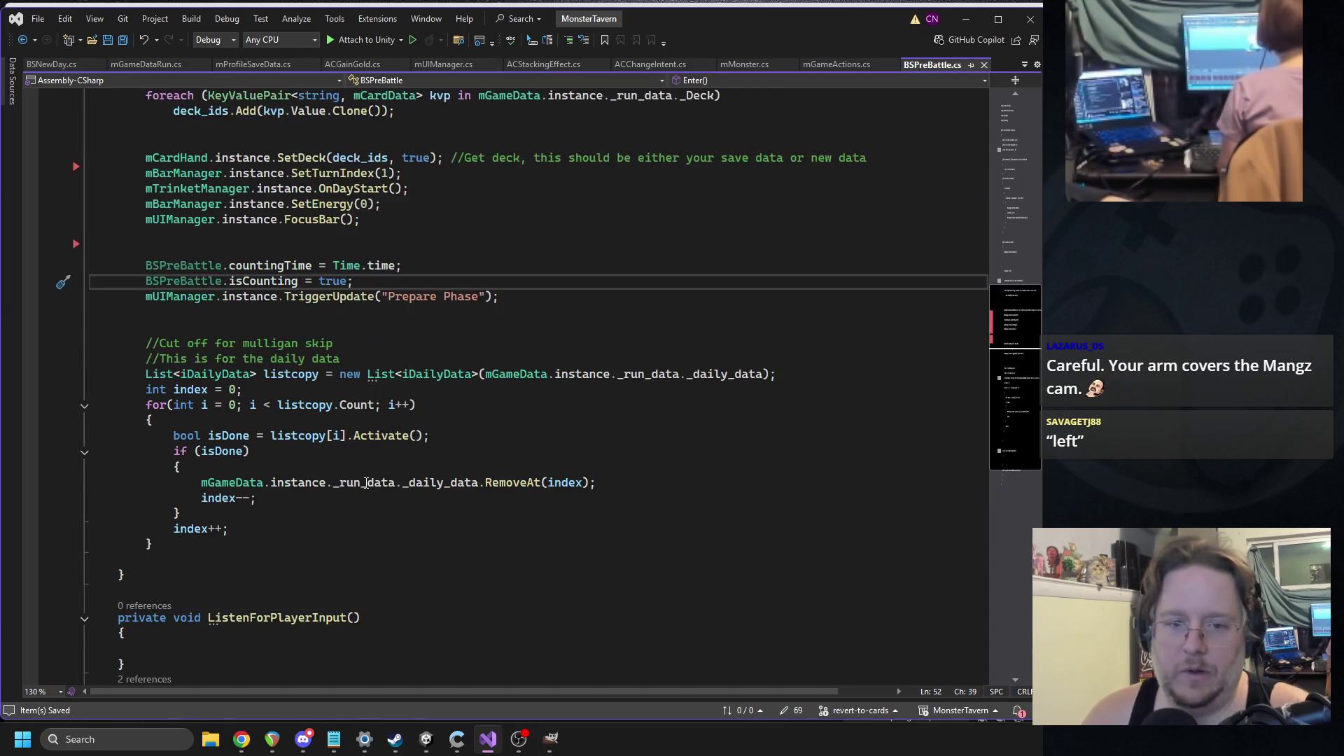
scroll(217, 429, down, 3)
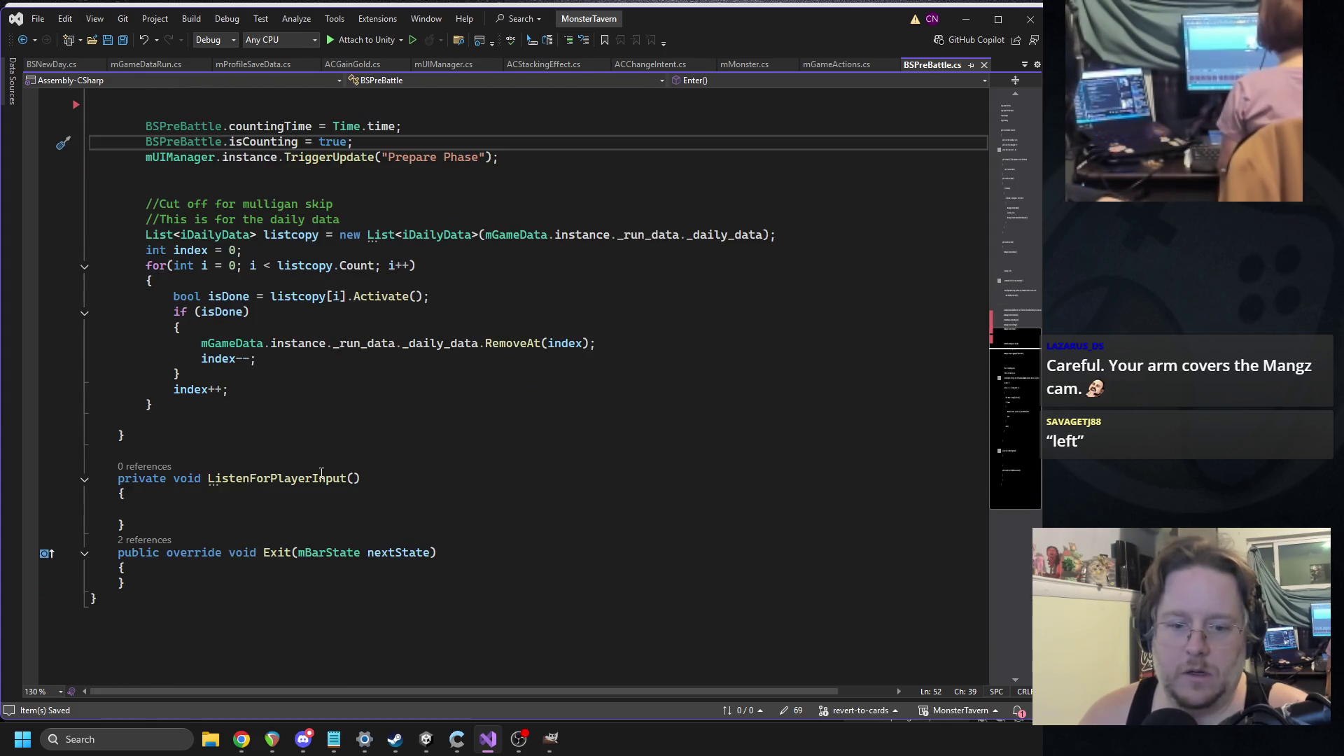
scroll(216, 429, up, 3)
scroll(395, 457, up, 2)
scroll(434, 453, up, 1)
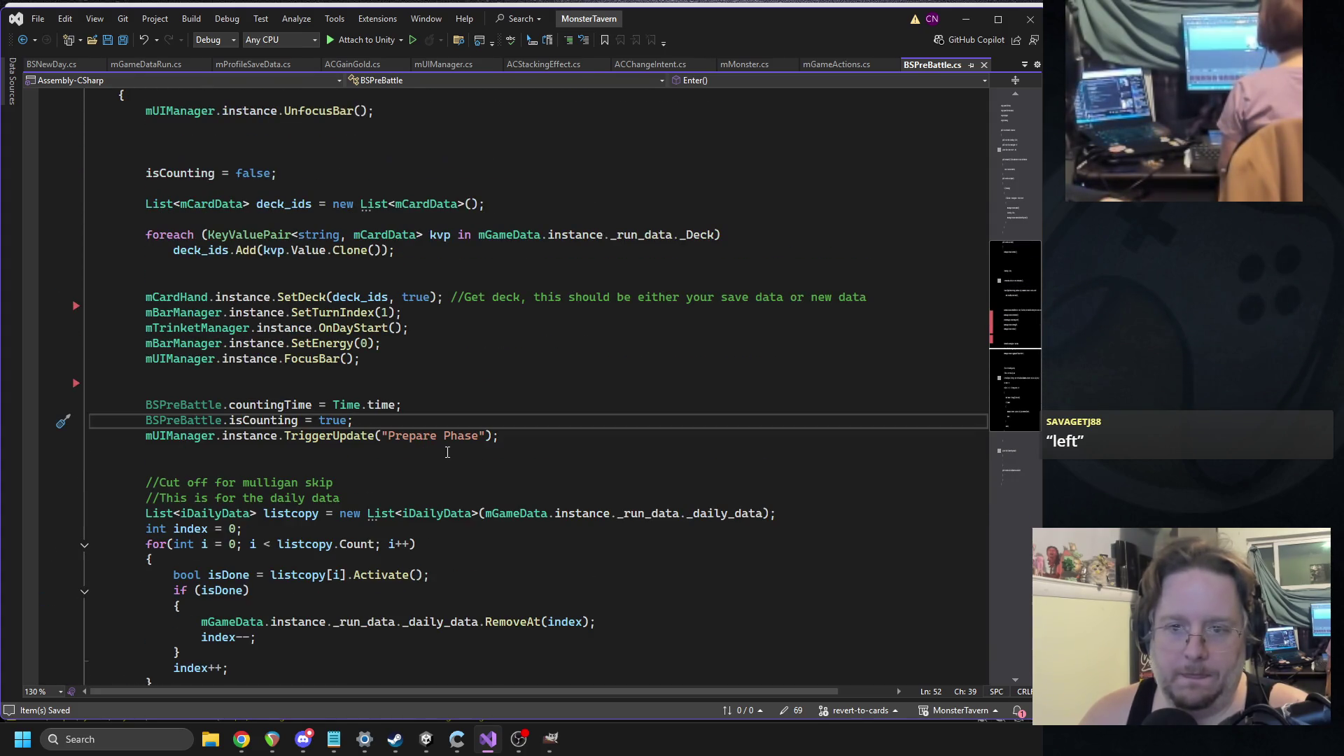
click(425, 739)
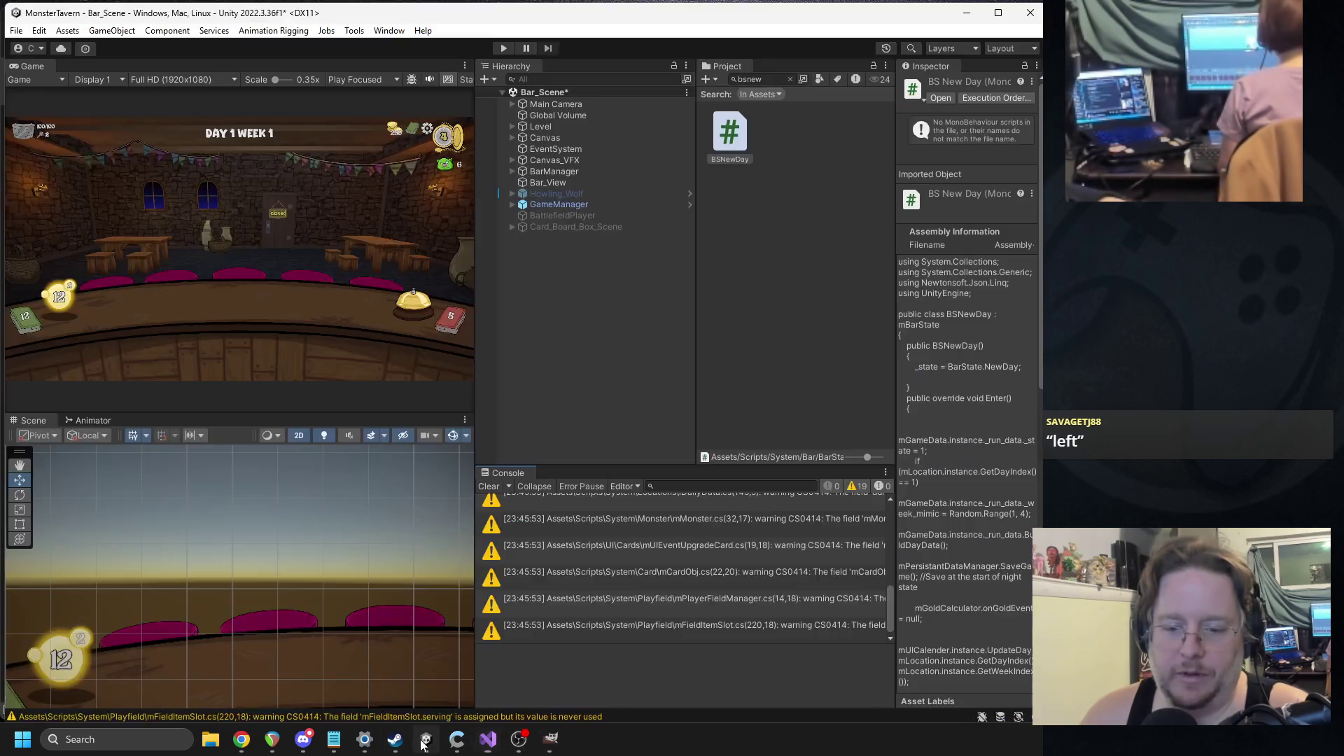
- Select Howling_Wolf > Week_1 > Day_1 and open its mDay script for editing
click(511, 194)
click(521, 205)
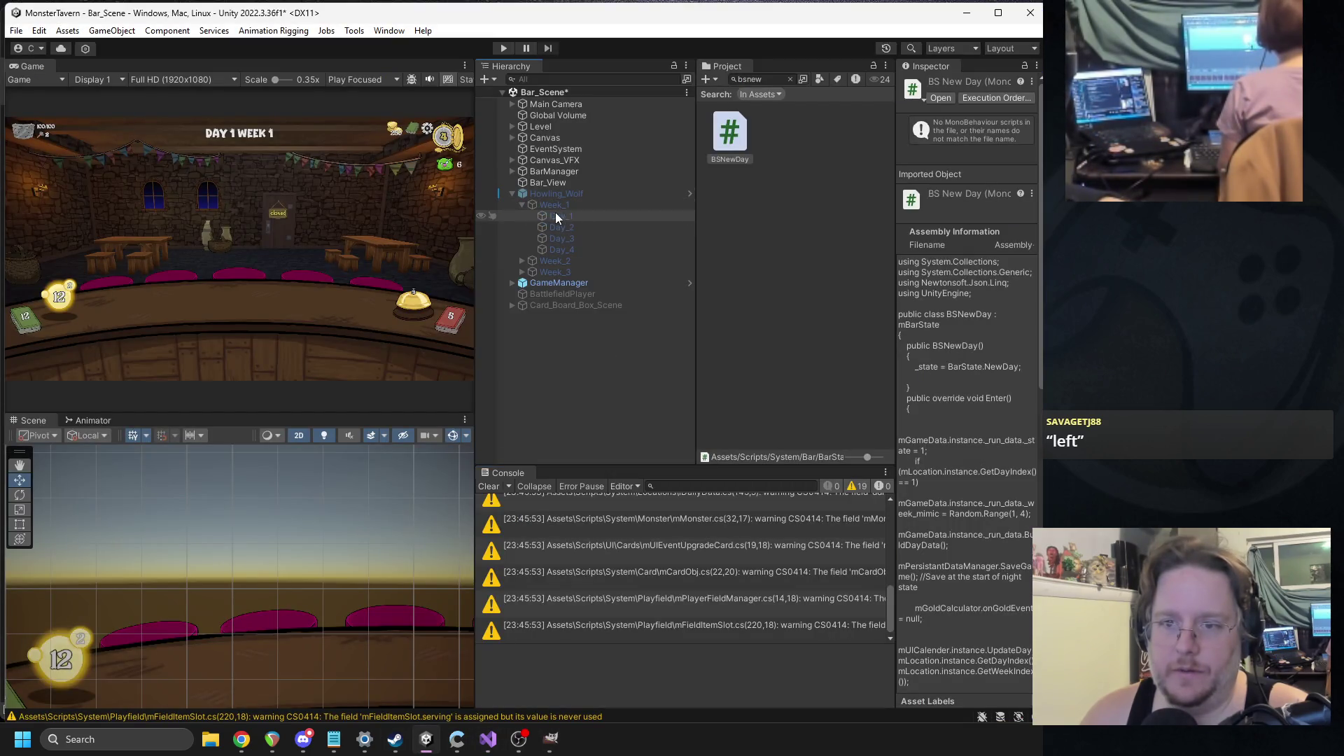
click(560, 215)
right_click(951, 187)
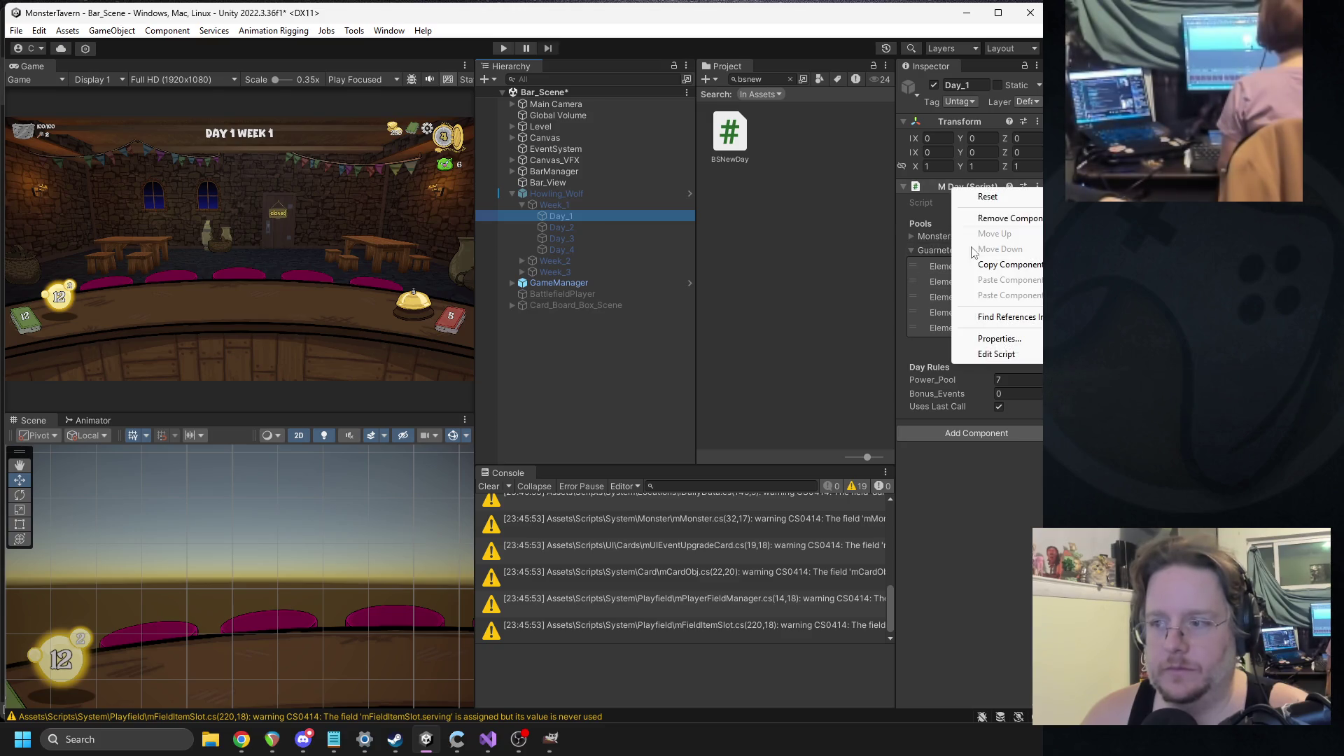
click(980, 354)
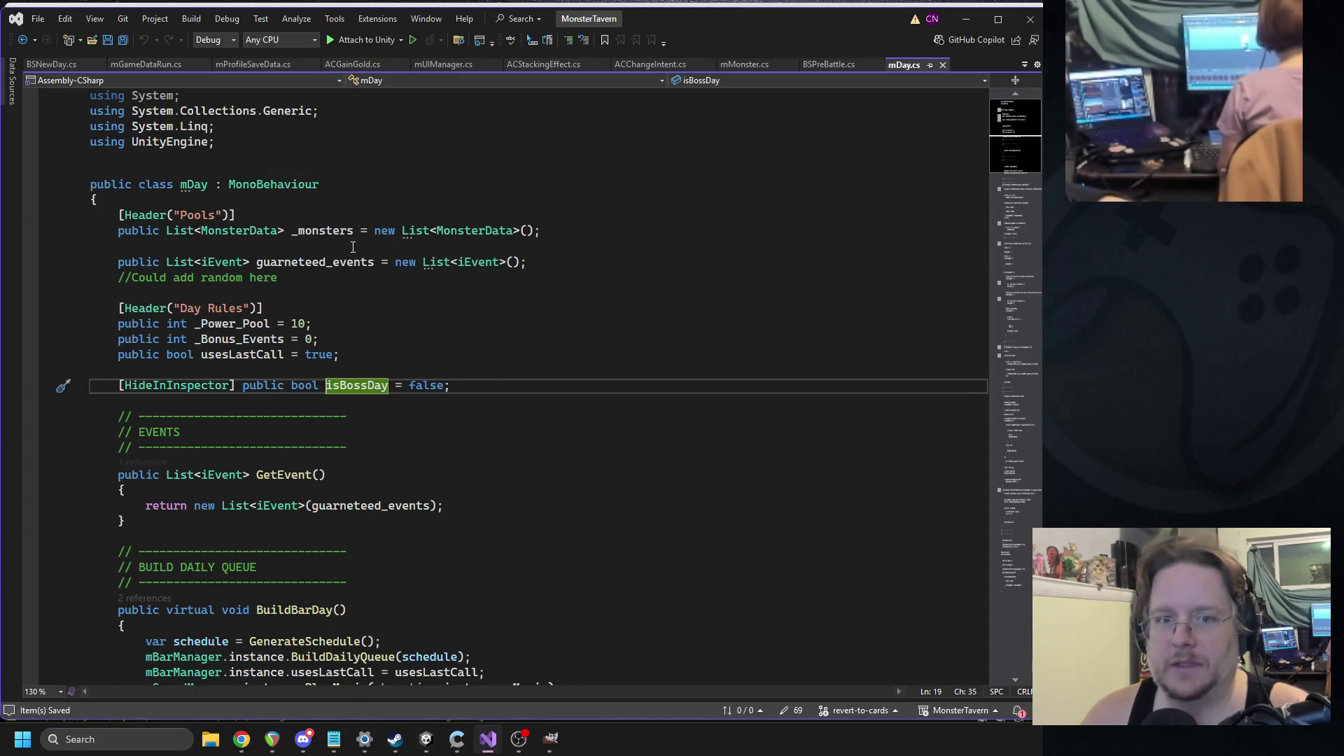
- Follow the BuildDailyQueue call in BuildBarDay() to its definition in mBarManager.cs
scroll(392, 238, down, 1)
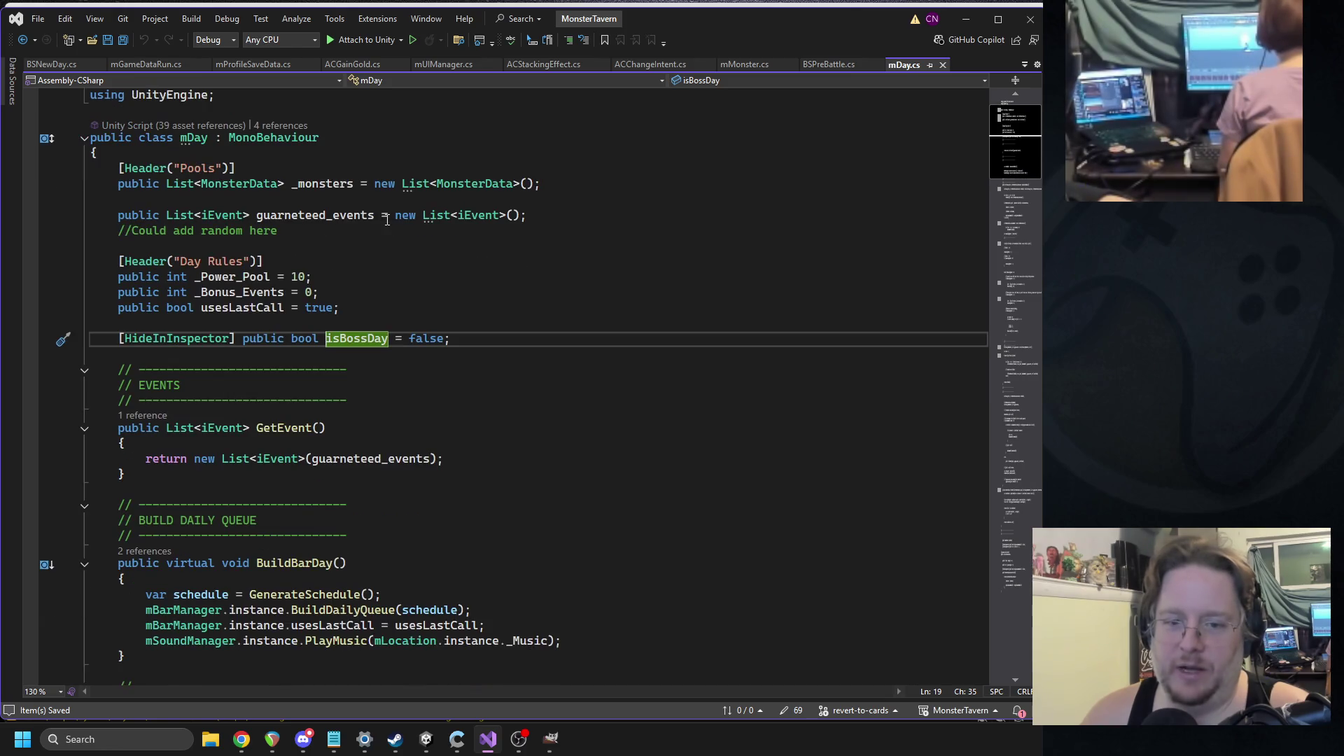
scroll(338, 327, down, 3)
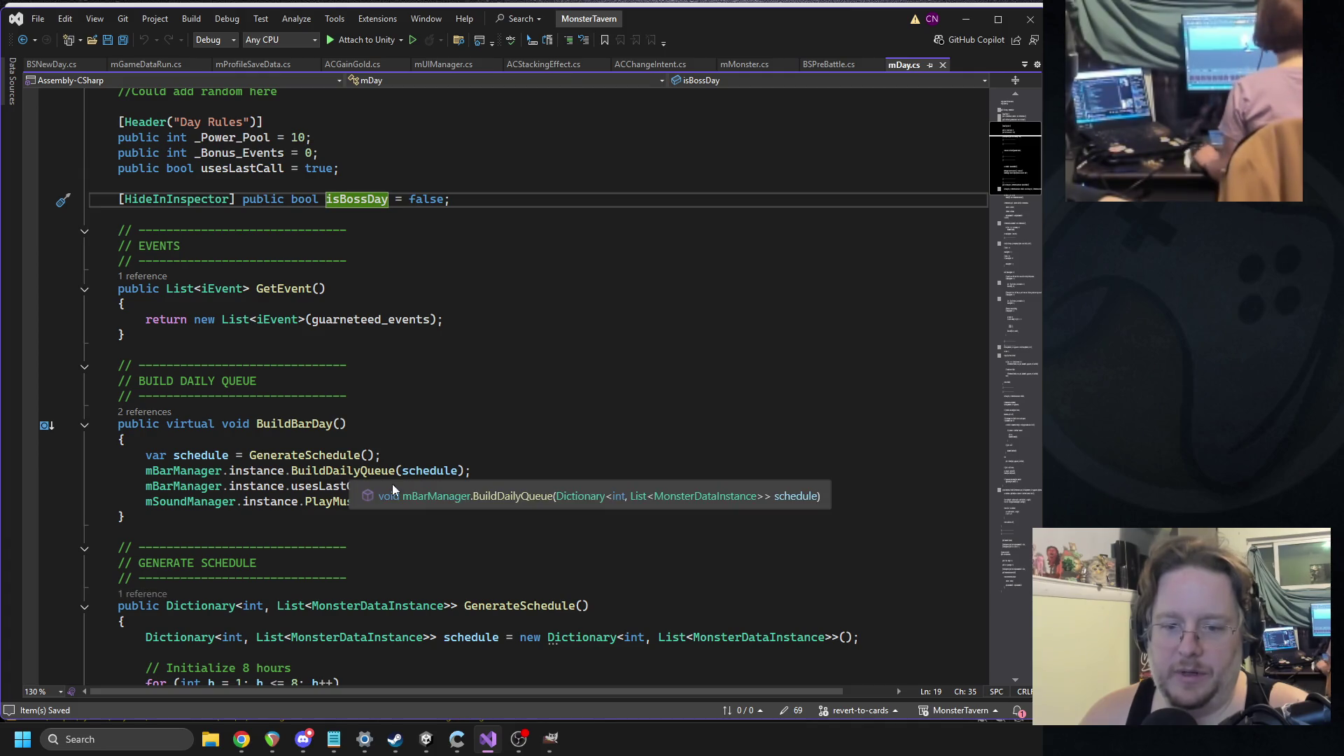
click(534, 498)
scroll(469, 435, down, 6)
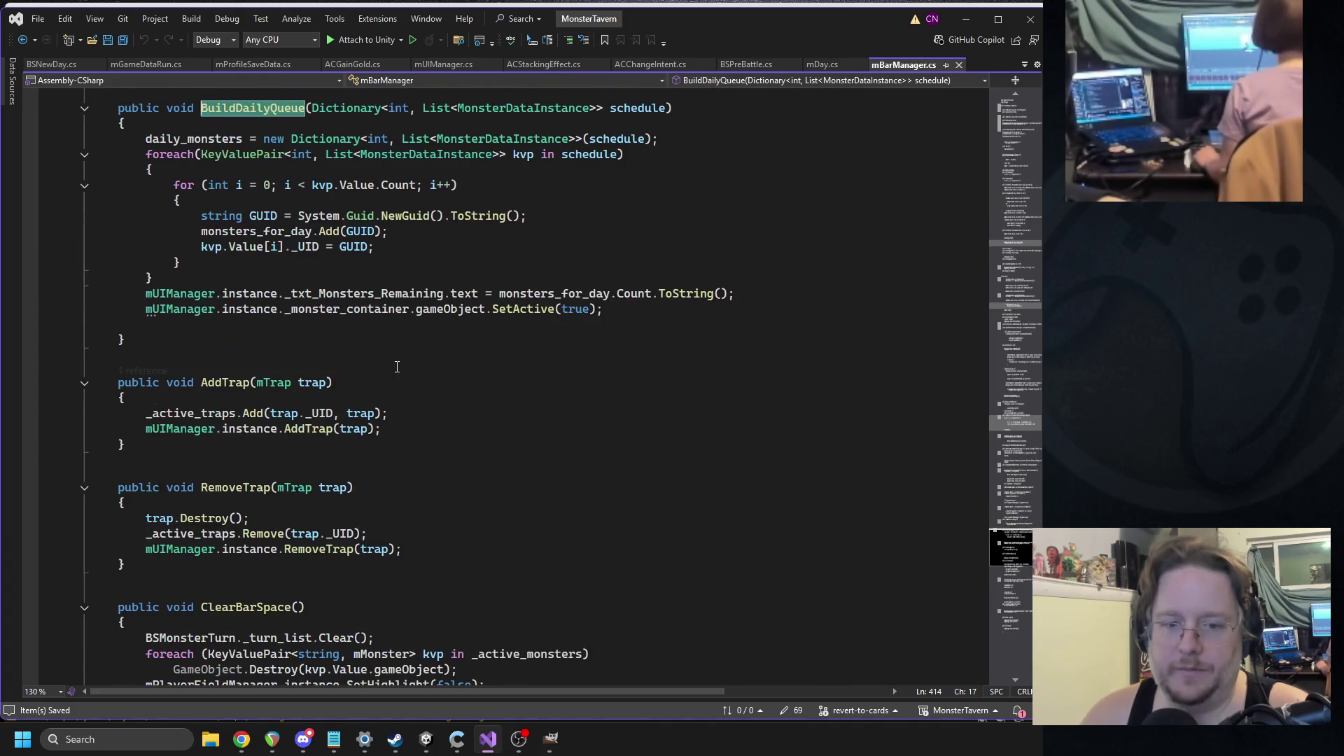
scroll(396, 389, up, 4)
scroll(396, 377, down, 2)
scroll(389, 376, up, 2)
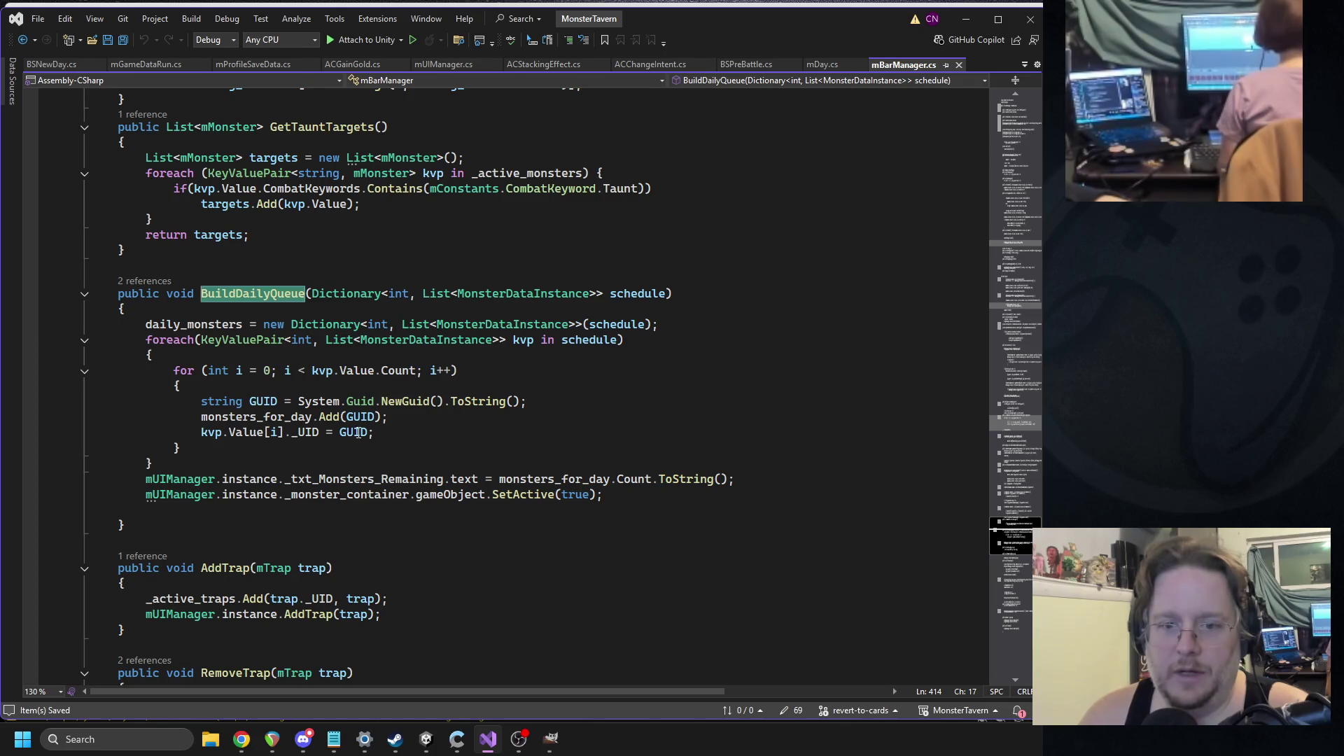
- Go back to mDay.cs, jump to GenerateSchedule's definition, and scroll to FillNextMonster
scroll(479, 437, down, 6)
scroll(479, 437, down, 9)
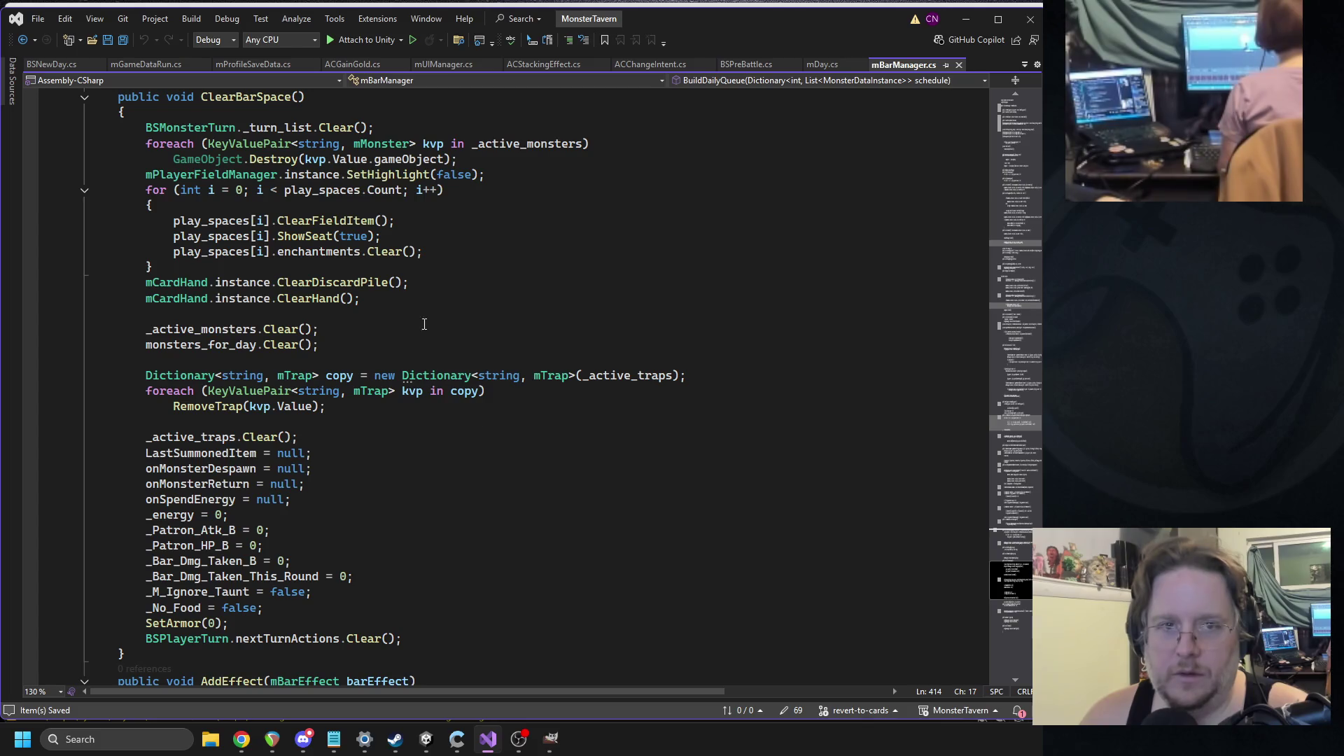
click(23, 40)
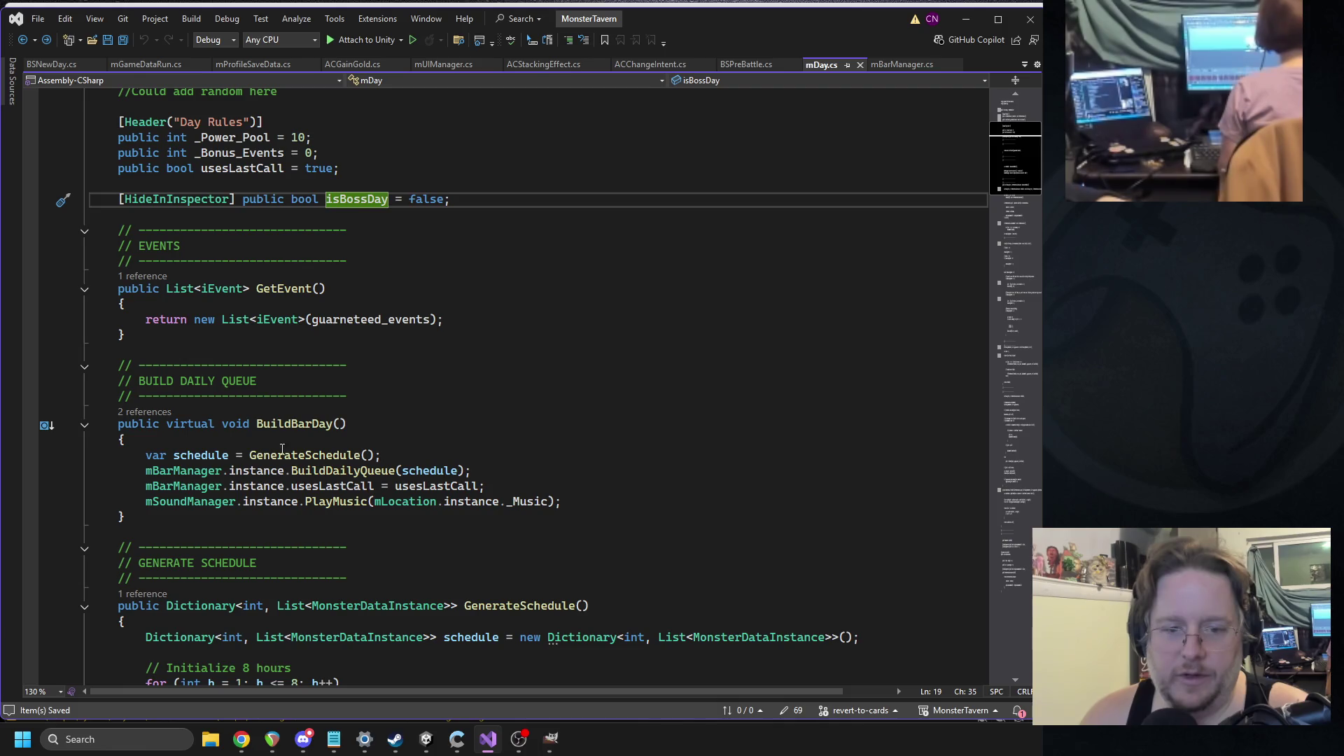
click(607, 482)
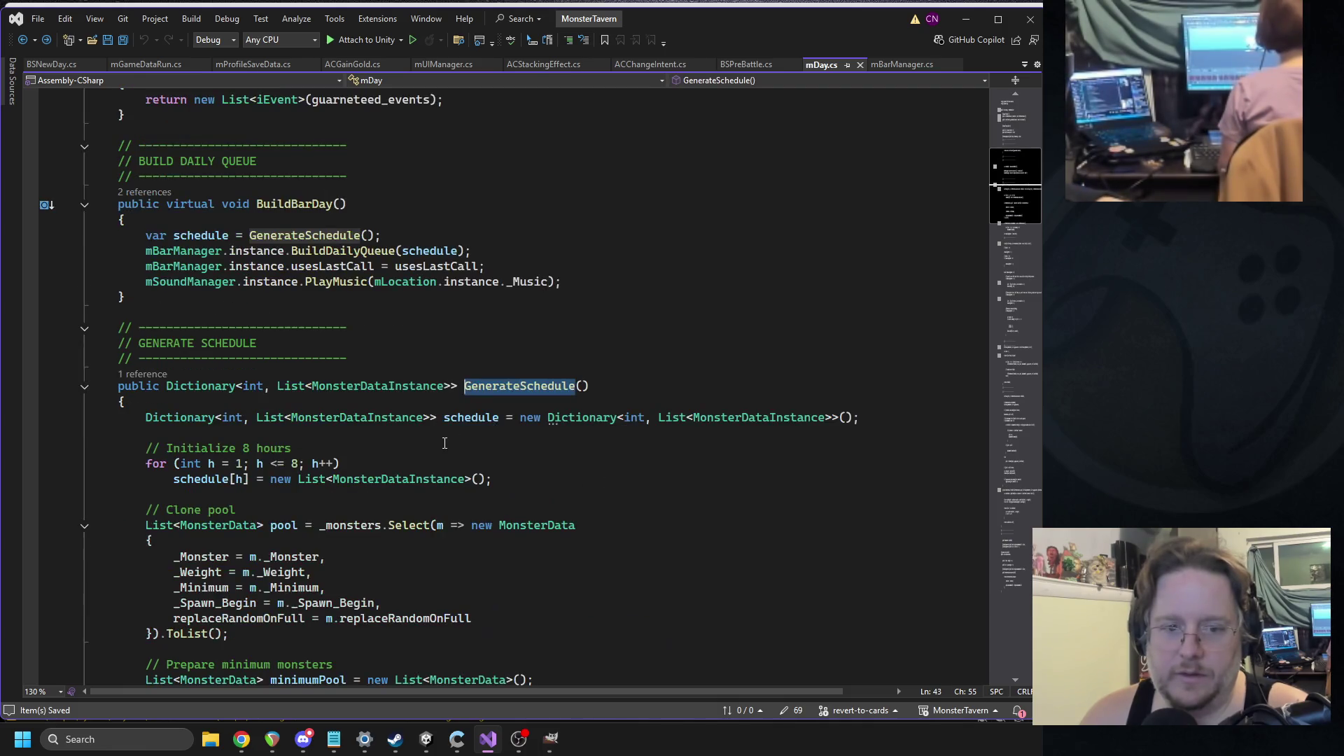
scroll(452, 390, down, 20)
scroll(448, 386, down, 20)
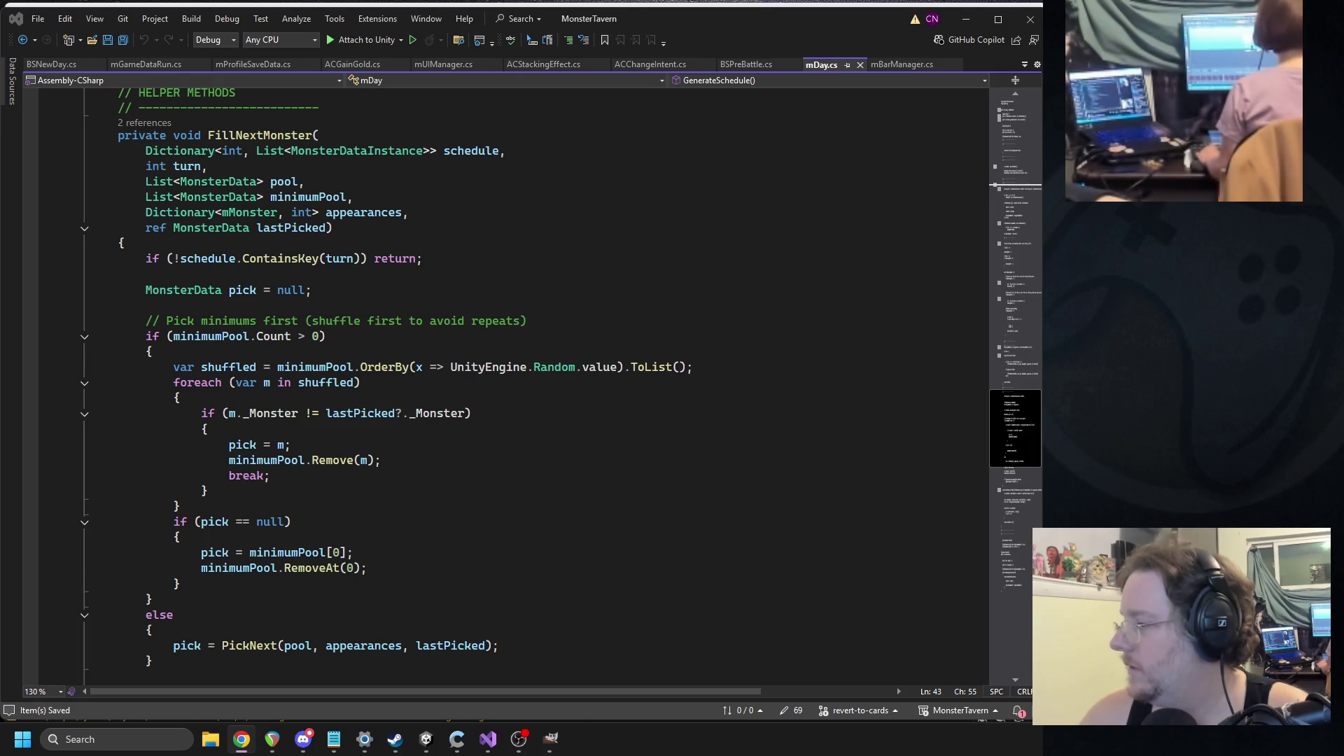
- Collapse the PickNext method and the HELPER METHODS comment banner
click(391, 460)
scroll(390, 460, down, 11)
click(306, 461)
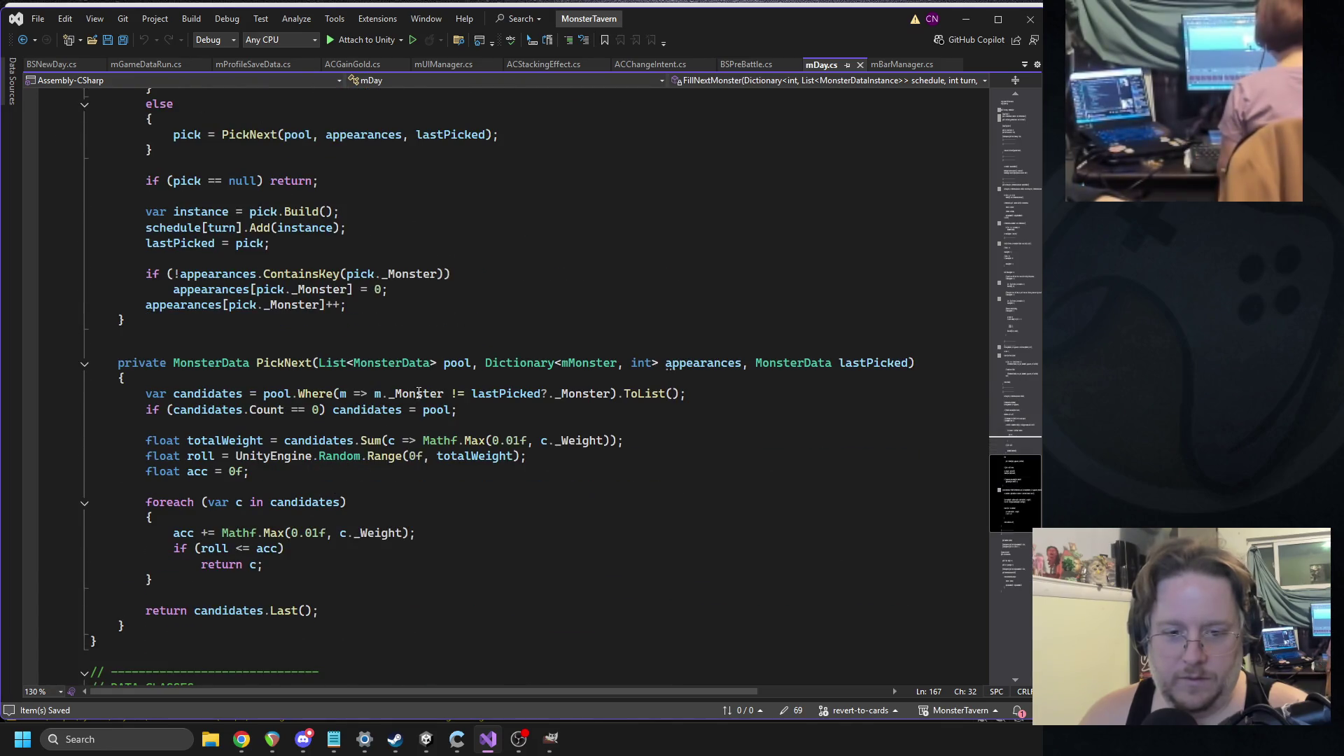
click(84, 364)
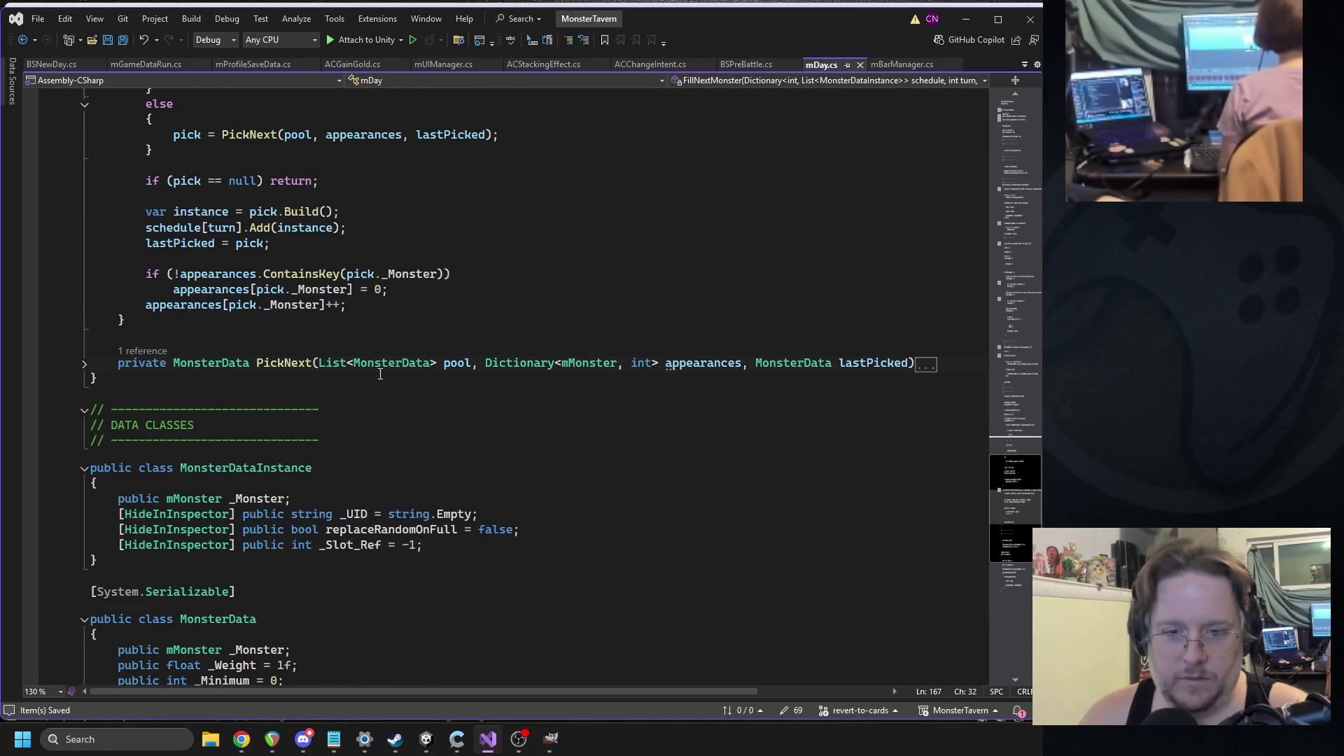
scroll(380, 374, up, 12)
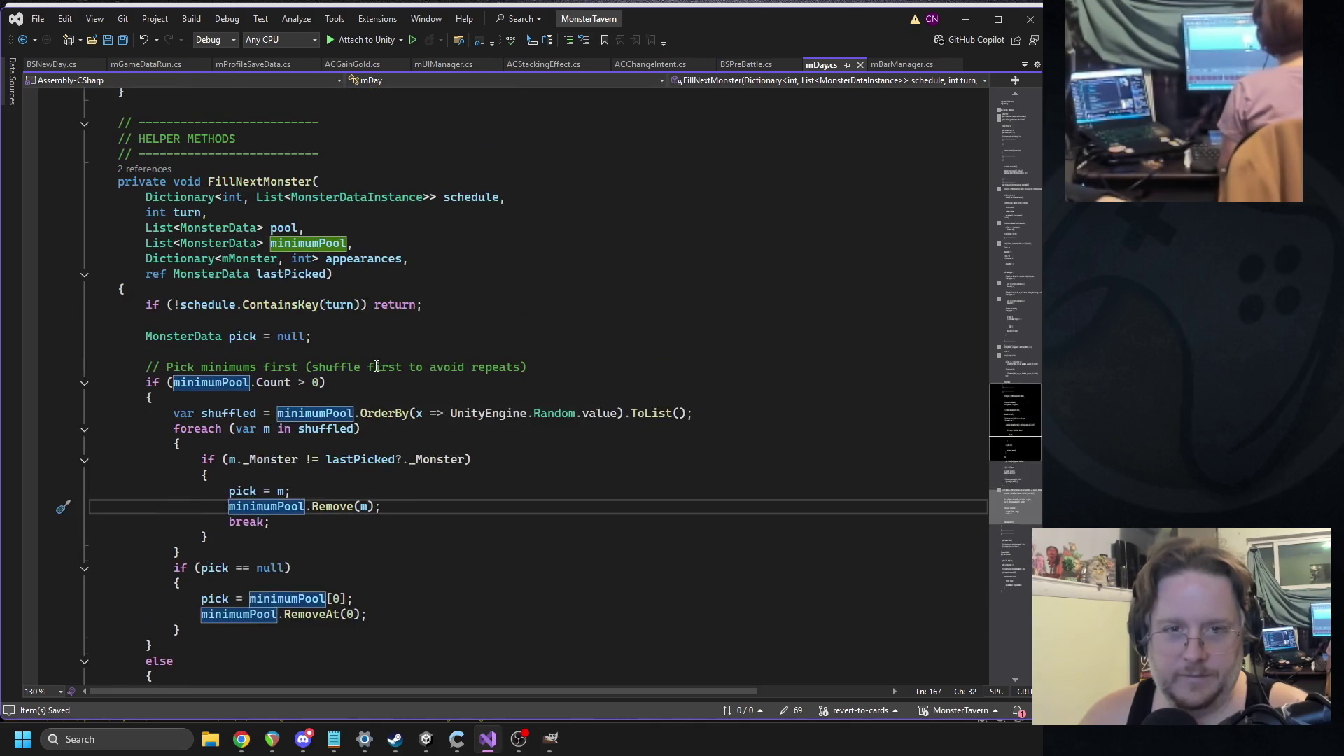
scroll(353, 356, up, 3)
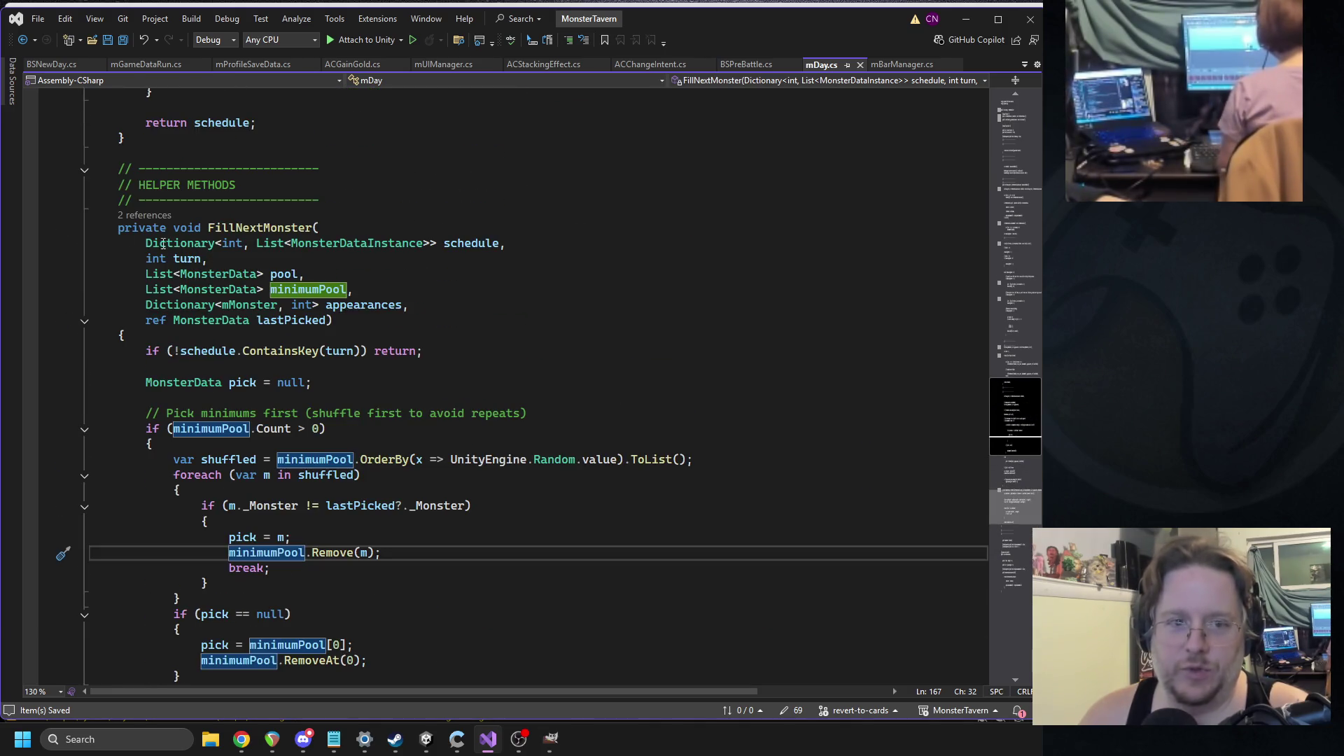
click(82, 261)
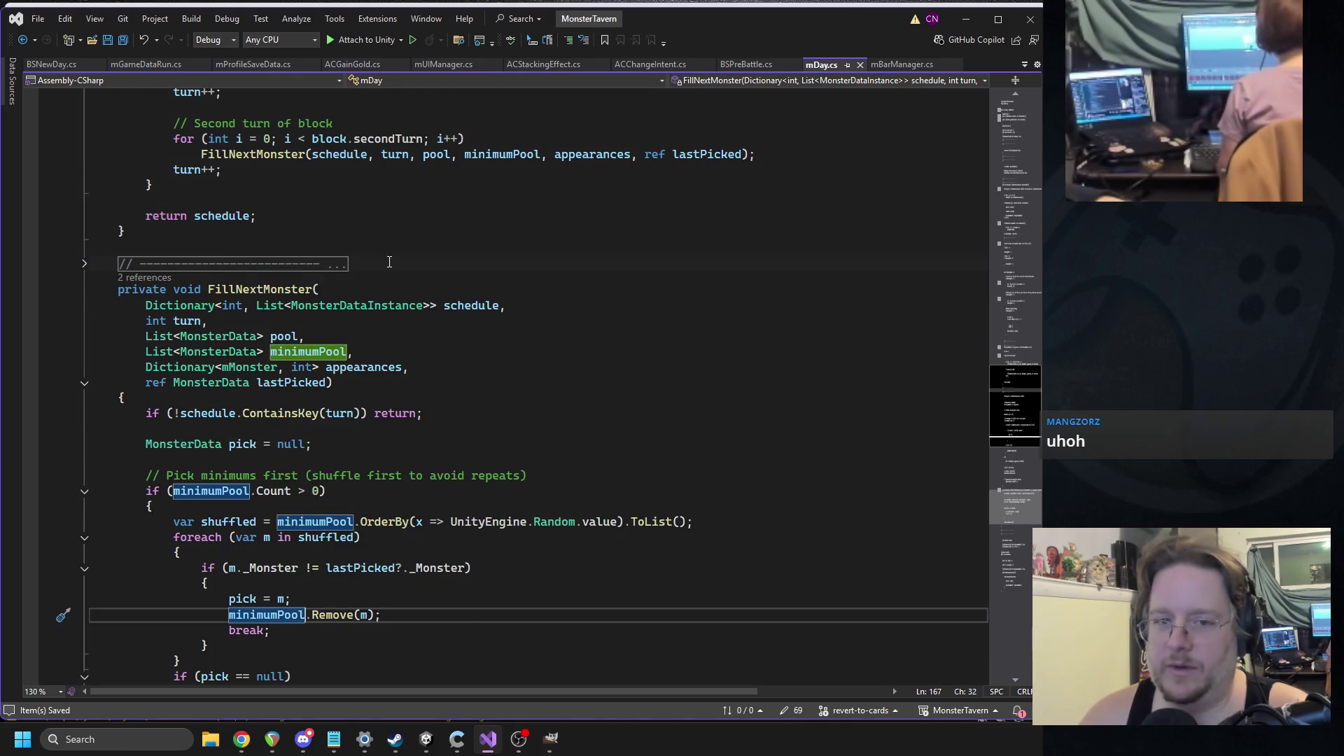
- Scroll back to the FILL BLOCKS loop and place the caret after its closing brace
scroll(388, 259, up, 6)
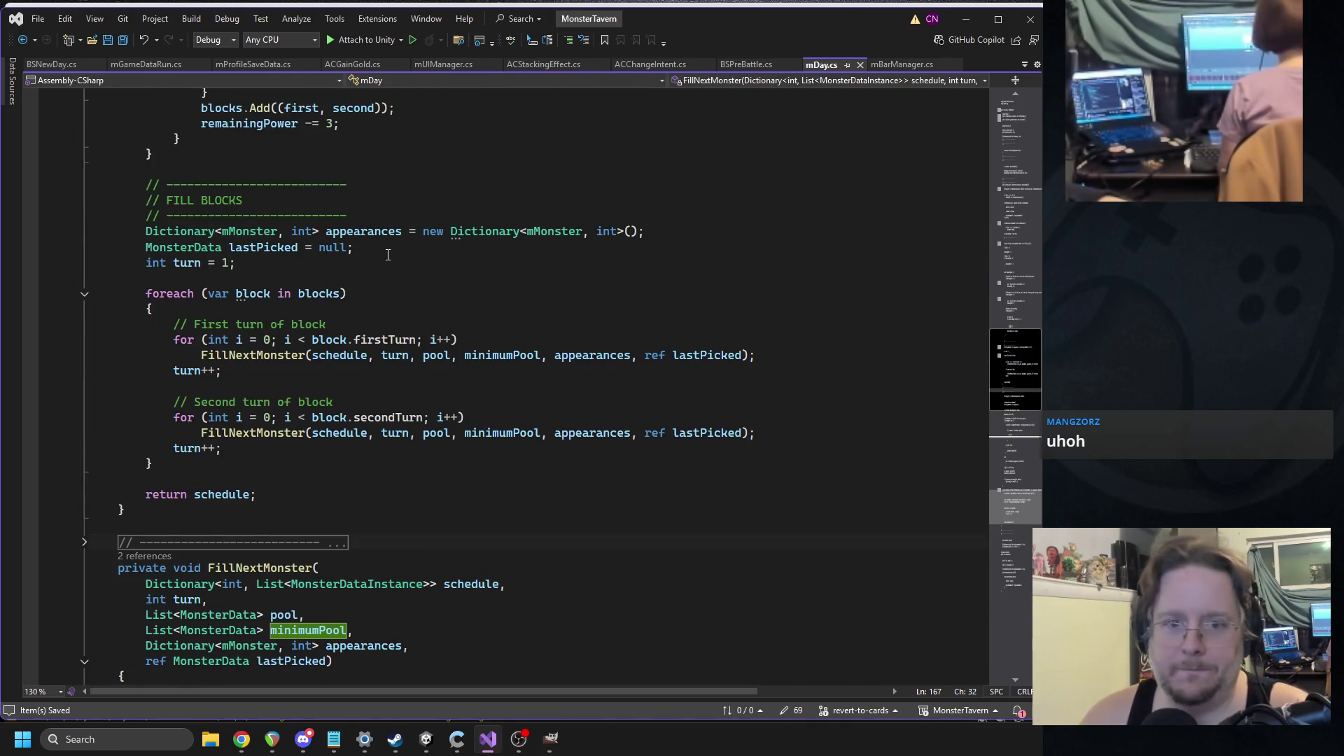
scroll(409, 249, up, 11)
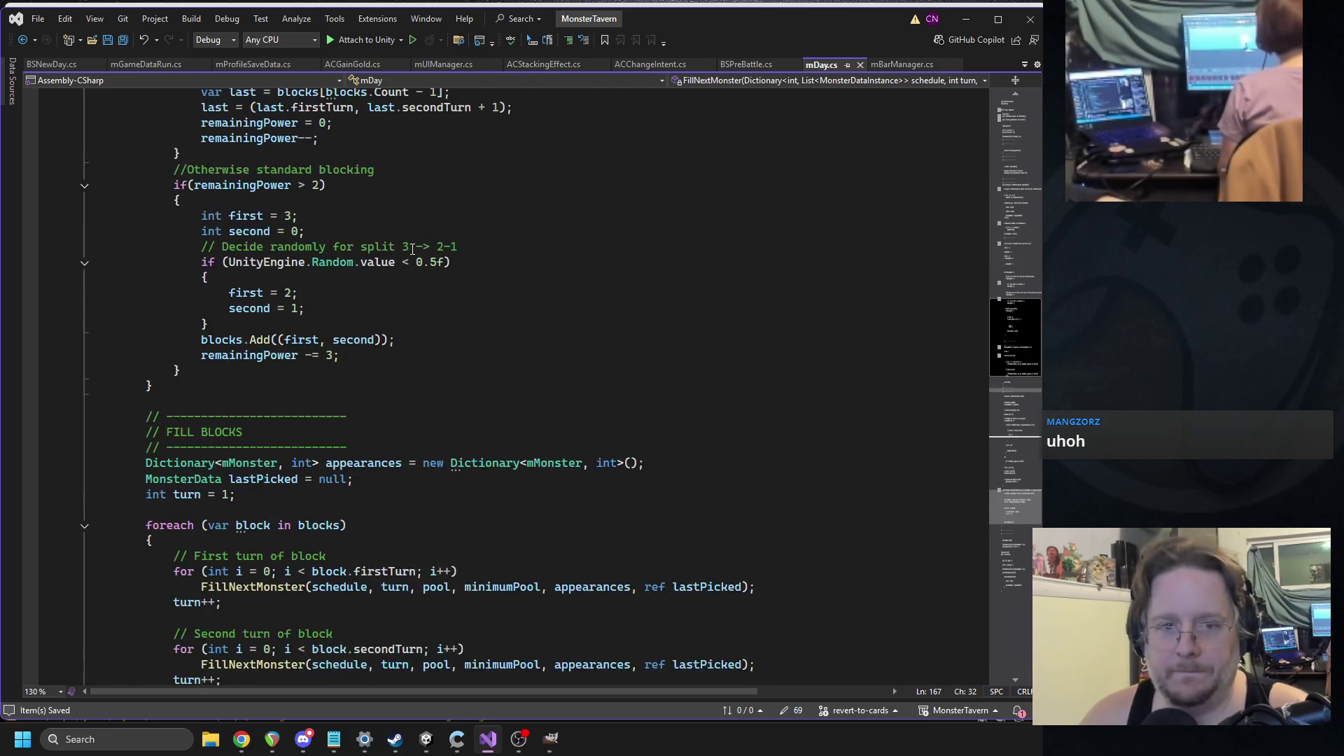
scroll(383, 369, down, 13)
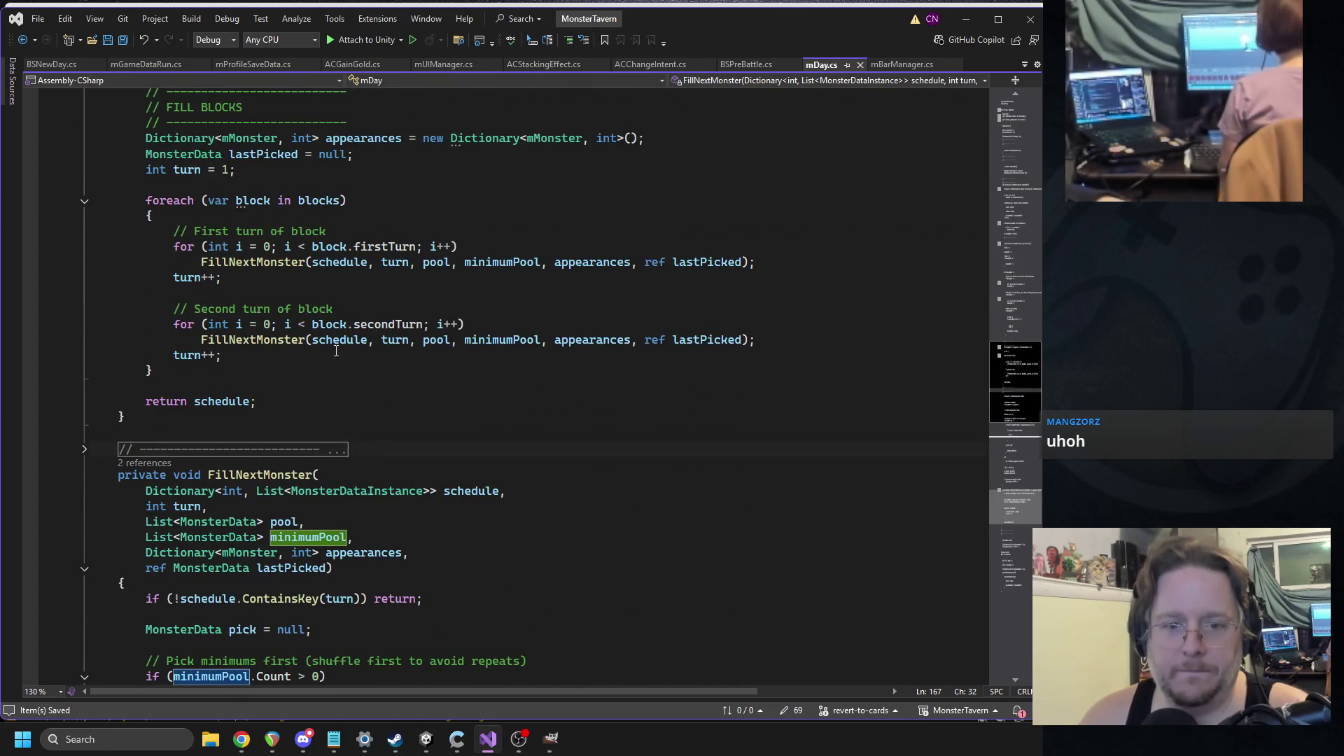
scroll(315, 352, up, 20)
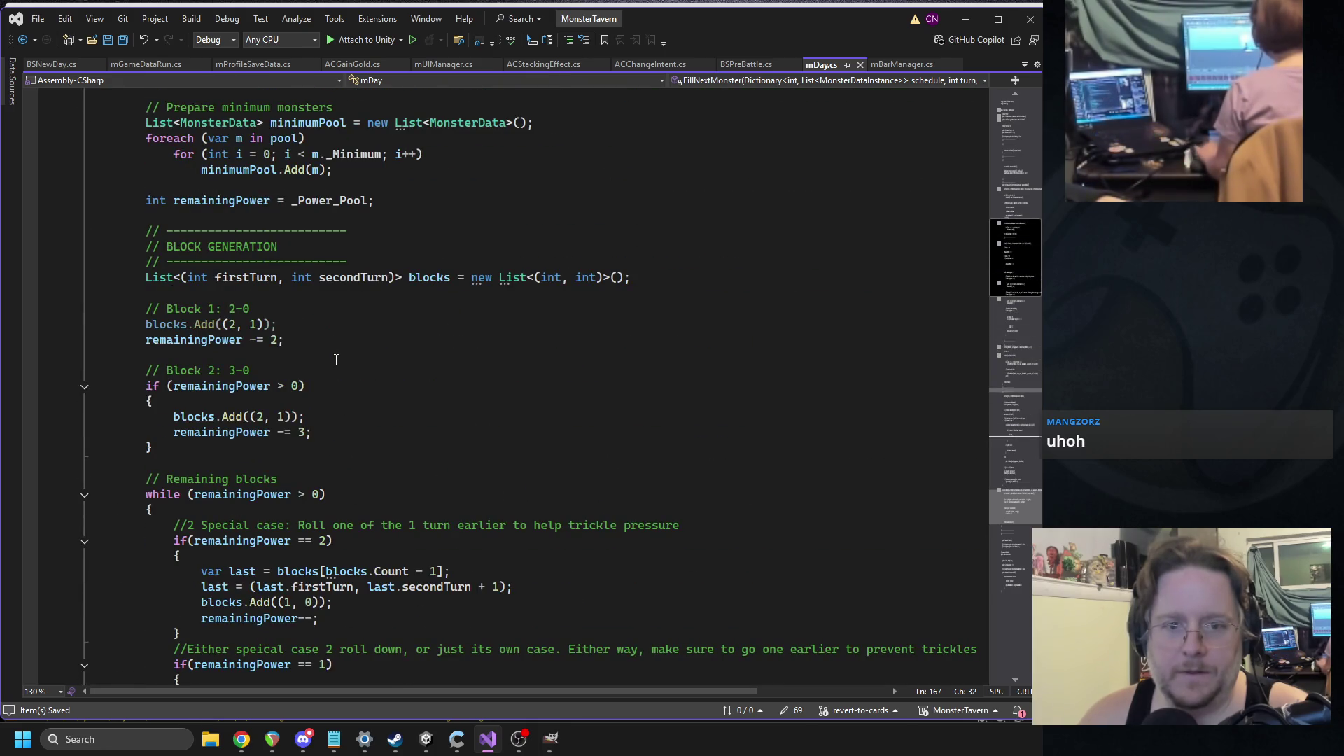
scroll(336, 360, down, 7)
scroll(339, 354, up, 6)
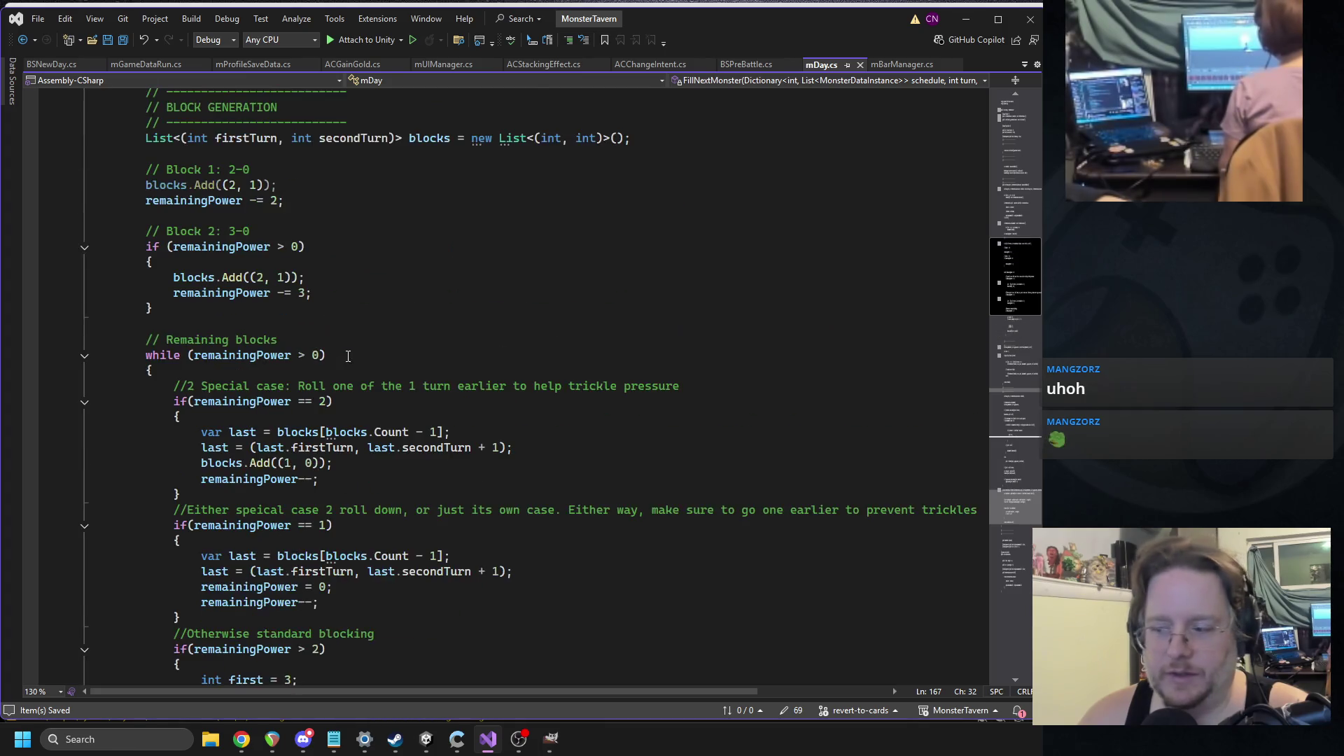
scroll(339, 355, up, 1)
scroll(341, 349, down, 13)
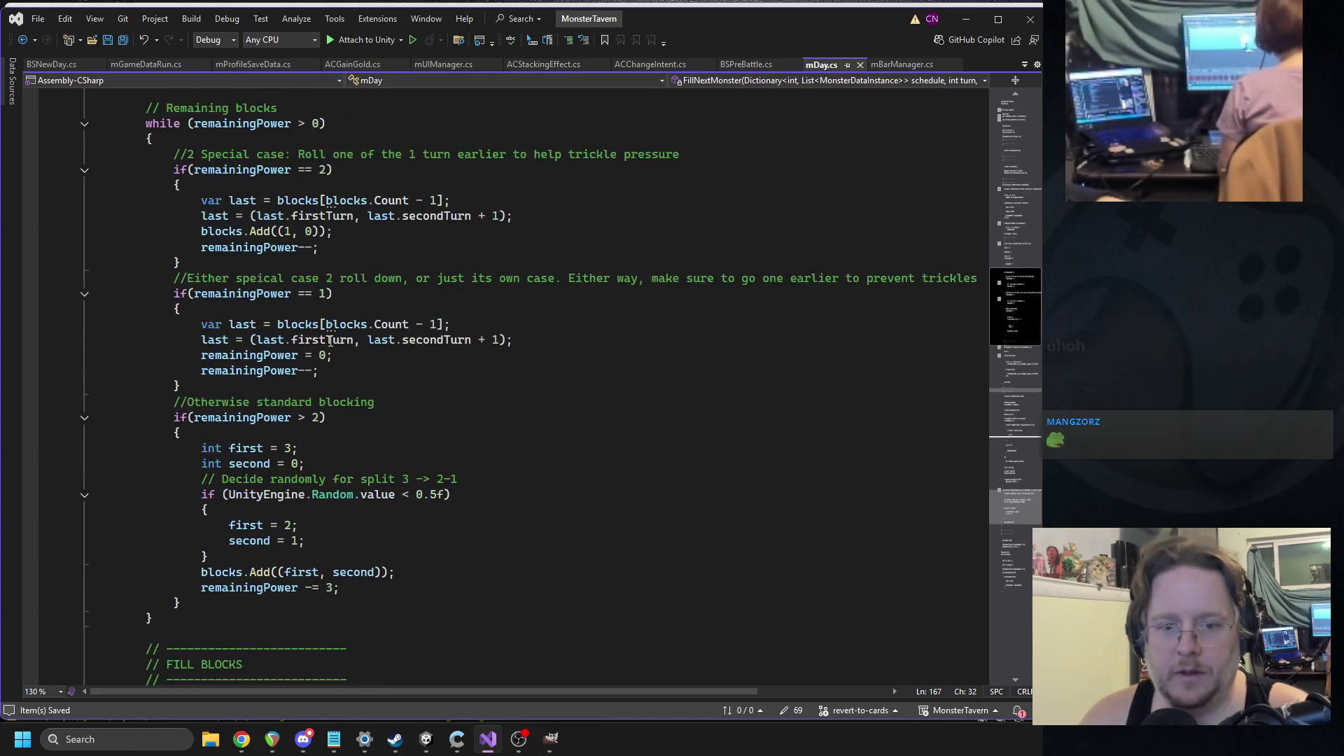
scroll(381, 345, down, 5)
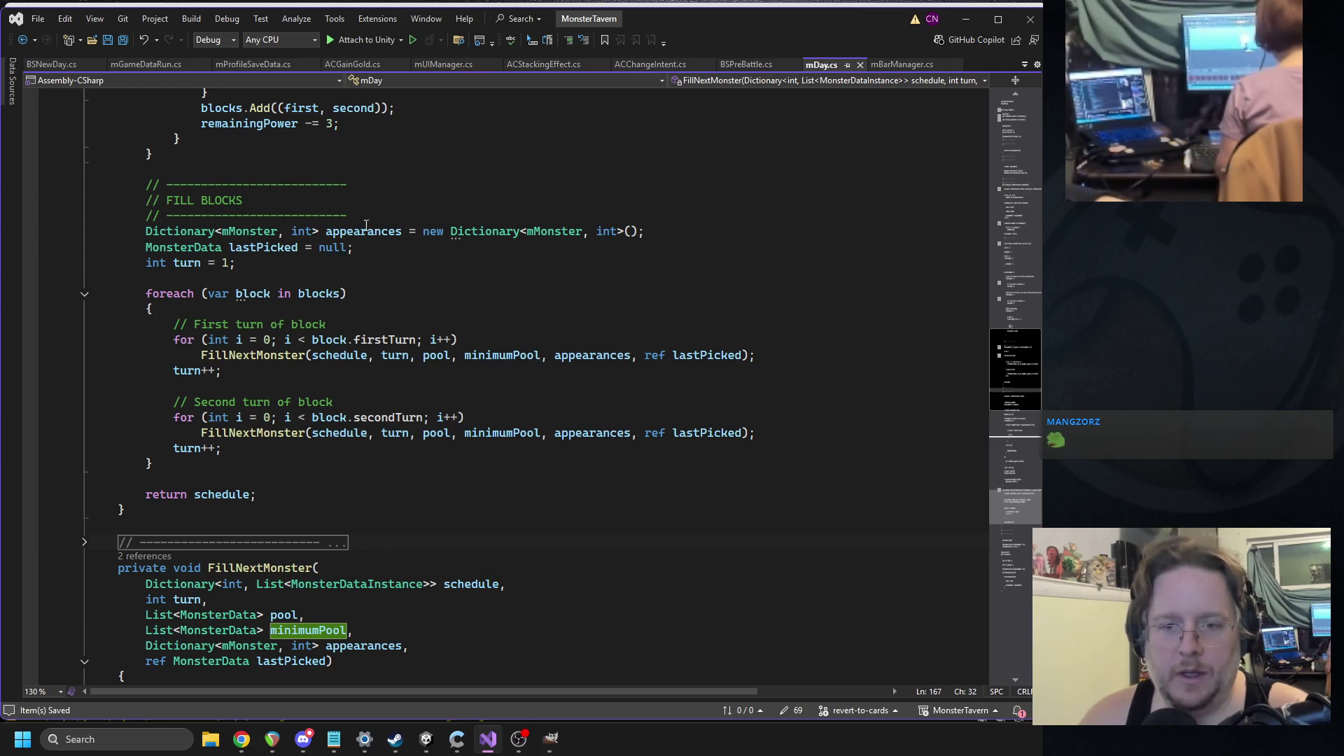
click(206, 463)
- Add if(mGameData.instance._run_data._week_mimic == mLocation.instance.GetDayIndex()) before return schedule
key(Return)
key(Return)
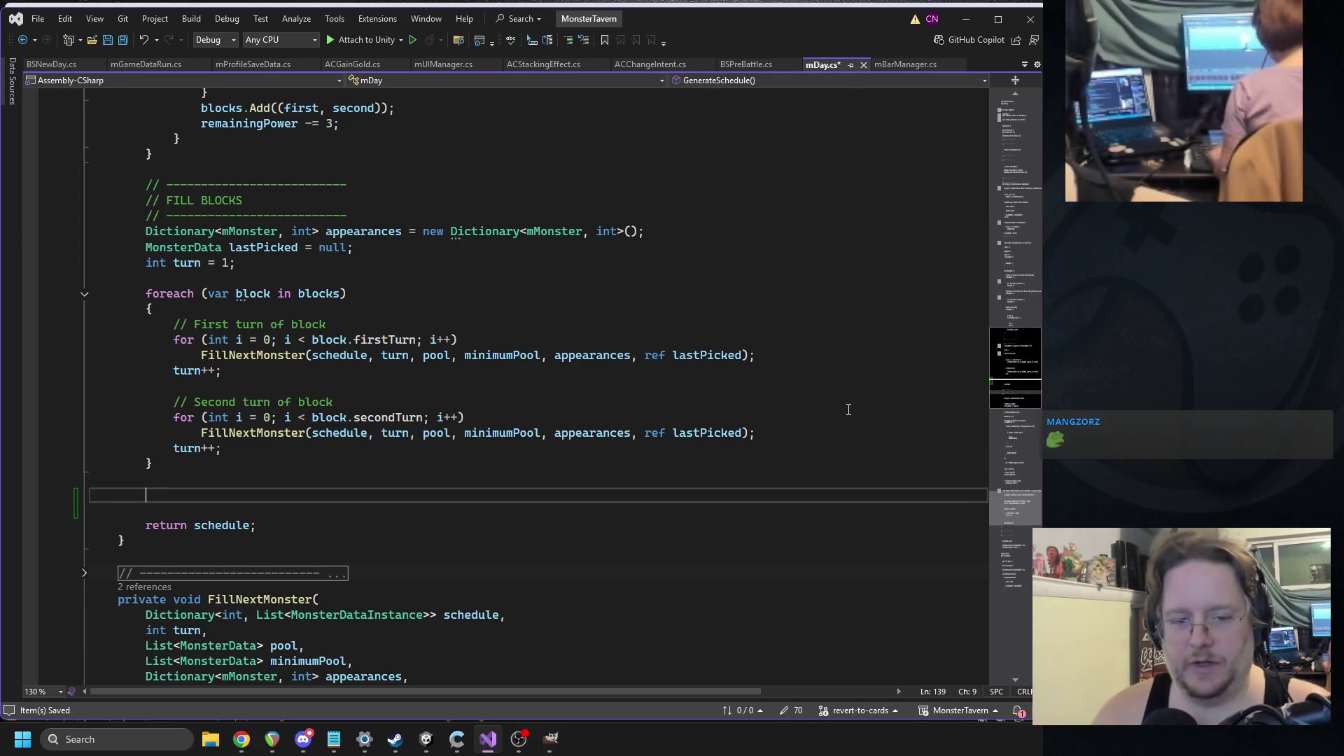
text(if()
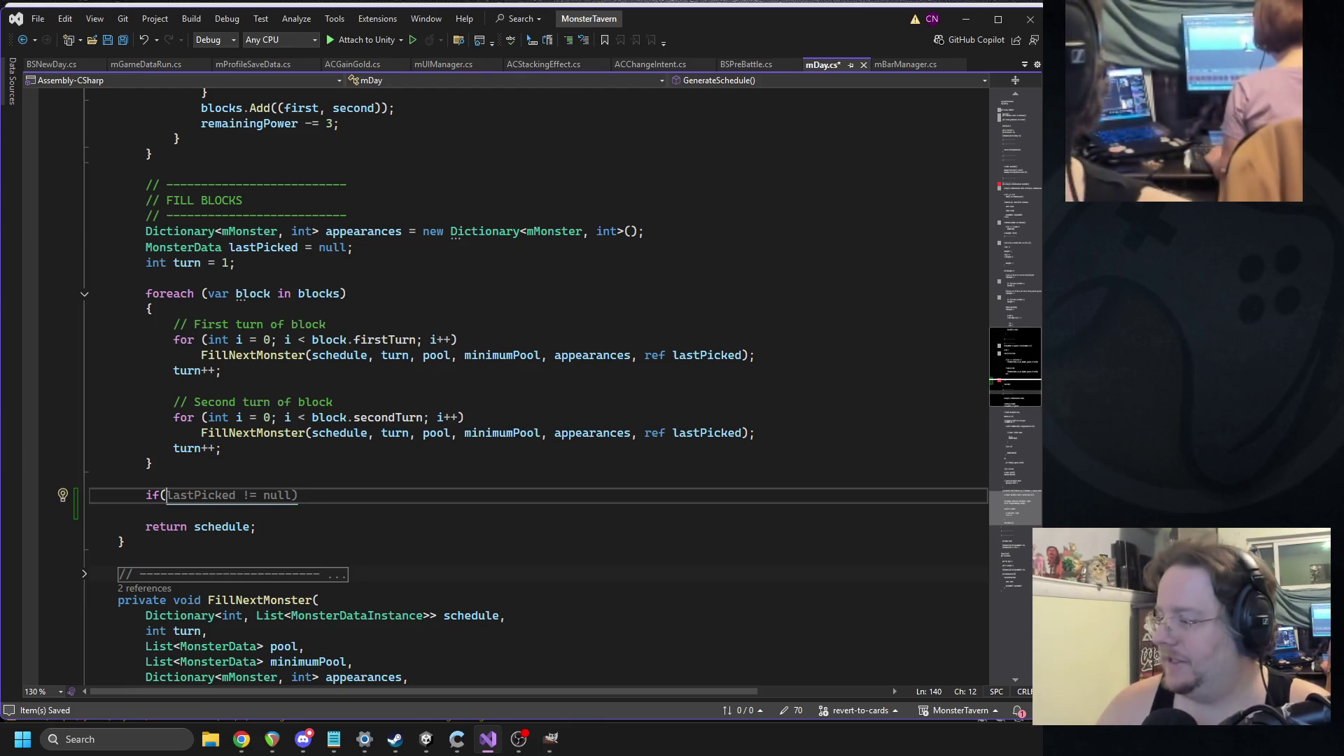
key(alt+Tab)
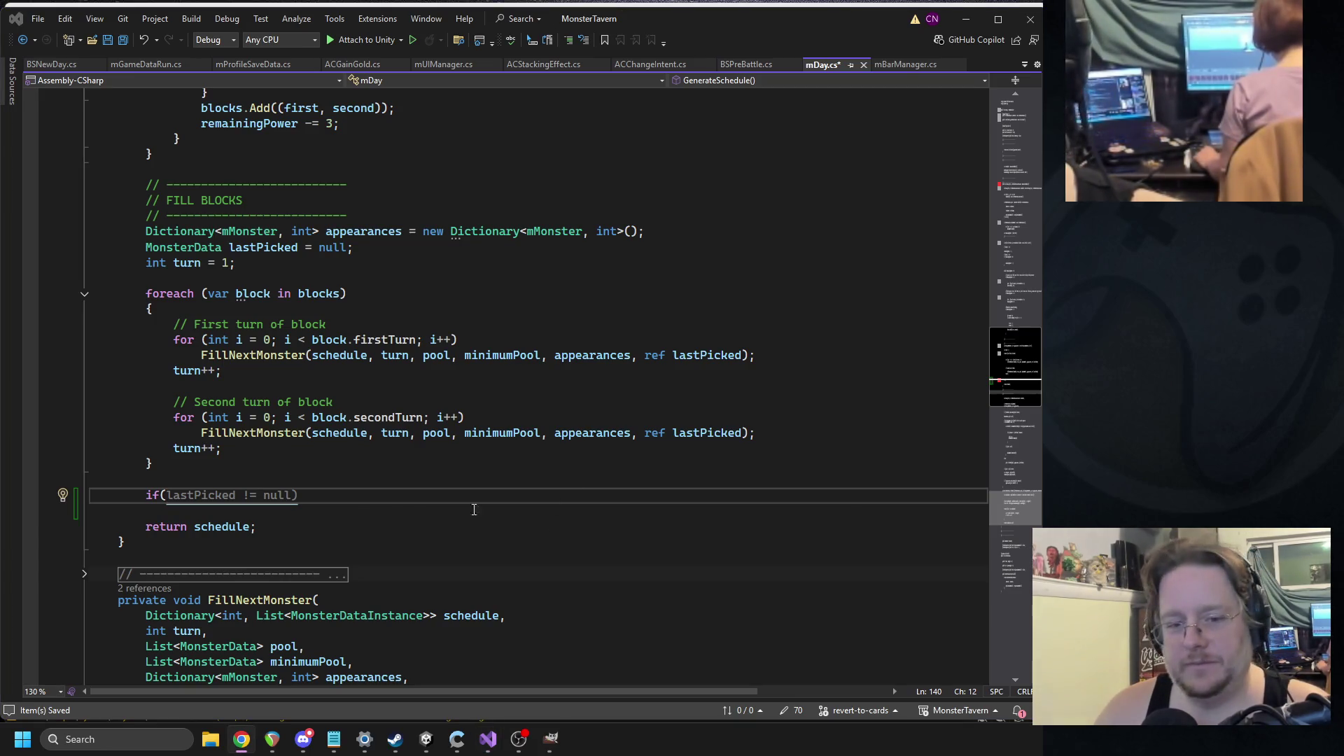
key(alt+Tab)
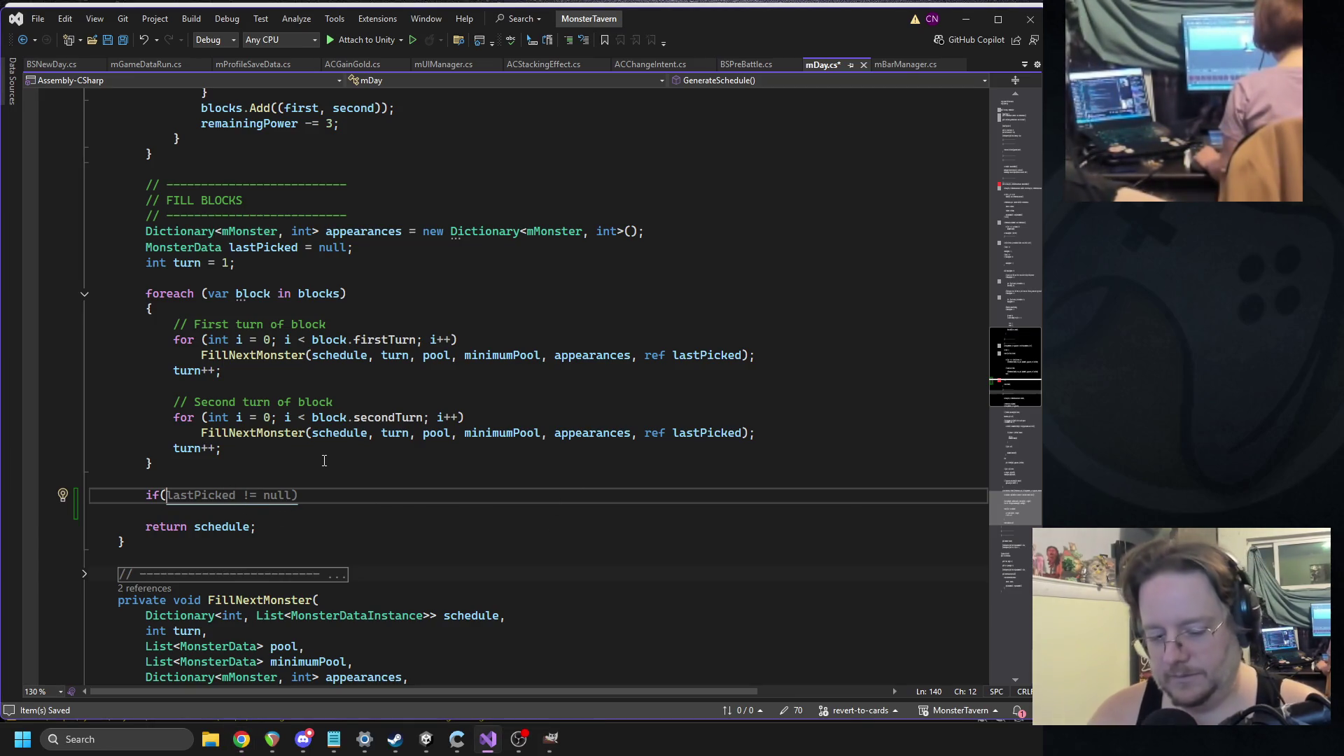
text(mGameData.i)
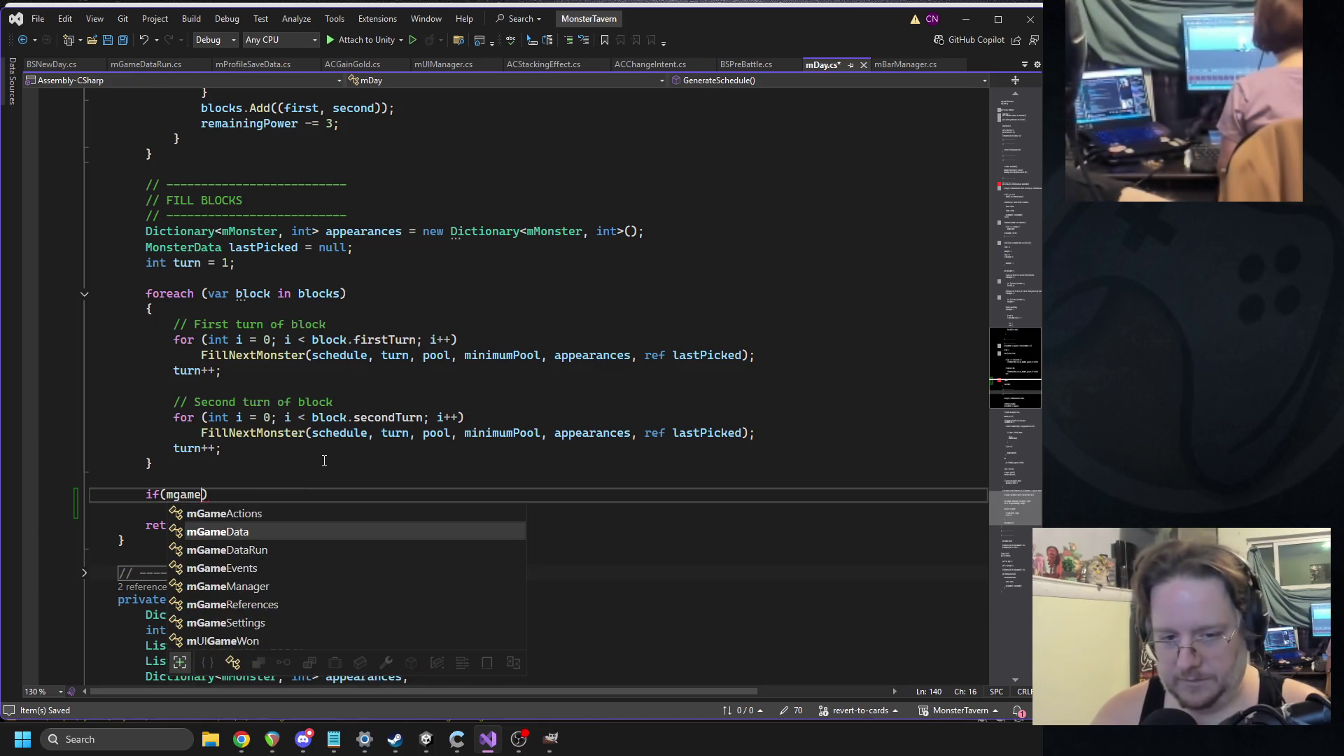
text(nstance._run_data.mi )
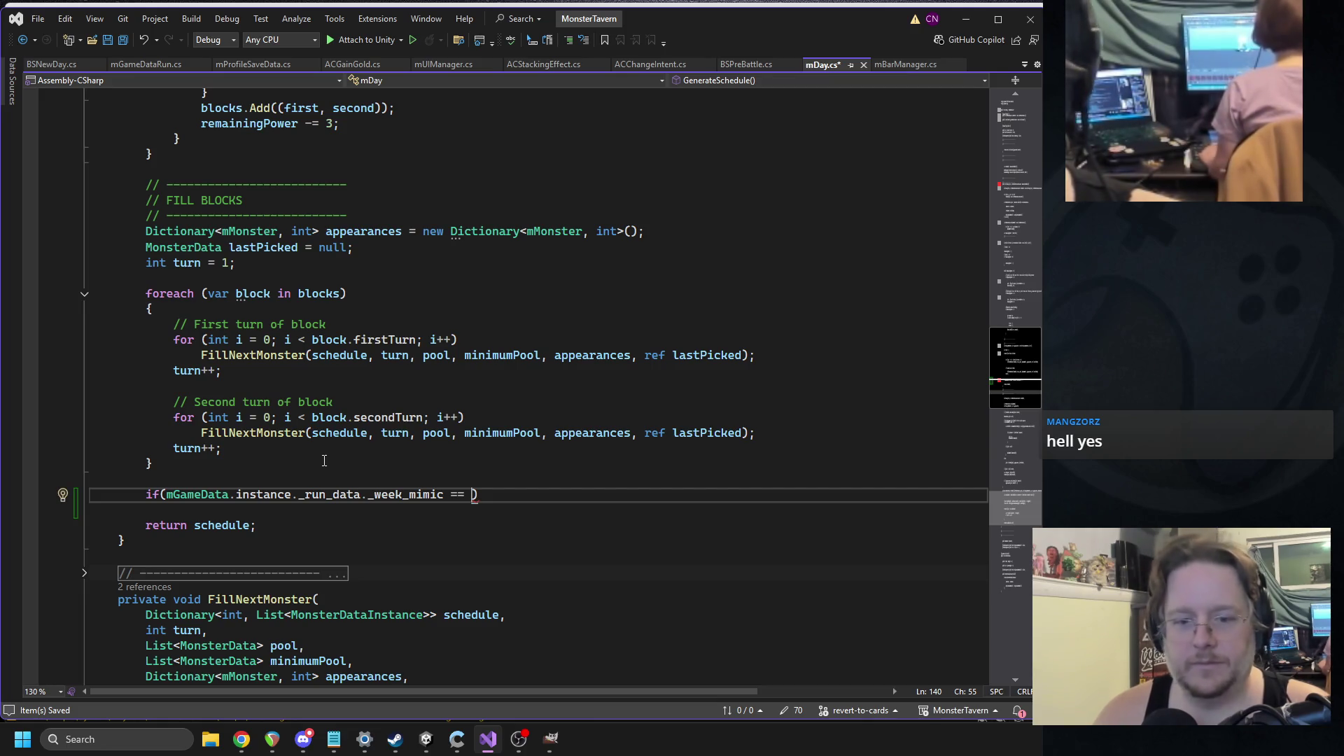
text( mLocation.ins)
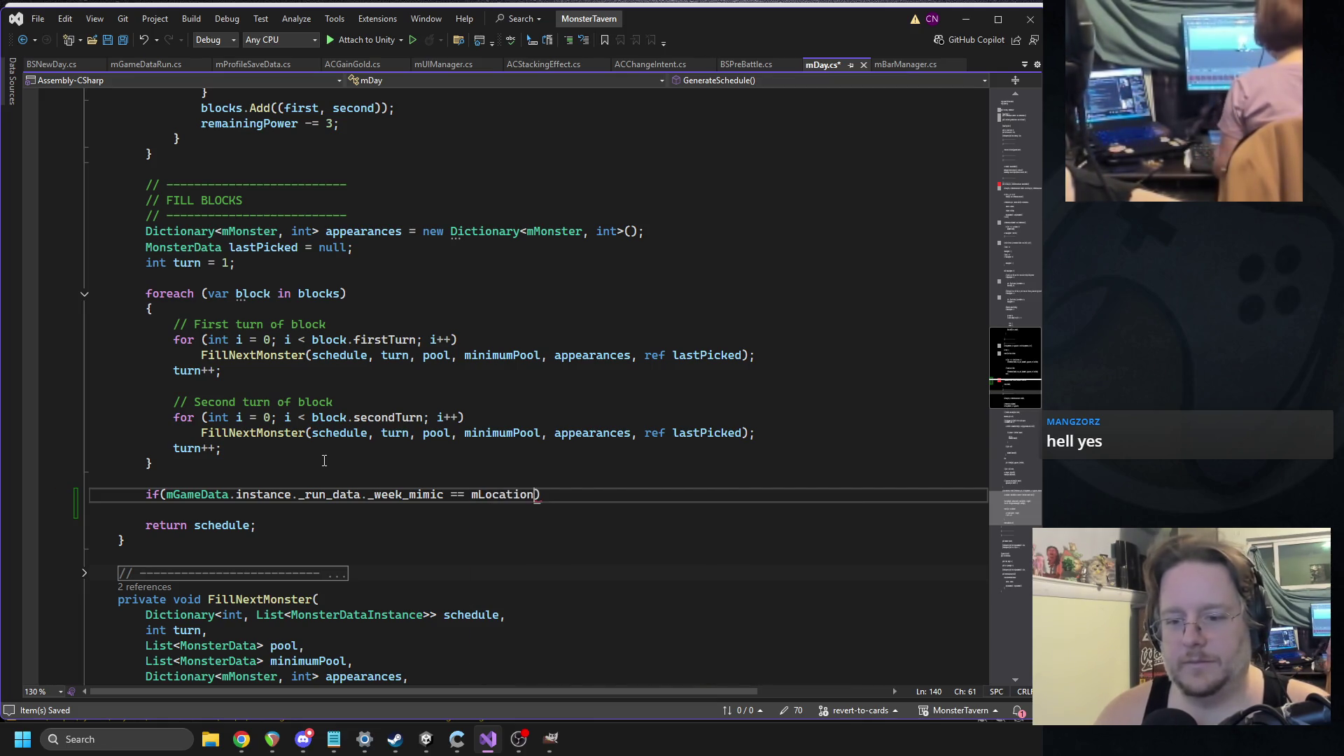
text(.getcurrent)
key(Tab)
key(ctrl+z)
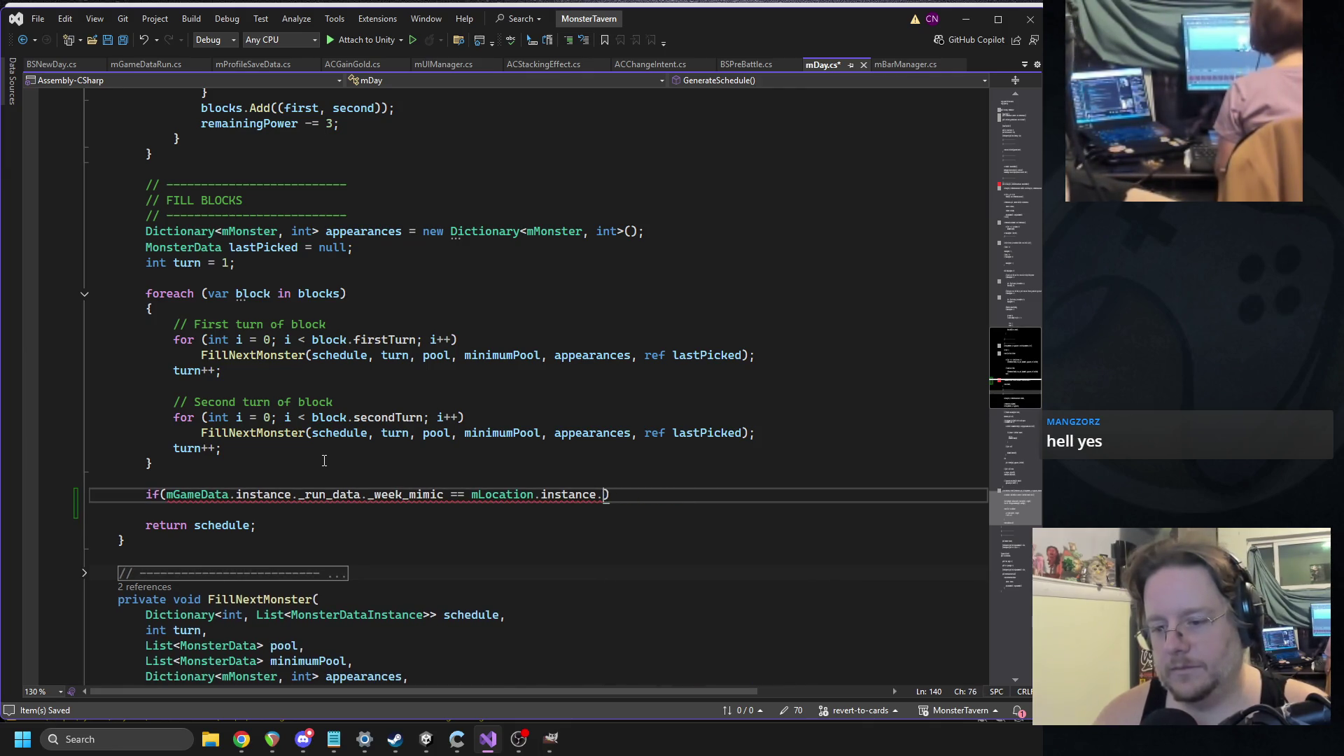
text(getdayindex)
key(Tab)
text(())
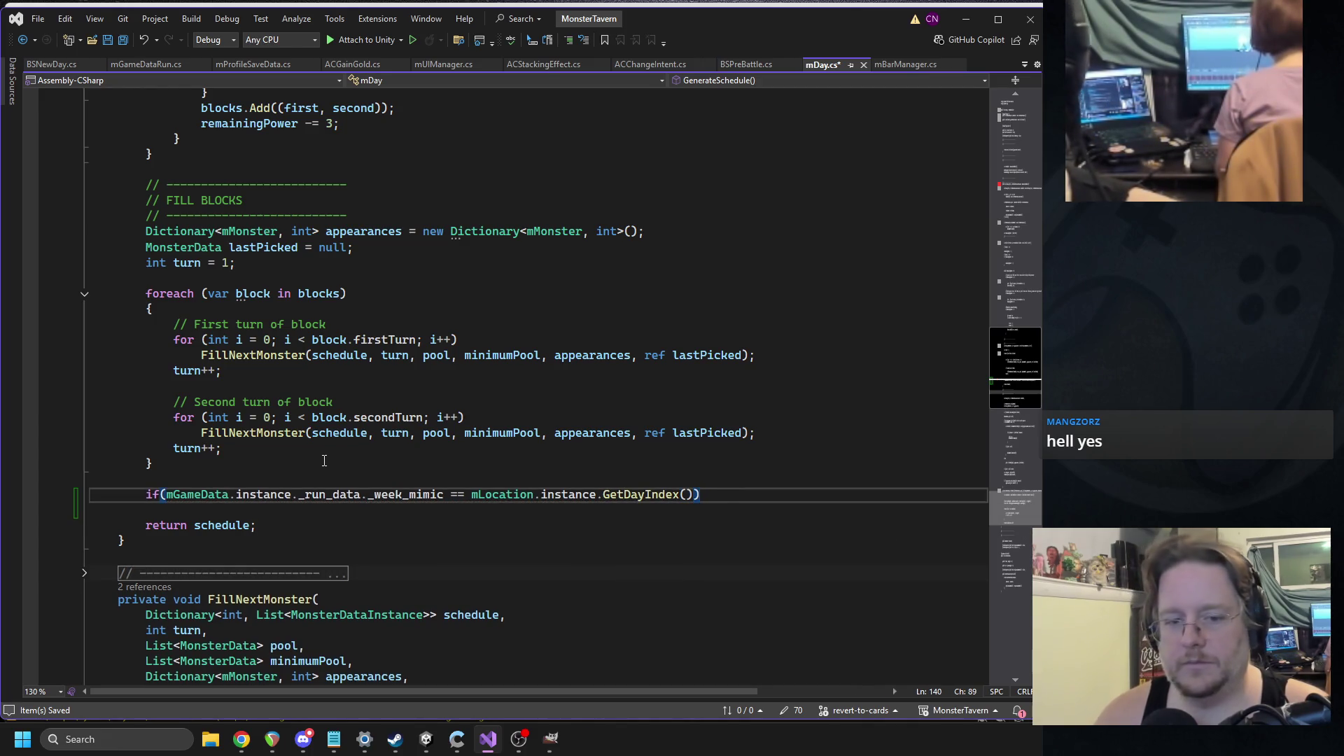
- Open a brace block under the if and insert a FillNextMonster call
key(Return)
text({)
key(Return)
text(ill)
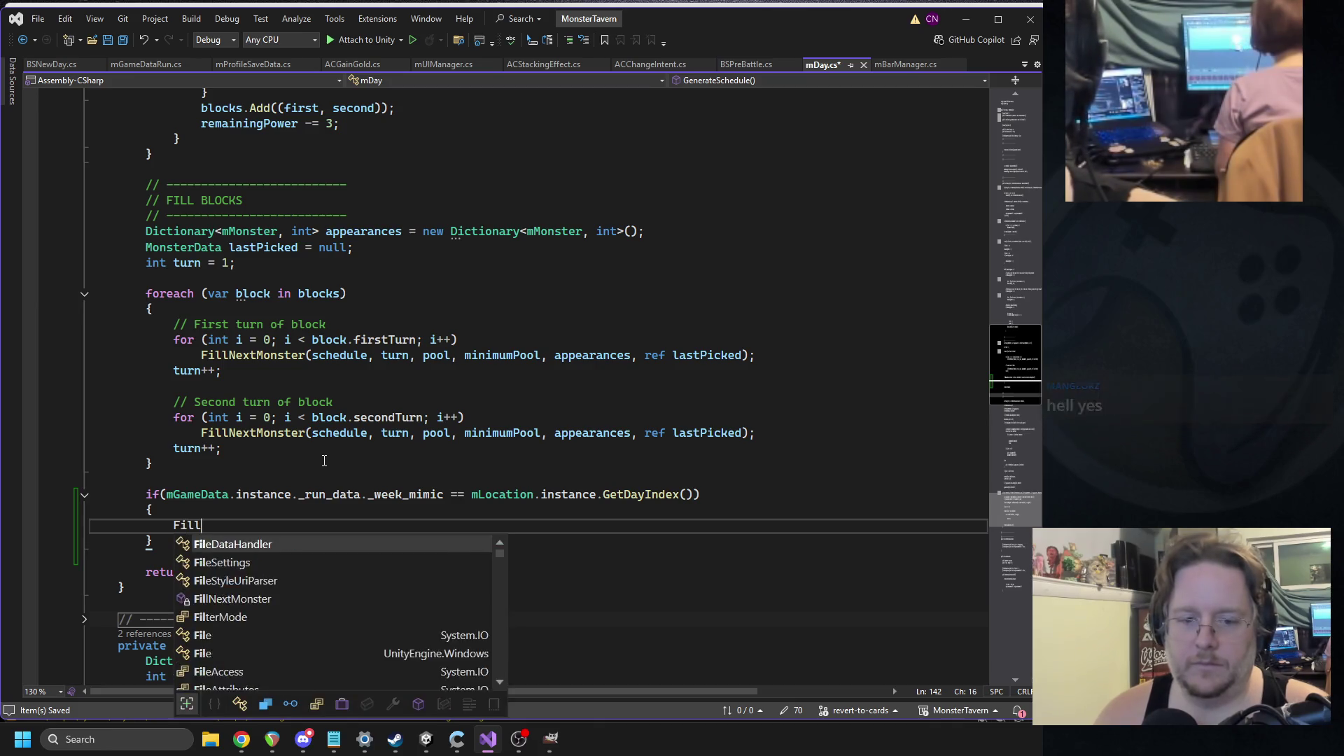
key(Tab)
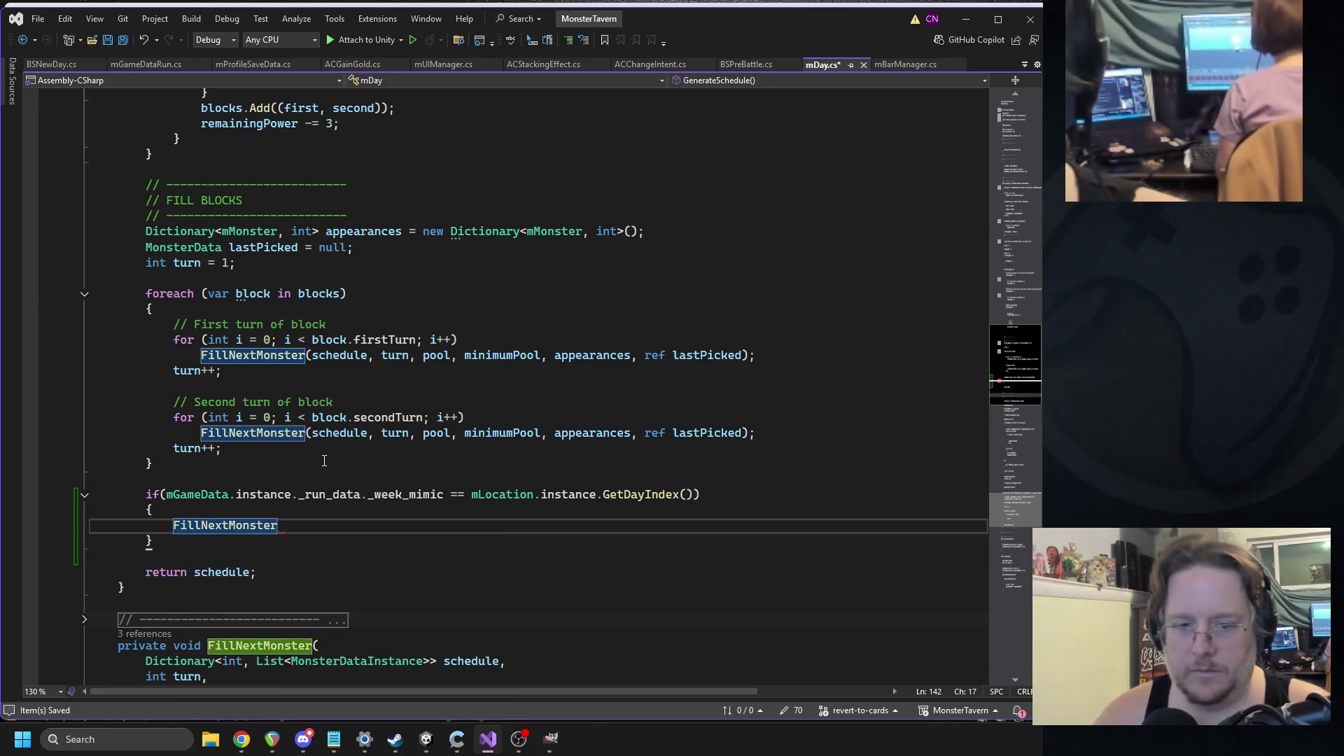
scroll(329, 455, down, 9)
- Select the var instance = pick.Build(); and schedule[turn].Add(instance); lines in FillNextMonster
scroll(356, 413, down, 4)
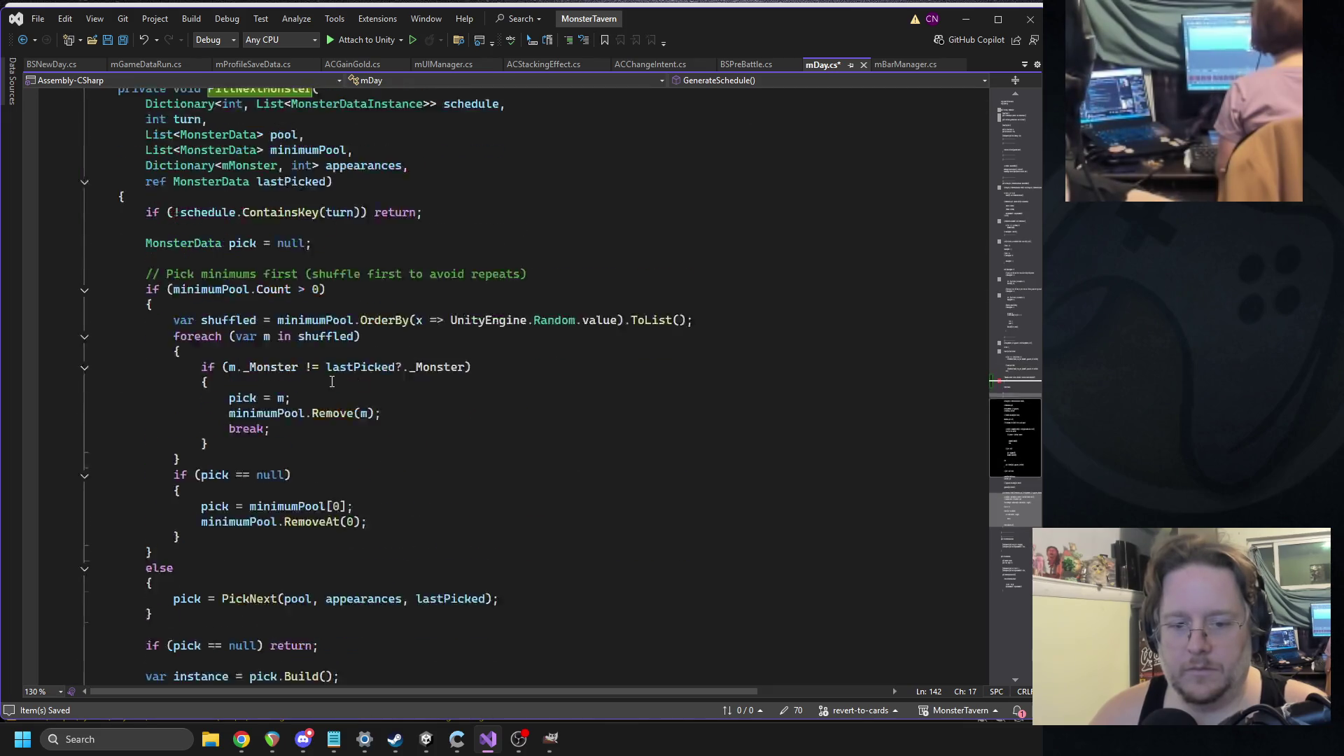
scroll(282, 397, up, 12)
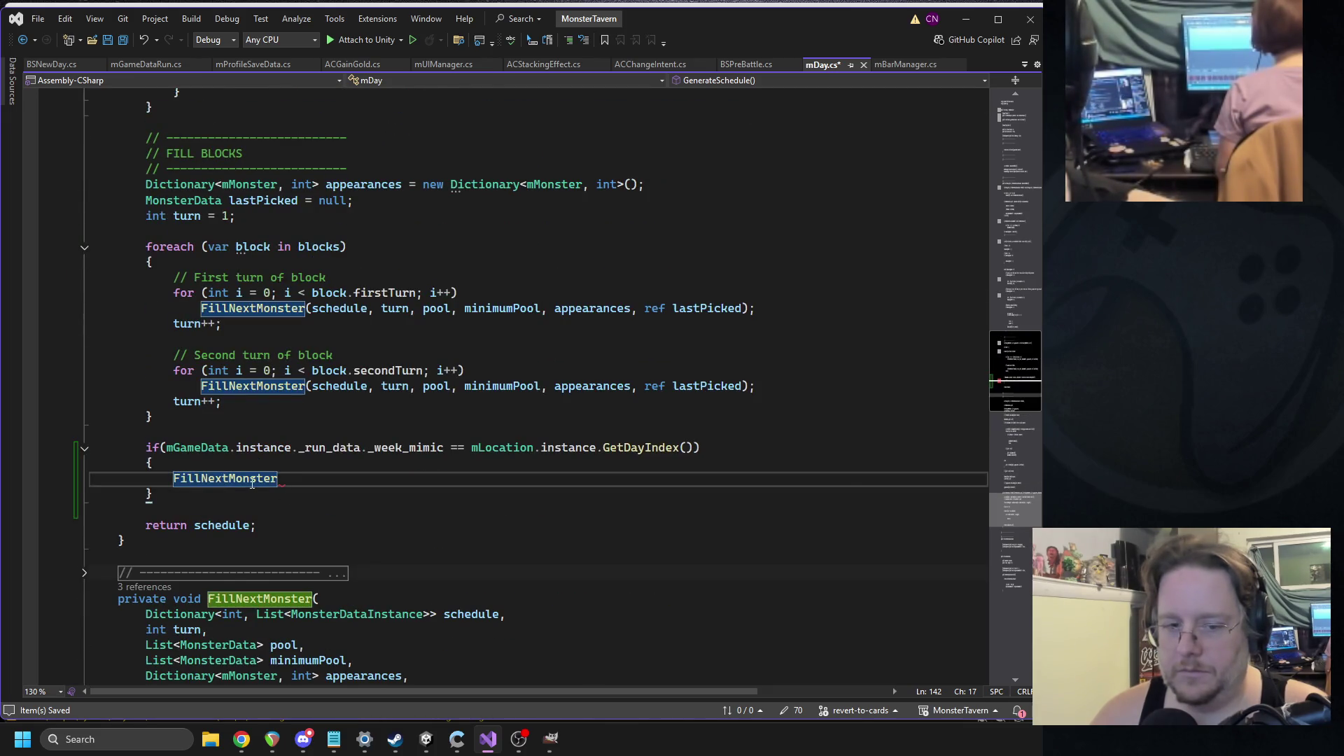
click(429, 478)
scroll(429, 473, down, 14)
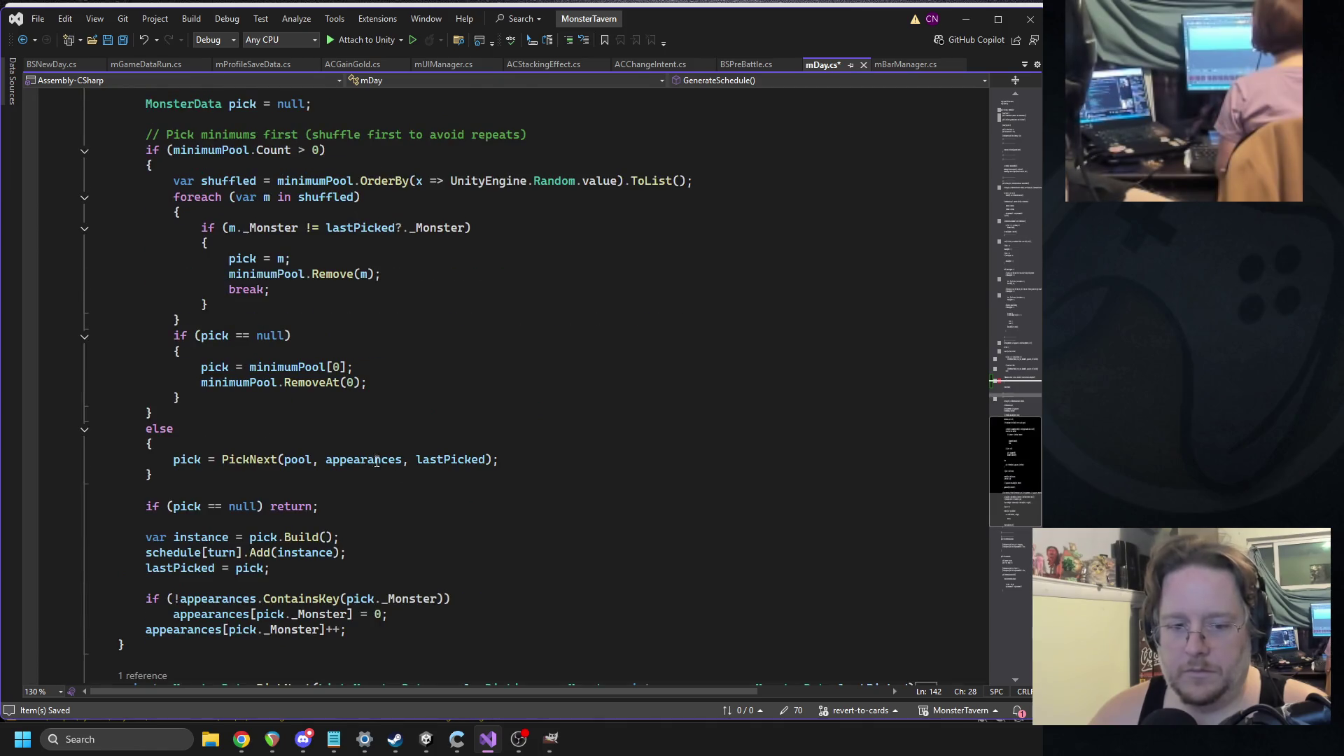
scroll(377, 462, down, 1)
triple_click(177, 508)
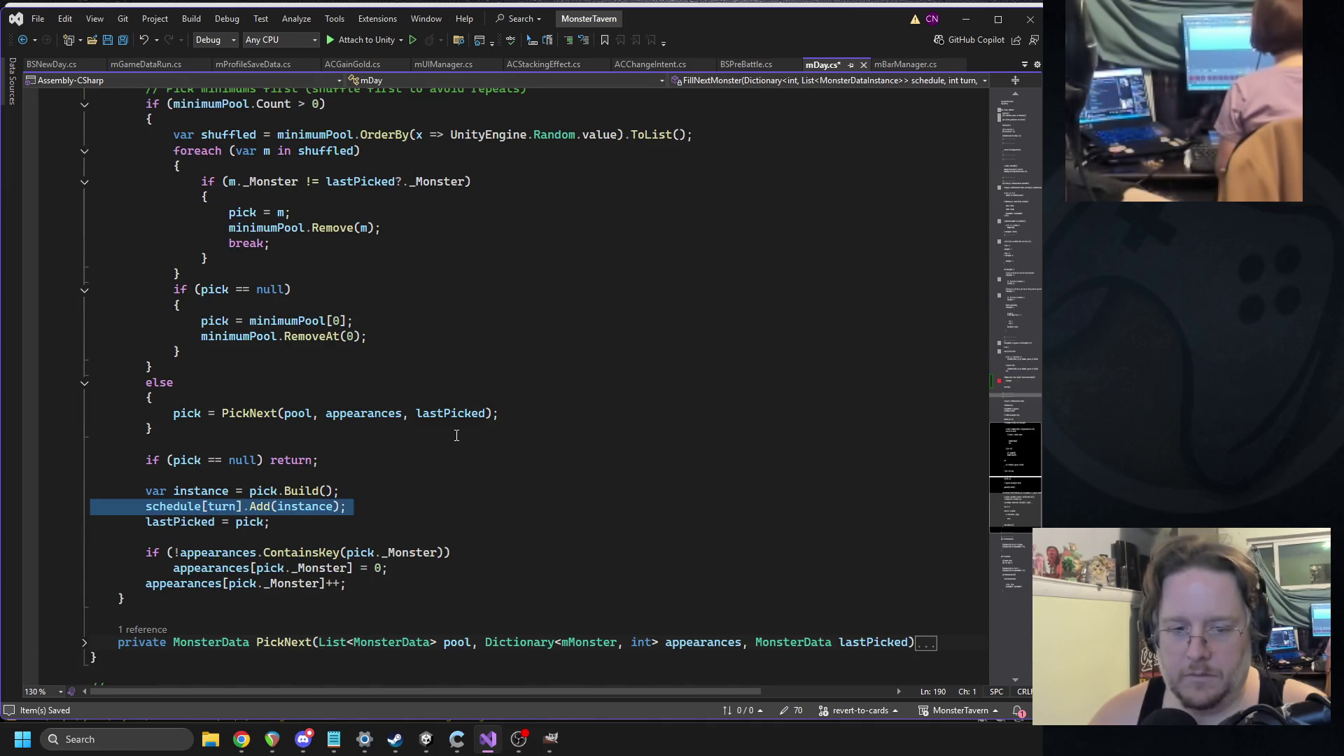
triple_click(190, 492)
click(415, 482)
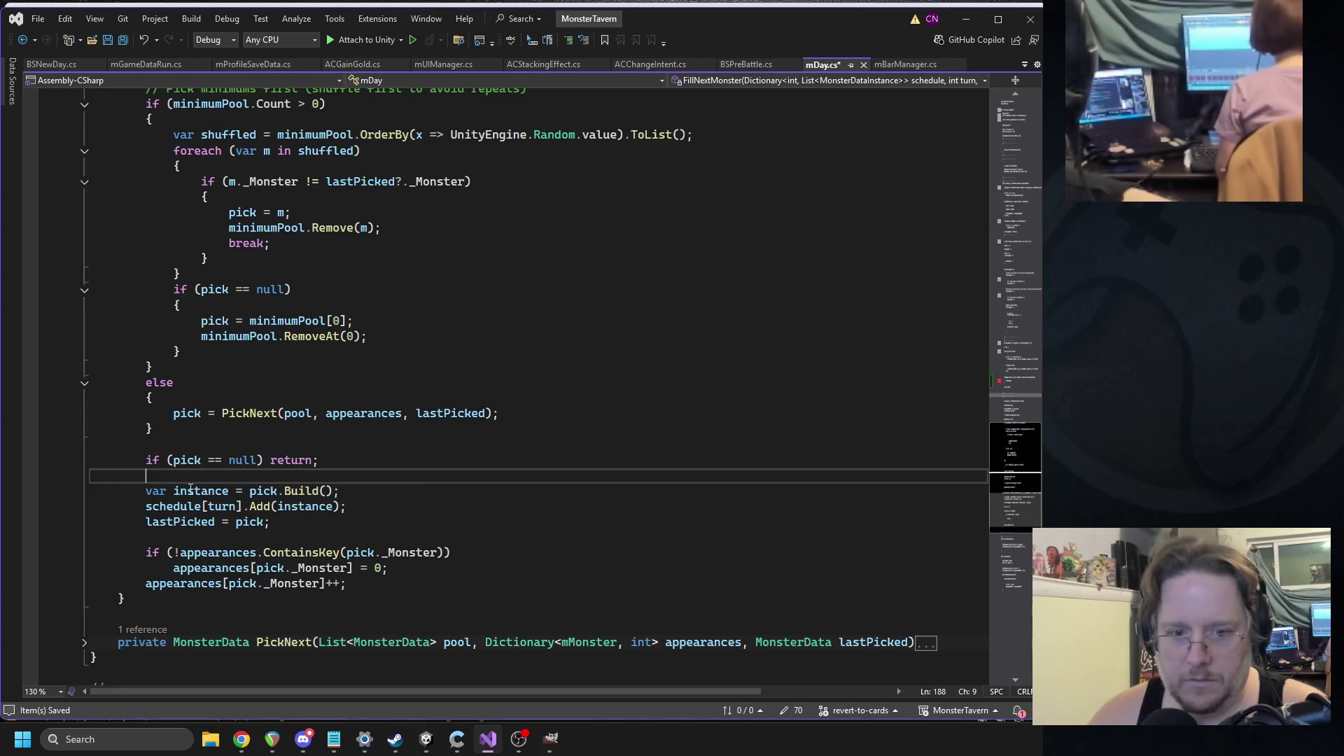
click(256, 492)
mouse_move(147, 492)
mouse_down()
mouse_move(347, 505)
mouse_move(273, 522)
mouse_move(364, 504)
mouse_up()
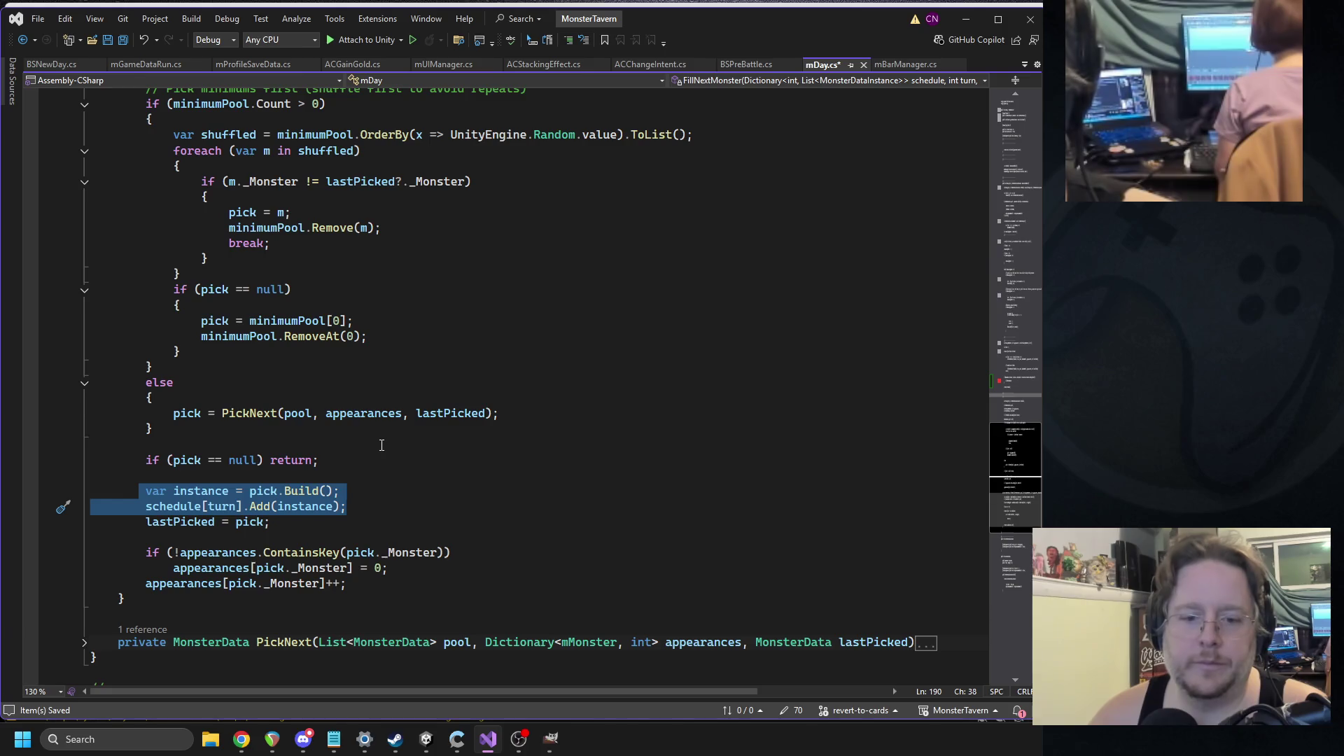
- Paste those two lines over the FillNextMonster placeholder in the if block
key(ctrl+x)
scroll(377, 415, up, 13)
double_click(246, 386)
key(ctrl+v)
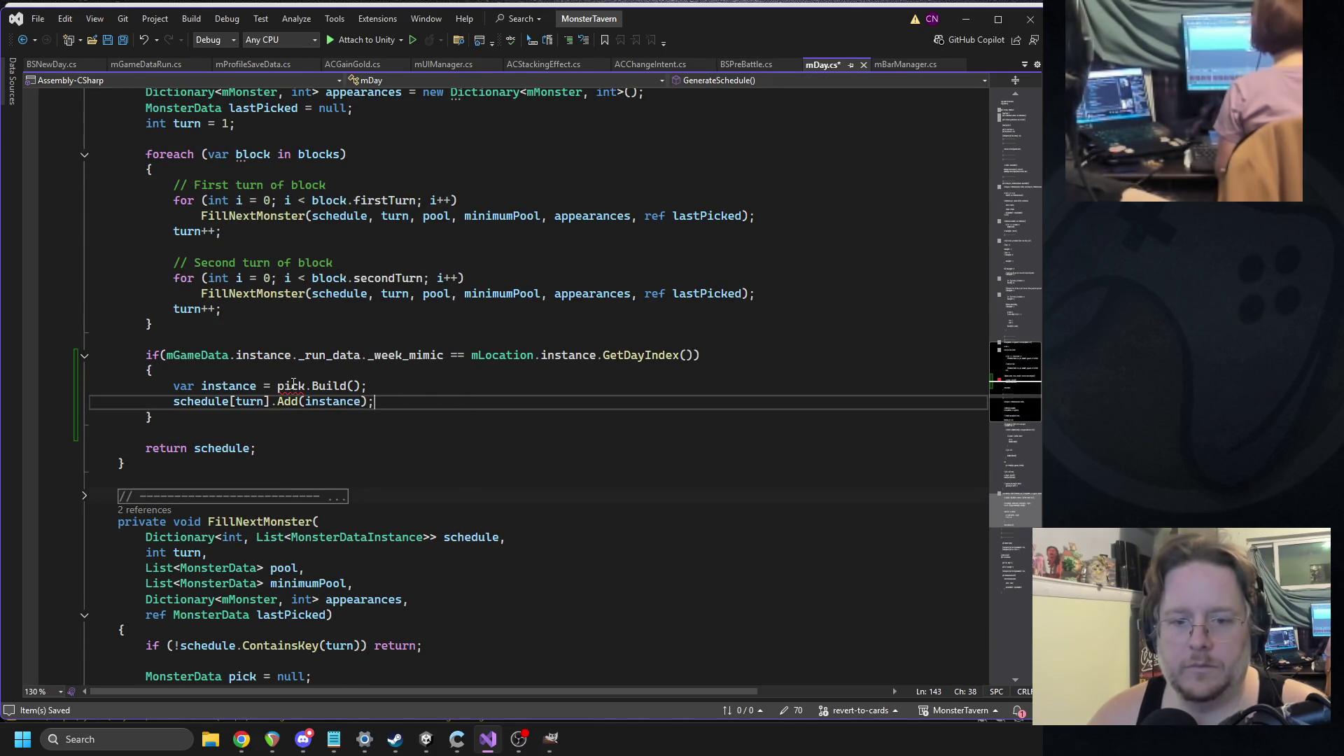
double_click(292, 385)
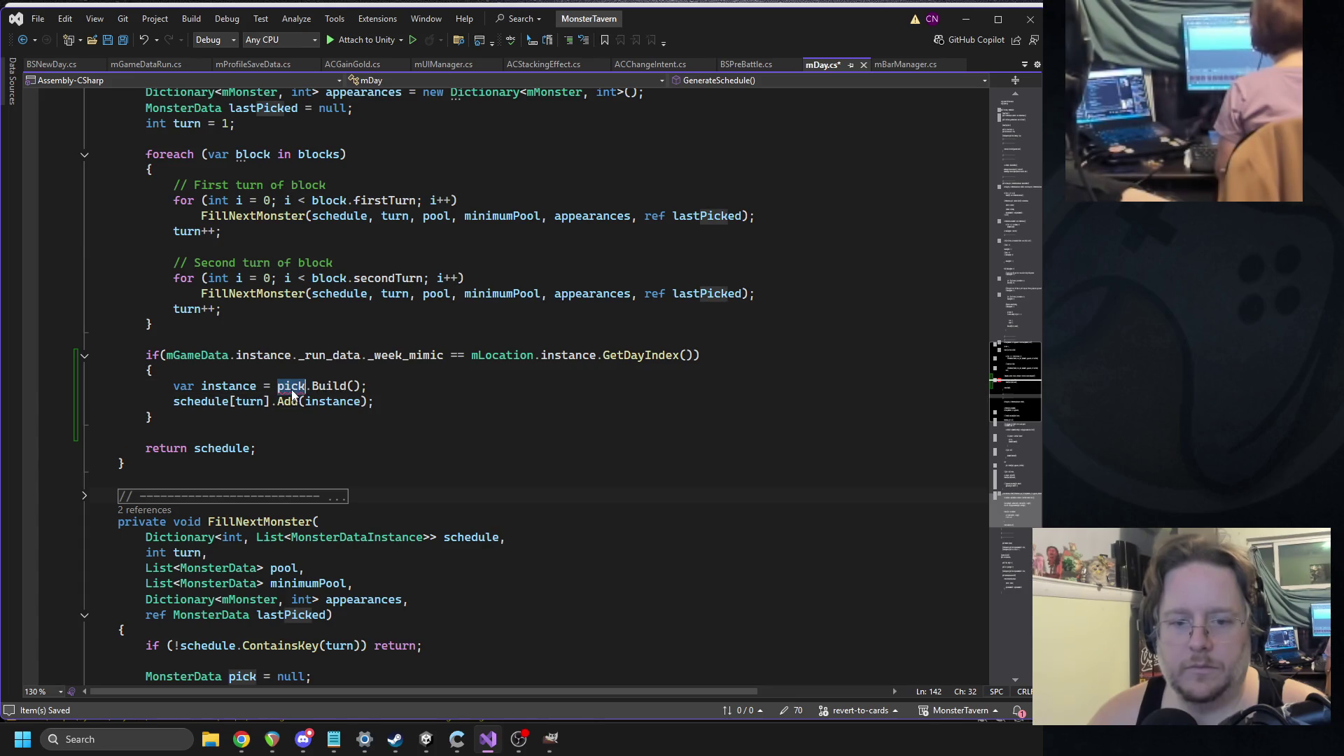
- Declare MonsterData mimicData = new MonsterData() at the top of the if block
click(469, 371)
key(Return)
text(mmonster)
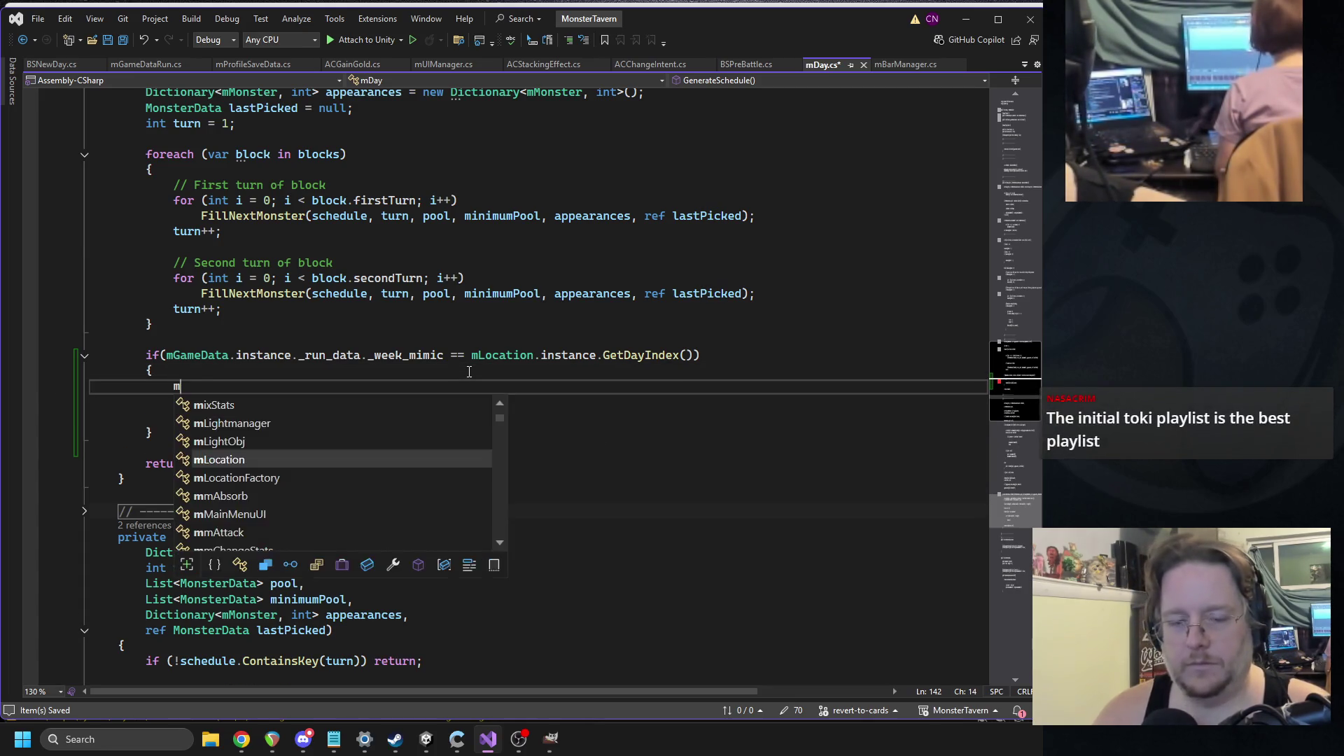
key(BackSpace)
key(BackSpace)
key(BackSpace)
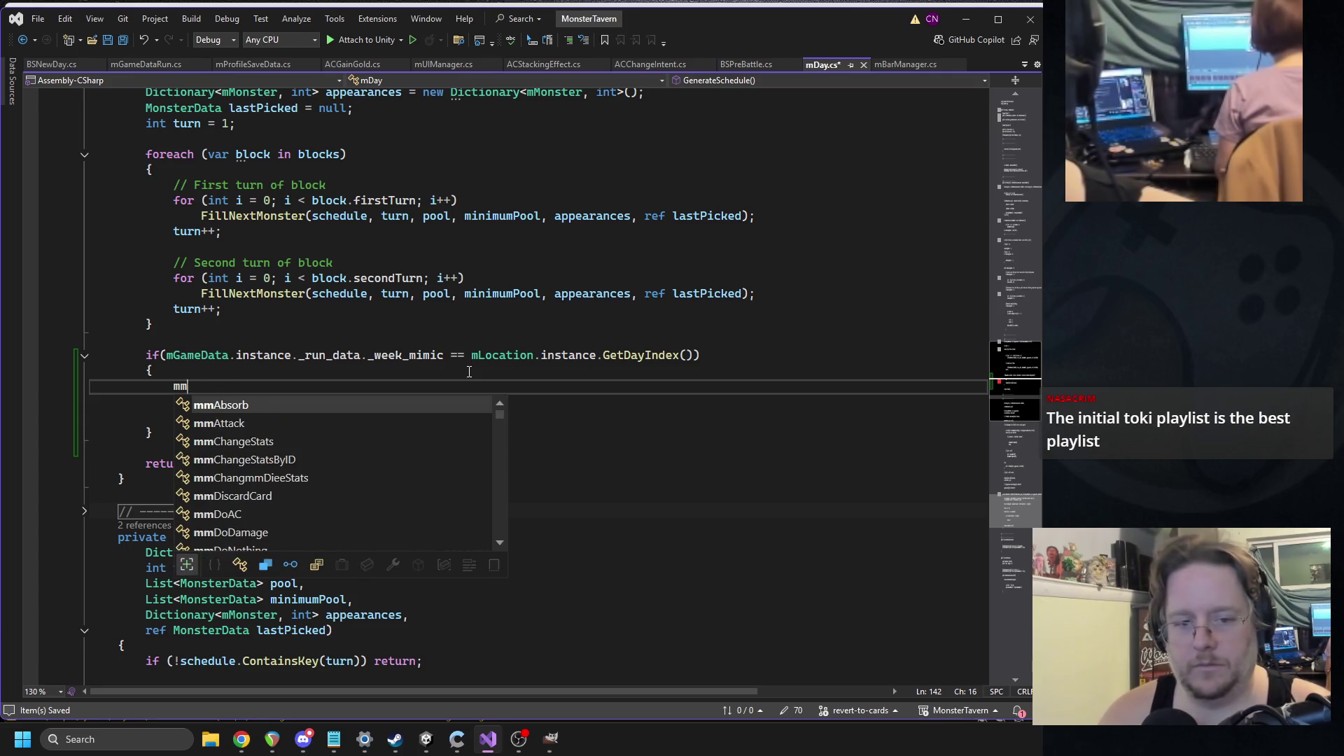
text(onsterdata)
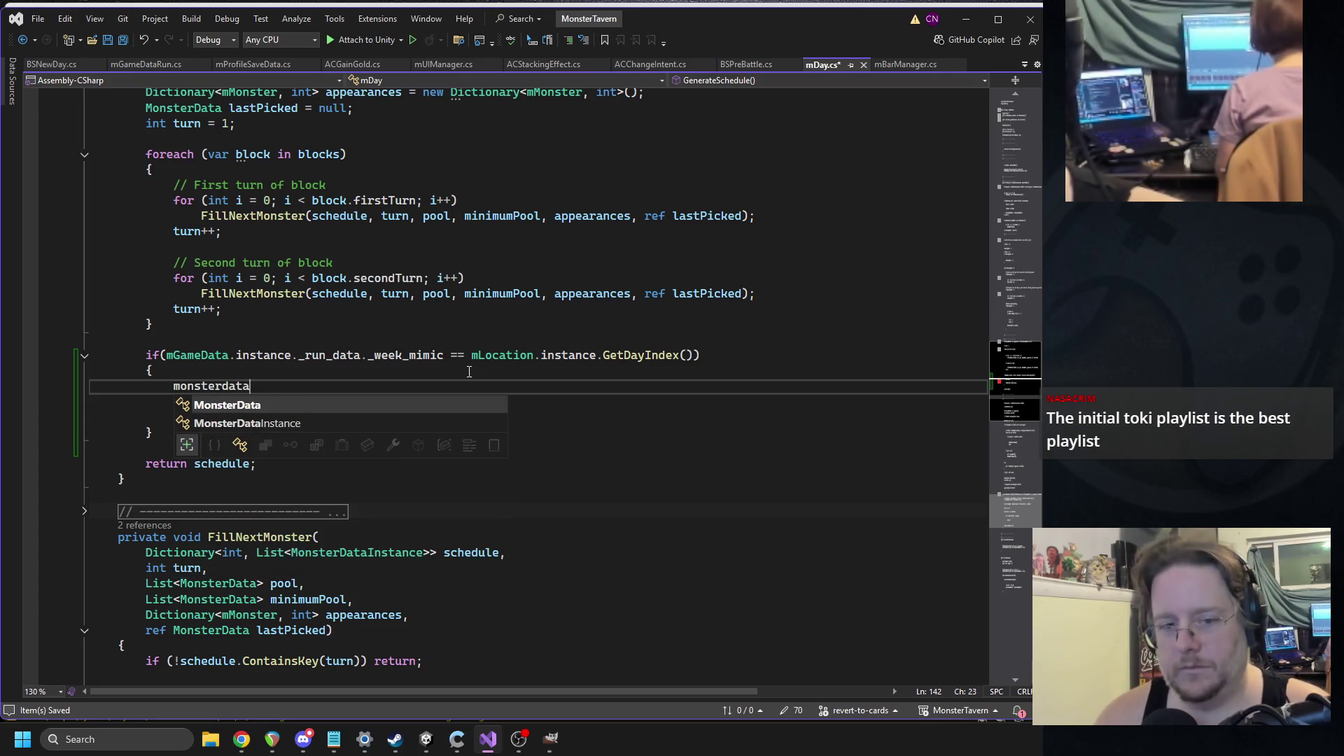
text( monsterData)
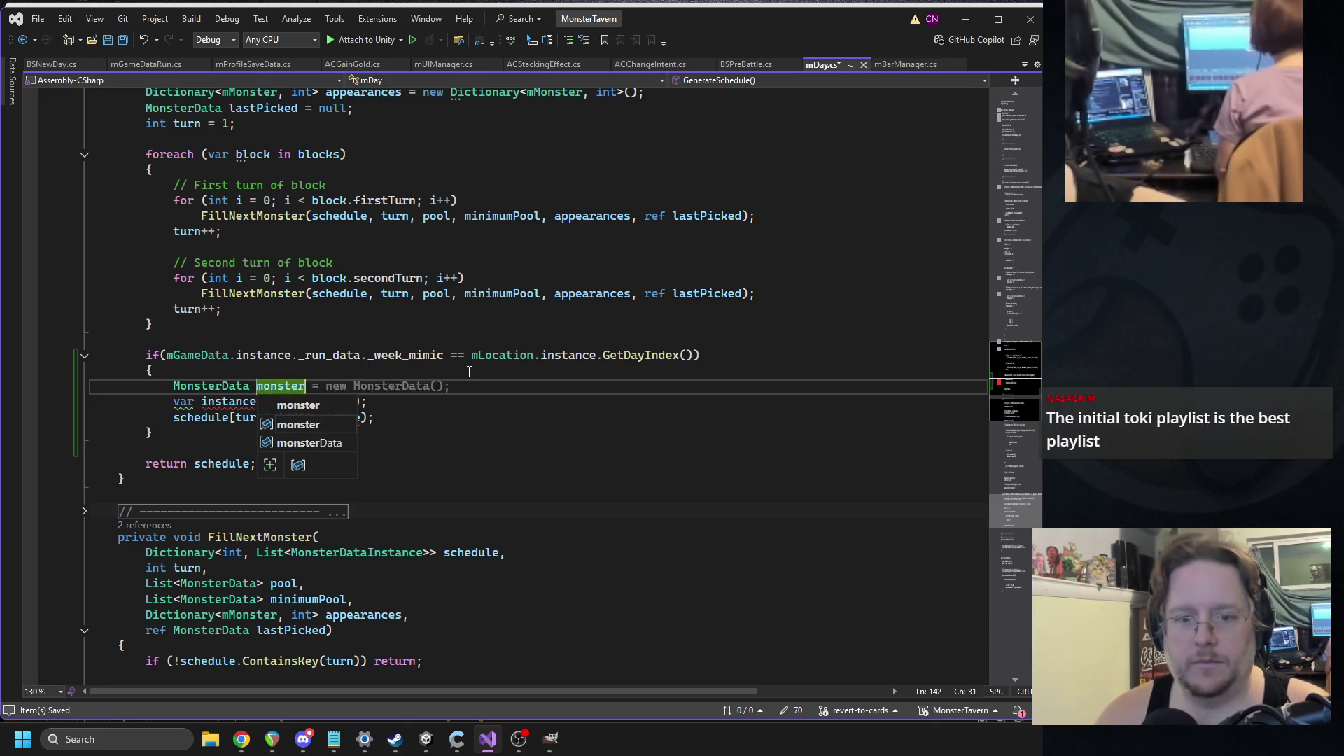
key(ctrl+shift+Left)
text(mmim)
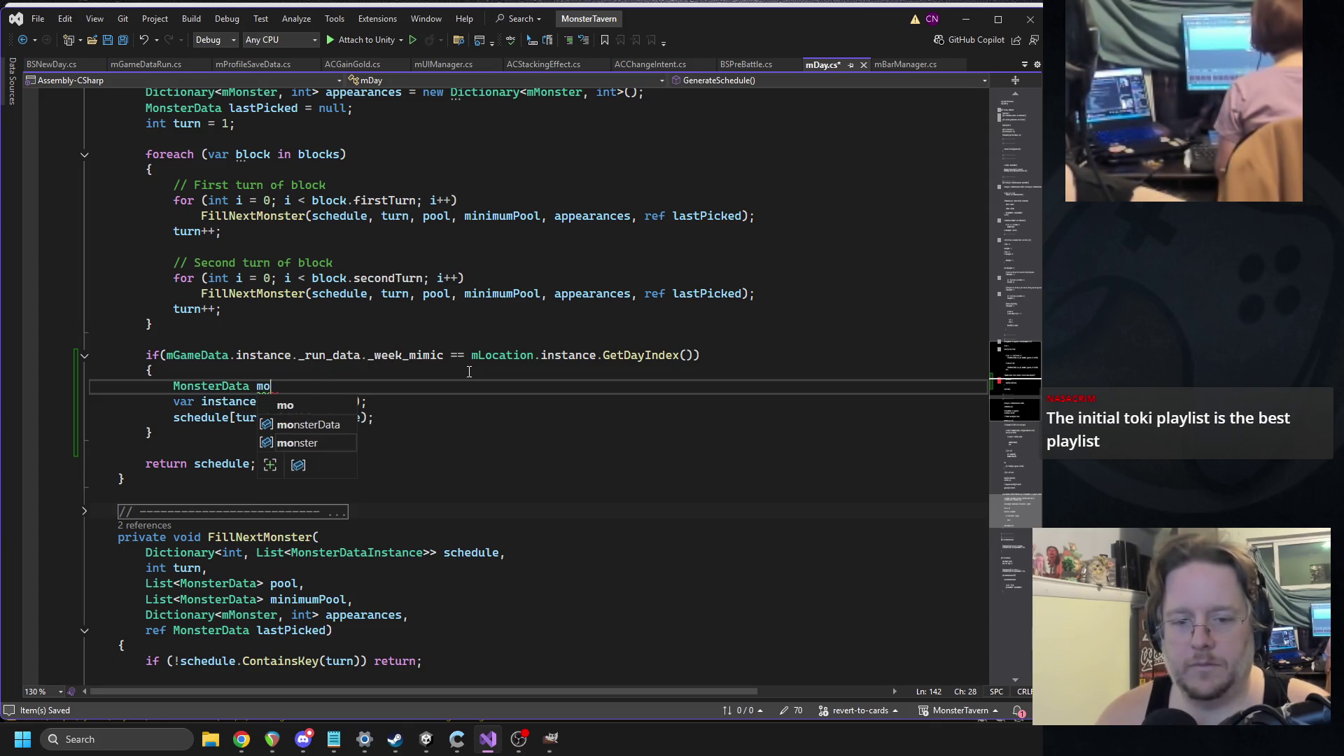
key(BackSpace)
text(imic)
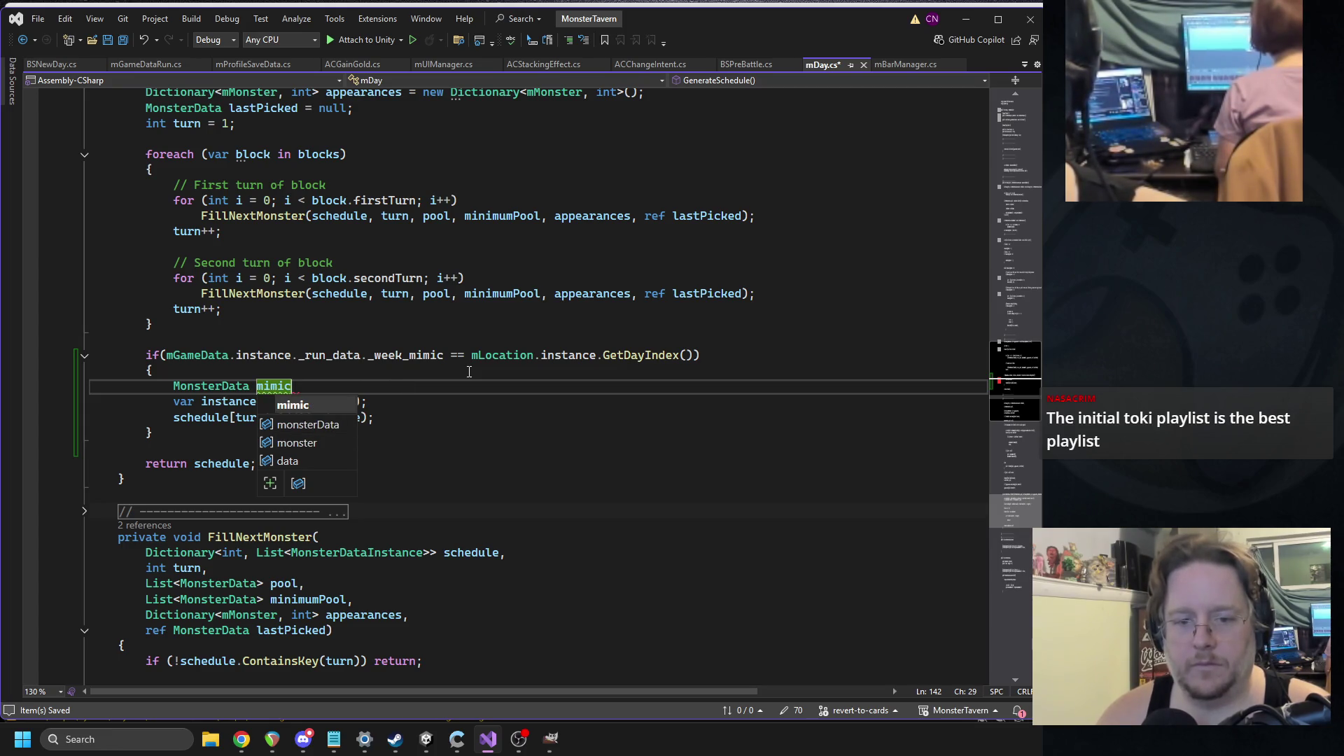
text(Data = new)
key(Tab)
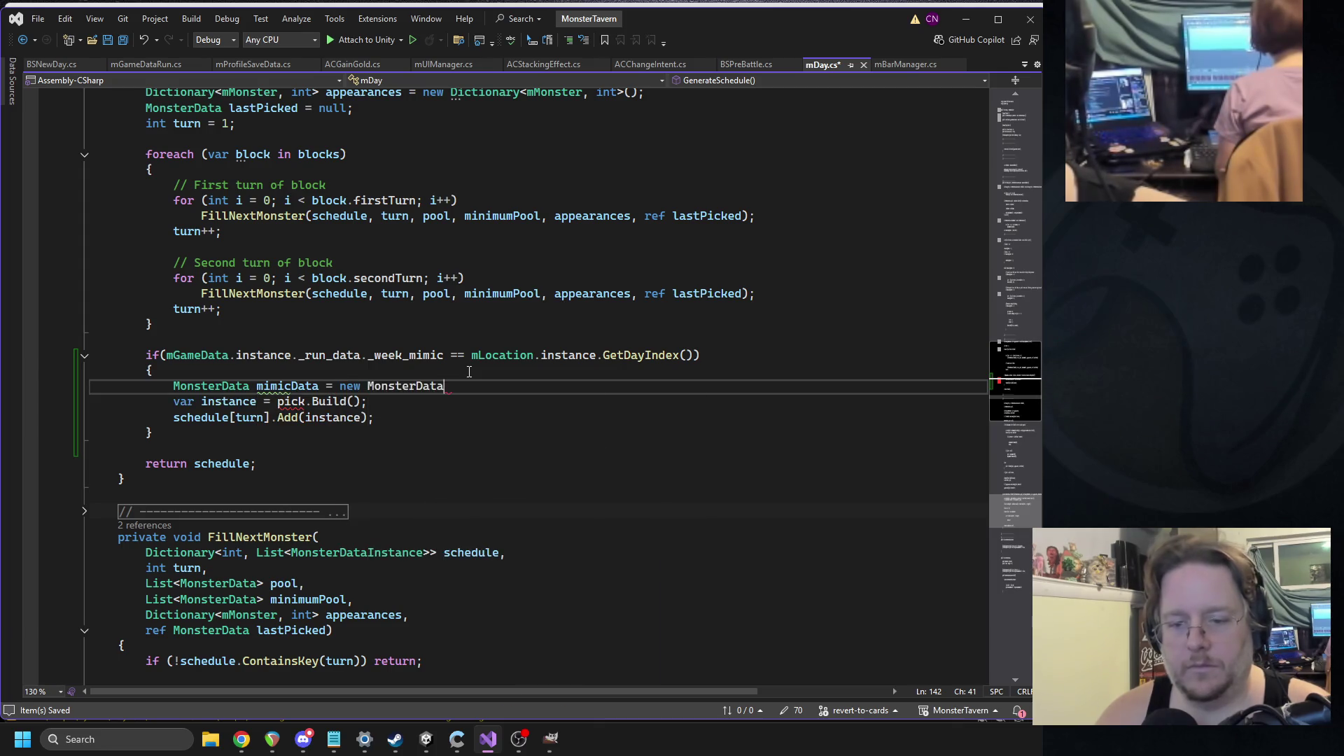
text(())
- Initialise mimicData's _Monster with mMonsterFactory.GetMonsterData("Mimic_1") and save mDay.cs
key(Down)
key(Down)
key(Down)
key(Down)
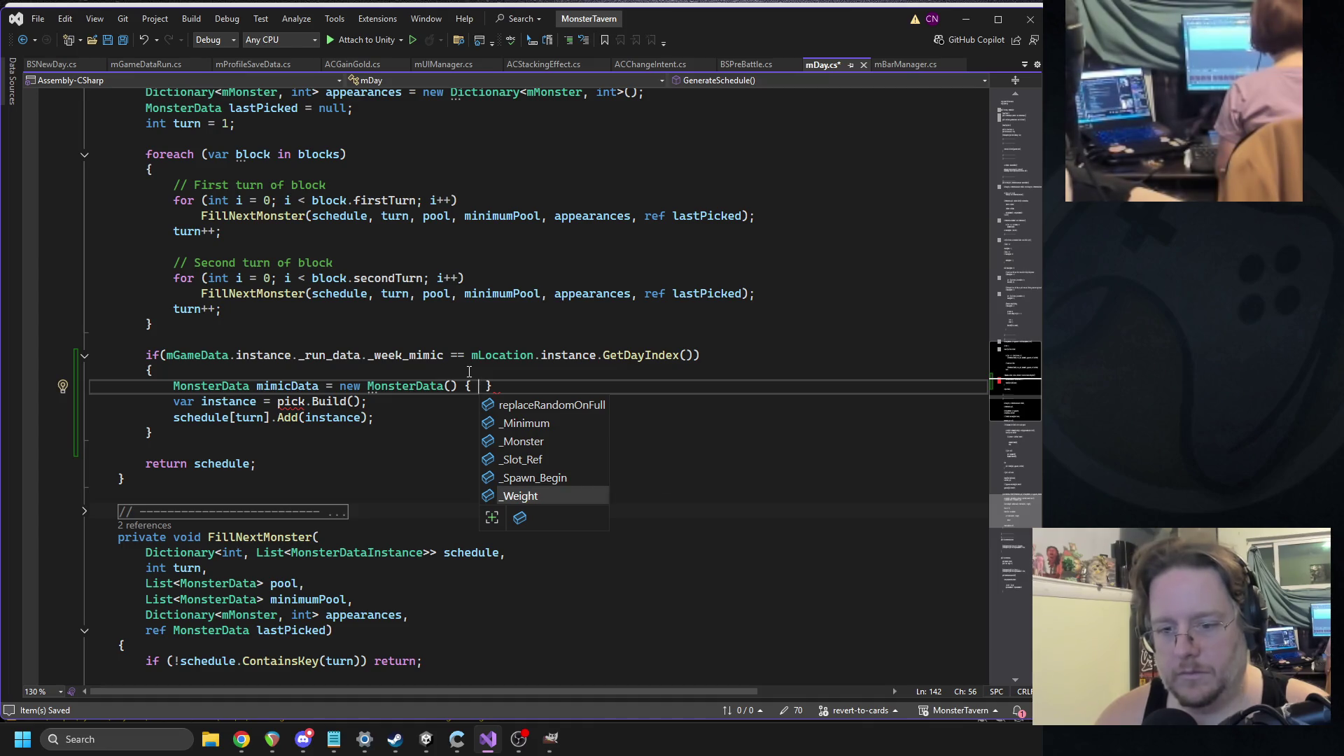
key(Up)
key(Up)
key(Up)
key(Up)
key(Up)
key(Down)
key(Down)
key(Down)
text(mon)
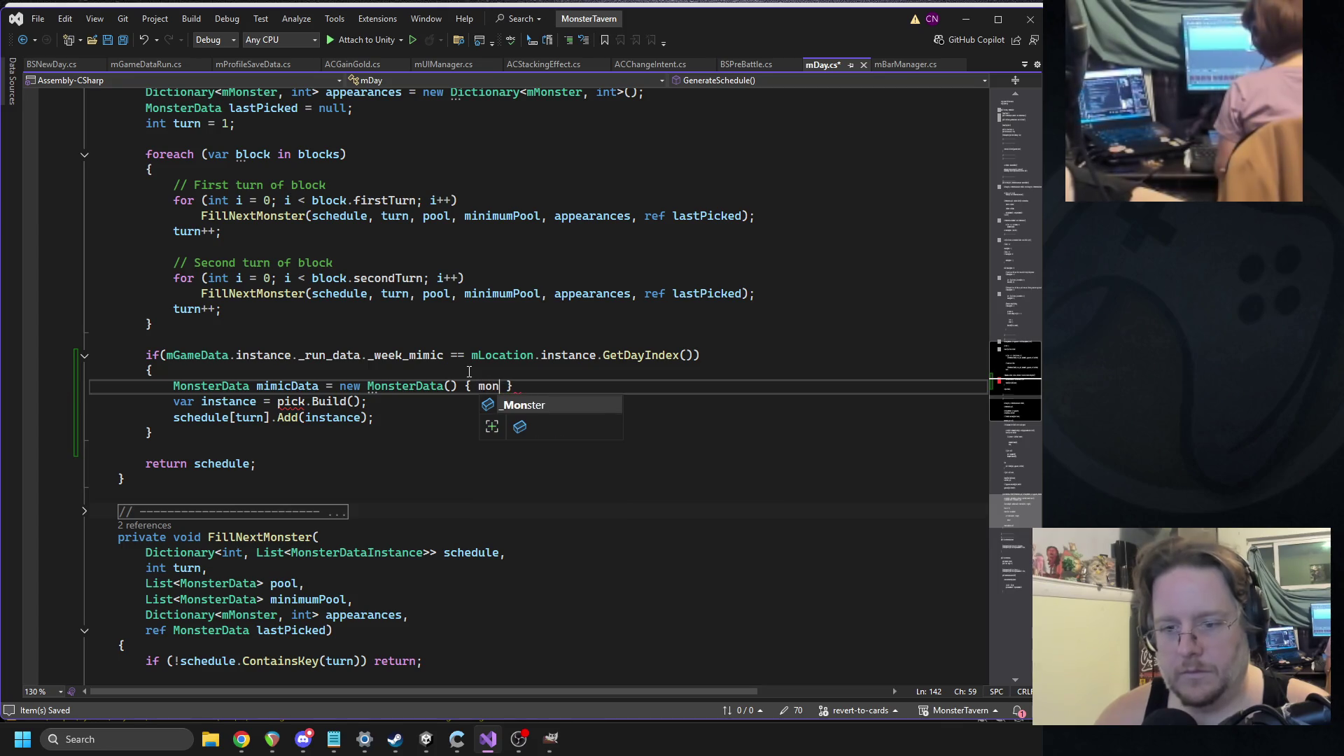
key(Tab)
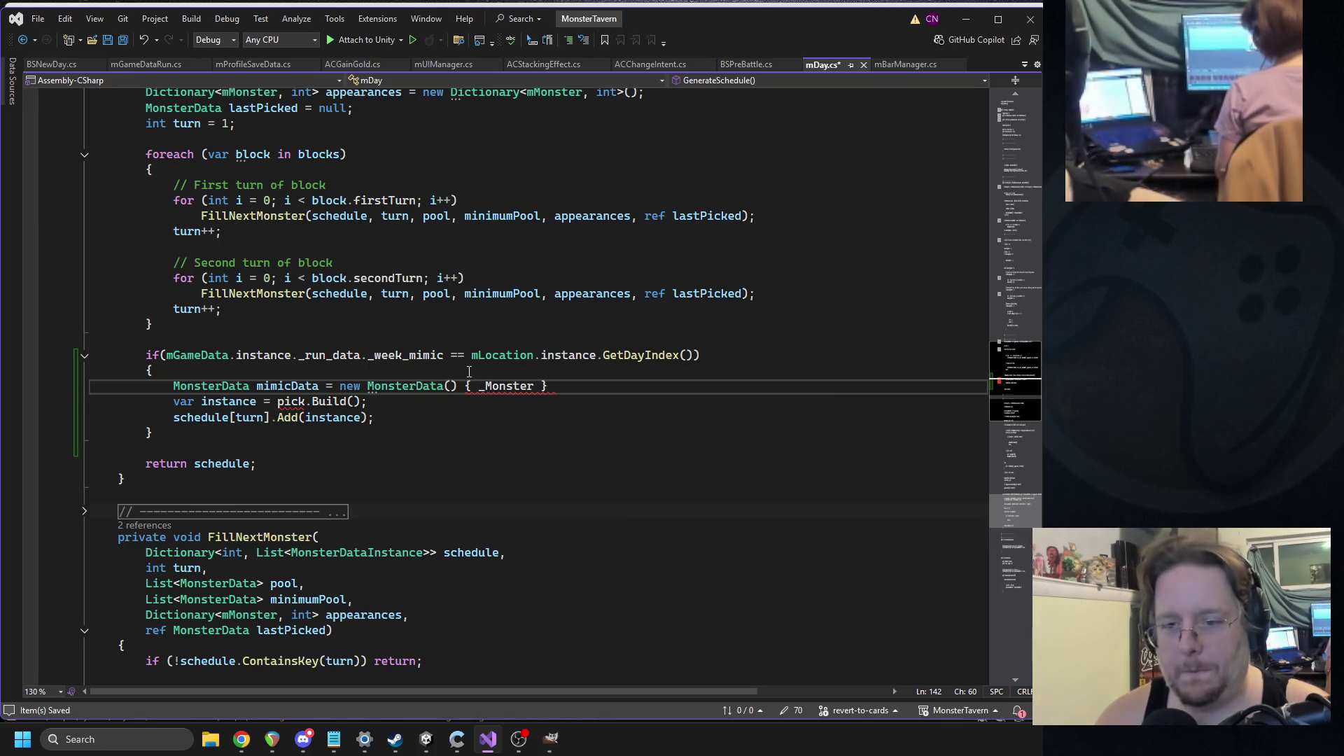
text(mMonsterFactory.)
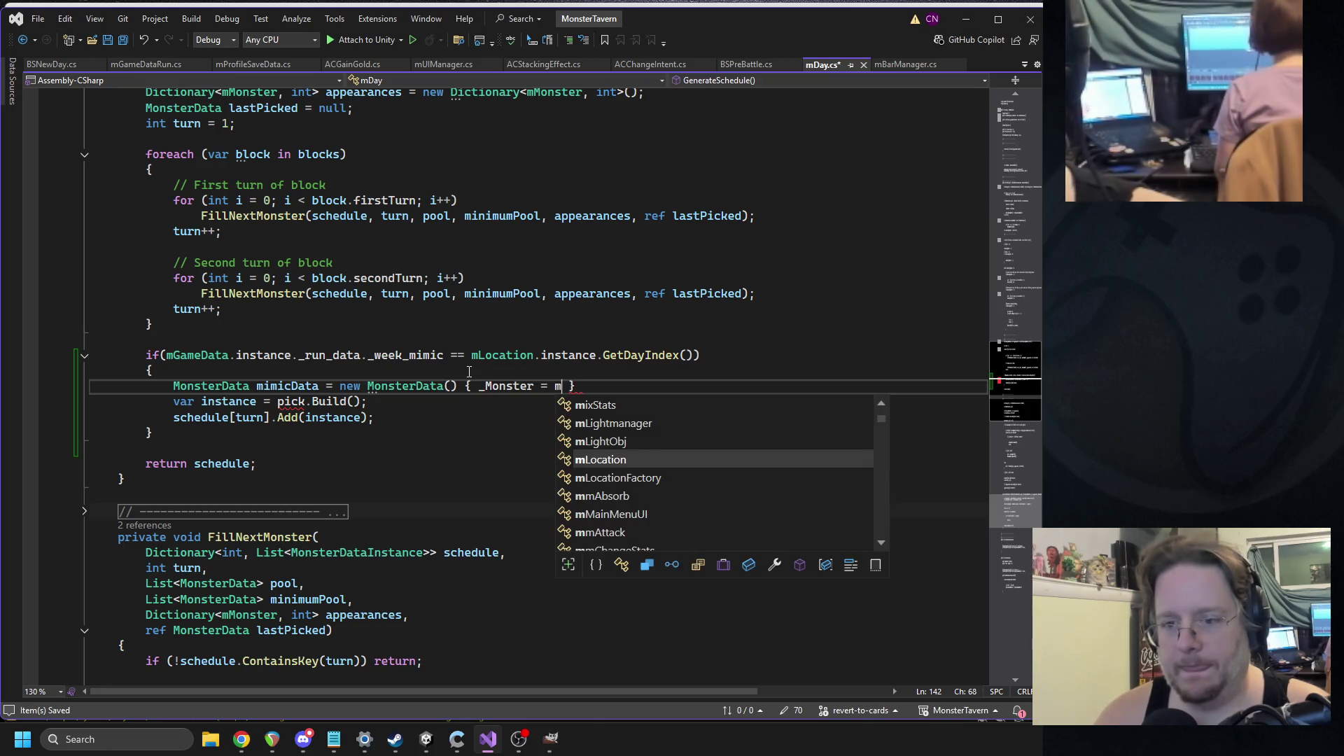
text(get)
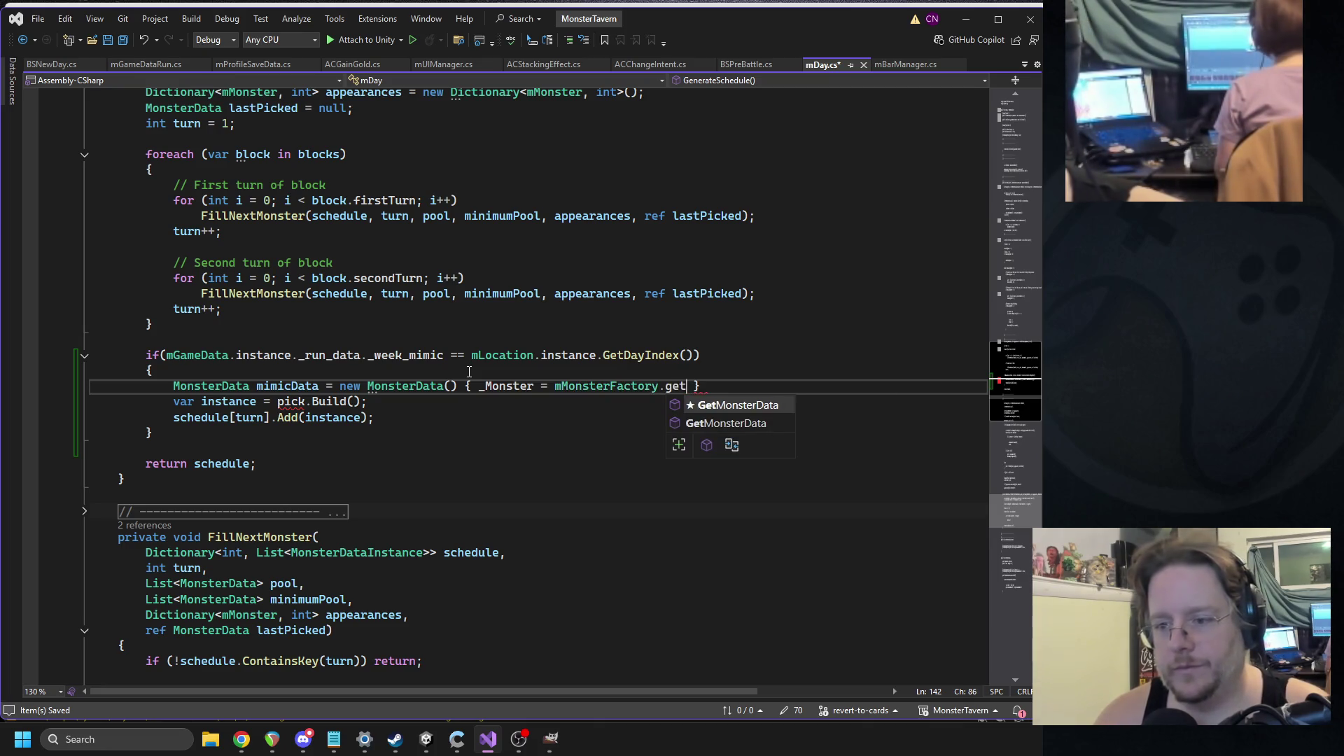
text((Mo)
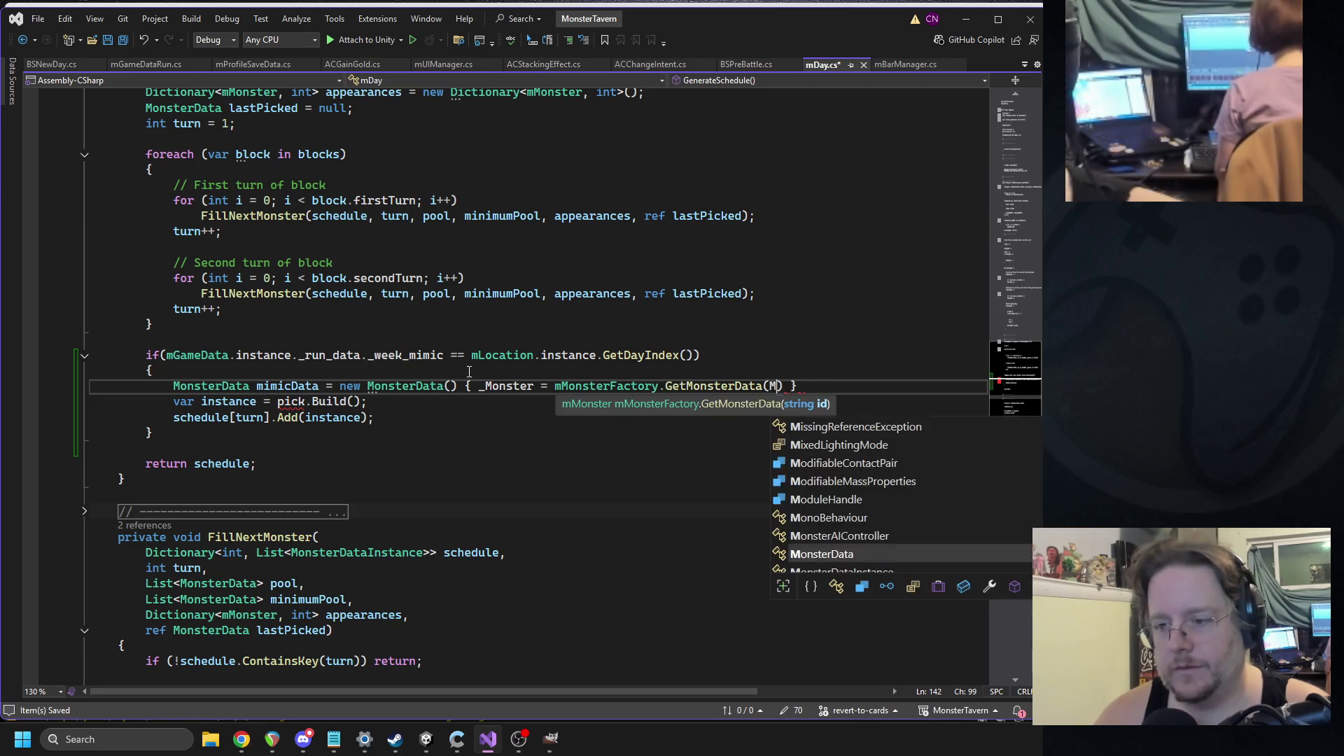
key(BackSpace)
key(BackSpace)
text("Mimic_1)
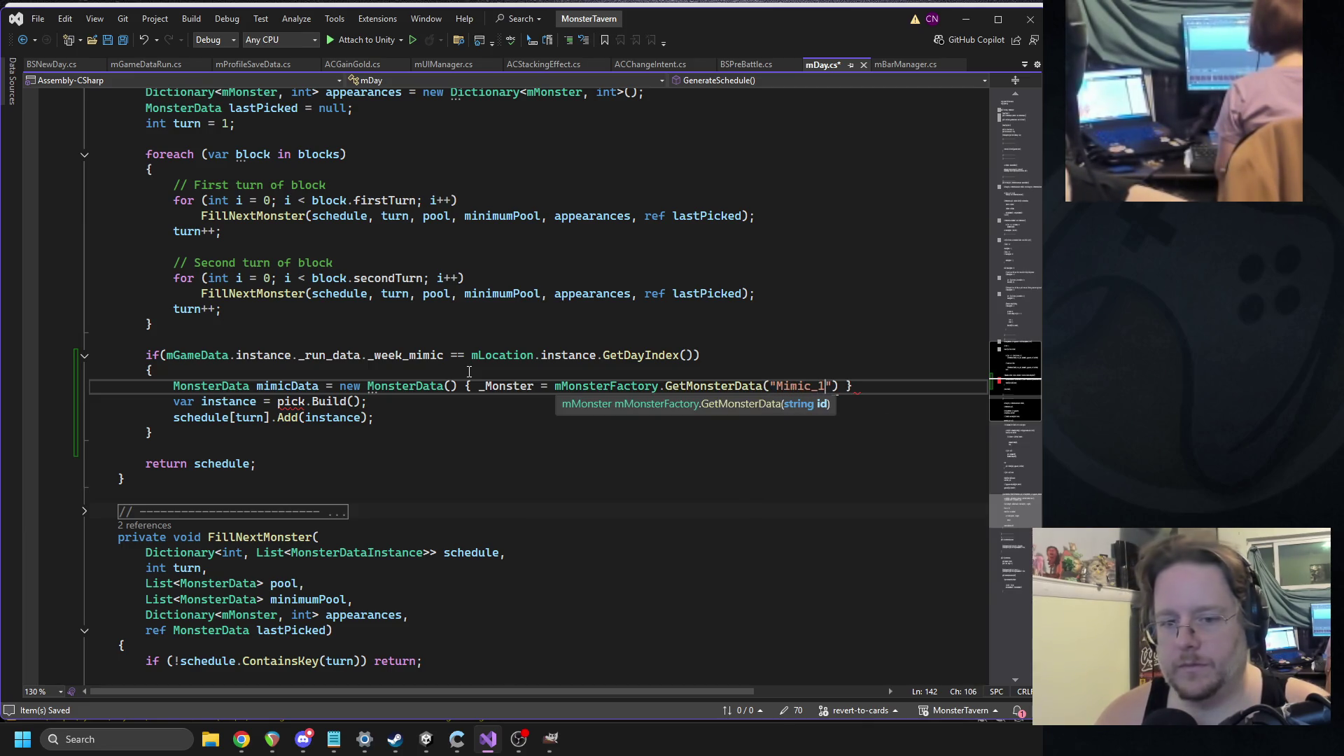
key(ctrl+s)
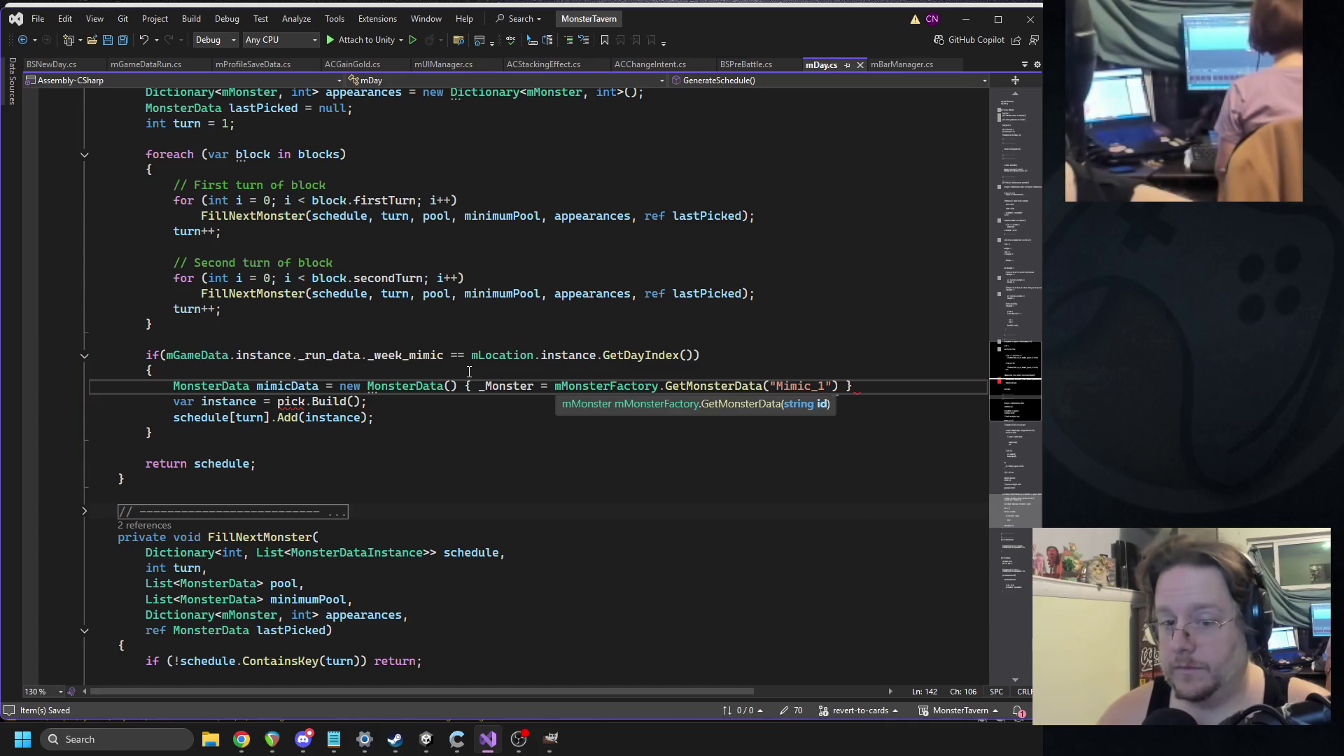
- Replace pick with mimicData in the Build line and add a new line below it
click(305, 401)
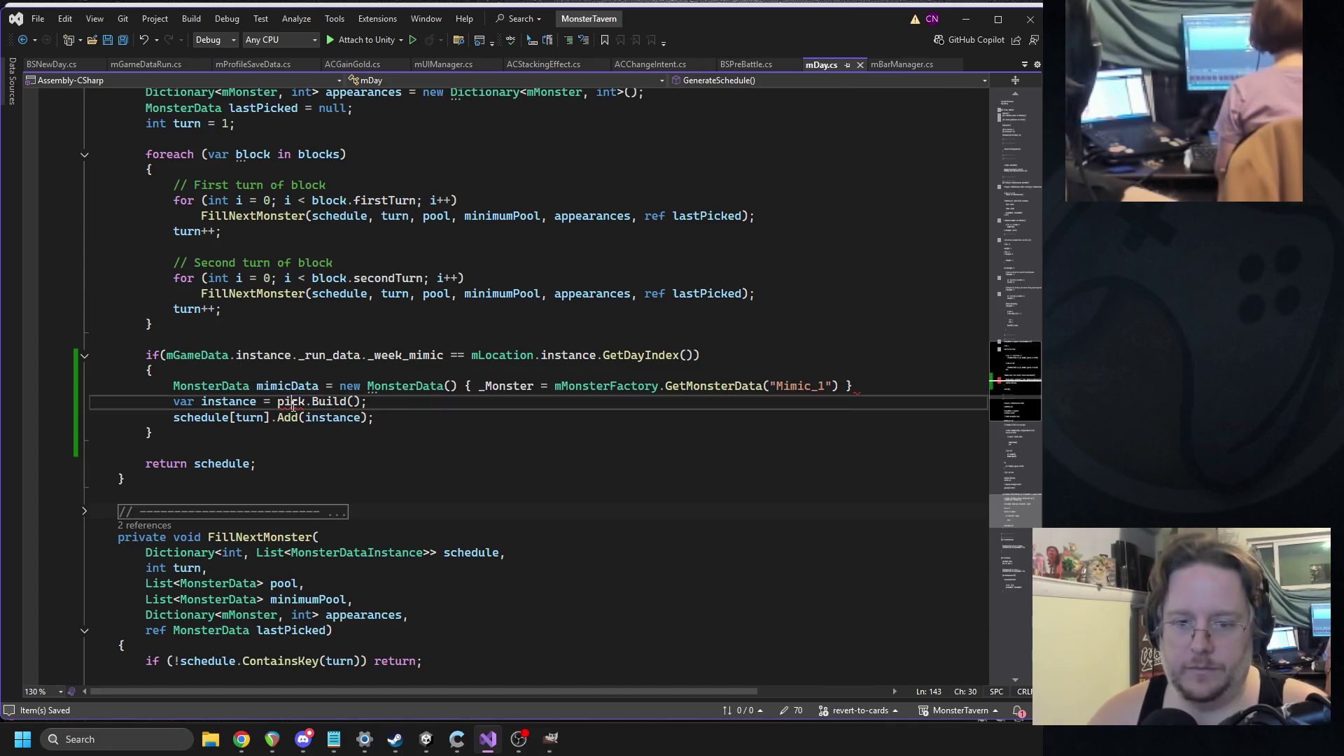
text(mimicData)
click(262, 417)
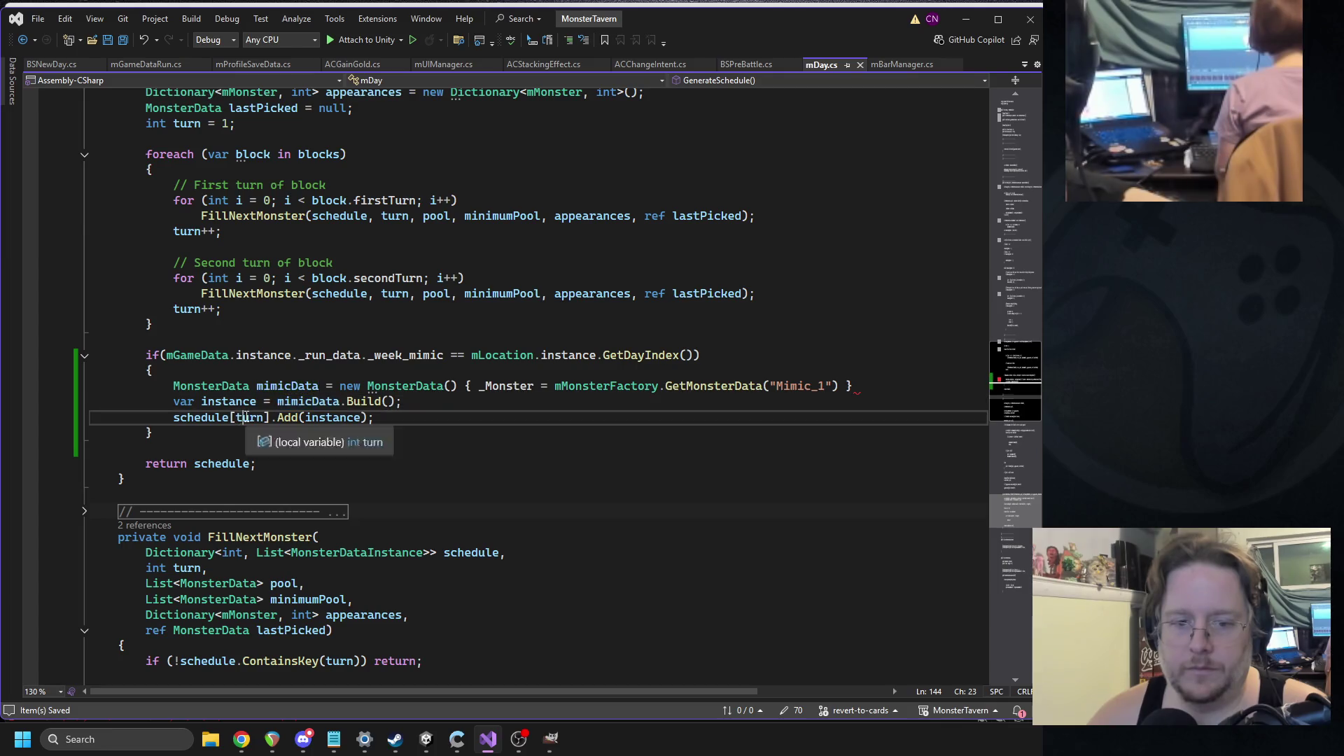
click(430, 401)
key(Return)
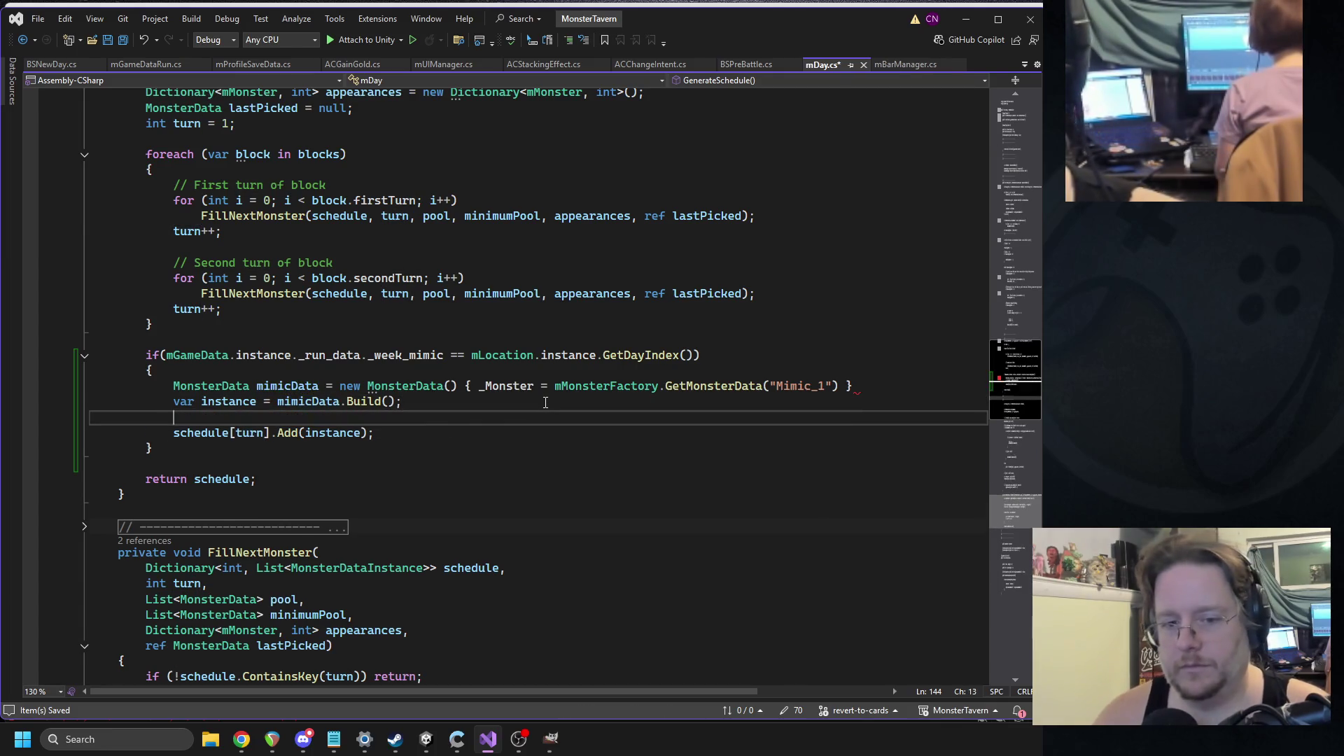
- Declare int rng_turn = UnityEngine.Random.Range(2, 5);
text(int rng_turn)
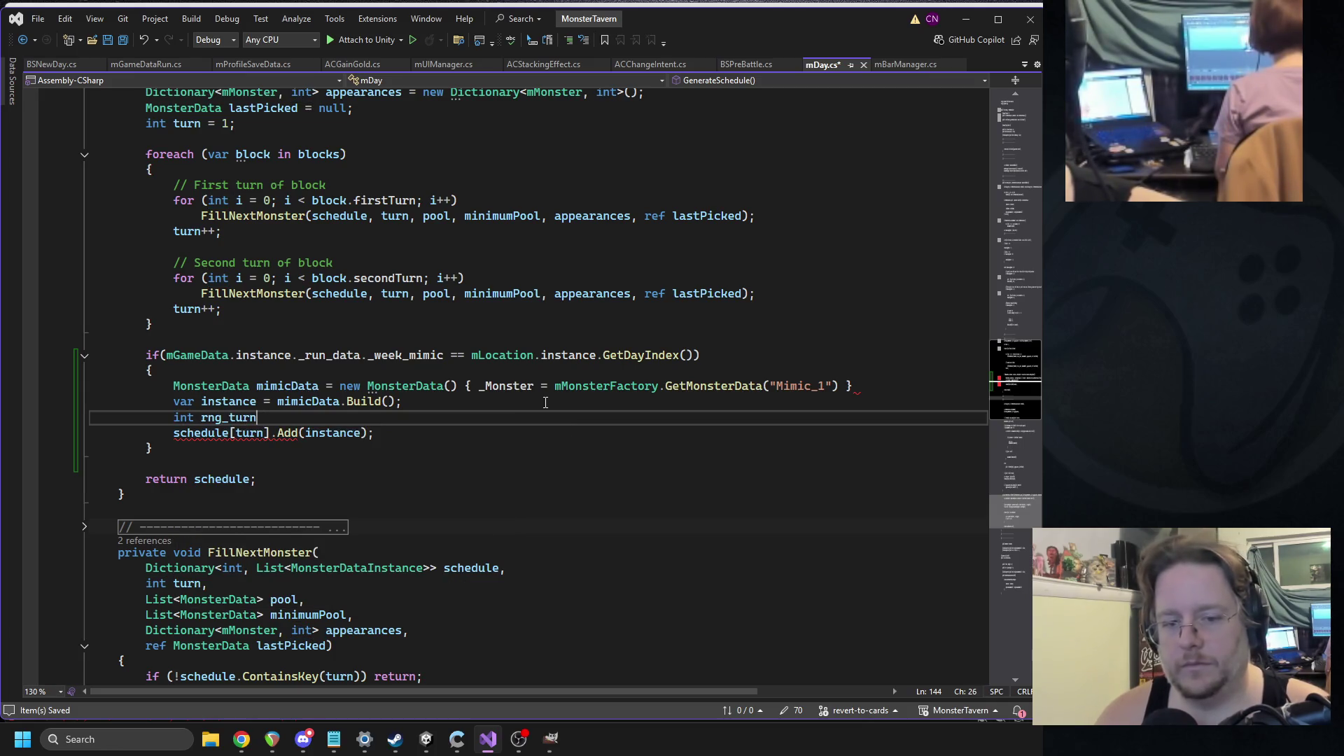
text(Rra)
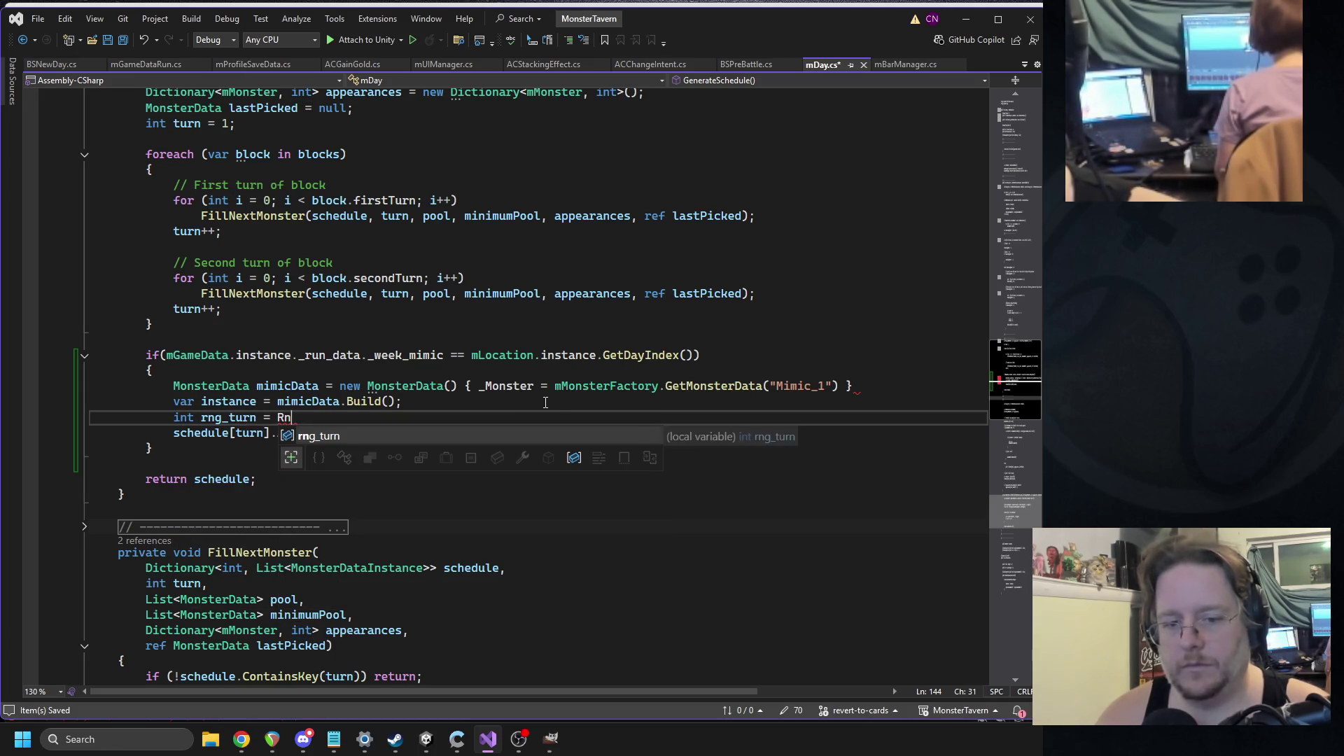
text(.range)
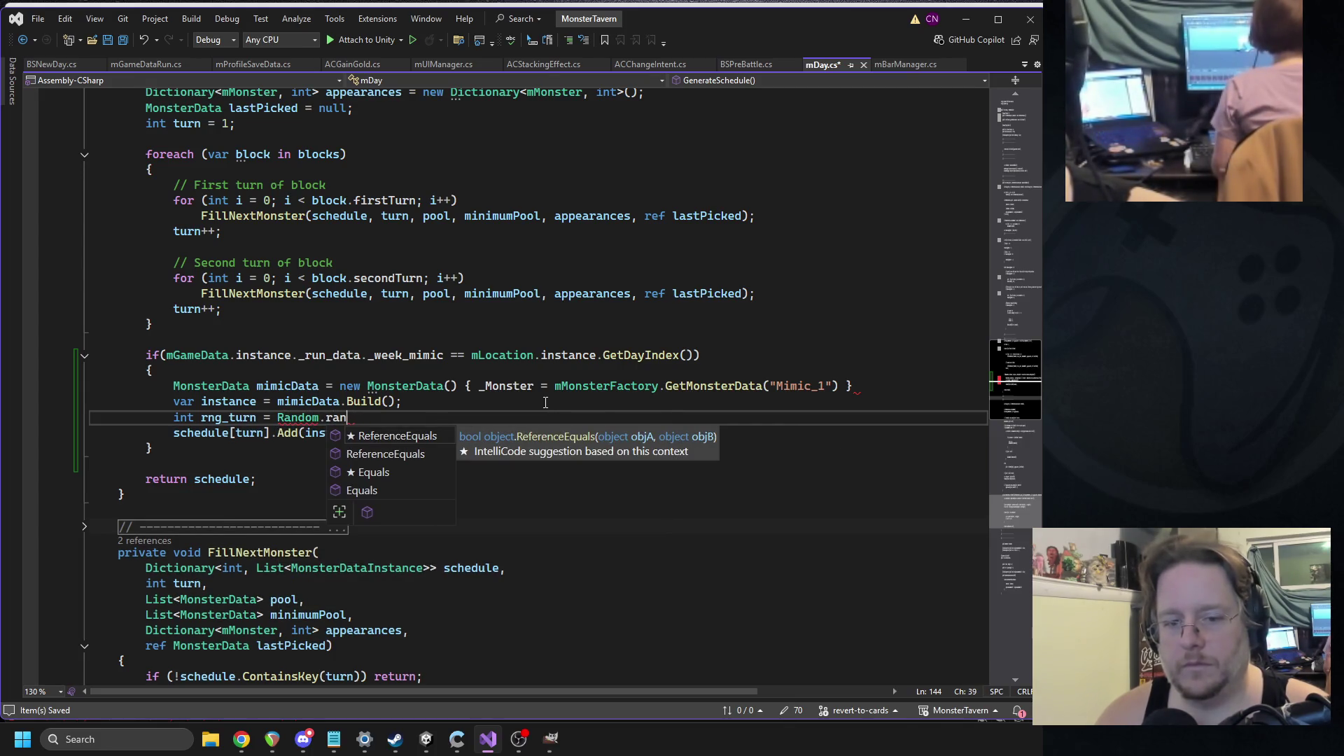
key(BackSpace)
key(BackSpace)
key(BackSpace)
text(nityEn)
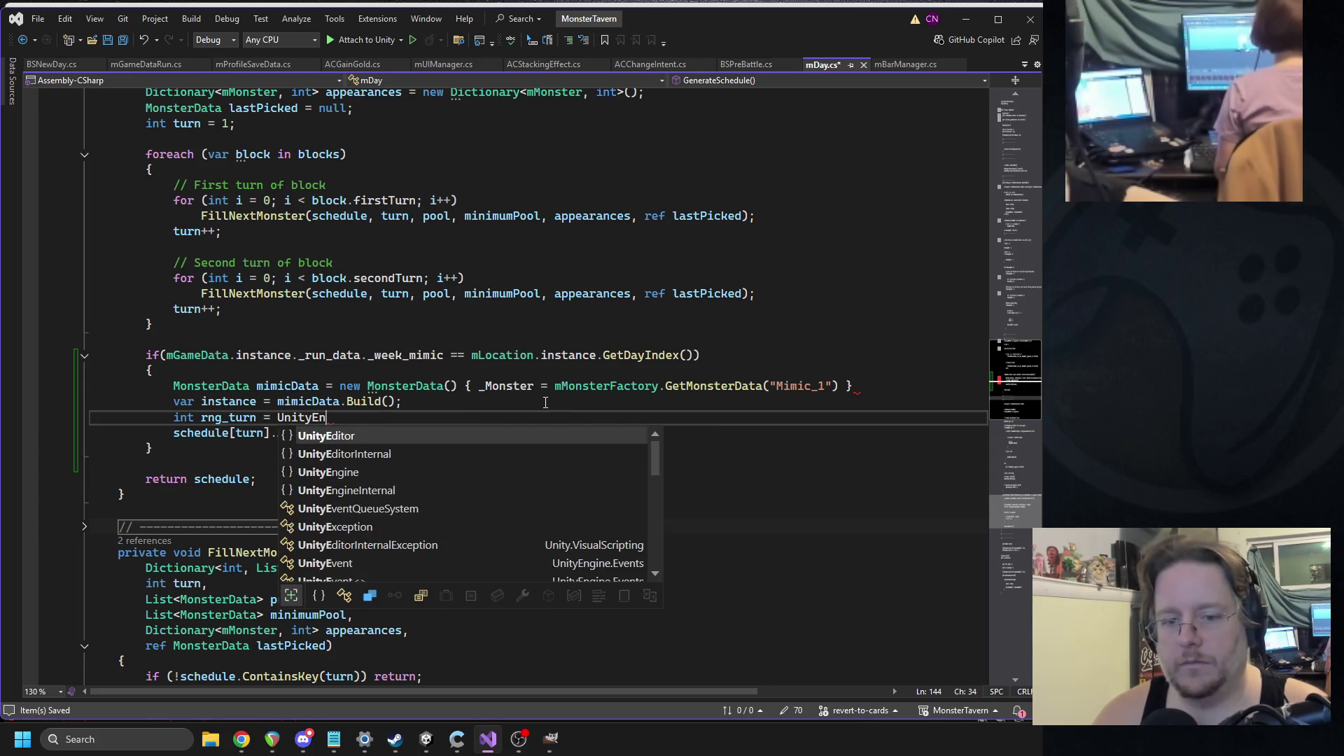
text(gine.random.range()
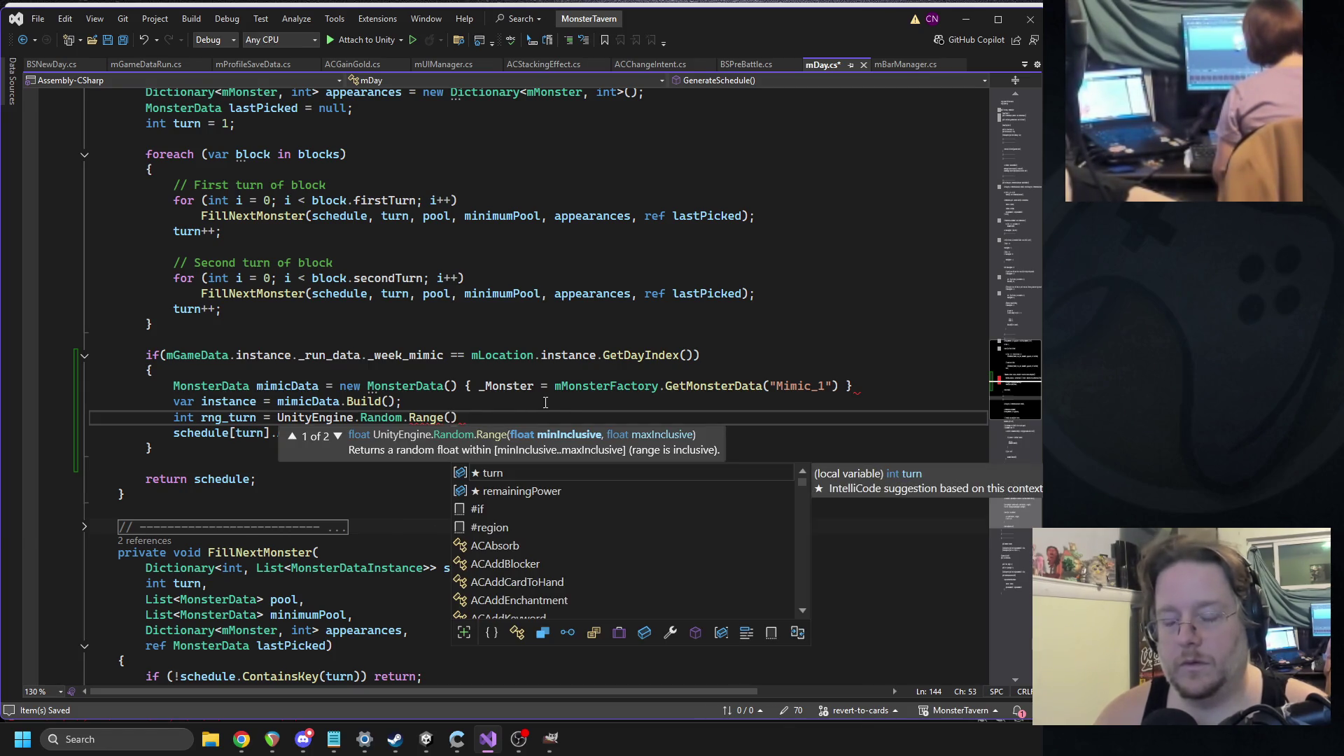
text(2,6)
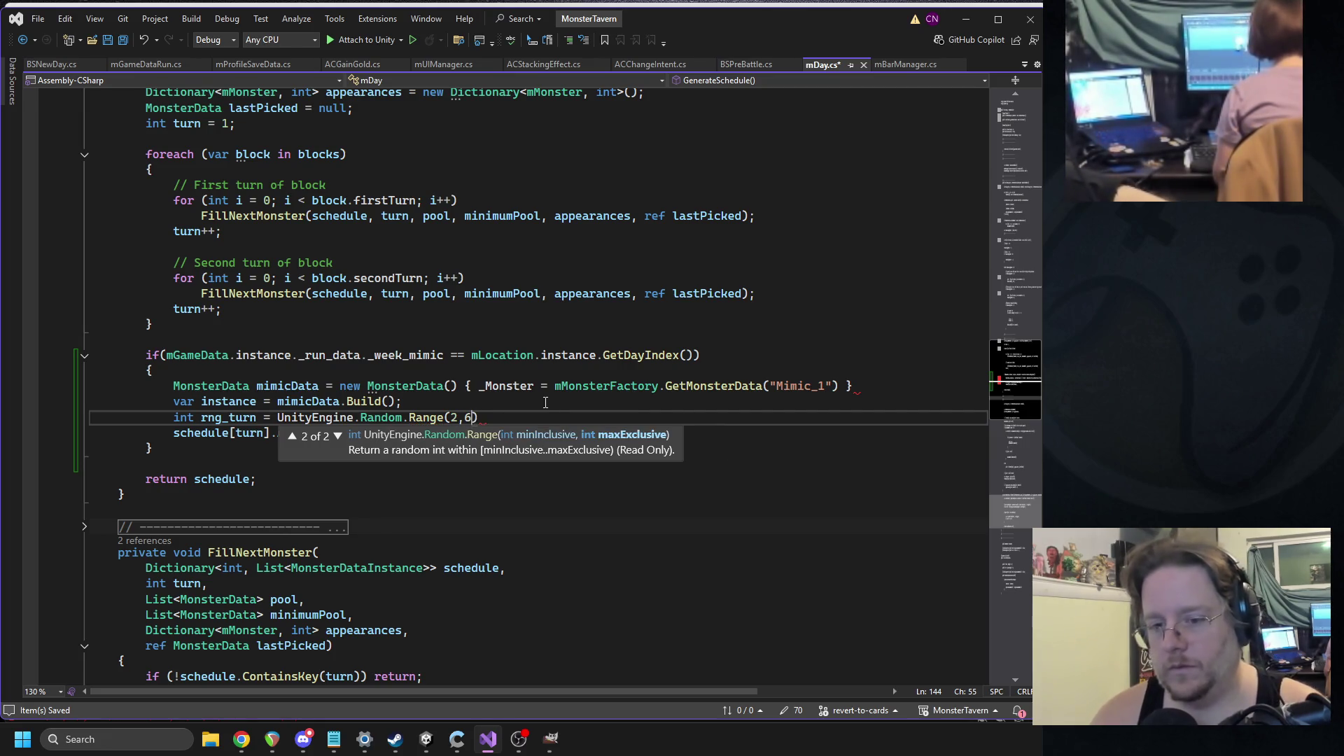
key(BackSpace)
text(5);)
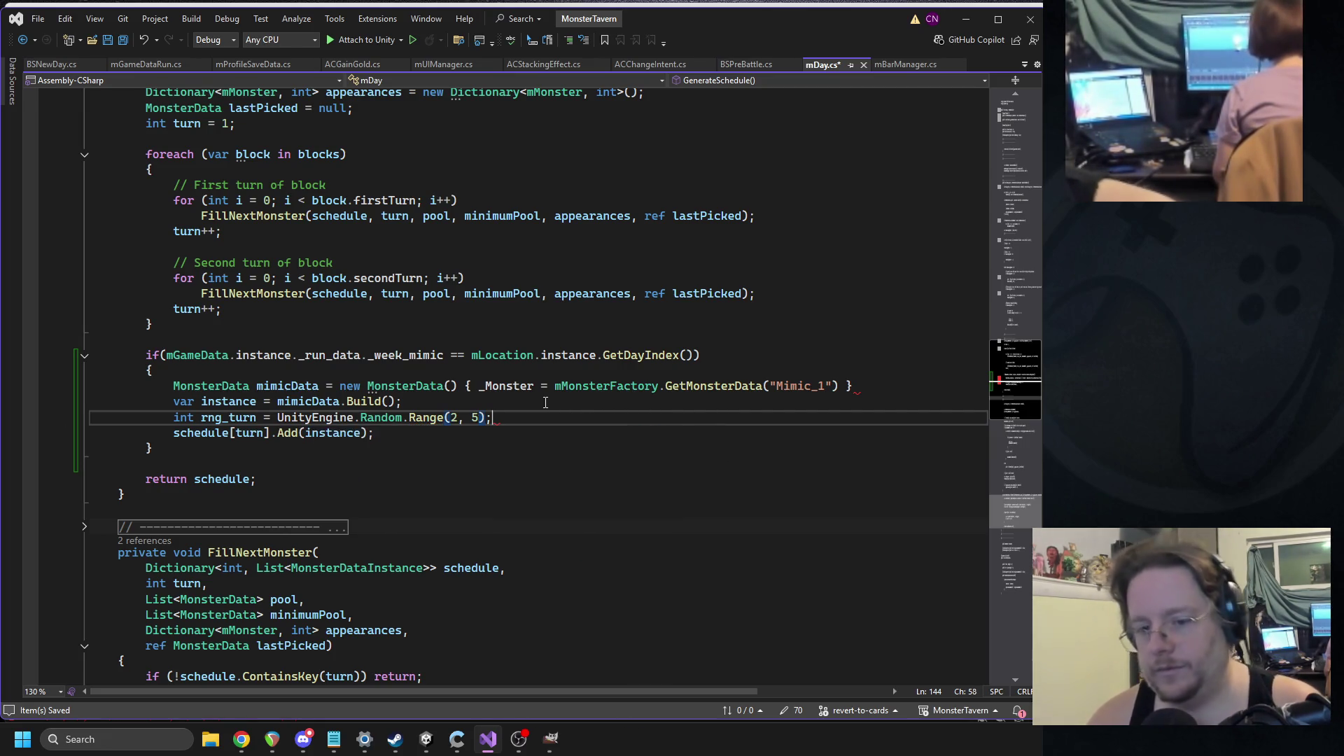
- Change schedule[turn] to schedule[rng_turn], save, and search the file for 'schedule'
double_click(228, 417)
key(ctrl+c)
double_click(245, 433)
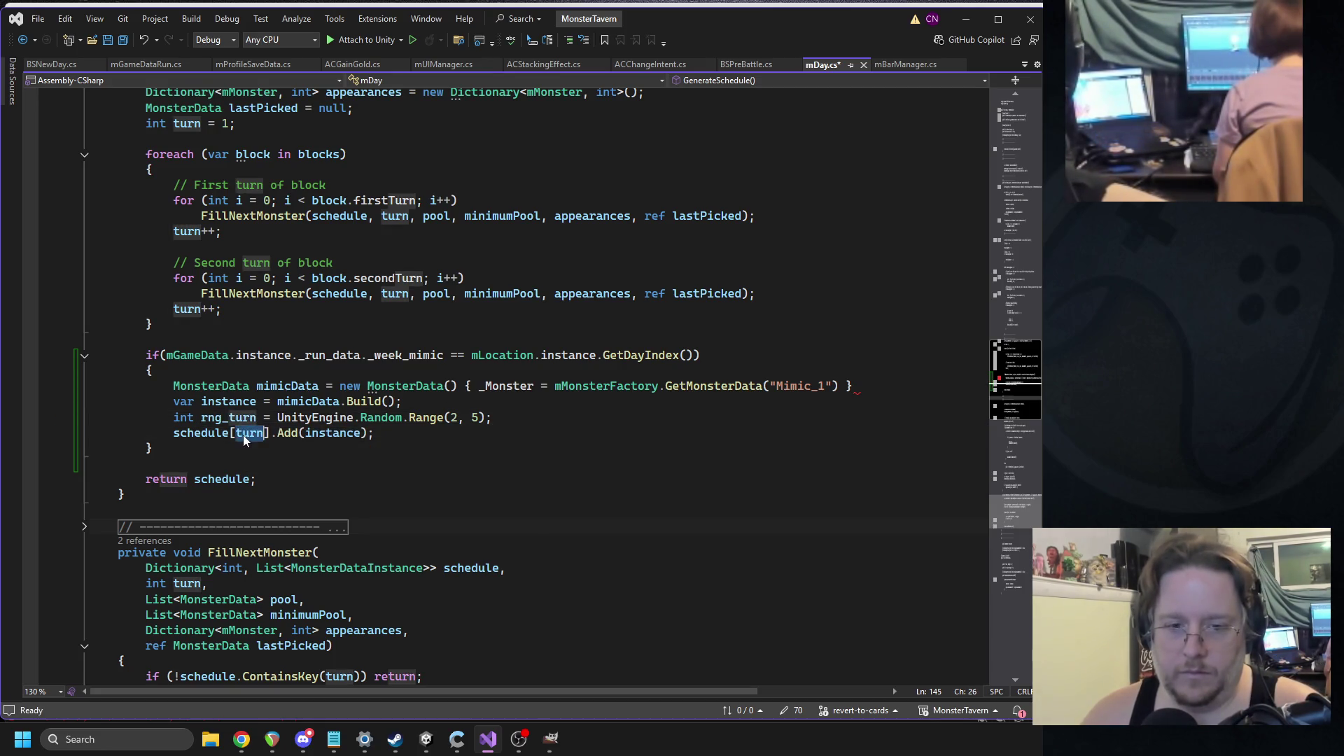
key(ctrl+v)
key(ctrl+s)
double_click(209, 432)
key(ctrl+f)
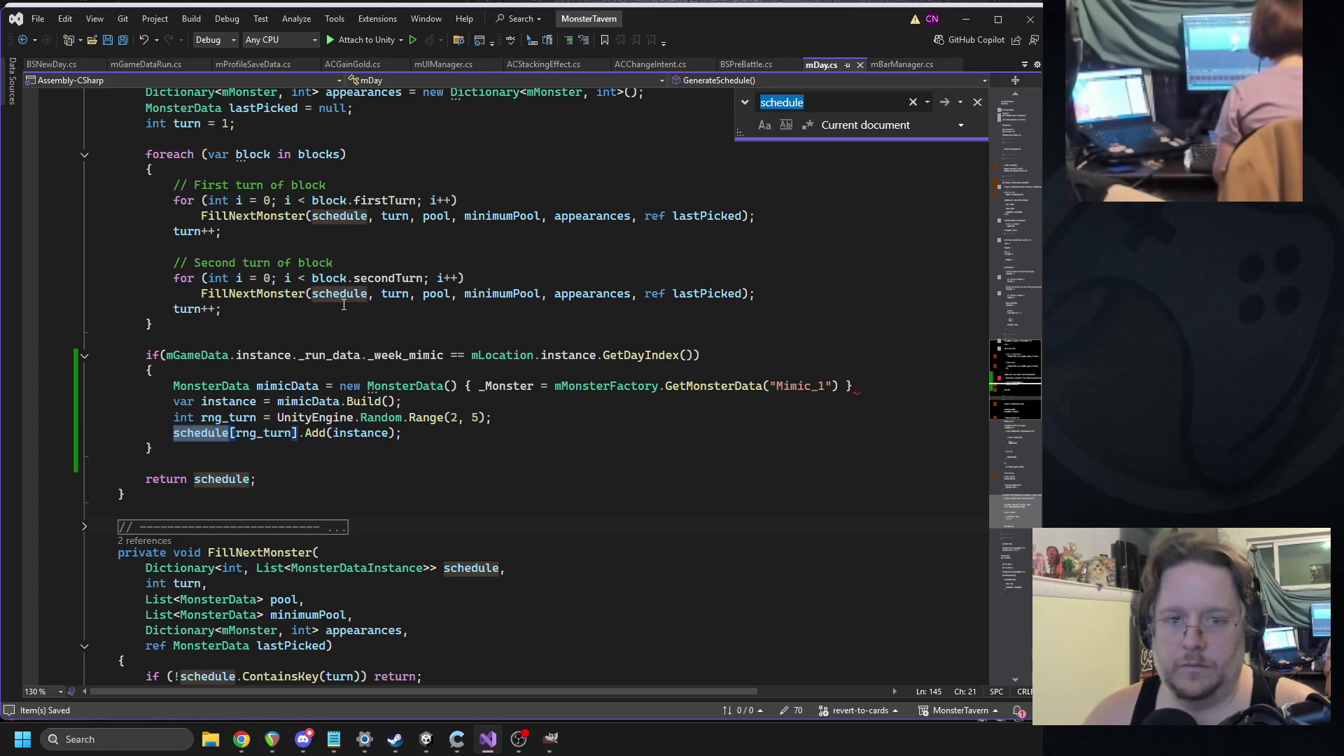
- Scroll through GenerateSchedule to review the new mimic block
scroll(343, 308, up, 15)
scroll(348, 351, up, 14)
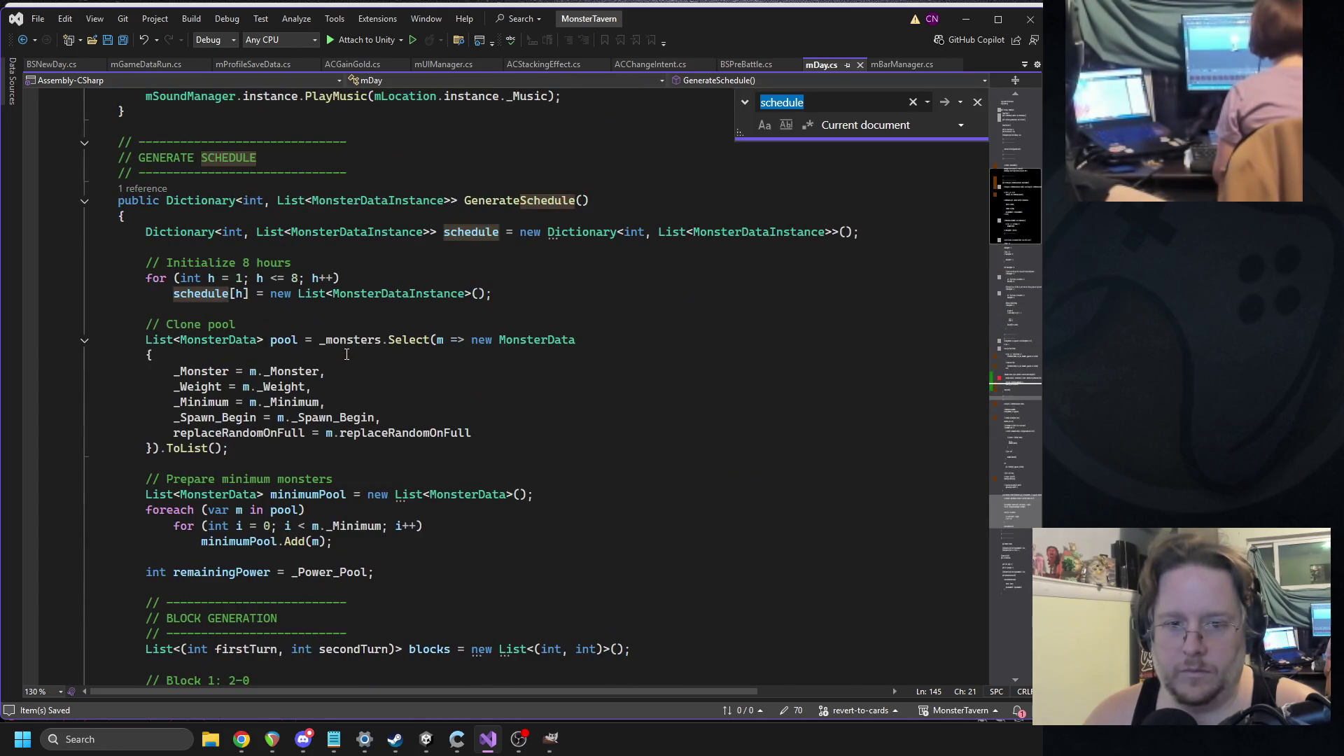
scroll(346, 354, down, 20)
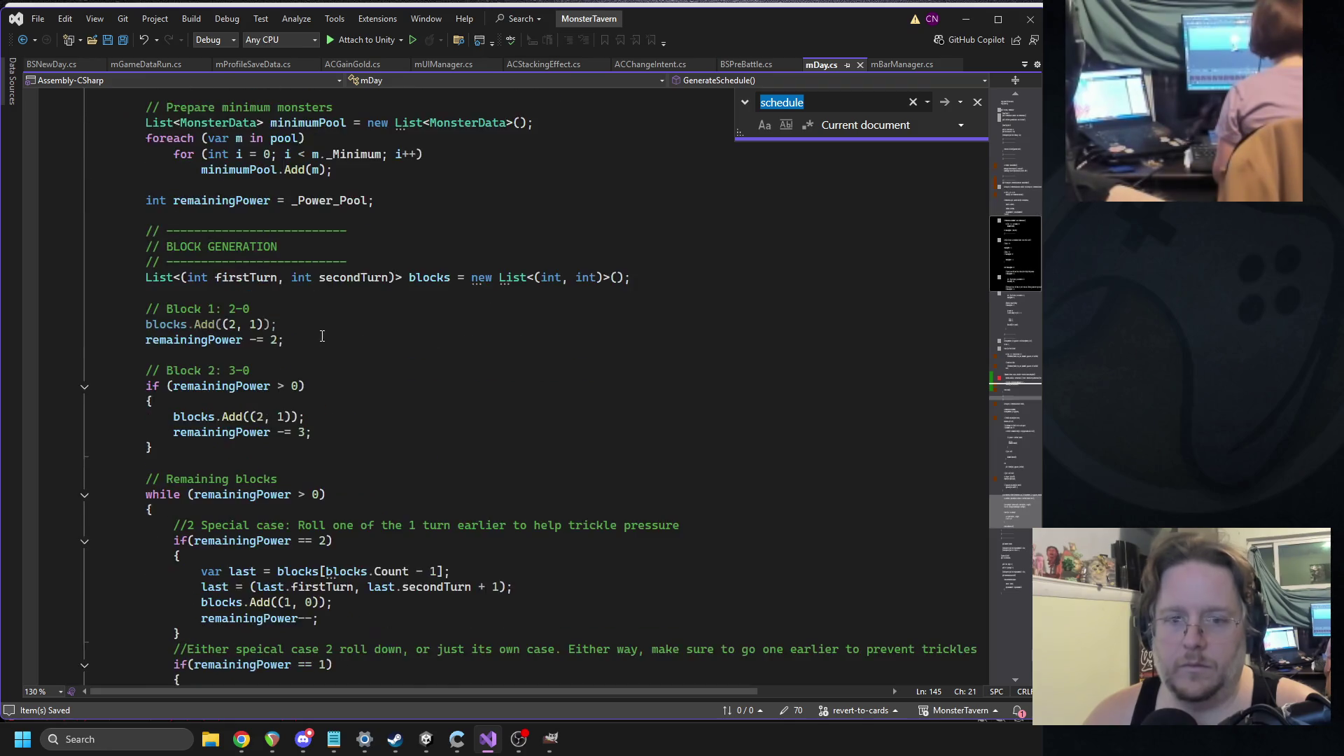
scroll(333, 346, up, 4)
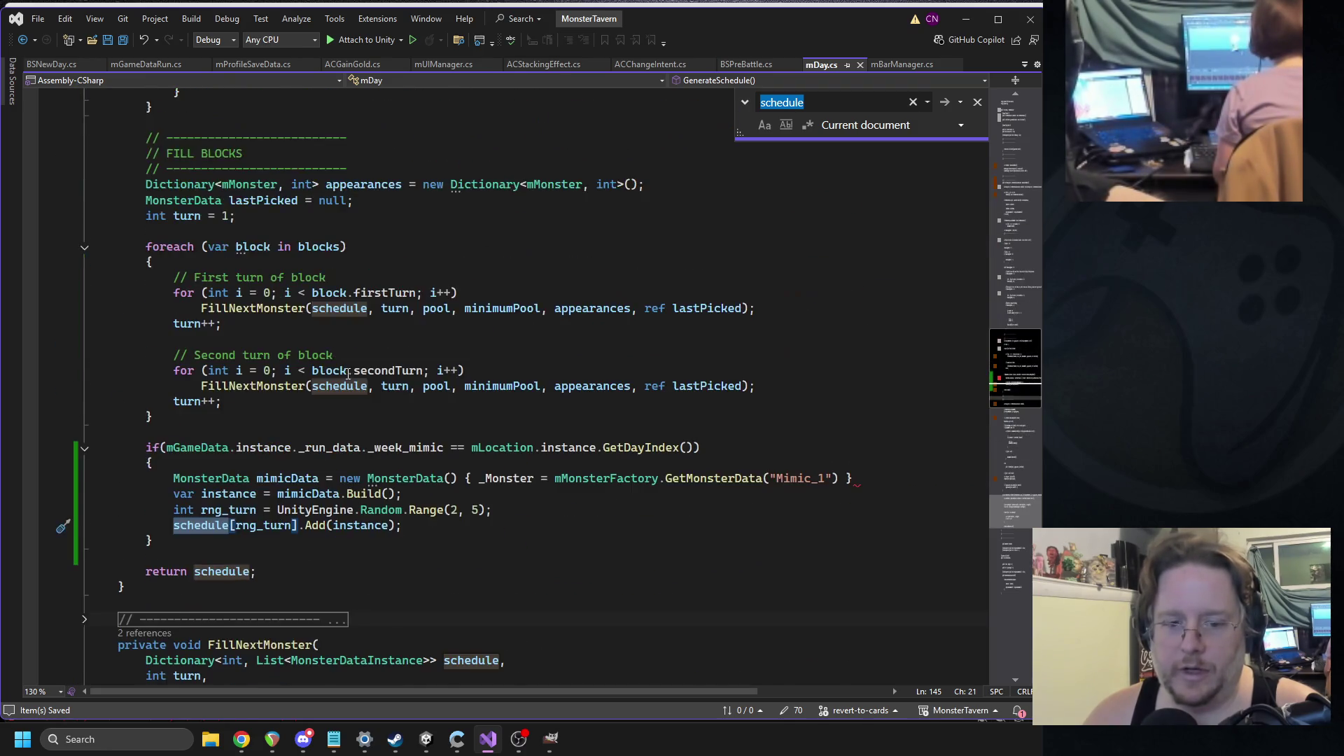
scroll(333, 346, down, 9)
click(434, 383)
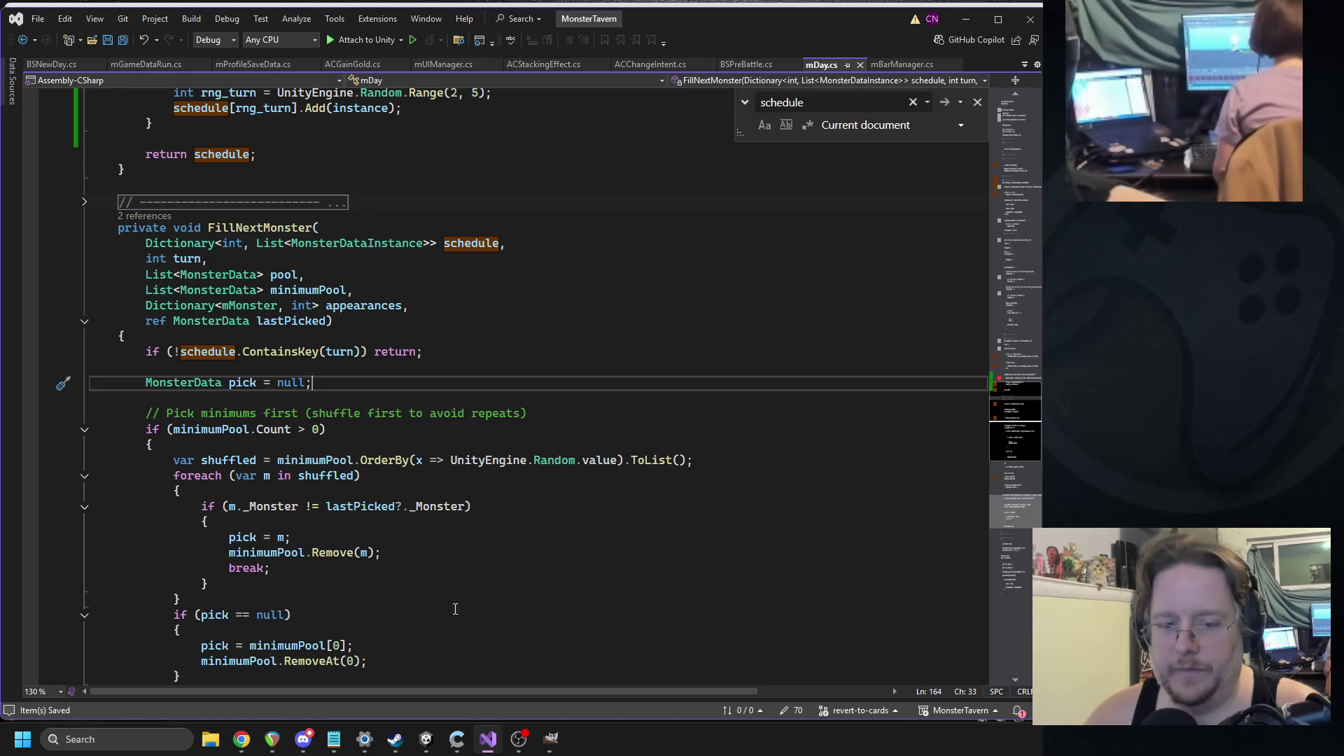
scroll(417, 431, up, 5)
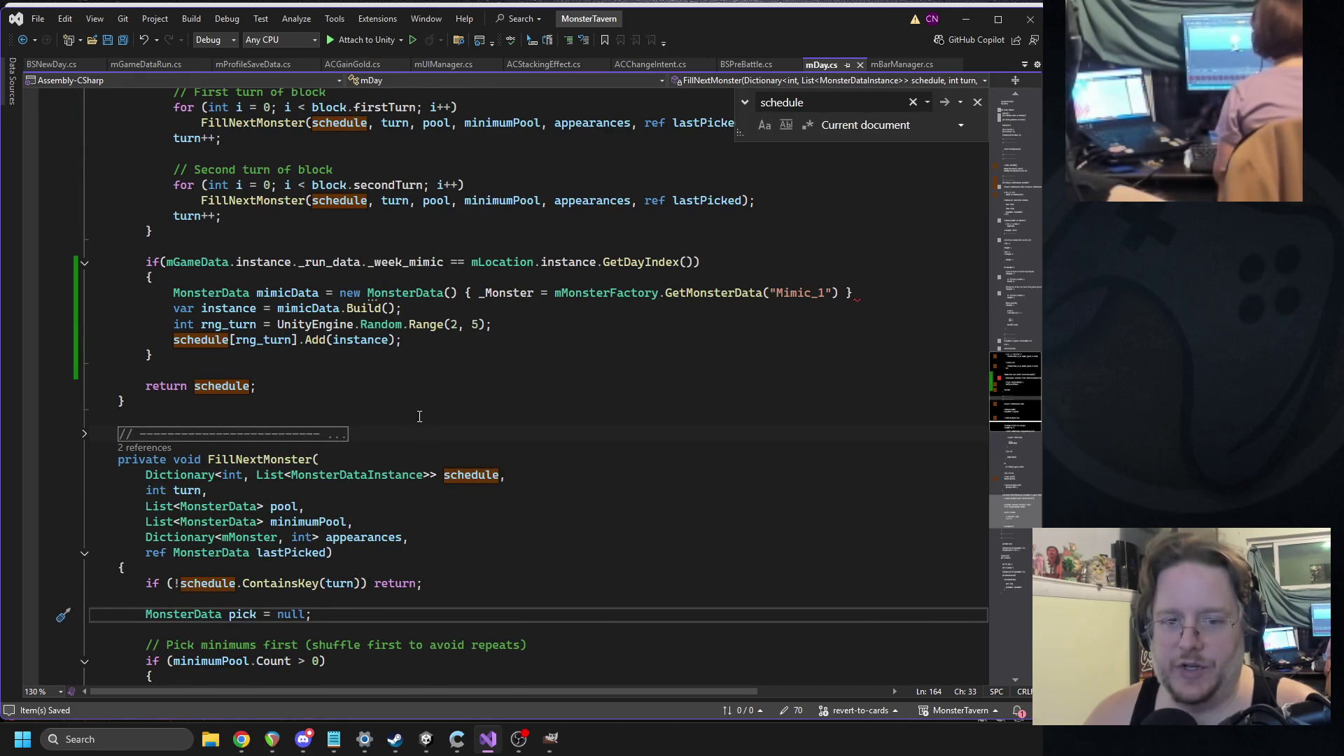
scroll(420, 424, down, 5)
scroll(296, 416, up, 7)
scroll(296, 415, up, 2)
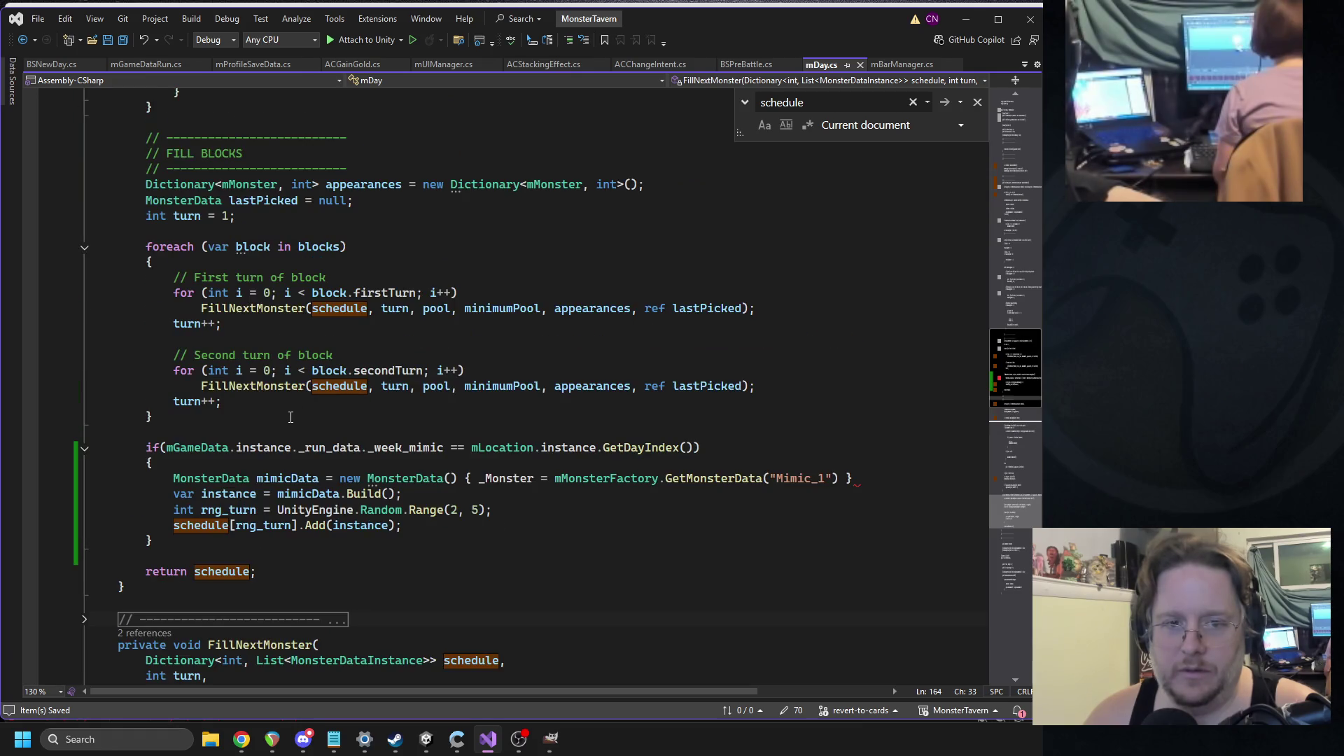
scroll(367, 431, down, 6)
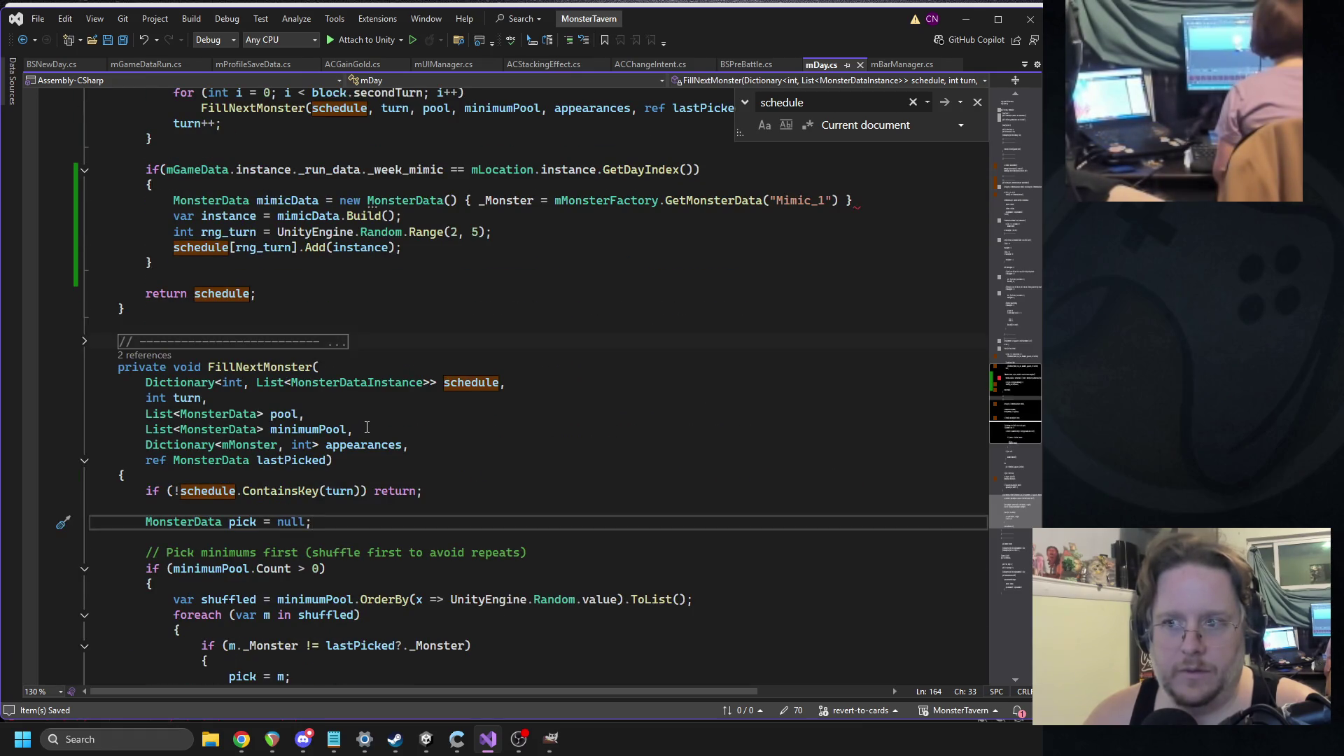
scroll(848, 342, up, 3)
- Add the missing semicolon to the mimicData line and save mDay.cs
key(End)
text(;)
key(ctrl+s)
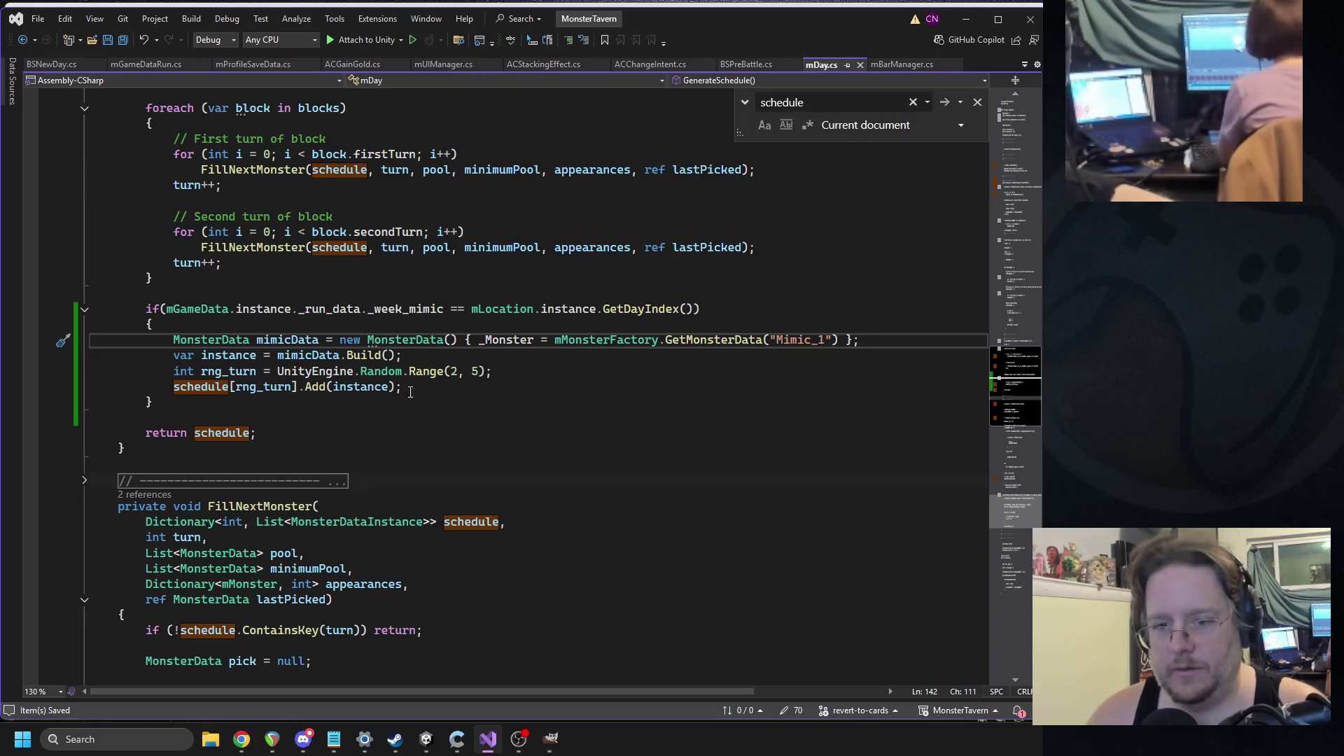
click(223, 297)
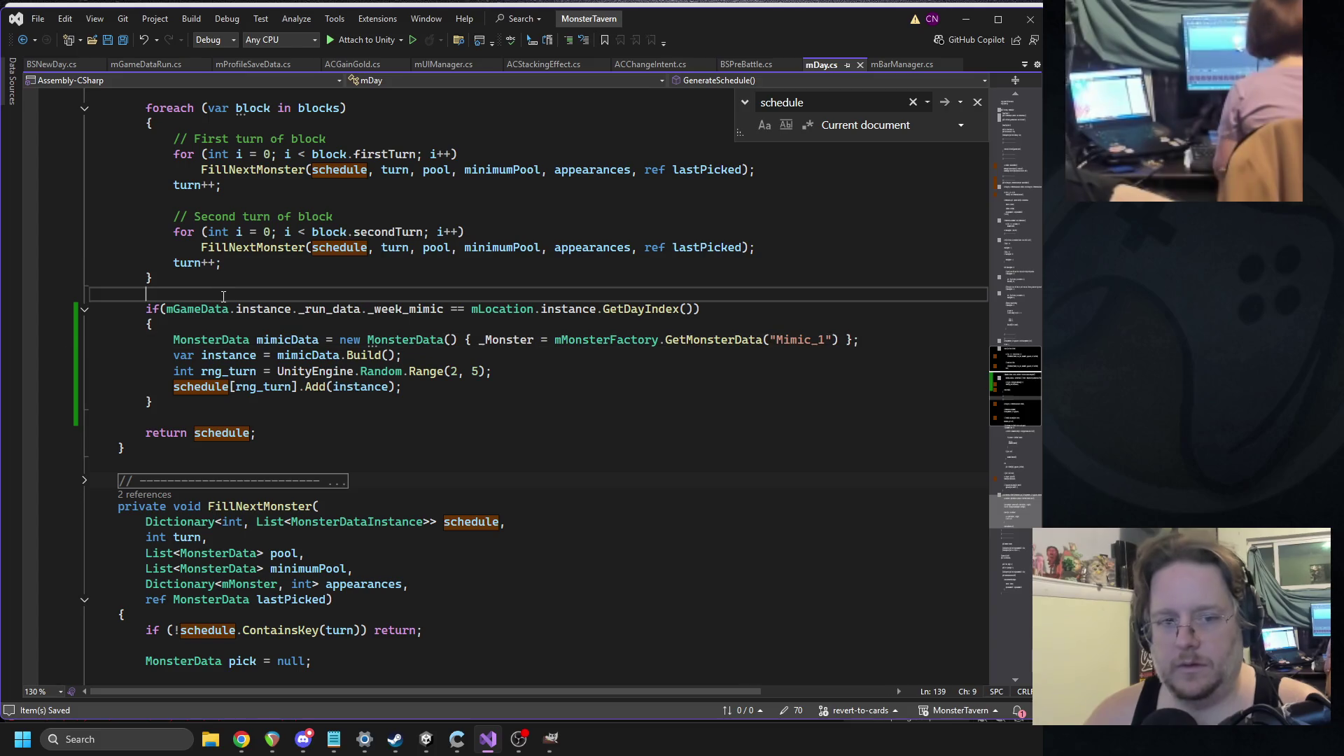
- Add an '//Add mimic' comment above the mimic if statement and save mDay.cs
key(Return)
text(//Add mimic)
key(ctrl+s)
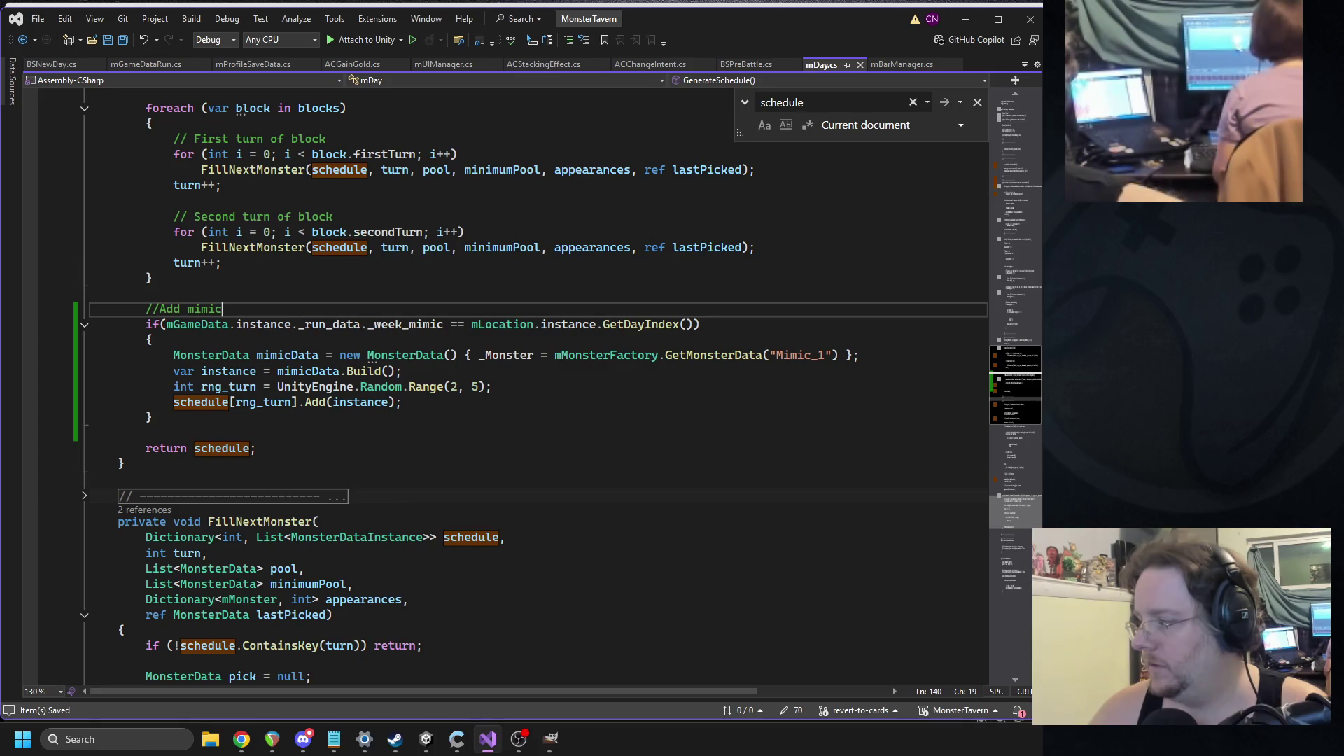
key(alt+Tab)
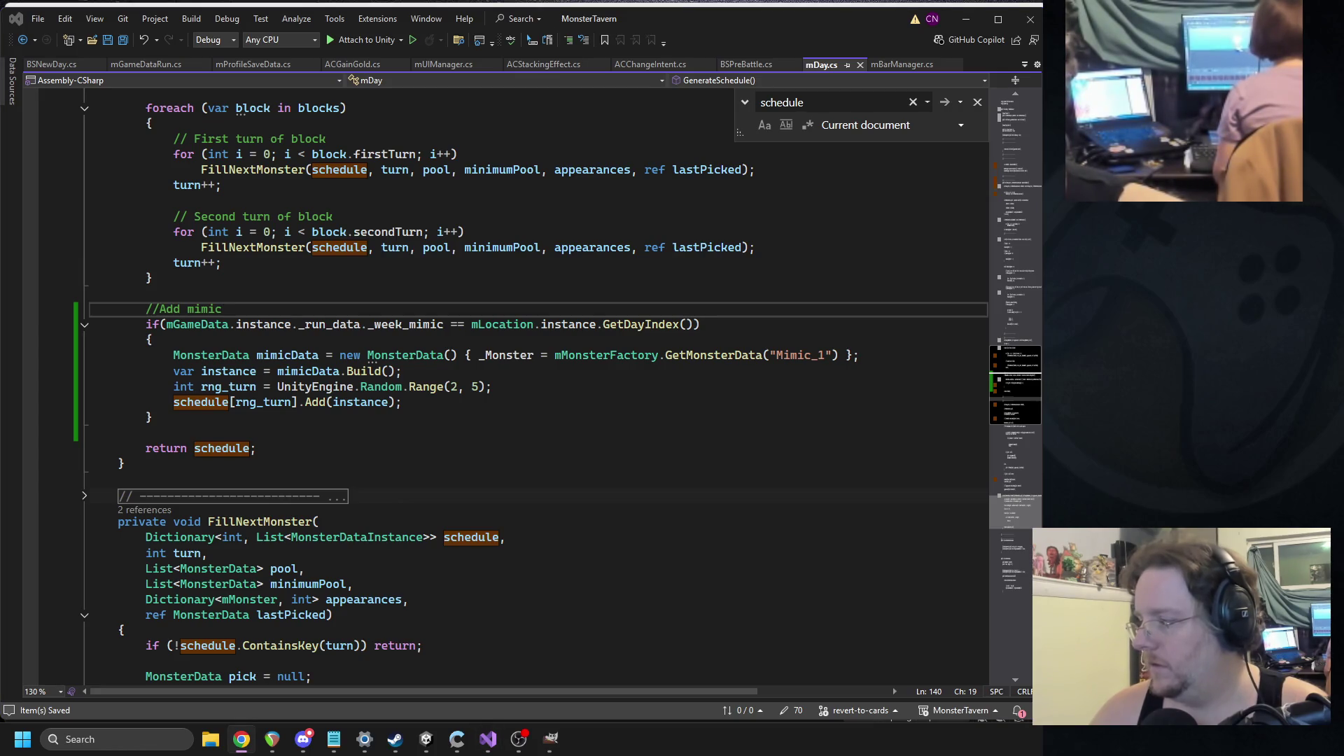
- Insert Debug.Log(_week_mimic == GetDayIndex()) above the comment, save, and return to Unity
click(229, 299)
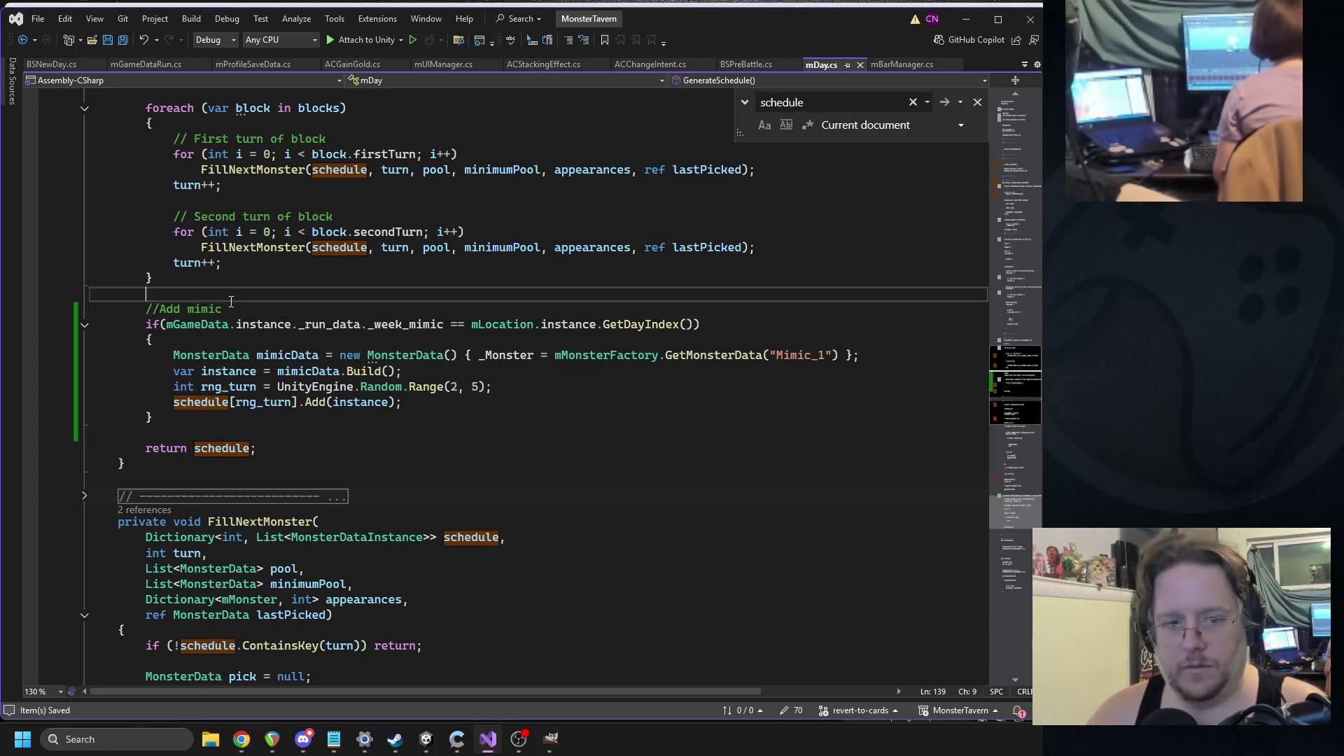
text(Debug.Log();)
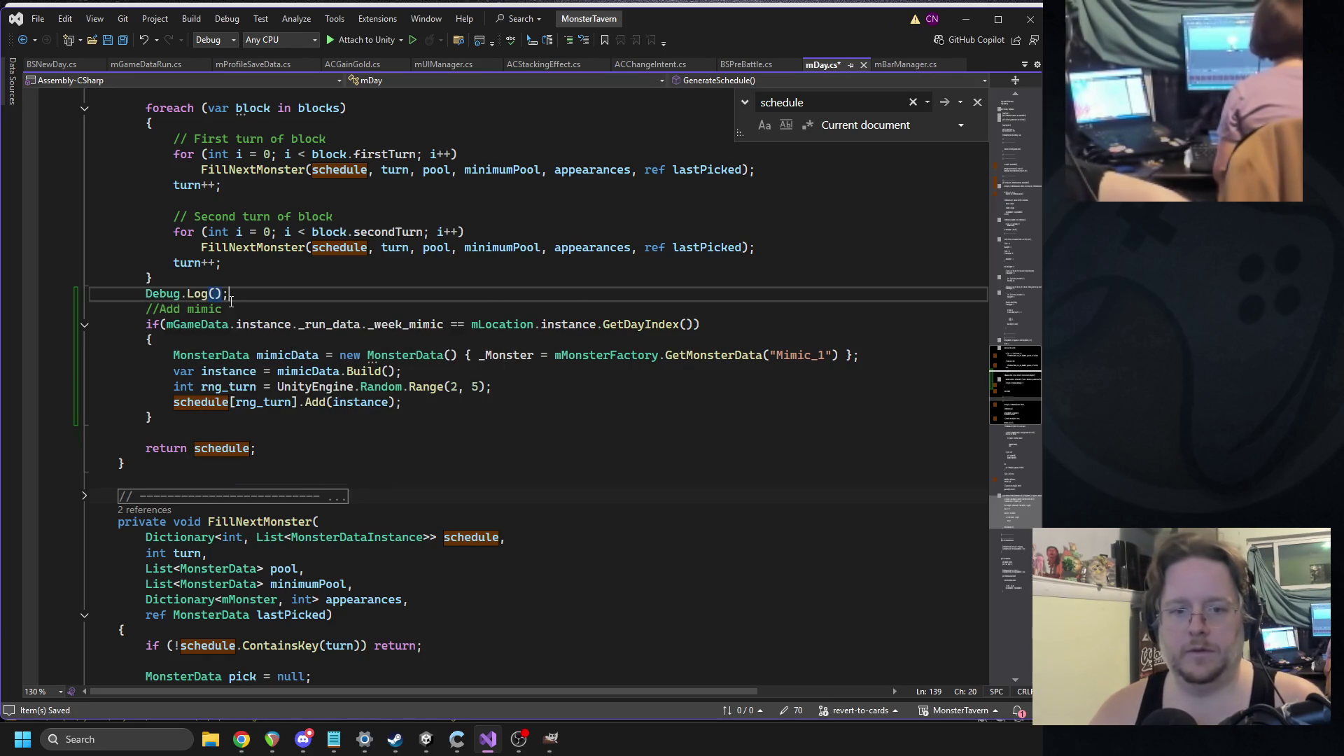
drag(166, 324, 683, 324)
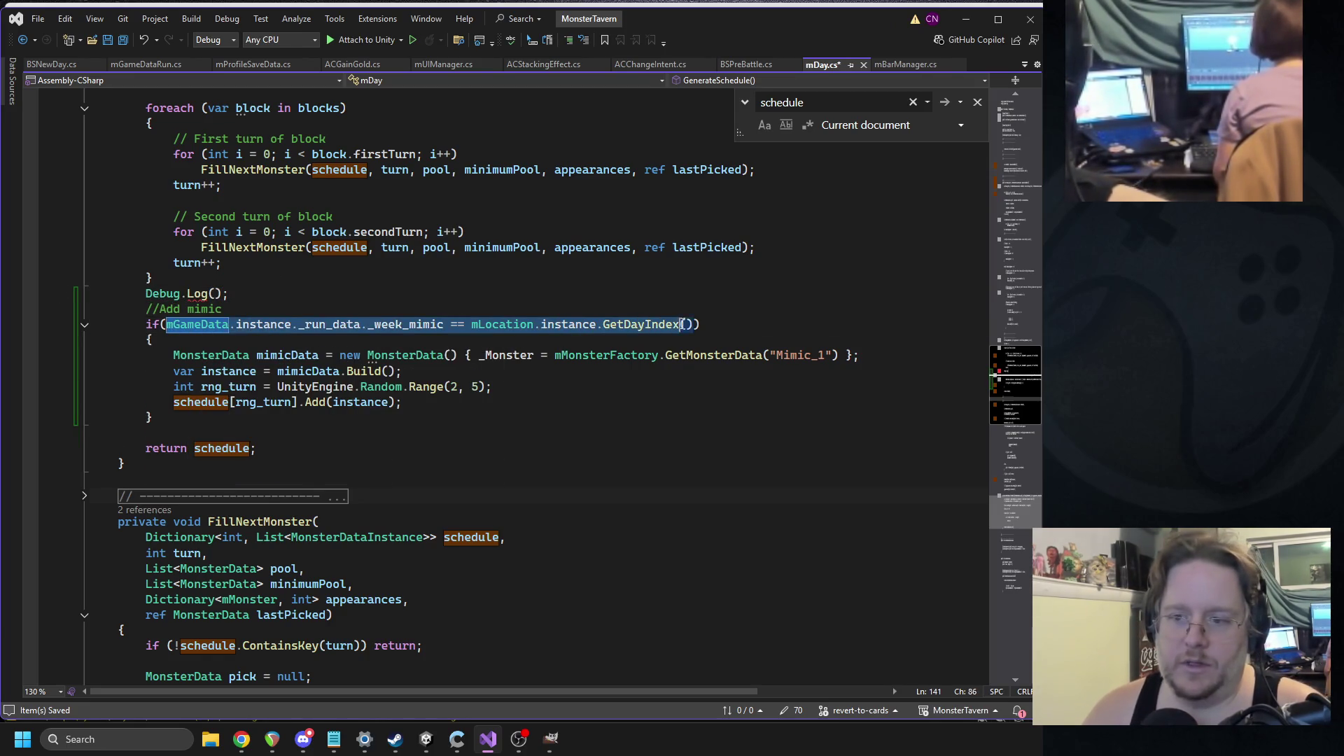
key(ctrl+c)
click(216, 293)
key(ctrl+v)
key(ctrl+s)
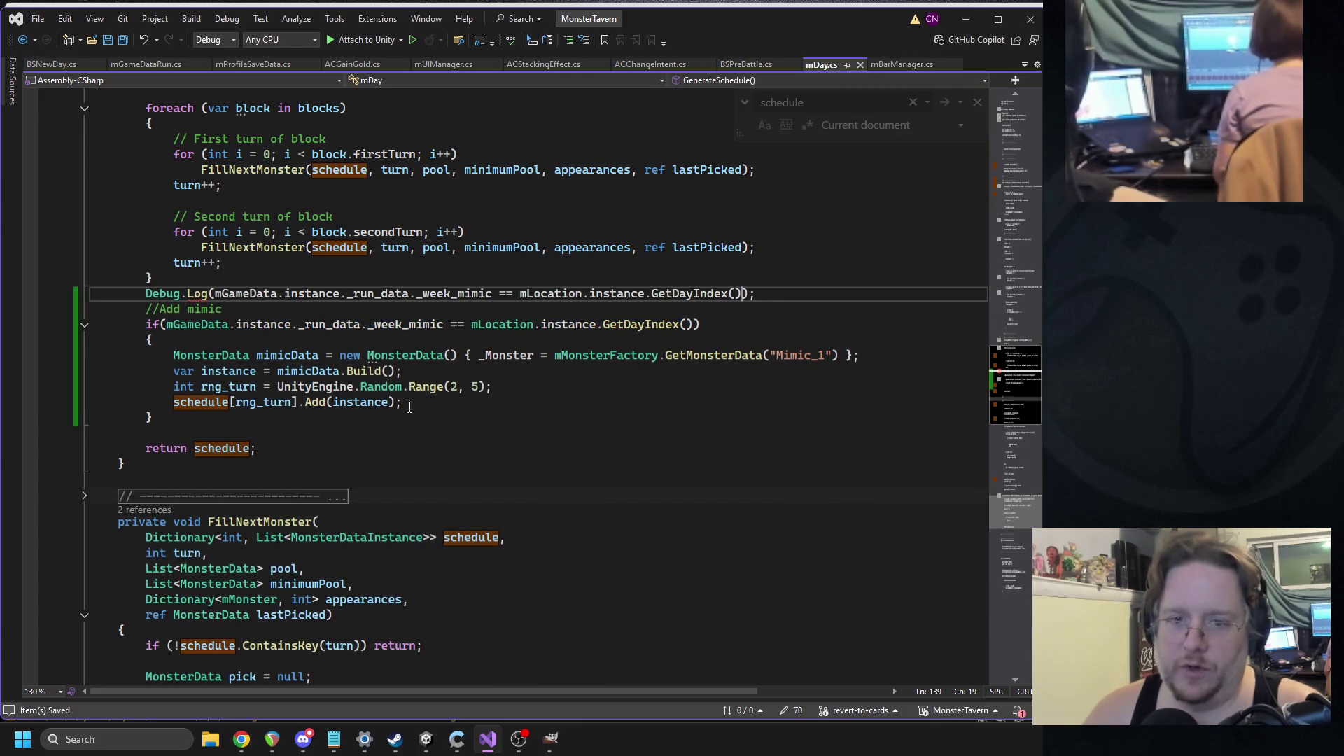
key(alt+Tab)
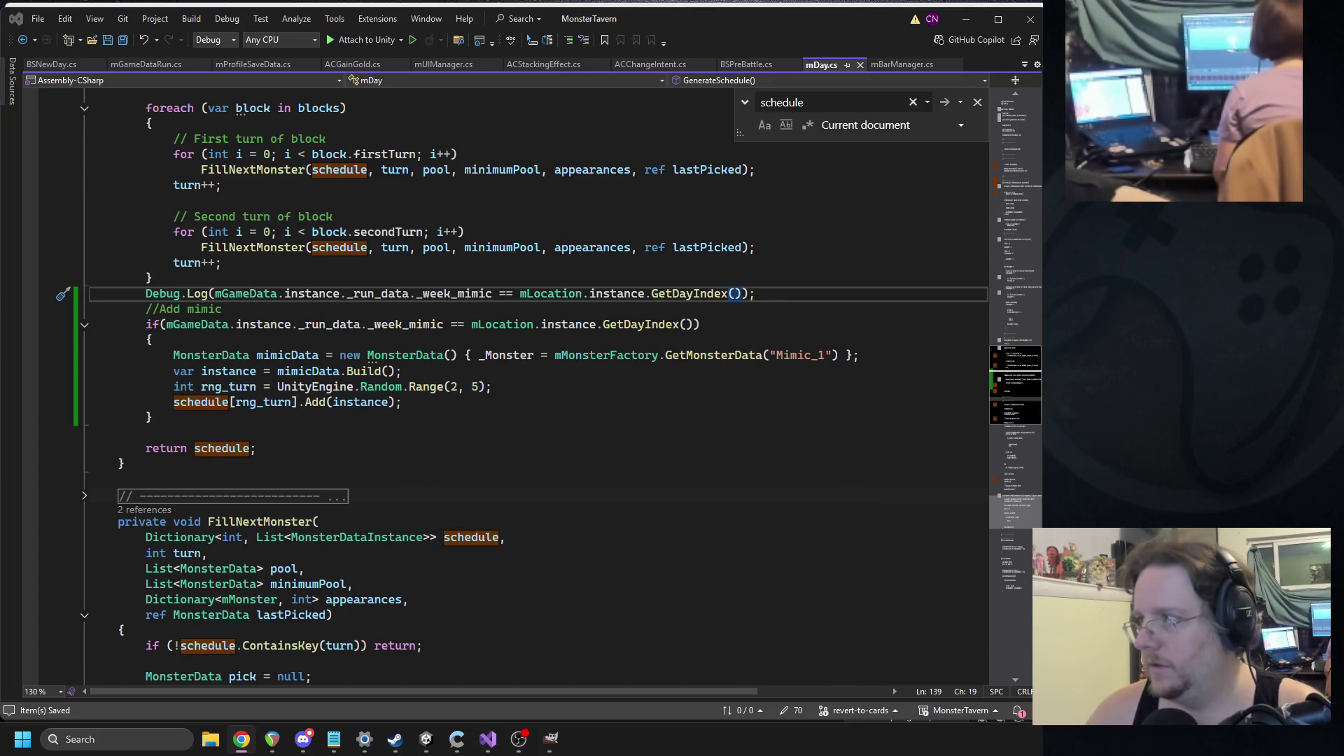
key(alt+Tab)
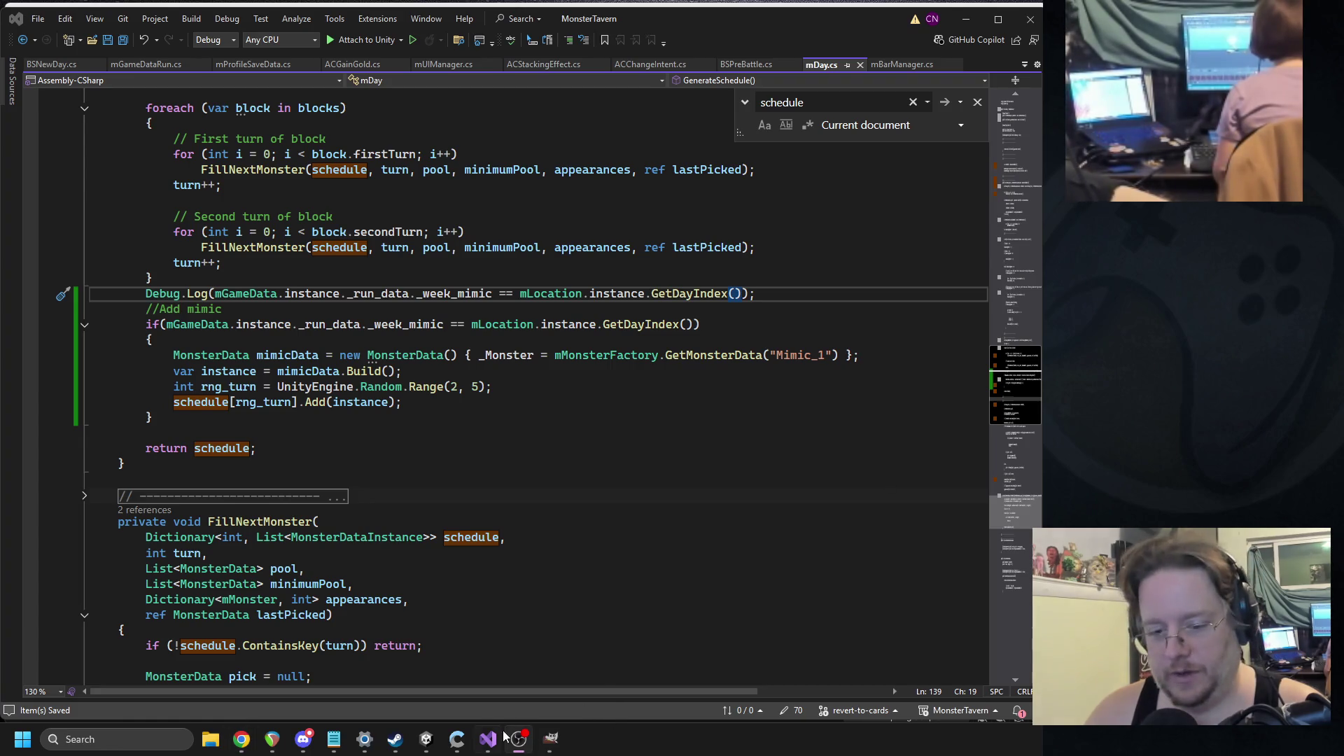
click(428, 740)
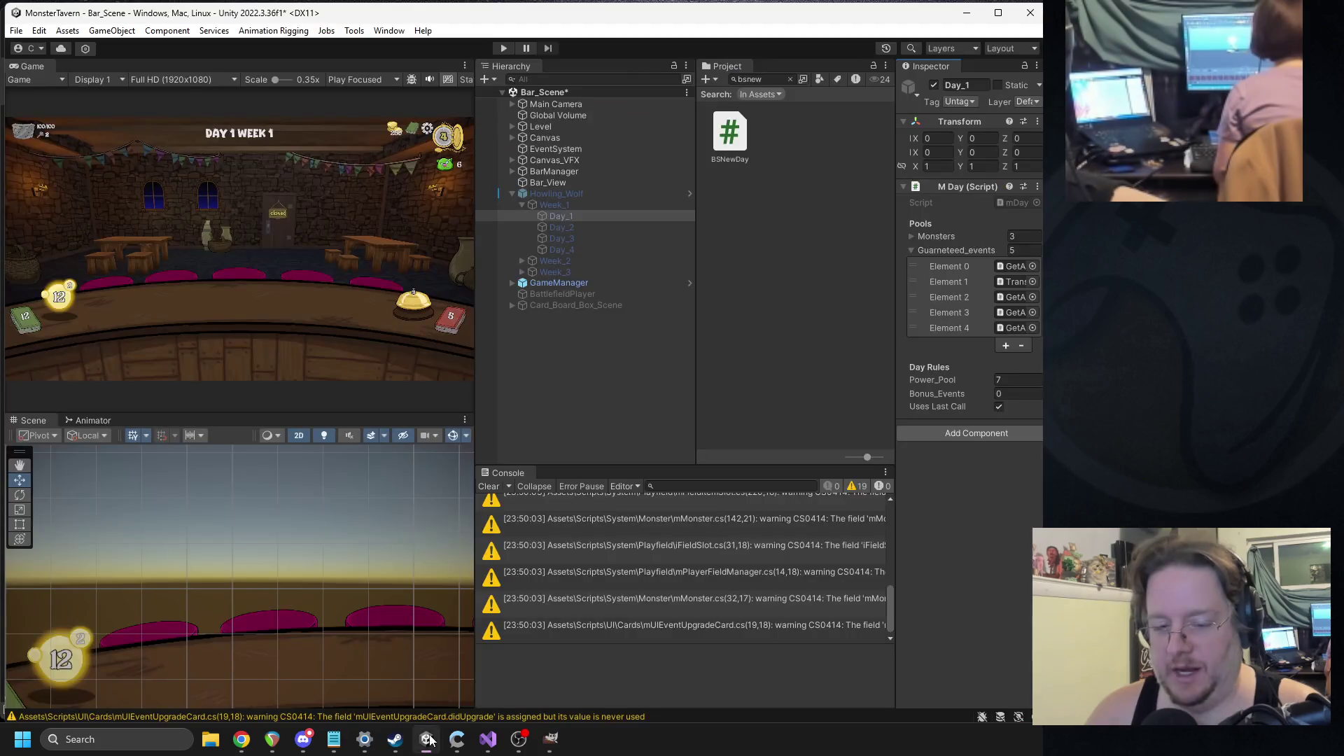
- Play the game and open the mDay.cs line that logged False from the Console
click(502, 48)
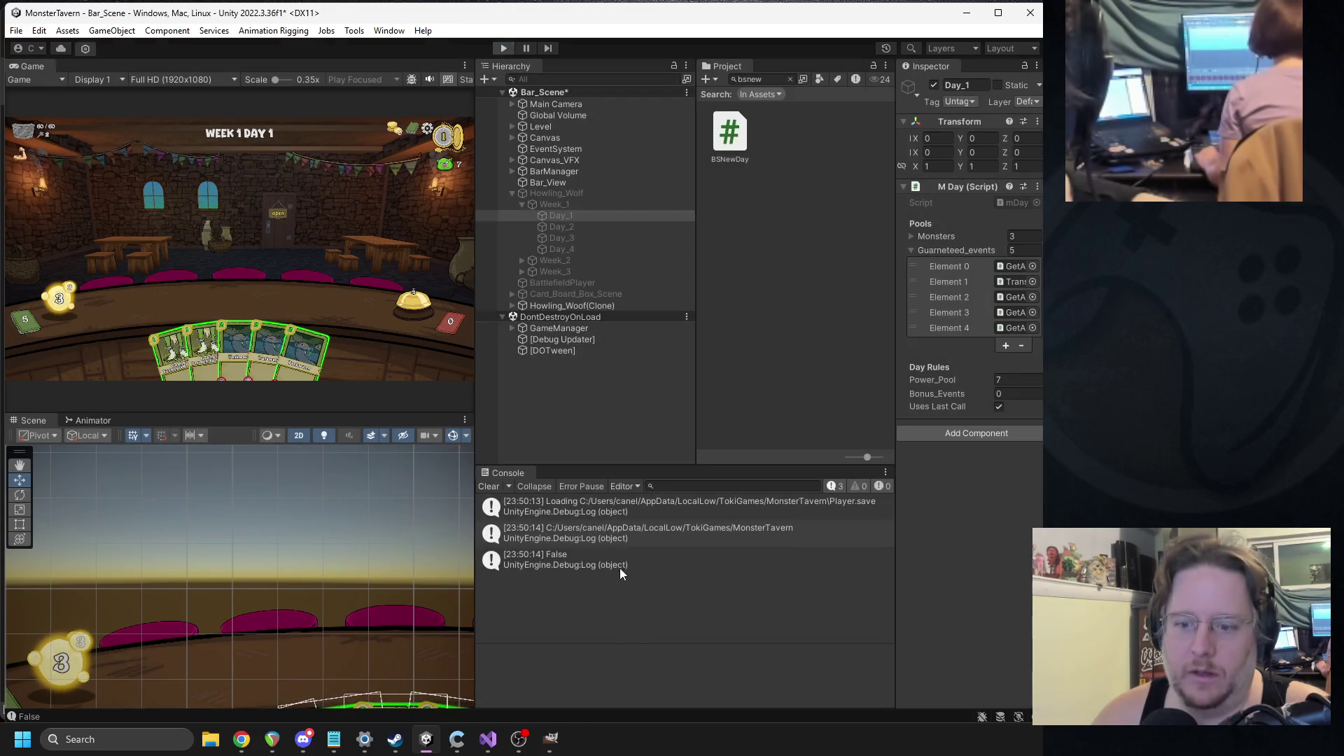
double_click(585, 553)
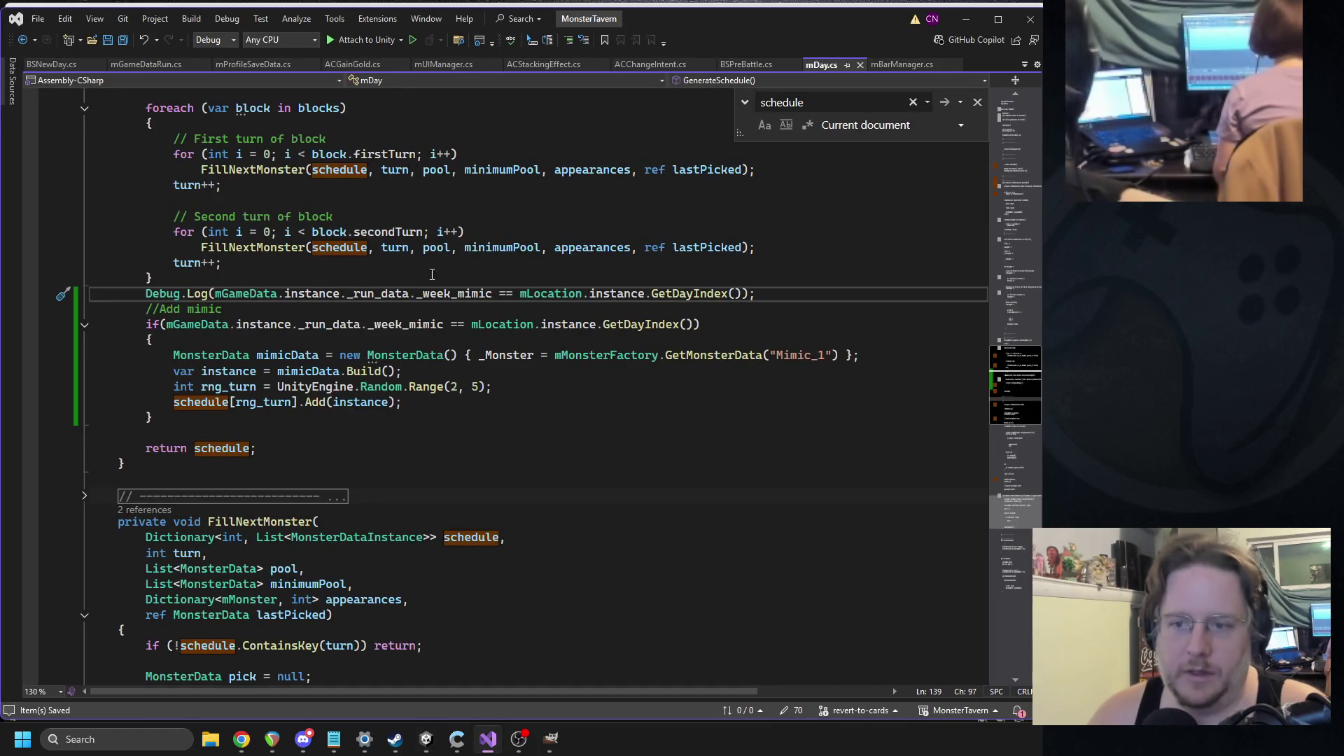
- Trim the Debug.Log to print only _week_mimic, save mDay.cs, and go back to Unity
drag(493, 294, 743, 294)
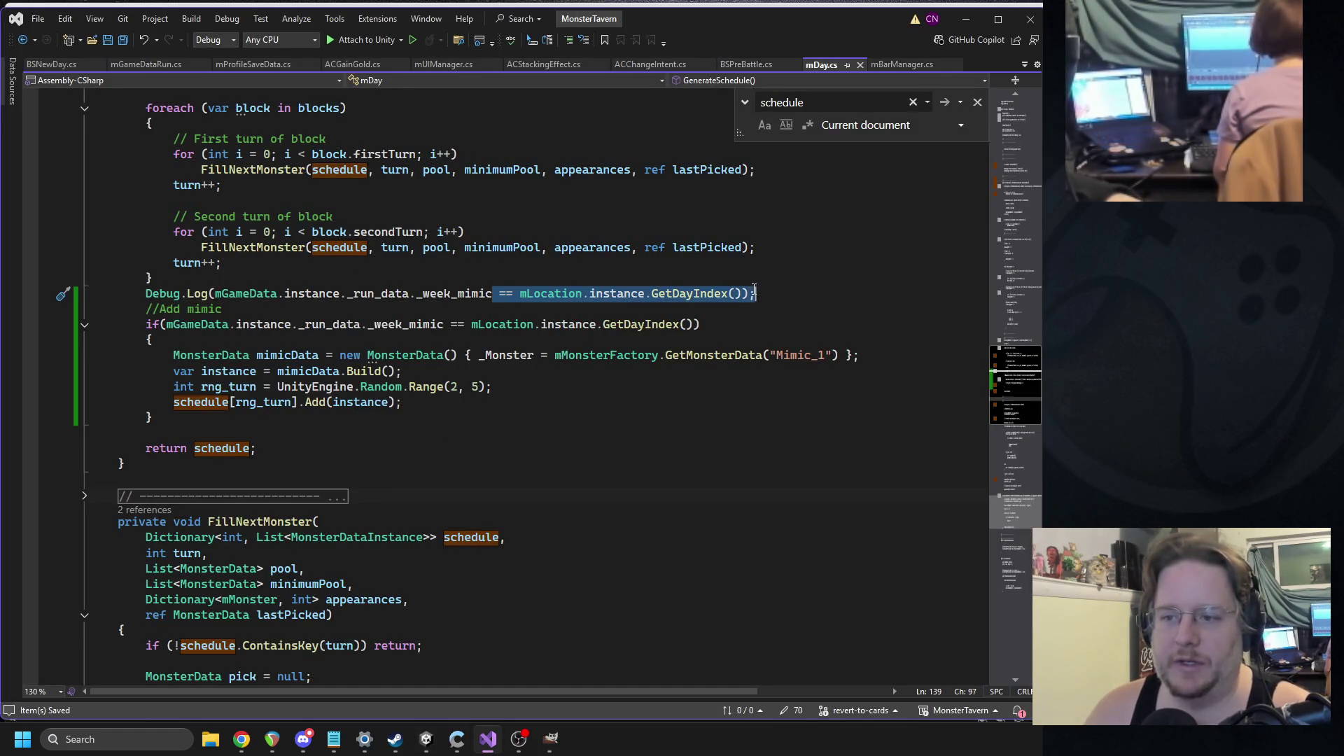
key(Delete)
key(ctrl+s)
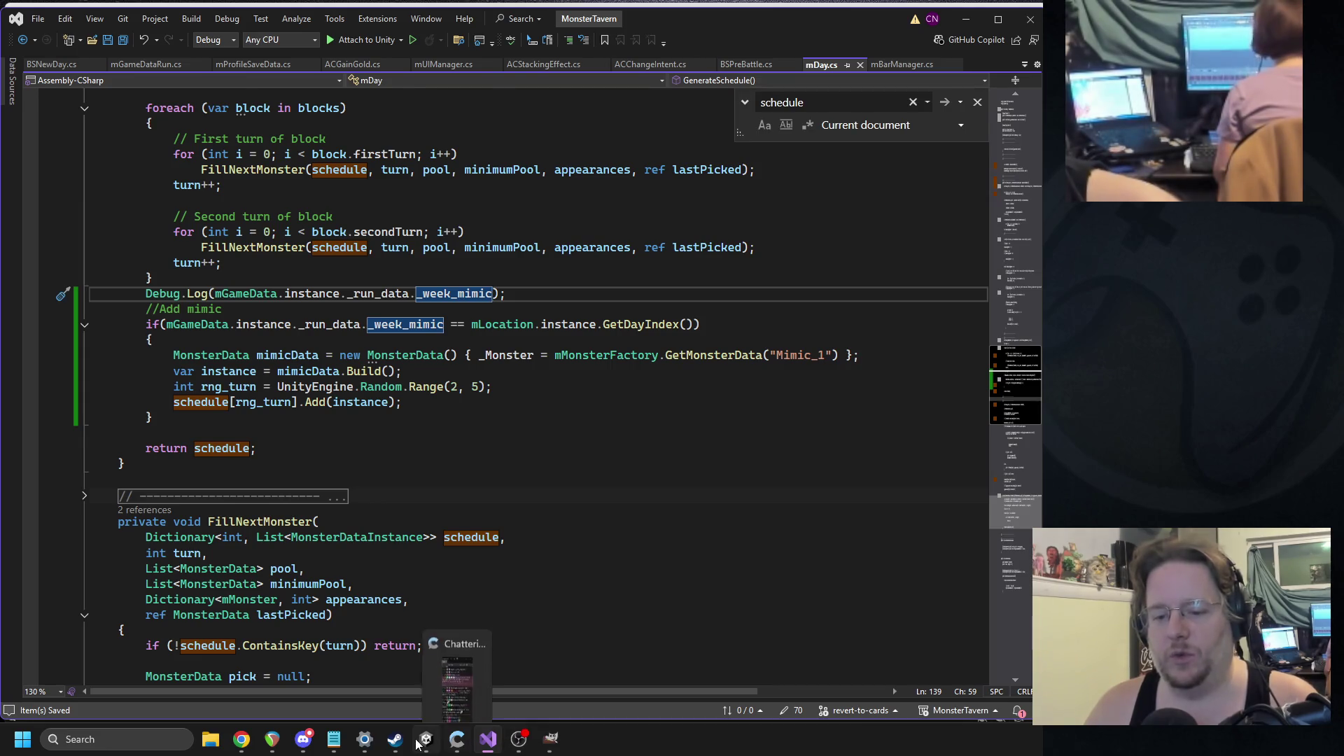
click(420, 737)
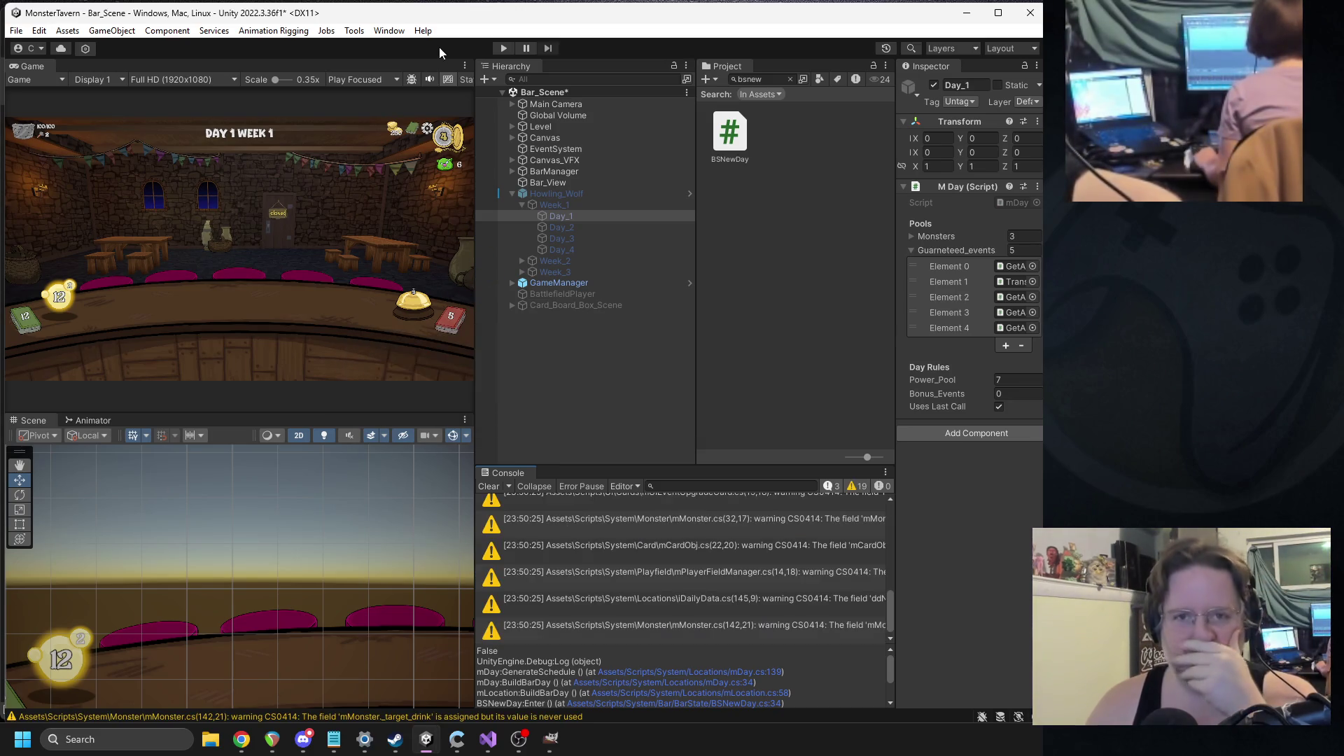
click(397, 79)
- Run the game with Play Maximized, stop it after the Mimic_1 error, and select the Project search
click(364, 109)
click(509, 54)
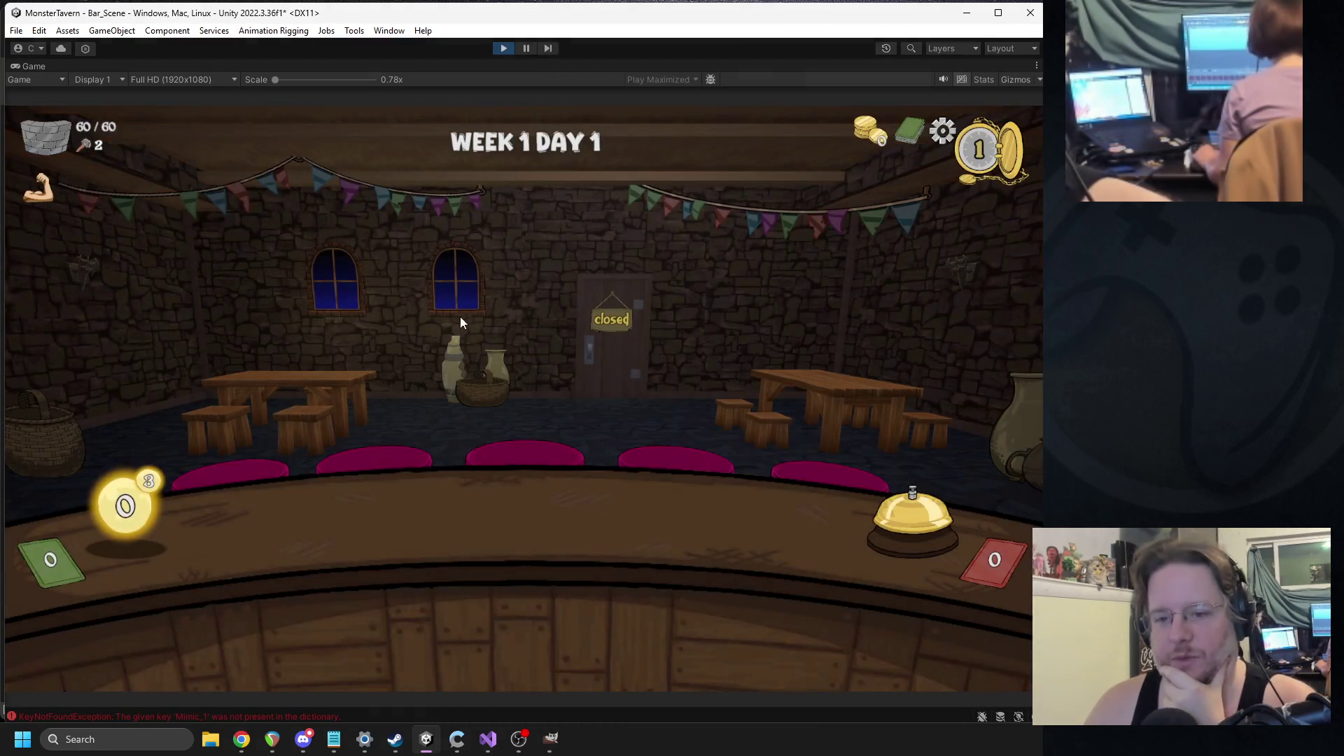
click(503, 49)
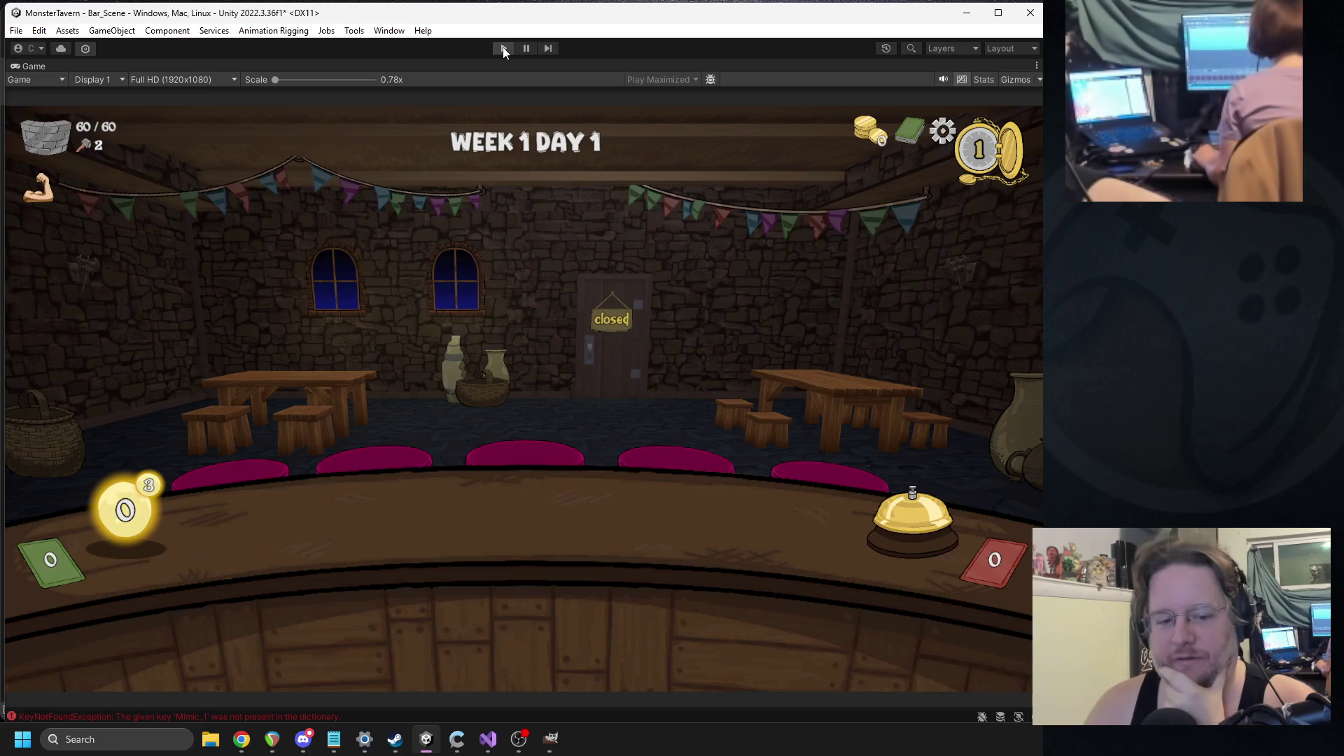
click(764, 80)
text(mimic_1)
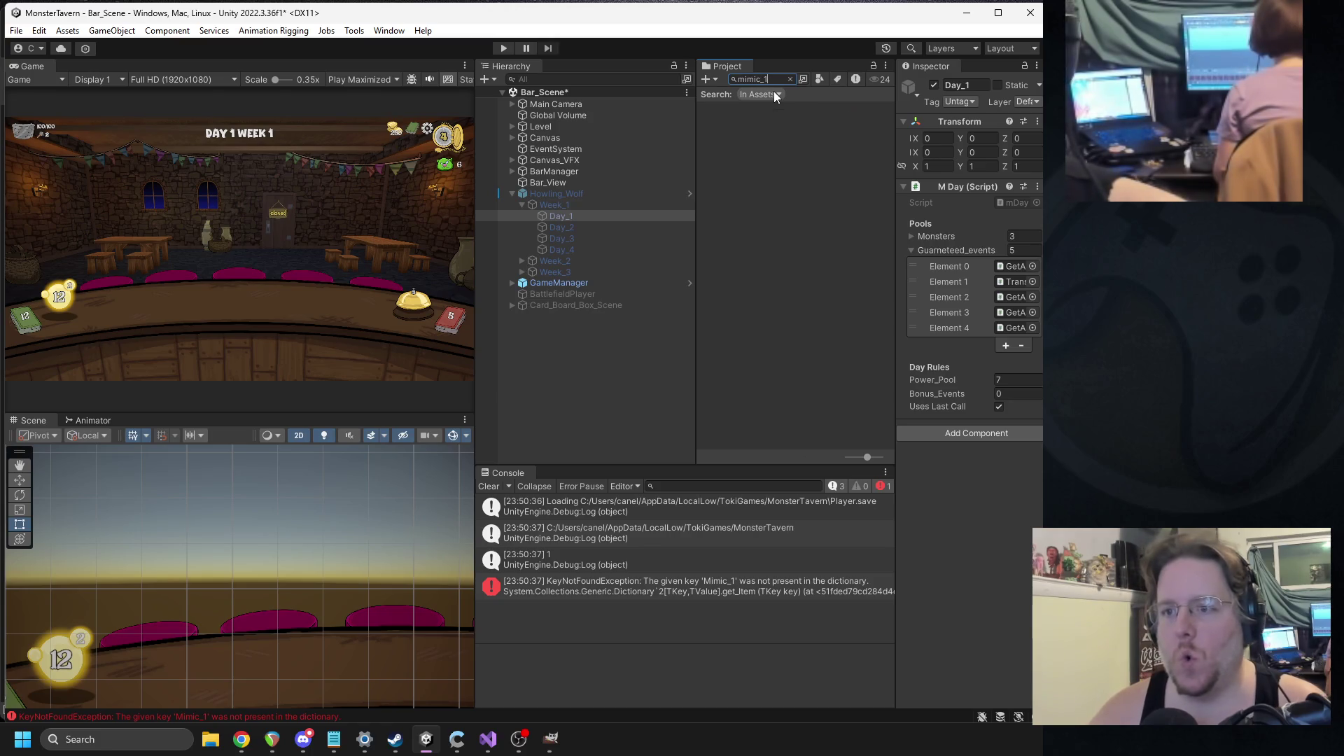
- Search the project for mimic and inspect both Mimic prefabs in a widened Inspector
key(BackSpace)
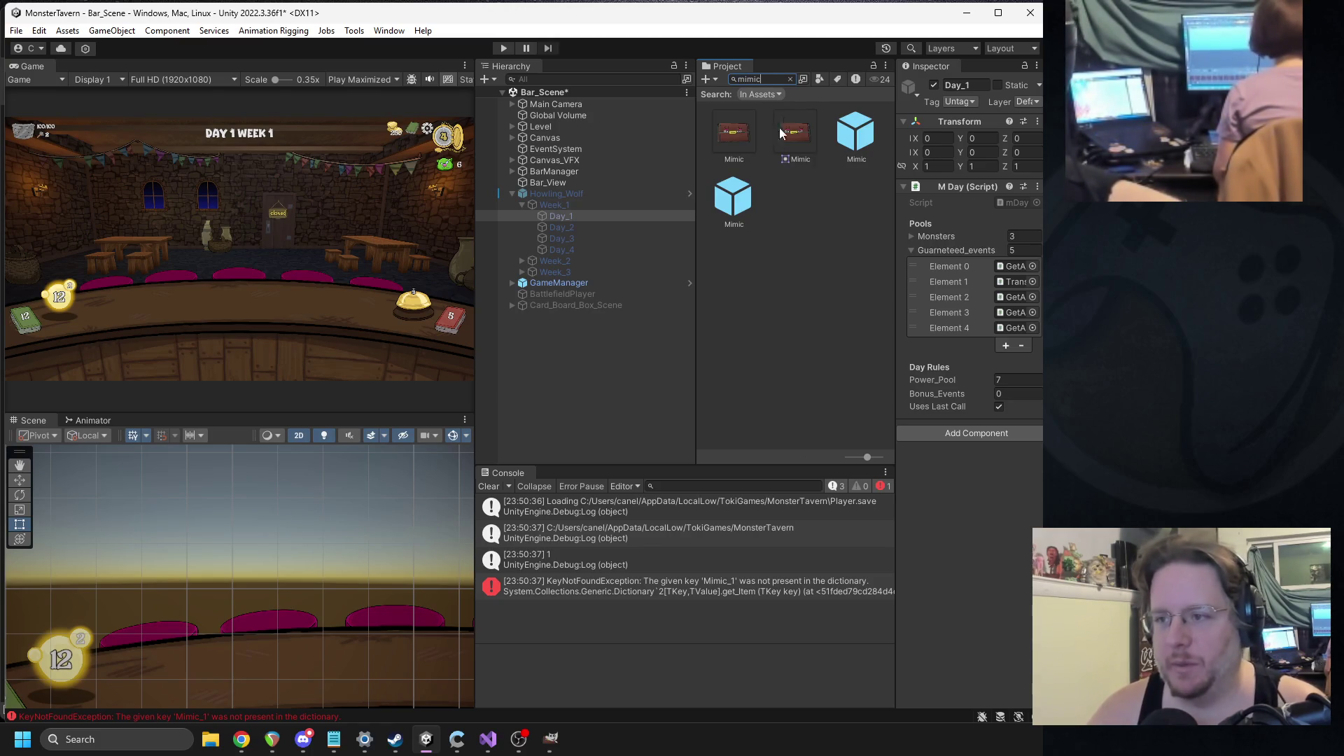
click(733, 197)
drag(895, 238, 813, 238)
click(703, 203)
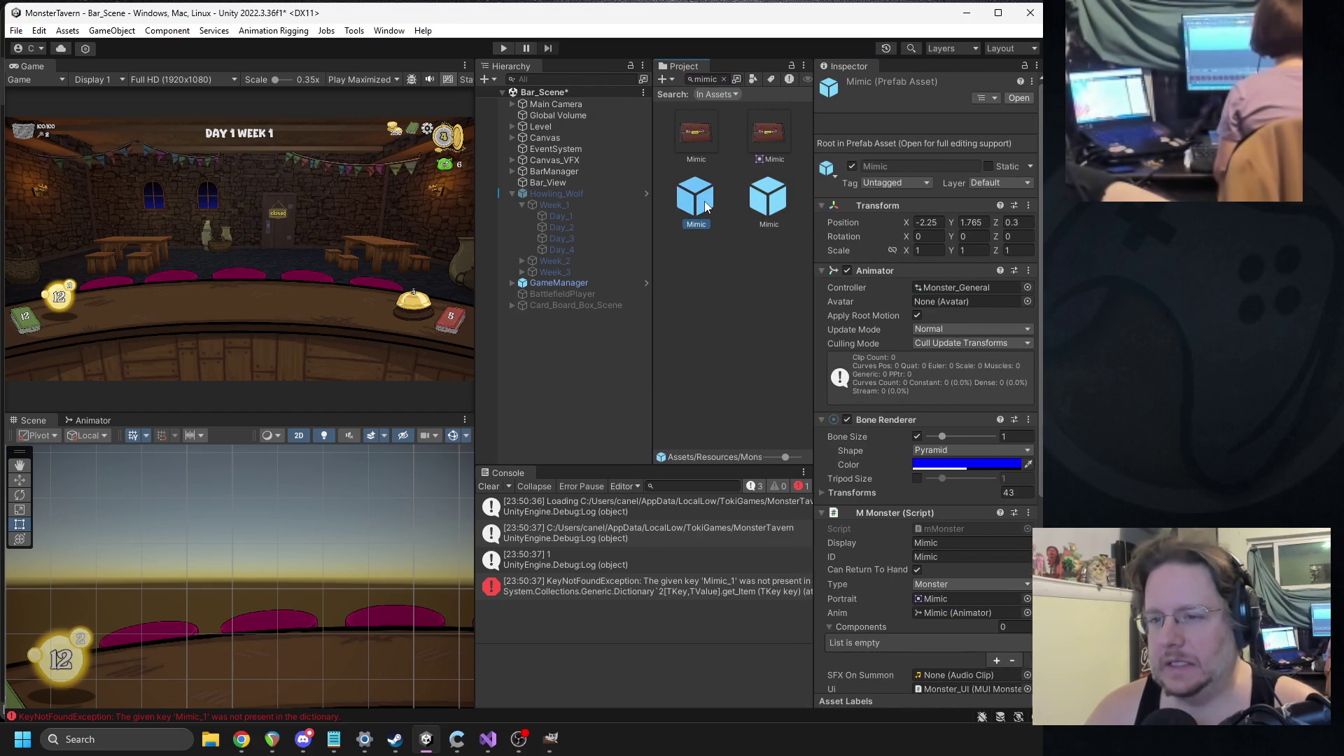
click(725, 79)
scroll(704, 282, up, 10)
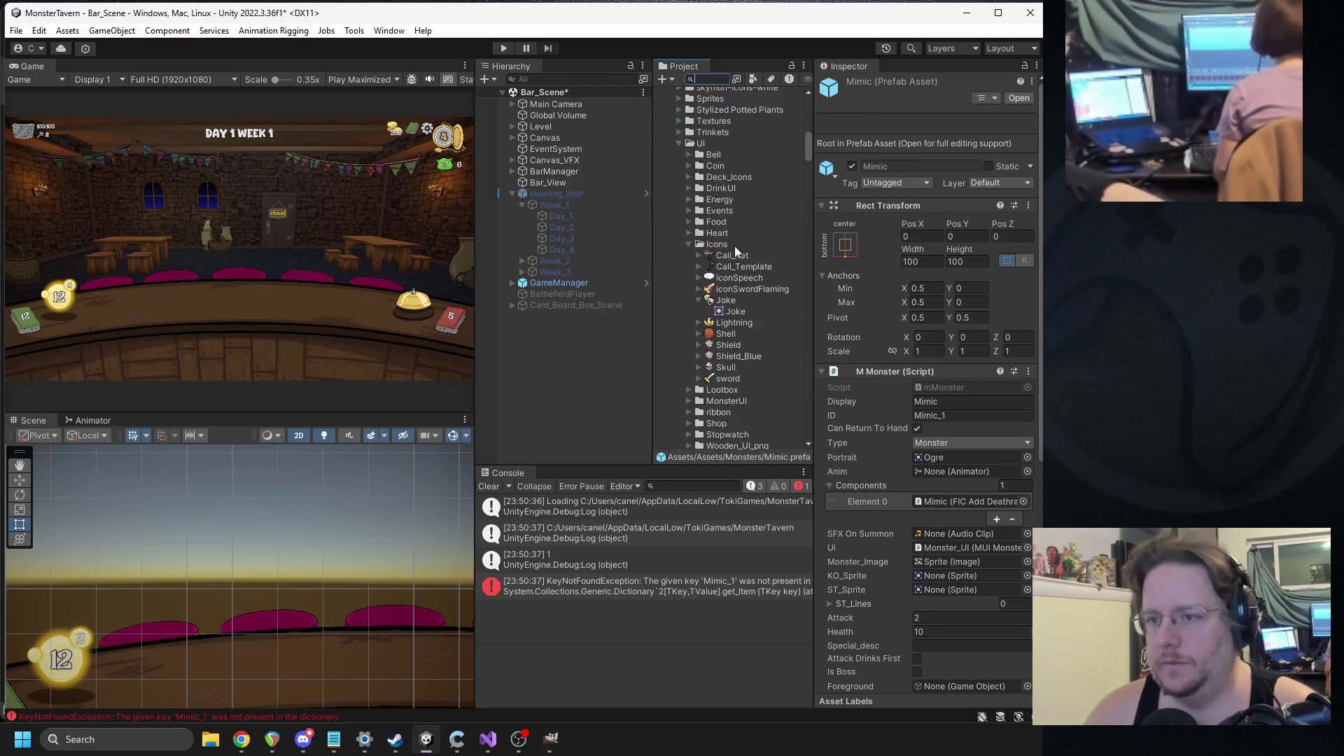
scroll(738, 301, up, 9)
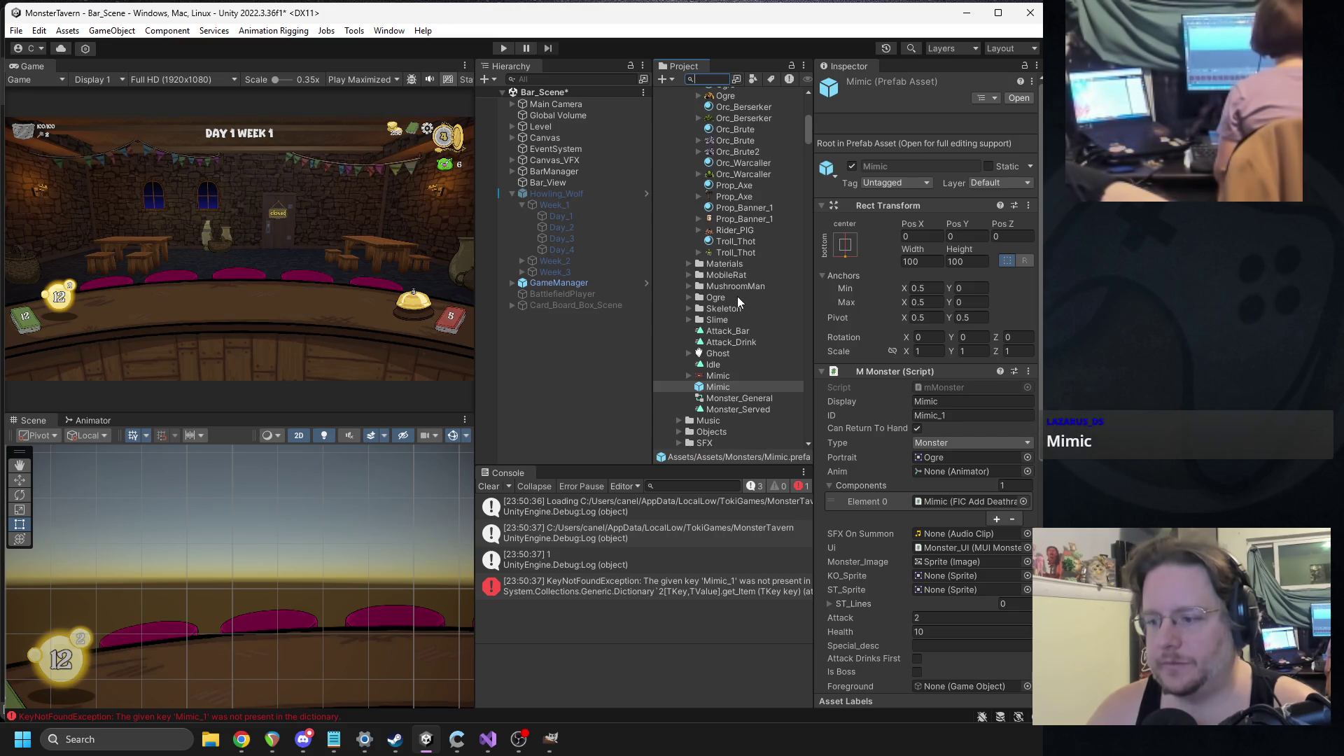
scroll(737, 238, down, 5)
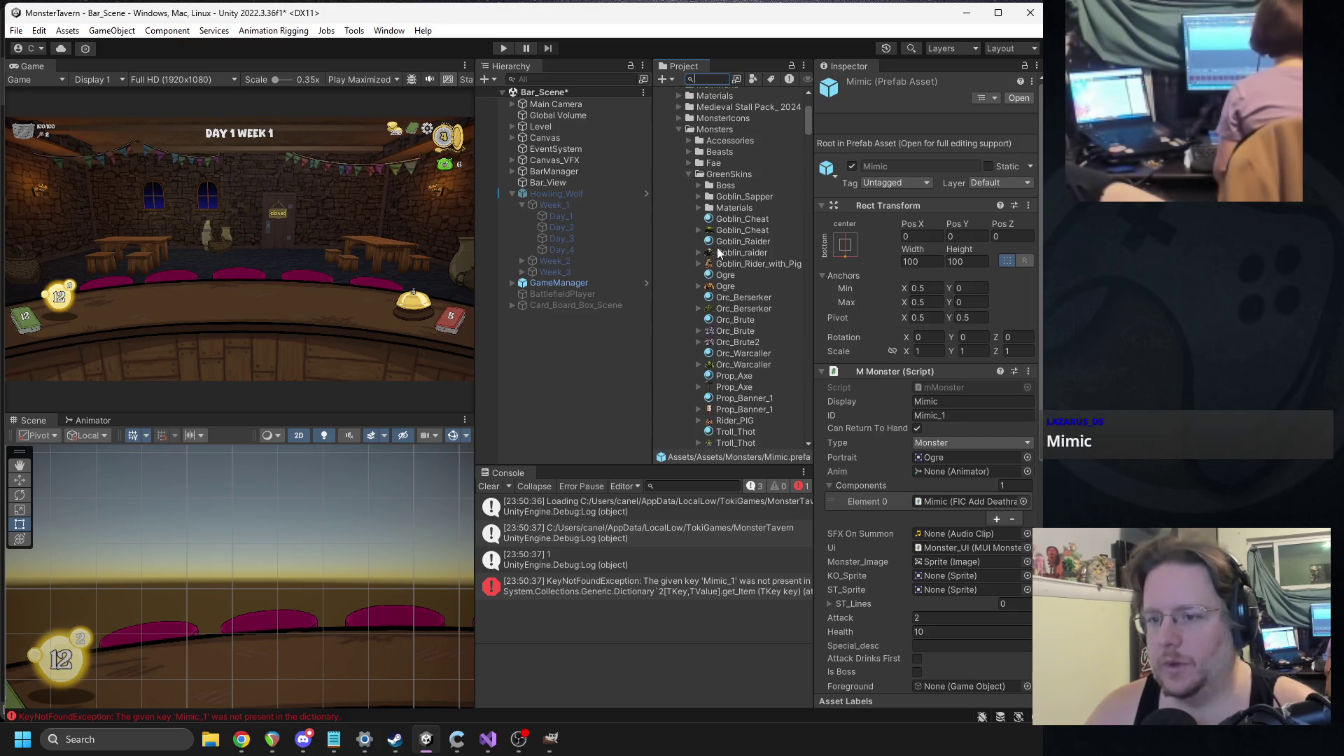
- Rename the Mimic prefab in Assets/Monsters to Mimic_1
click(689, 174)
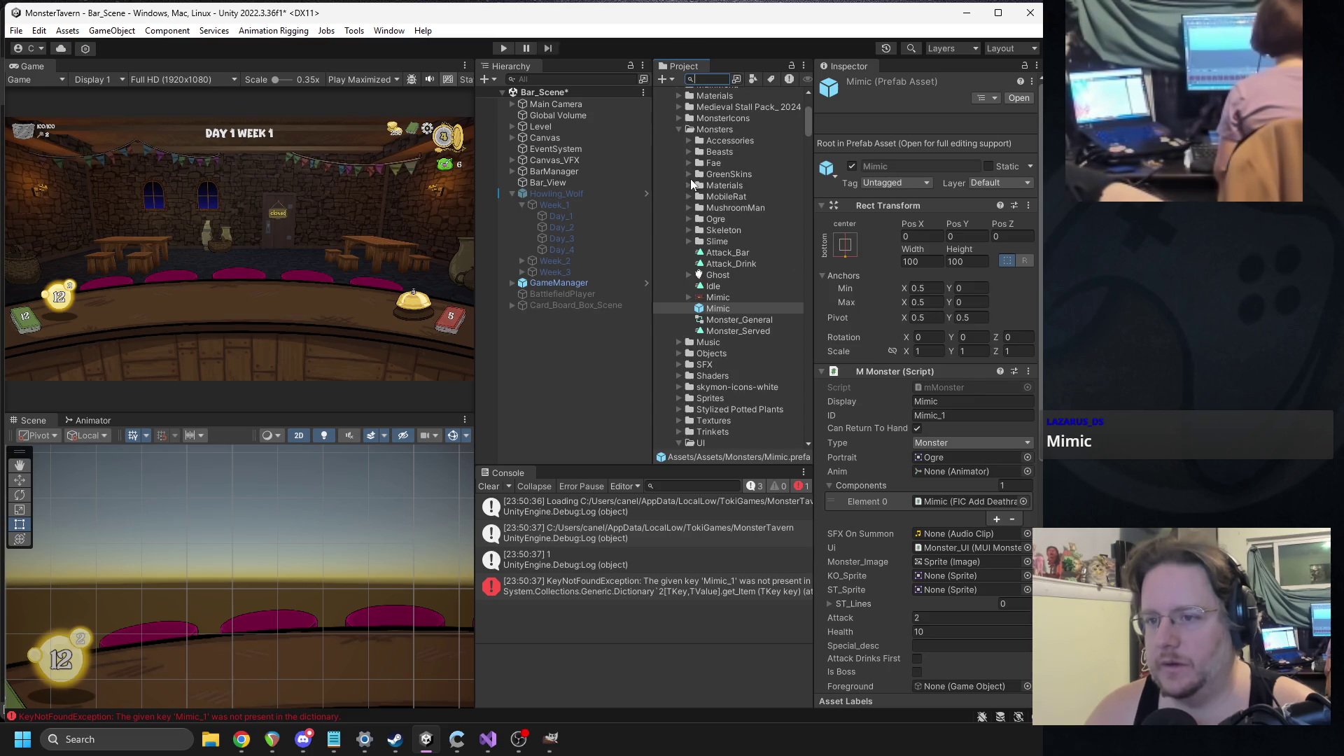
click(729, 308)
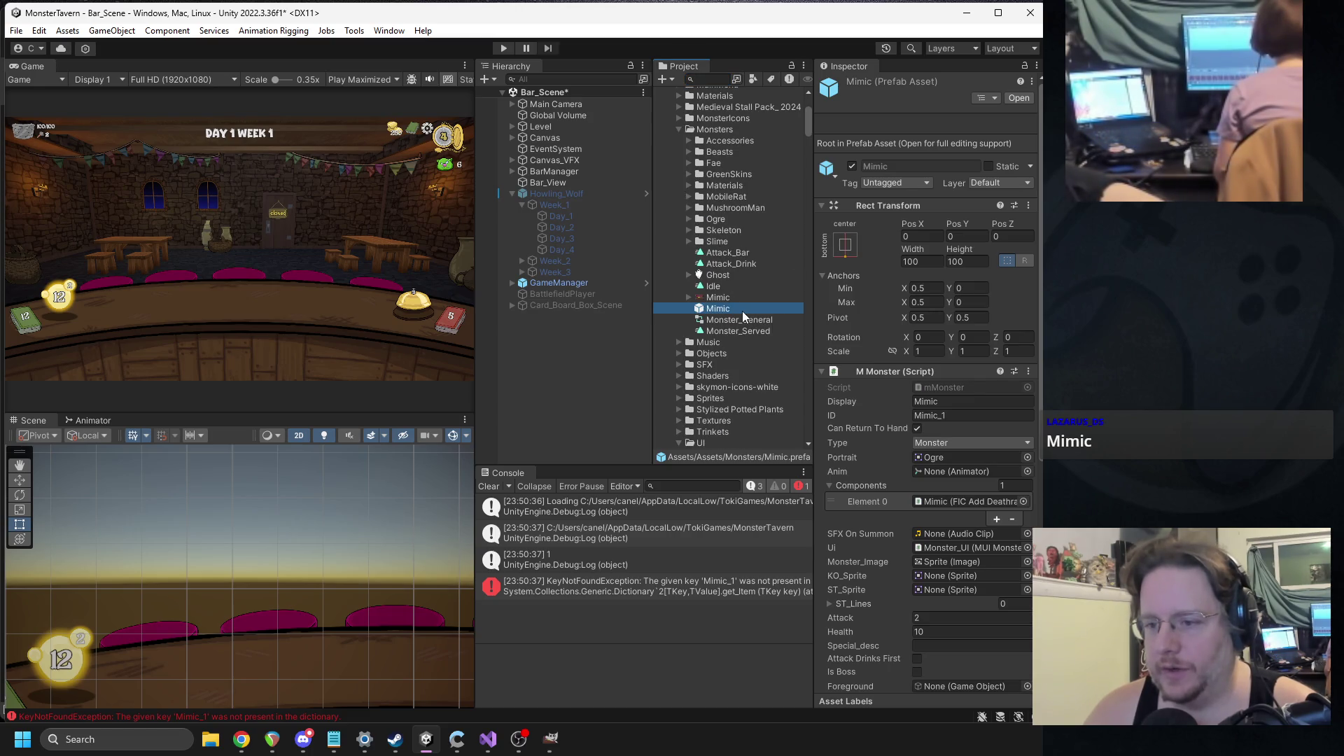
click(735, 308)
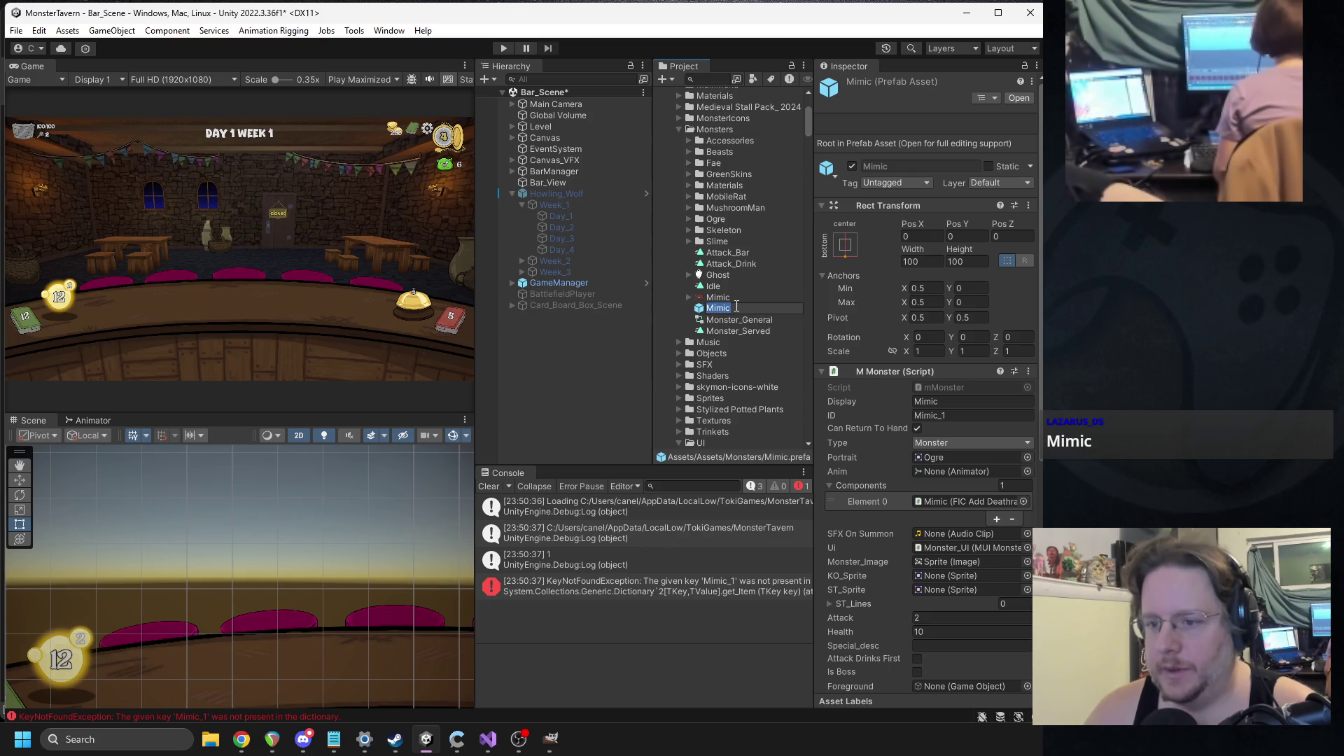
text(_1)
key(Return)
click(488, 739)
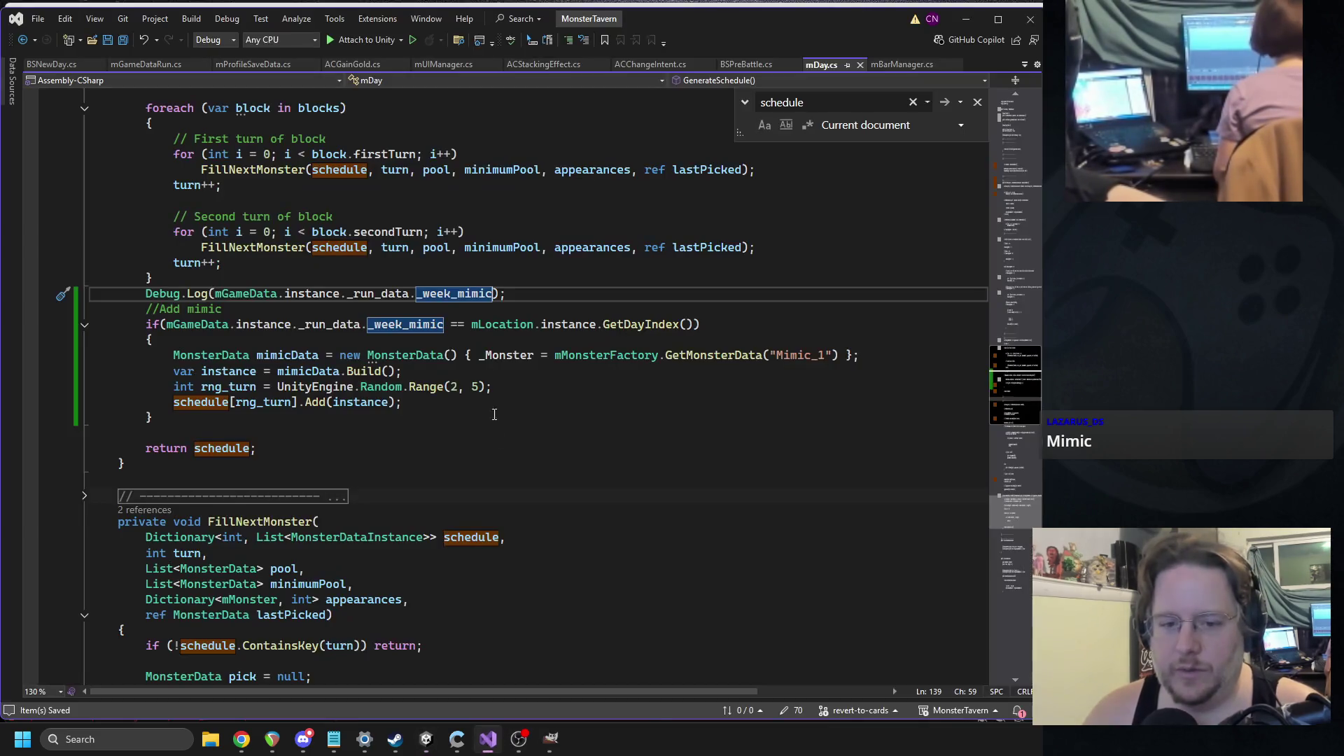
- Check the GetMonsterData("Mimic_1") line in mDay.cs, then rerun the game in Unity
click(827, 355)
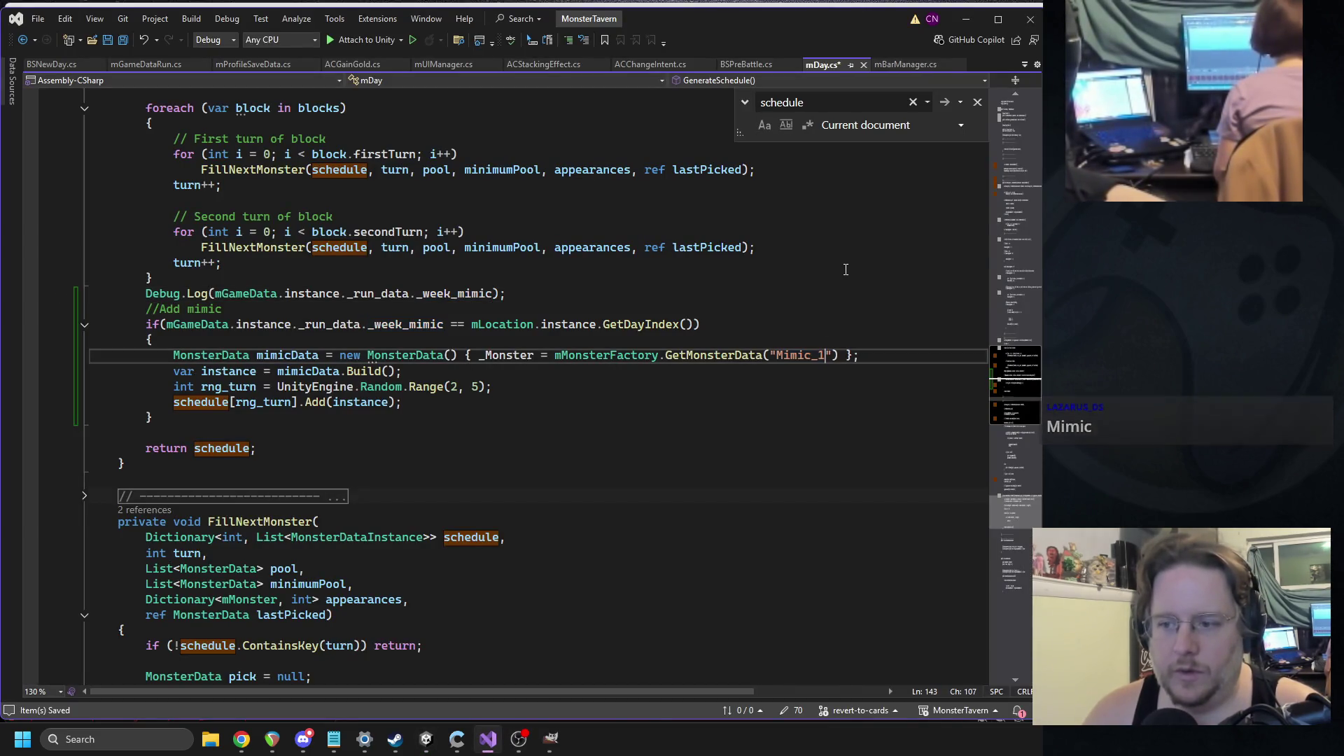
click(426, 740)
click(502, 49)
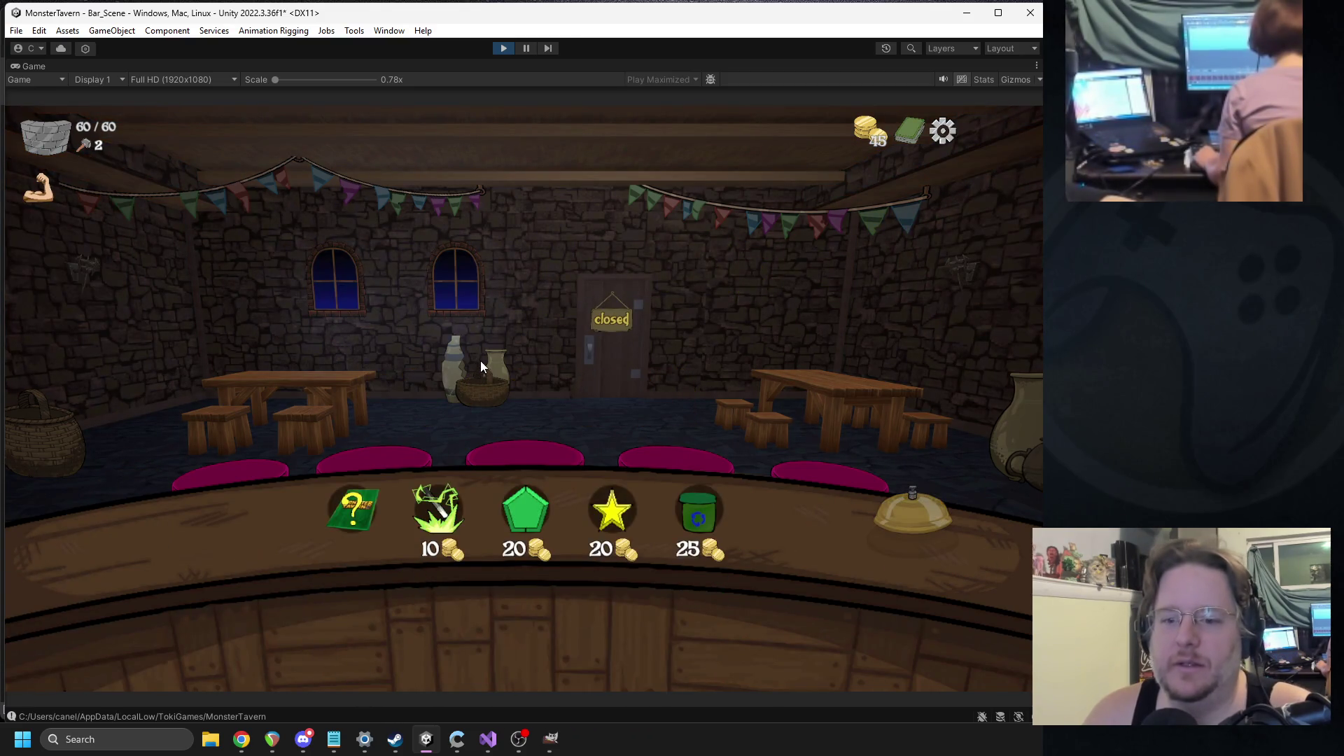
- Take the Coffee Shot upgrade, transform a card, add Spilled Drink, then stop the game
click(614, 515)
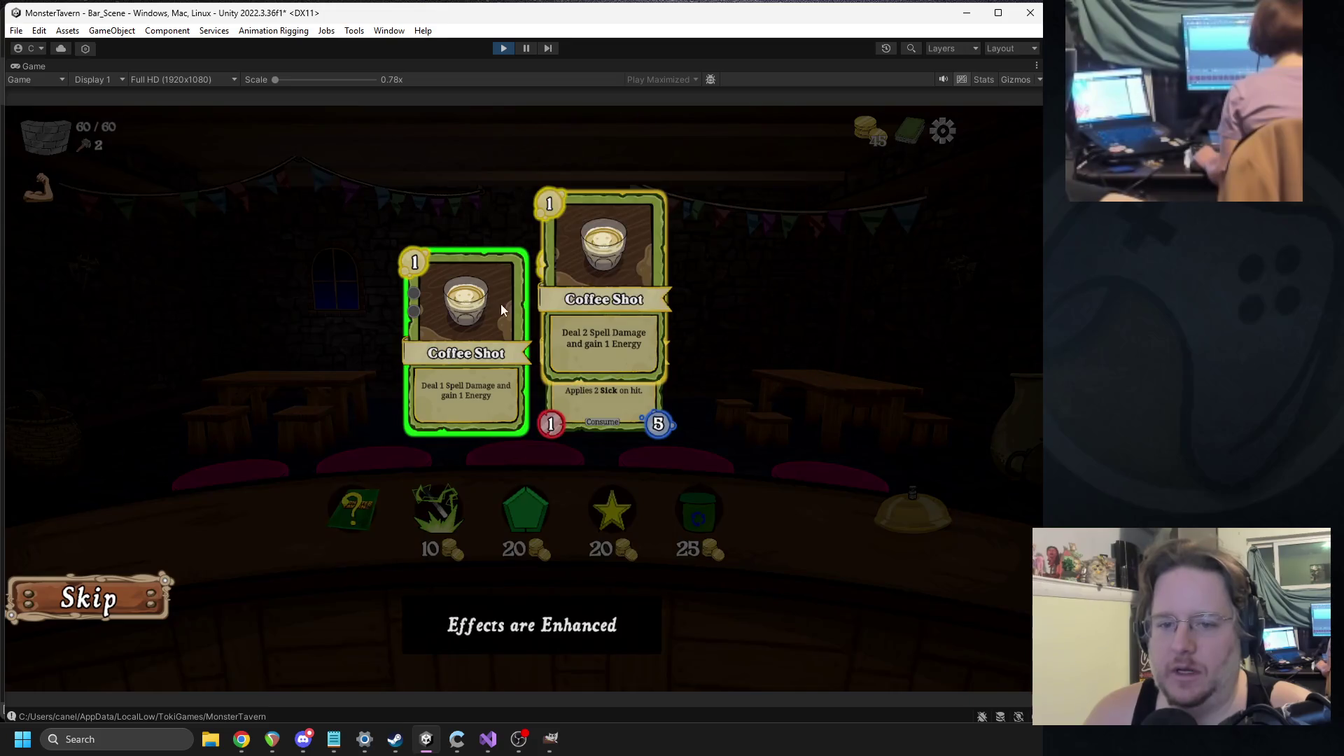
click(468, 338)
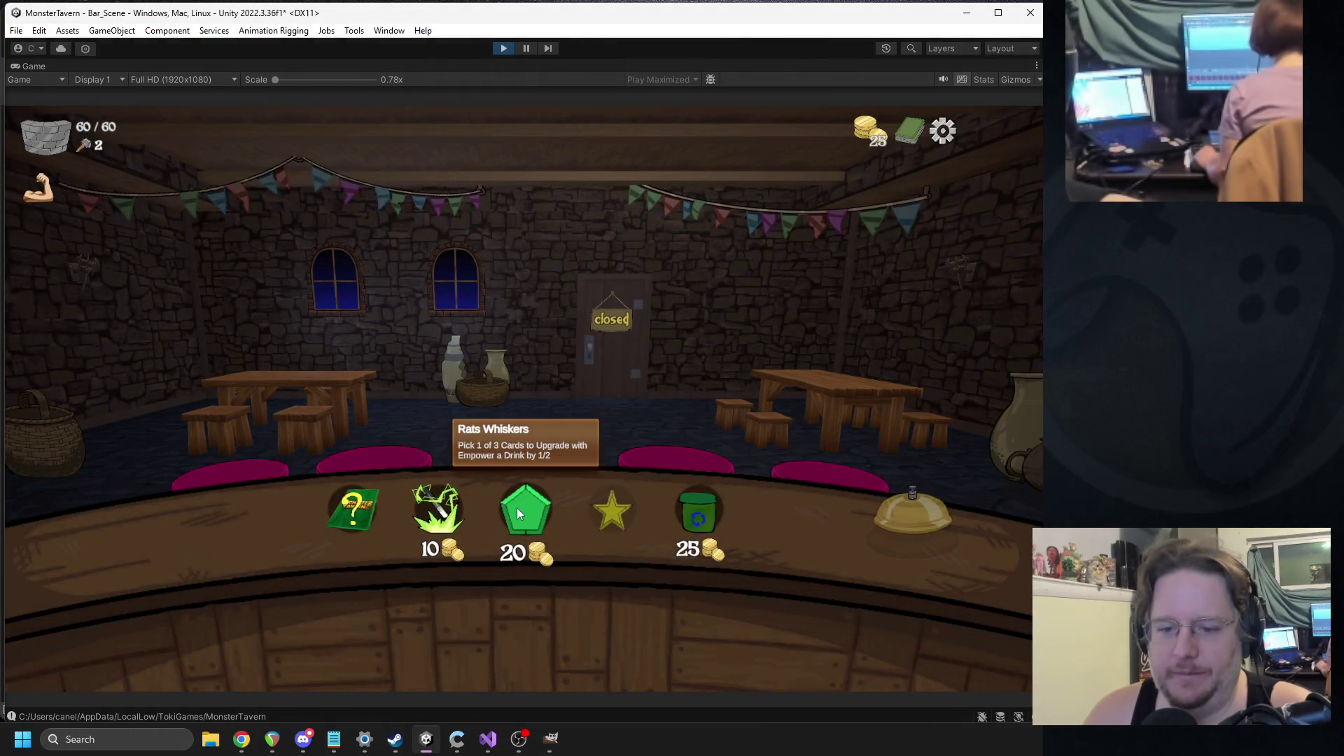
click(454, 510)
click(805, 280)
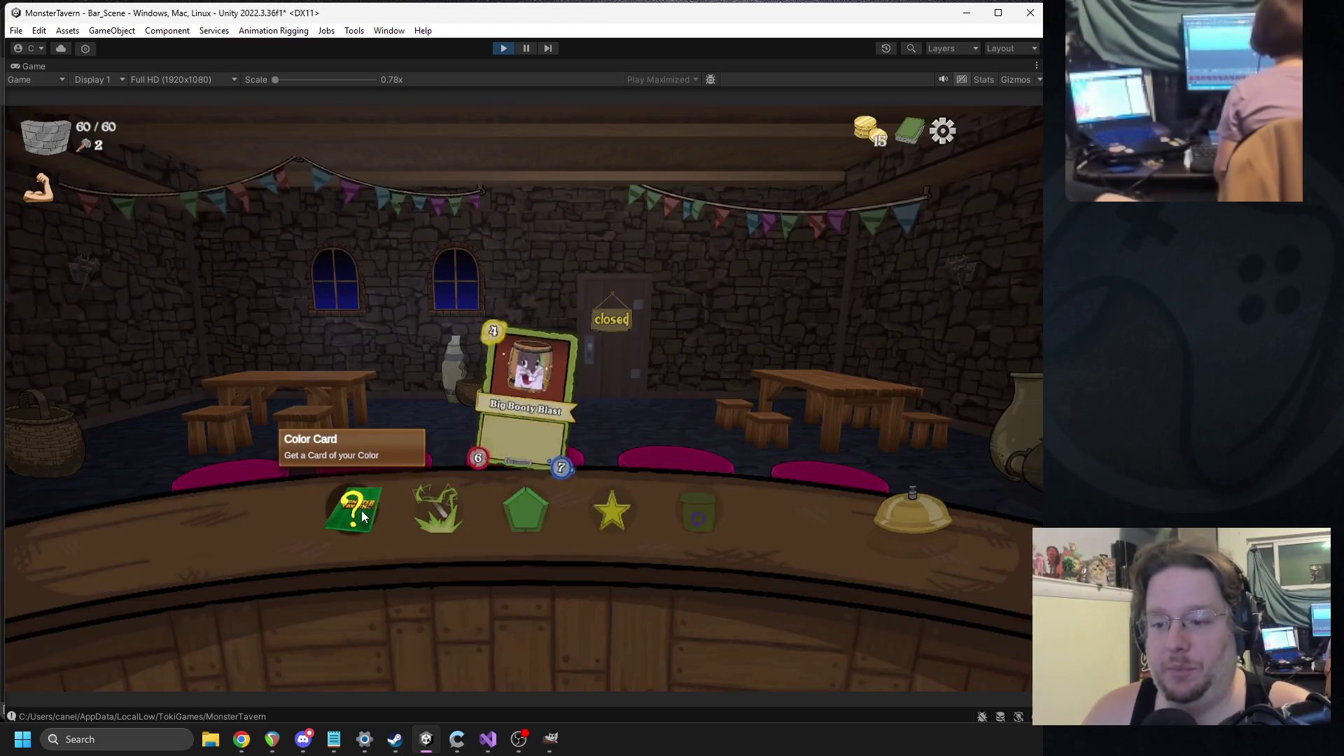
click(361, 515)
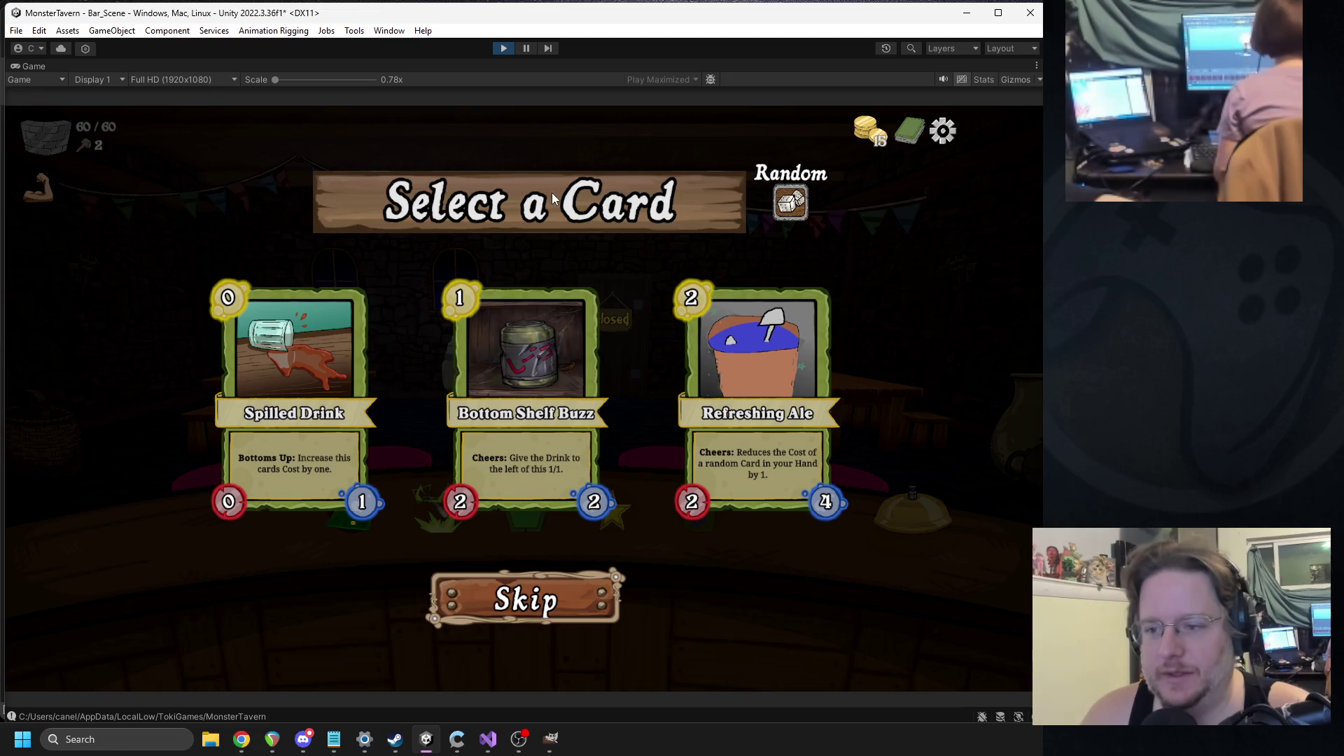
click(350, 365)
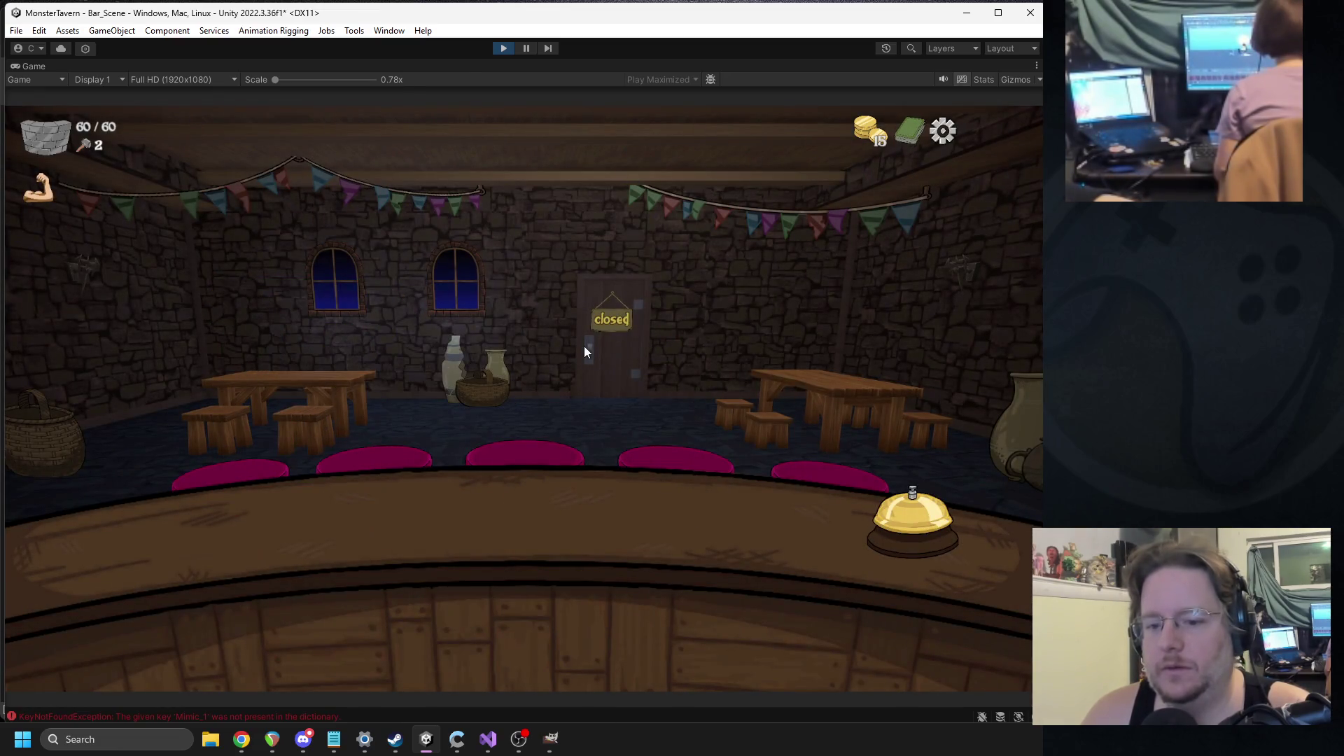
click(506, 48)
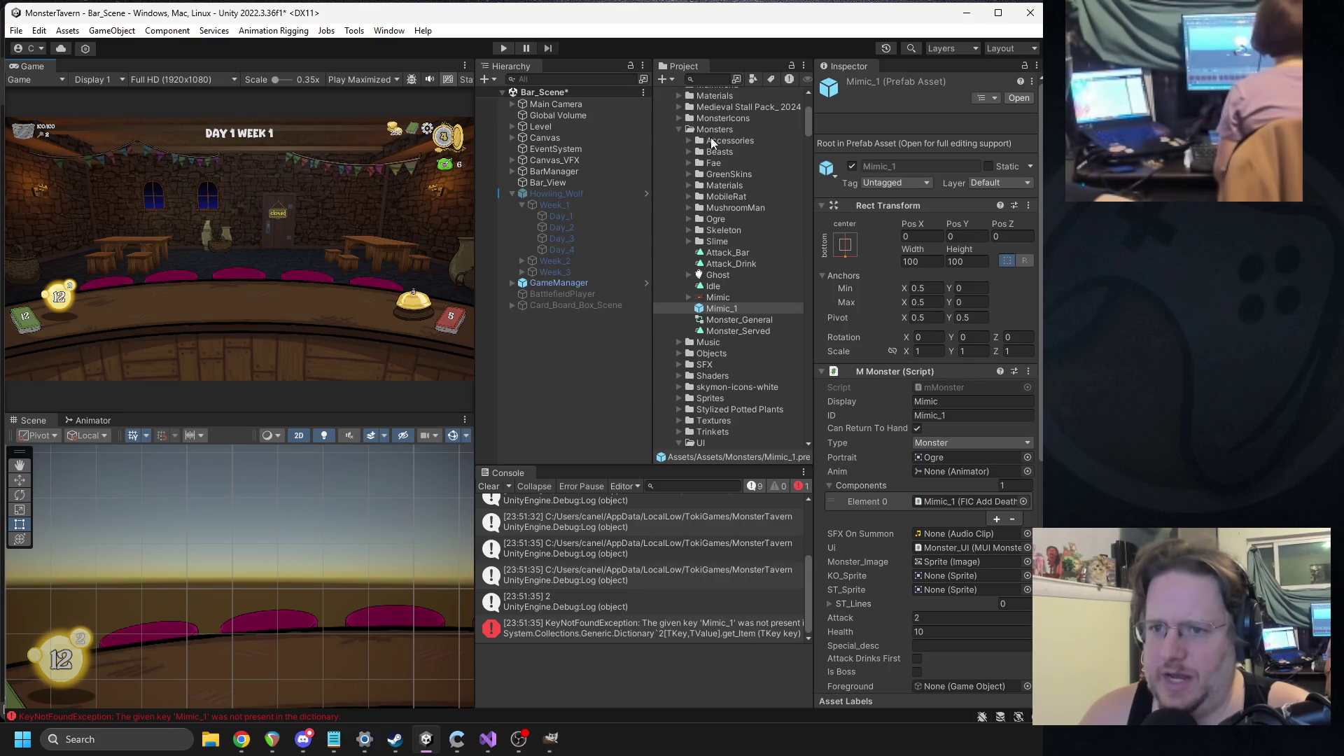
- Follow the Mimic_1 KeyNotFoundException from the Console to line 23 of mMonsterFactory.cs
double_click(647, 636)
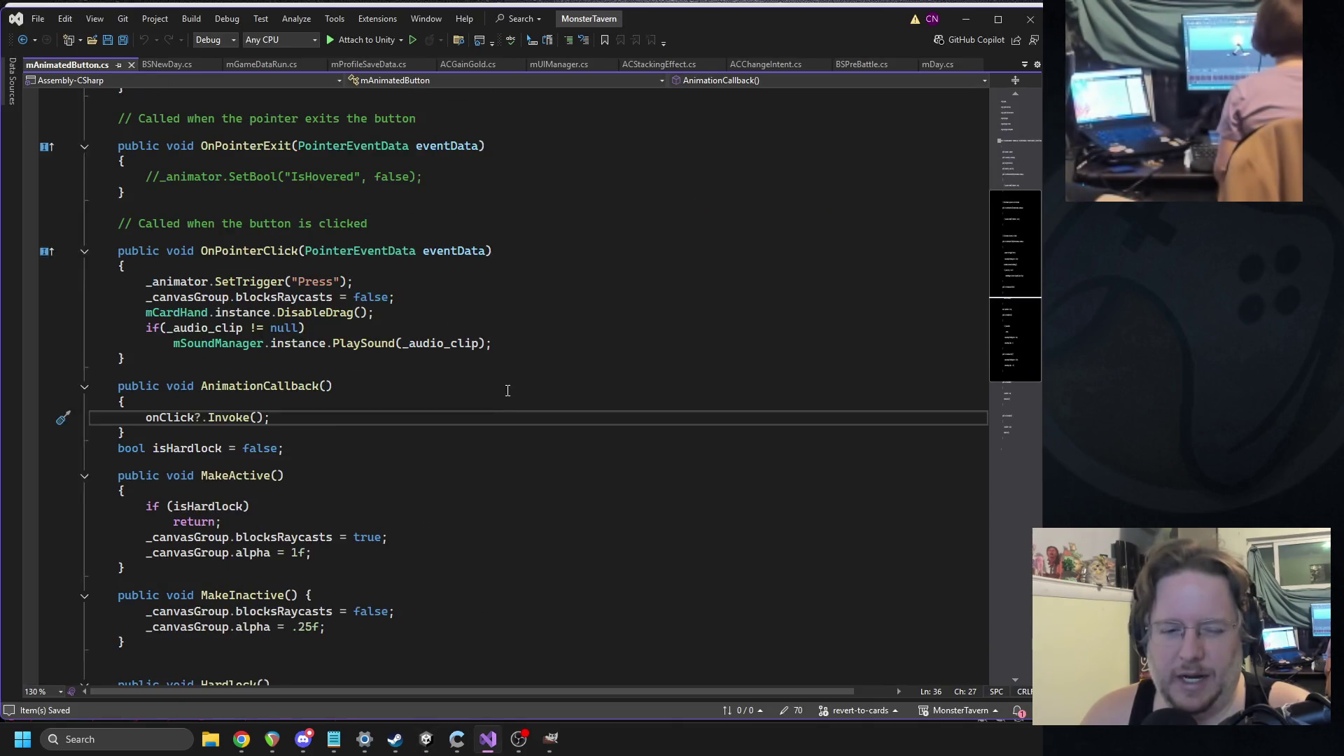
click(430, 742)
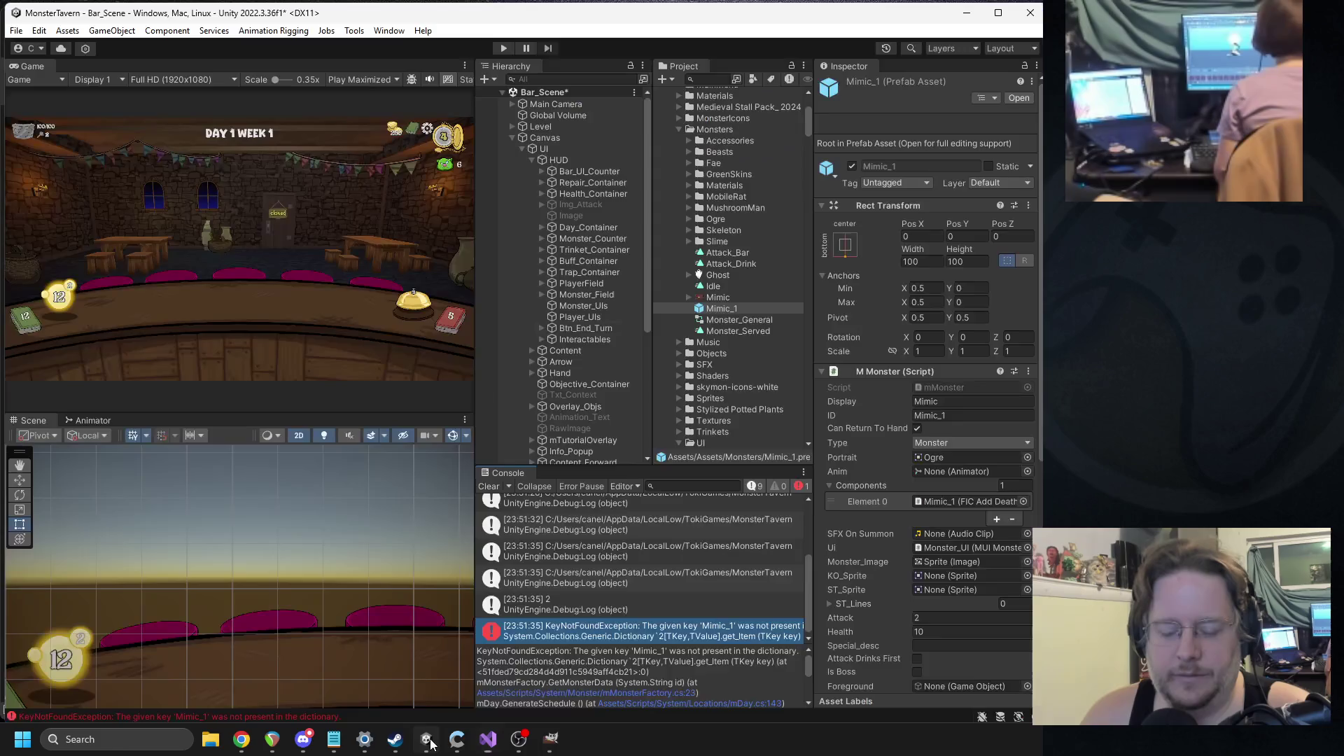
click(692, 695)
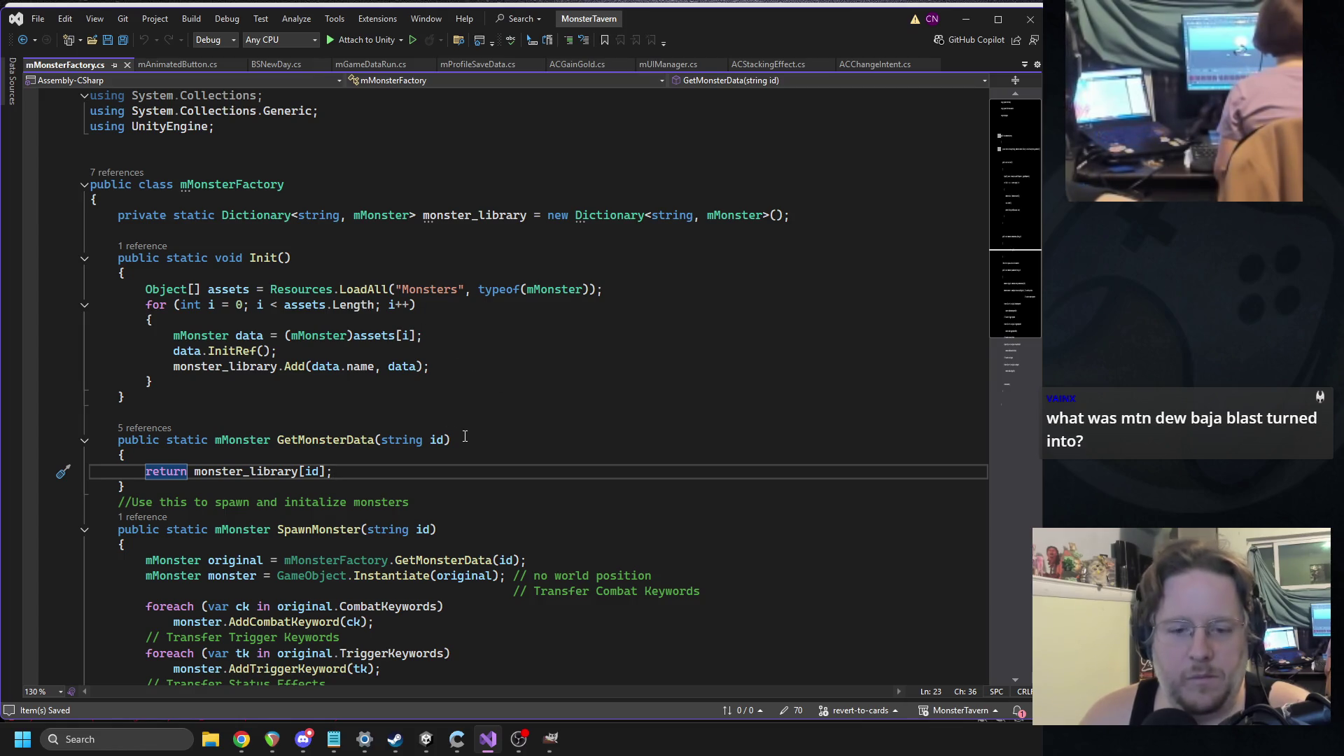
click(263, 319)
double_click(430, 289)
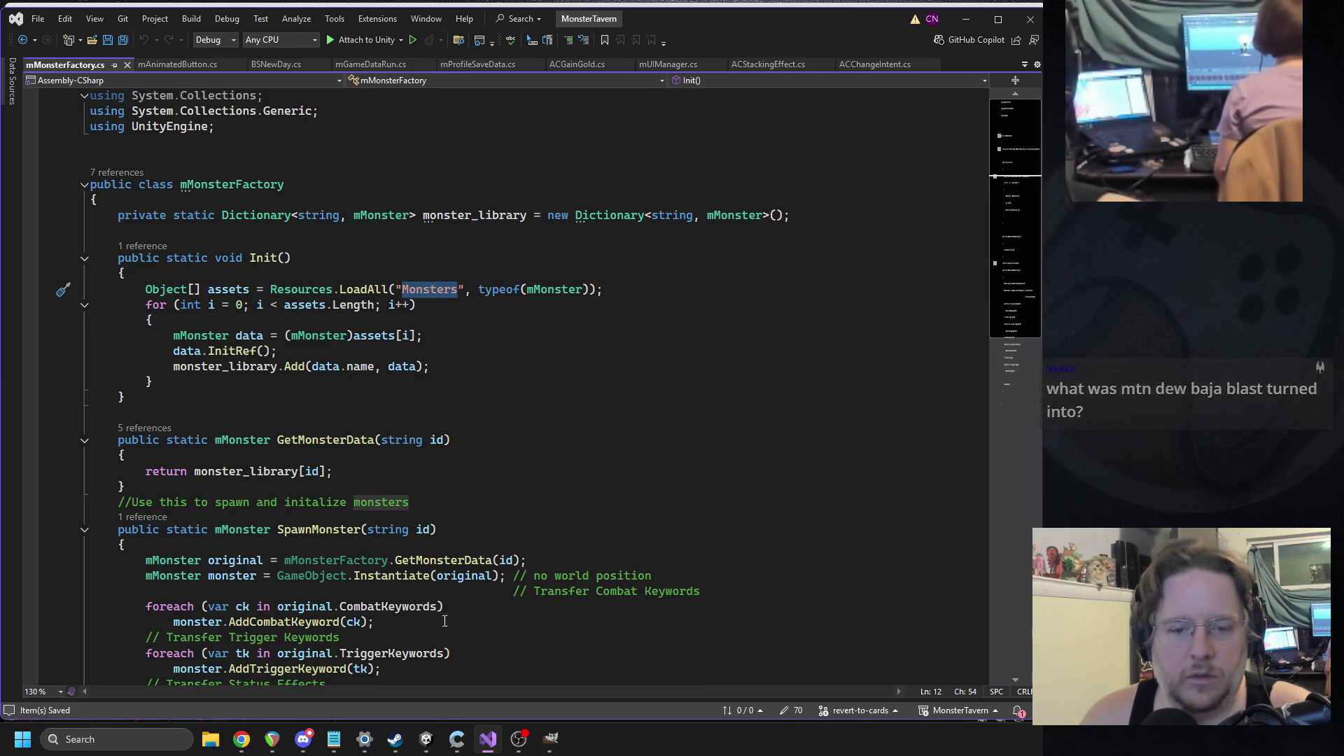
key(alt+Tab)
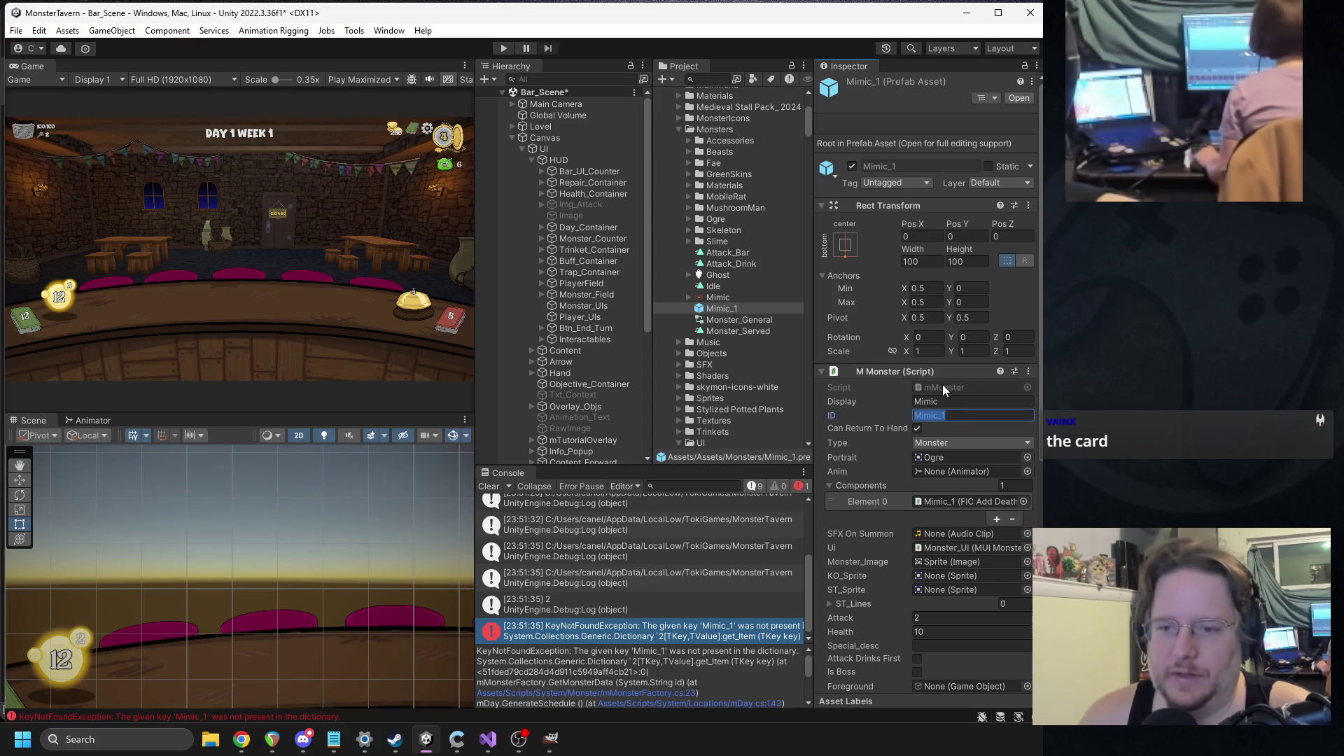
click(488, 738)
click(337, 325)
click(428, 337)
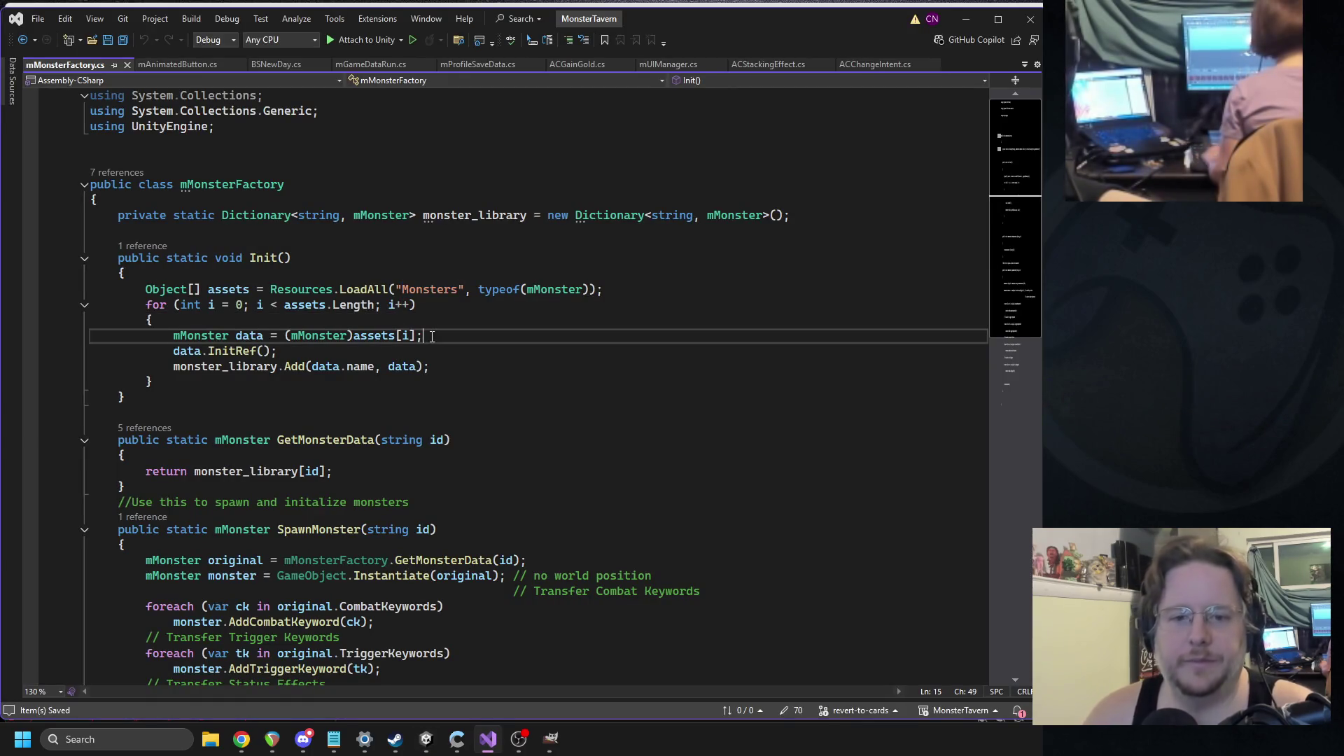
- Change the monster_library key in Init from data.name to data._ID
key(Down)
key(Return)
text(Debug.l)
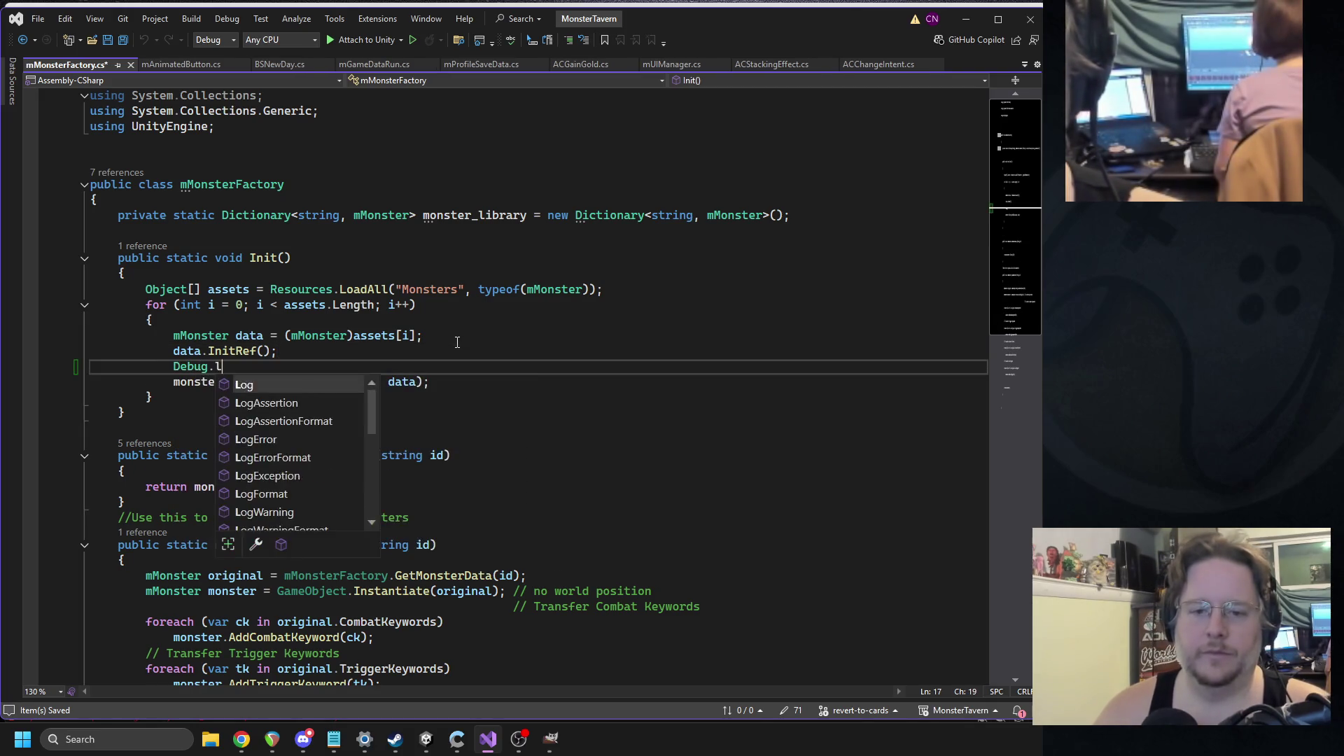
key(Tab)
double_click(356, 381)
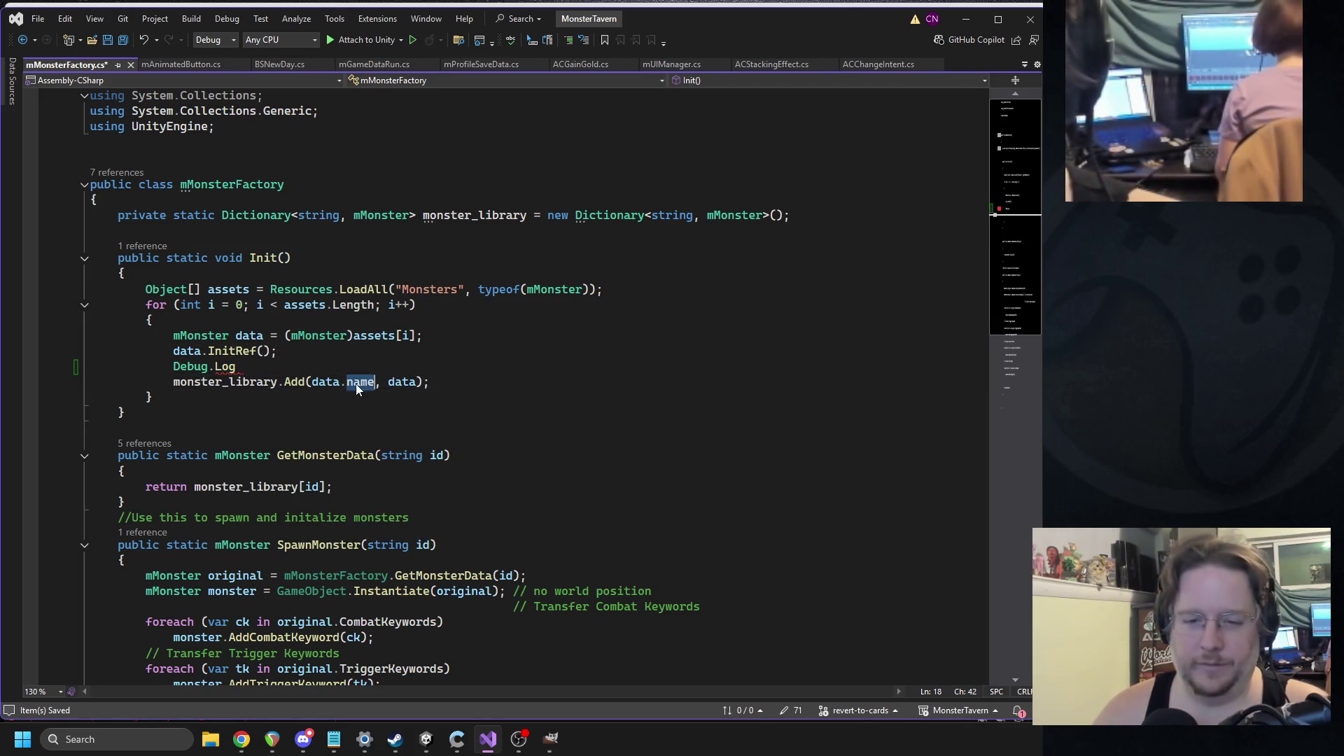
text(id)
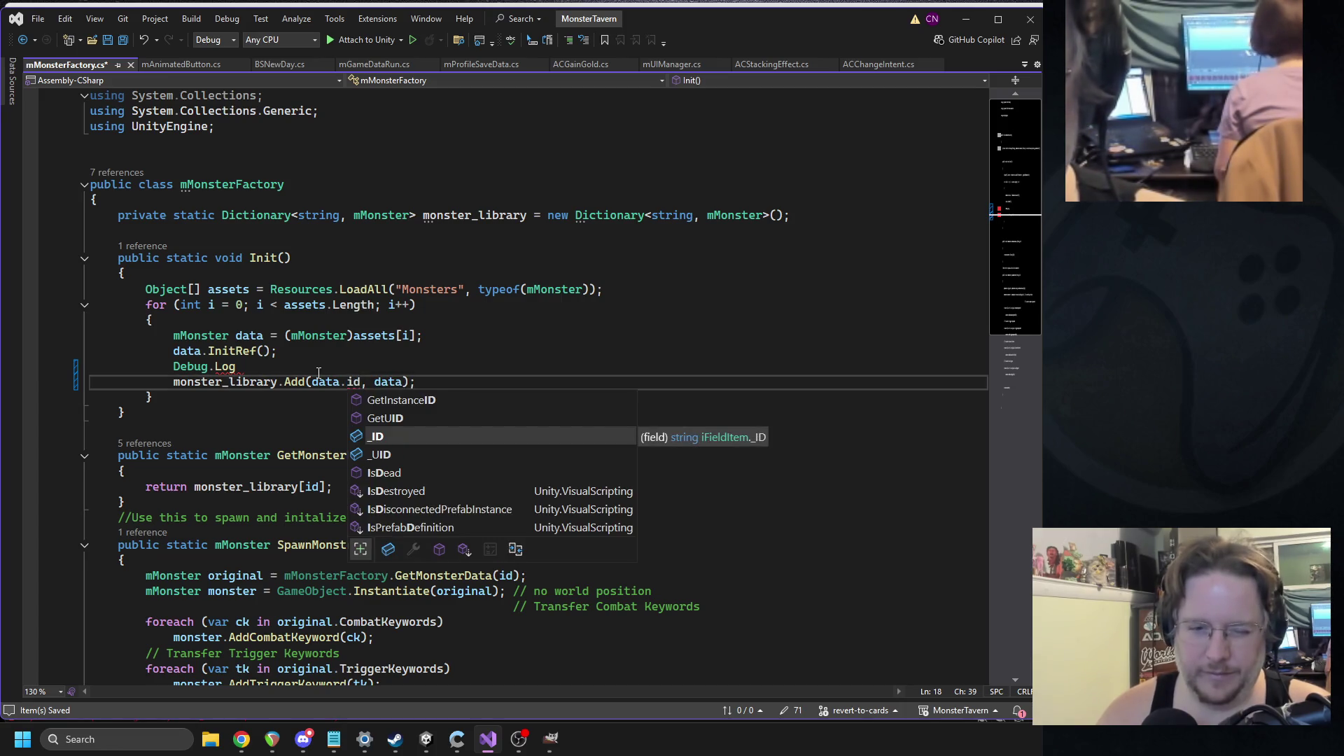
key(Tab)
key(Home)
key(Home)
key(shift+Up)
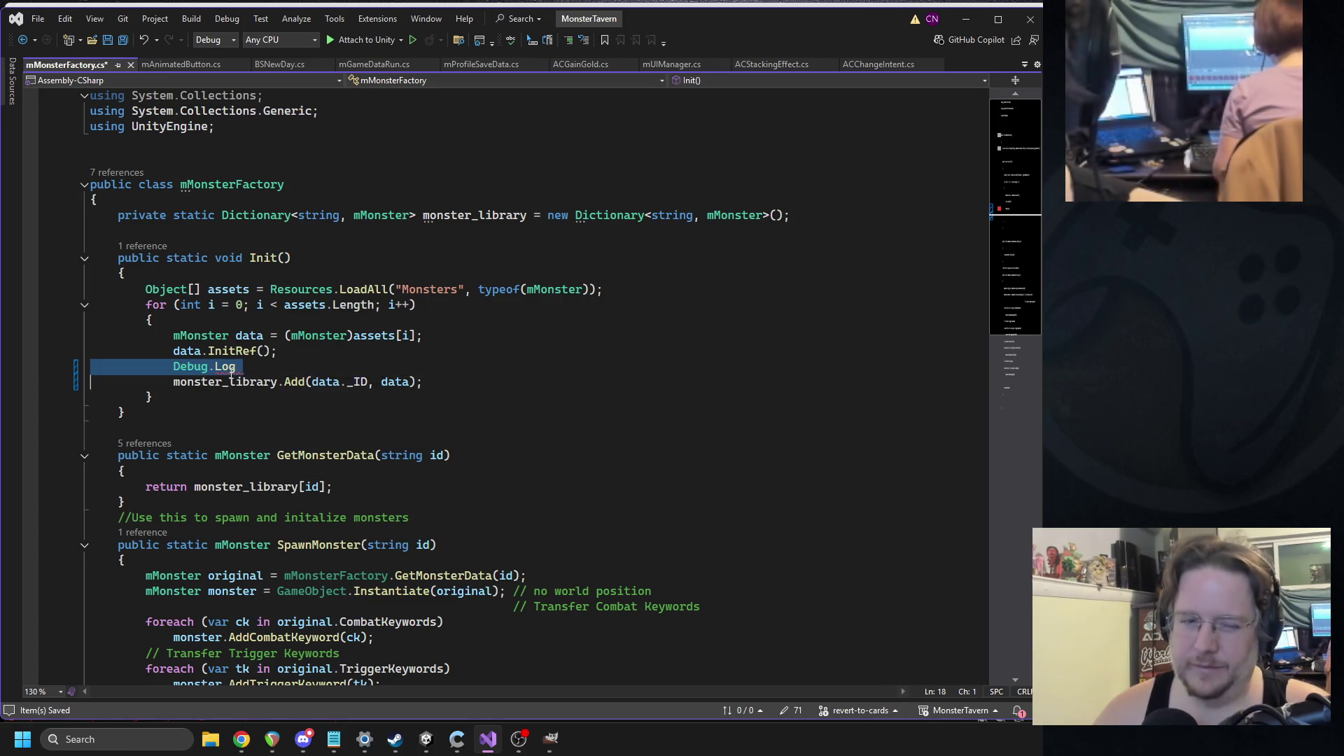
key(Delete)
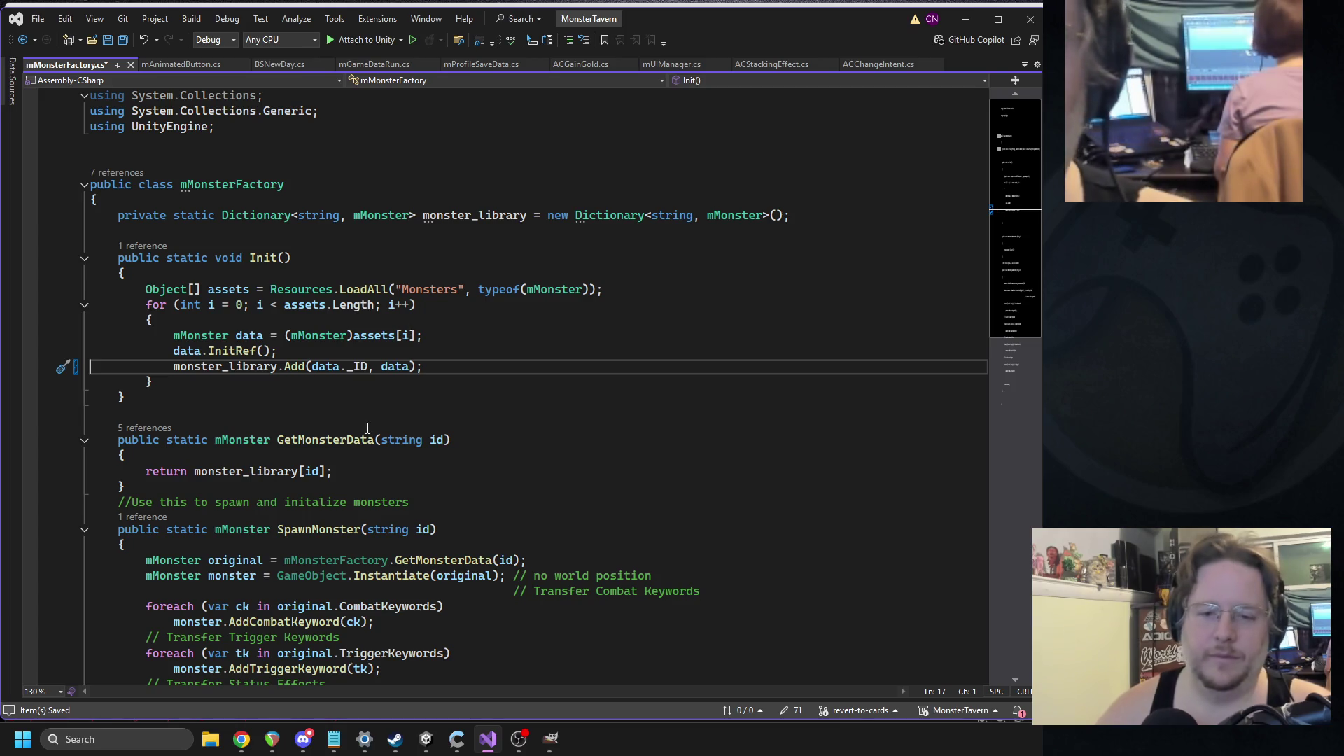
- Add Debug.Log(data._ID); after data.InitRef() and return to Unity
click(319, 357)
key(Return)
text(Debug.Log()
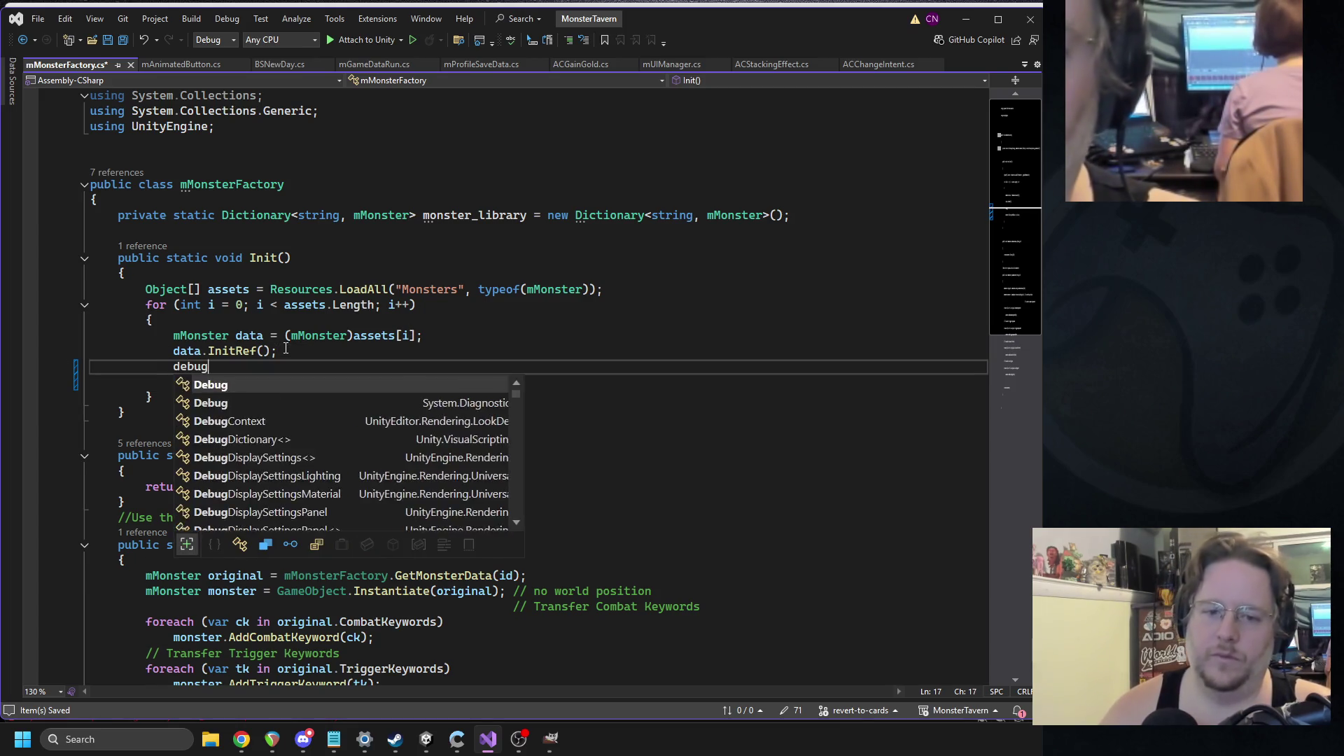
key(Escape)
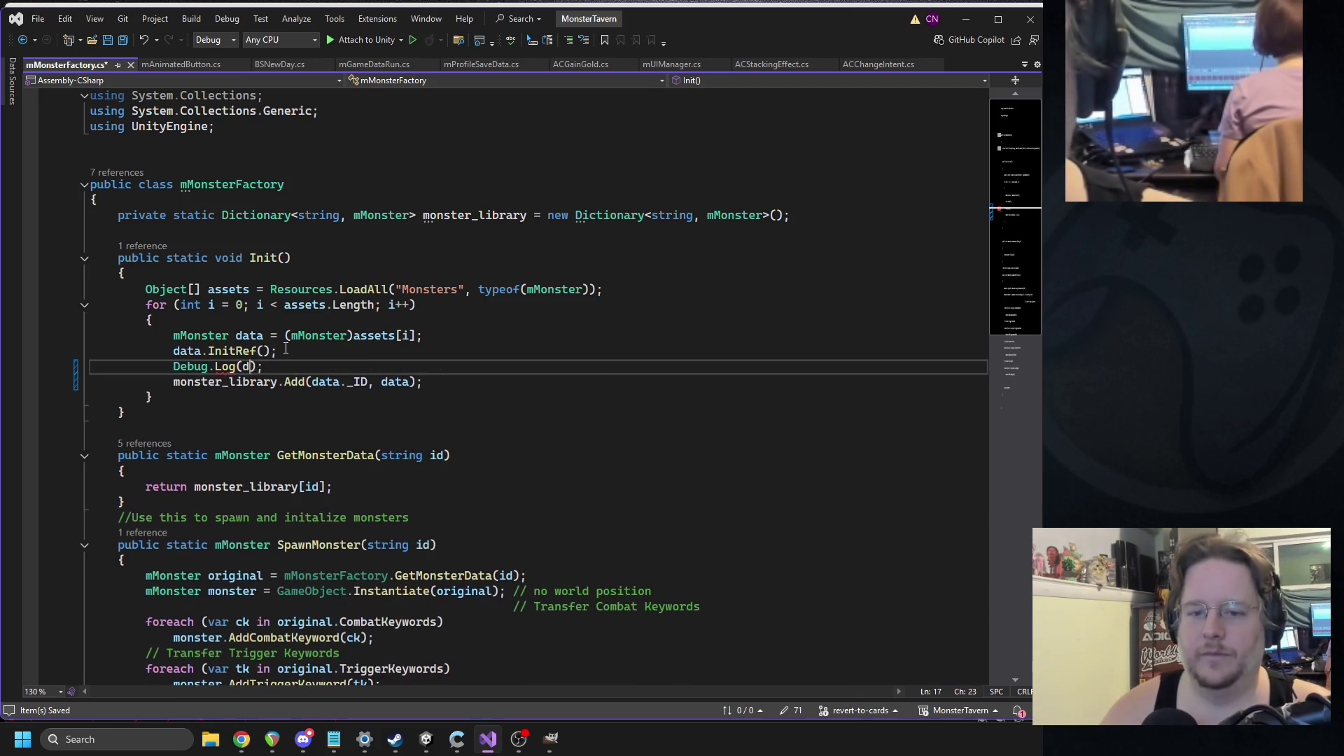
text(data_ID)
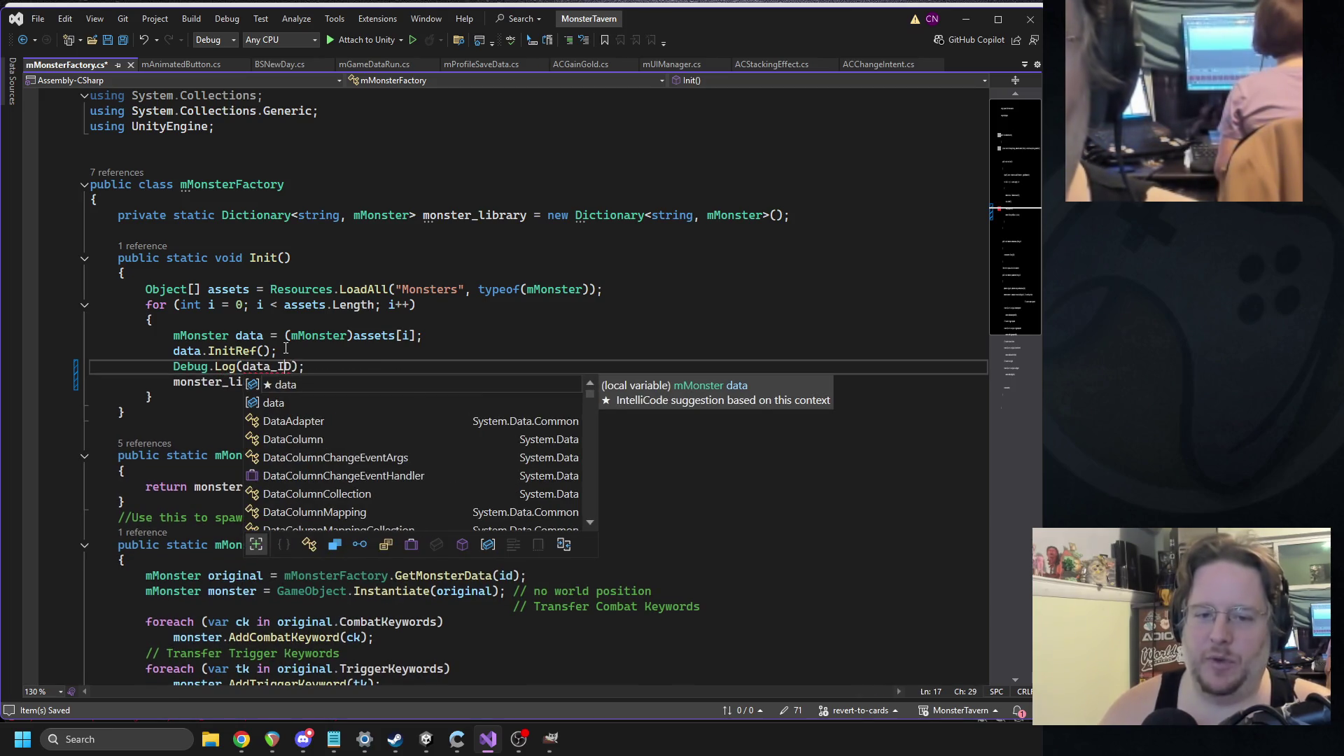
key(Left)
key(Left)
text(.)
click(326, 336)
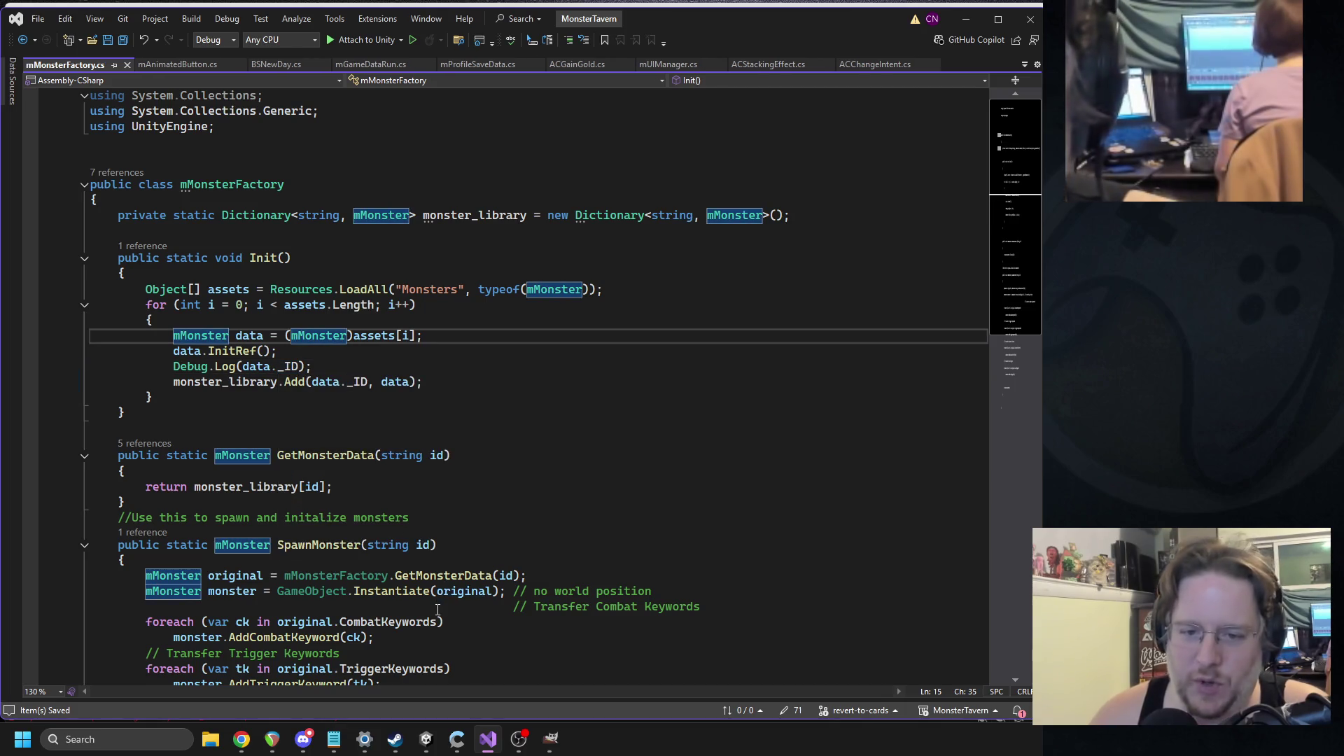
mouse_move(419, 740)
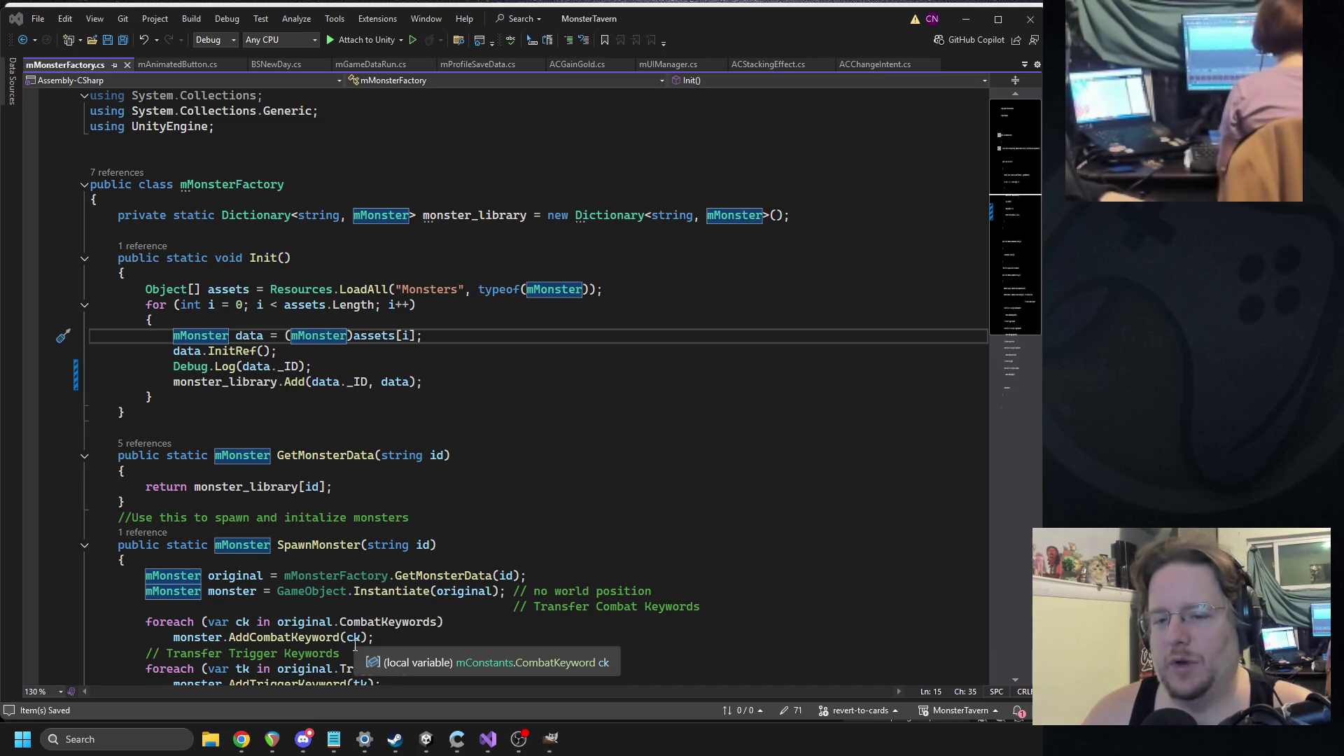
key(alt+Tab)
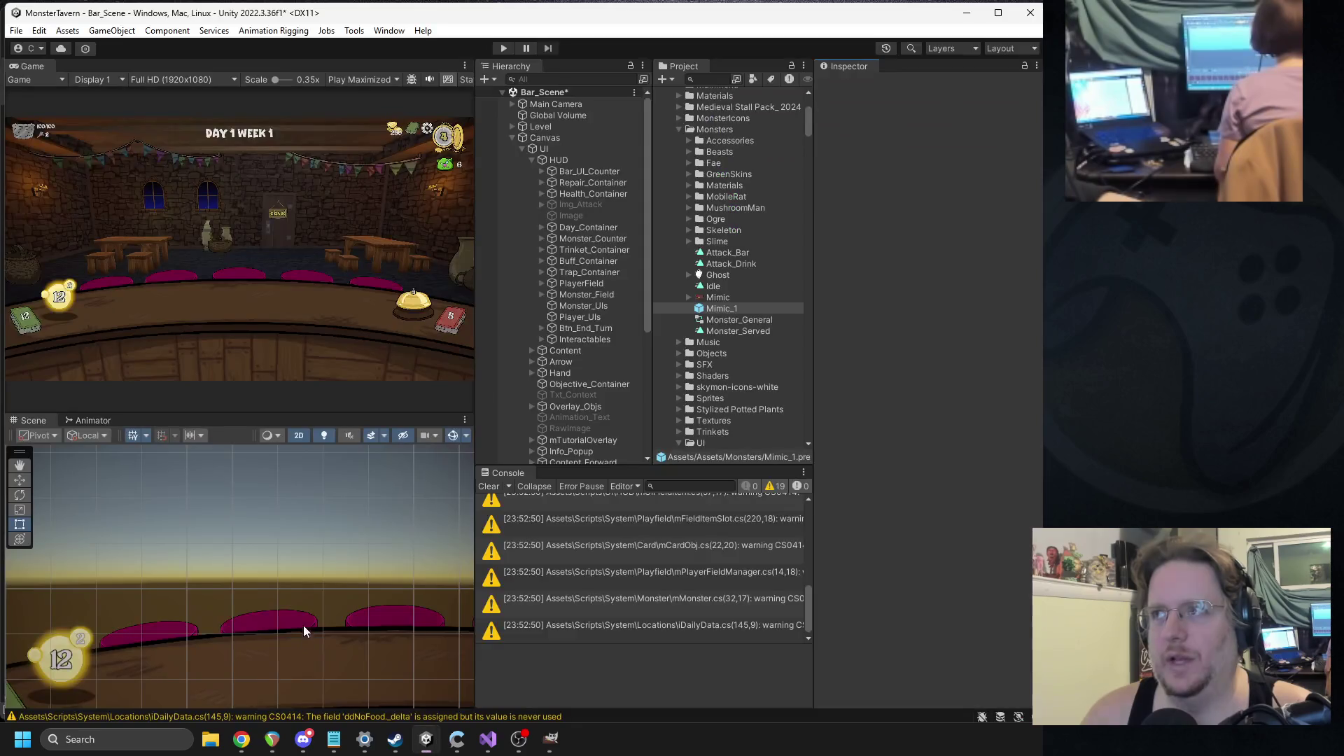
- Rerun the game, review the logged _IDs, and move Mimic_1 into Assets/Resources/Monsters
click(496, 47)
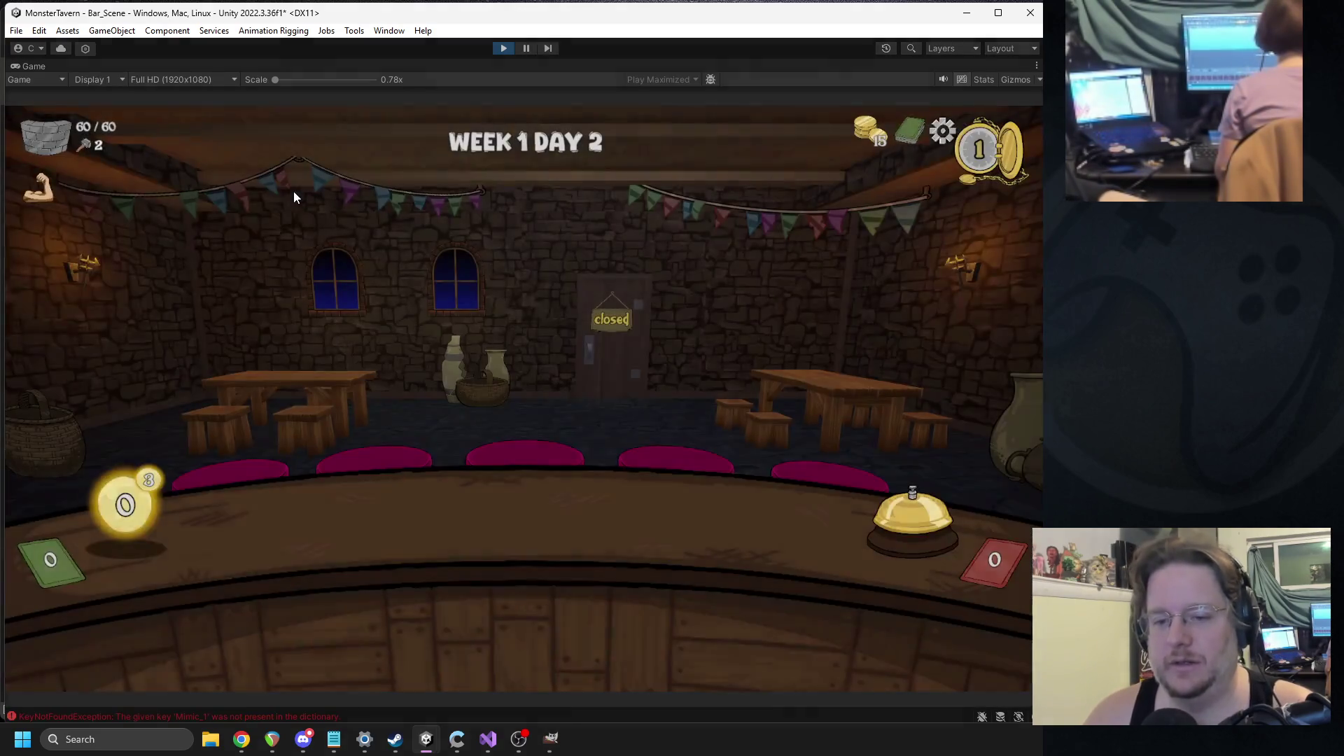
click(502, 48)
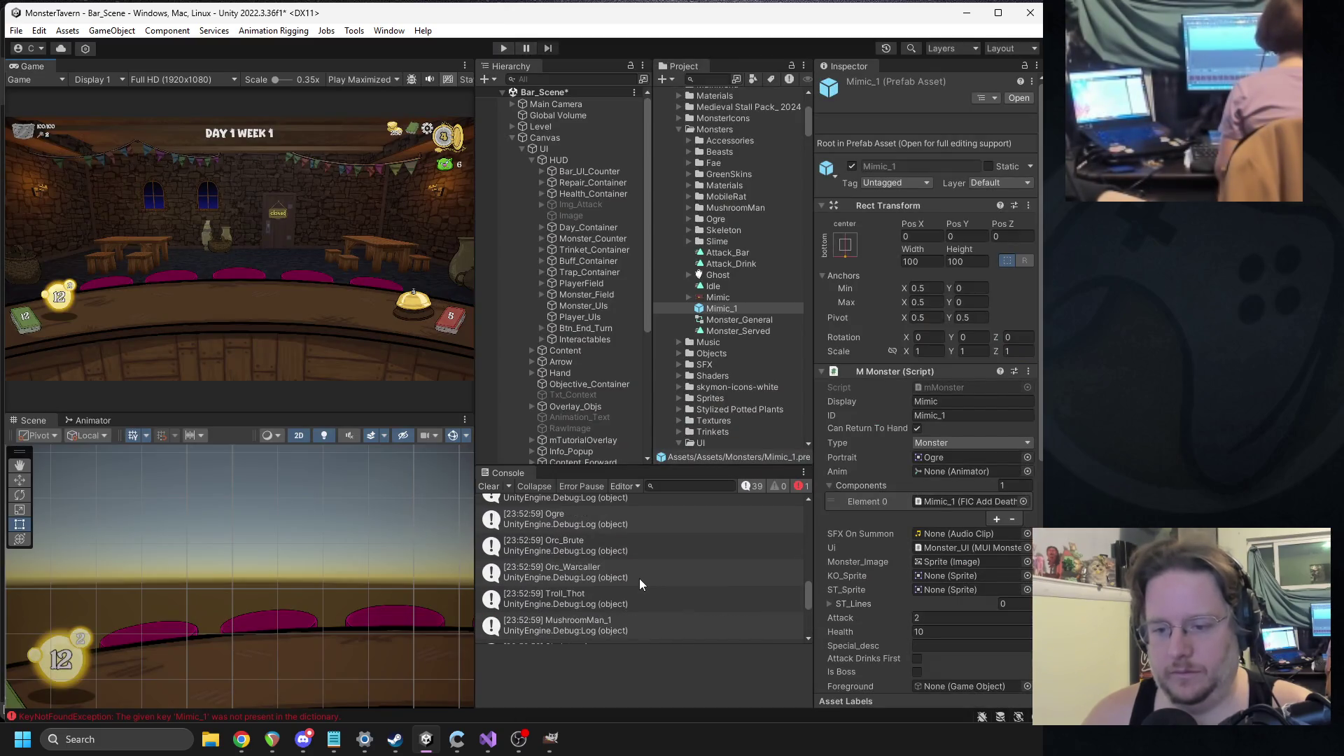
scroll(637, 574, up, 3)
scroll(633, 569, up, 10)
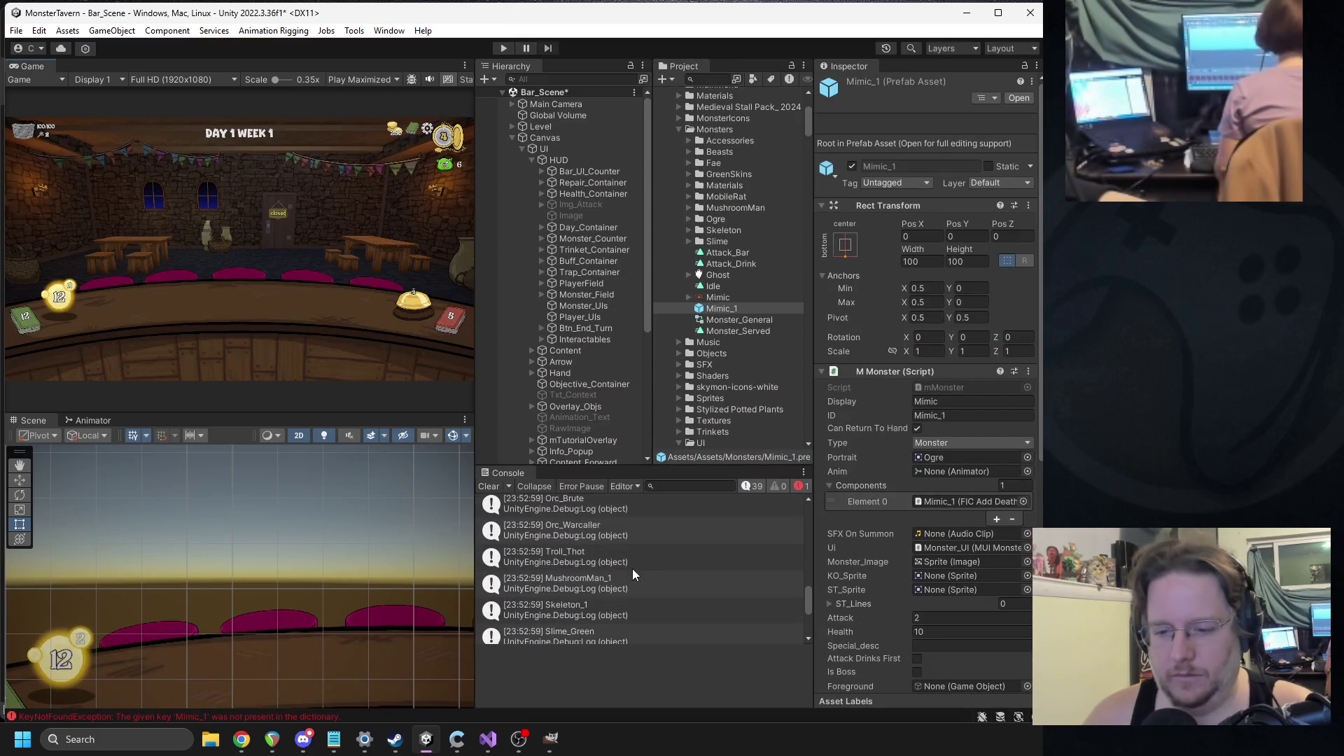
scroll(631, 567, up, 5)
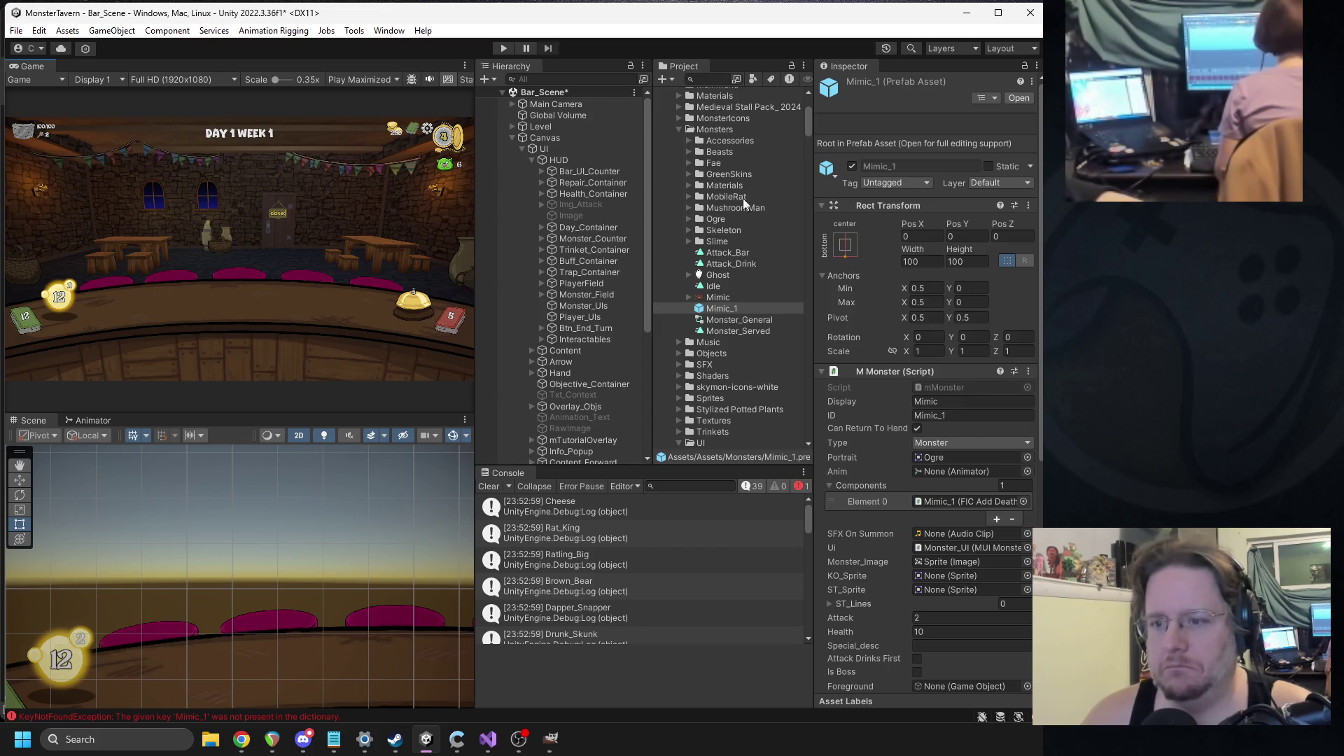
mouse_move(717, 308)
mouse_down()
mouse_move(733, 444)
mouse_move(716, 445)
mouse_up()
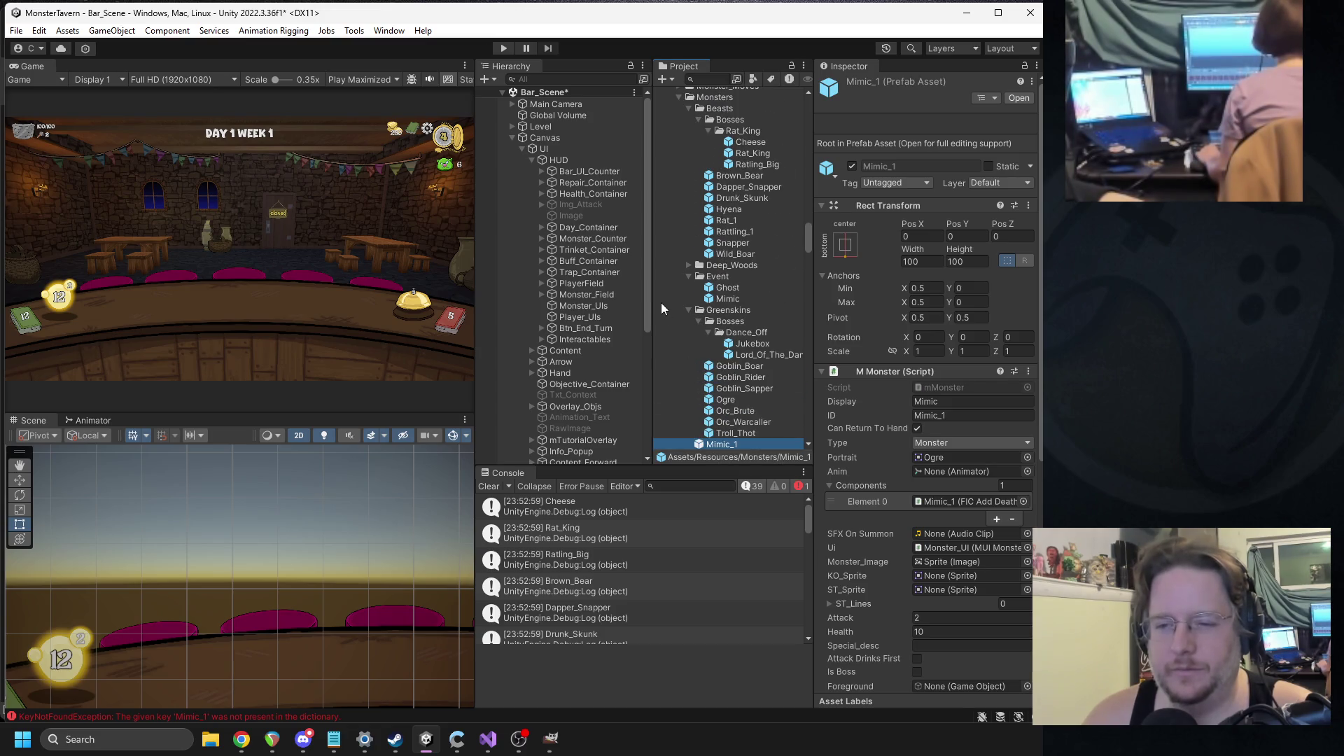
key(alt+Tab)
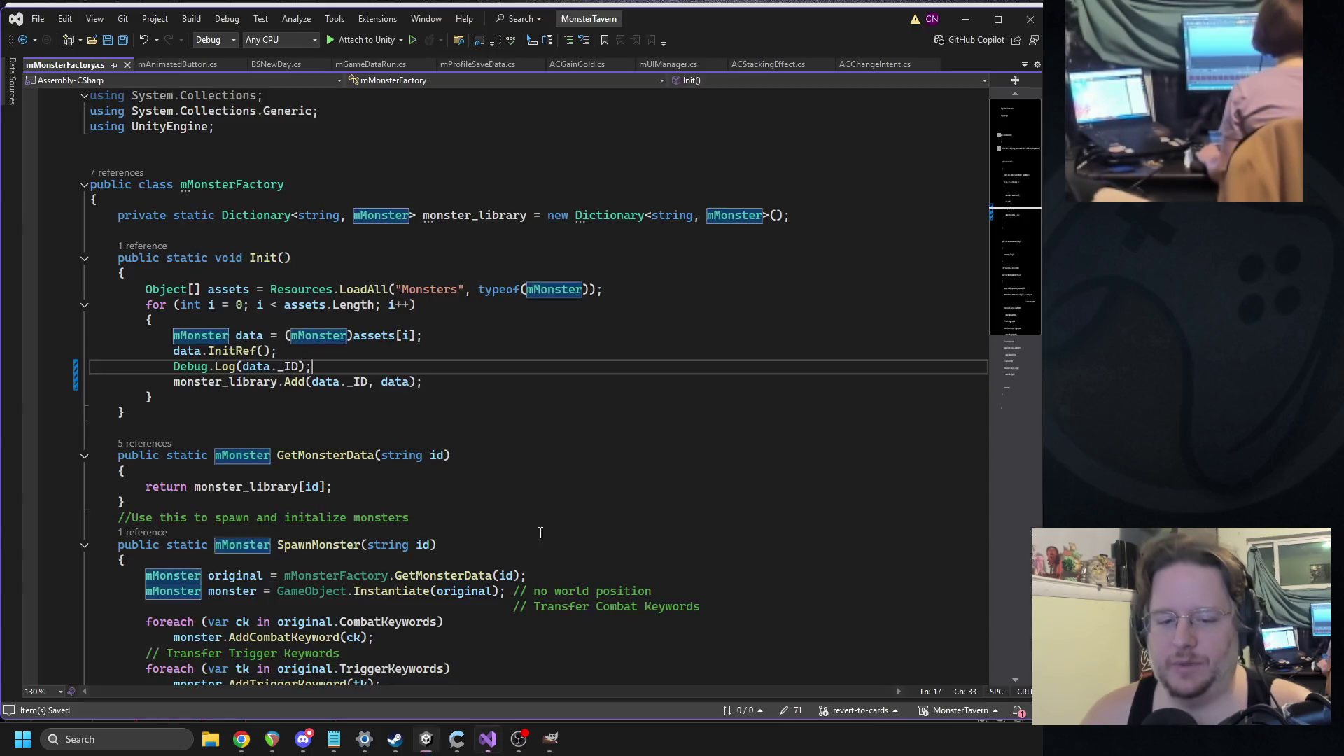
- Delete the Debug.Log line that logs each _ID in mMonsterFactory's Init loop
triple_click(243, 366)
key(Delete)
click(346, 335)
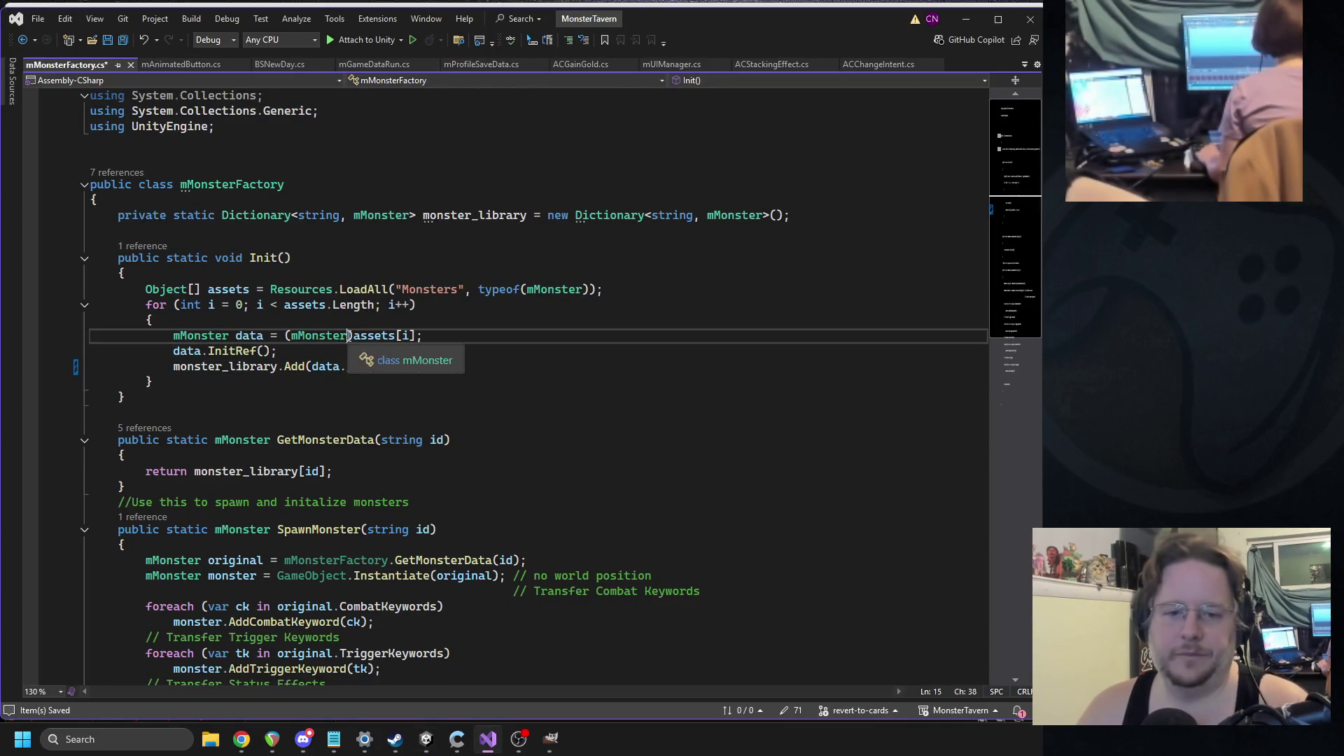
click(456, 737)
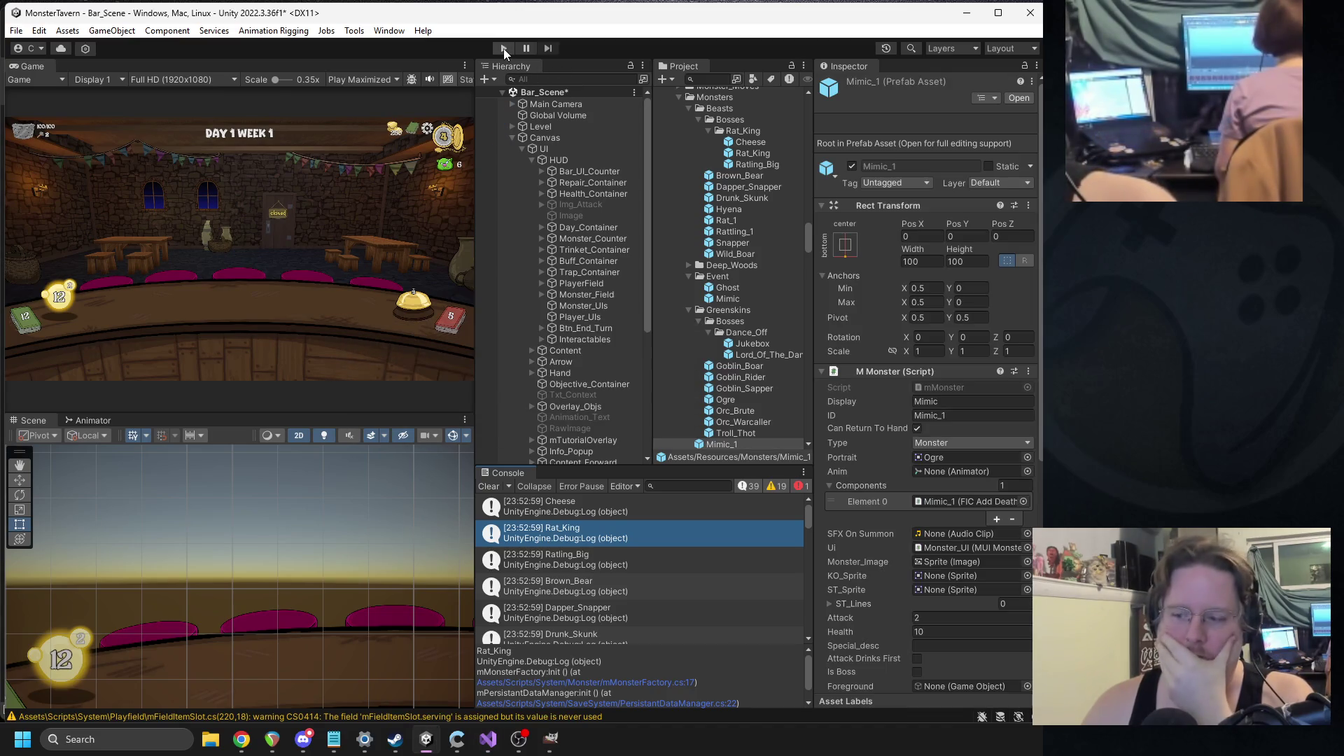
- Start Play mode, put Tuskwater and Goblin's Fermented Socks on the bar, and open the tavern
click(502, 48)
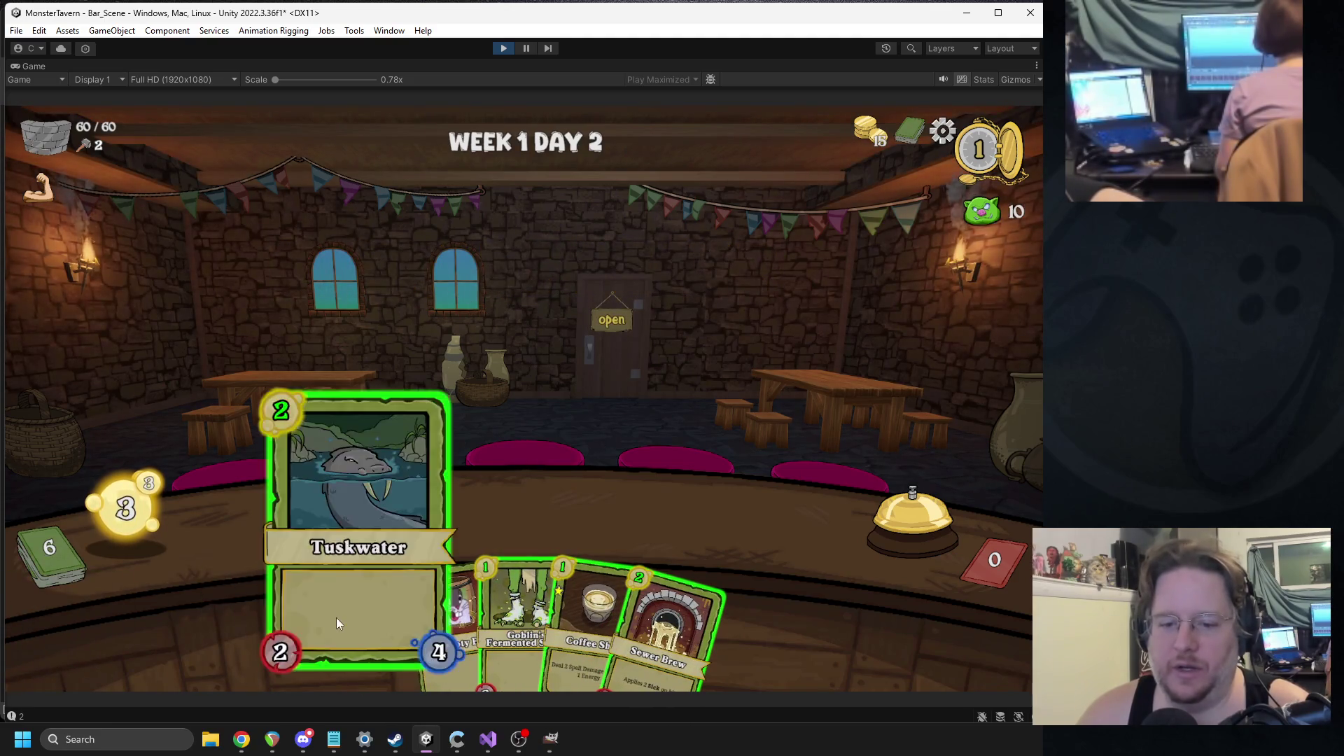
click(336, 617)
click(491, 572)
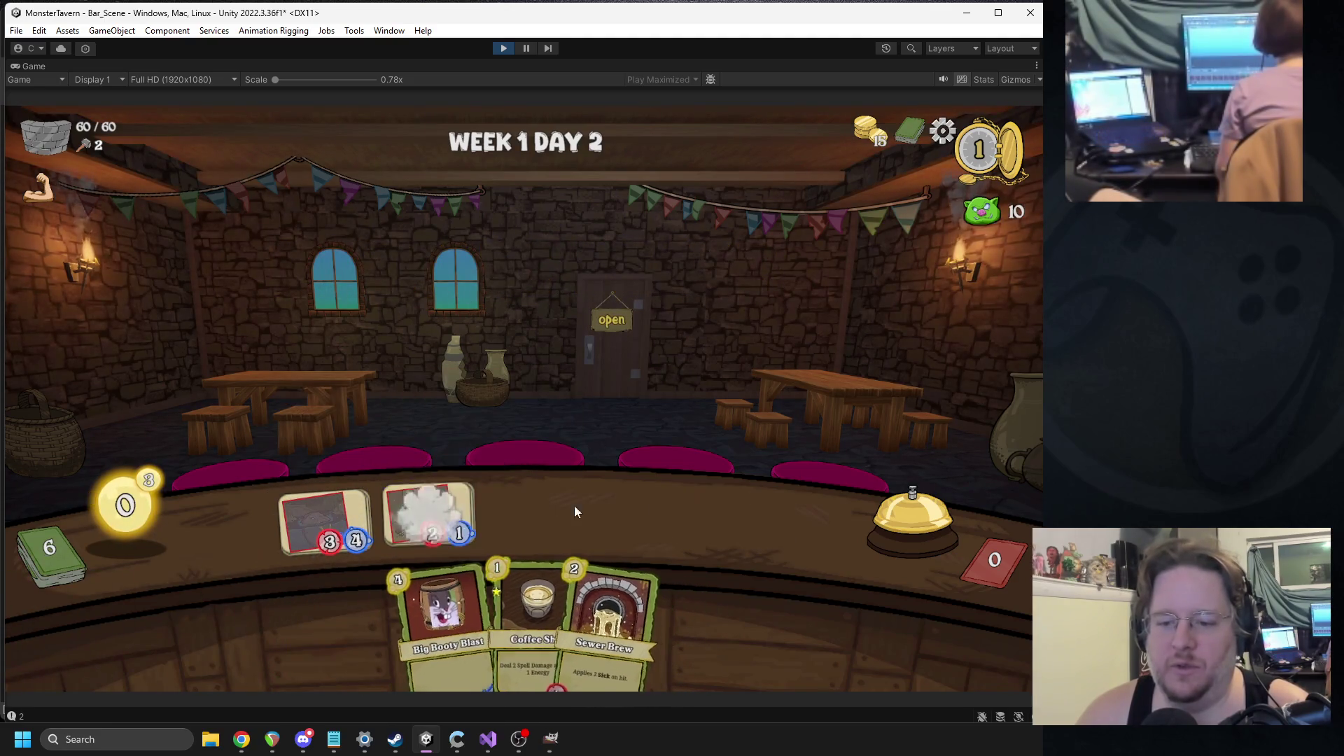
click(902, 516)
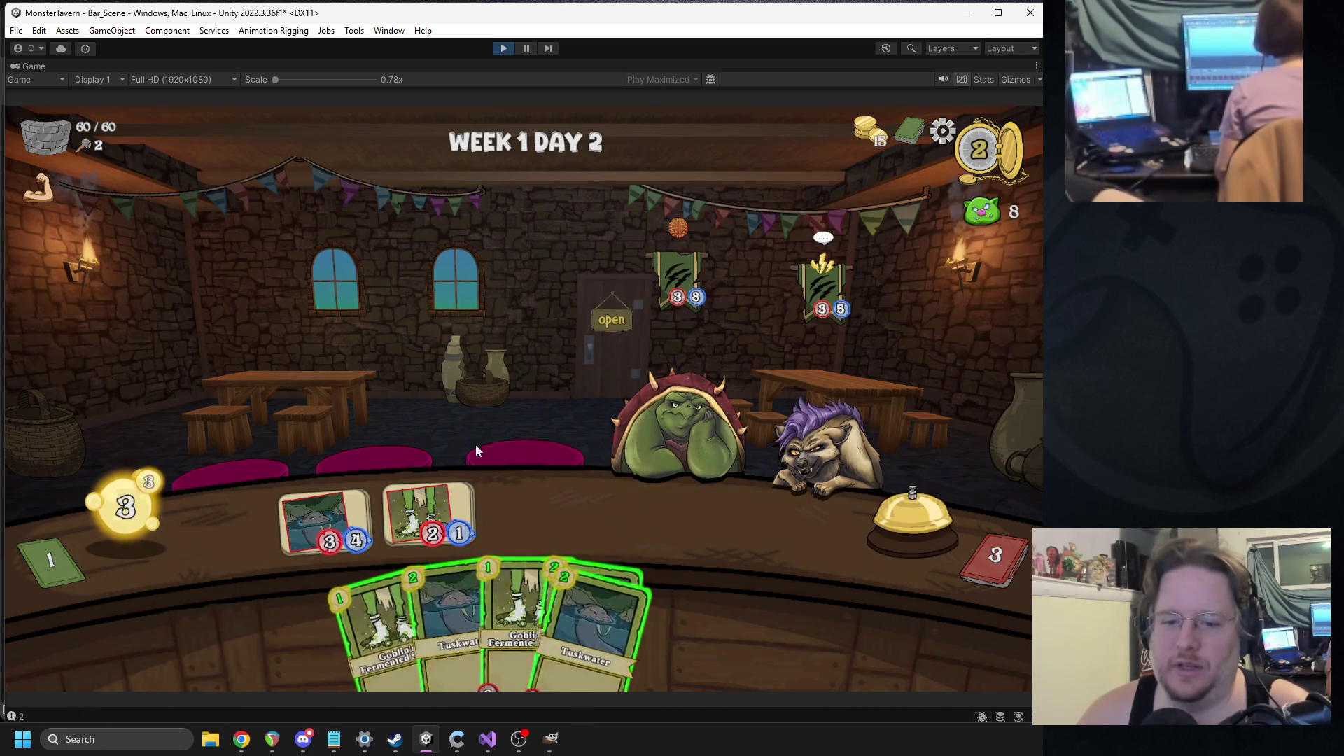
- Serve cards to the arriving hyena and orc, including Coffee Shot, and refill the bar with Tuskwater
drag(428, 517, 787, 424)
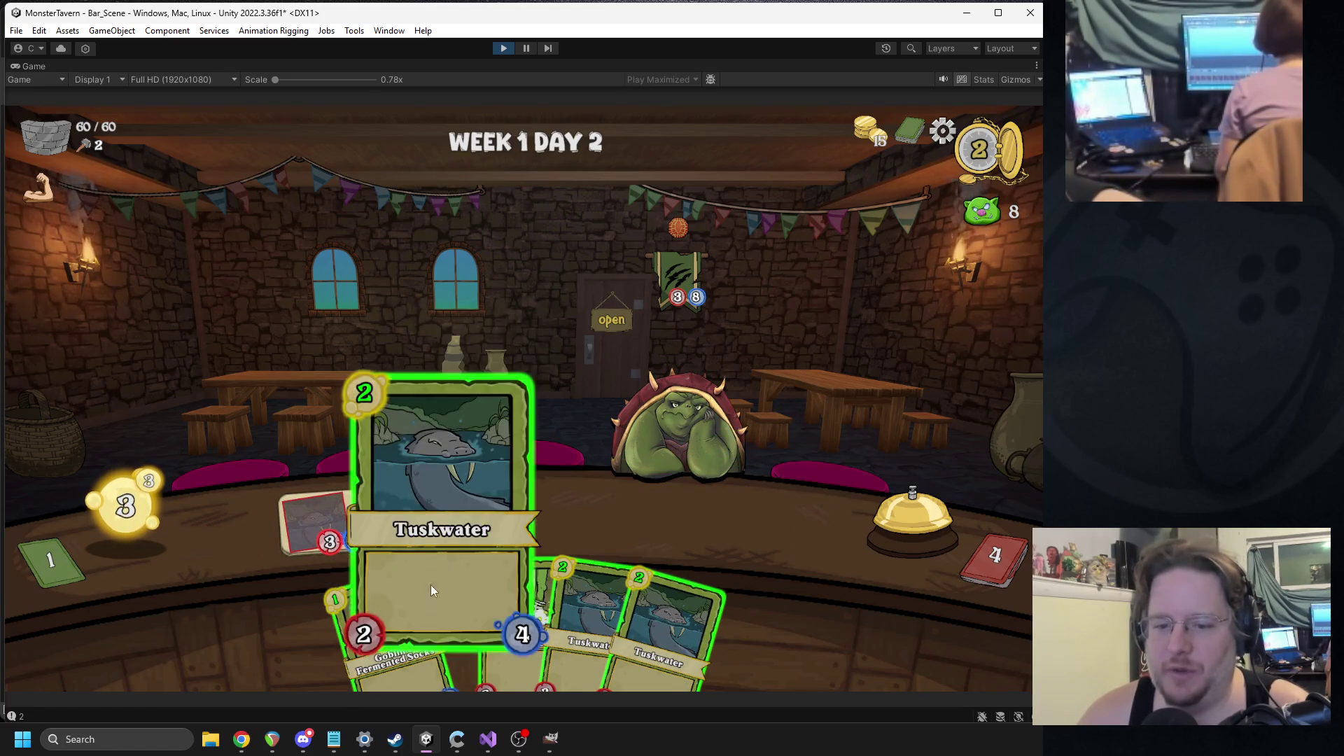
drag(430, 590, 436, 507)
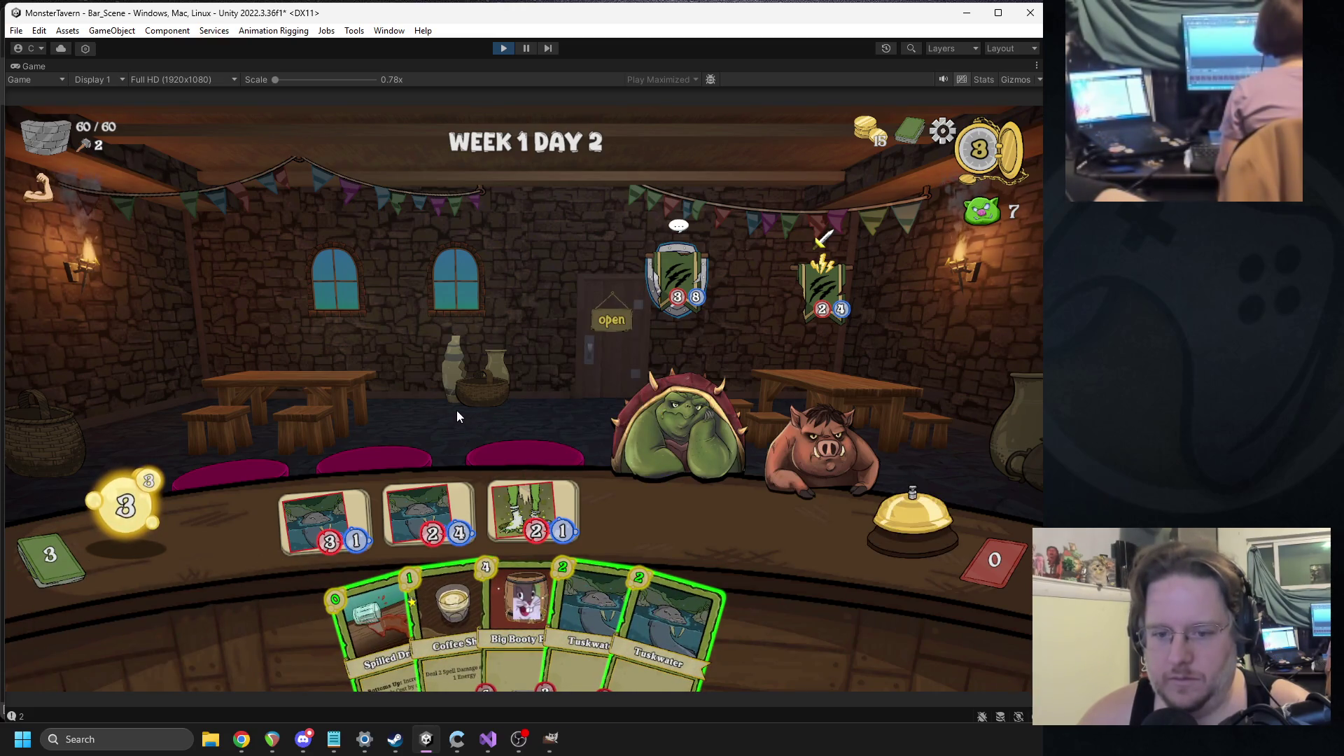
click(514, 496)
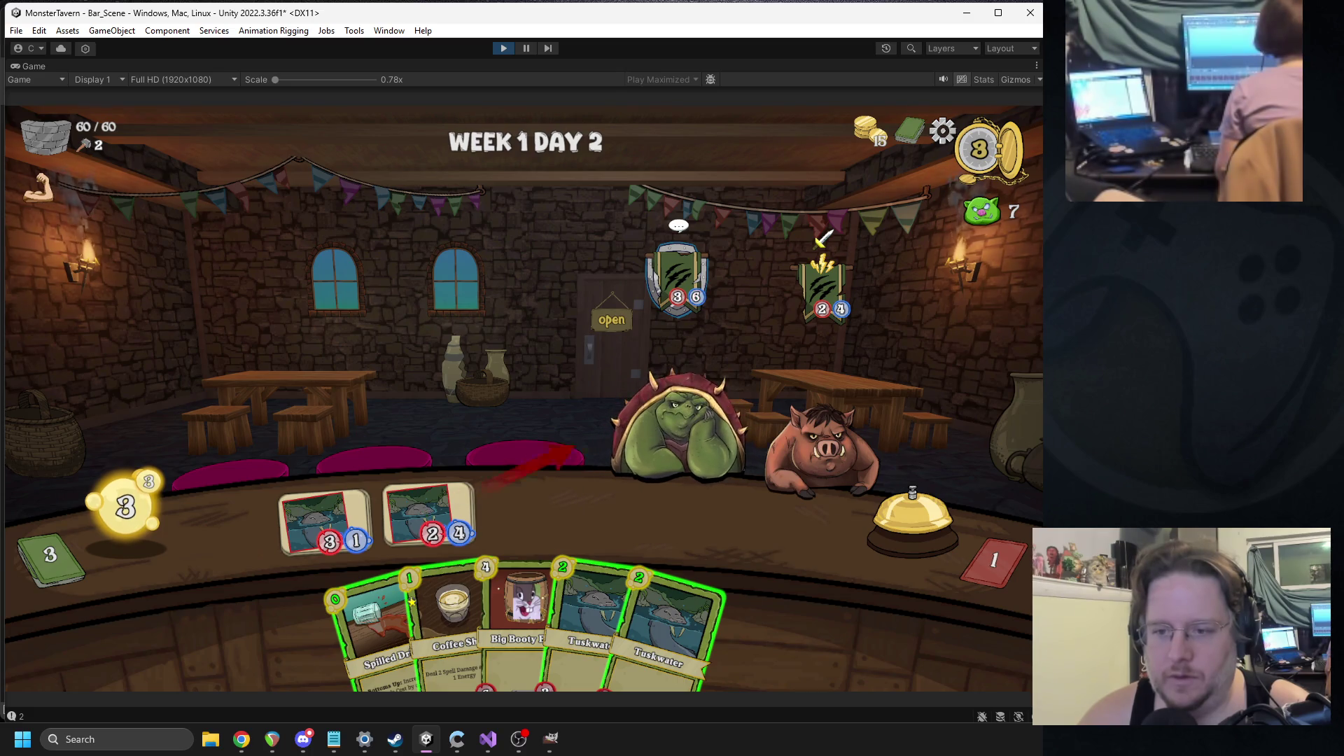
mouse_move(448, 616)
mouse_down()
mouse_move(641, 432)
mouse_move(630, 448)
mouse_up()
drag(581, 609, 308, 504)
drag(430, 560, 729, 511)
drag(588, 616, 539, 504)
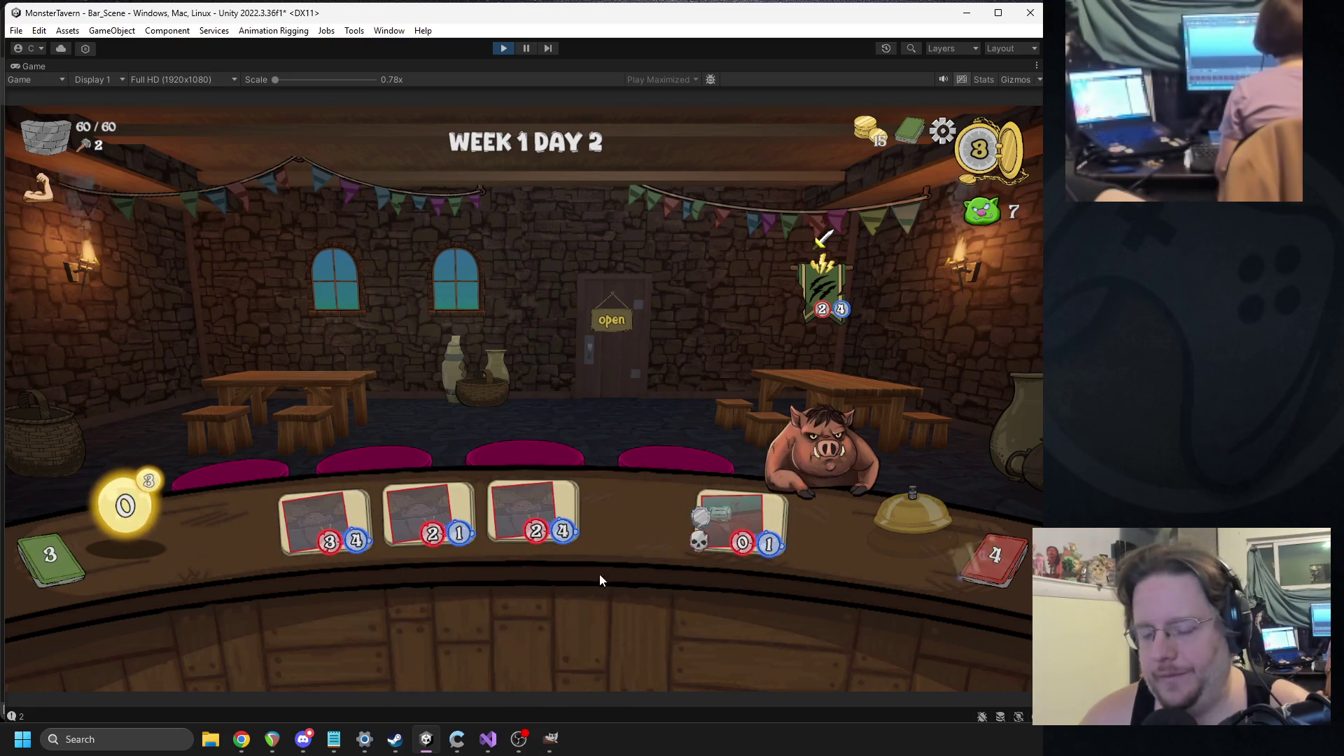
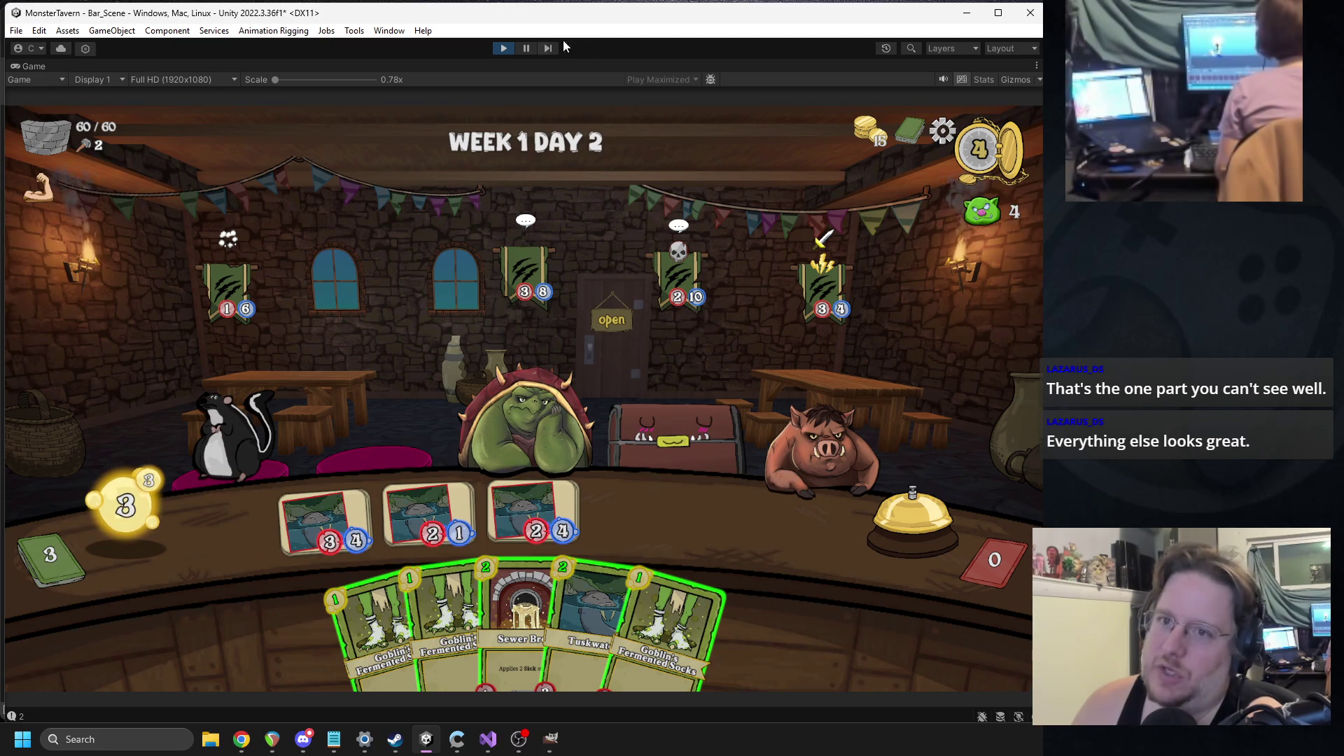
- Stop play mode and remove the Bone Renderer component from the Mimic prefab
click(503, 47)
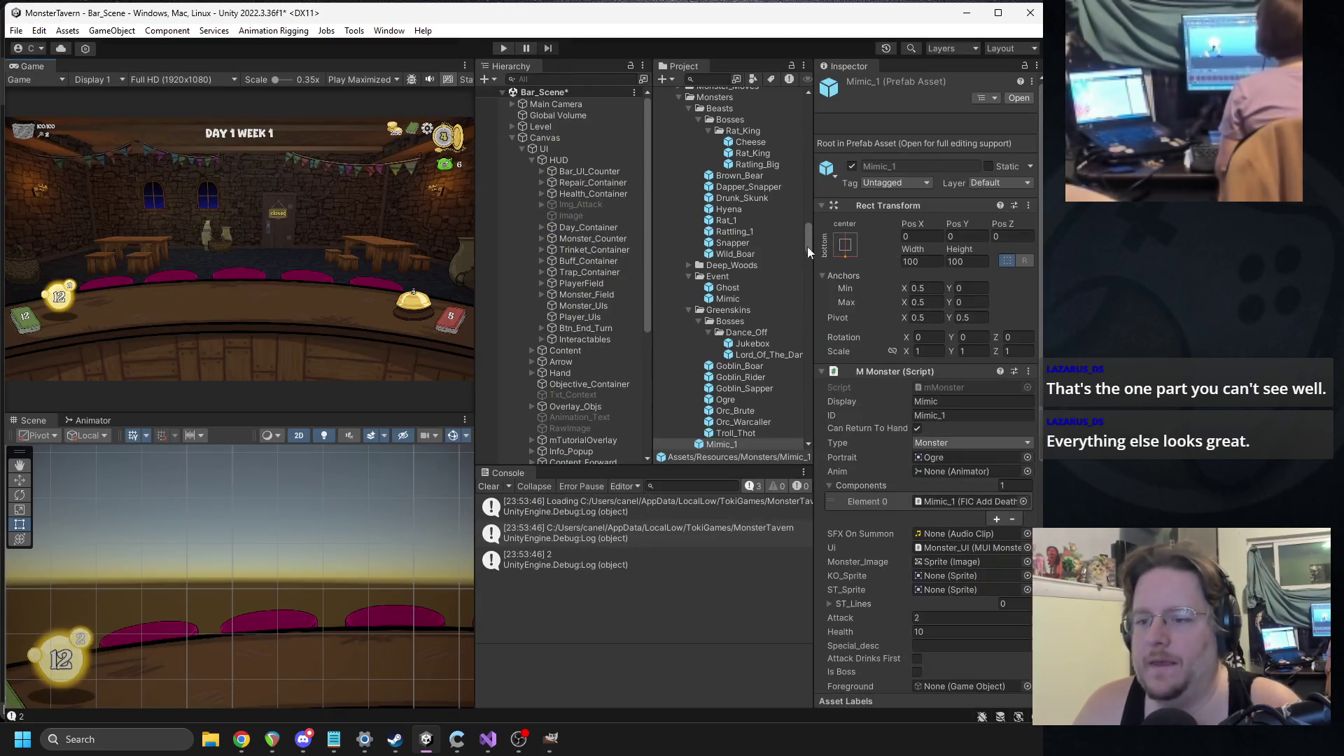
click(733, 301)
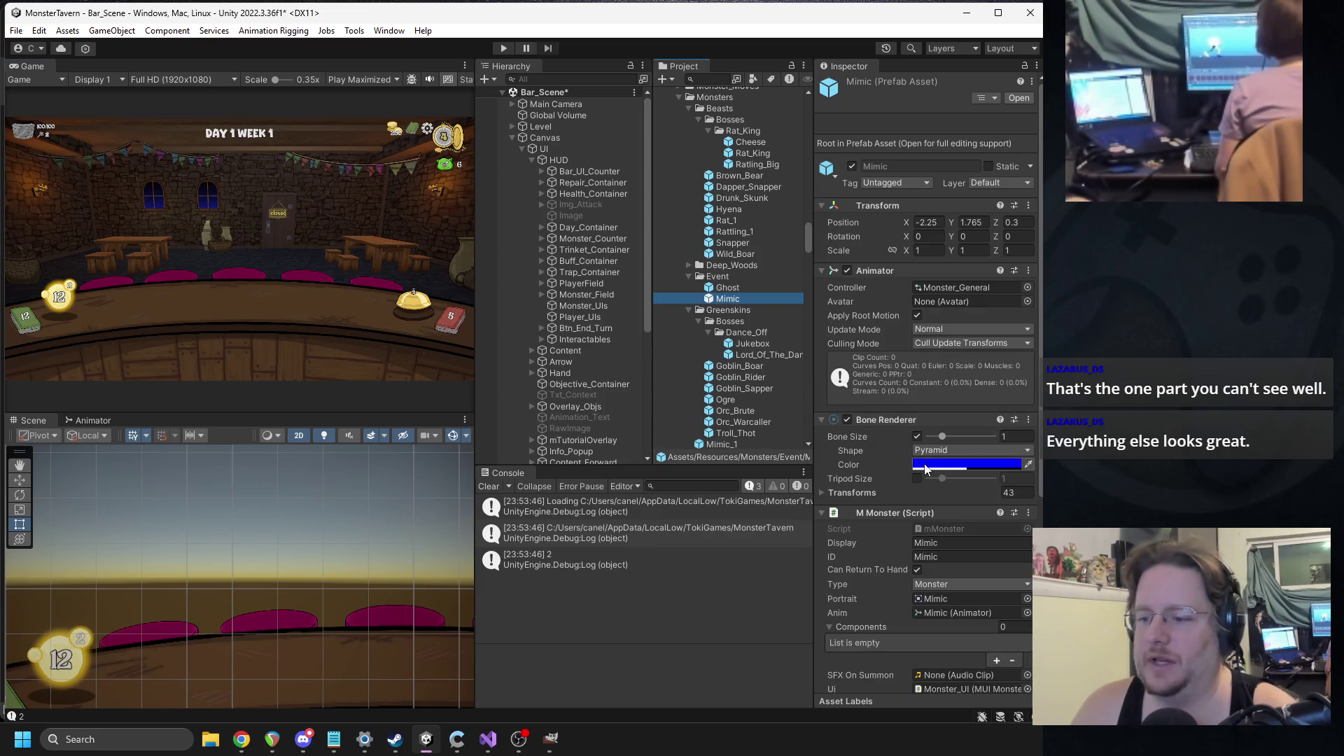
right_click(879, 194)
click(917, 229)
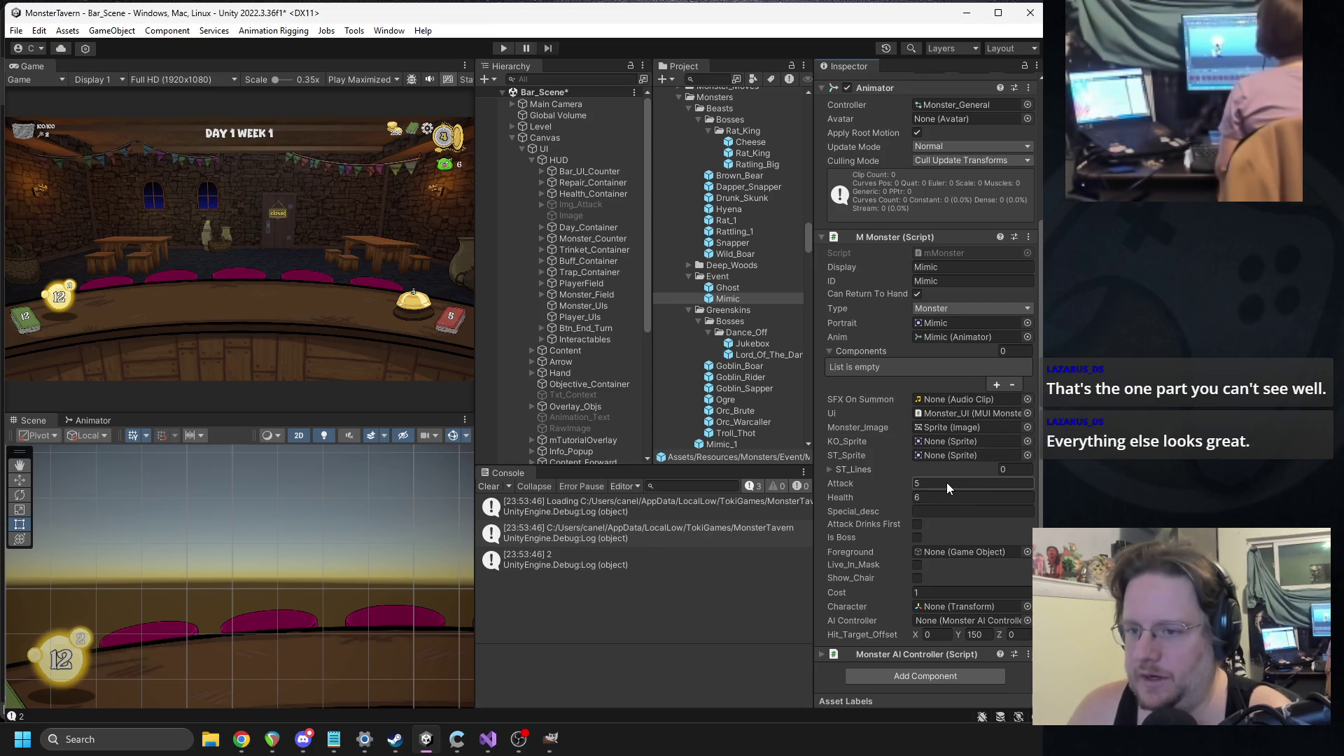
- Lower Mimic_1's Health from 10 to 6
click(688, 275)
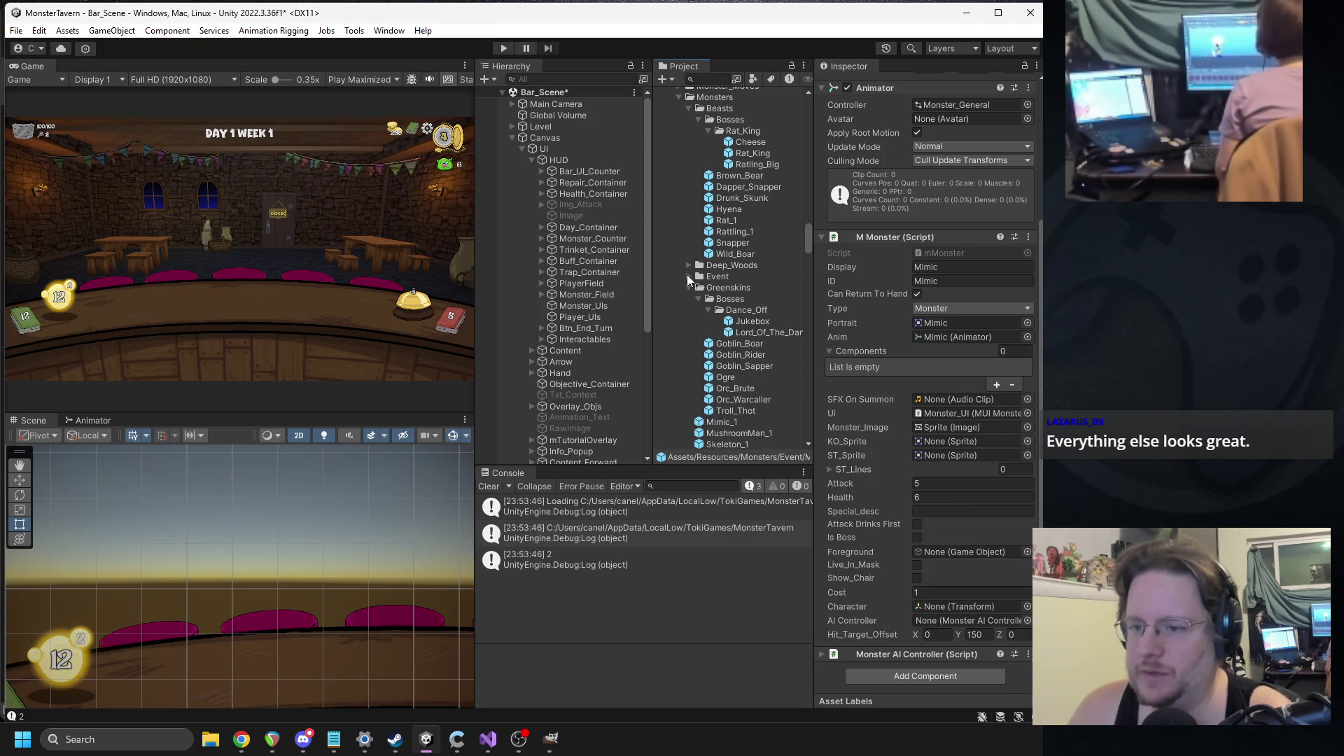
scroll(726, 366, down, 3)
click(717, 298)
scroll(931, 343, down, 10)
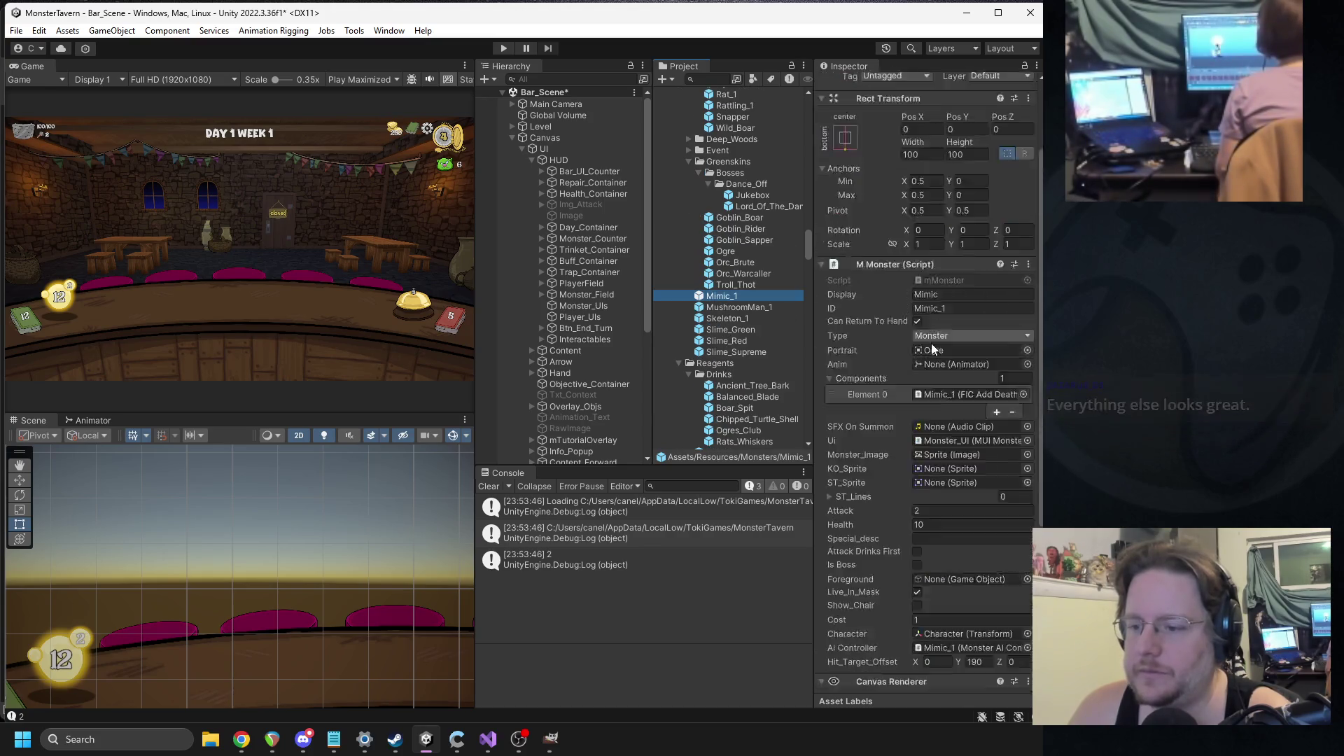
click(933, 299)
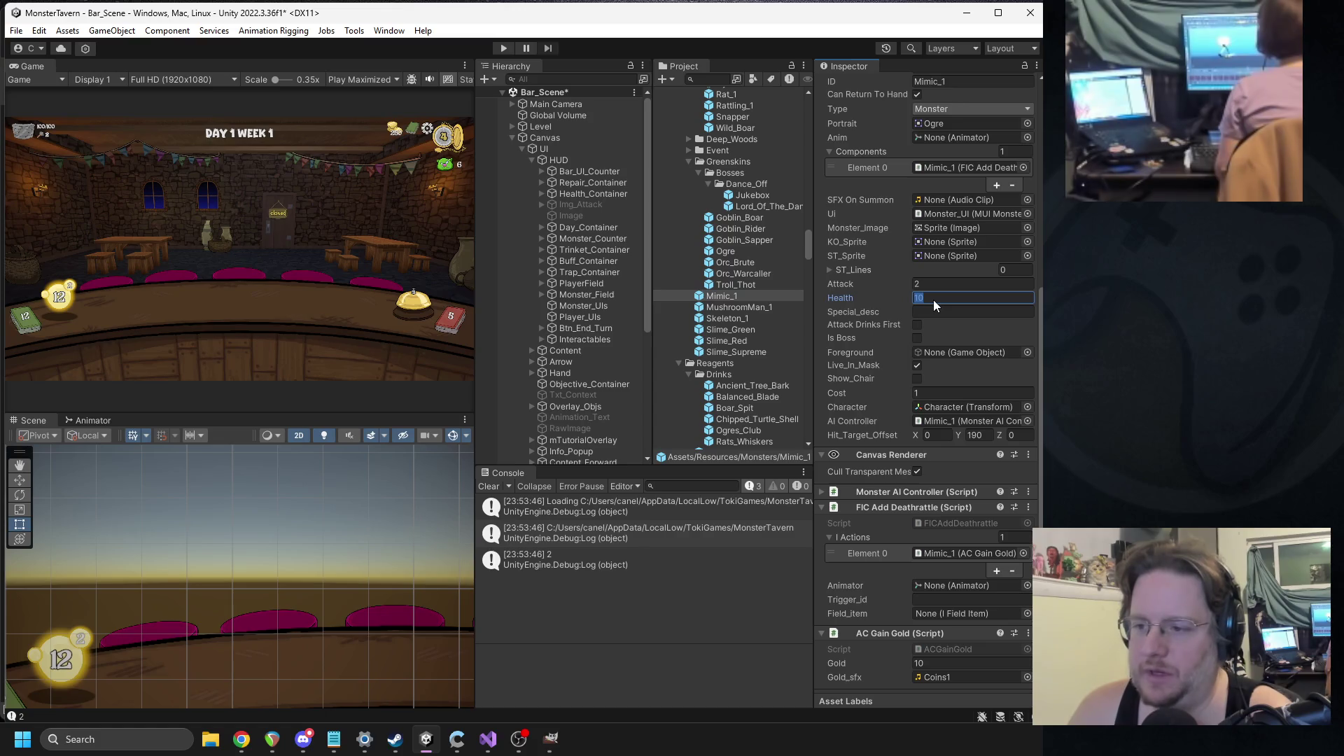
text(6)
scroll(929, 298, down, 1)
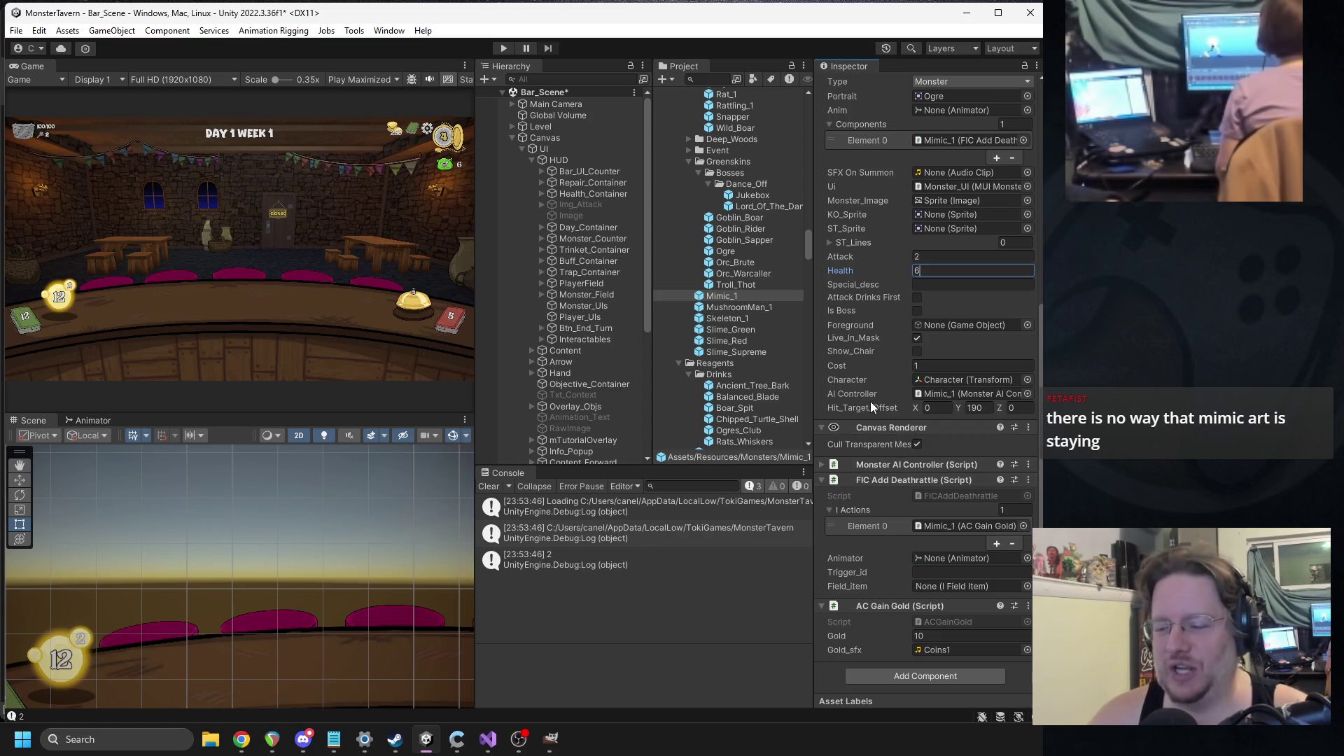
key(Return)
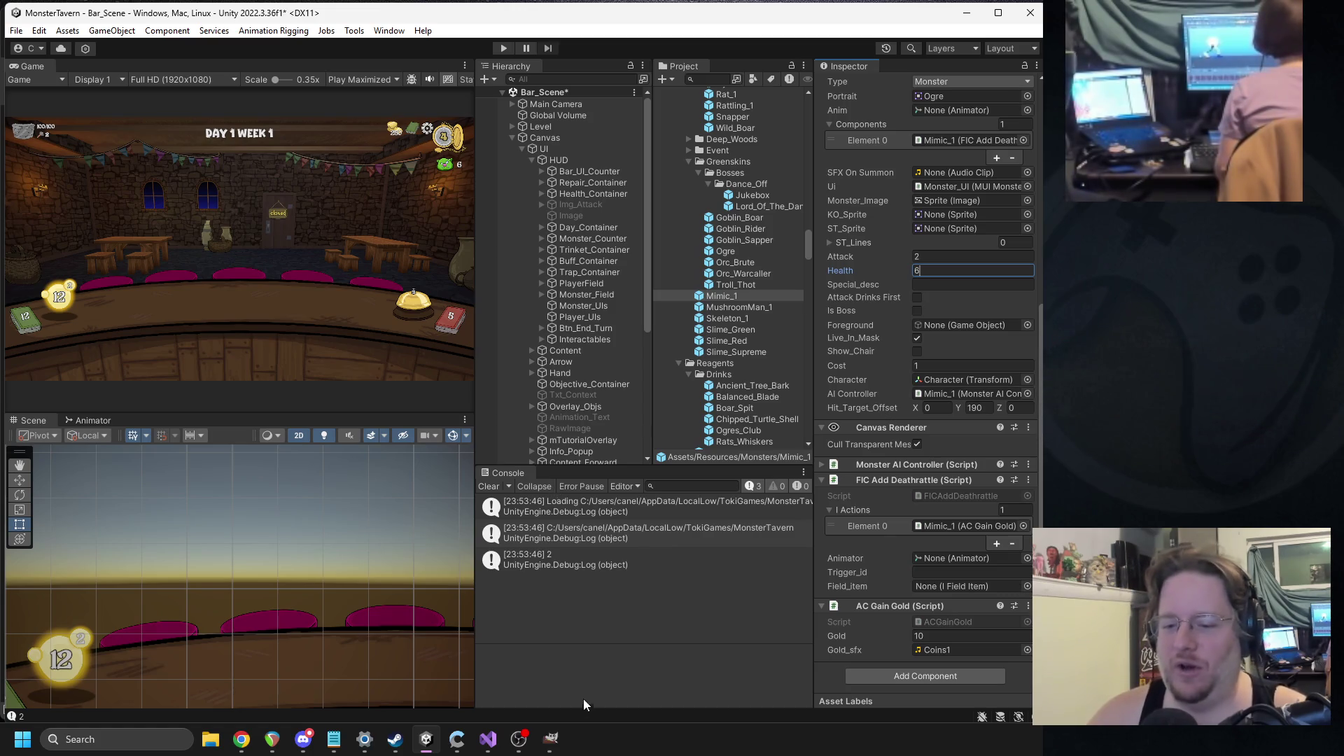
click(551, 739)
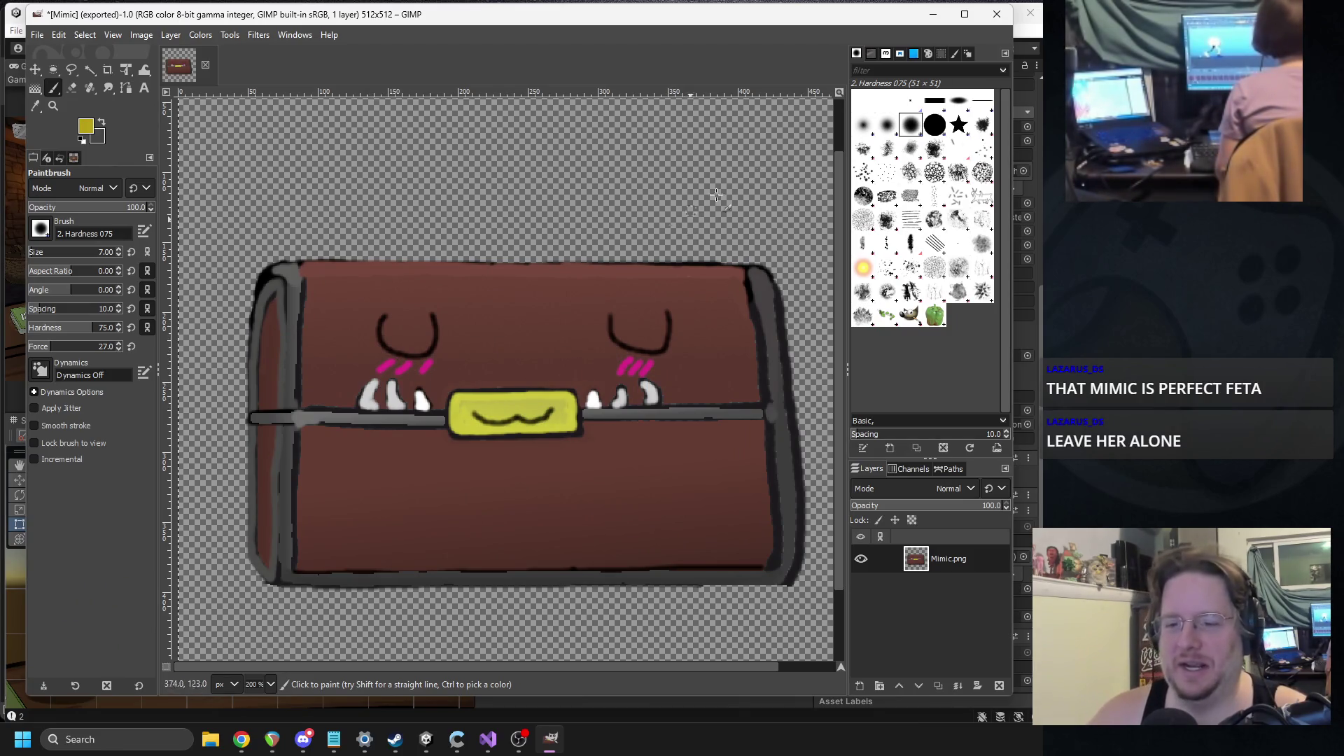
click(932, 14)
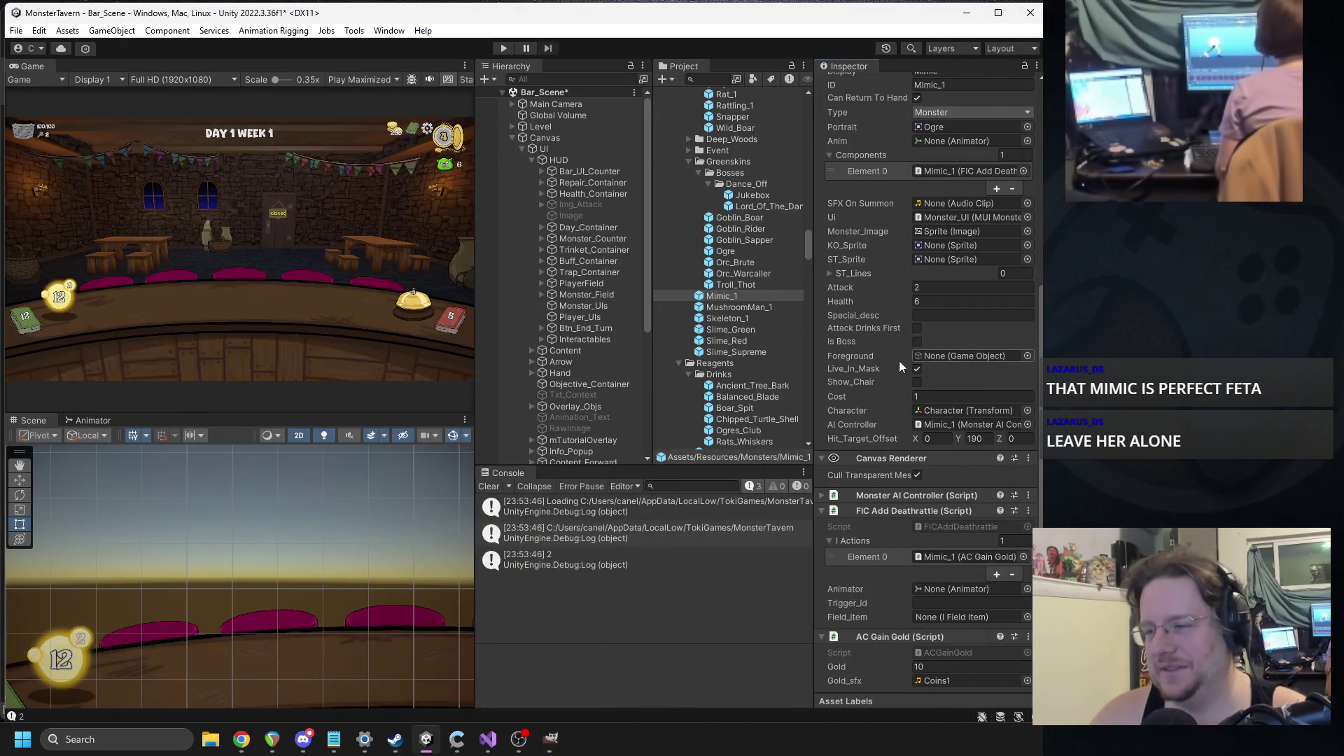
- Add an FIC Event Listener component to Mimic_1 using the 'eventl' search
scroll(914, 367, down, 2)
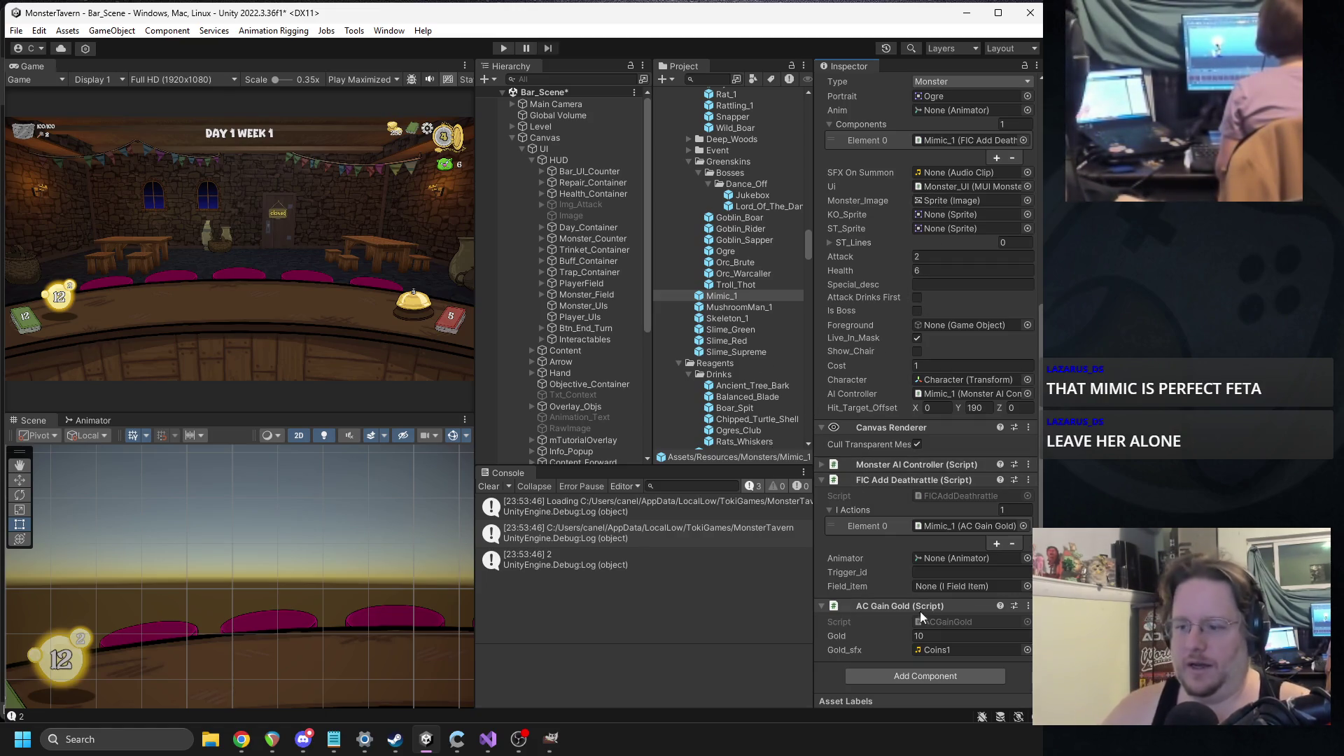
click(918, 669)
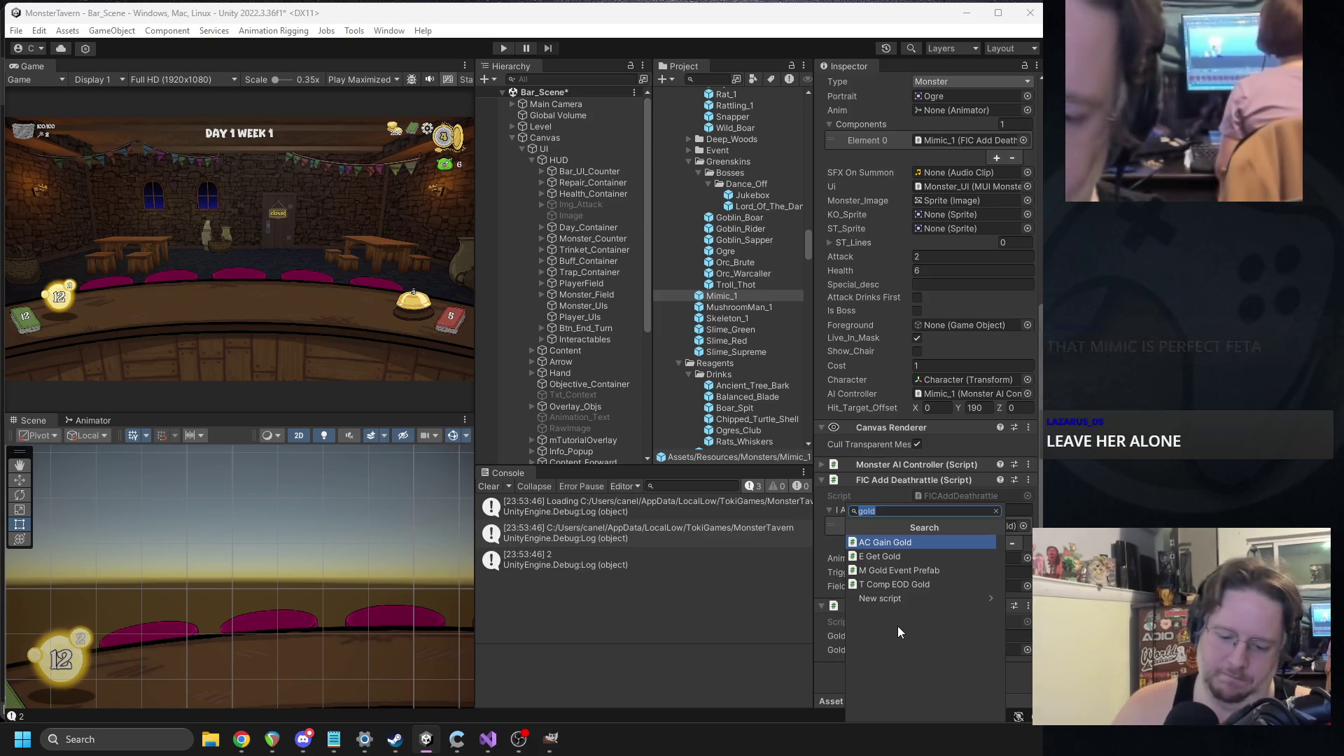
text(eventl)
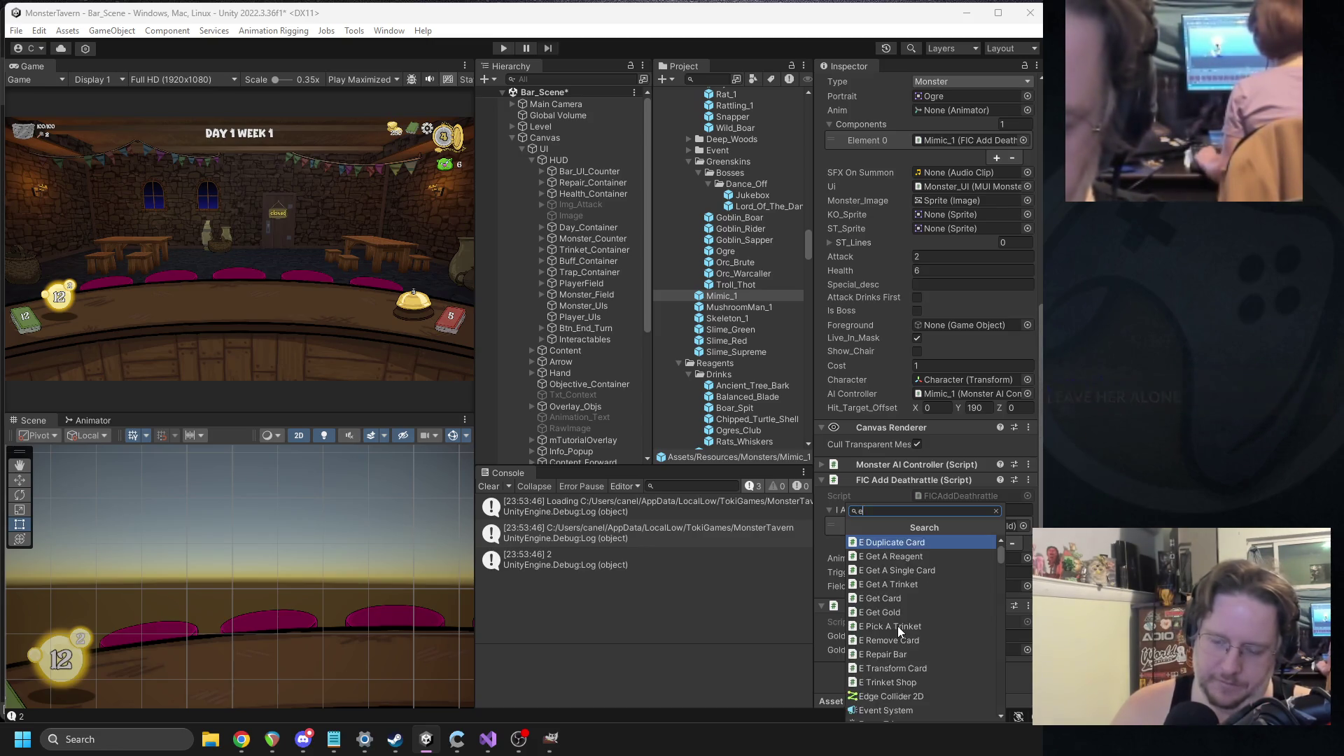
key(Return)
scroll(889, 557, down, 5)
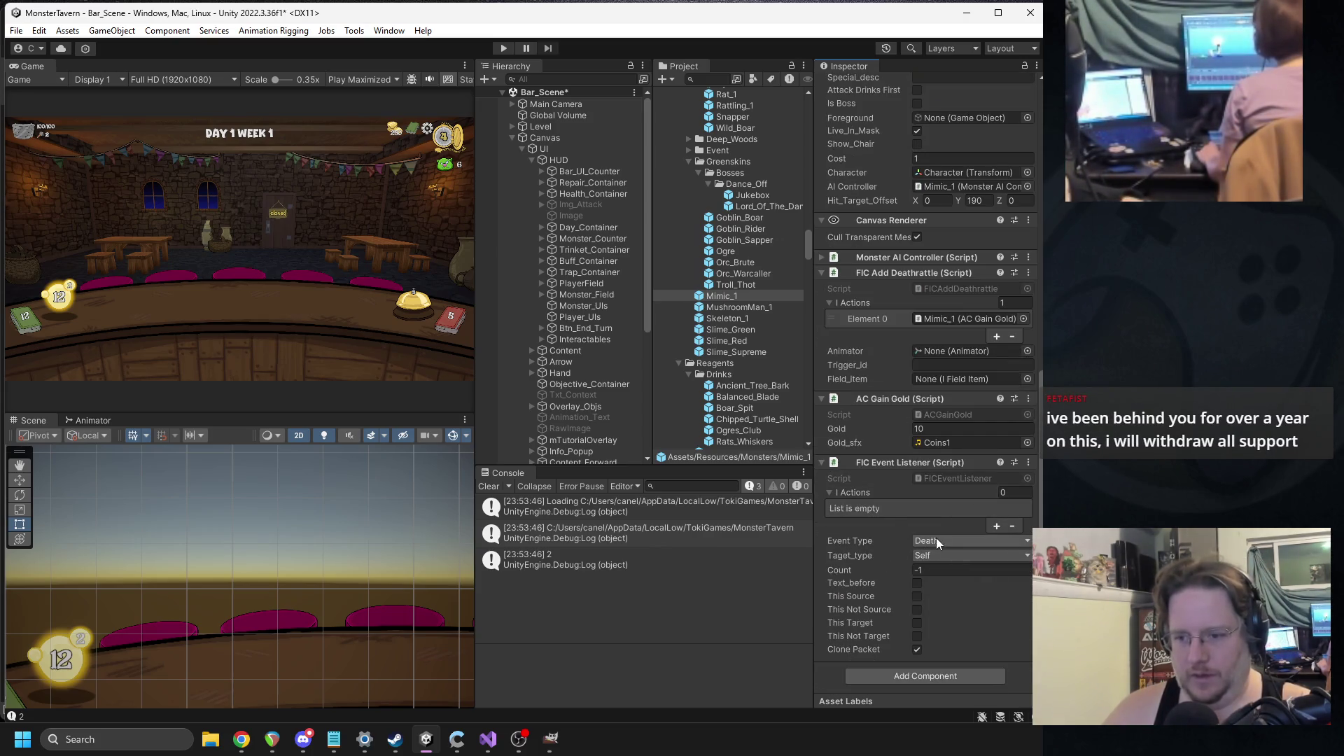
click(935, 537)
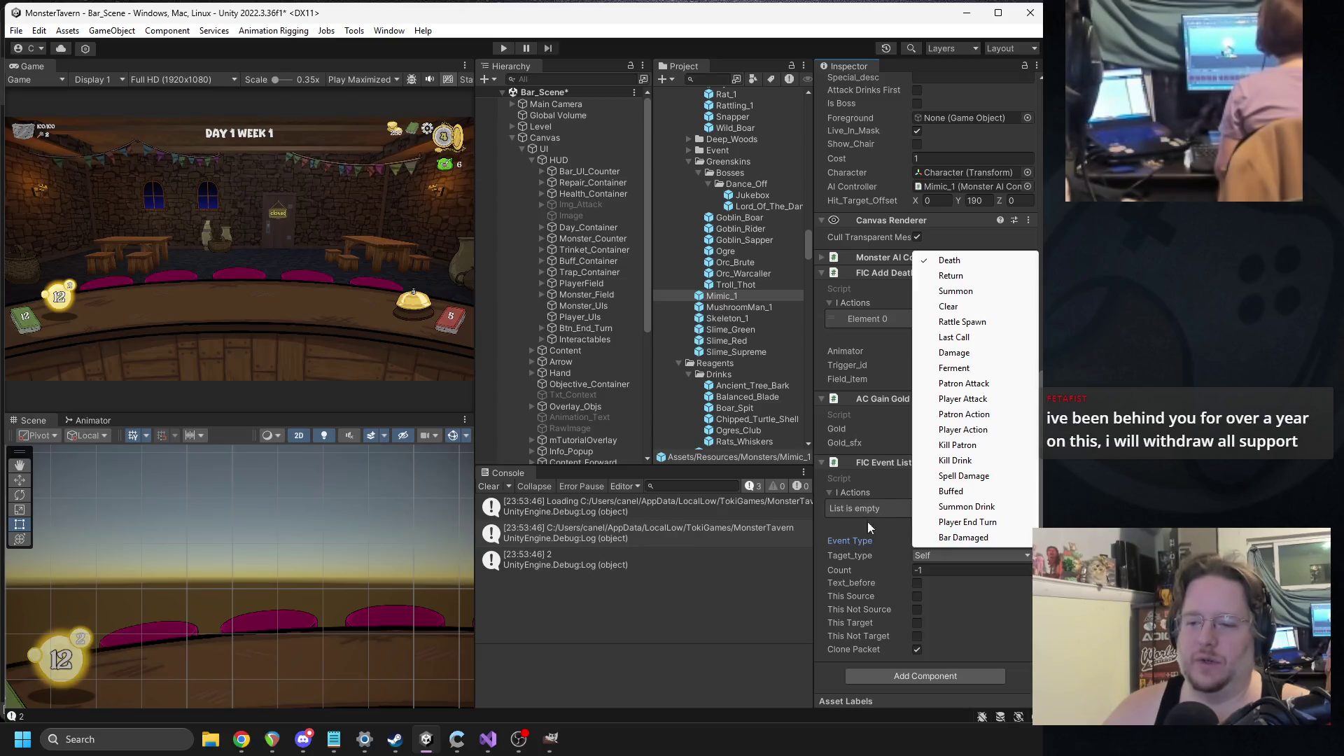
- Look over the FICEventListener script, then return to the listener's event type list
right_click(872, 468)
click(924, 633)
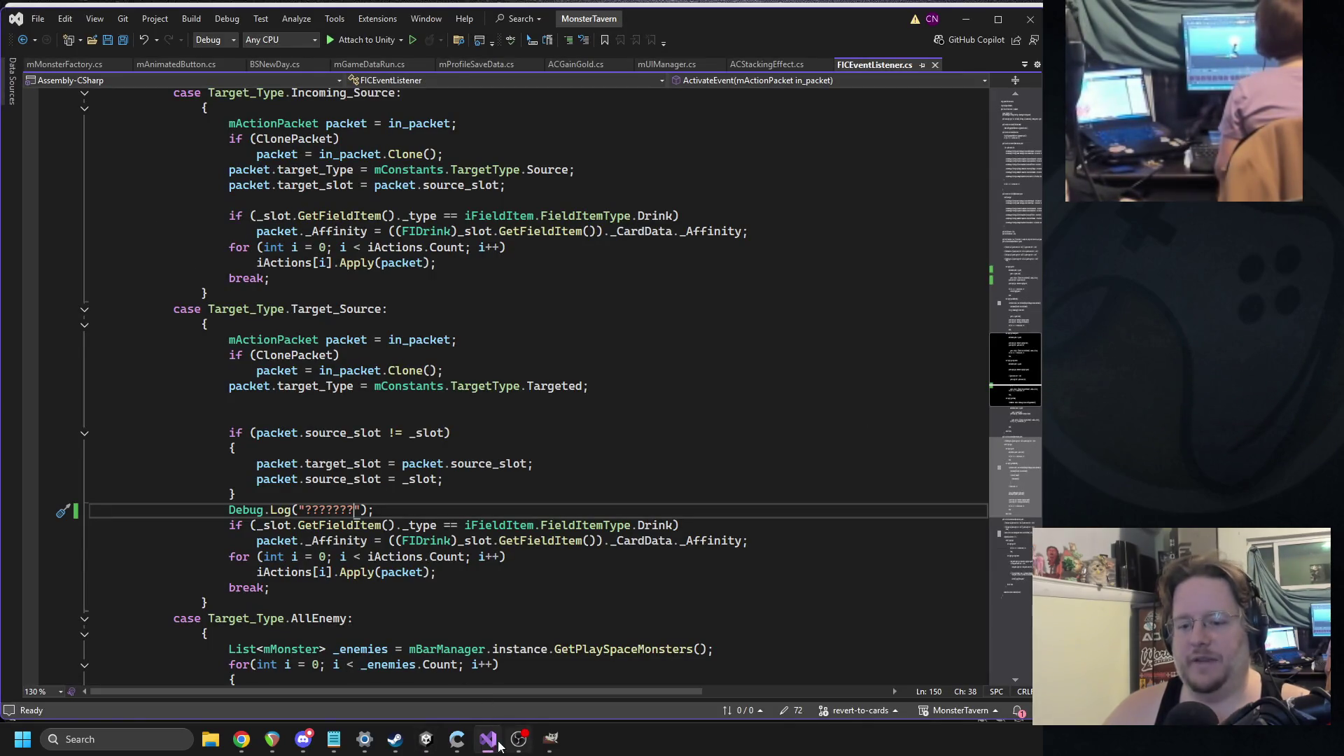
click(426, 740)
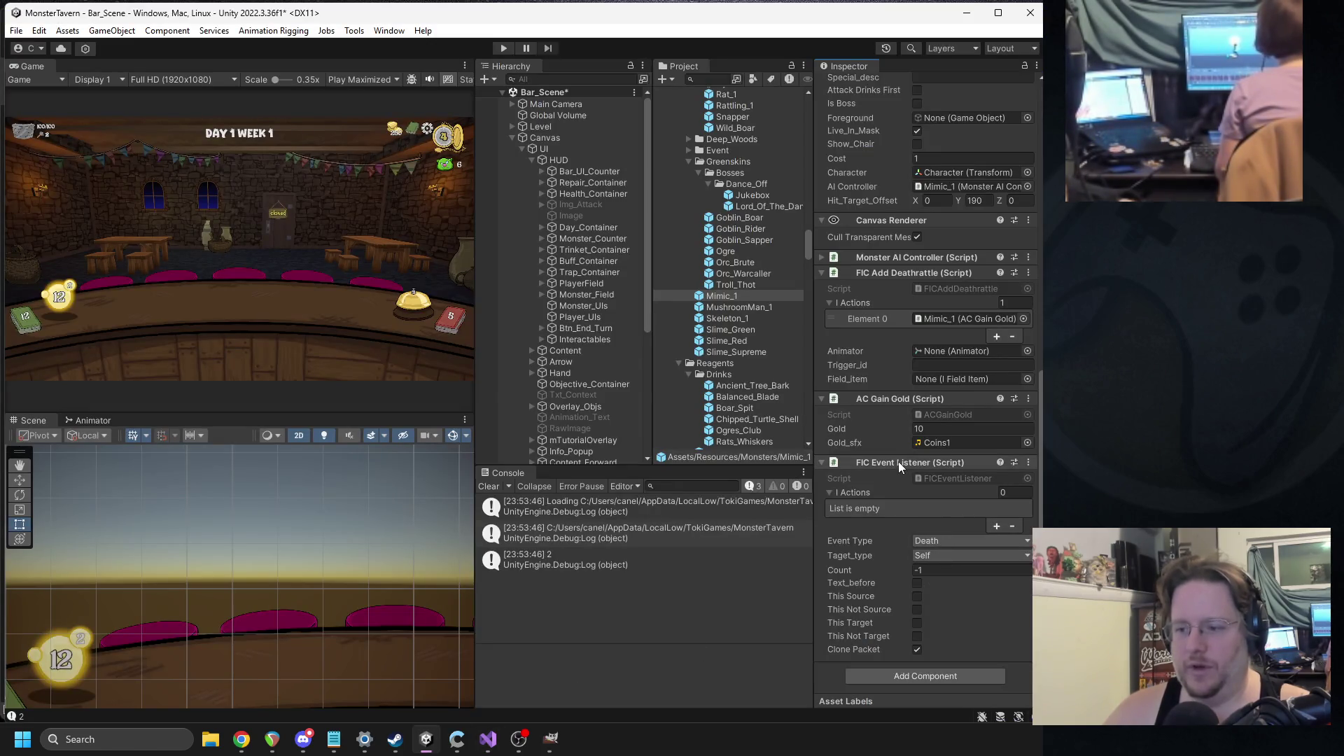
click(935, 539)
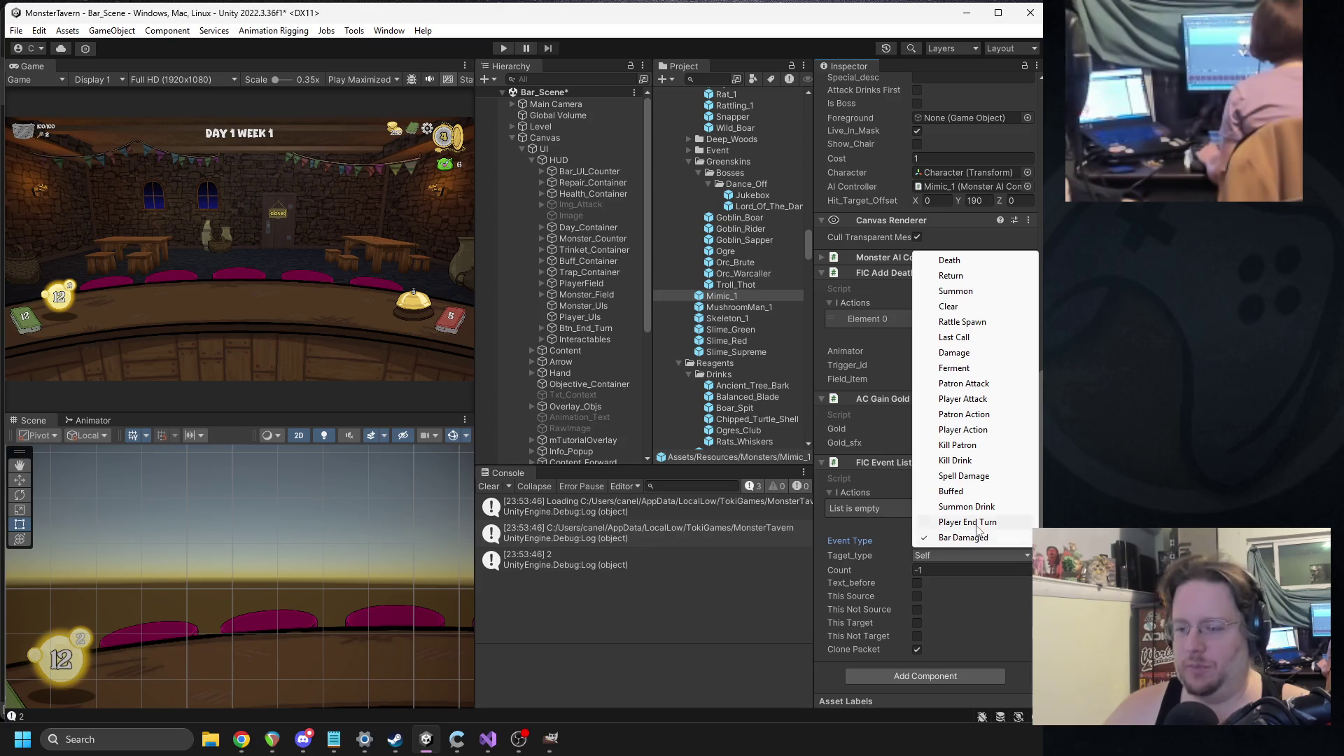
- Set the listener's Event Type to Player End Turn, drop a 'counter' component search, and select Jukebox
click(958, 523)
click(900, 671)
text(count)
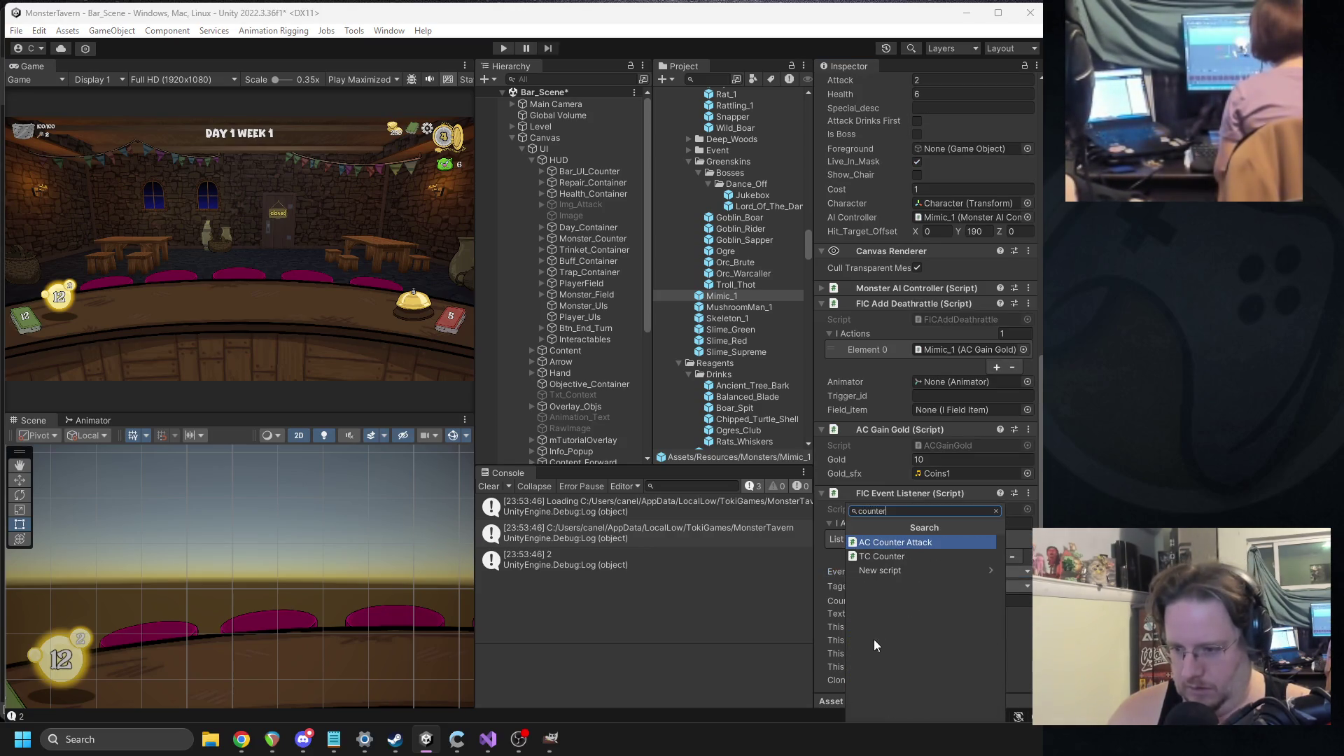
text(er)
key(Down)
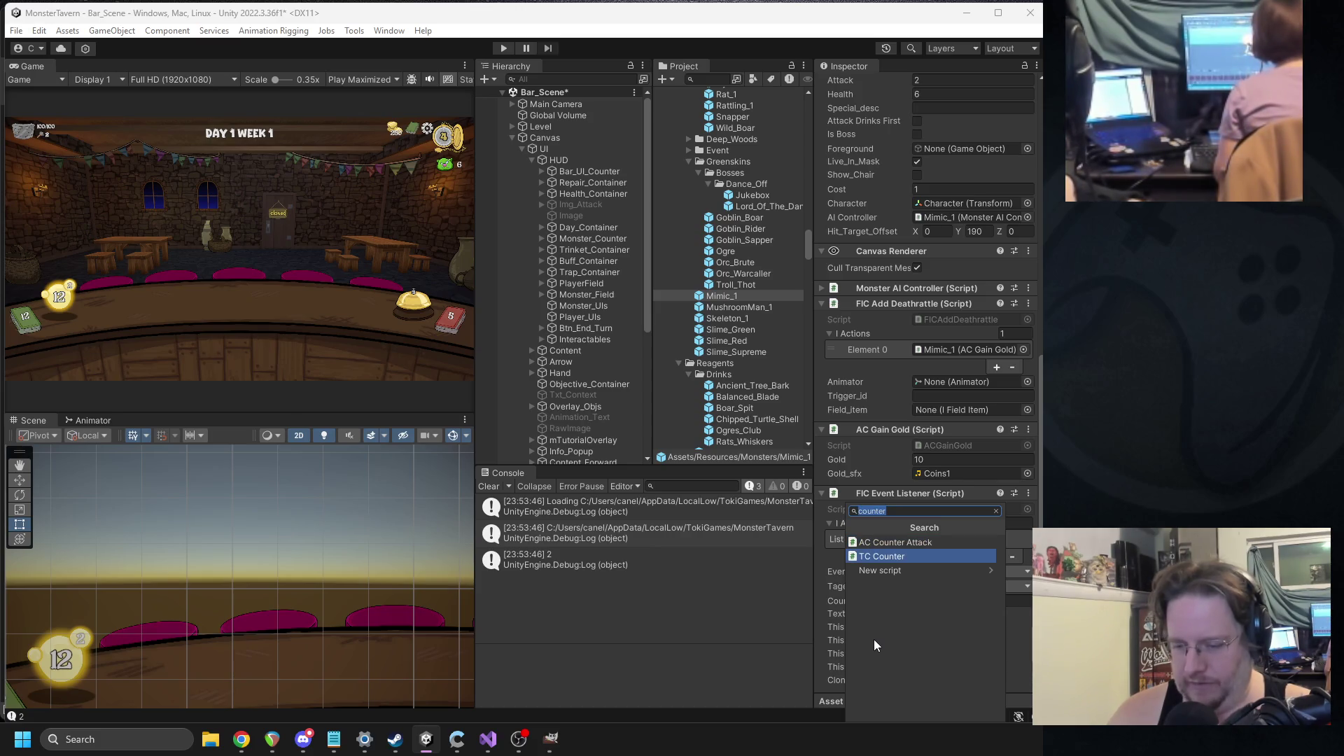
key(BackSpace)
key(Escape)
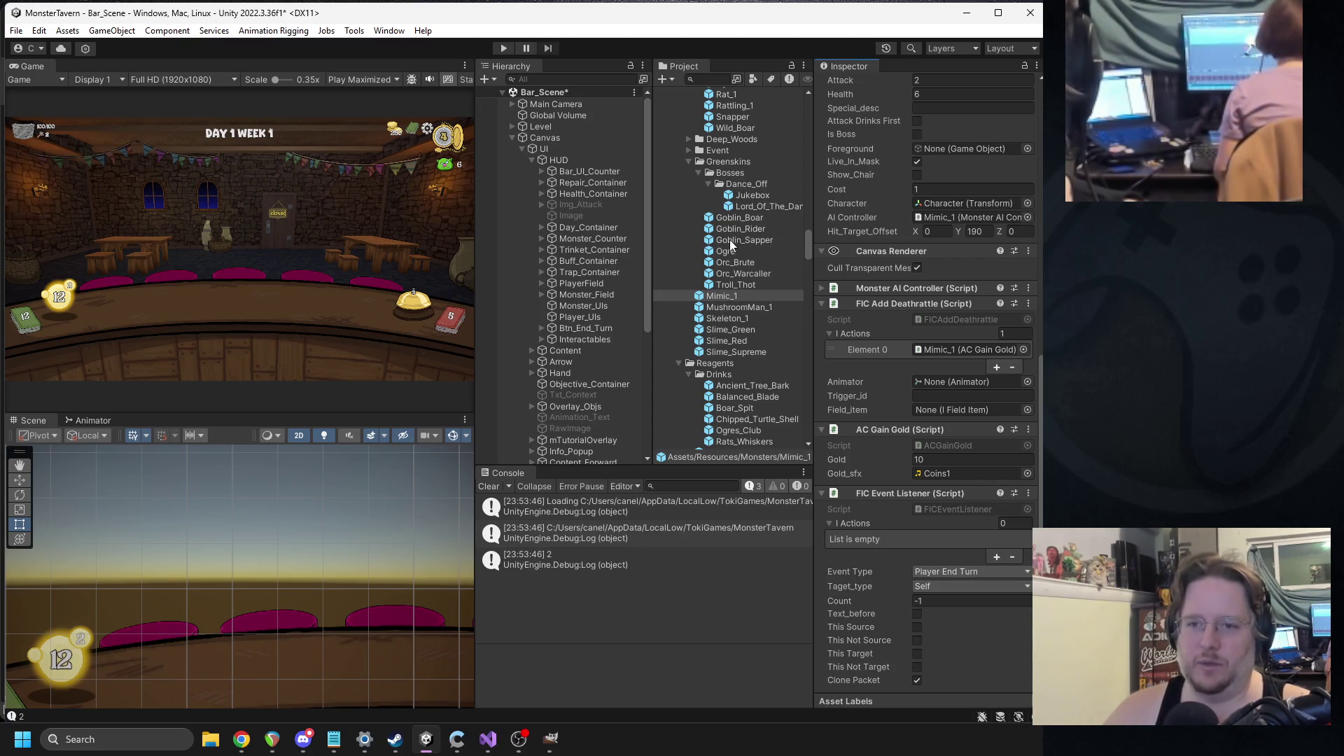
click(744, 195)
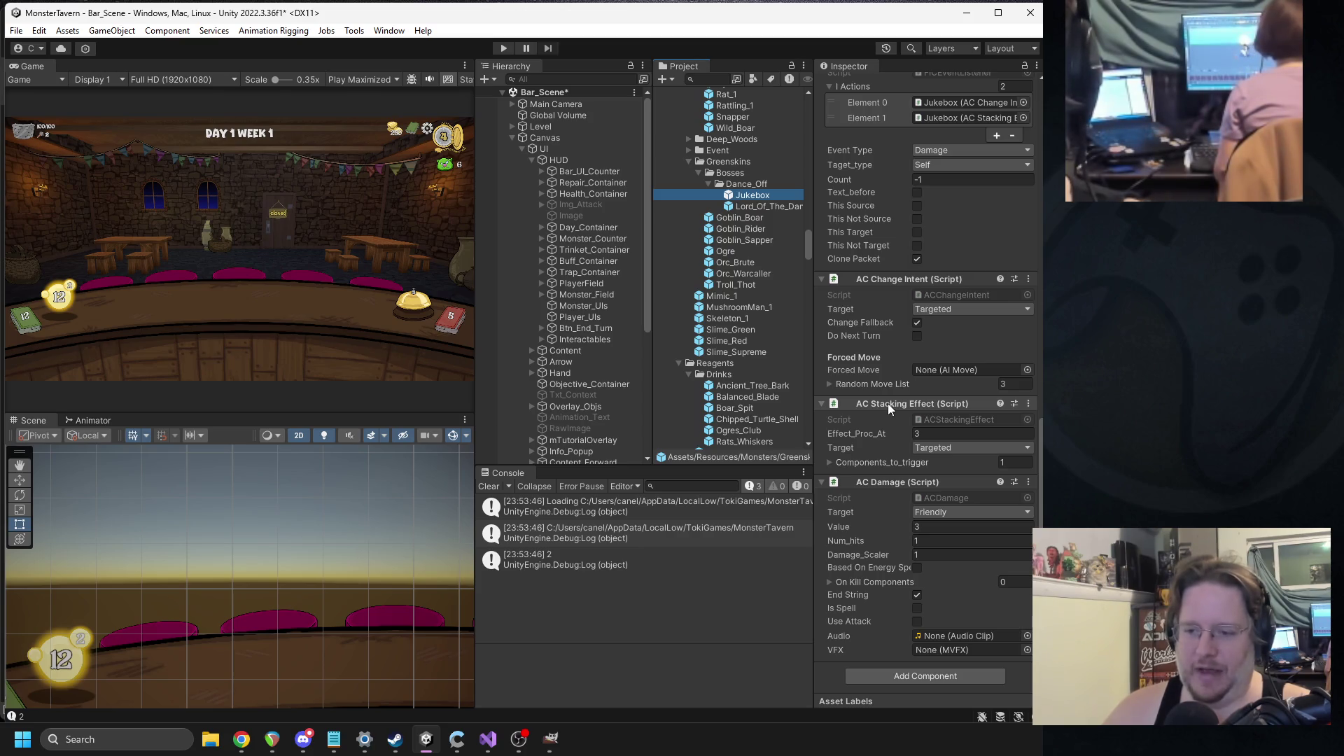
- Copy the AC Stacking Effect component from the Jukebox prefab
right_click(887, 404)
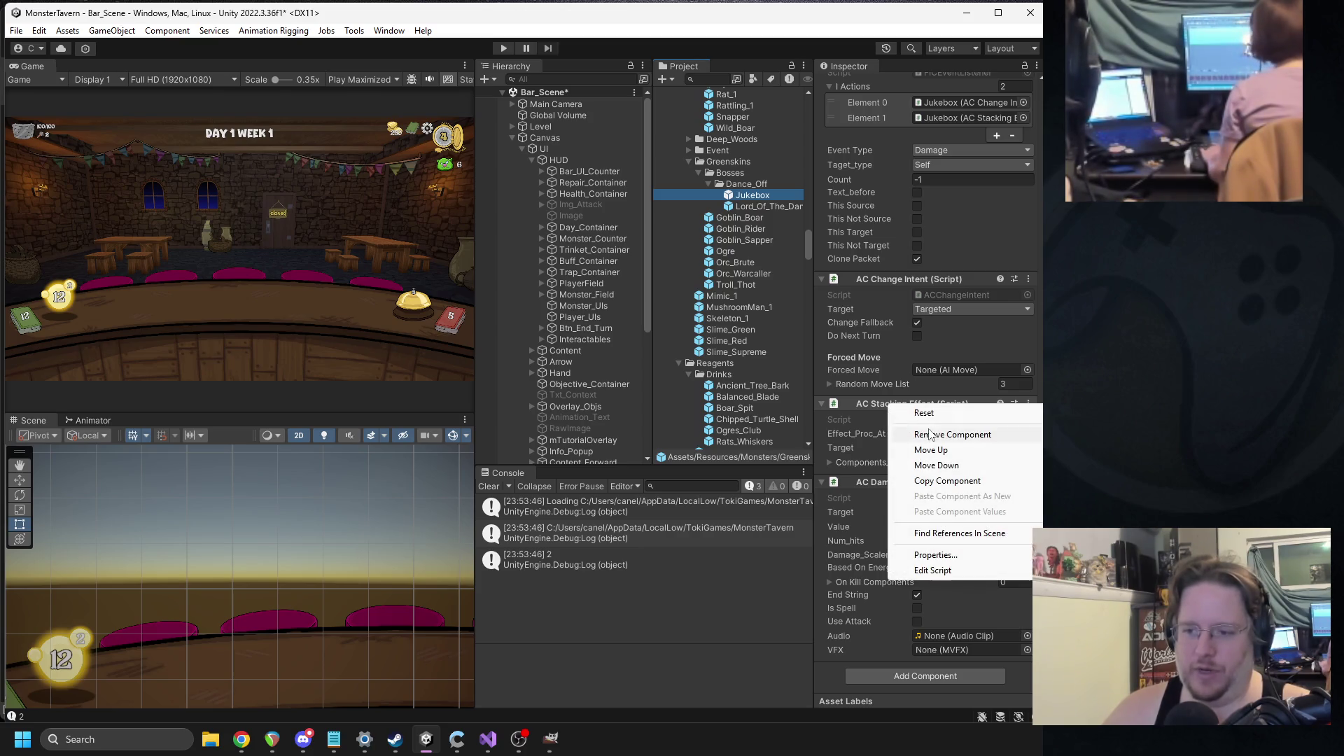
click(941, 480)
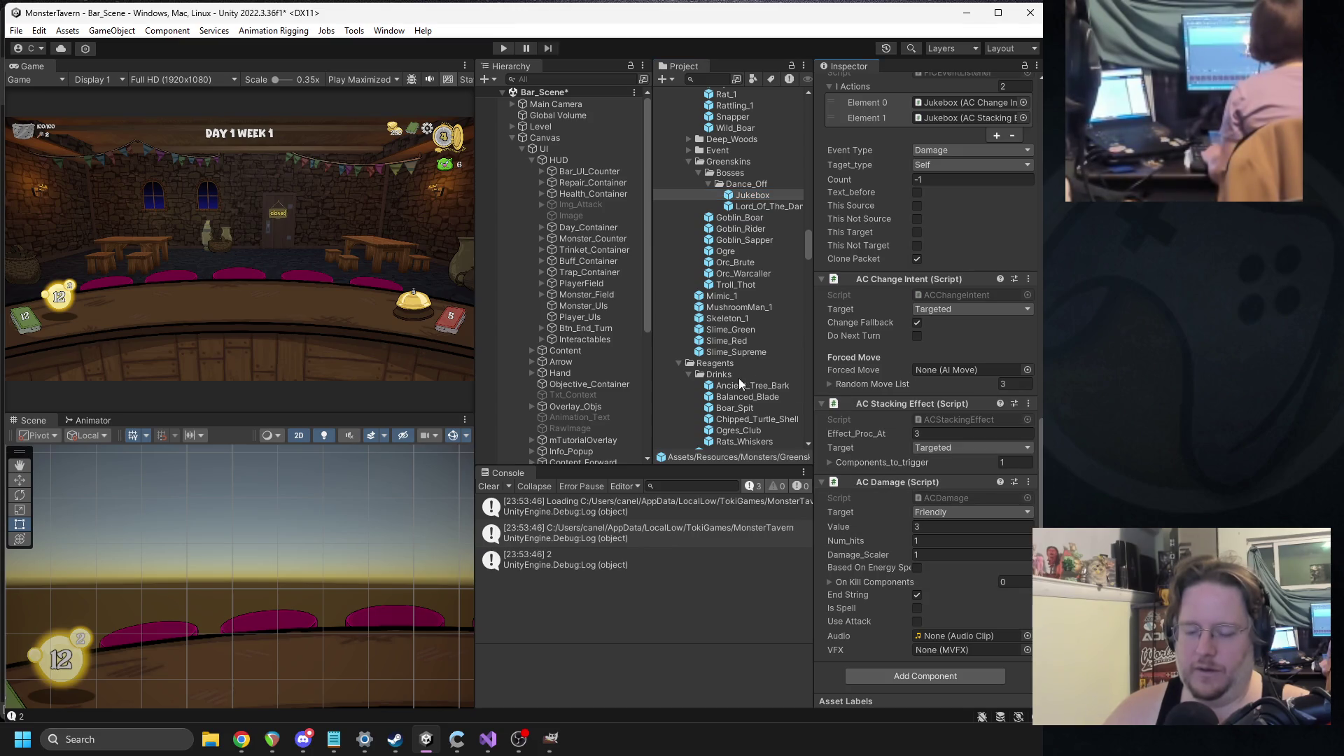
scroll(739, 380, down, 2)
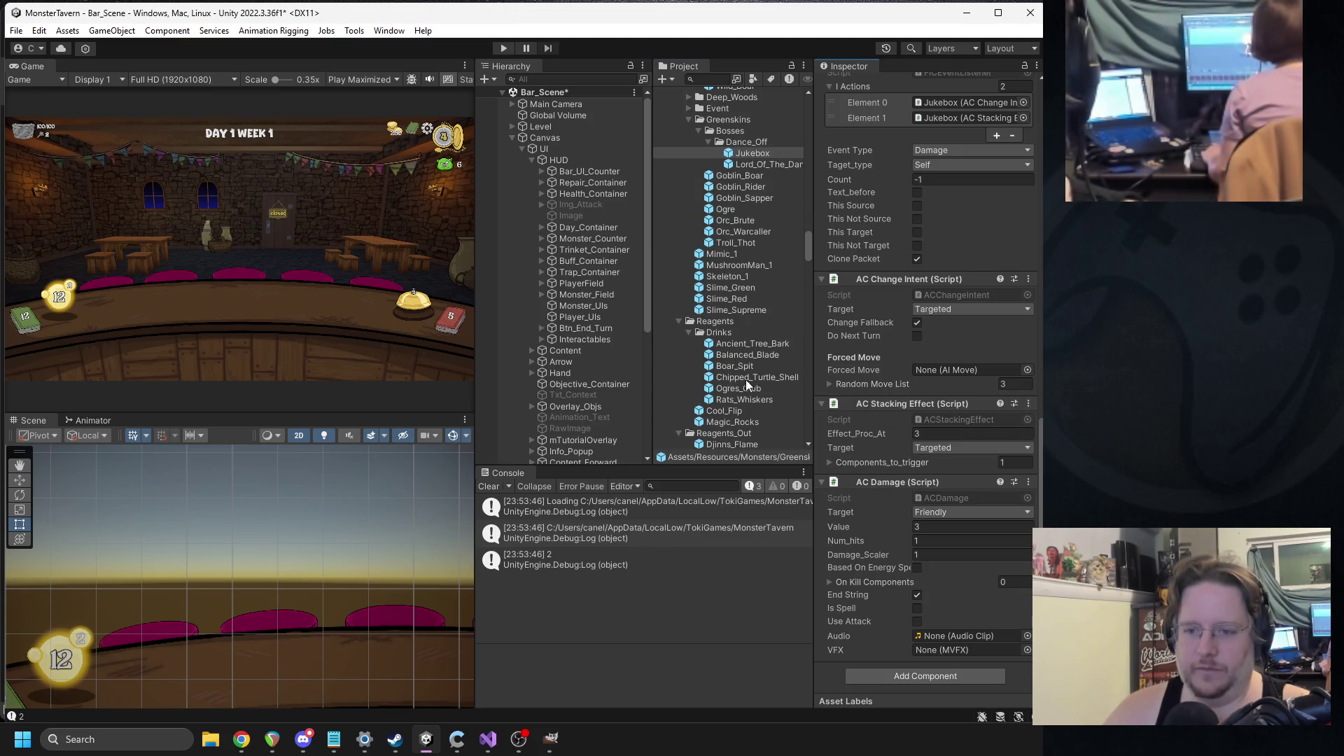
scroll(738, 410, down, 2)
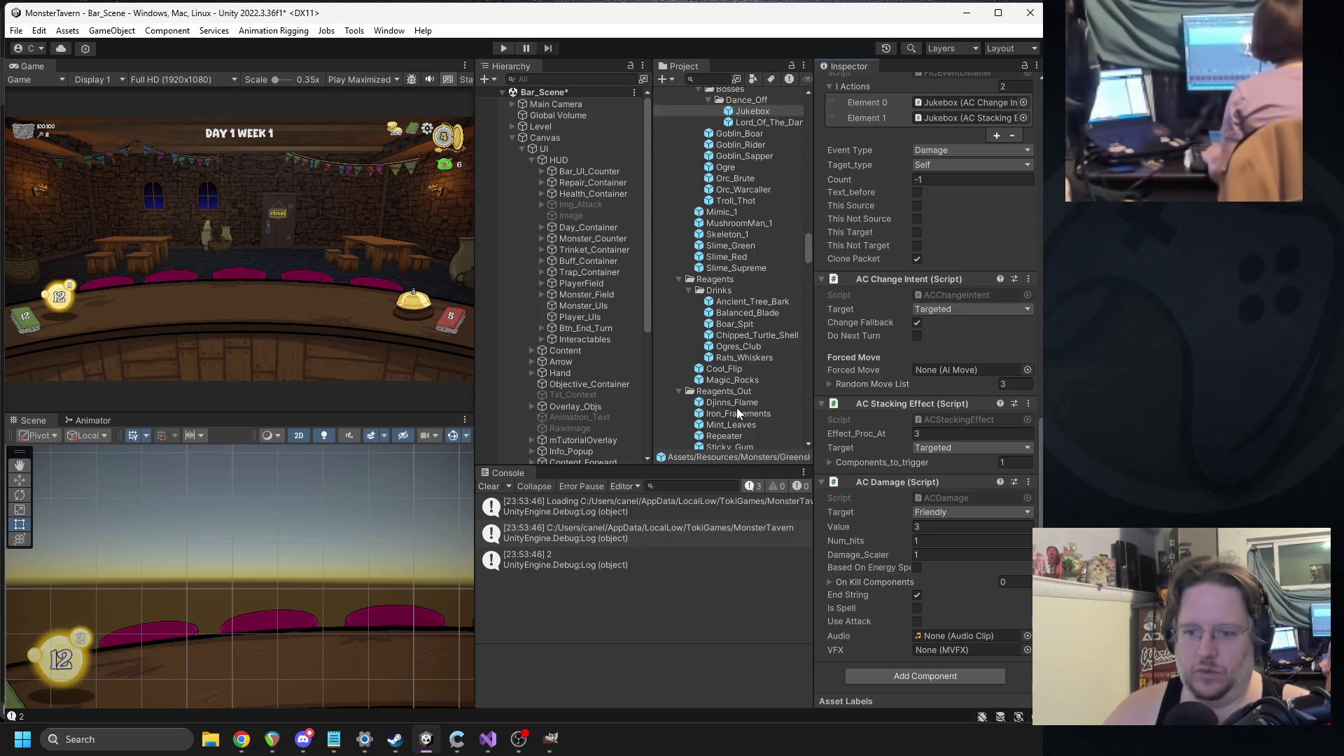
key(alt+Tab)
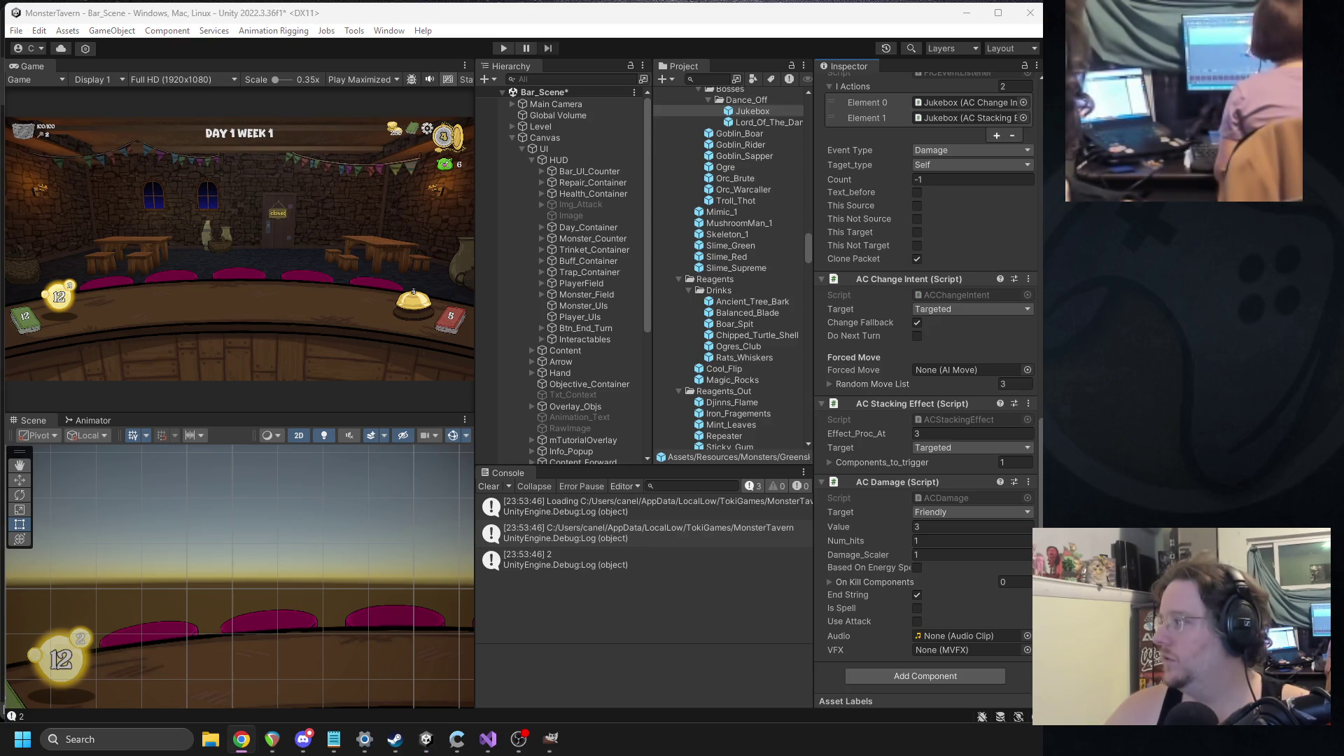
key(alt+Tab)
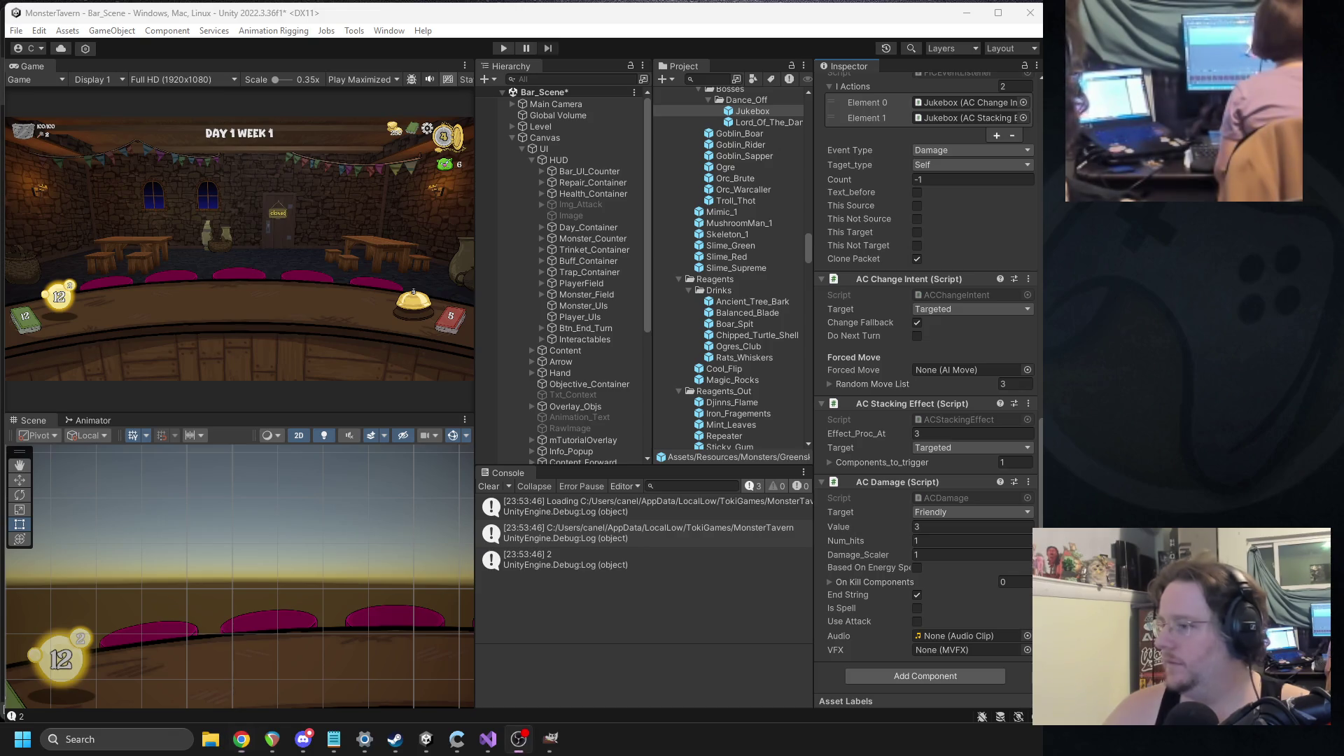
- Paste the AC Stacking Effect onto Mimic_1 as a new component
click(719, 212)
right_click(891, 462)
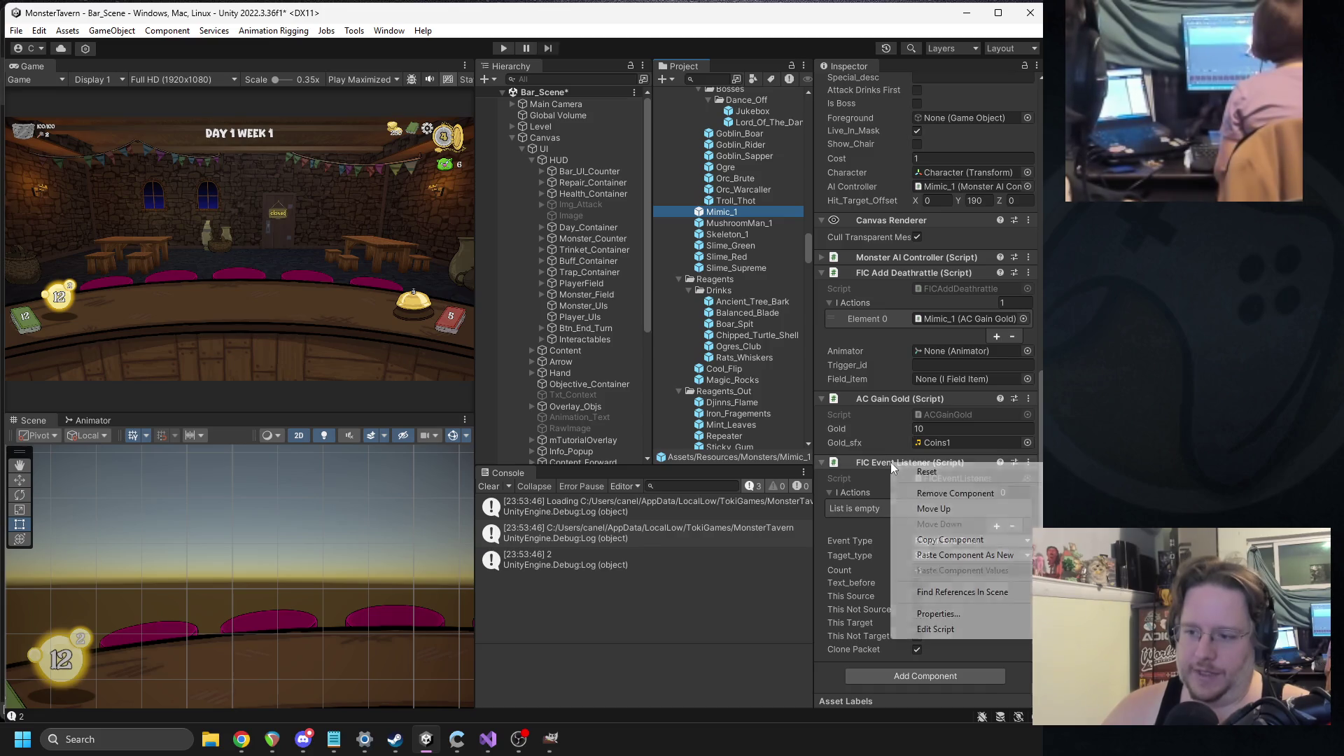
click(957, 555)
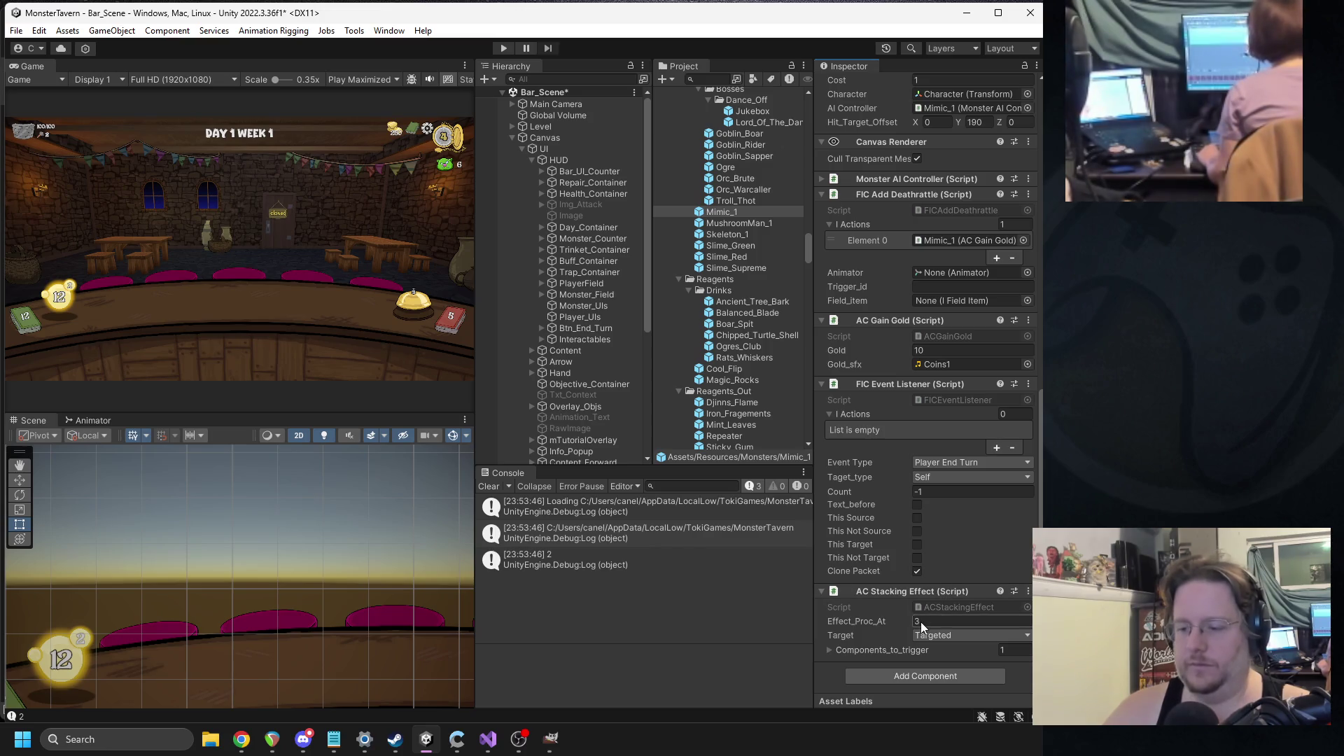
- Link the AC Stacking Effect into the event listener's I Actions list
drag(897, 588, 862, 417)
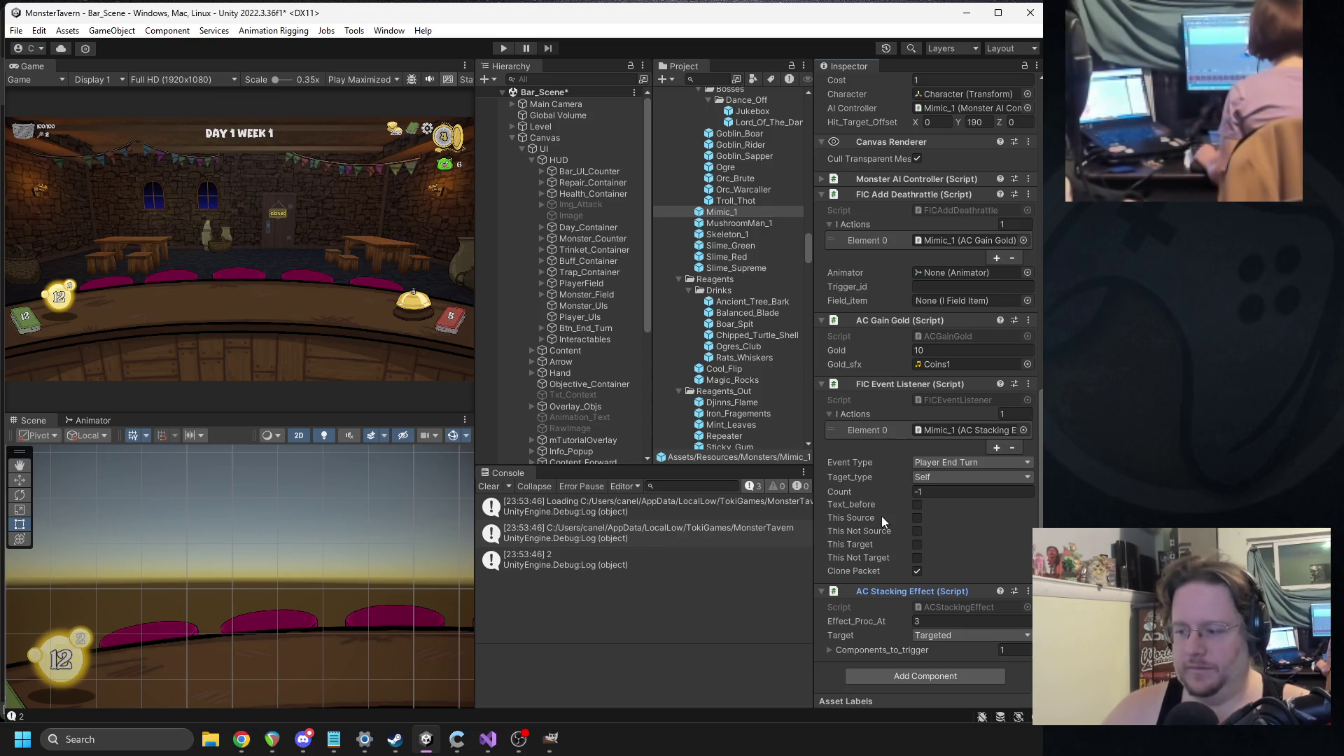
click(831, 651)
scroll(913, 603, down, 1)
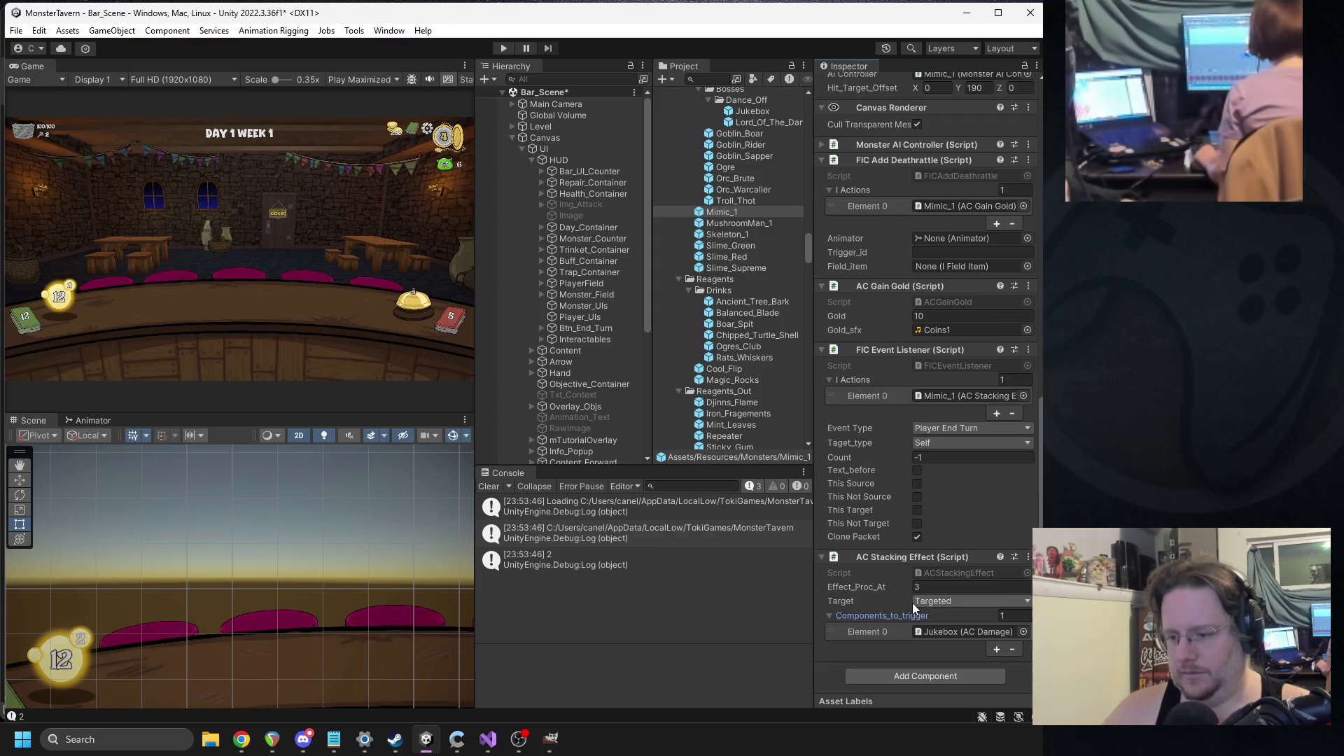
- Add an AC Destroy component to Mimic_1 via 'acde' and edit its script
click(903, 675)
text(acde)
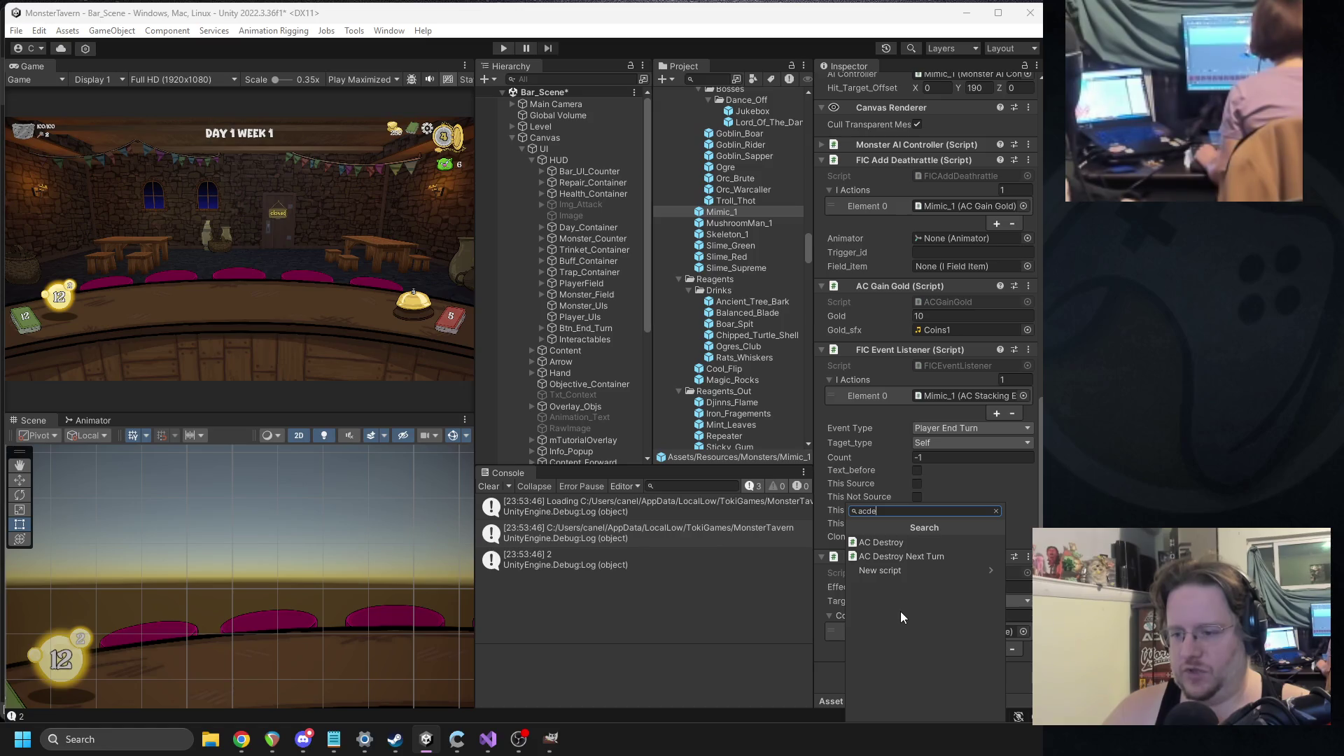
click(908, 545)
click(939, 634)
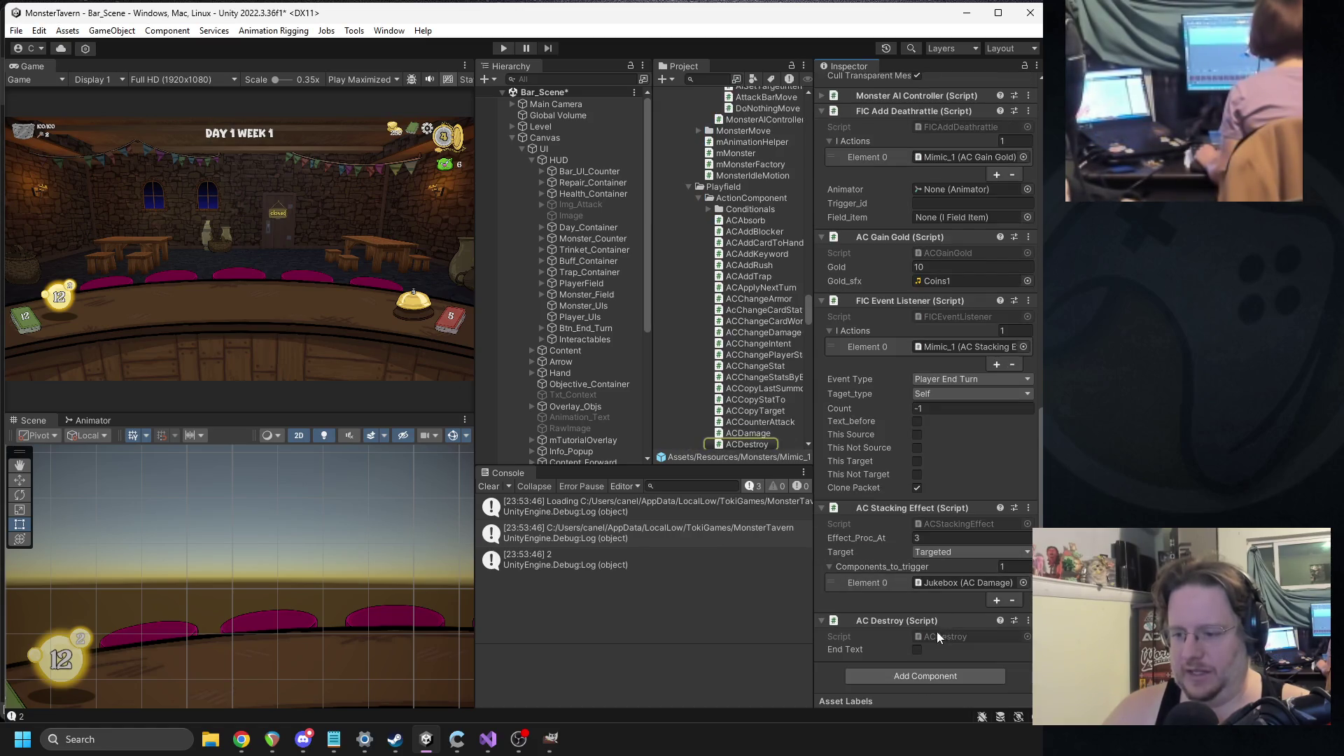
right_click(919, 620)
click(943, 607)
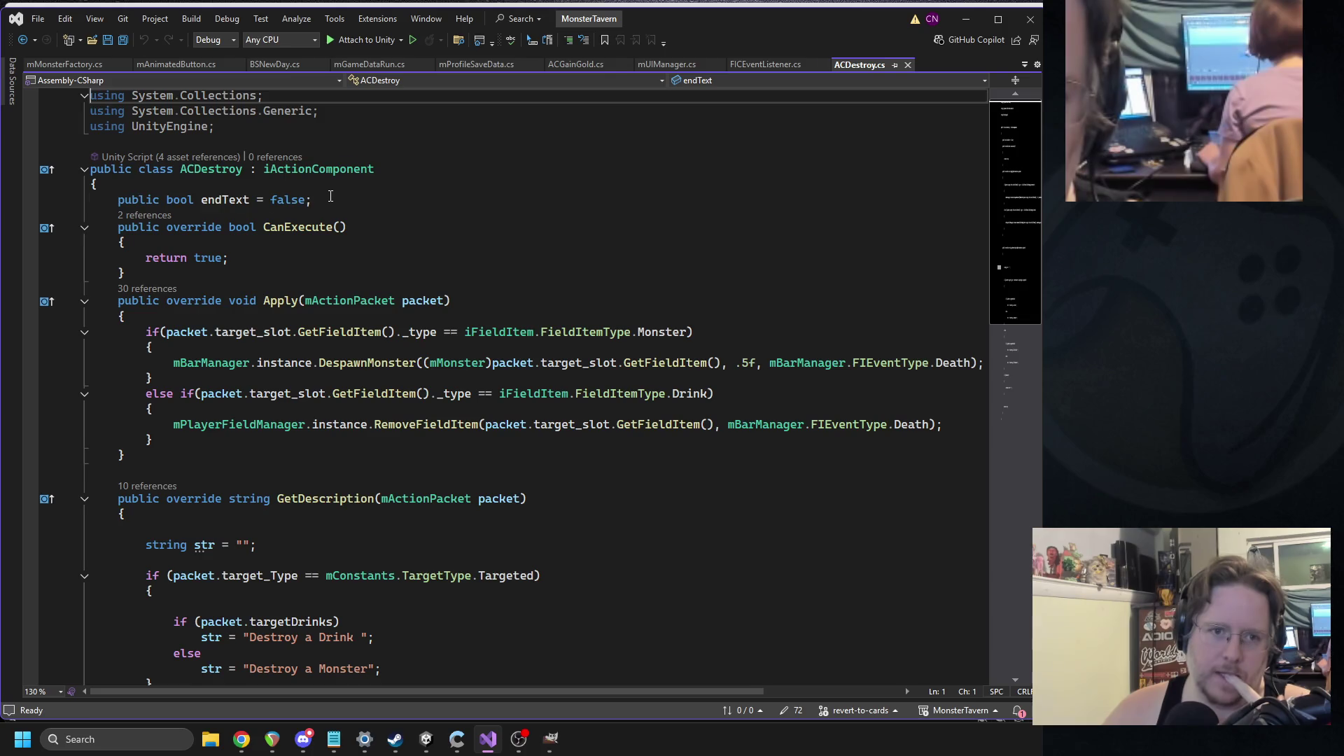
- Select the endText field declaration and begin typing a replacement event-type field
drag(331, 196, 116, 201)
text(pub)
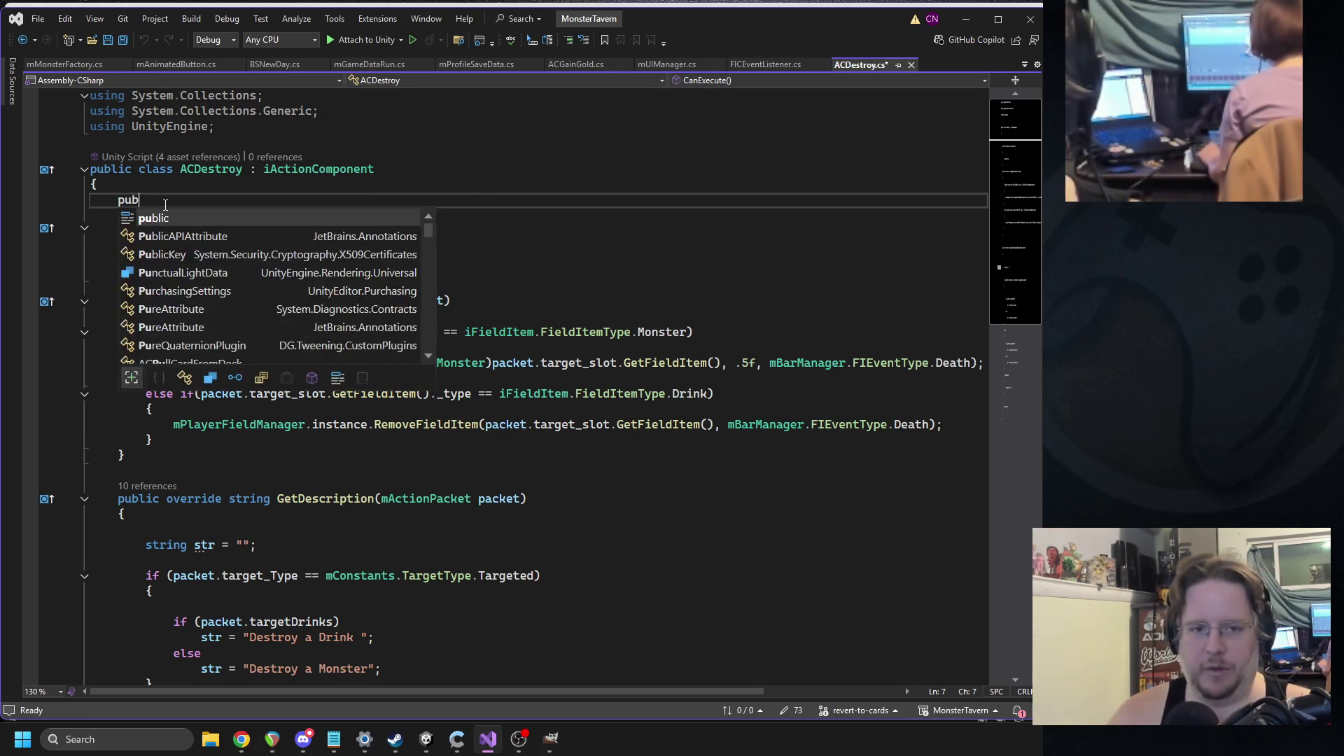
text(lic event)
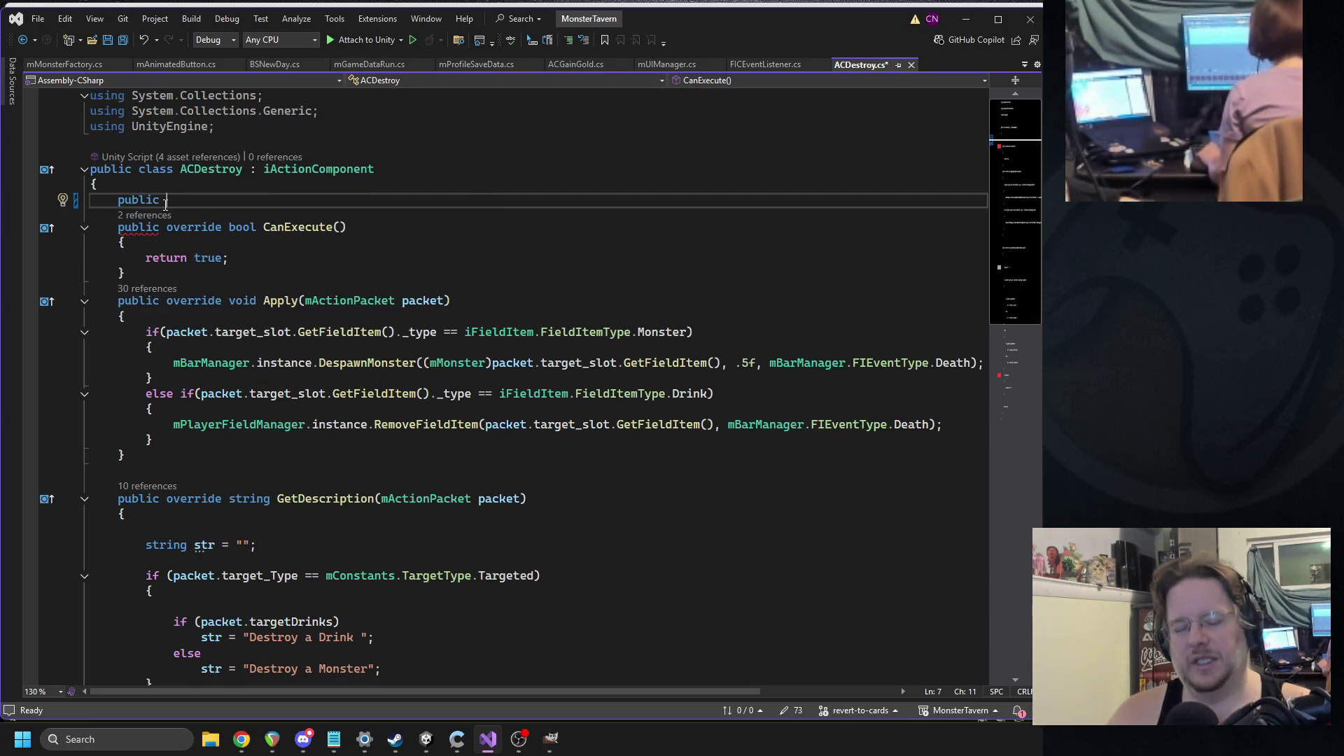
key(Down)
key(Down)
key(Down)
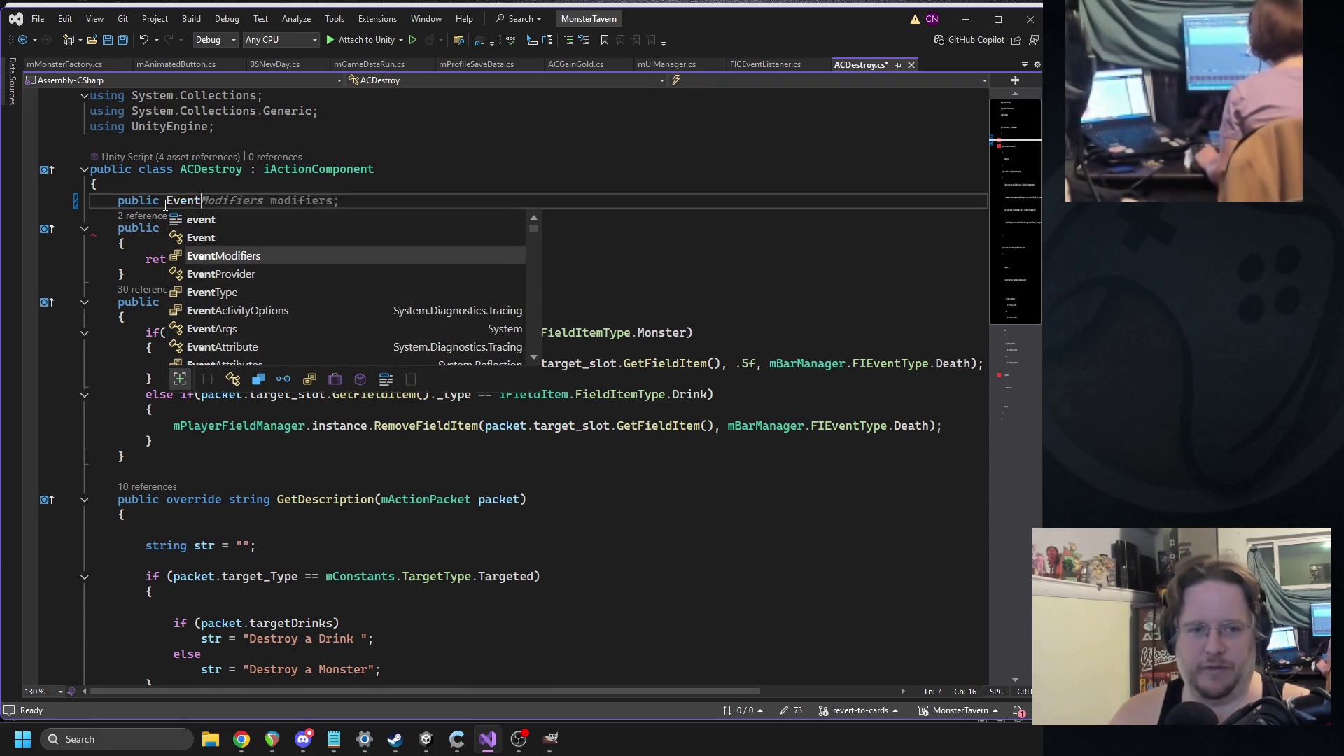
key(BackSpace)
key(BackSpace)
key(BackSpace)
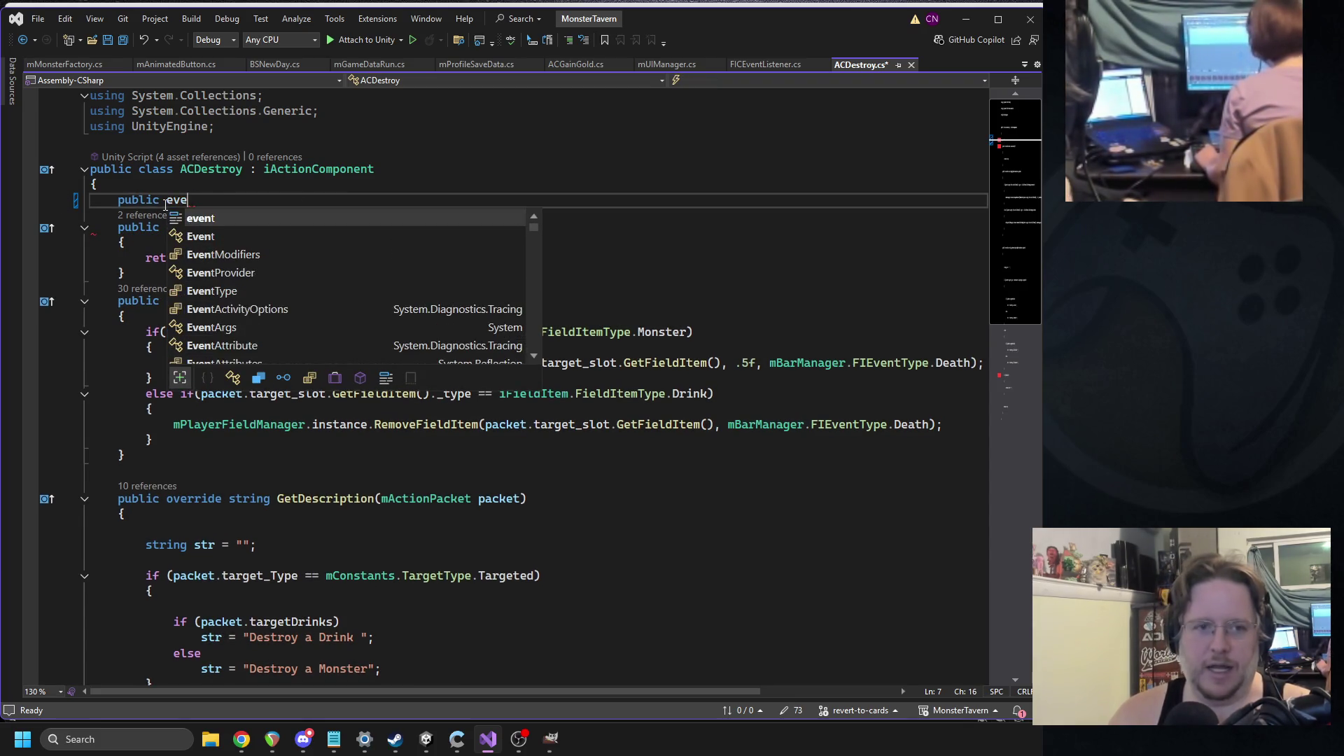
text(fia)
key(BackSpace)
text(eve)
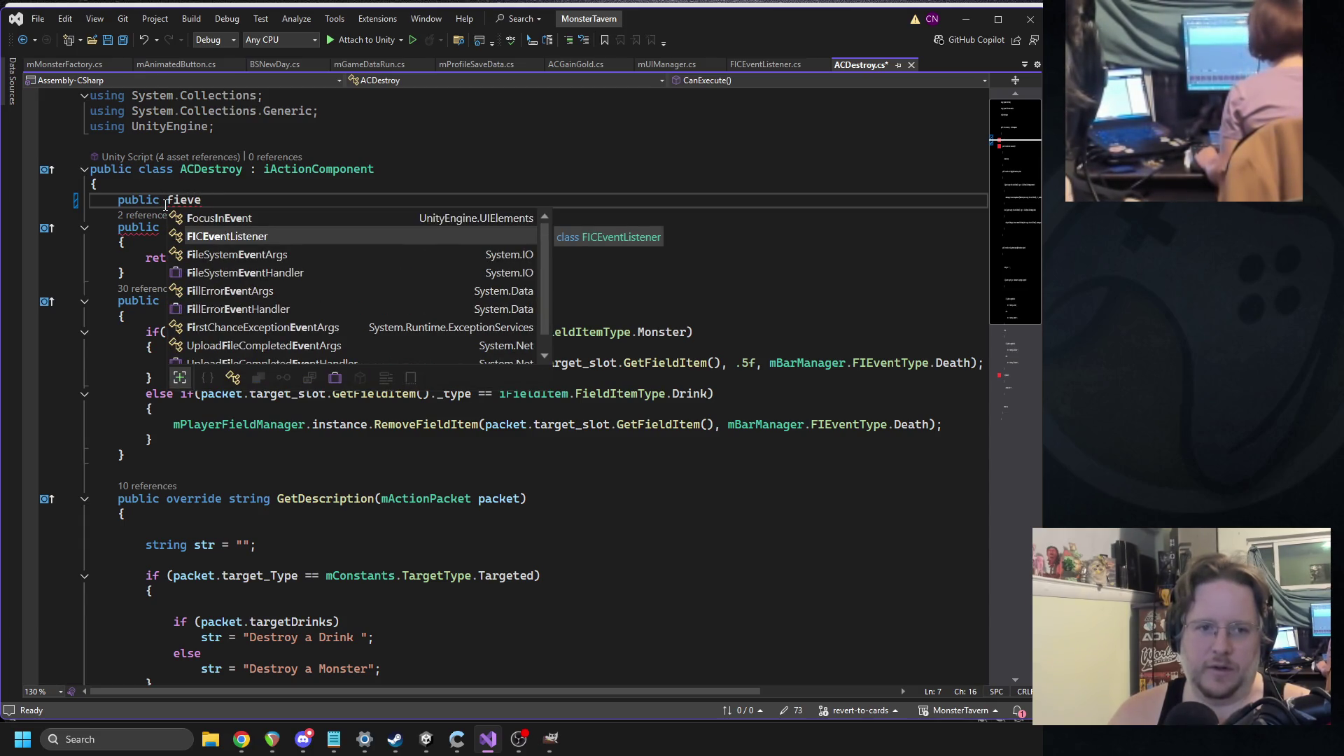
key(BackSpace)
key(BackSpace)
key(BackSpace)
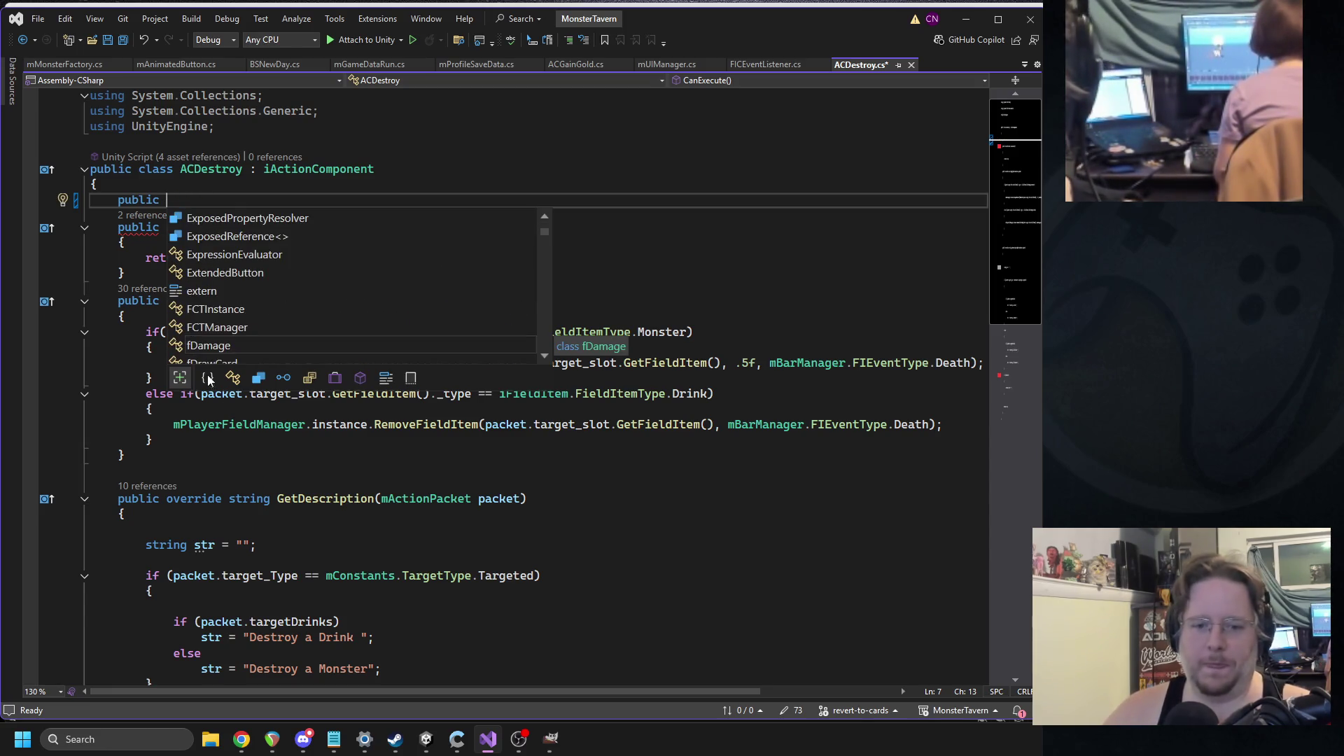
key(alt+Tab)
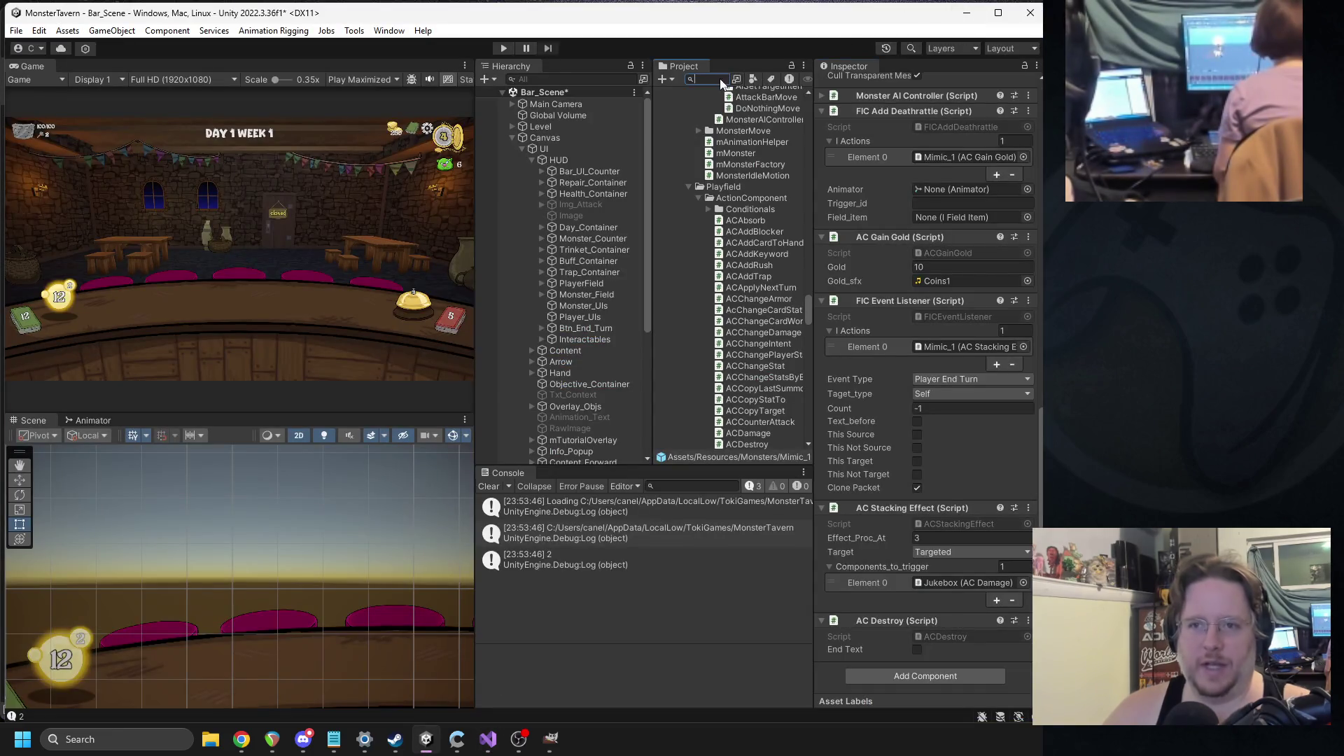
click(491, 741)
- Declare the field as public FIEventType _death_type = Death
text(mBarManager.)
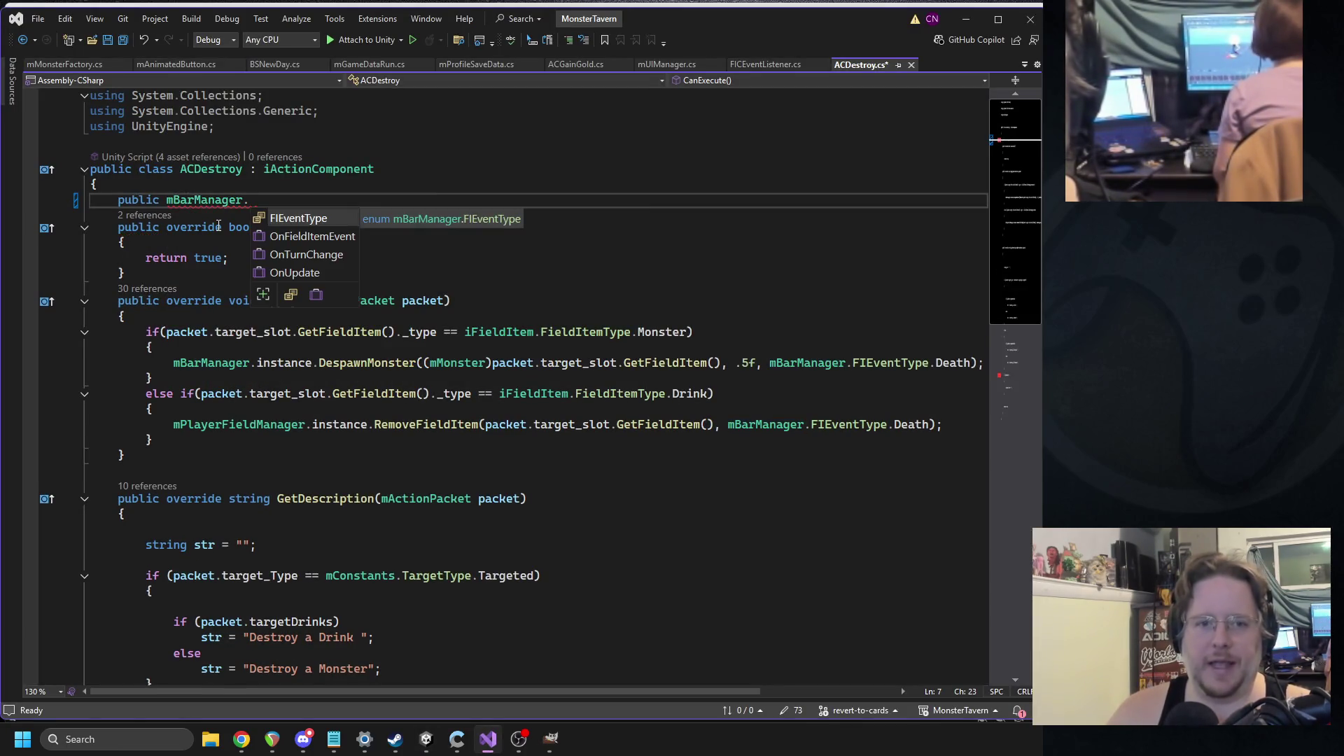
key(Tab)
text(+evem)
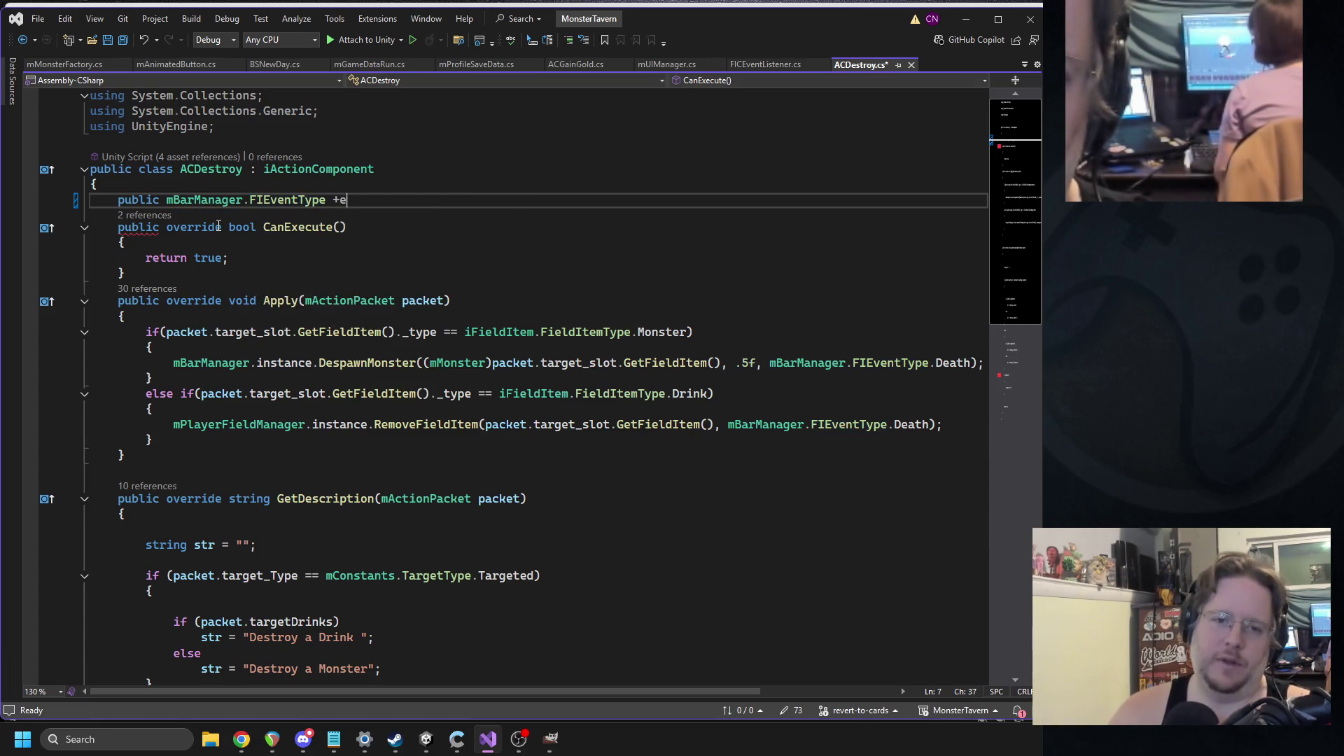
key(BackSpace)
text(_death)
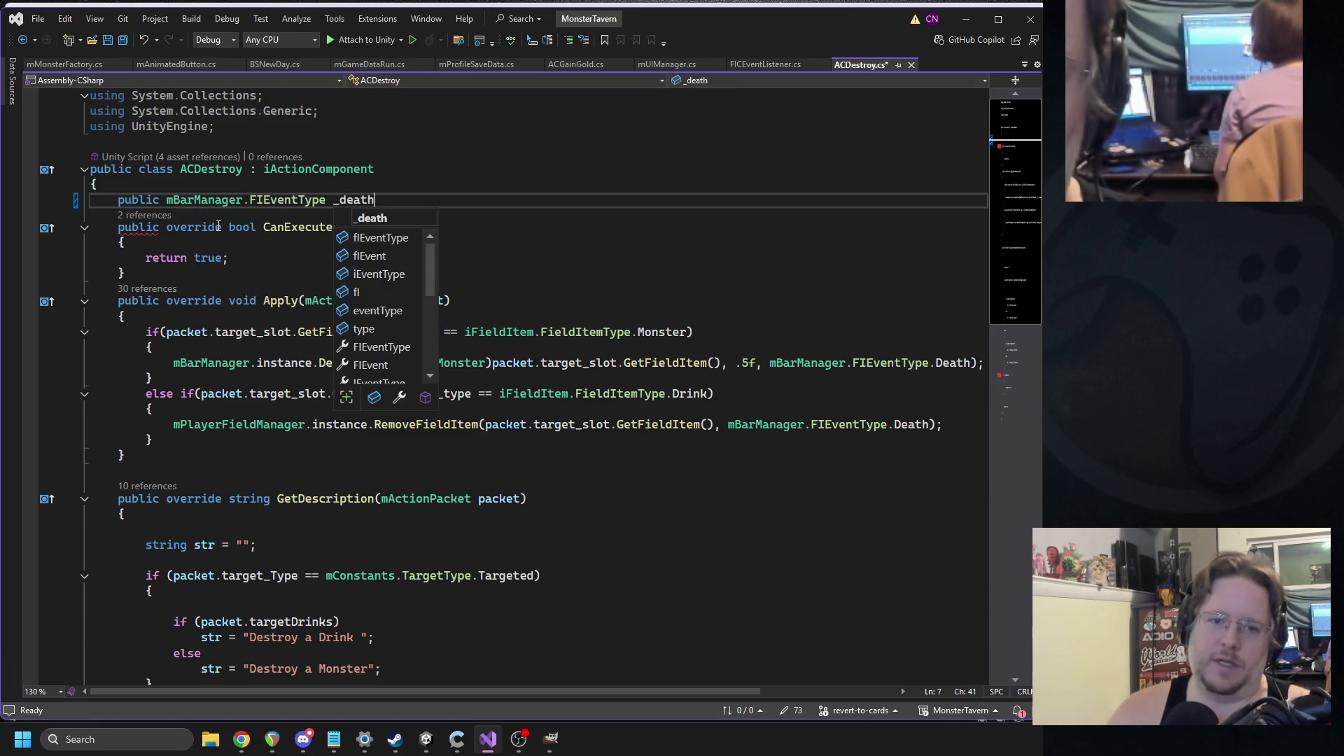
text(_type =)
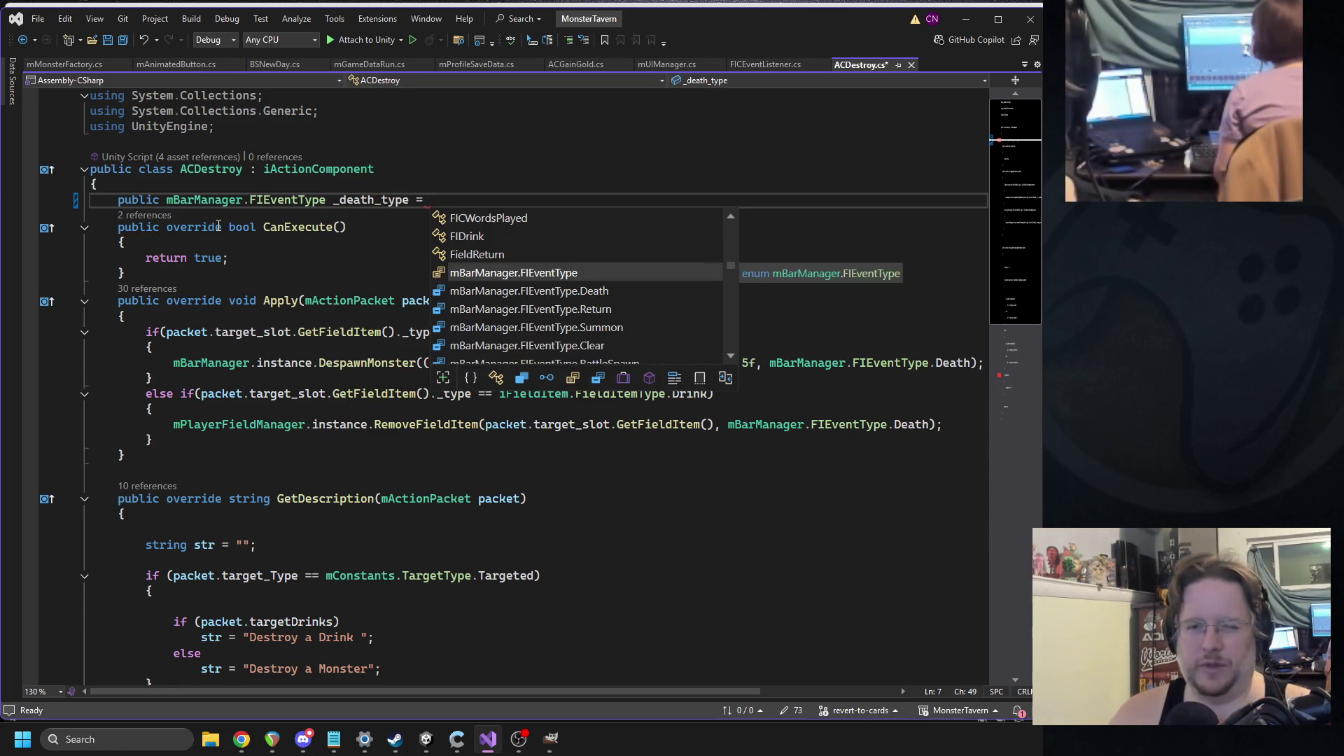
key(Tab)
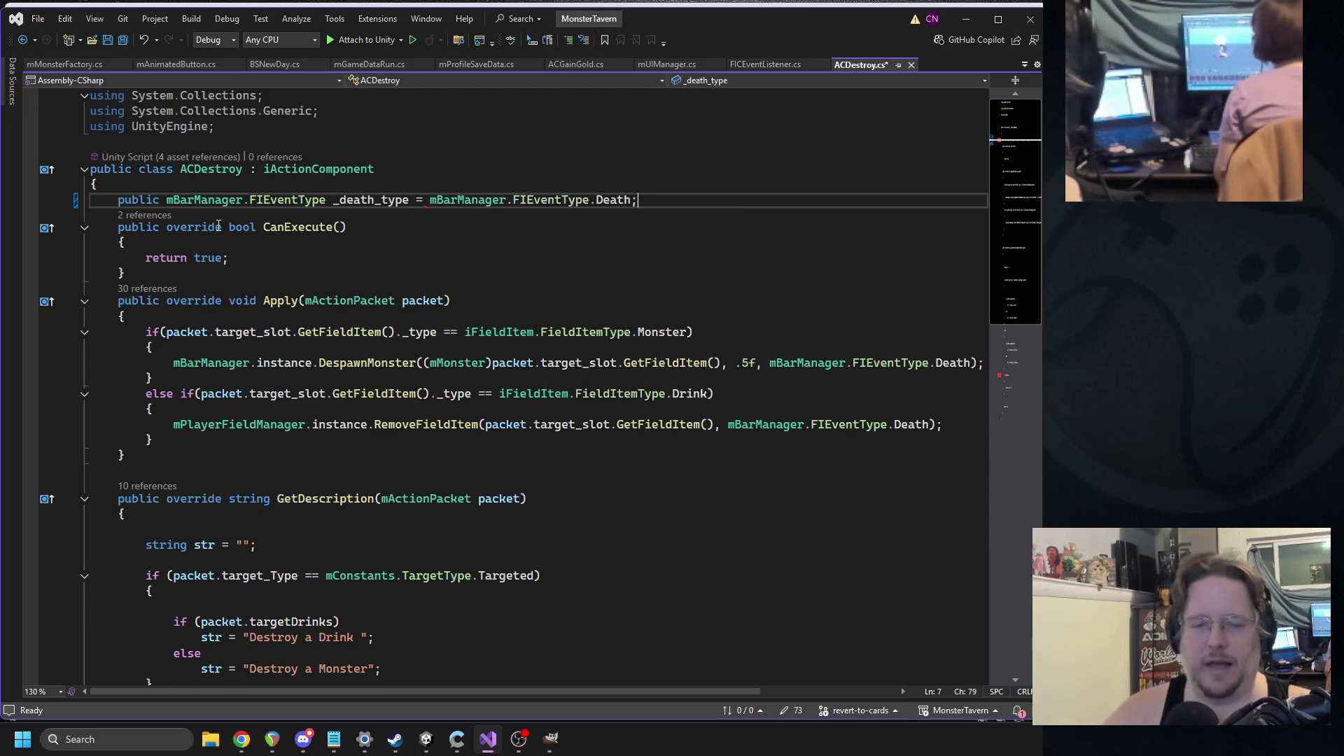
- Use _death_type instead of Death in the DespawnMonster and RemoveFieldItem calls, and save
double_click(371, 199)
key(ctrl+s)
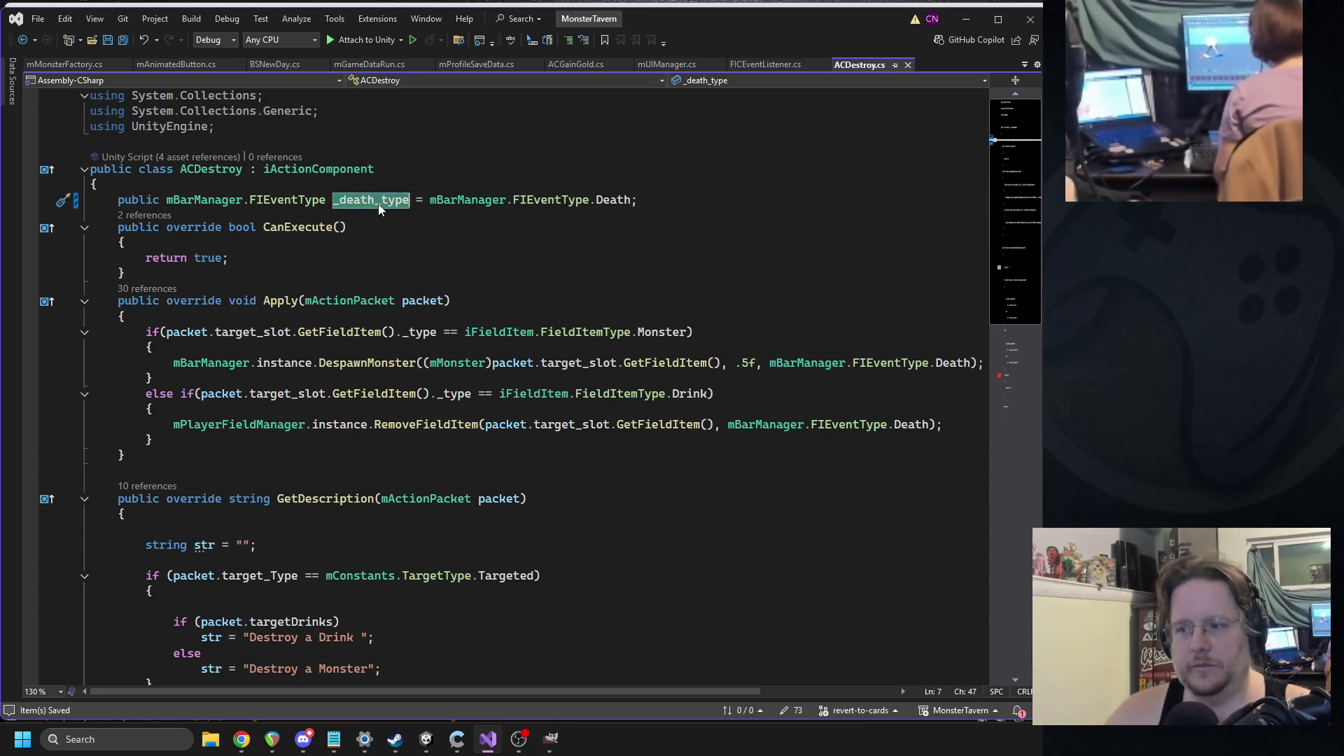
key(ctrl+c)
drag(768, 363, 977, 362)
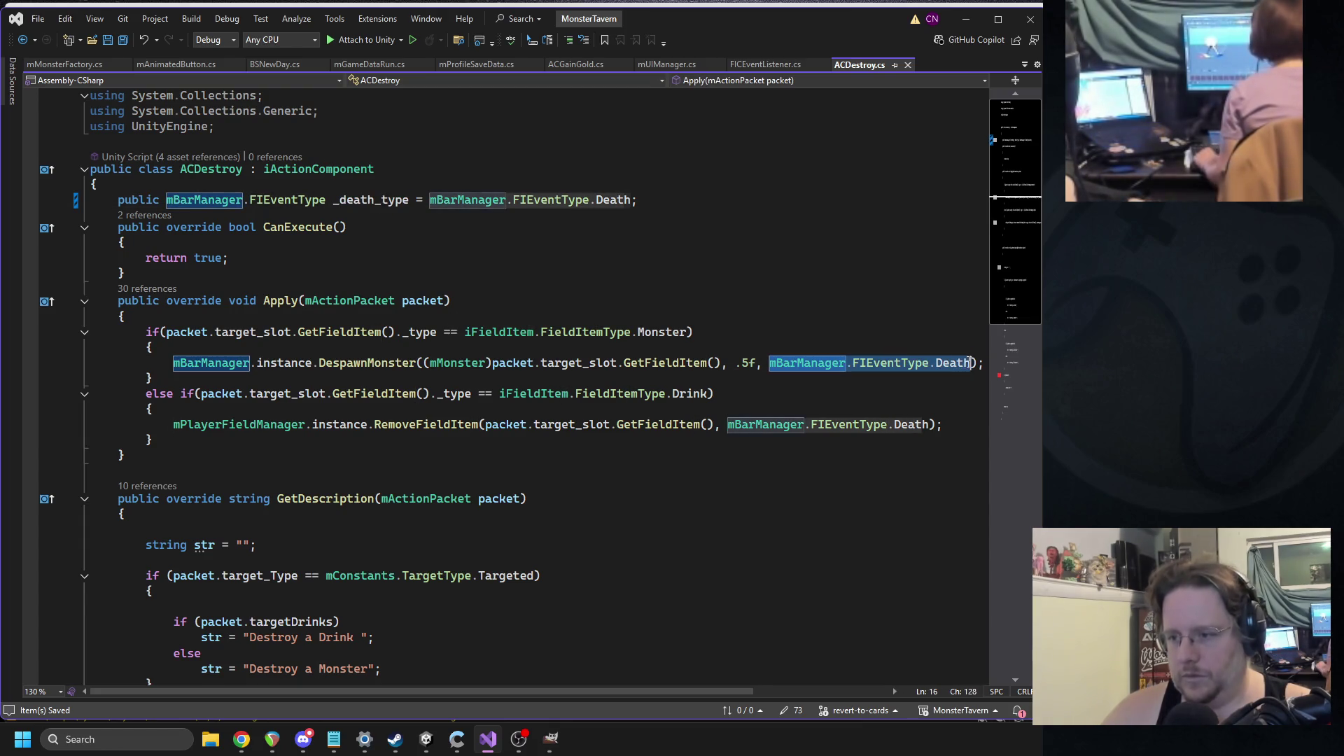
key(ctrl+v)
drag(728, 424, 935, 424)
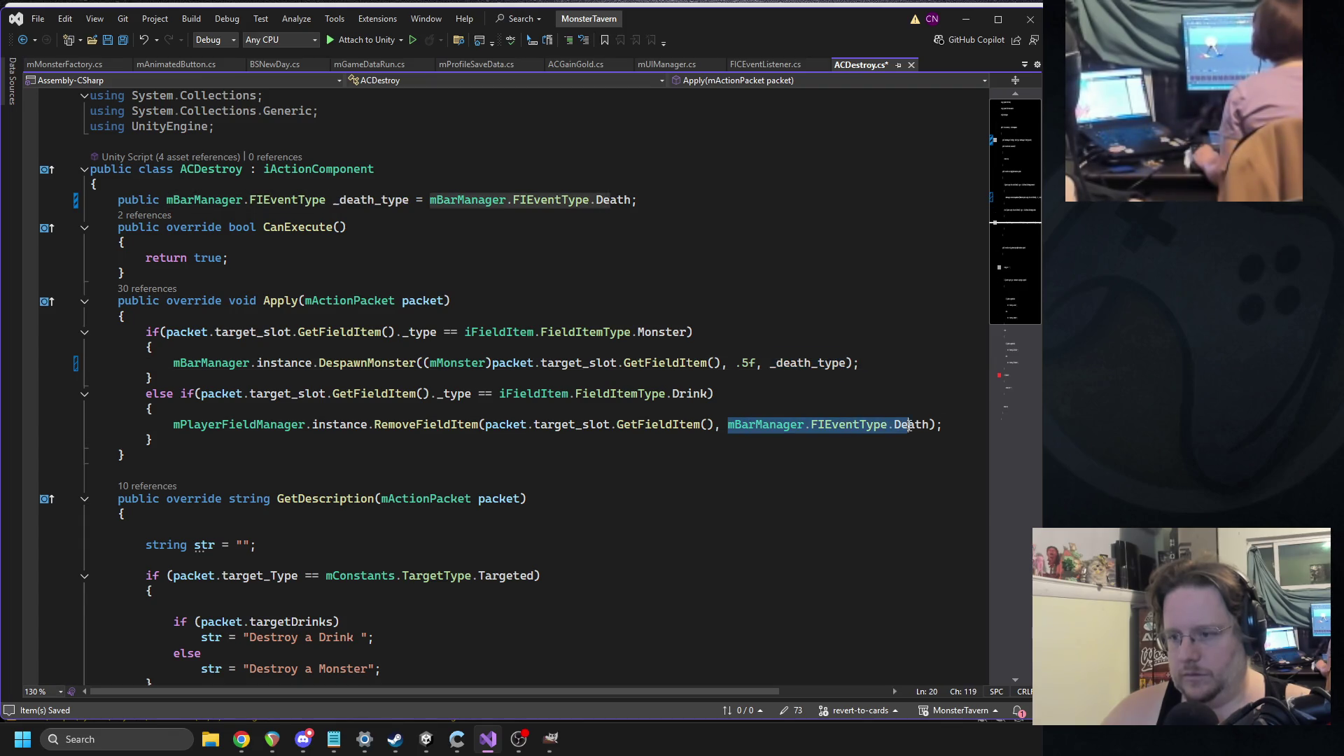
key(ctrl+v)
key(ctrl+s)
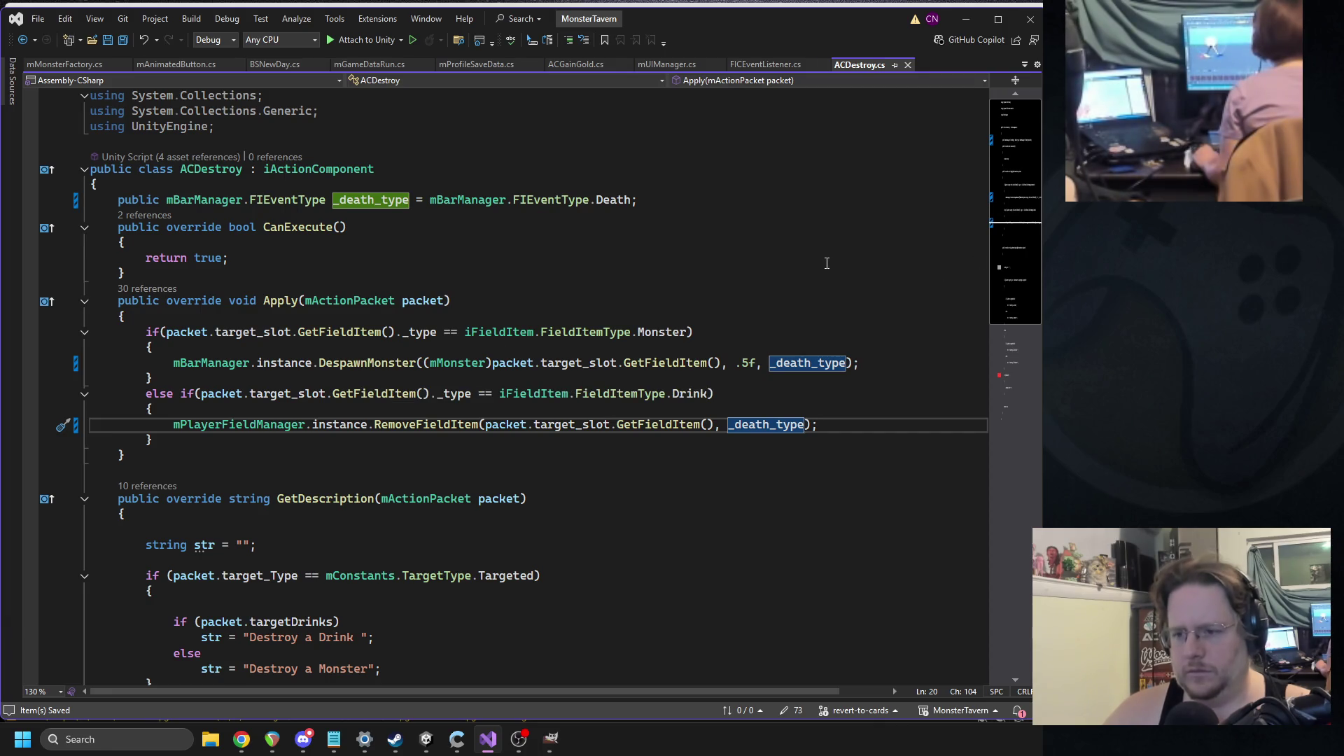
- Delete the GetDescription method and save the script
click(762, 301)
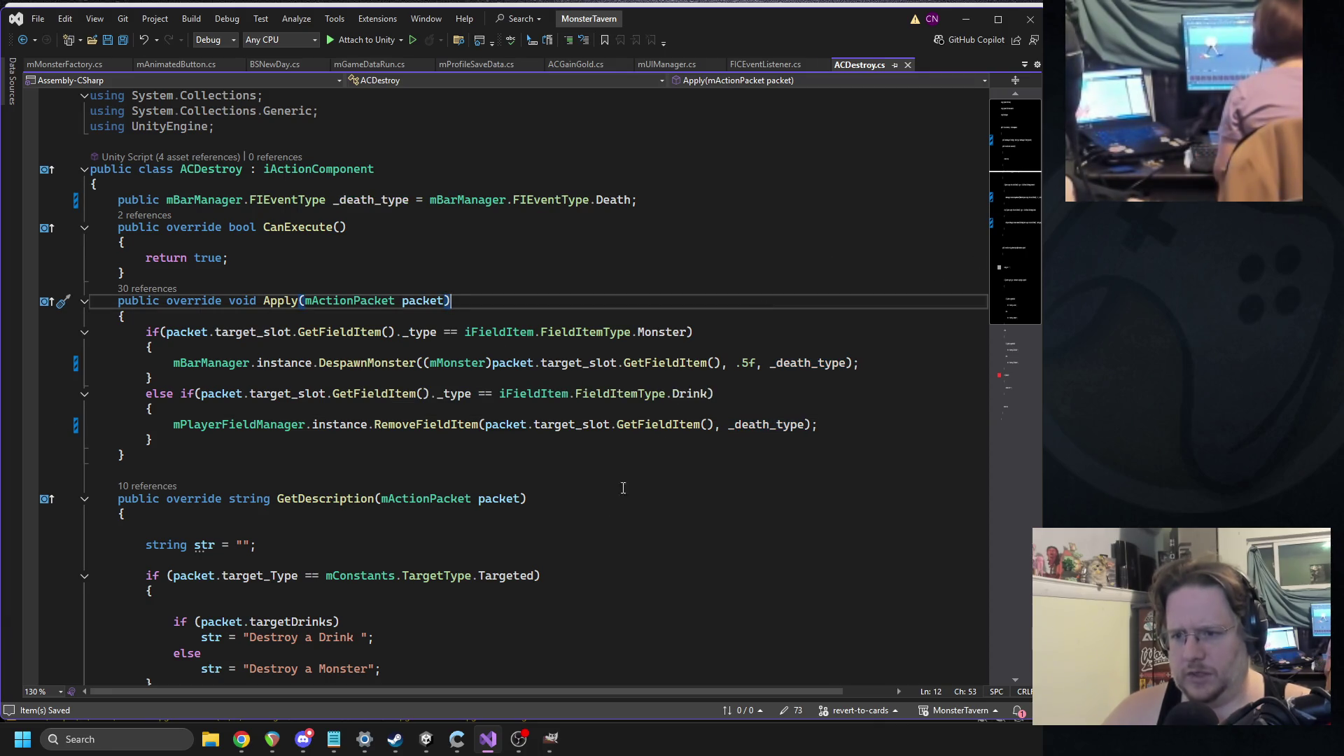
scroll(636, 488, down, 5)
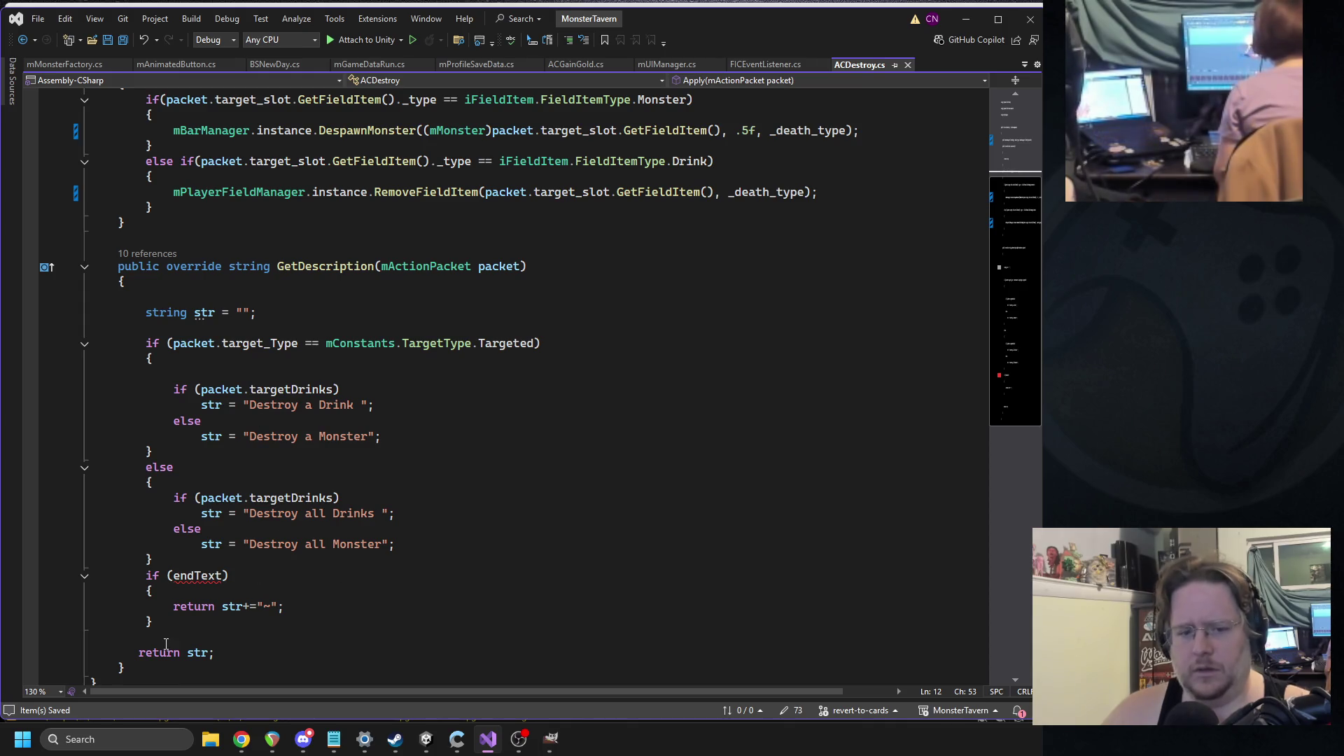
scroll(161, 645, down, 1)
mouse_move(158, 625)
mouse_down()
mouse_move(140, 329)
mouse_move(154, 214)
mouse_up()
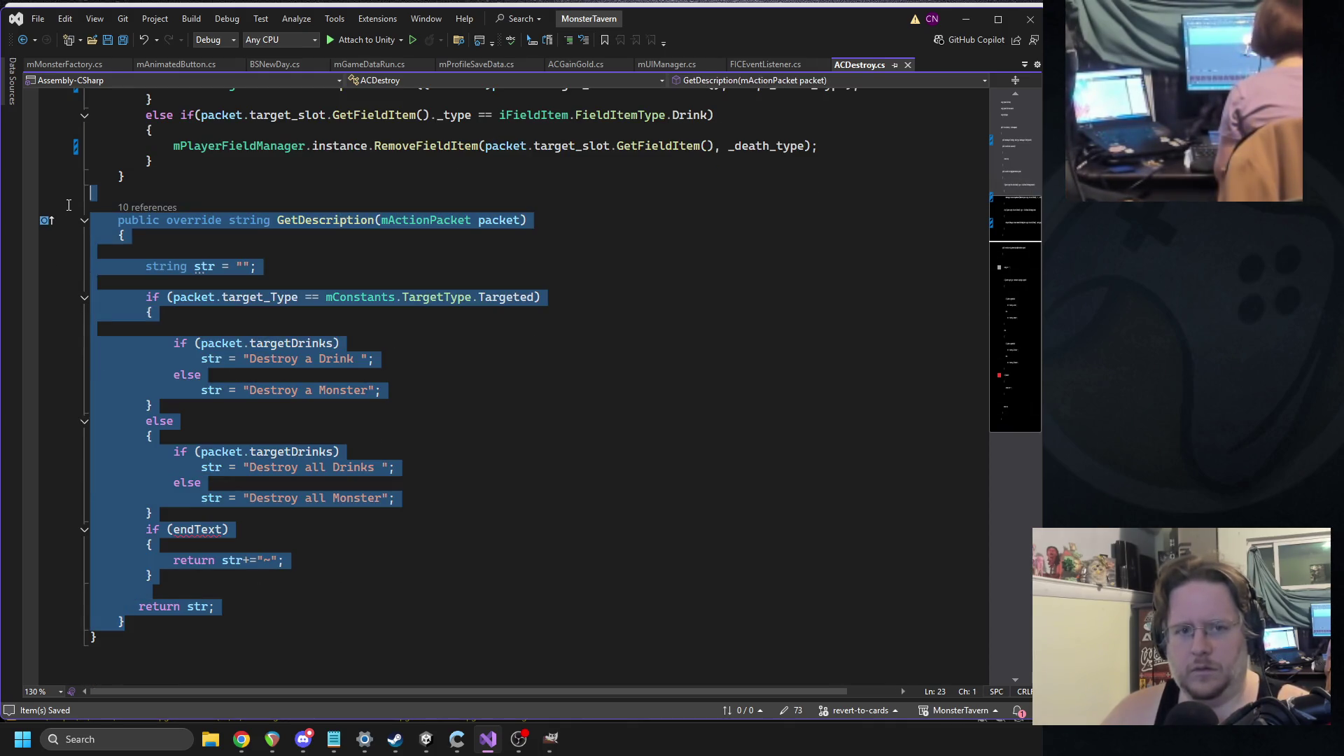
key(Delete)
key(BackSpace)
key(ctrl+s)
scroll(154, 214, up, 5)
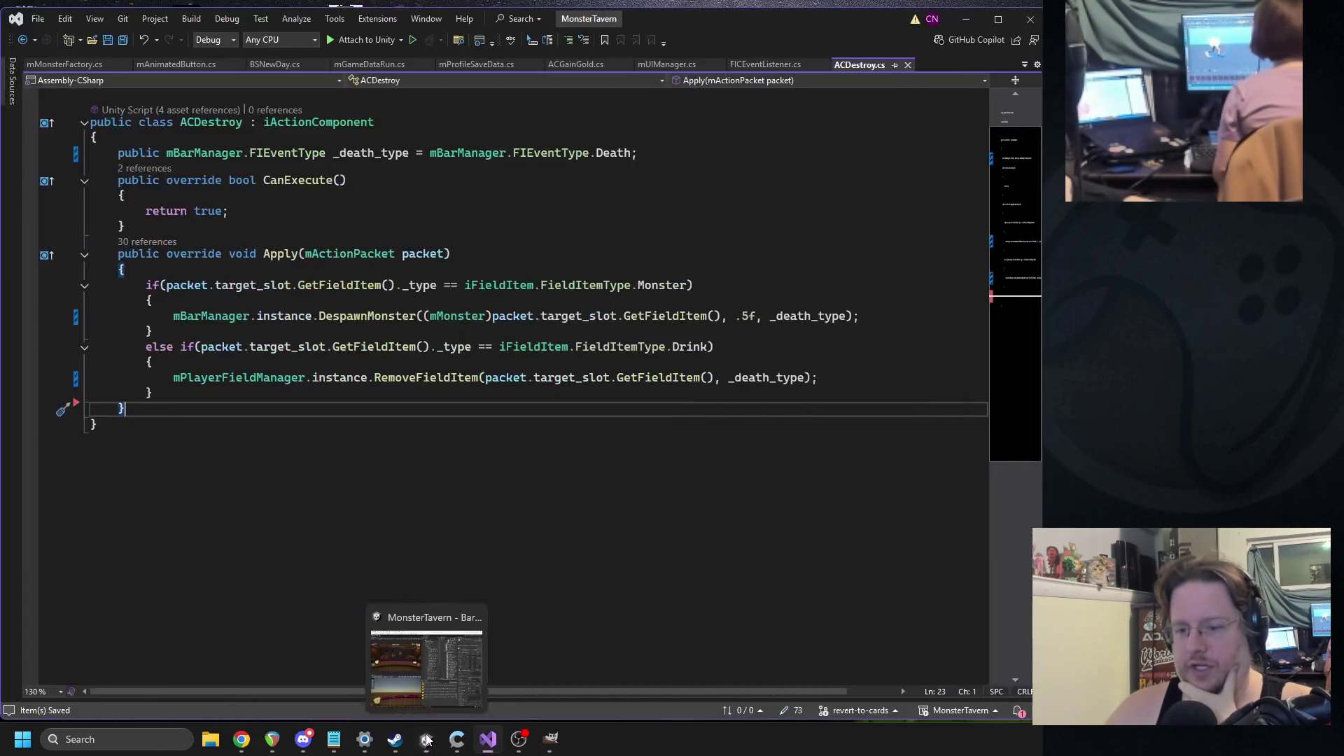
click(426, 740)
- Set Mimic_1's AC Destroy Death_type to Clear
scroll(905, 623, down, 10)
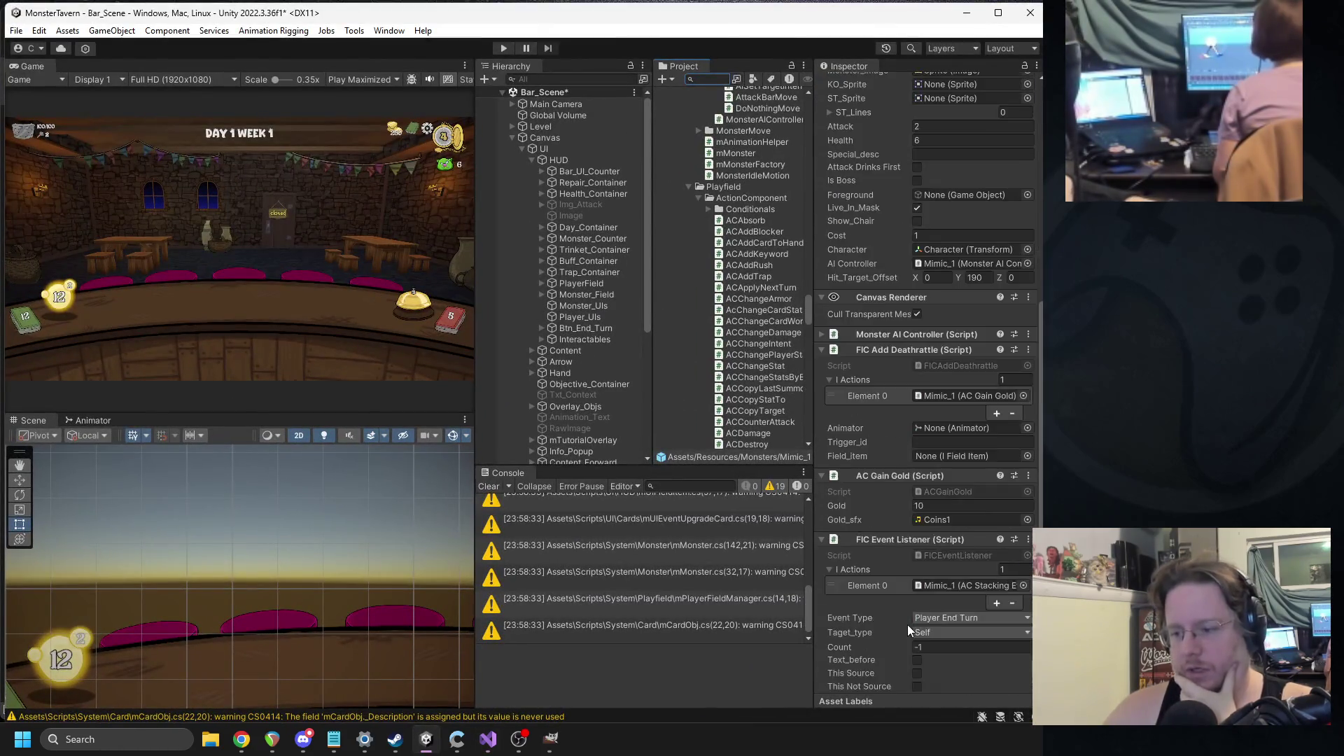
click(950, 654)
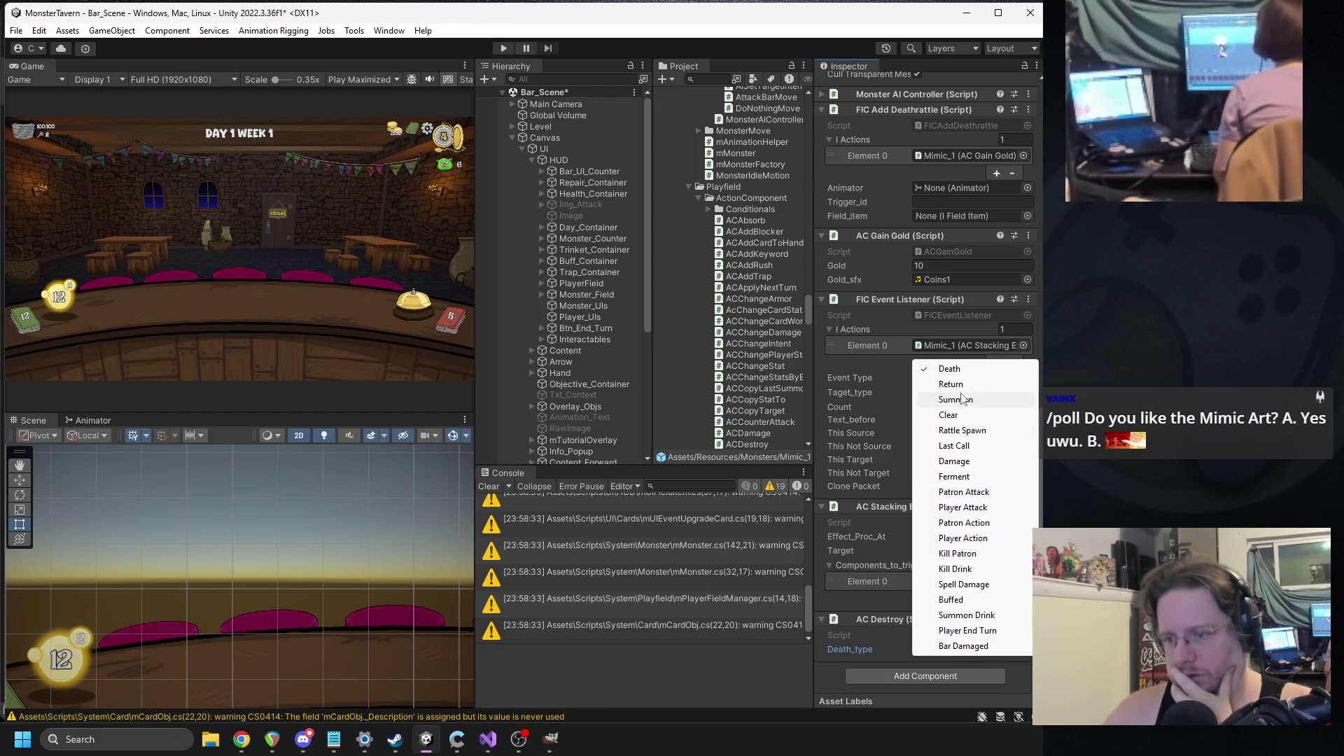
click(963, 415)
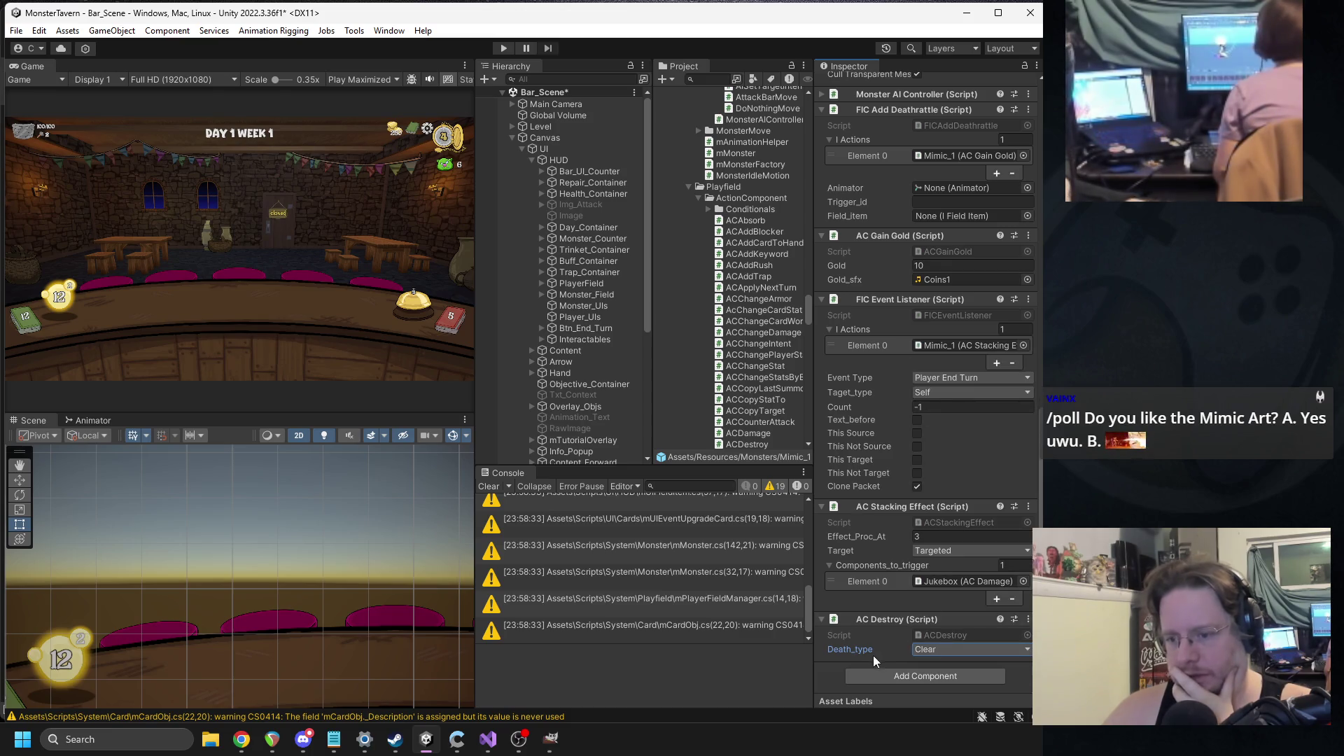
click(933, 648)
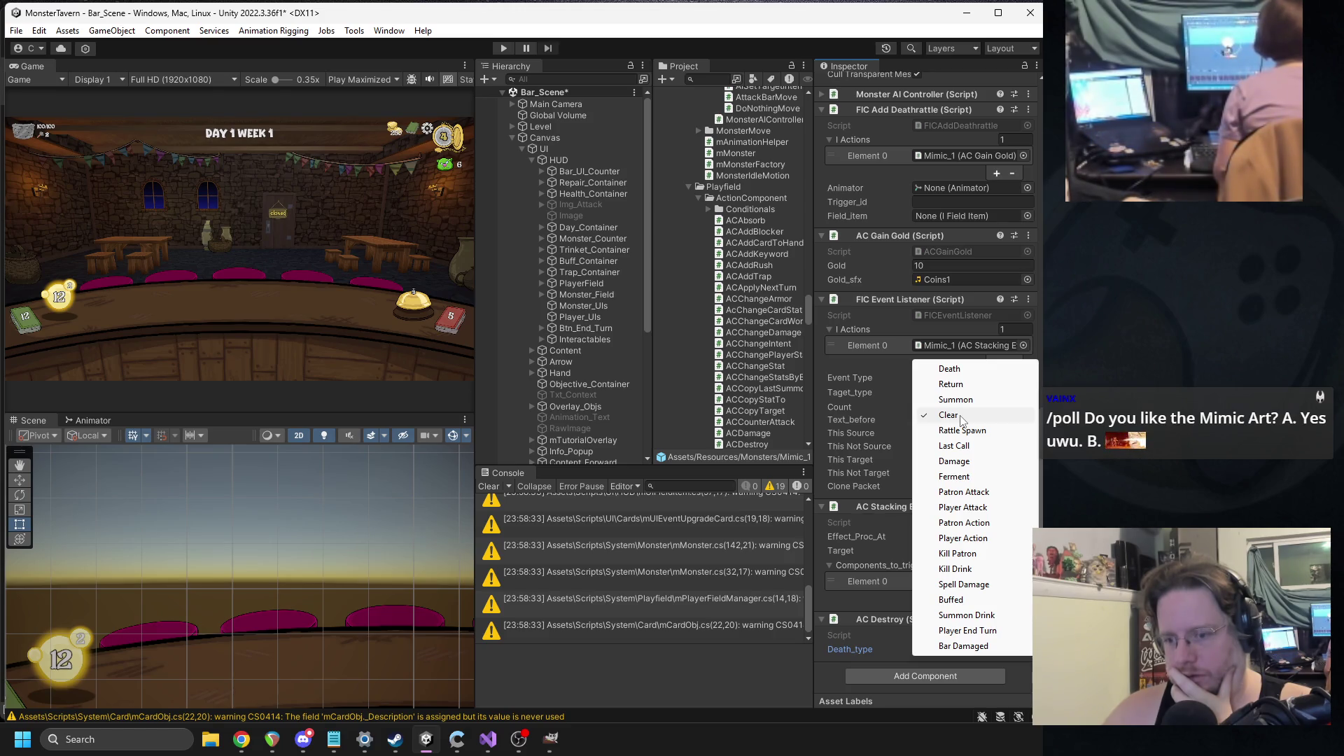
click(961, 417)
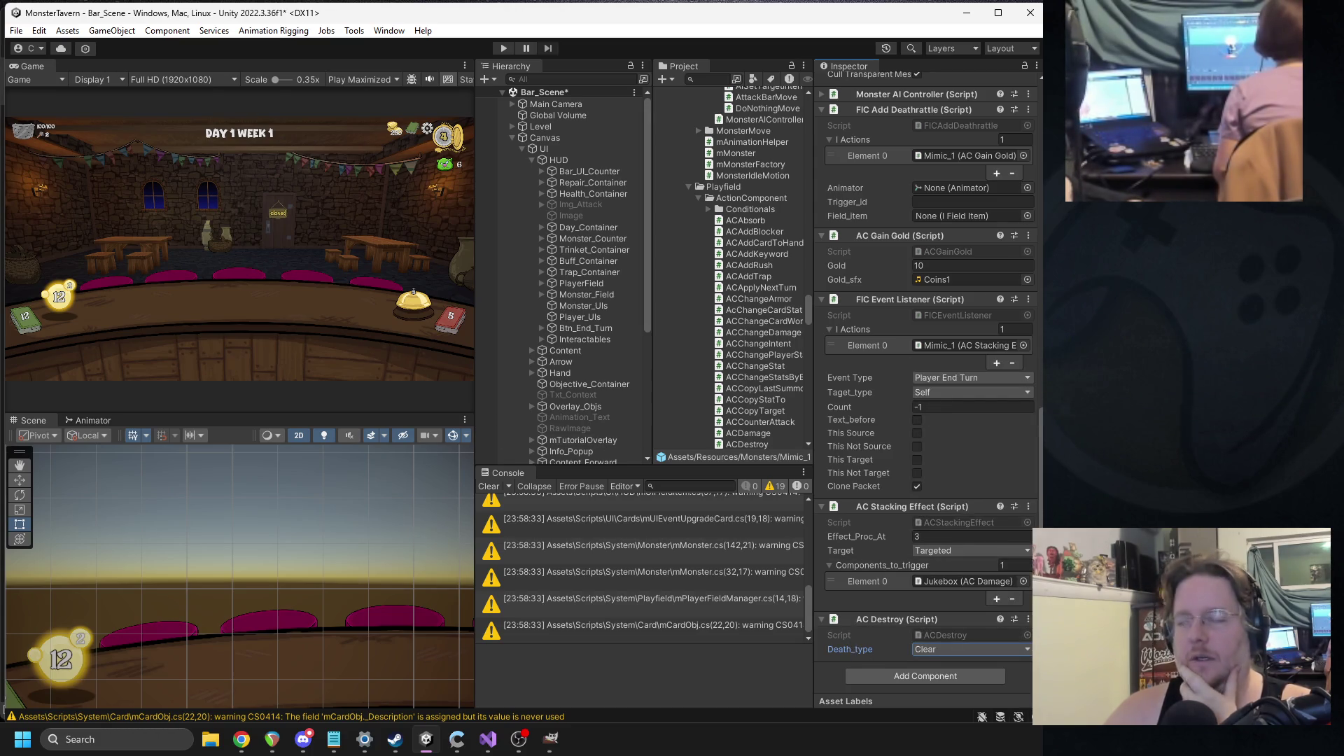
key(alt+Tab)
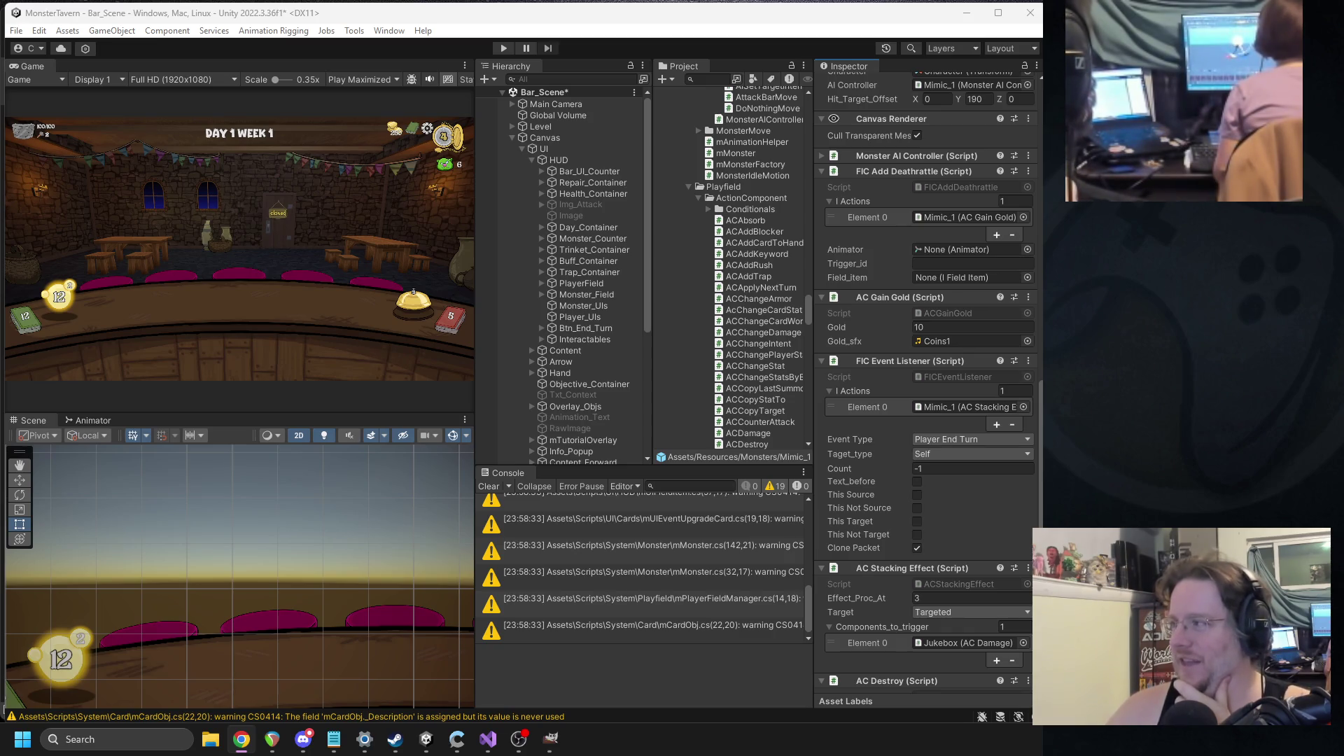
click(505, 46)
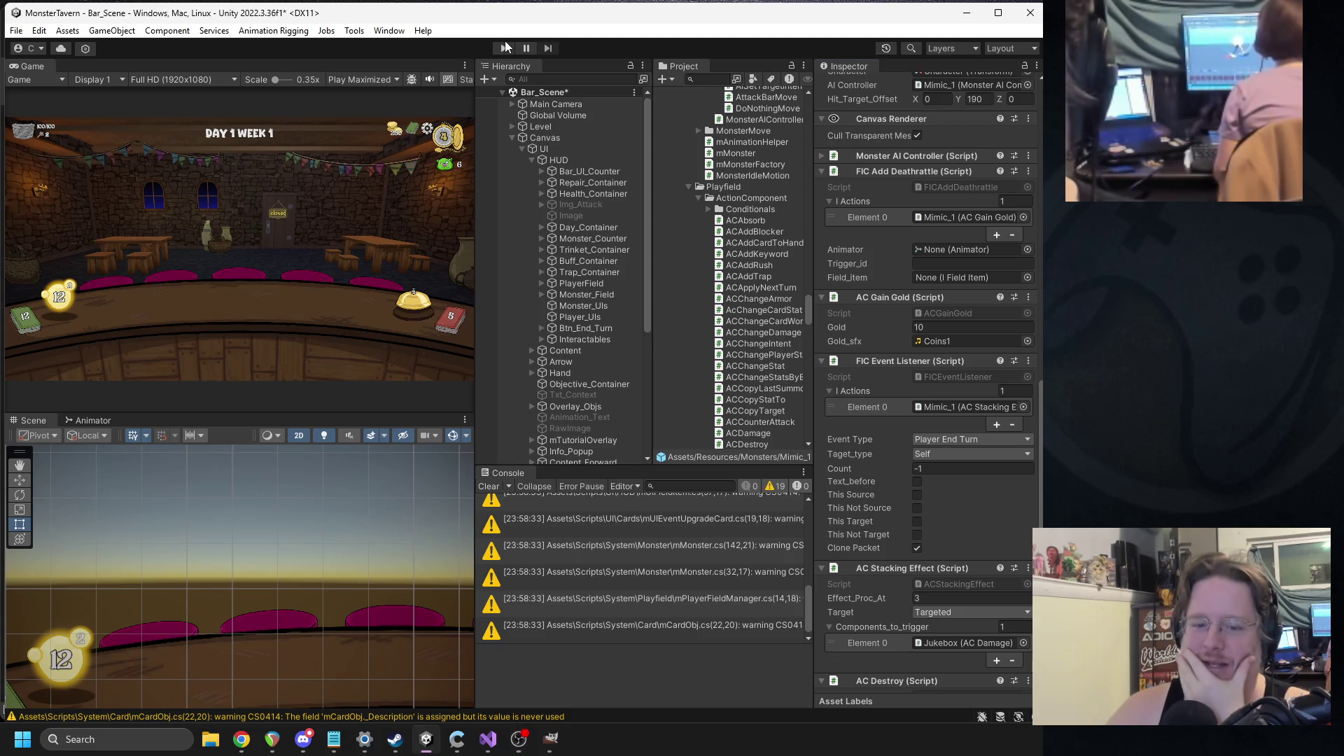
- Start playing and run two turns: Tuskwater and Fermented Socks on the bar, Coffee Shot to the rat
click(505, 47)
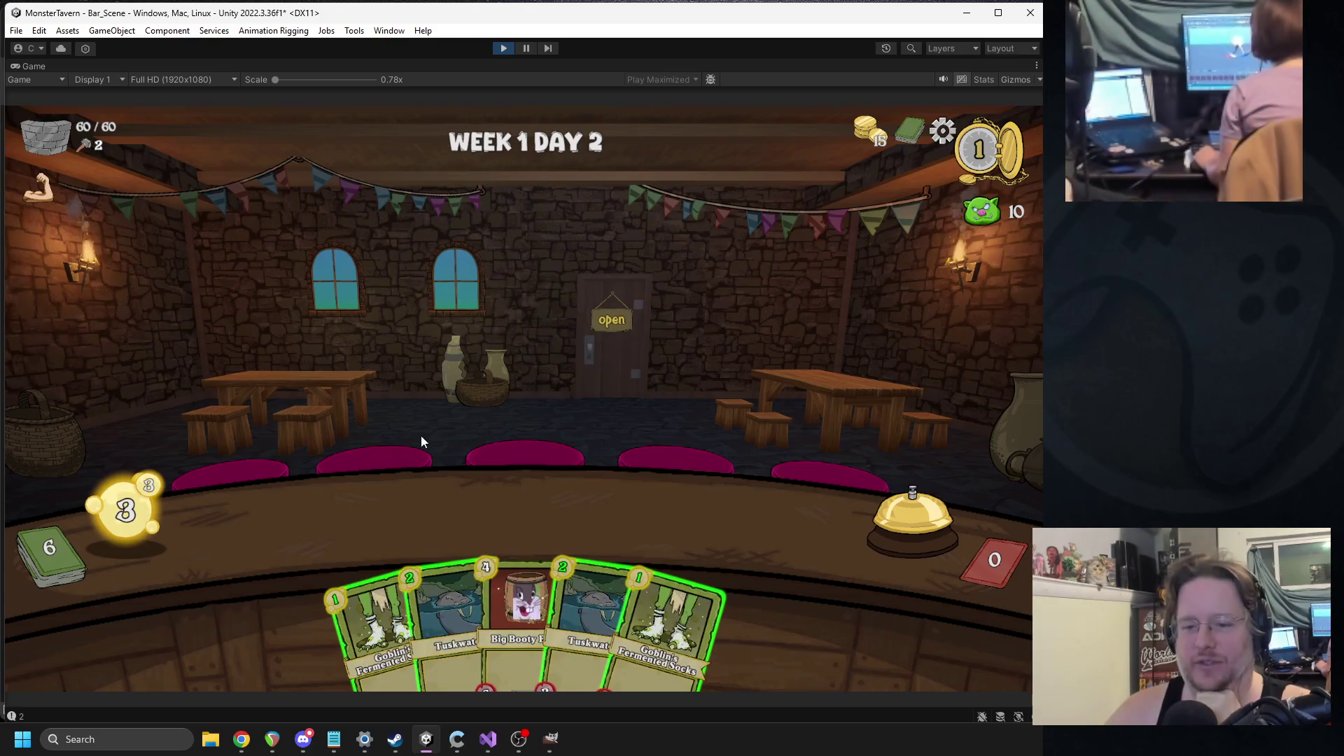
mouse_move(522, 608)
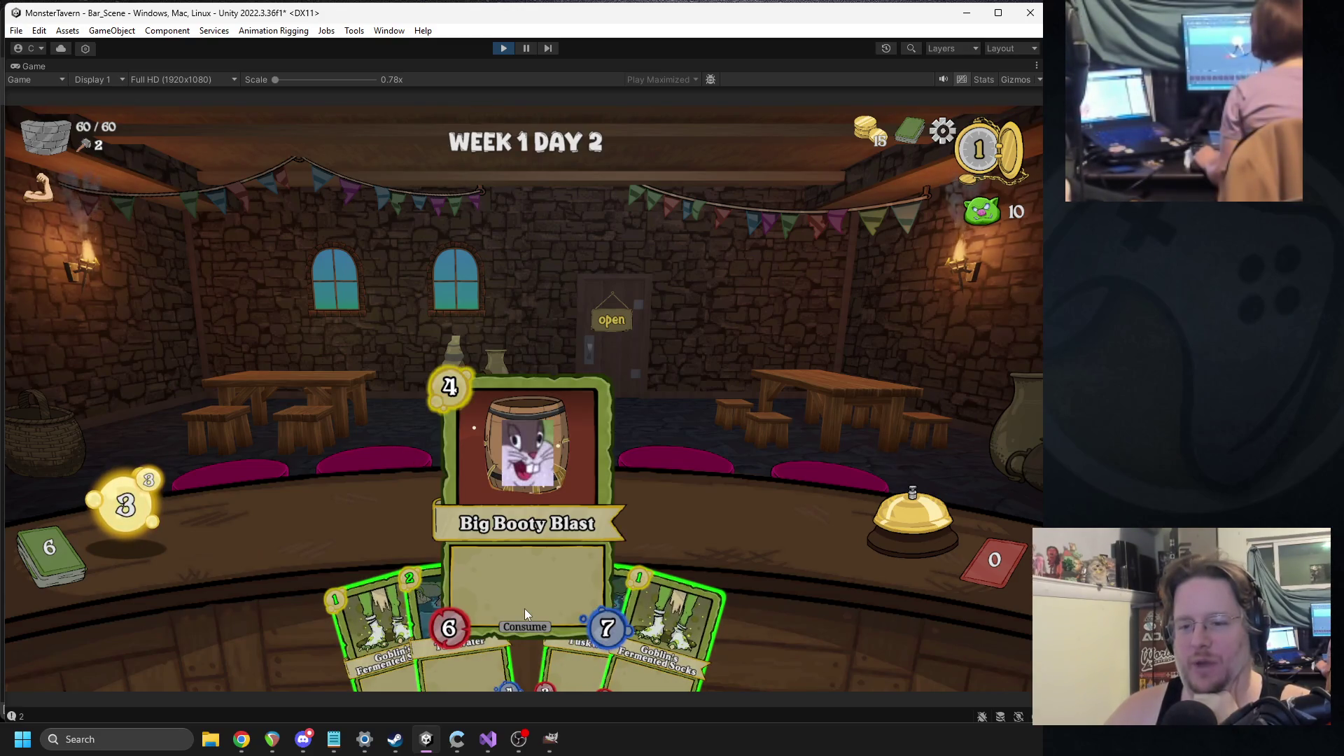
click(462, 630)
click(385, 609)
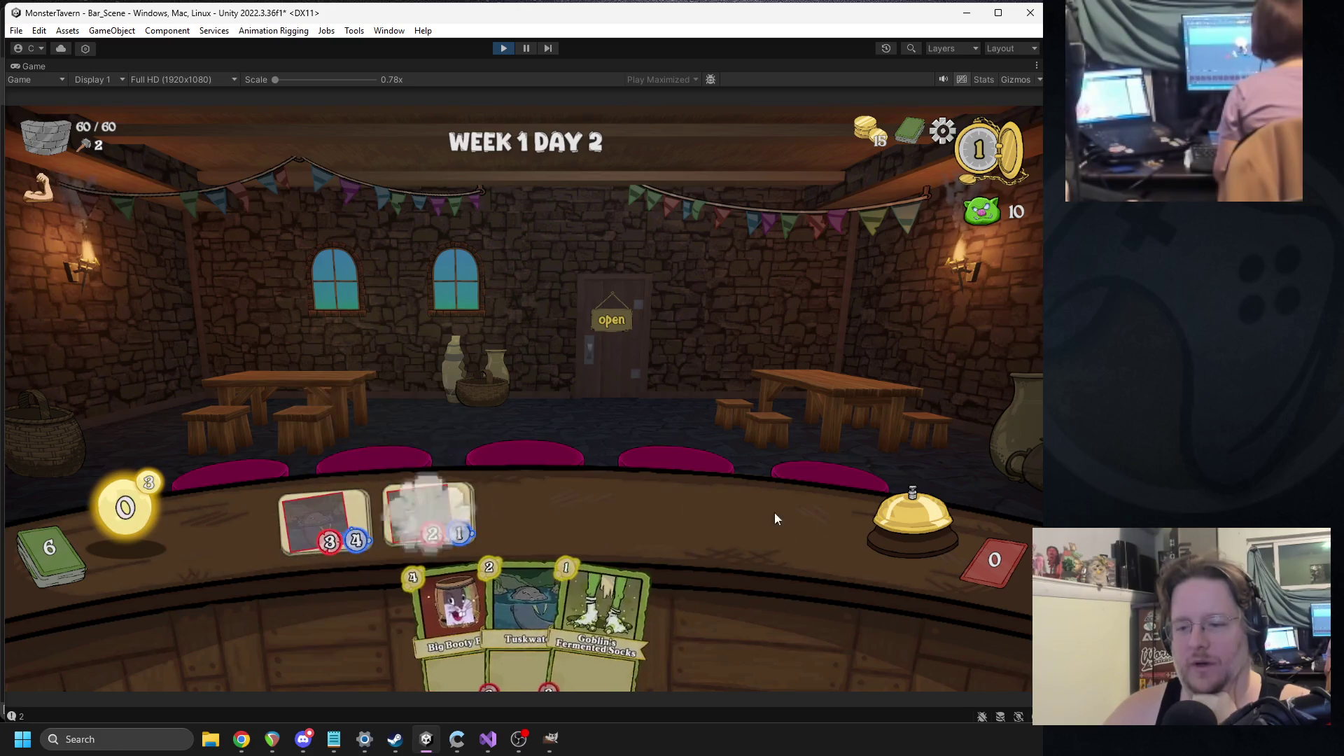
click(910, 521)
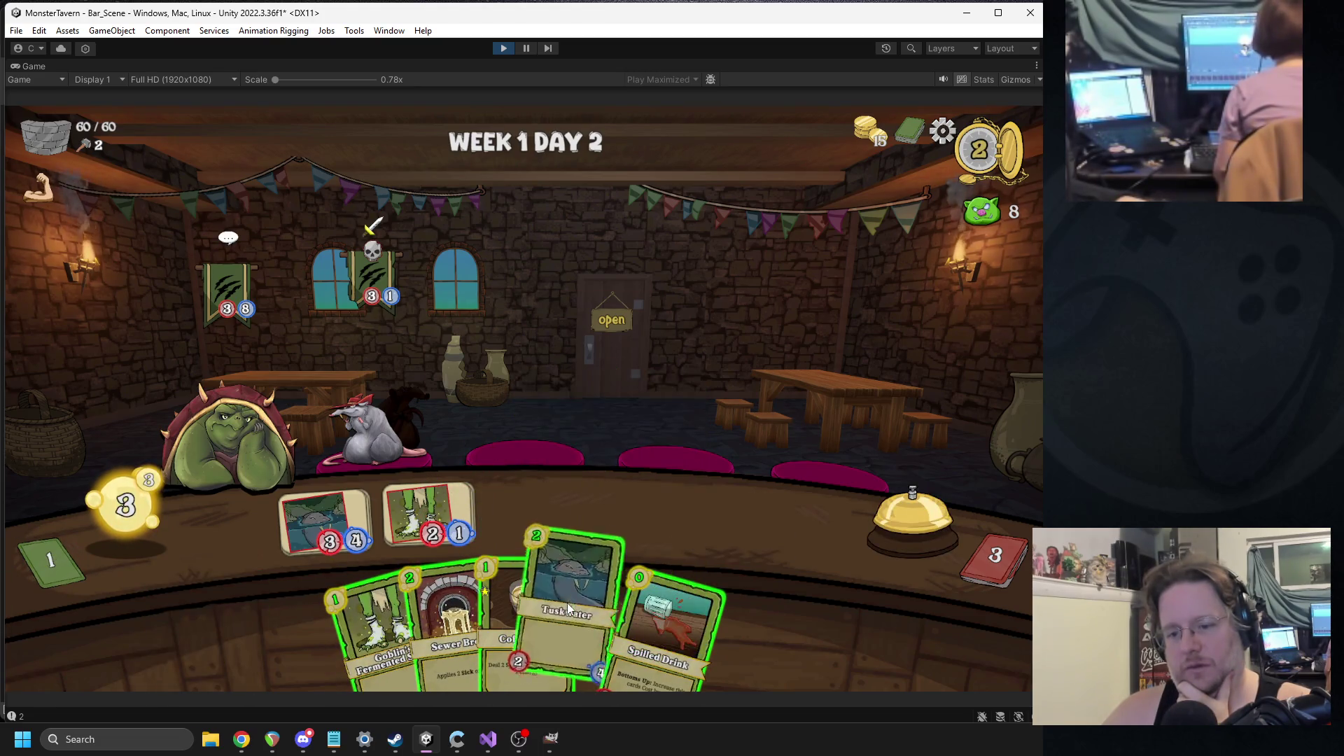
mouse_move(519, 622)
mouse_move(523, 610)
mouse_down()
mouse_move(399, 414)
mouse_move(410, 445)
mouse_up()
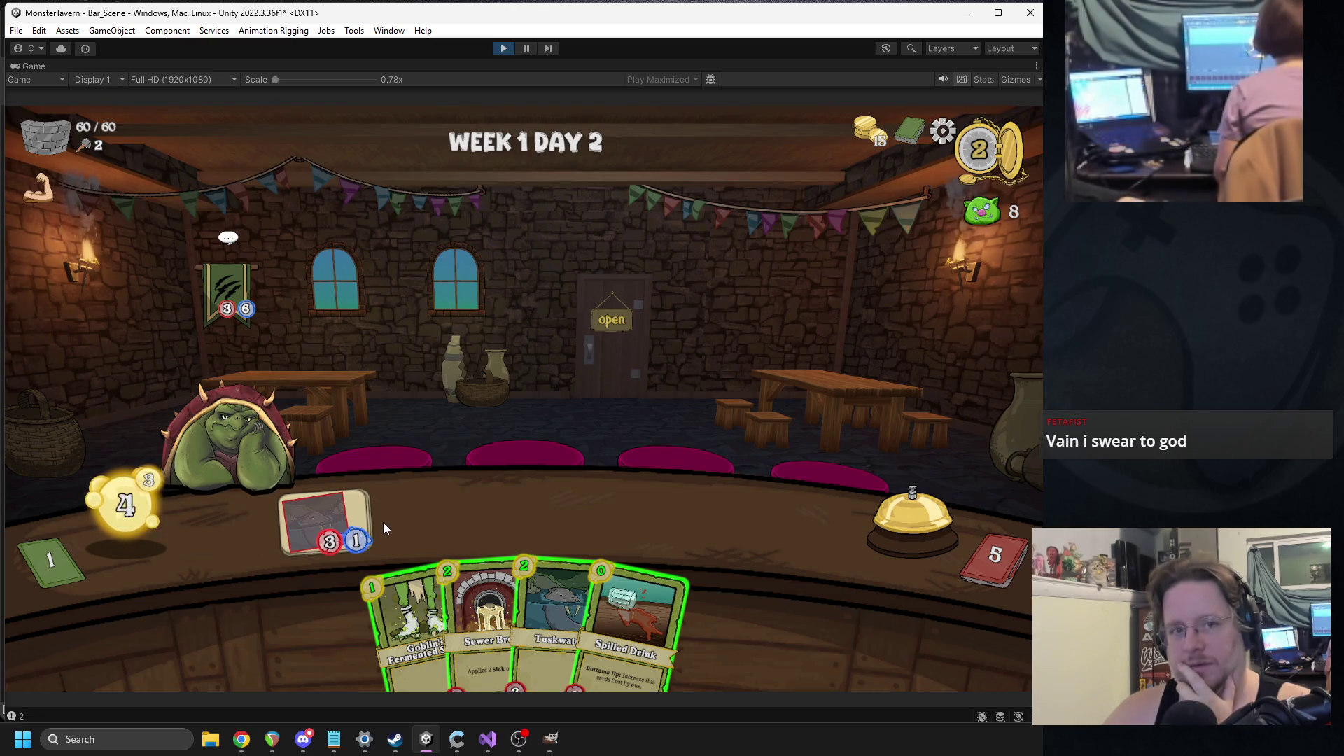
drag(406, 609, 426, 557)
drag(504, 616, 520, 518)
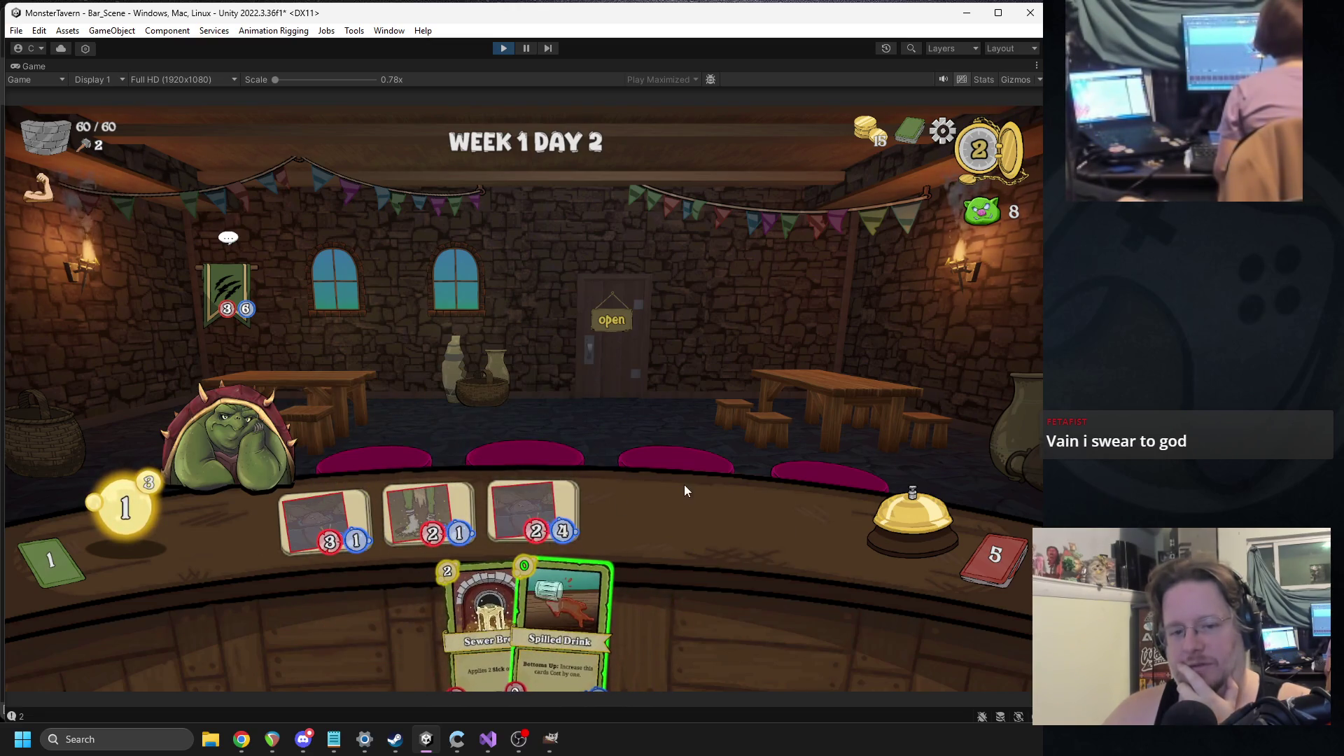
click(884, 537)
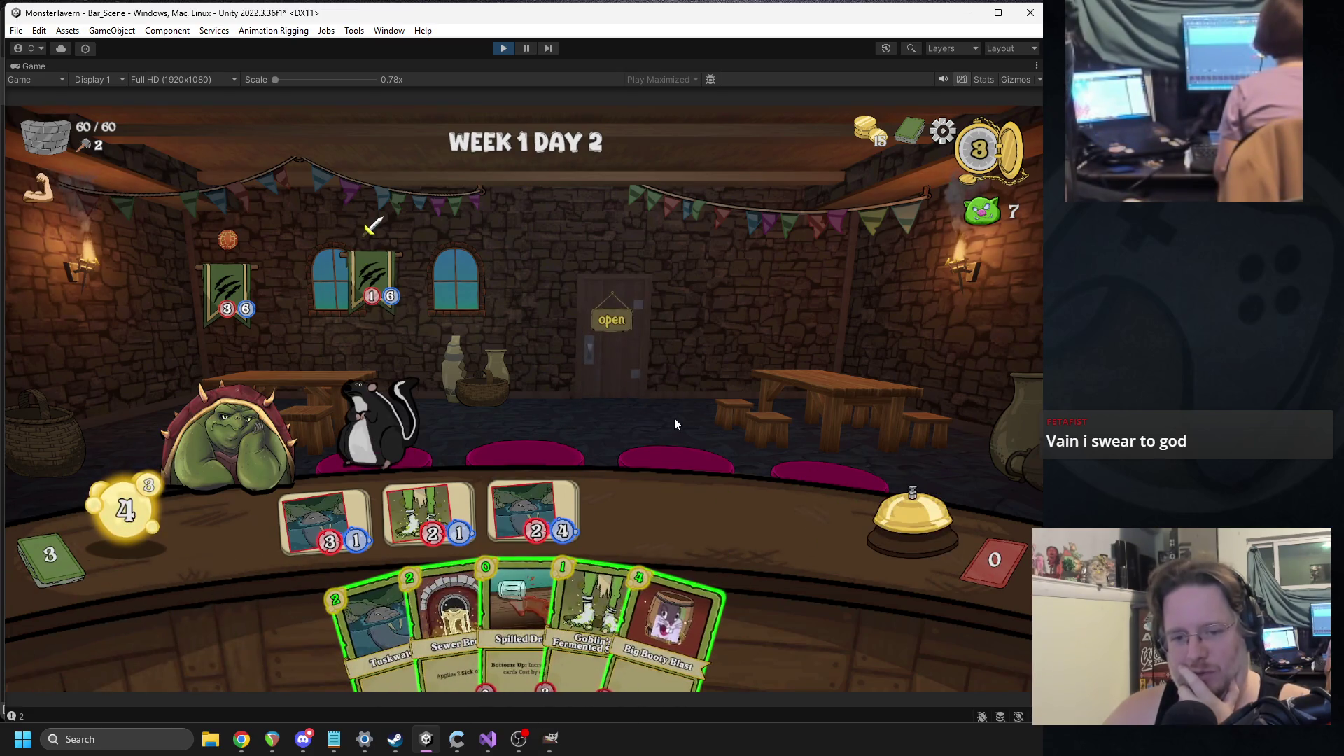
- Play Big Booty Blast, serve Coffee Shot to the ogre, view the full deck, then stop playing
drag(672, 623, 746, 529)
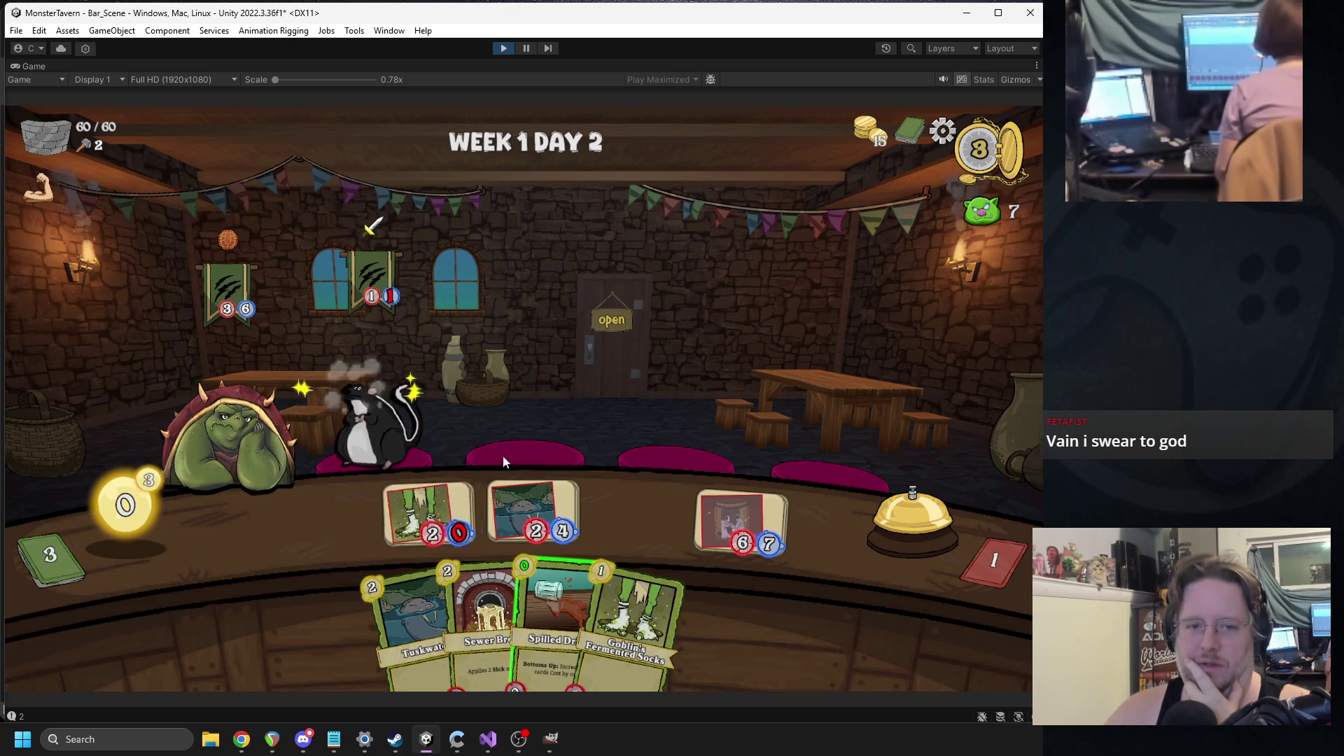
drag(553, 616, 361, 525)
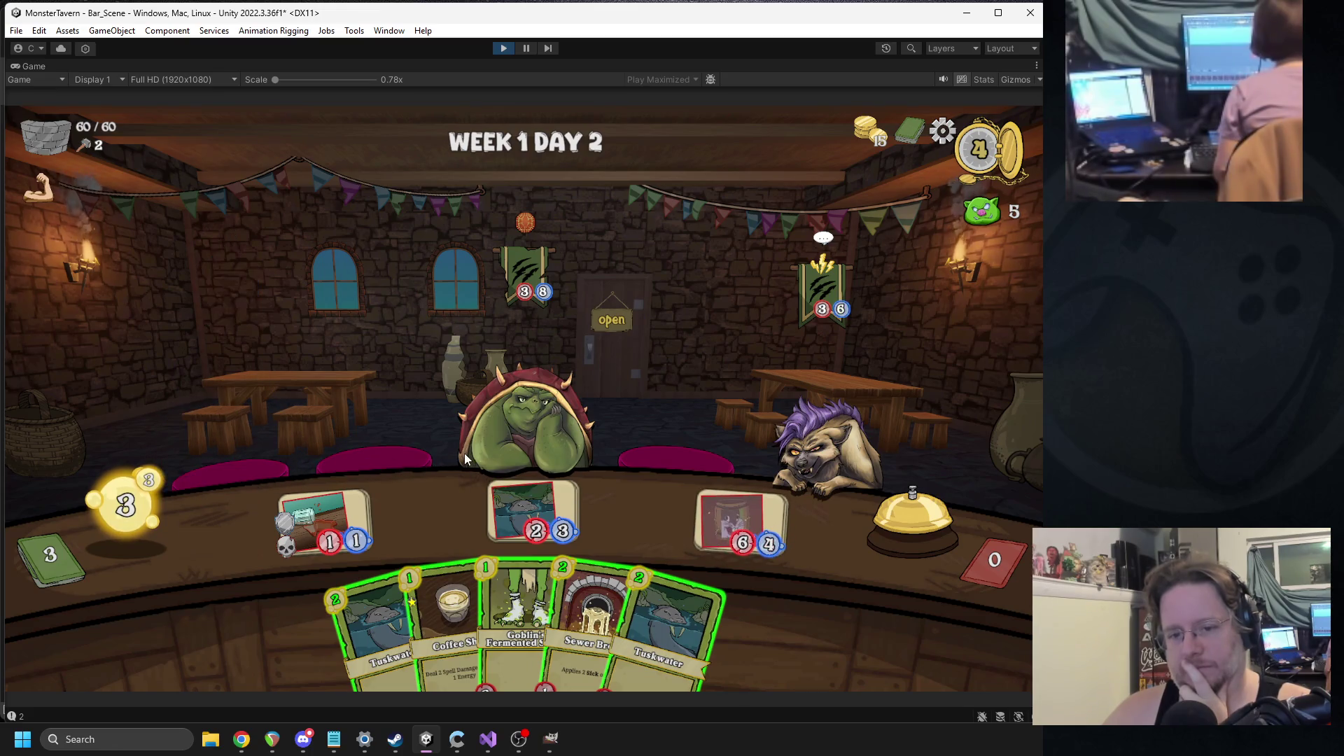
drag(446, 588, 514, 396)
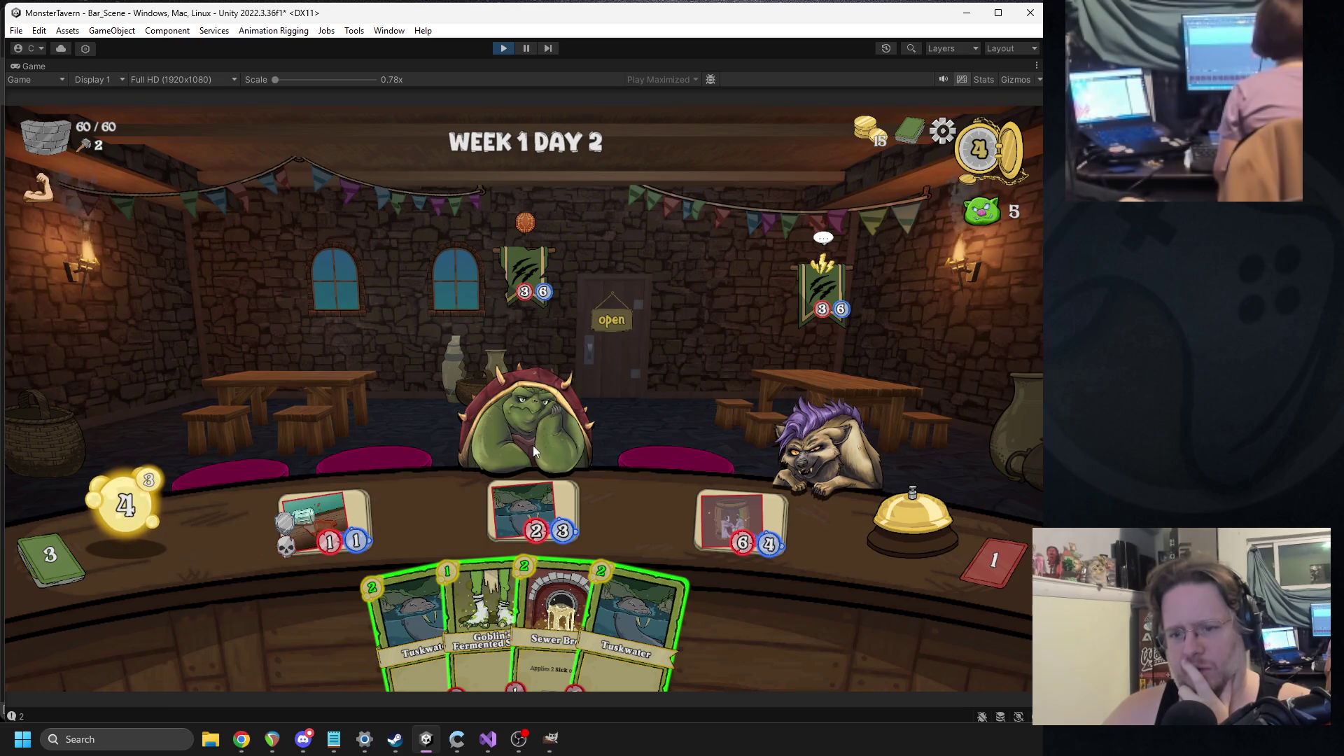
click(909, 132)
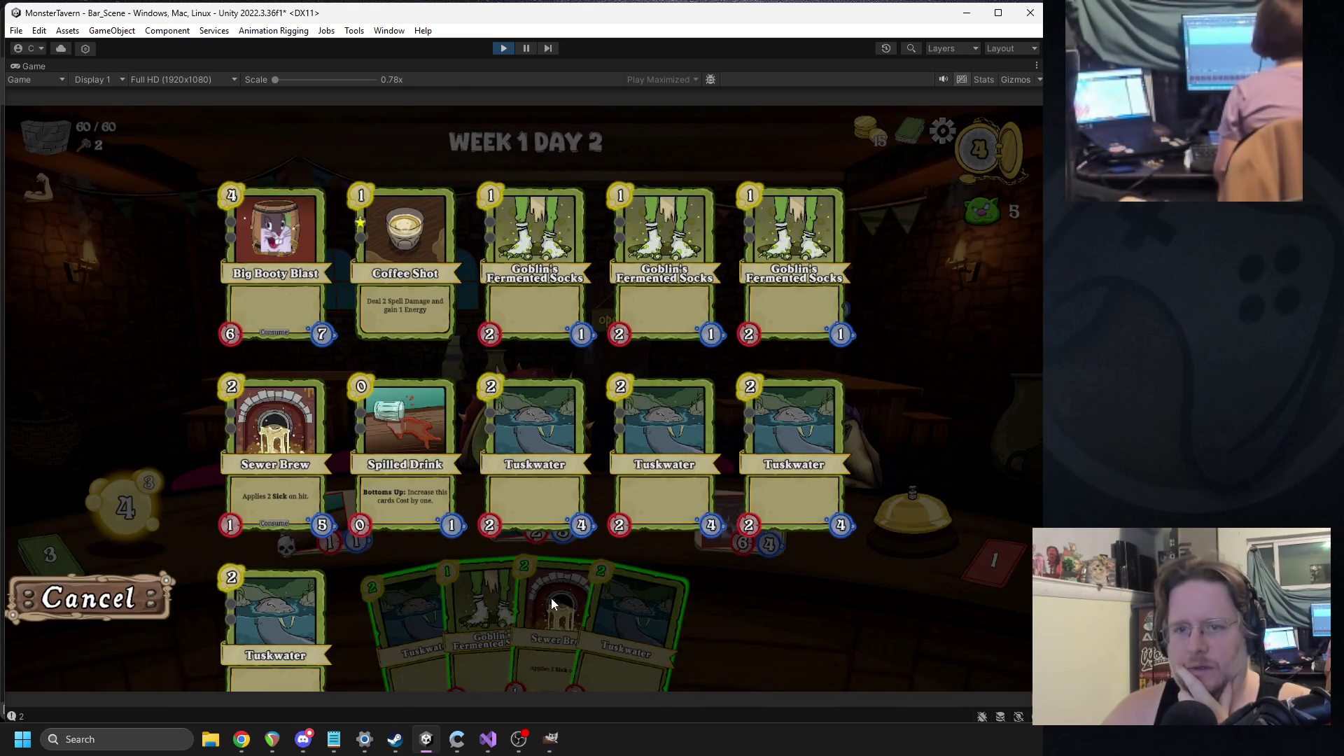
click(507, 53)
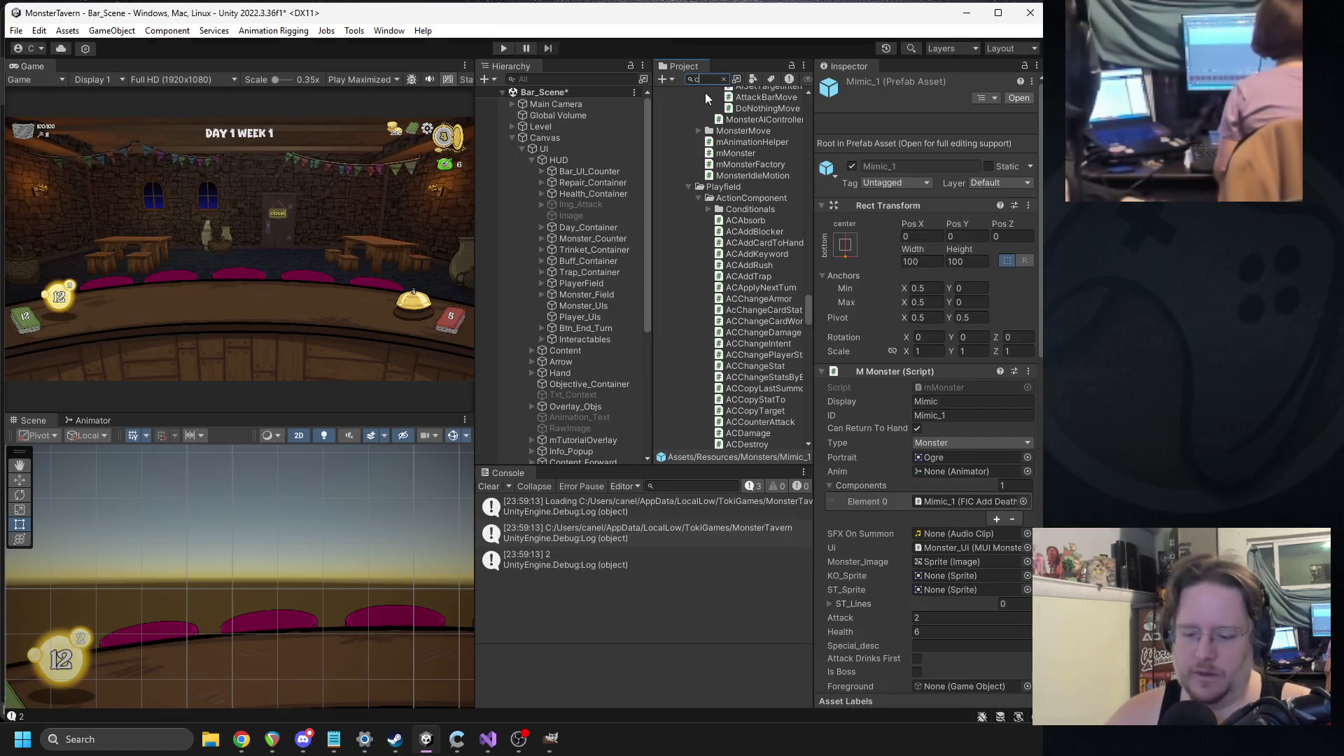
- Find the Coffee_Shot asset, review its AC Change Player Stat settings, and start a new playtest
text(offee_shot)
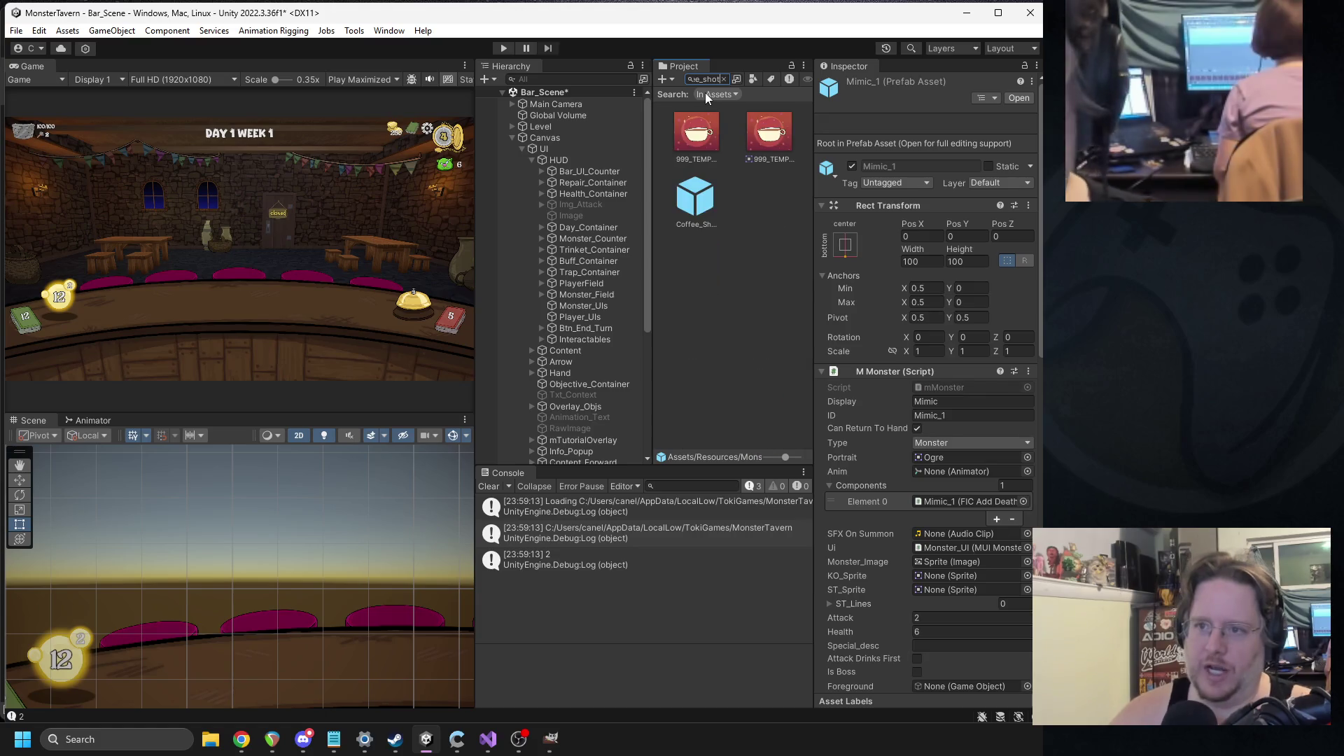
click(720, 203)
scroll(901, 350, down, 10)
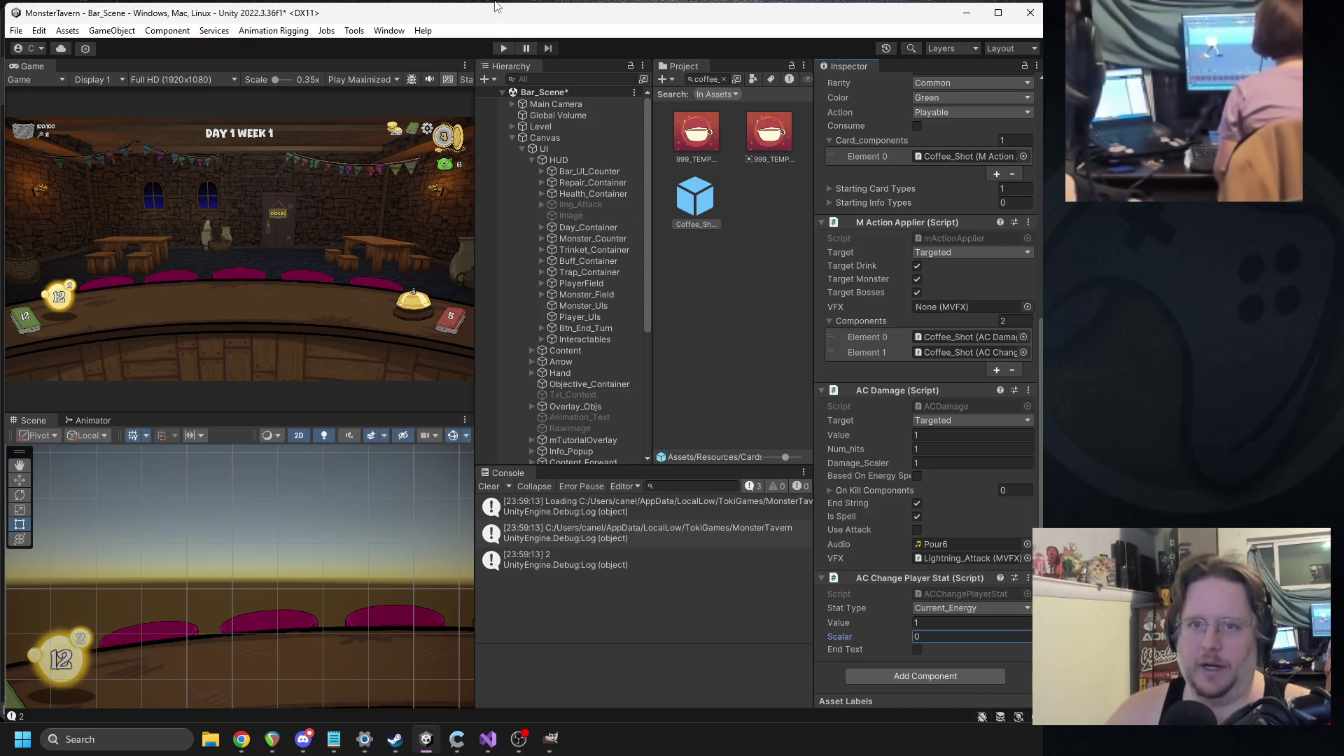
click(502, 49)
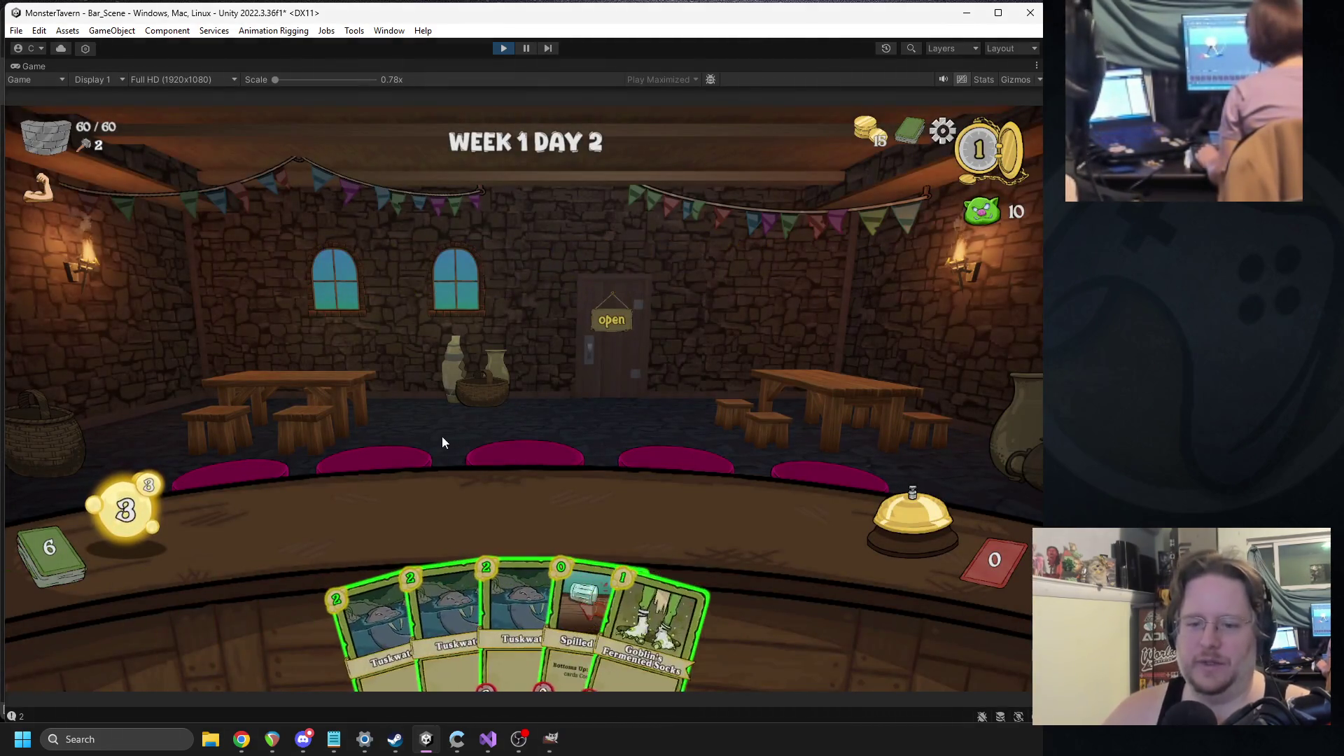
- Play Spilled Drink, Big Booty Blast and Goblin's Fermented Socks on the bar, then end the turn
drag(539, 549, 361, 528)
mouse_move(403, 588)
mouse_down()
mouse_move(380, 564)
mouse_move(385, 523)
mouse_move(380, 586)
mouse_up()
mouse_move(633, 602)
mouse_down()
mouse_move(465, 490)
mouse_move(686, 605)
mouse_move(428, 514)
mouse_up()
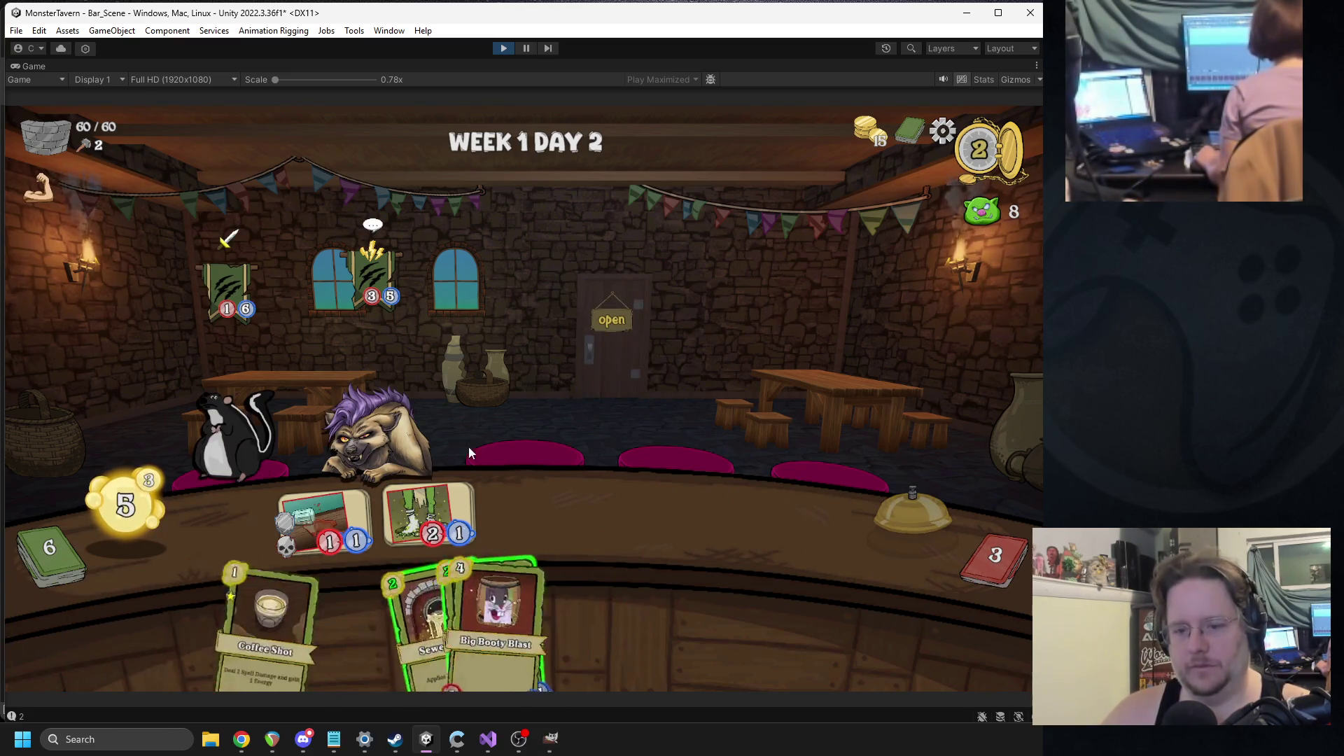
mouse_move(529, 591)
mouse_down()
mouse_move(648, 548)
mouse_move(639, 490)
mouse_up()
mouse_move(560, 616)
mouse_down()
mouse_move(371, 488)
mouse_move(229, 294)
mouse_up()
mouse_move(595, 616)
mouse_down()
mouse_move(442, 503)
mouse_move(434, 514)
mouse_up()
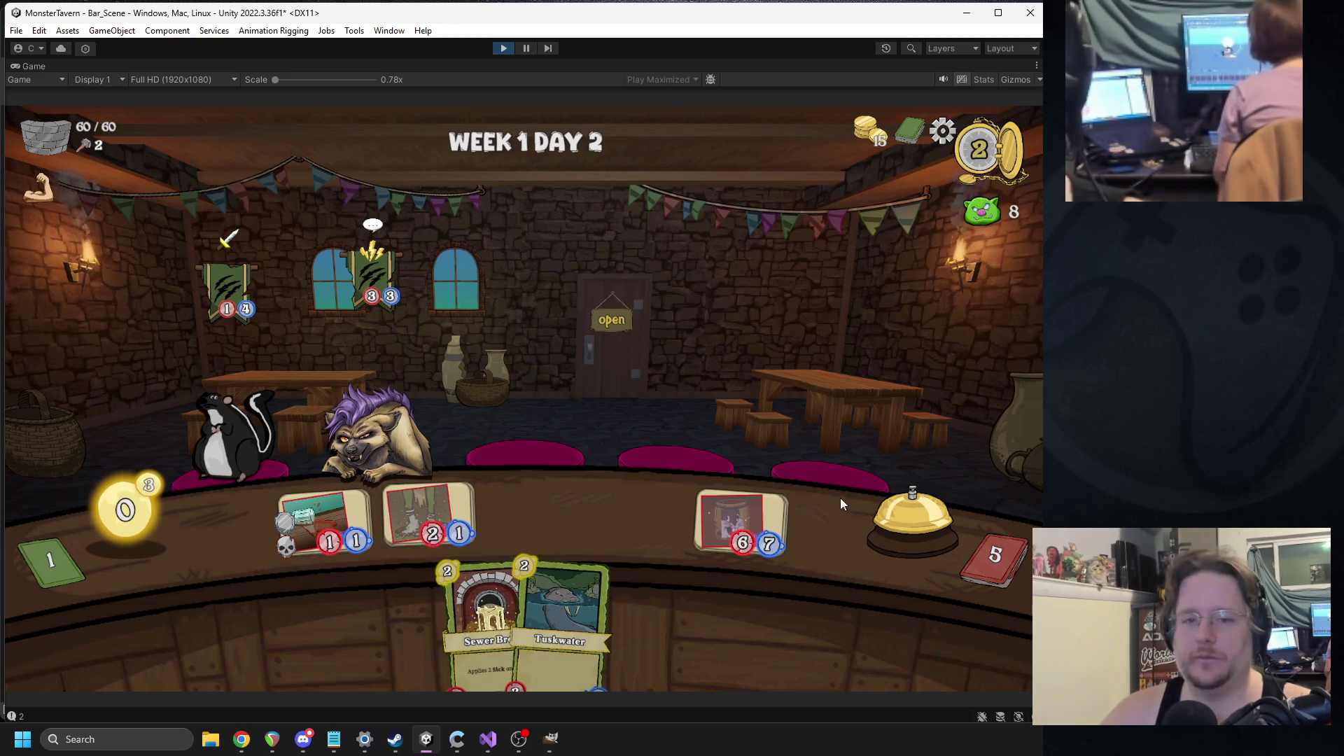
click(895, 514)
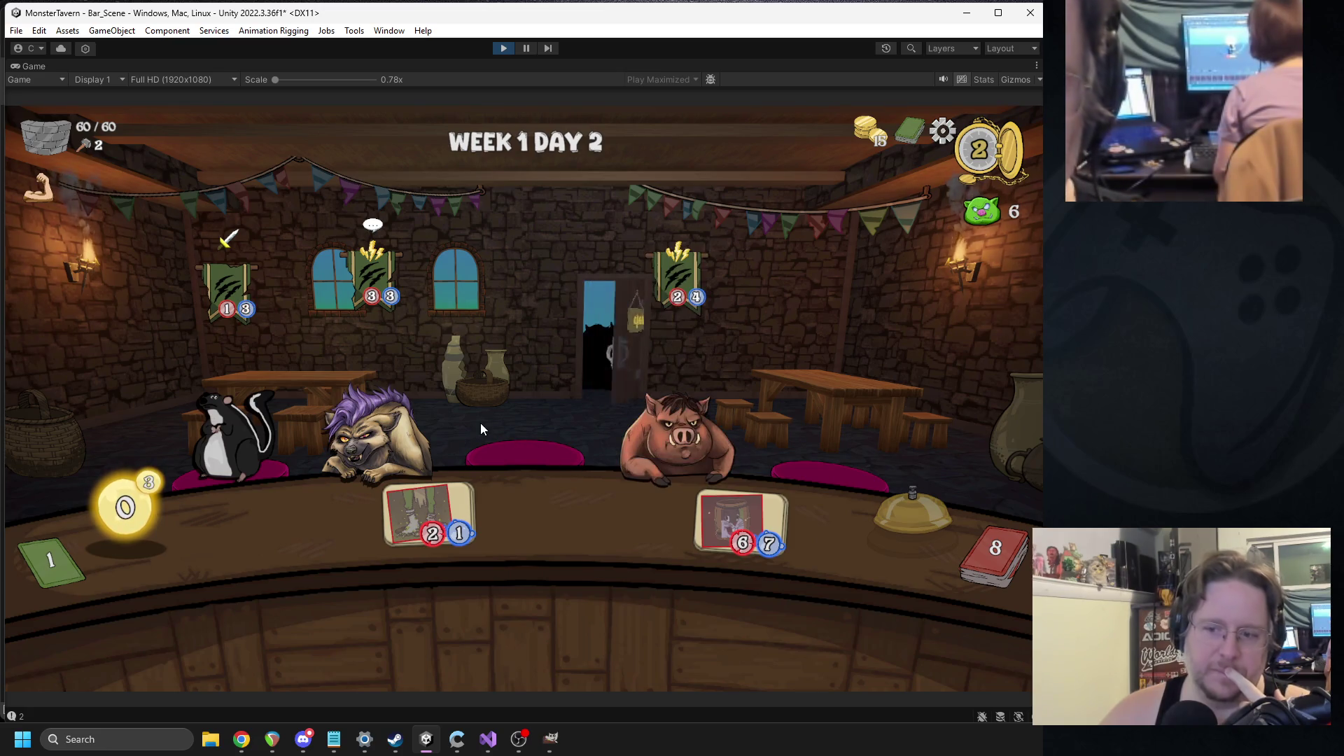
- Over two turns, place Spilled Drink and Fermented Socks and serve Coffee Shot to the pig
mouse_move(523, 244)
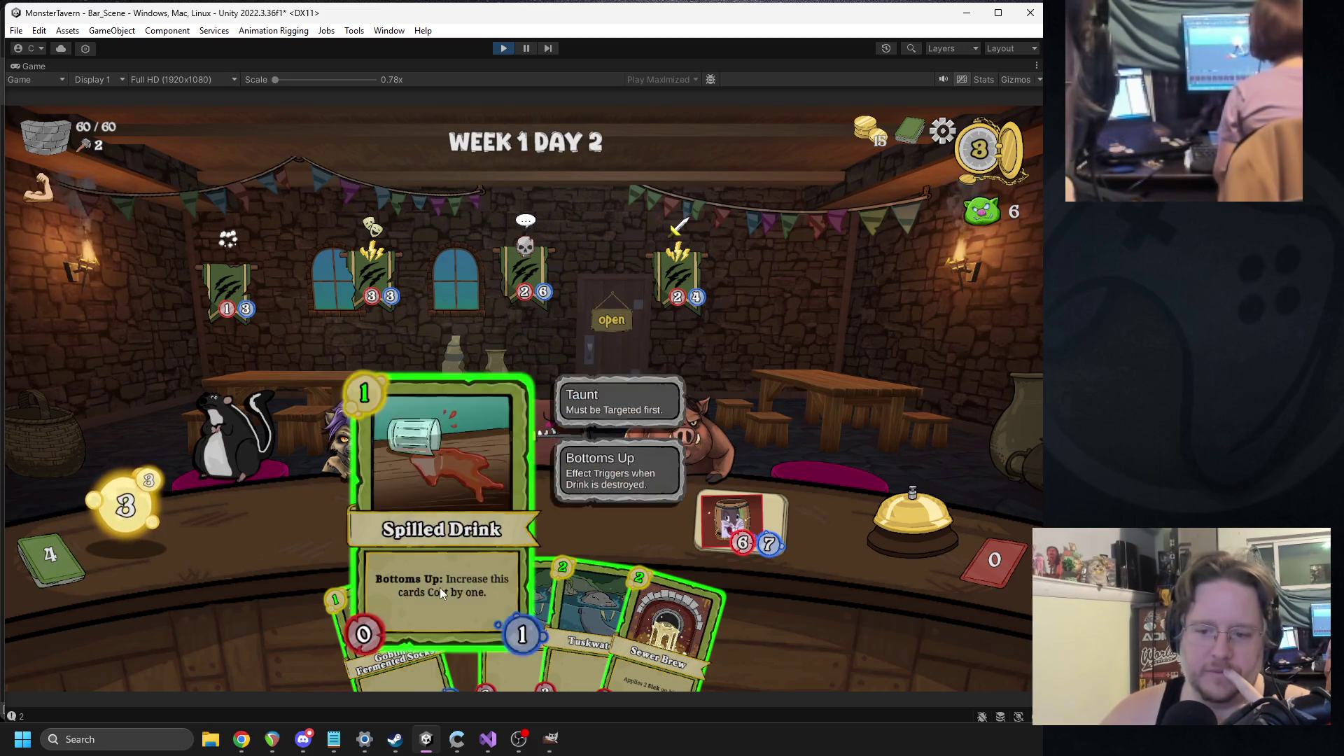
mouse_move(445, 609)
mouse_down()
mouse_move(296, 527)
mouse_move(317, 521)
mouse_up()
drag(386, 558, 511, 510)
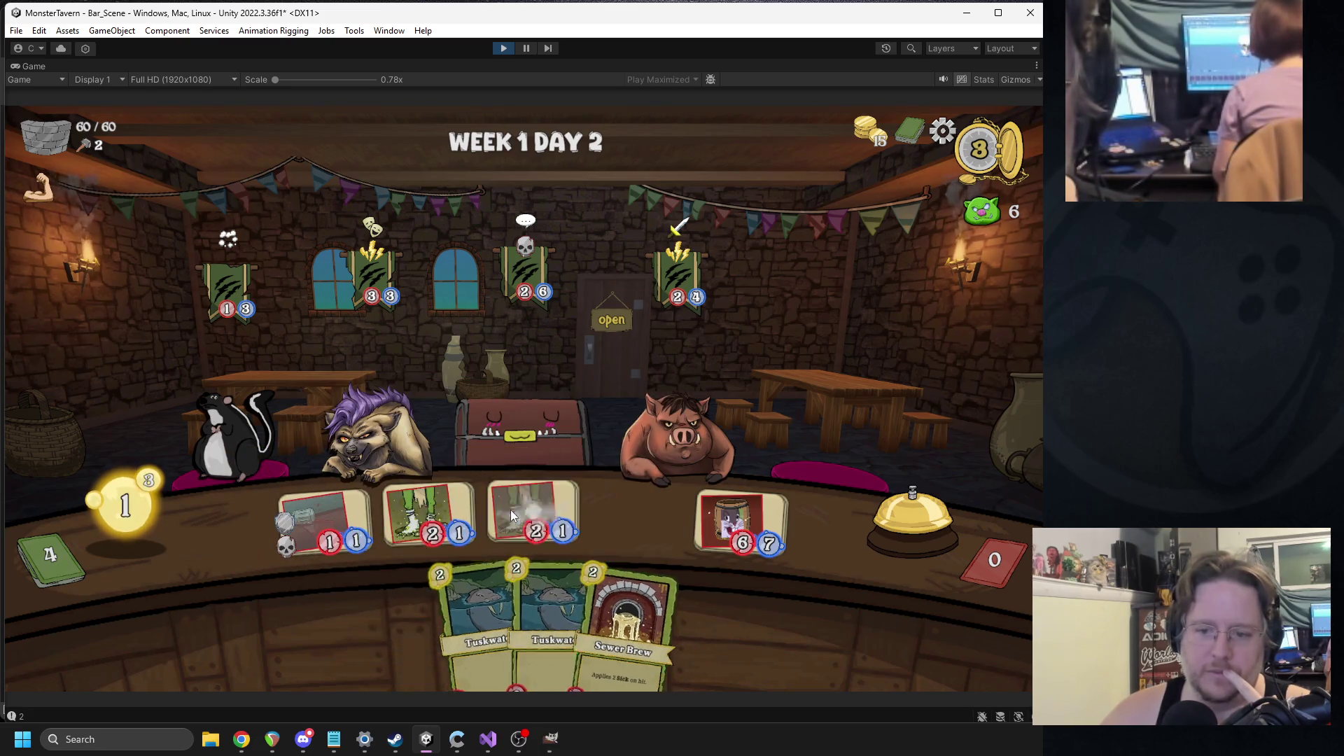
click(876, 505)
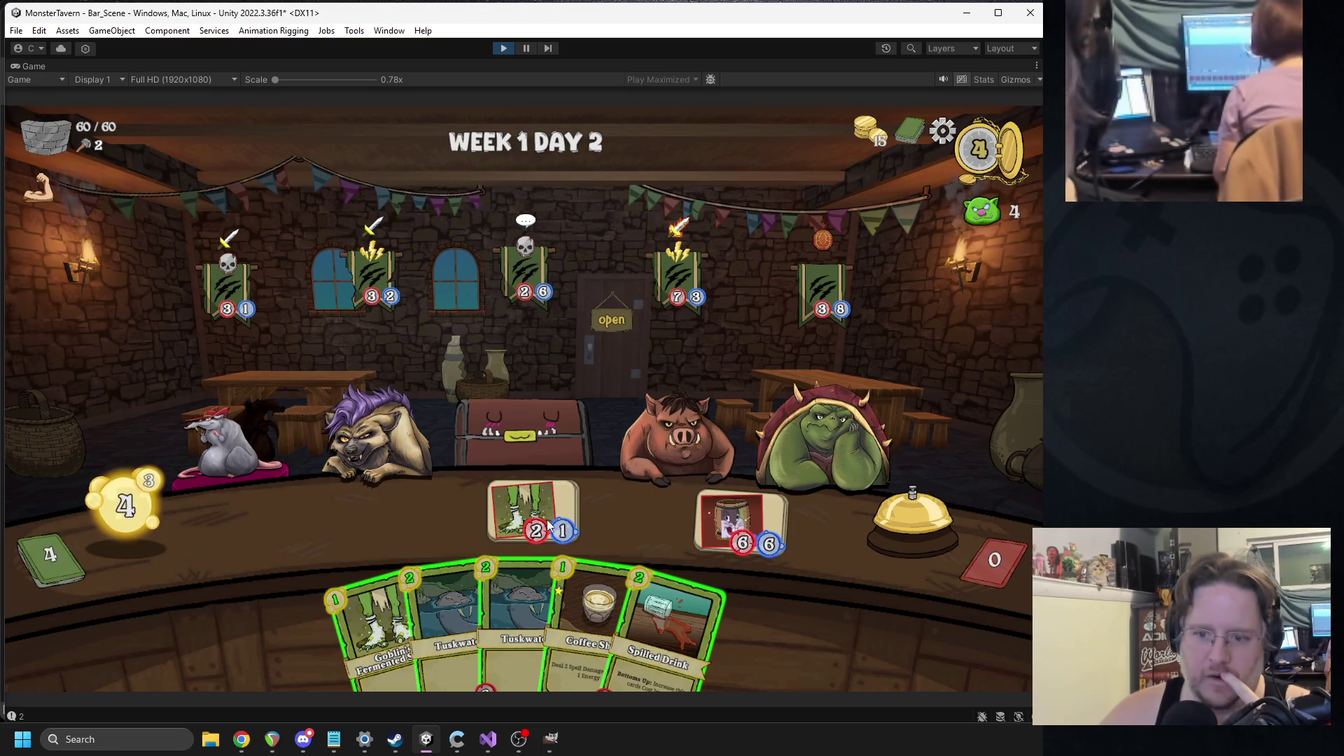
drag(595, 549, 676, 437)
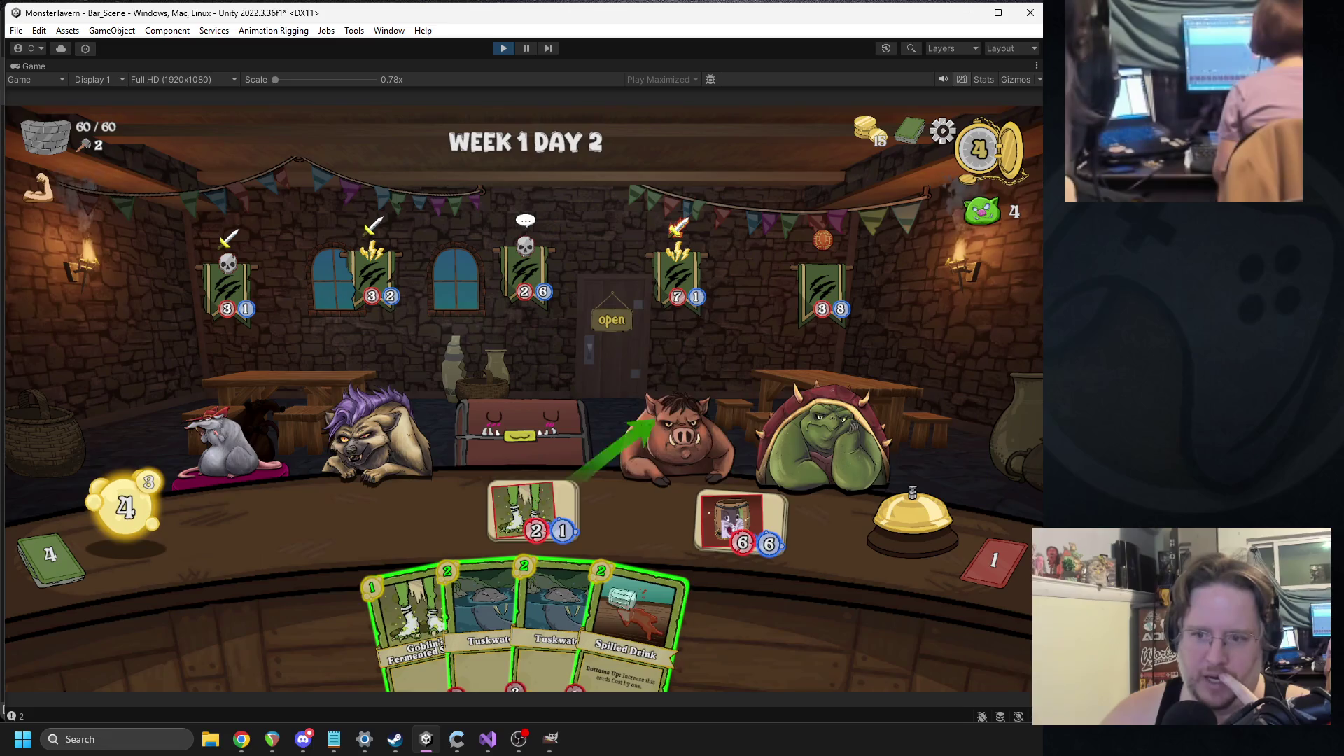
mouse_move(738, 520)
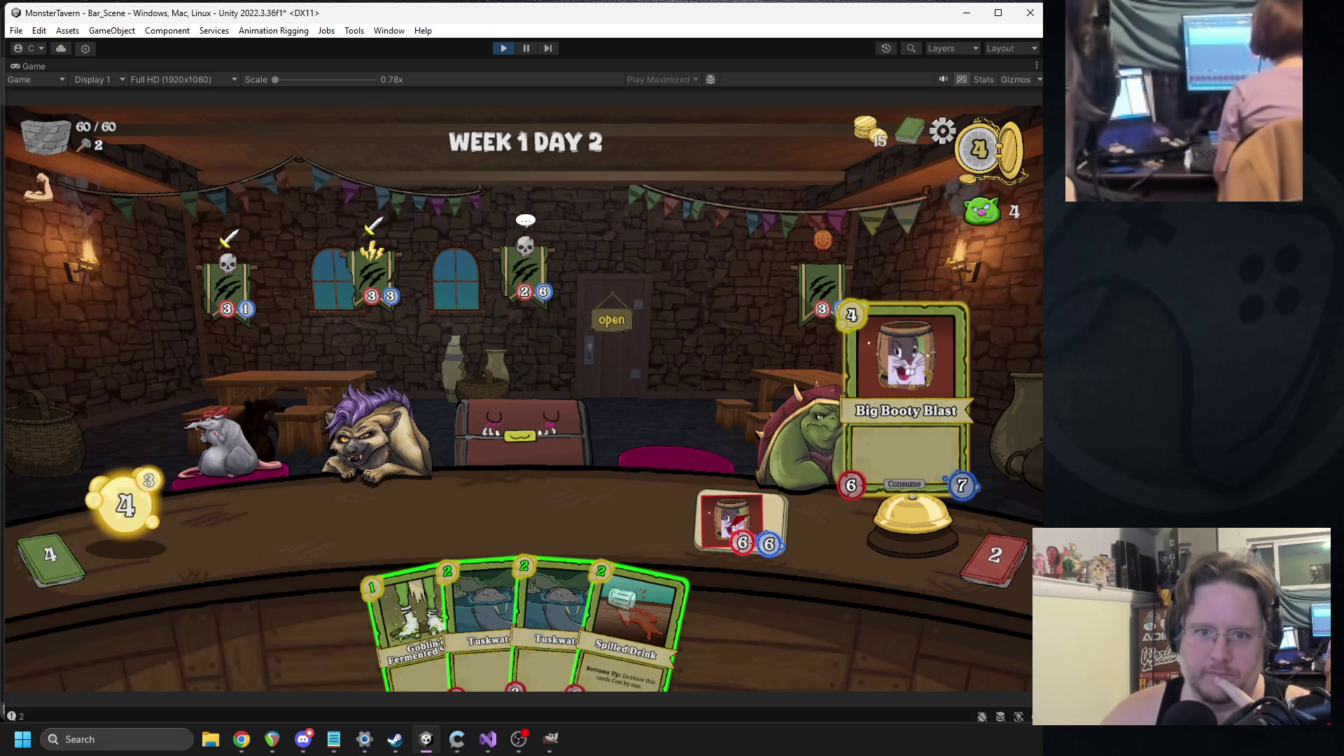
drag(626, 616, 301, 518)
drag(406, 616, 428, 514)
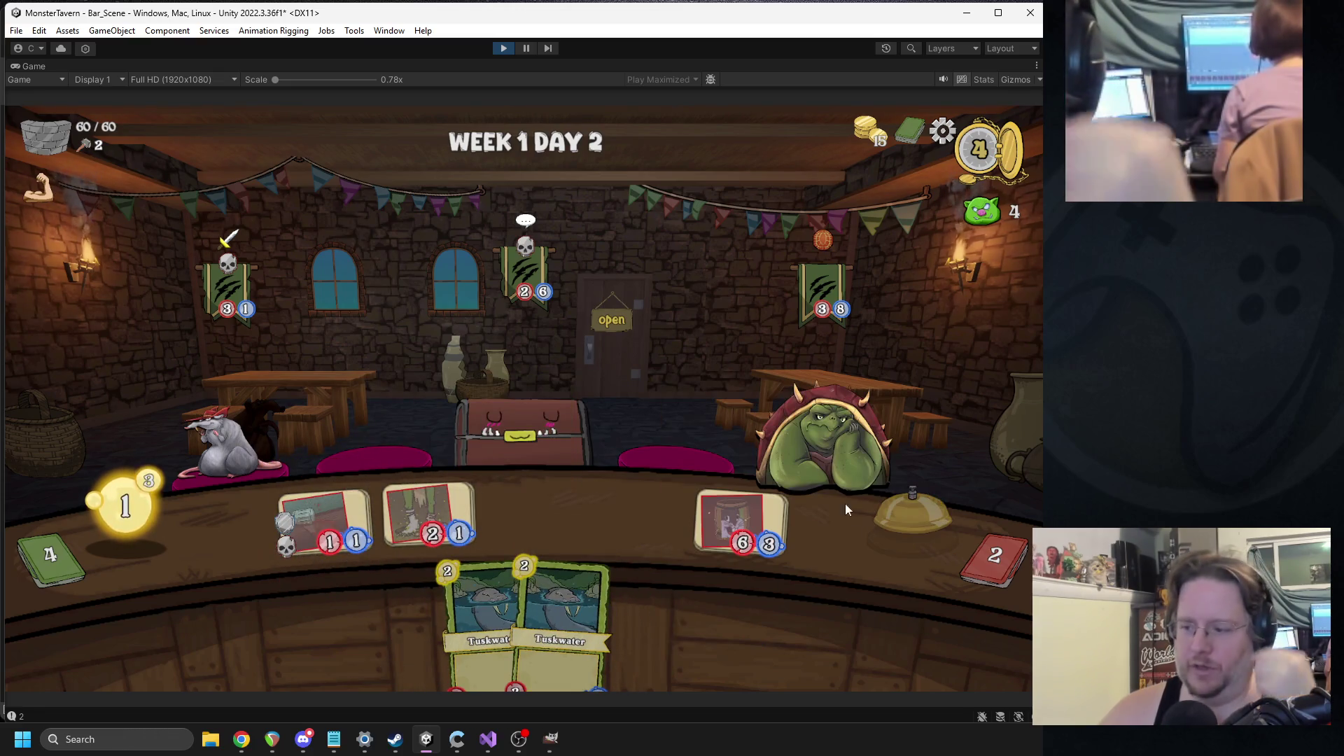
click(906, 508)
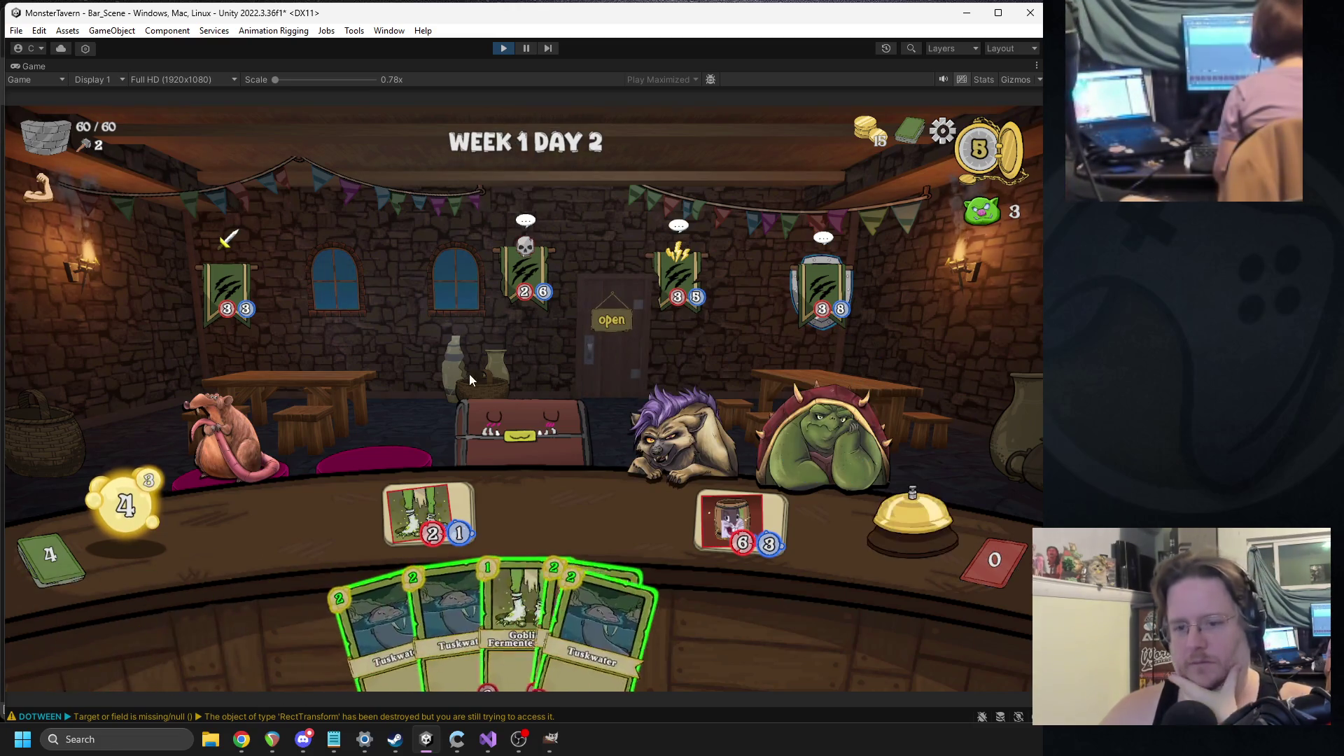
- Serve the Fermented Socks drink to the hyena and end the turn
click(494, 558)
mouse_move(738, 530)
mouse_down()
mouse_move(835, 415)
mouse_move(815, 430)
mouse_up()
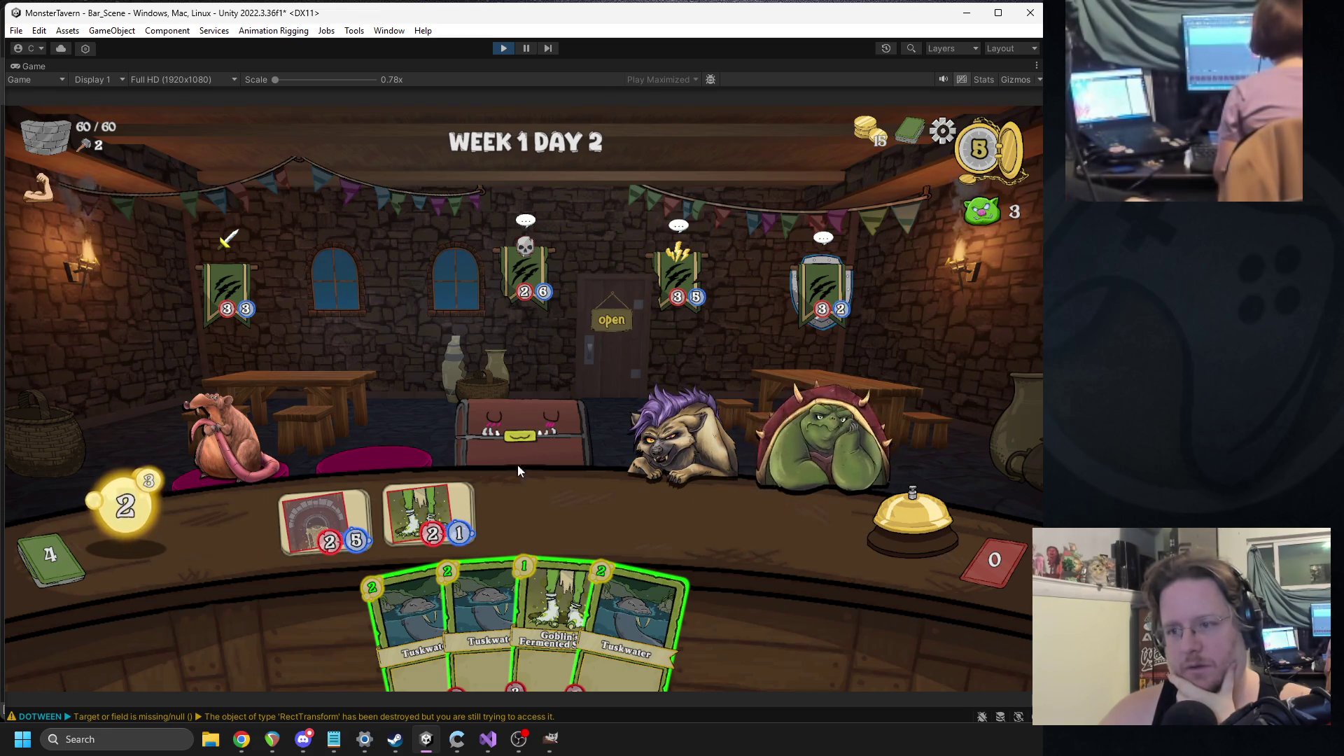
drag(696, 482, 686, 483)
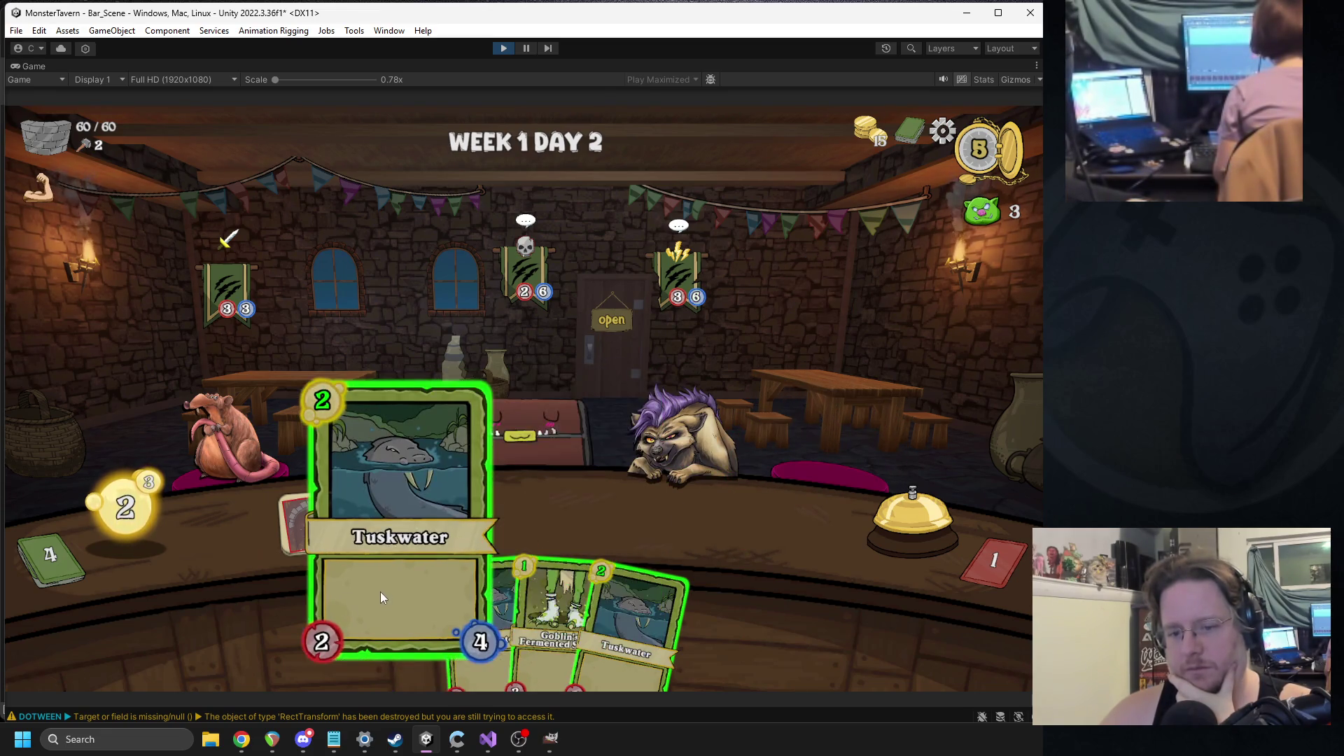
click(879, 520)
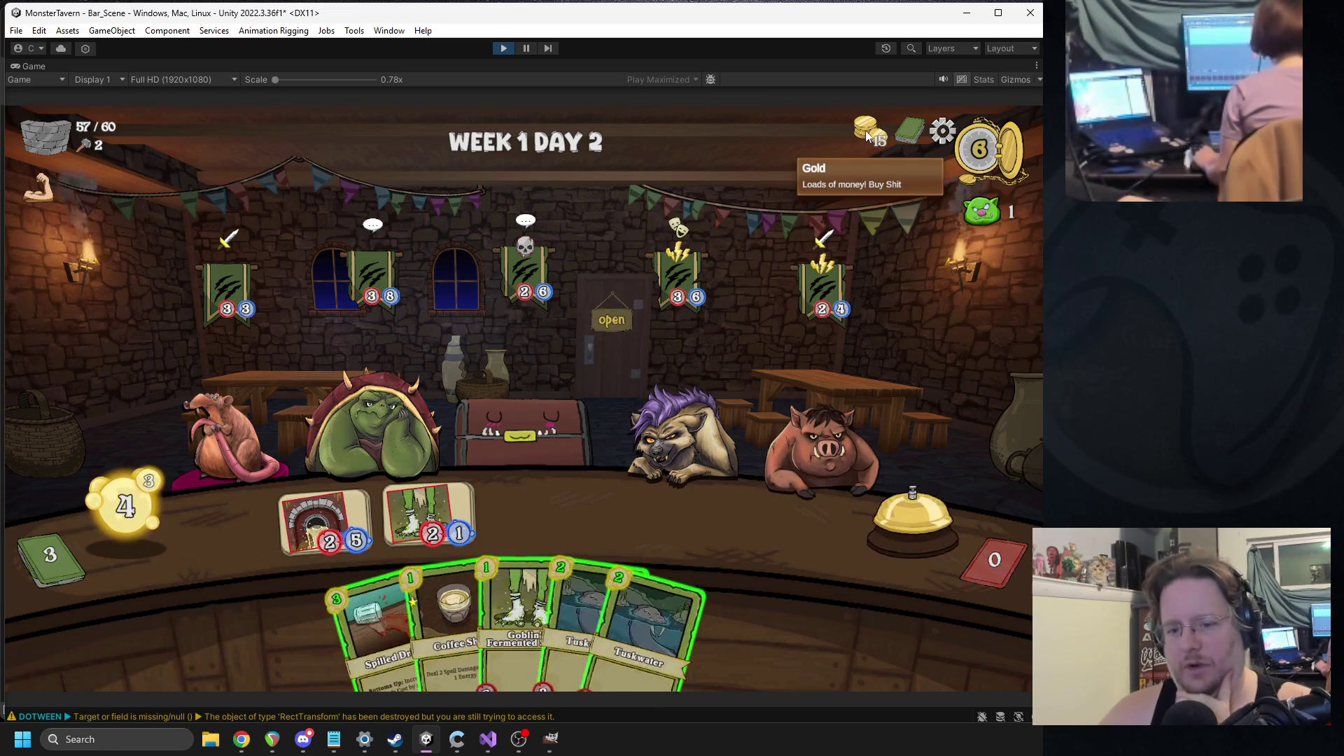
- Check the deck view, throw Coffee Shot at the chest customer, then stop the game
click(903, 134)
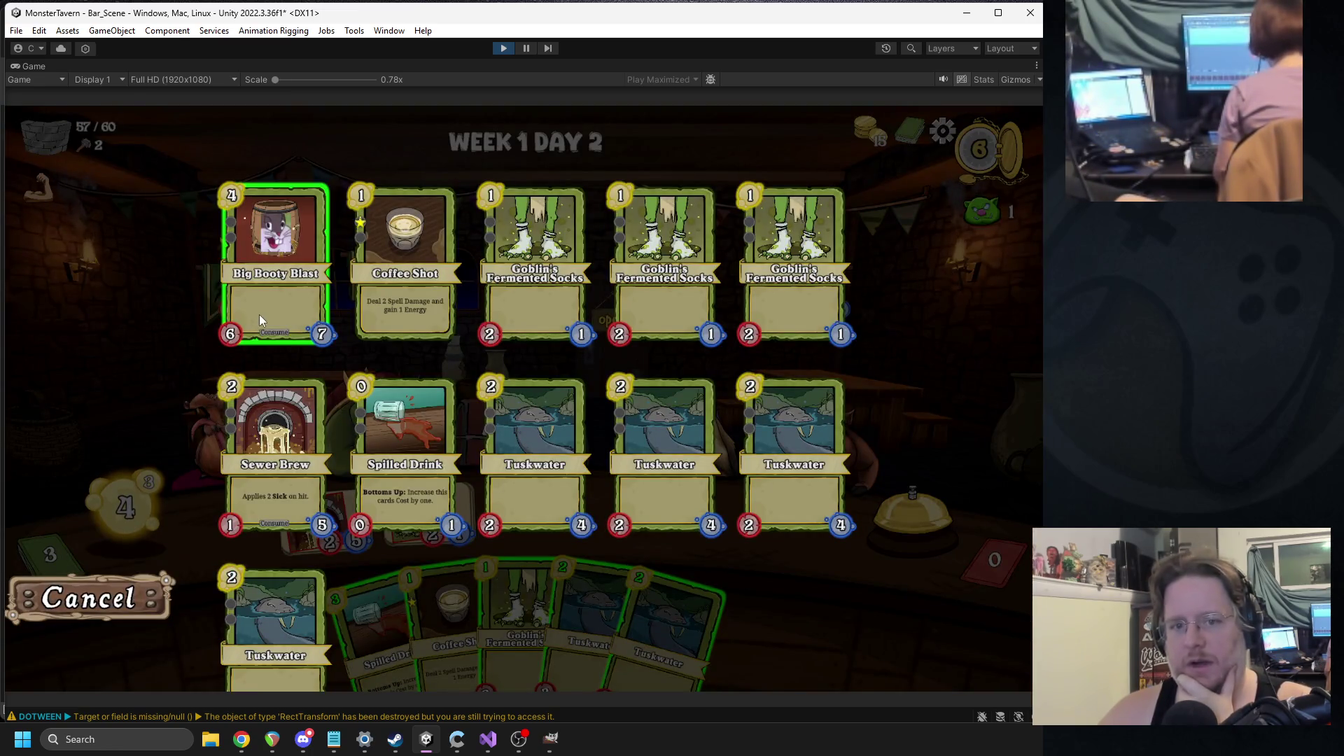
click(138, 607)
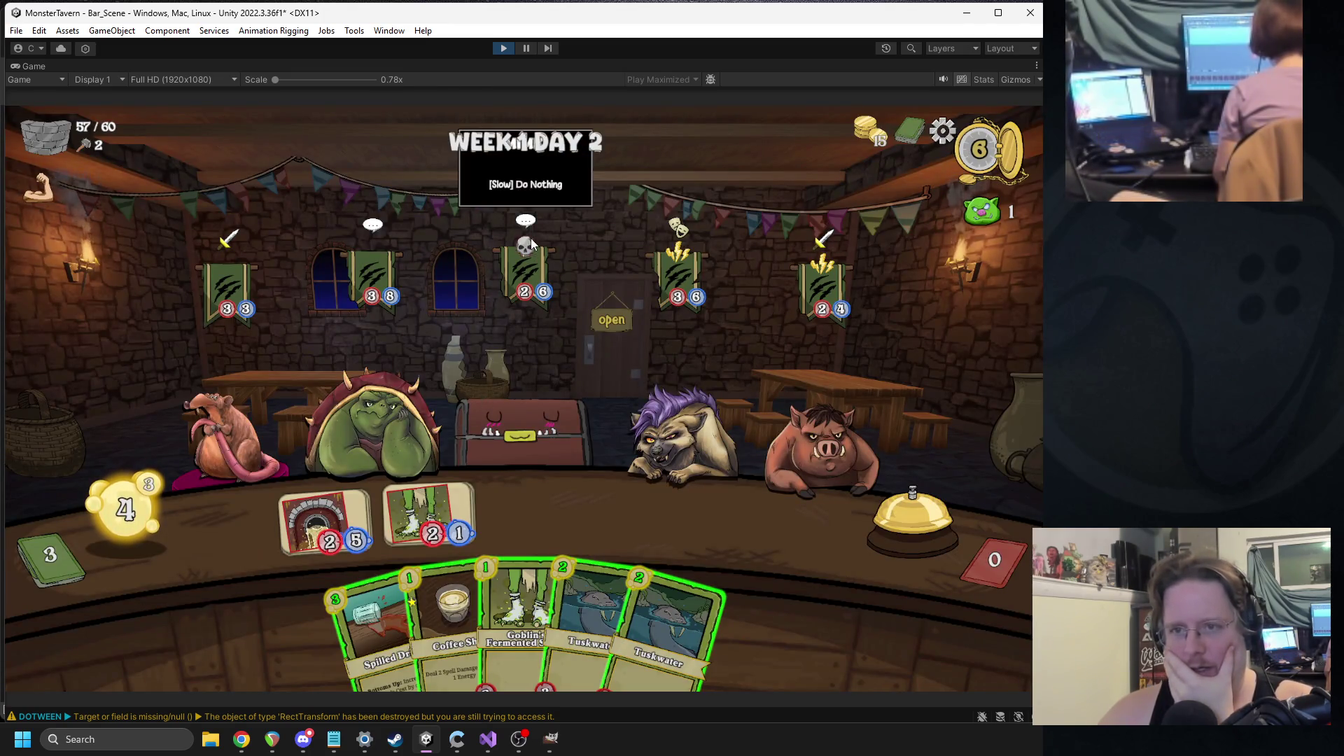
drag(448, 630, 530, 414)
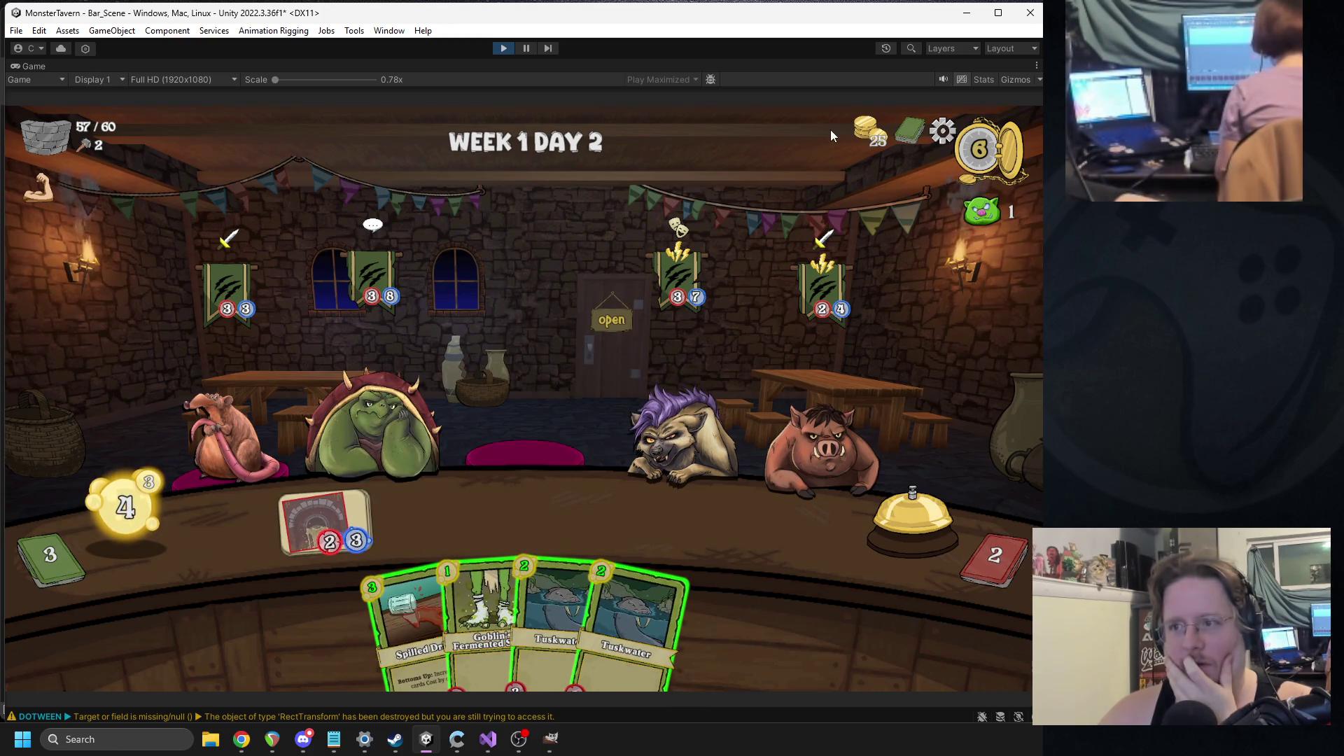
mouse_move(876, 140)
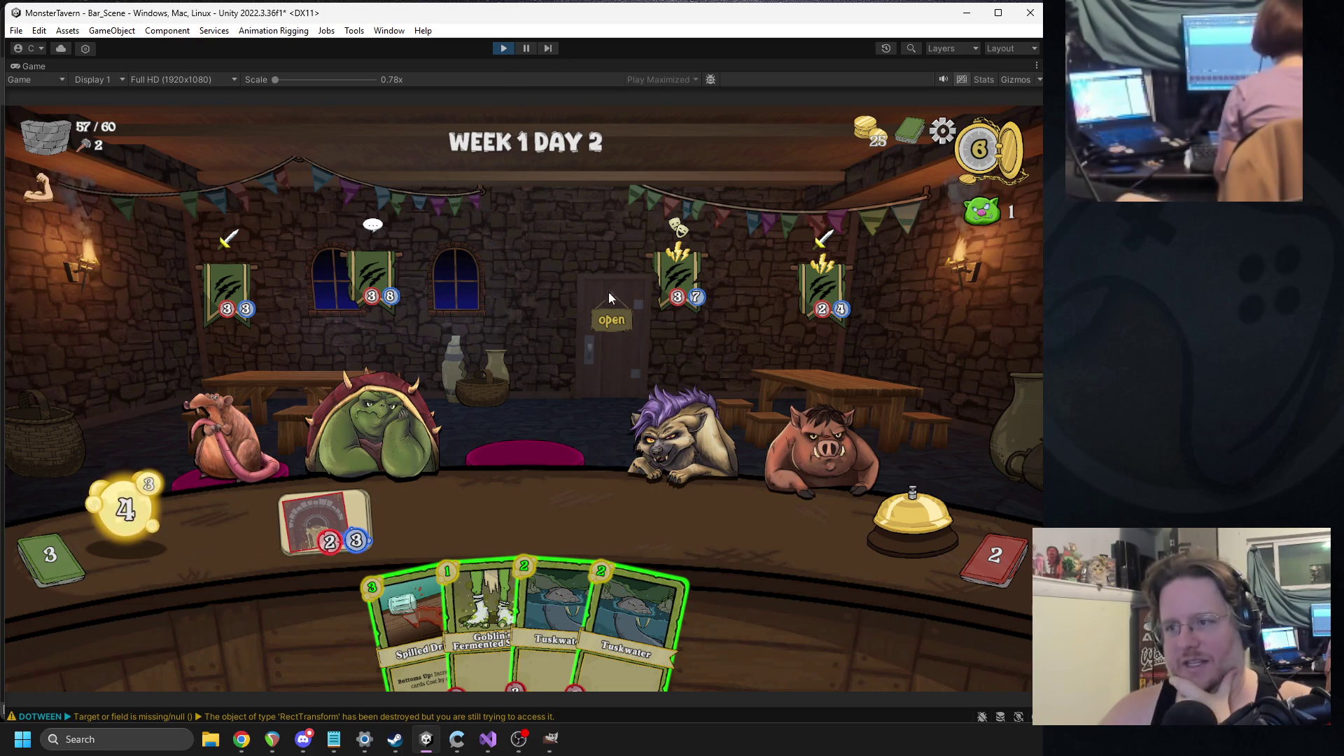
click(502, 49)
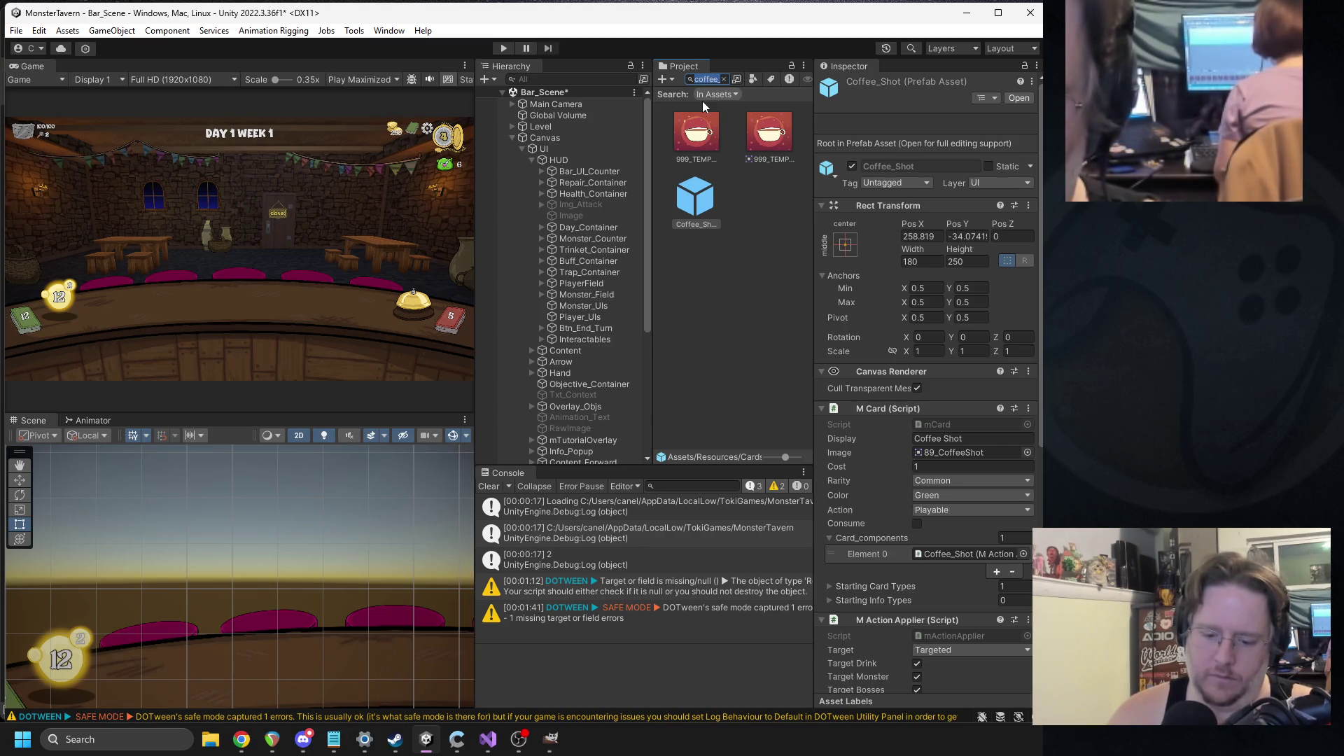
- Search the Project for 'mimic' and delete the old Mimic prefab, keeping Mimic_1
text(mimic)
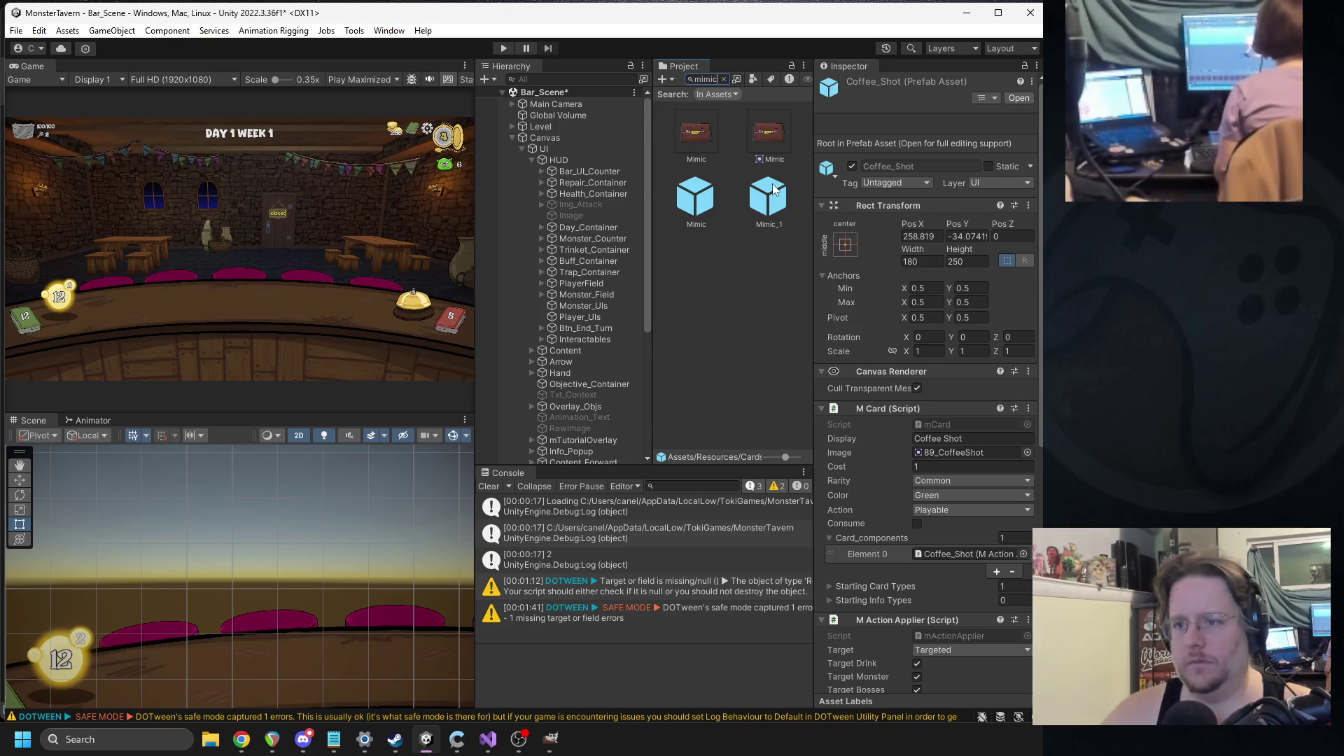
click(773, 189)
click(673, 192)
key(Delete)
key(Return)
click(694, 197)
- Check Mimic_1's components, including its FIC Event Listener, and start a new playtest
scroll(906, 369, down, 5)
scroll(910, 378, down, 10)
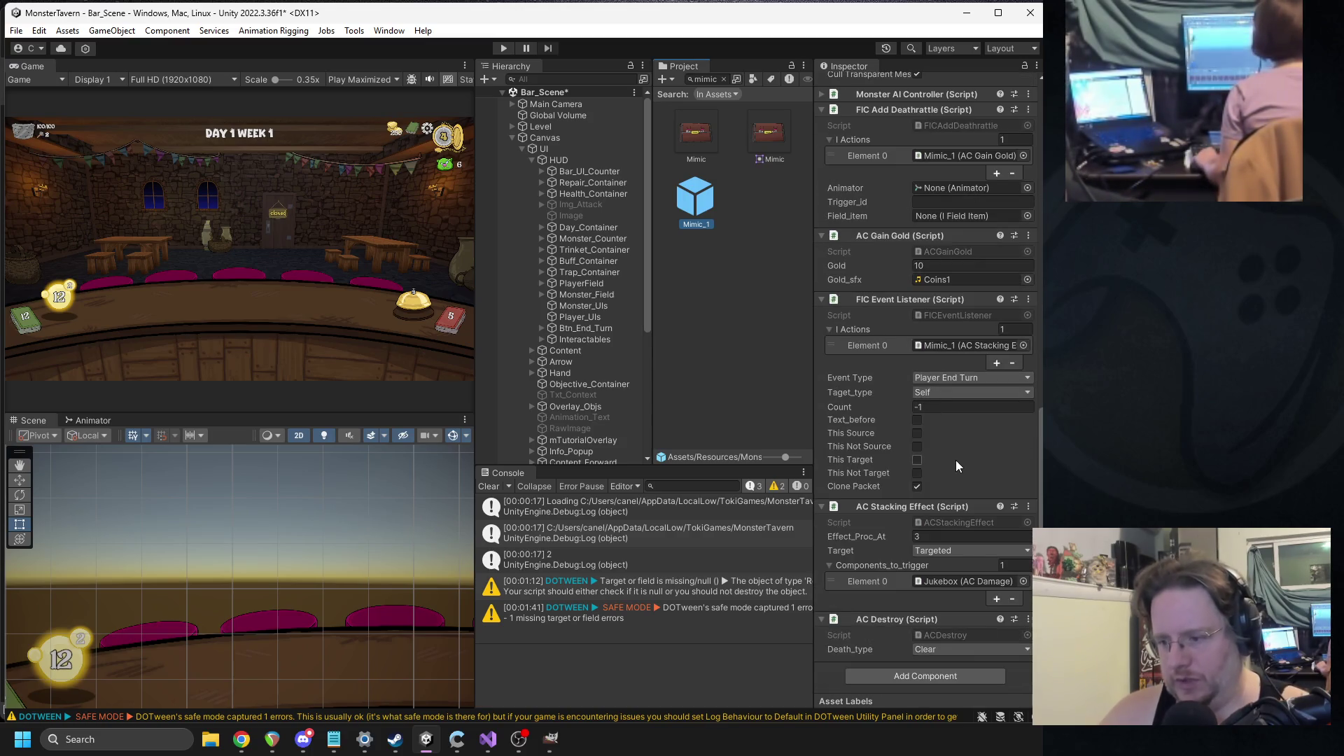
scroll(965, 371, up, 9)
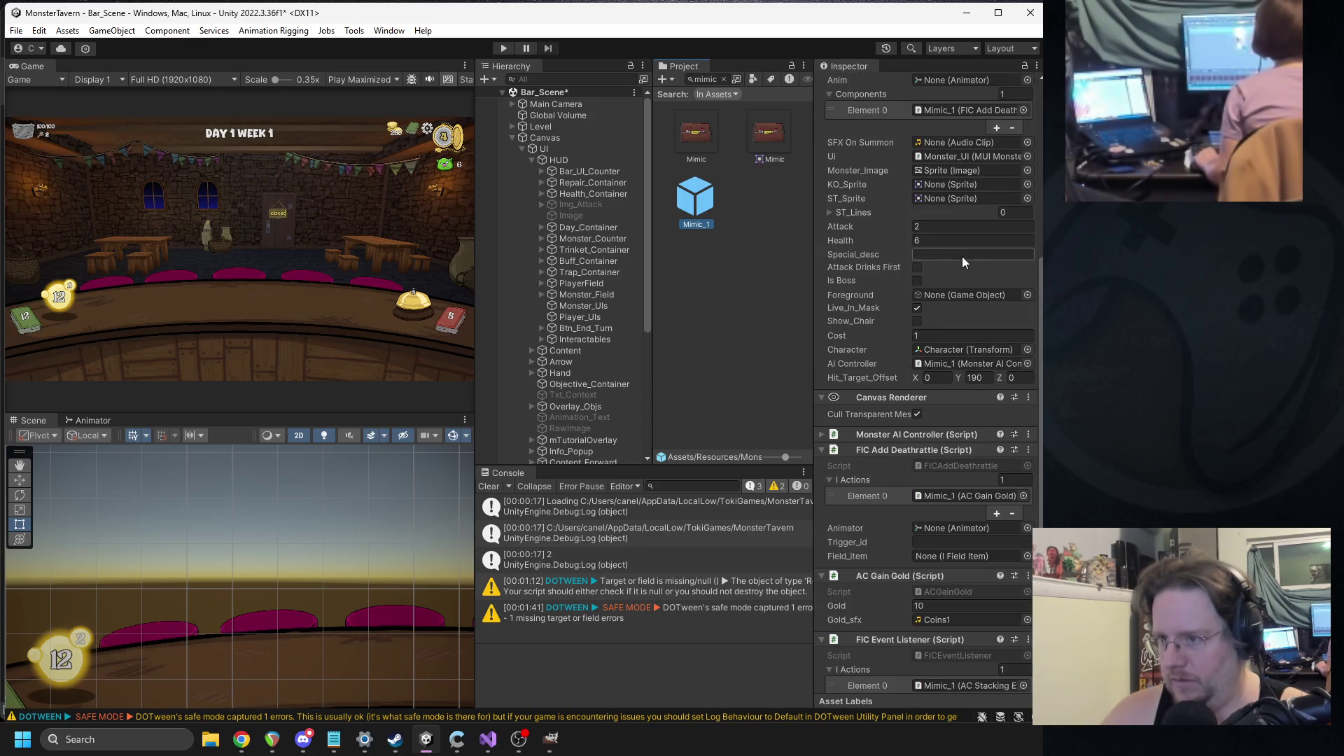
scroll(938, 308, up, 2)
click(940, 184)
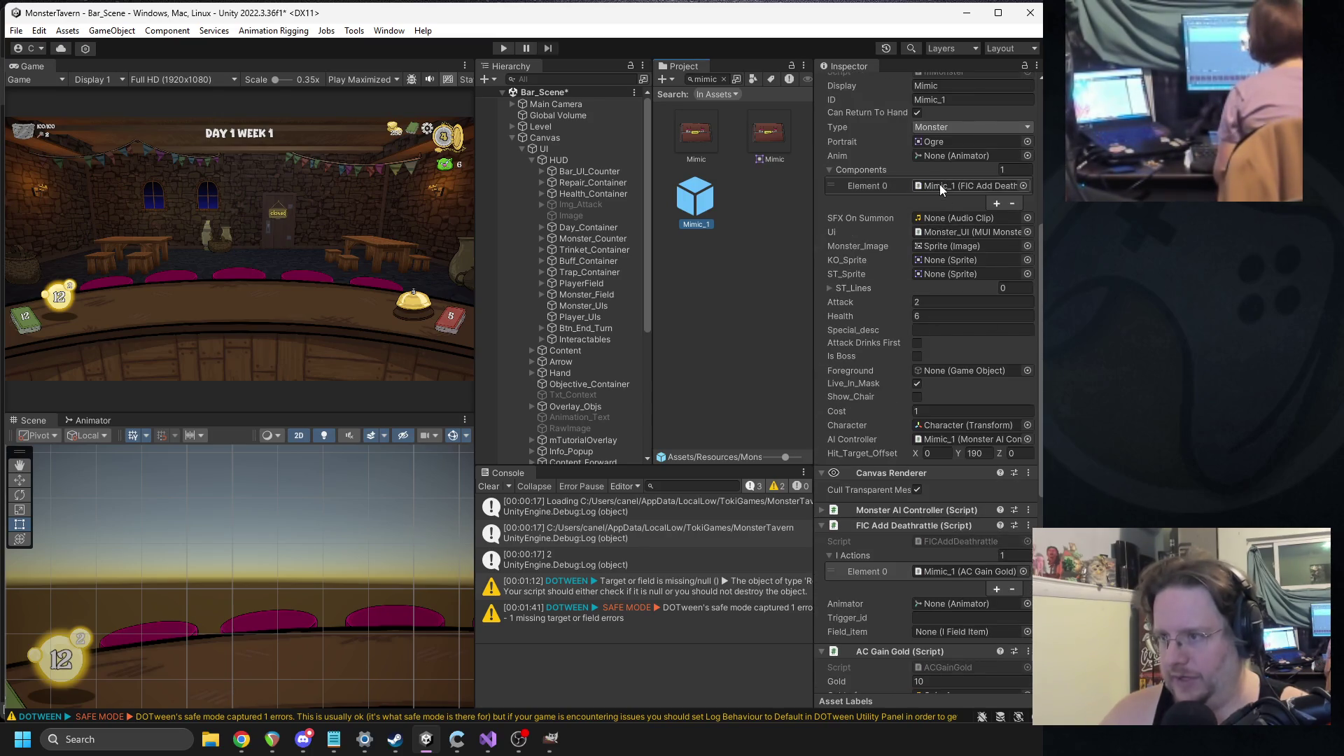
scroll(915, 397, down, 4)
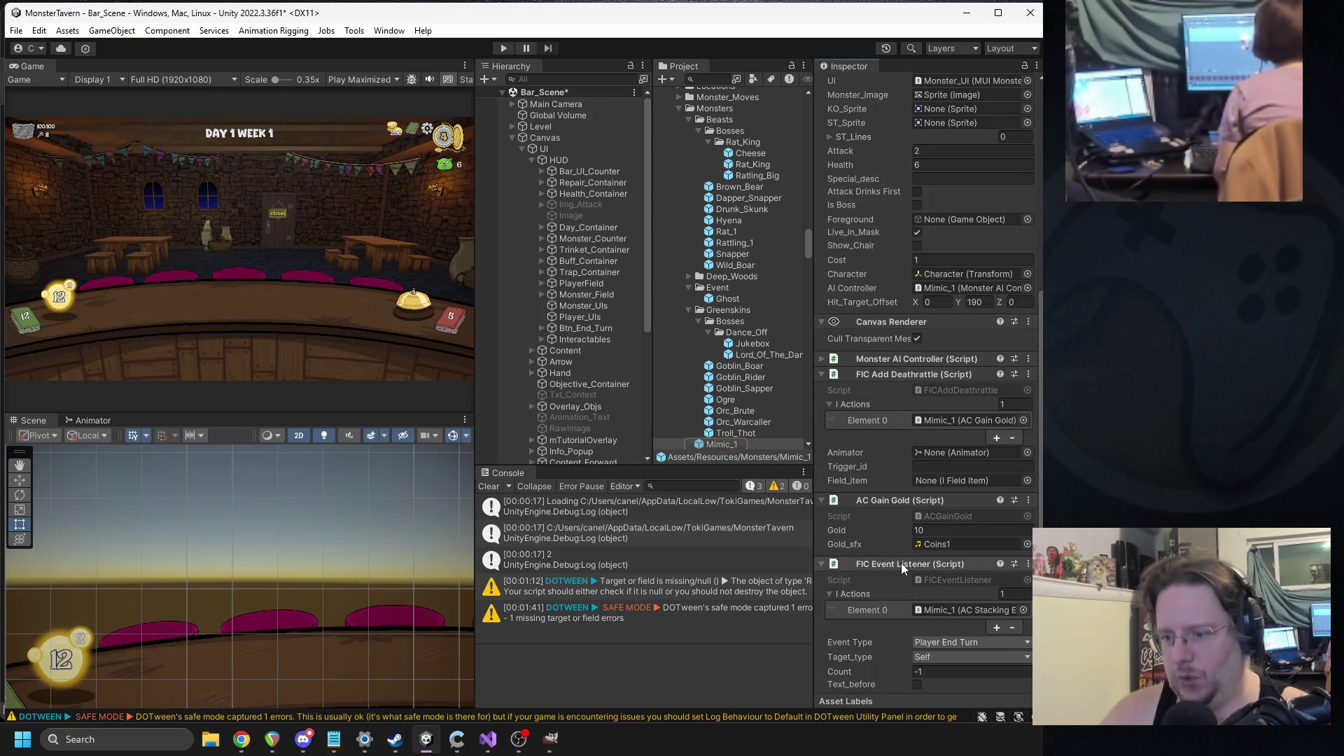
mouse_move(891, 566)
mouse_down()
mouse_move(979, 374)
mouse_move(973, 120)
mouse_move(918, 139)
mouse_up()
mouse_move(939, 490)
mouse_down()
mouse_move(962, 547)
mouse_move(938, 508)
mouse_up()
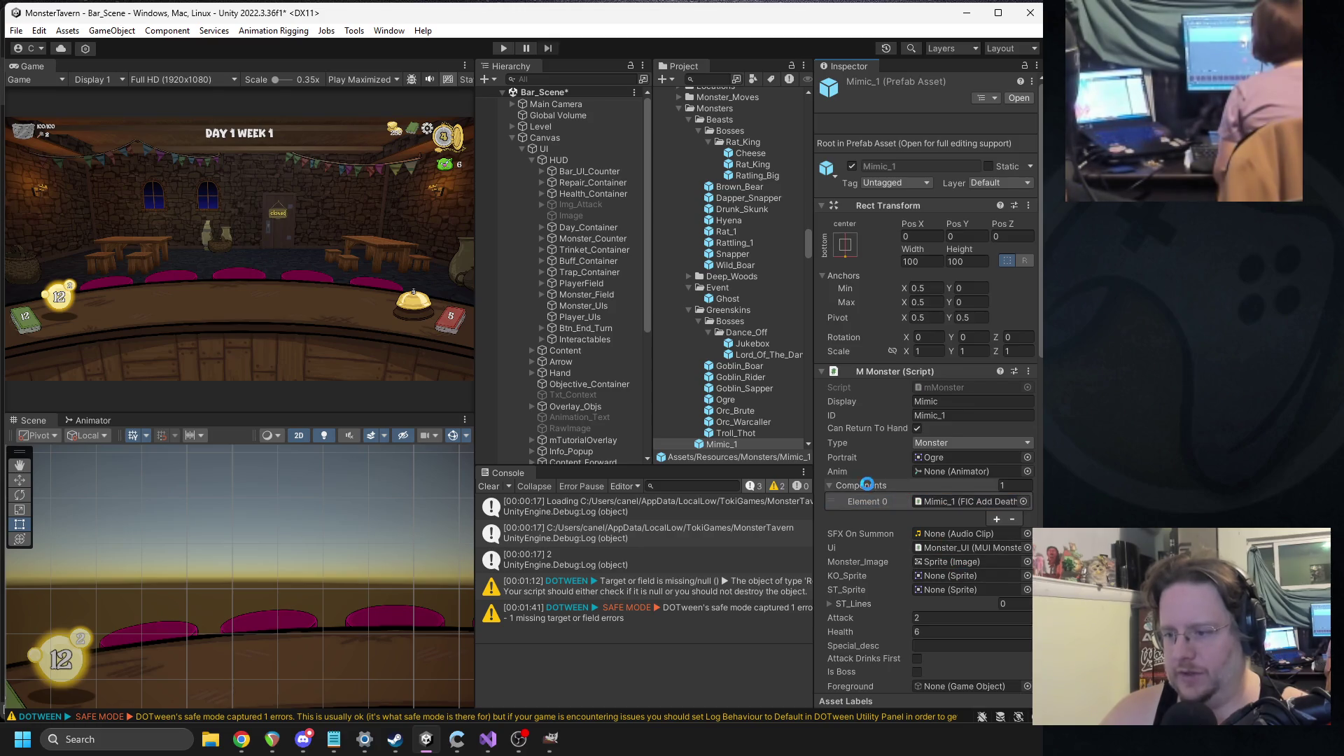
click(502, 49)
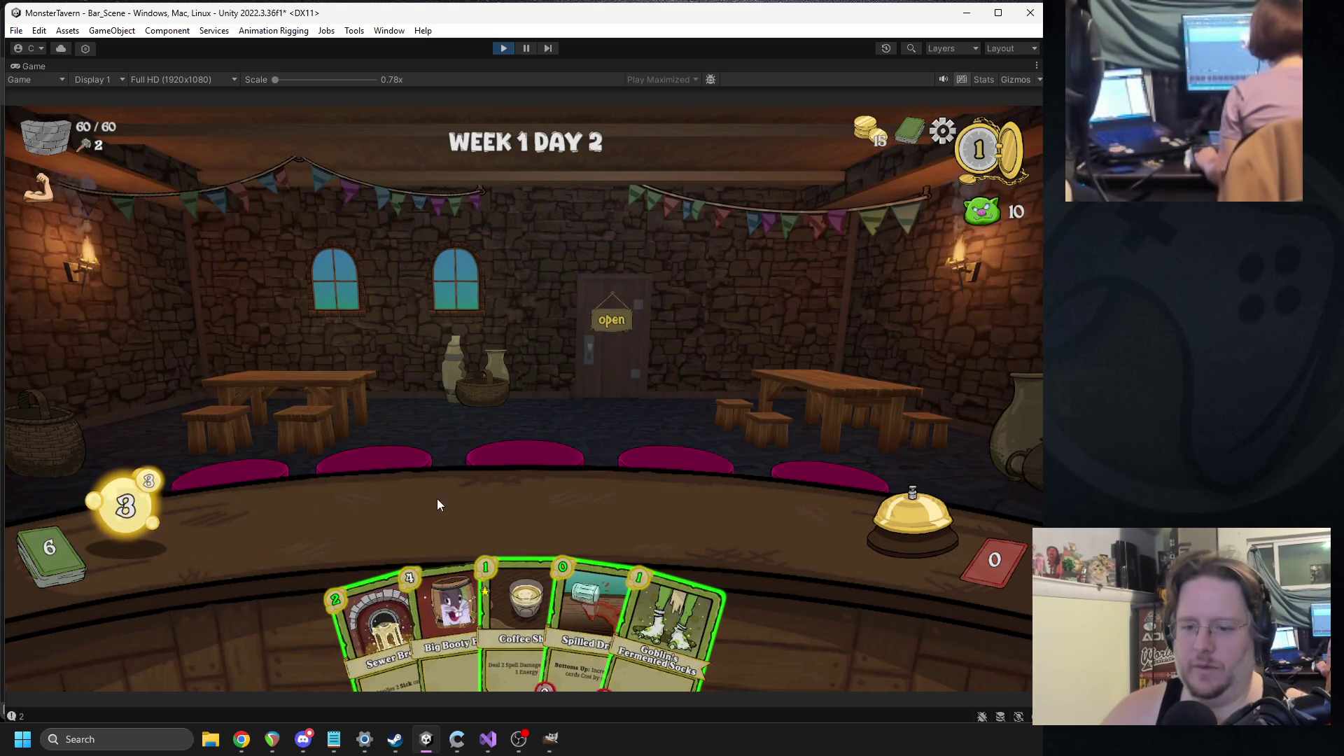
- Place Sewer Brew, Goblin's Fermented Socks and Tuskwater on the bar
mouse_move(497, 607)
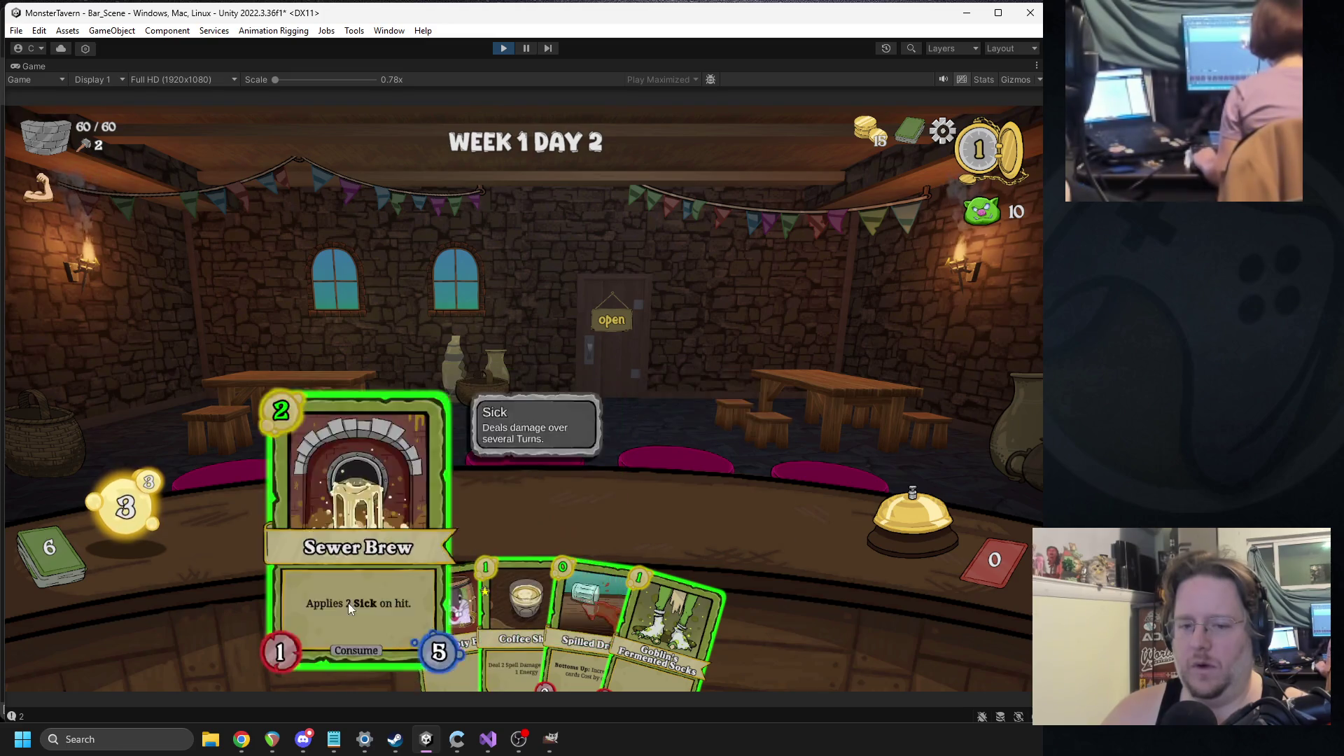
drag(347, 603, 575, 404)
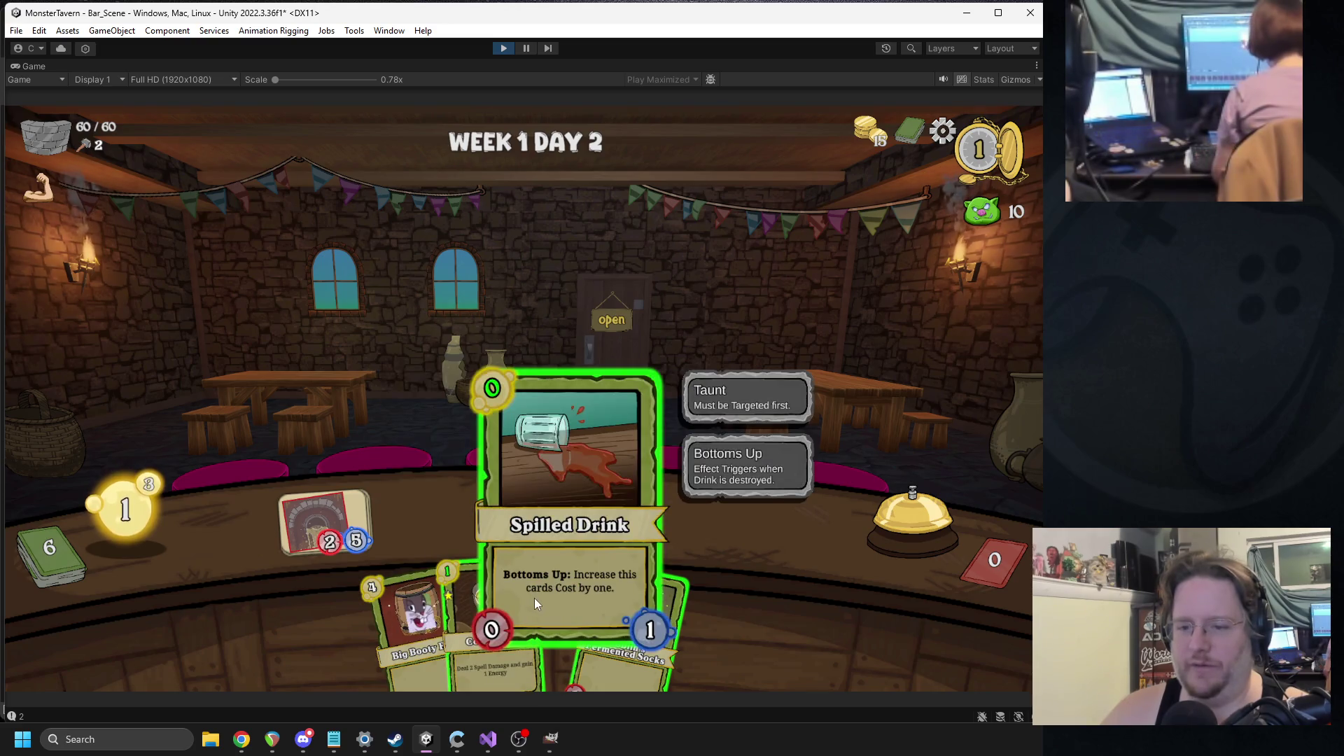
mouse_move(480, 594)
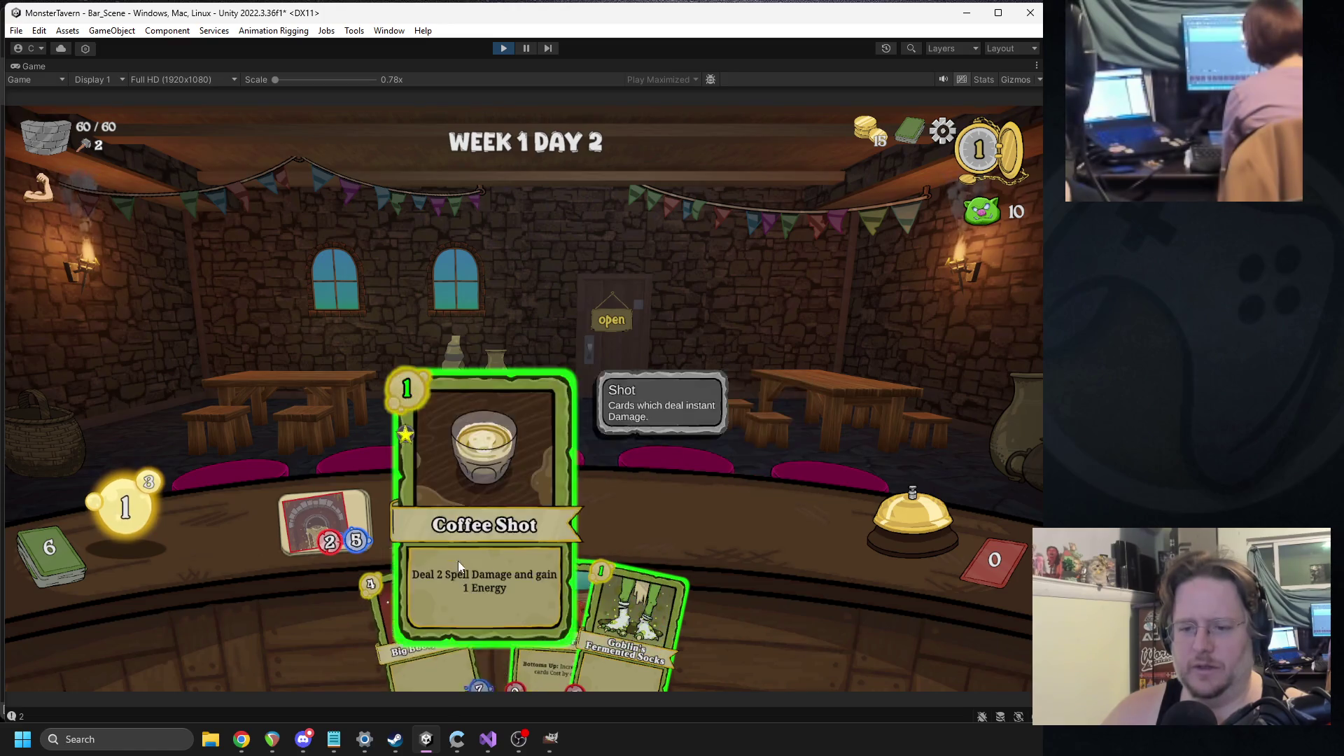
drag(606, 586, 466, 510)
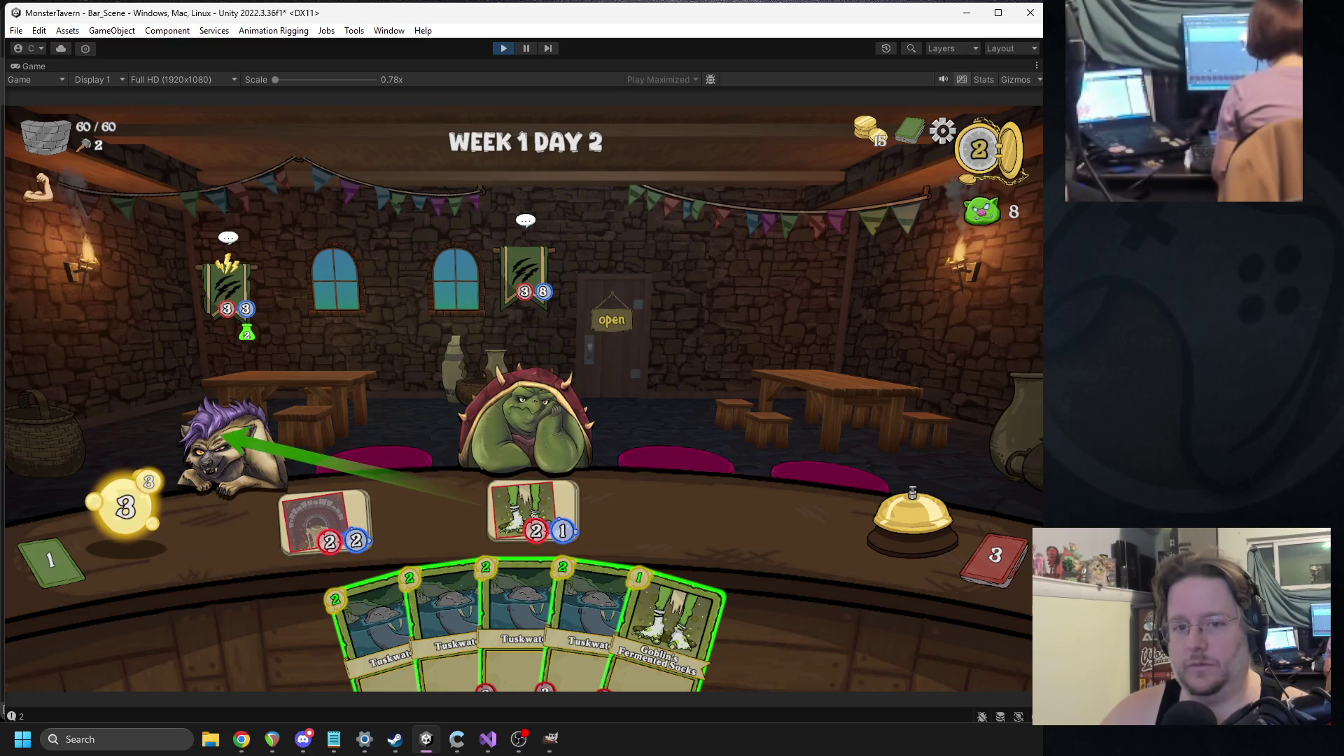
click(400, 587)
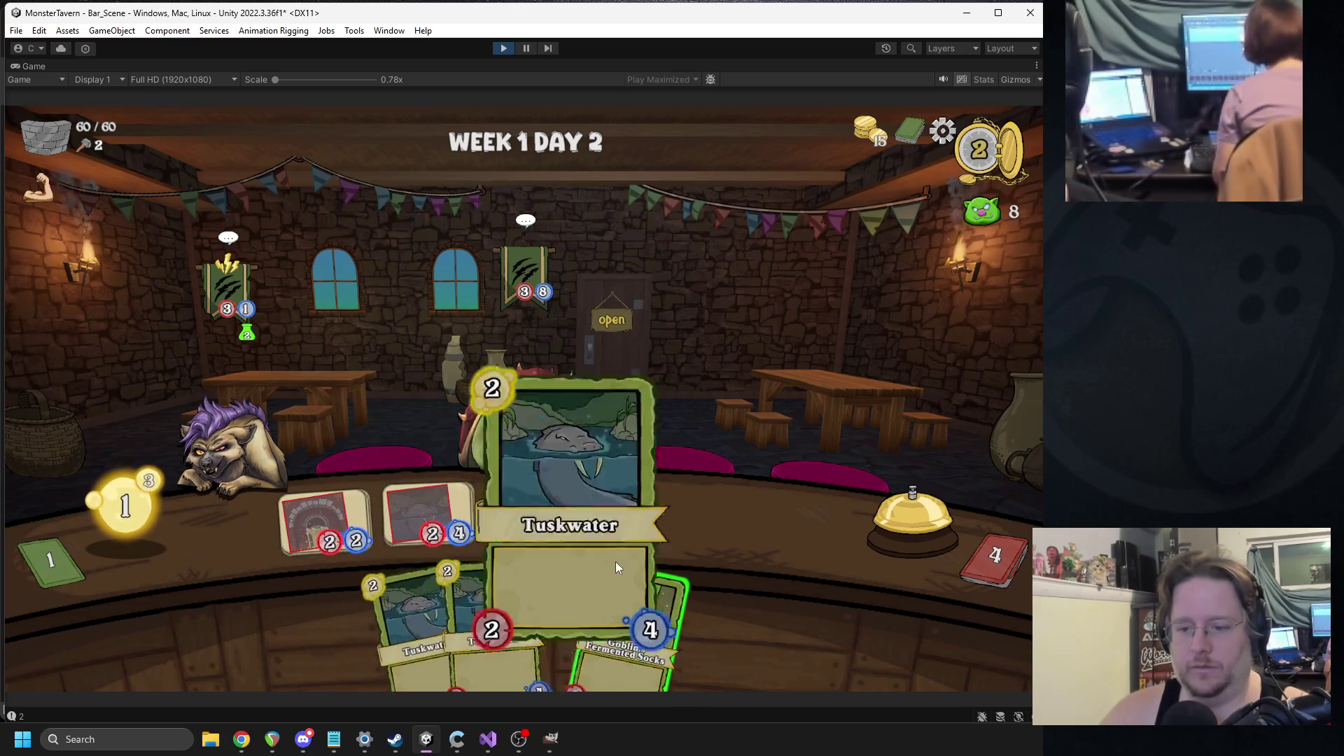
click(615, 561)
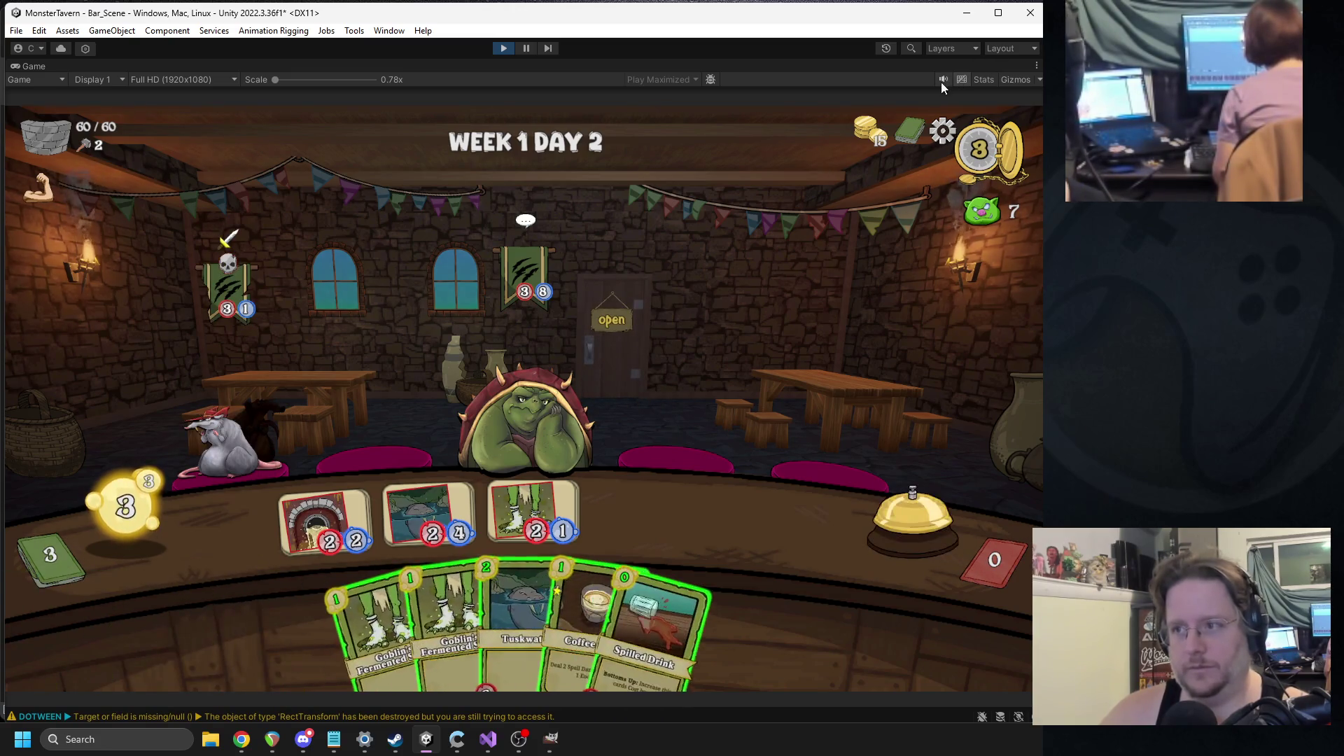
- Throw the Coffee Shot at the rat, serve it Sewer Brew, and place more socks
mouse_move(588, 616)
mouse_down()
mouse_move(504, 539)
mouse_move(234, 448)
mouse_up()
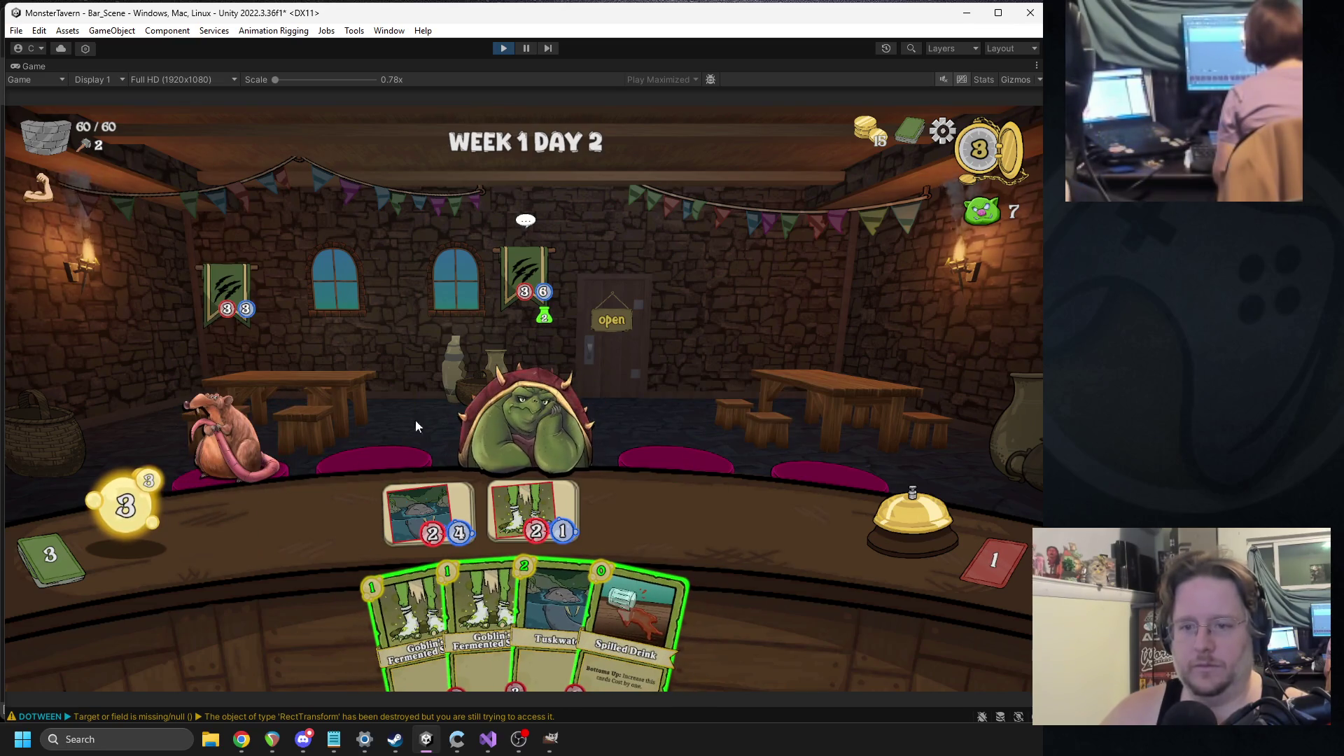
mouse_move(403, 602)
mouse_down()
mouse_move(366, 556)
mouse_move(468, 566)
mouse_move(525, 535)
mouse_up()
mouse_move(595, 615)
mouse_down()
mouse_move(704, 530)
mouse_move(738, 525)
mouse_up()
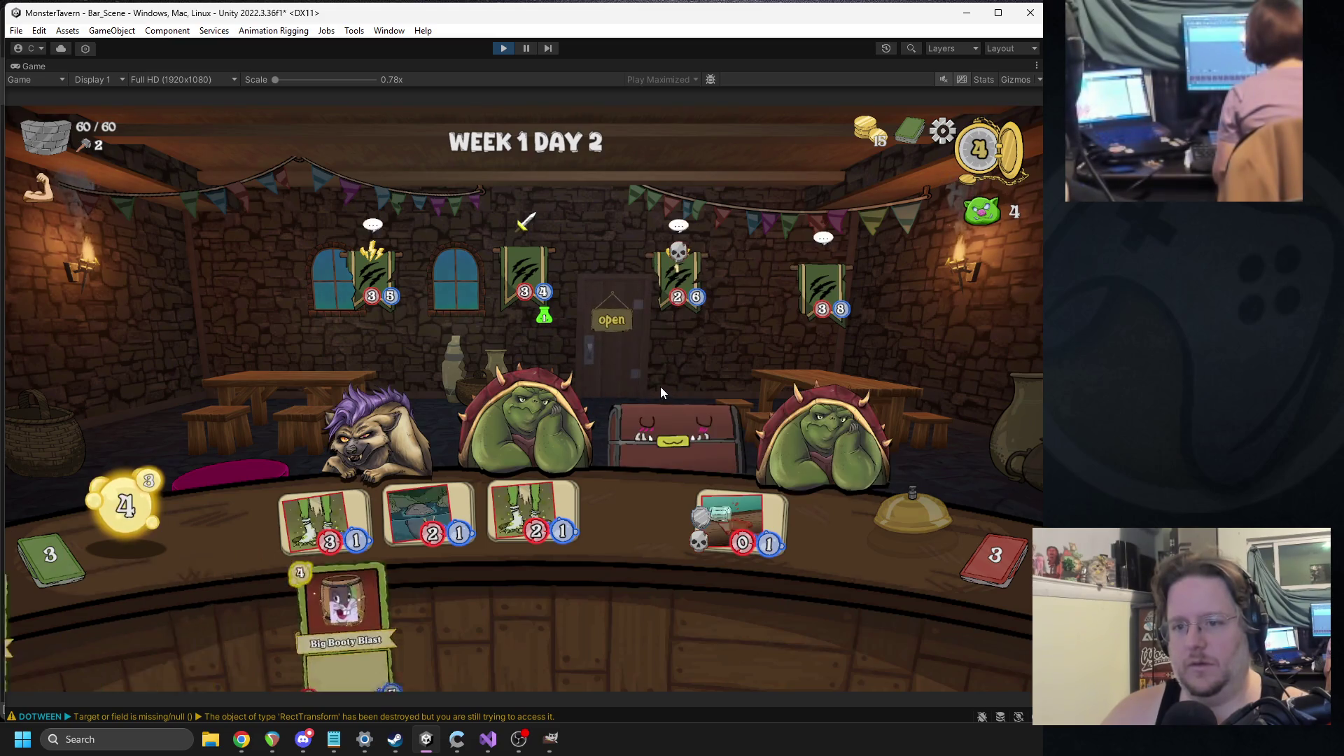
mouse_move(516, 277)
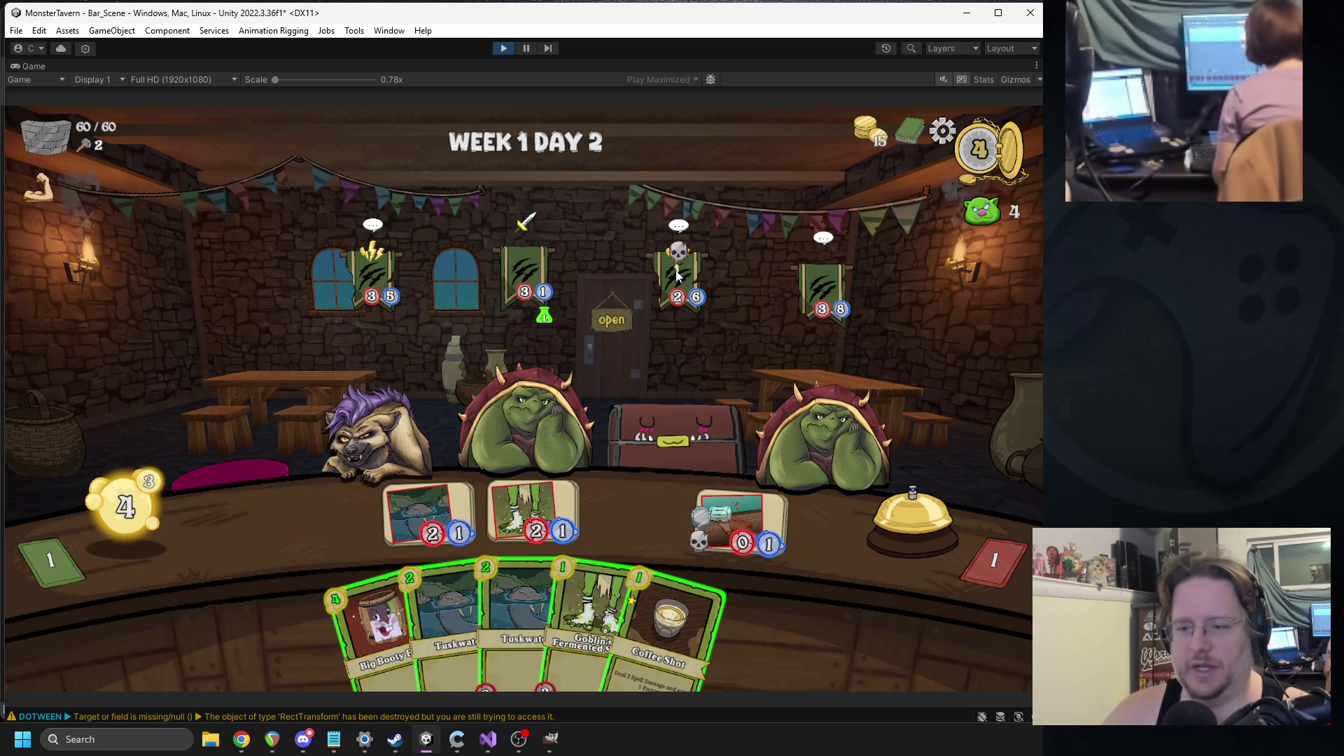
- Place Big Booty Blast on the empty slot, serve the hyena two drinks, and end the turn
mouse_move(676, 262)
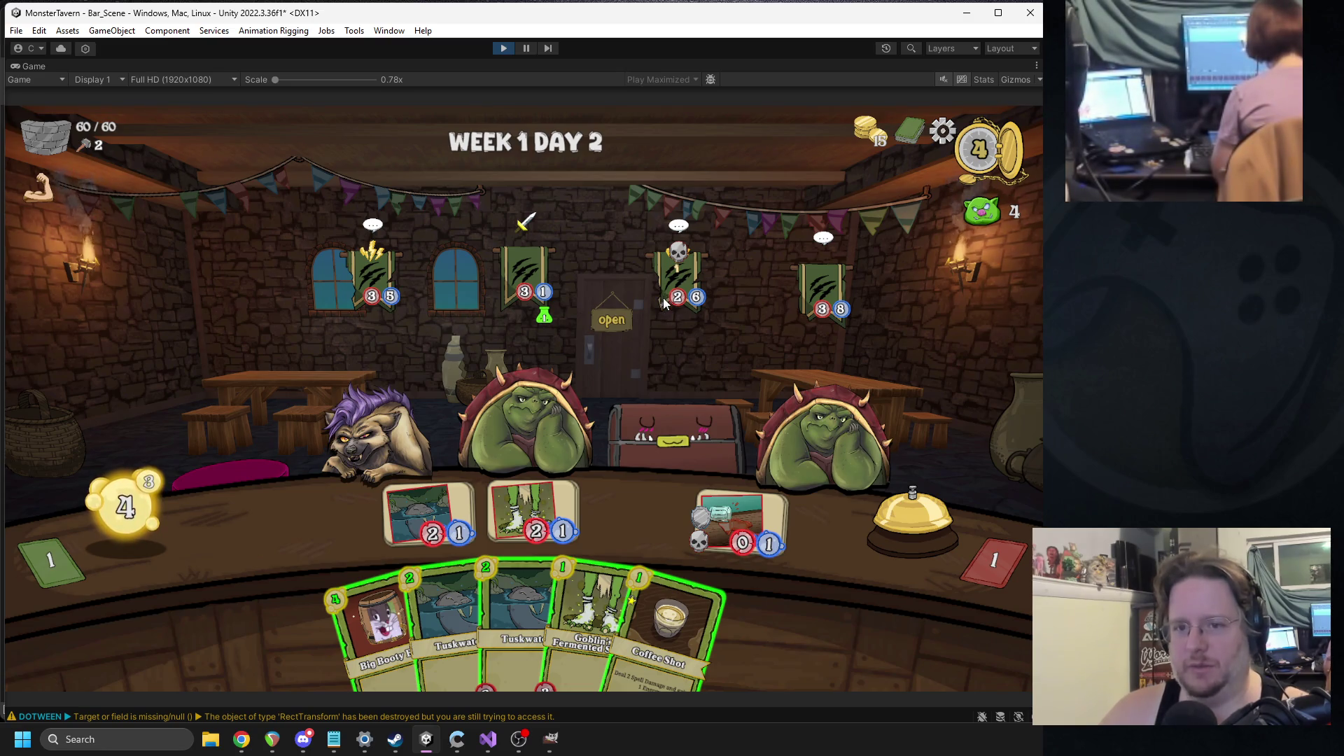
drag(378, 630, 321, 522)
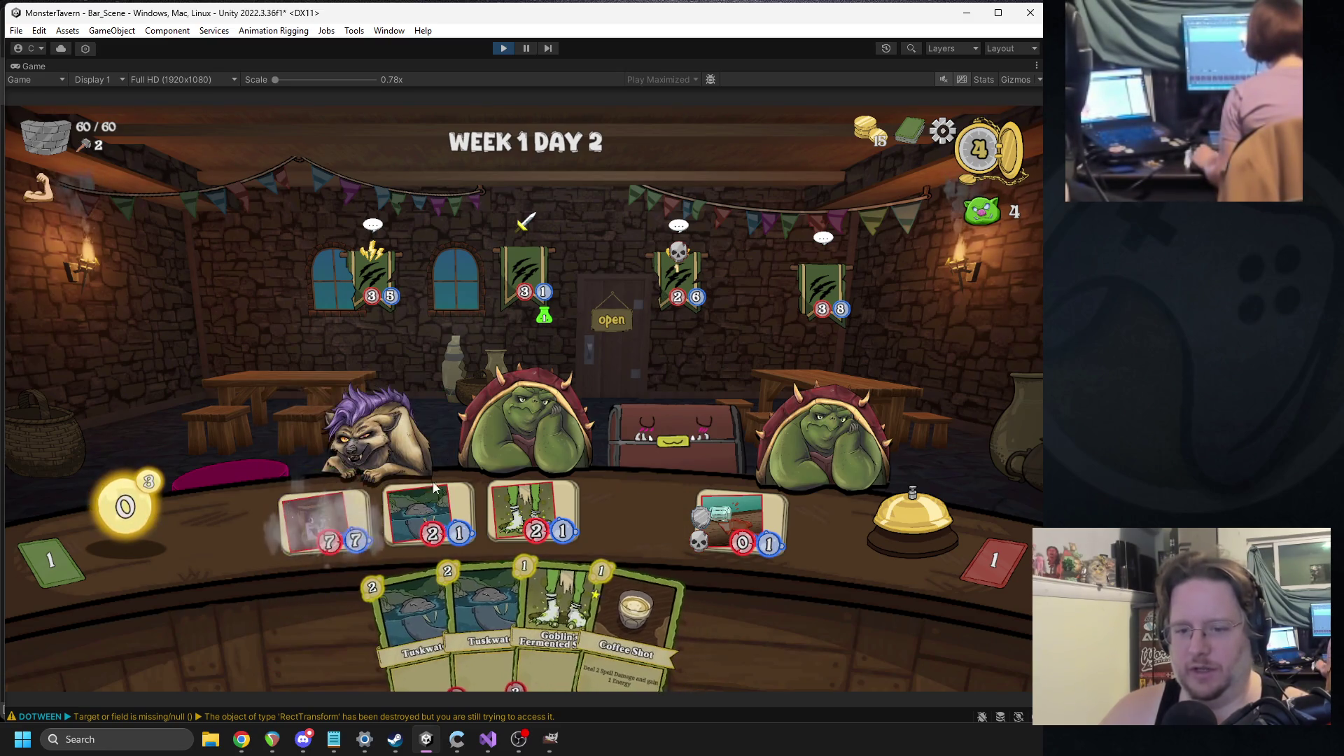
drag(517, 511, 445, 397)
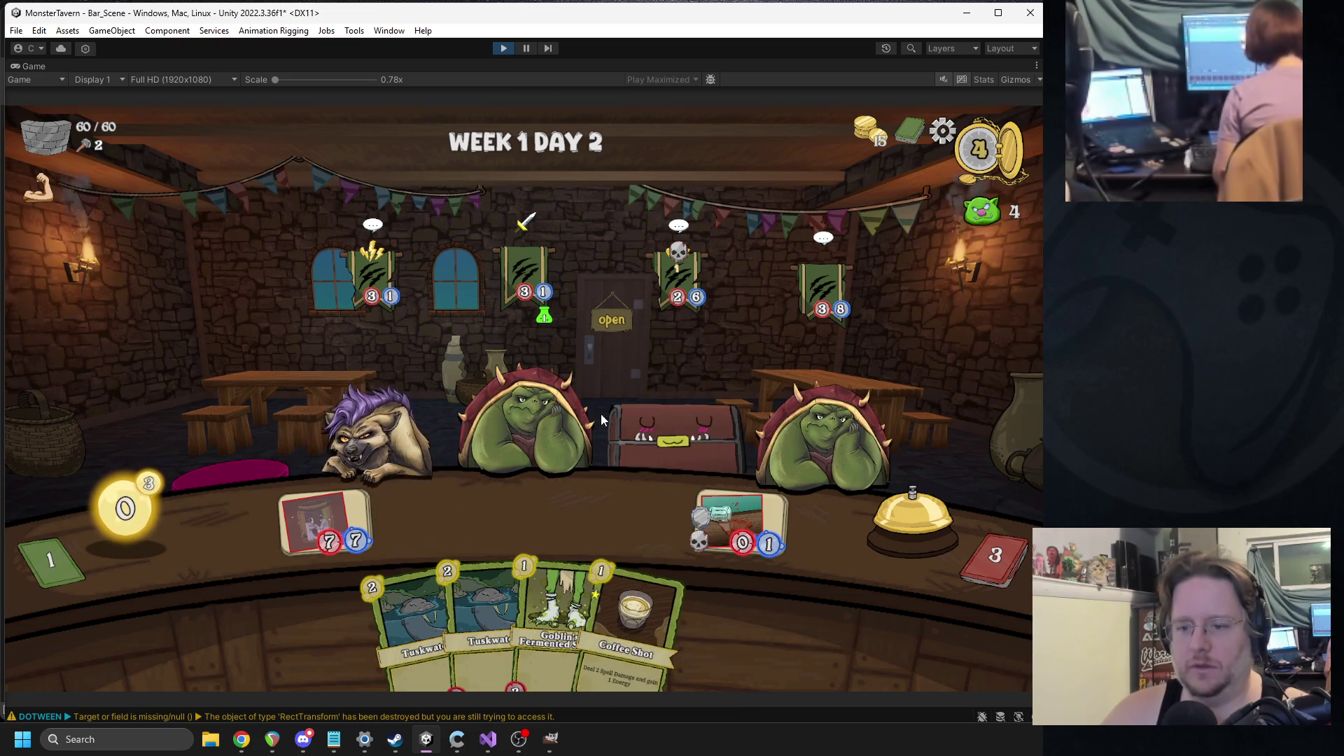
click(884, 521)
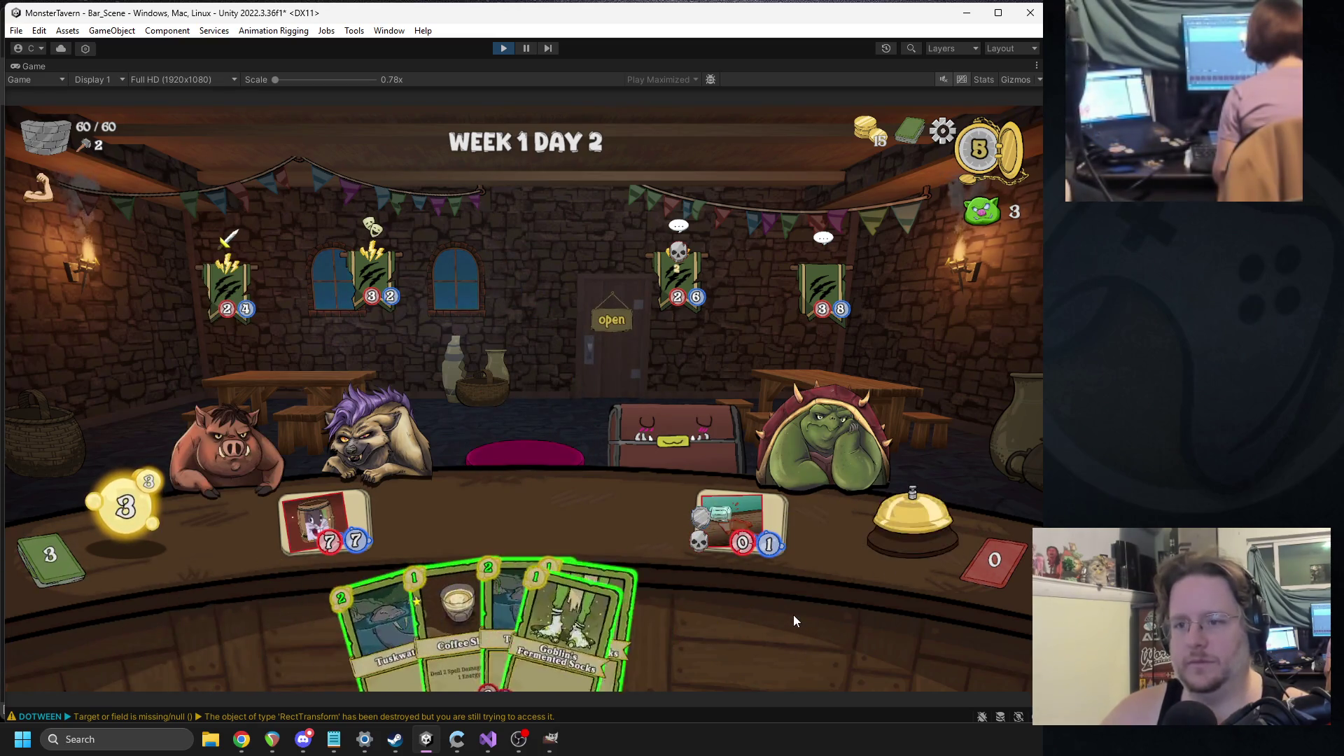
- Throw the Coffee Shot at the hyena and play both Goblin's Fermented Socks cards
mouse_move(448, 602)
mouse_down()
mouse_move(406, 477)
mouse_move(378, 441)
mouse_up()
mouse_move(326, 521)
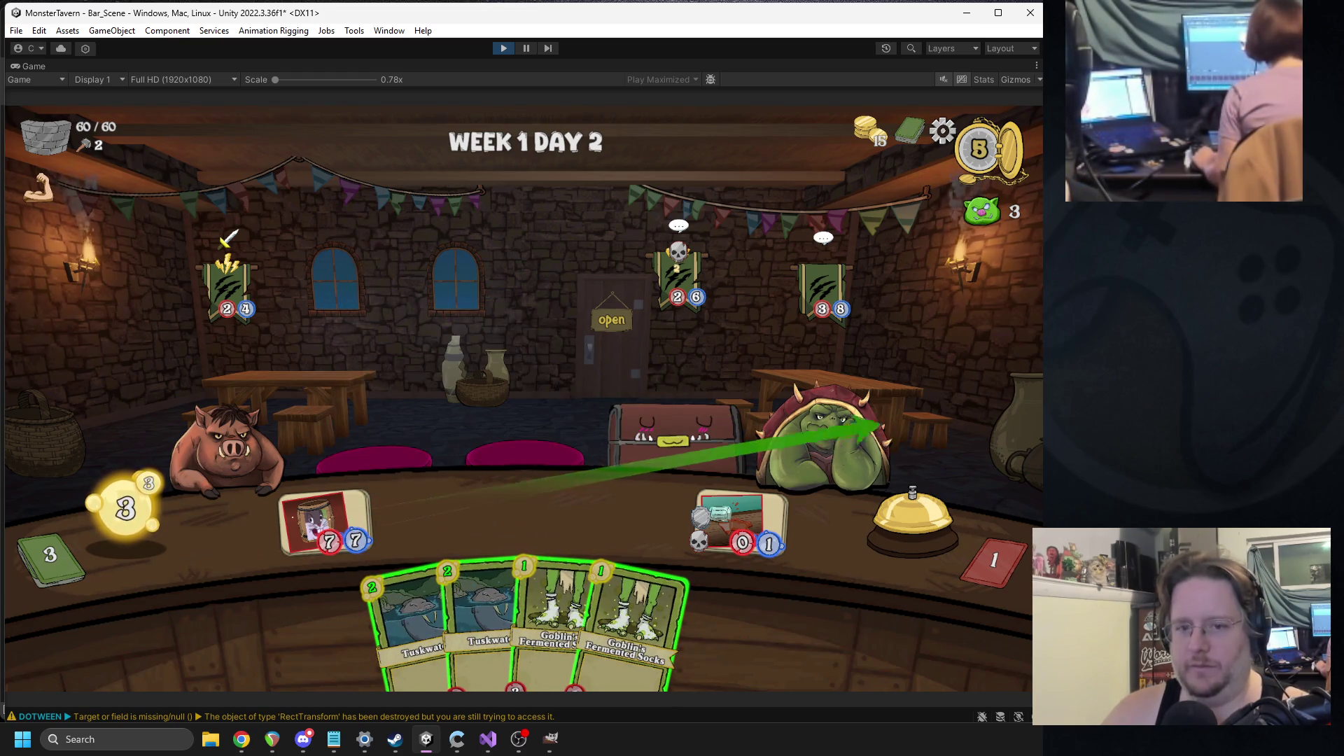
click(572, 594)
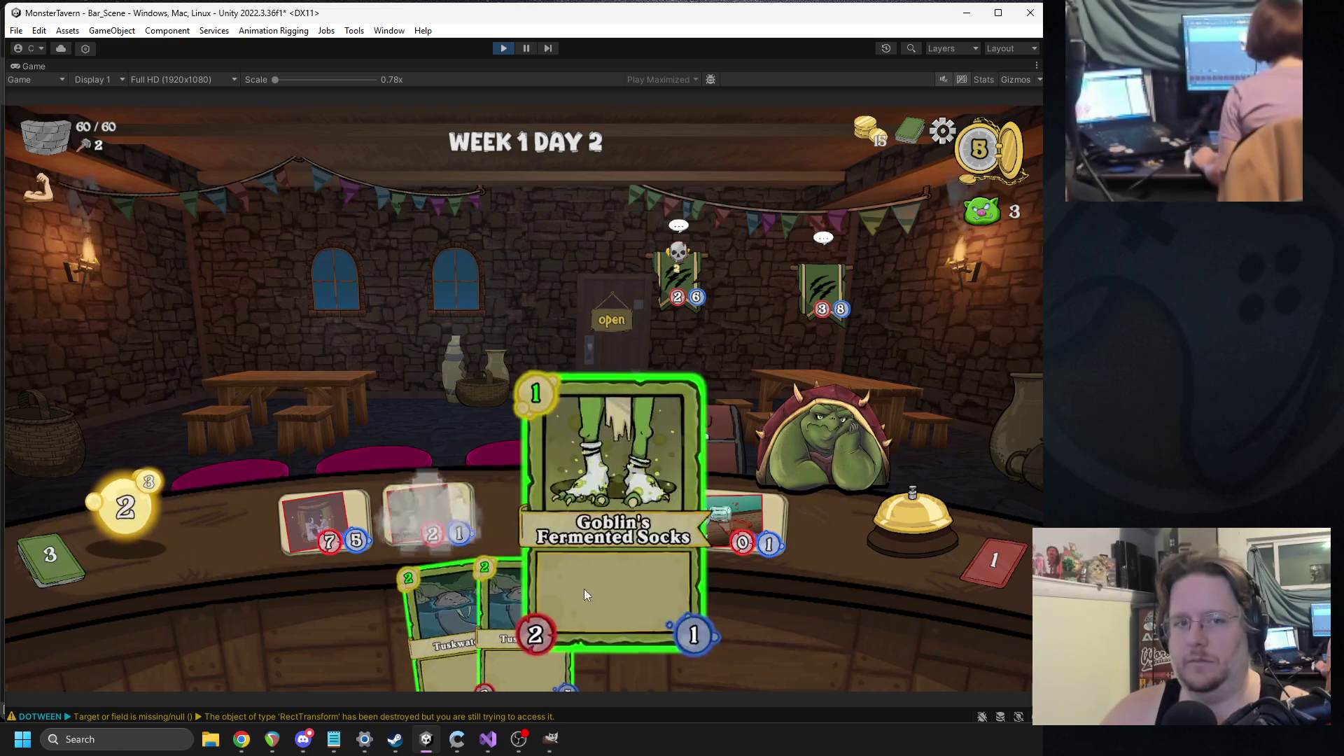
click(572, 594)
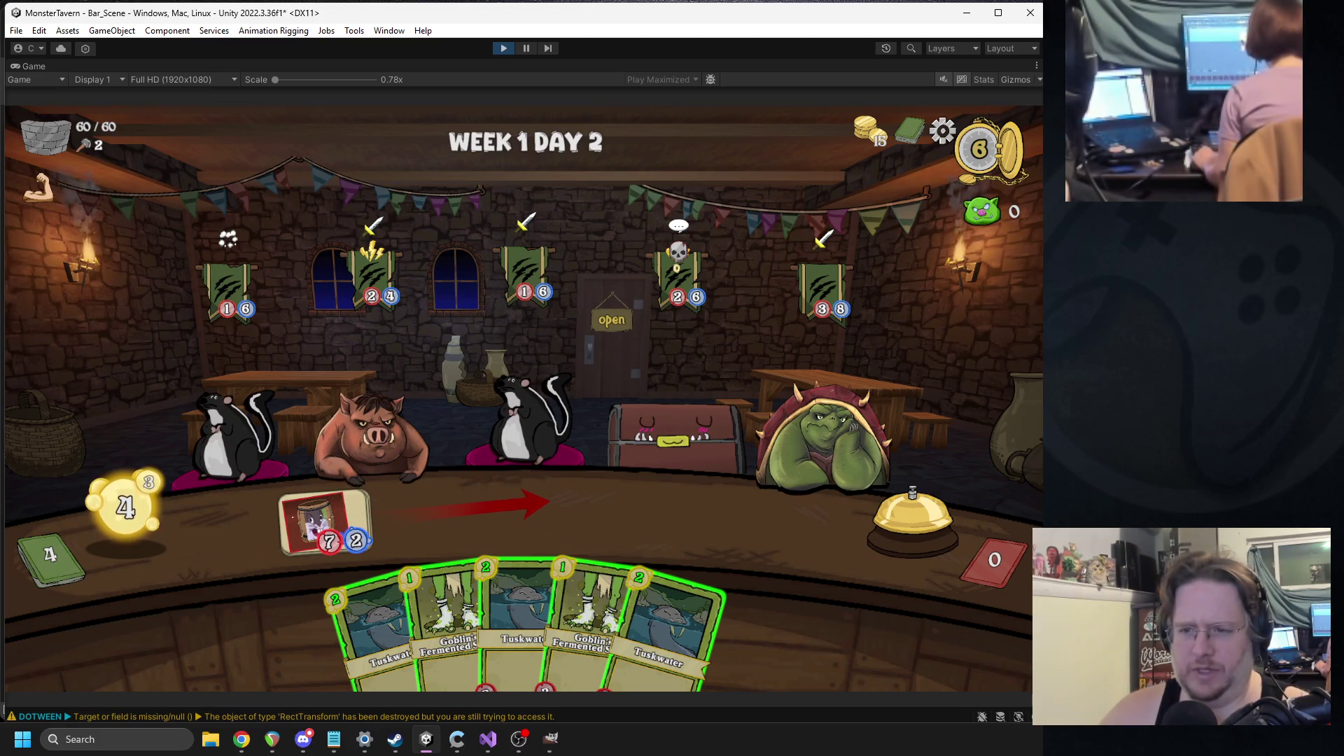
- Stop the playtest, point Mimic_1's AC Stacking Effect at its own AC Destroy, and clear the Console
click(503, 47)
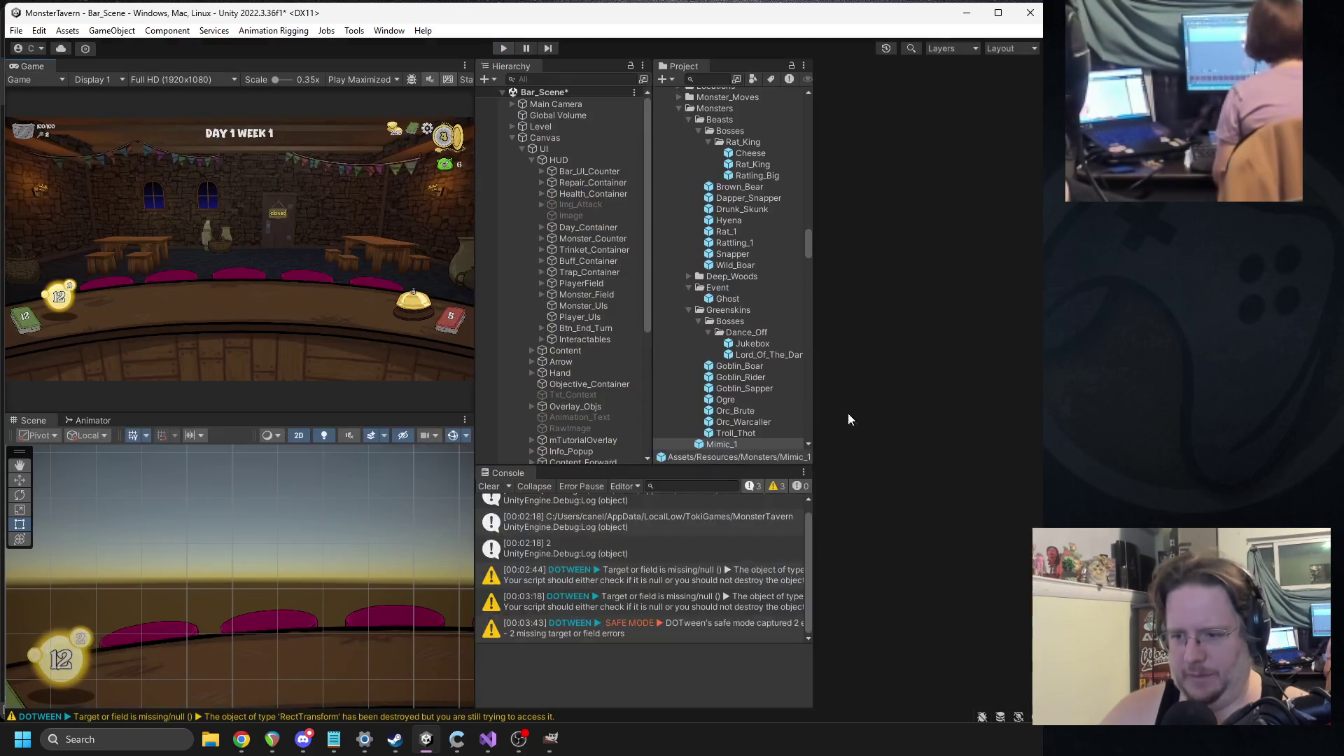
scroll(910, 452, down, 10)
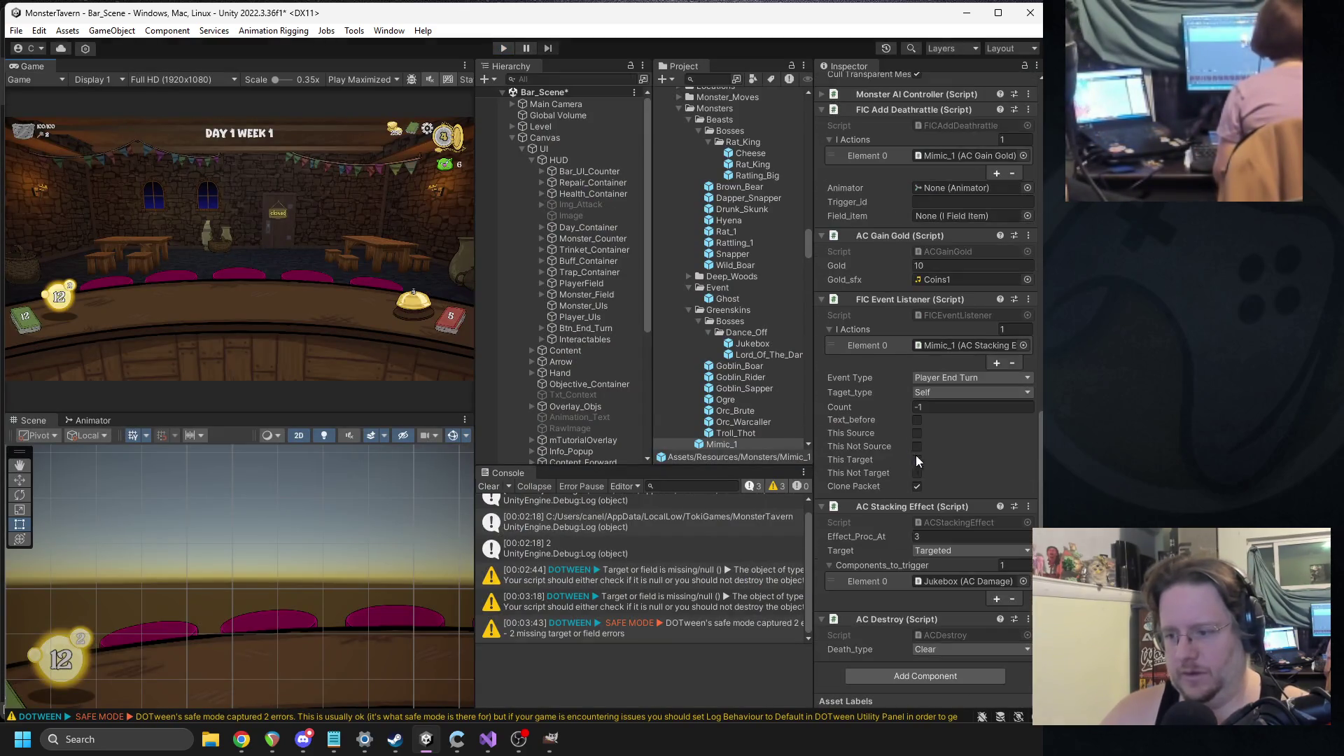
click(954, 578)
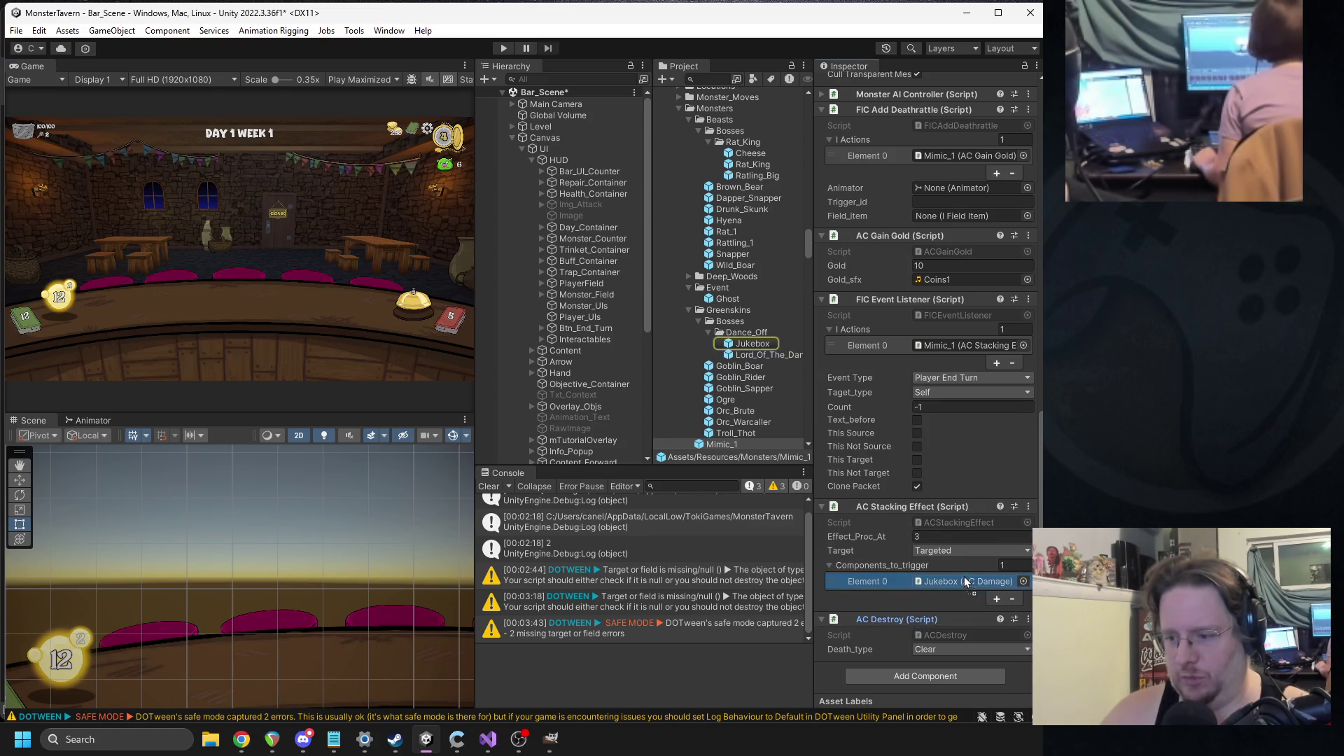
drag(964, 581, 965, 581)
scroll(962, 582, up, 2)
scroll(943, 534, down, 2)
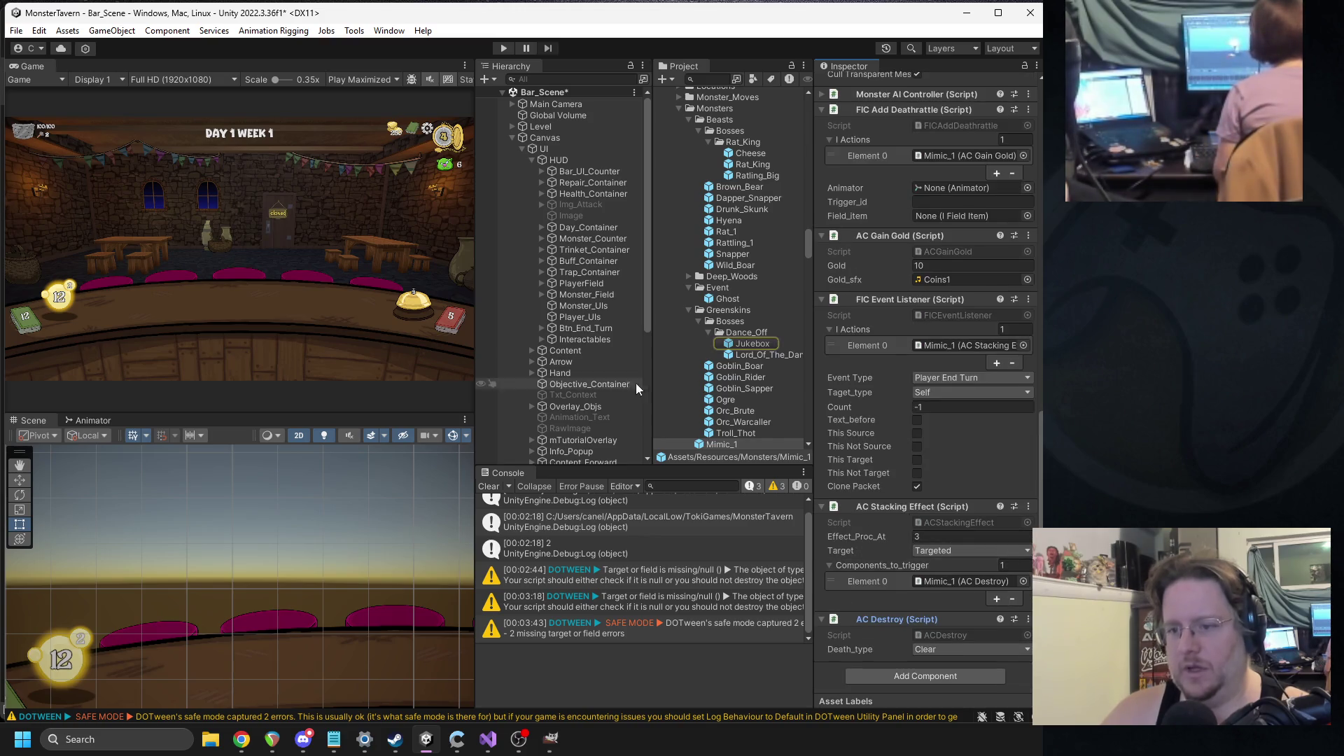
click(489, 485)
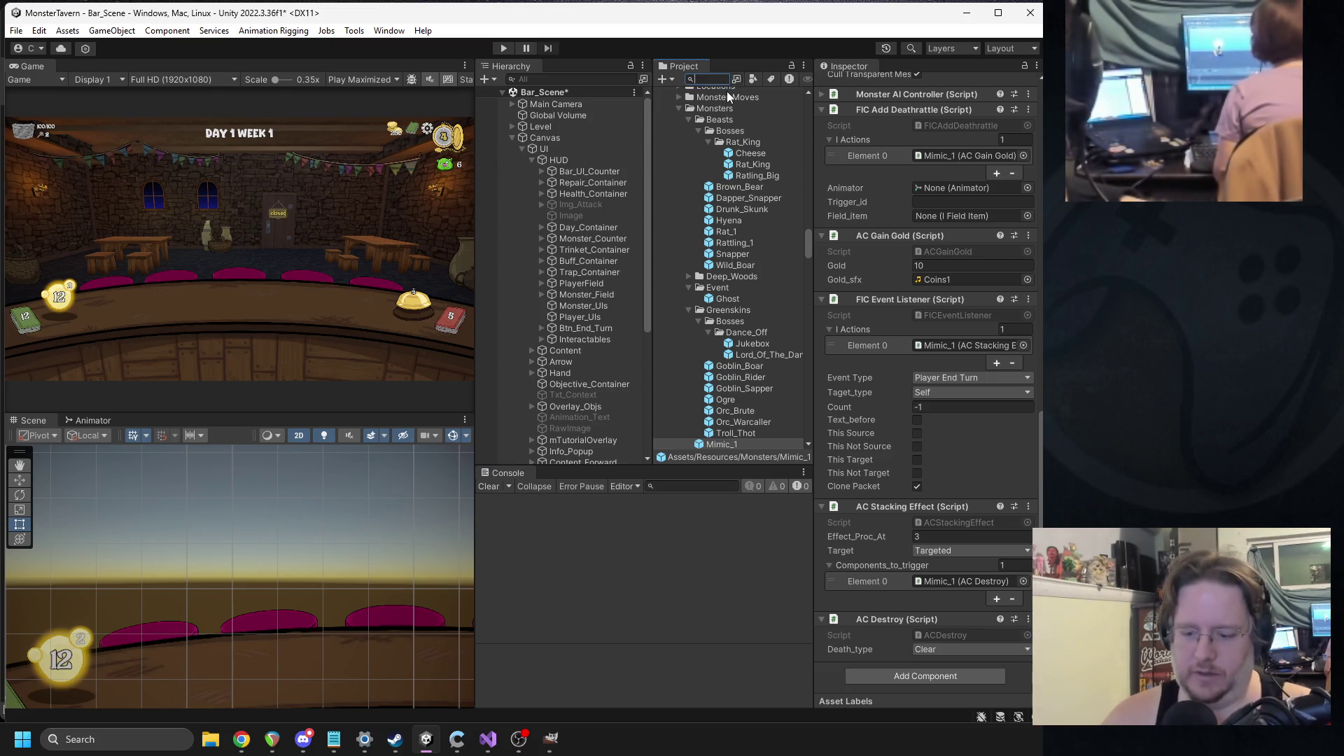
- Open the Monster_UI prefab and briefly toggle the Battlecry icon on and off
text(monsterui)
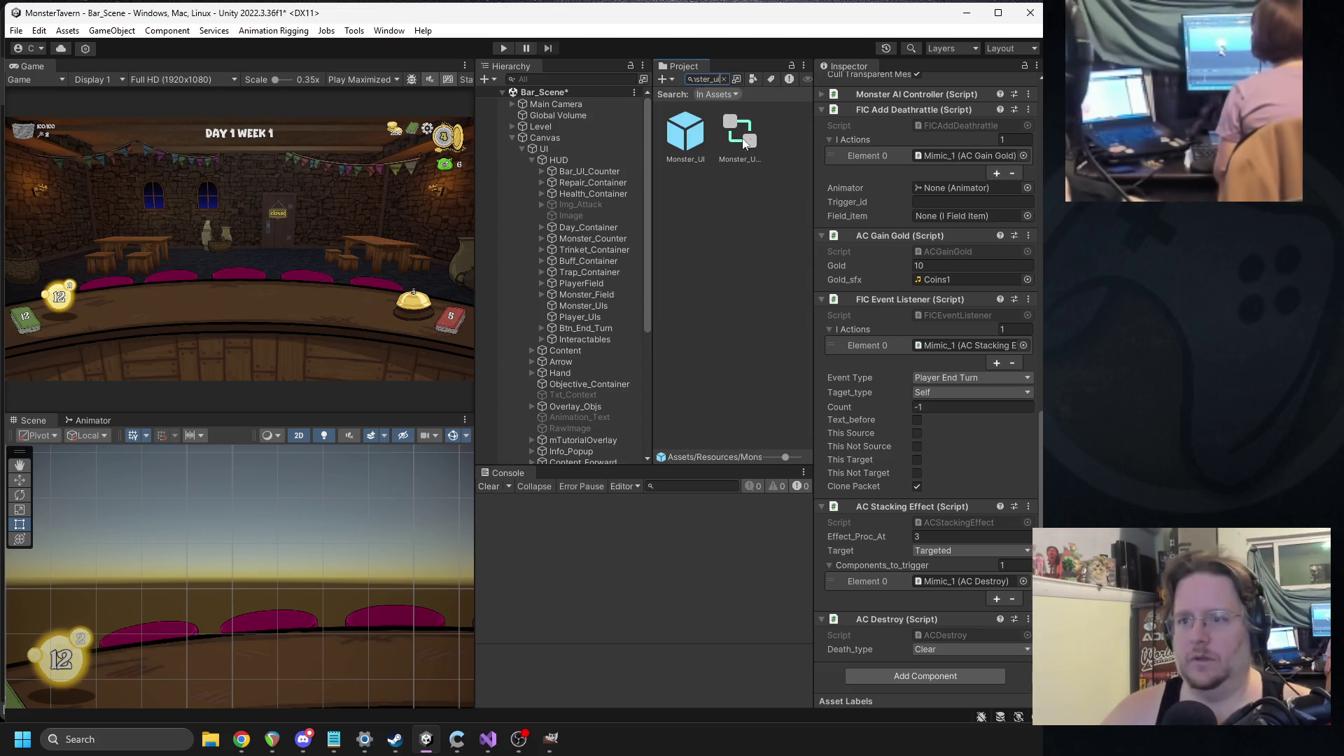
double_click(703, 148)
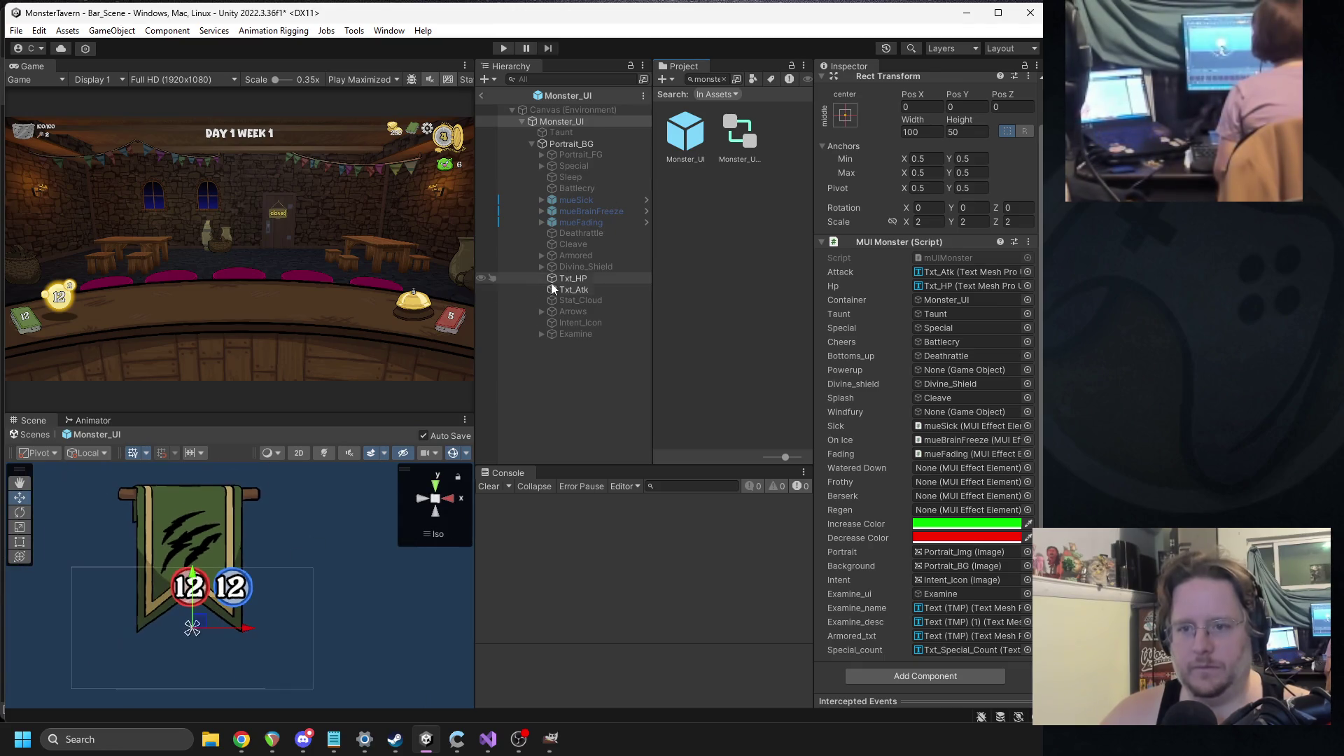
click(576, 189)
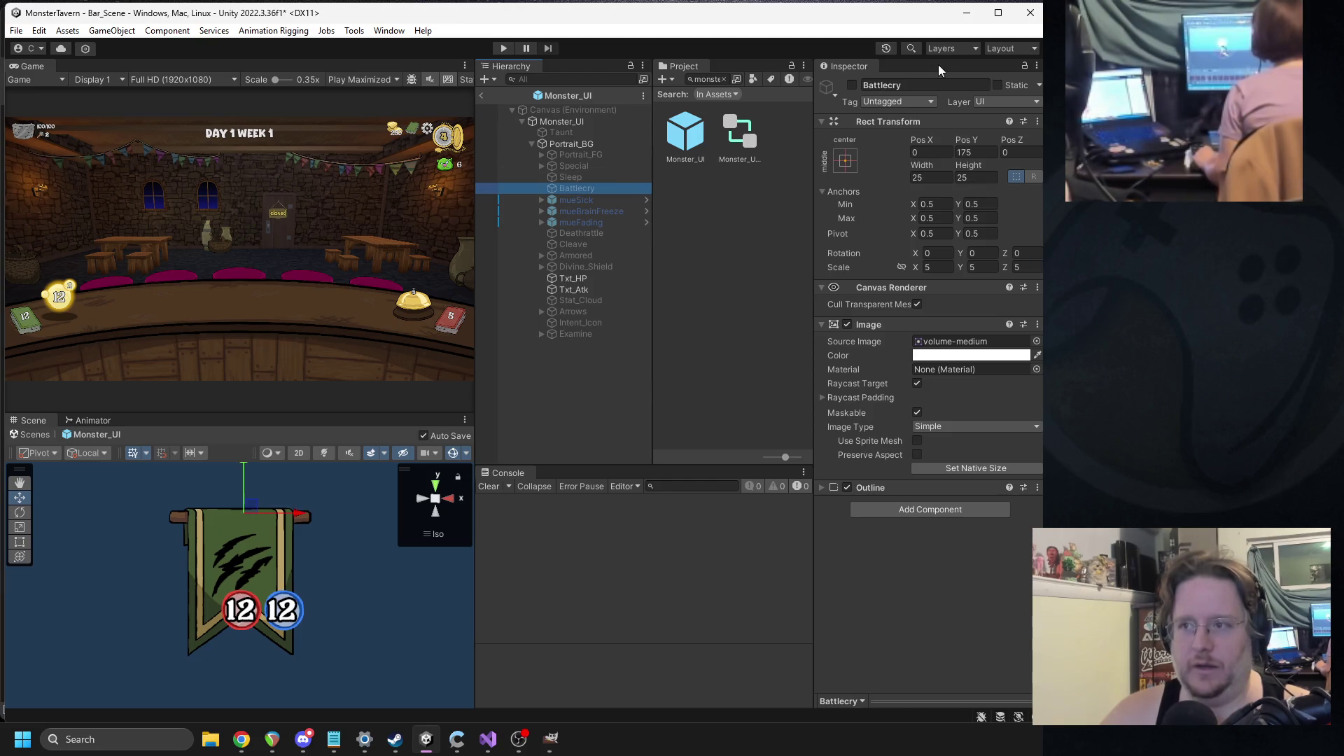
click(854, 87)
click(856, 85)
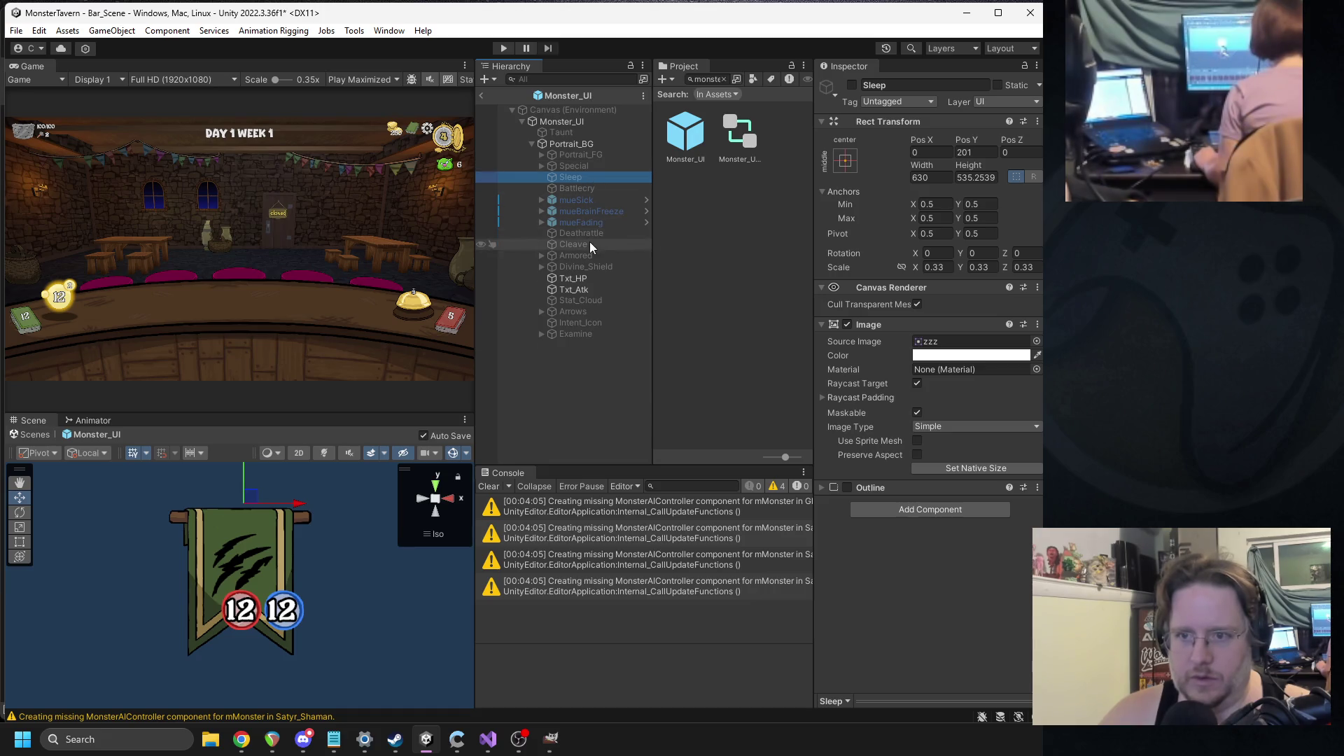
- Enable the Deathrattle skull and move it to the banner's top, at 82, 158
click(587, 233)
click(852, 86)
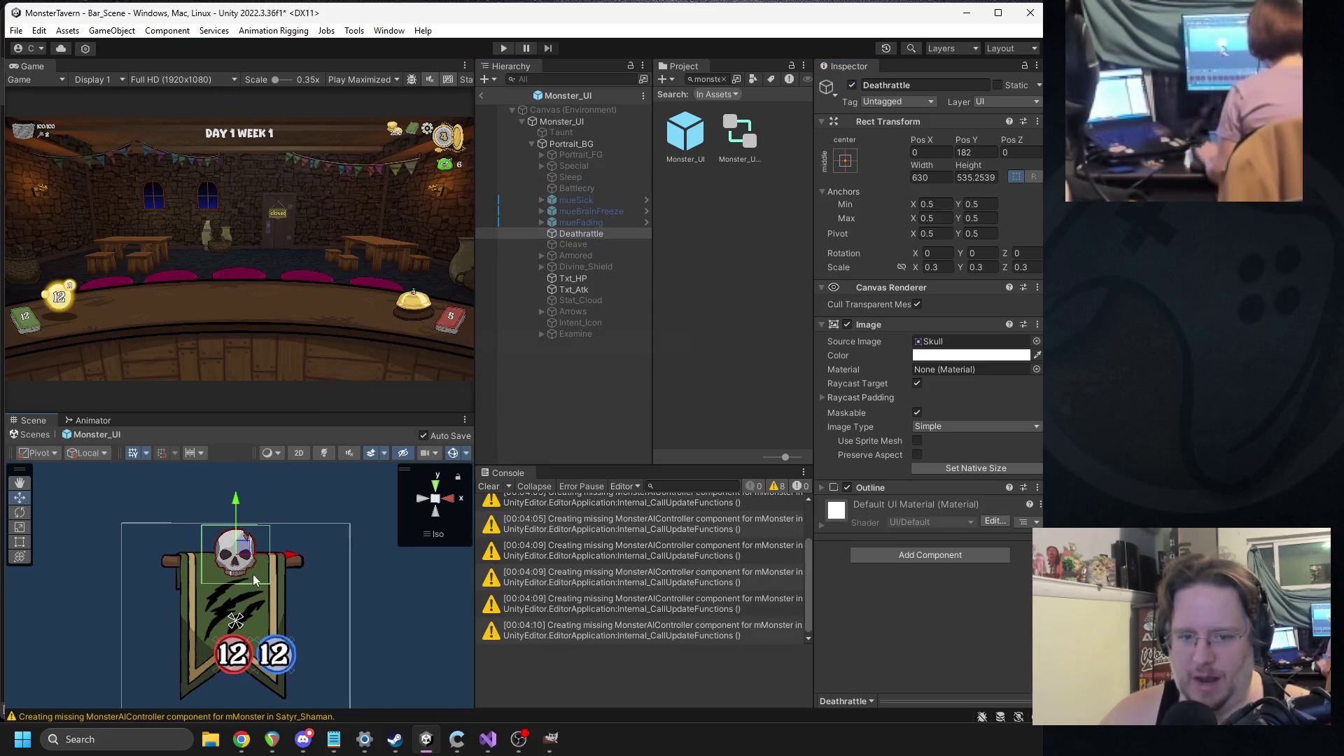
mouse_move(250, 563)
mouse_down()
mouse_move(199, 628)
mouse_move(207, 639)
mouse_up()
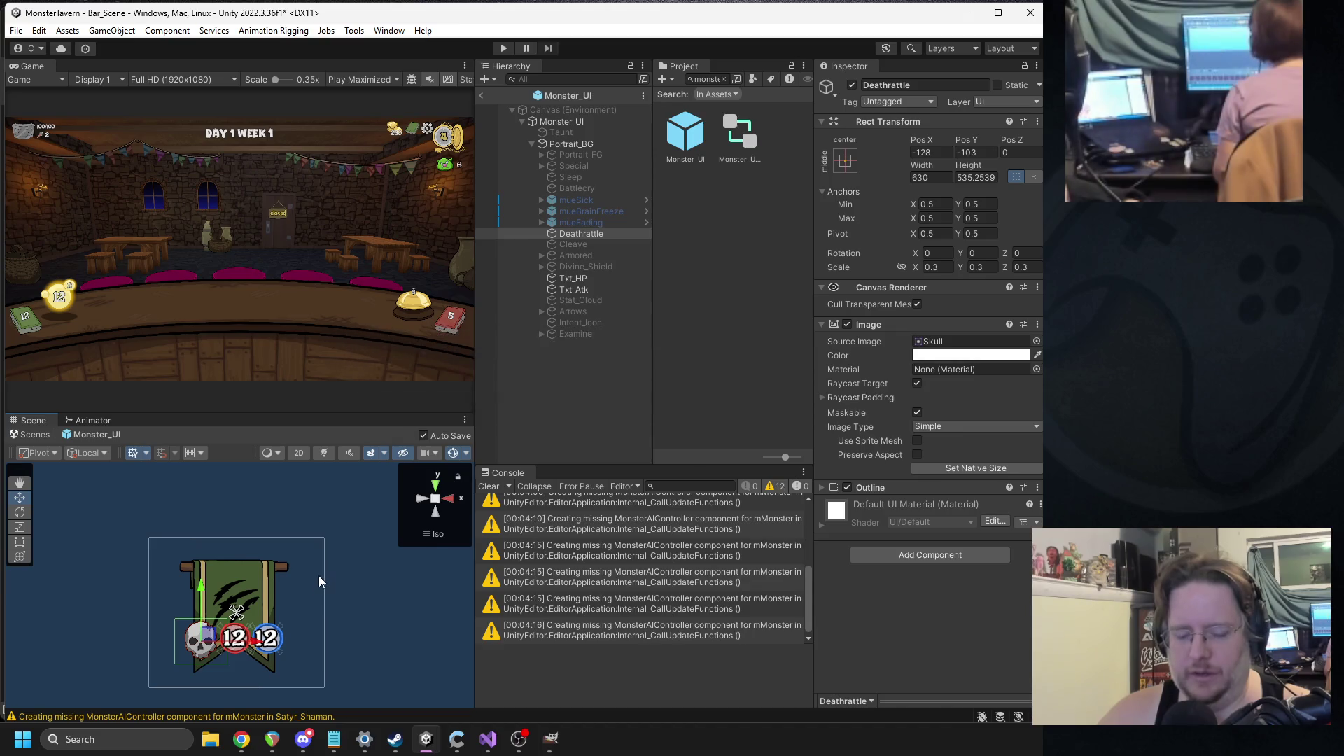
scroll(317, 629, up, 3)
scroll(329, 623, down, 2)
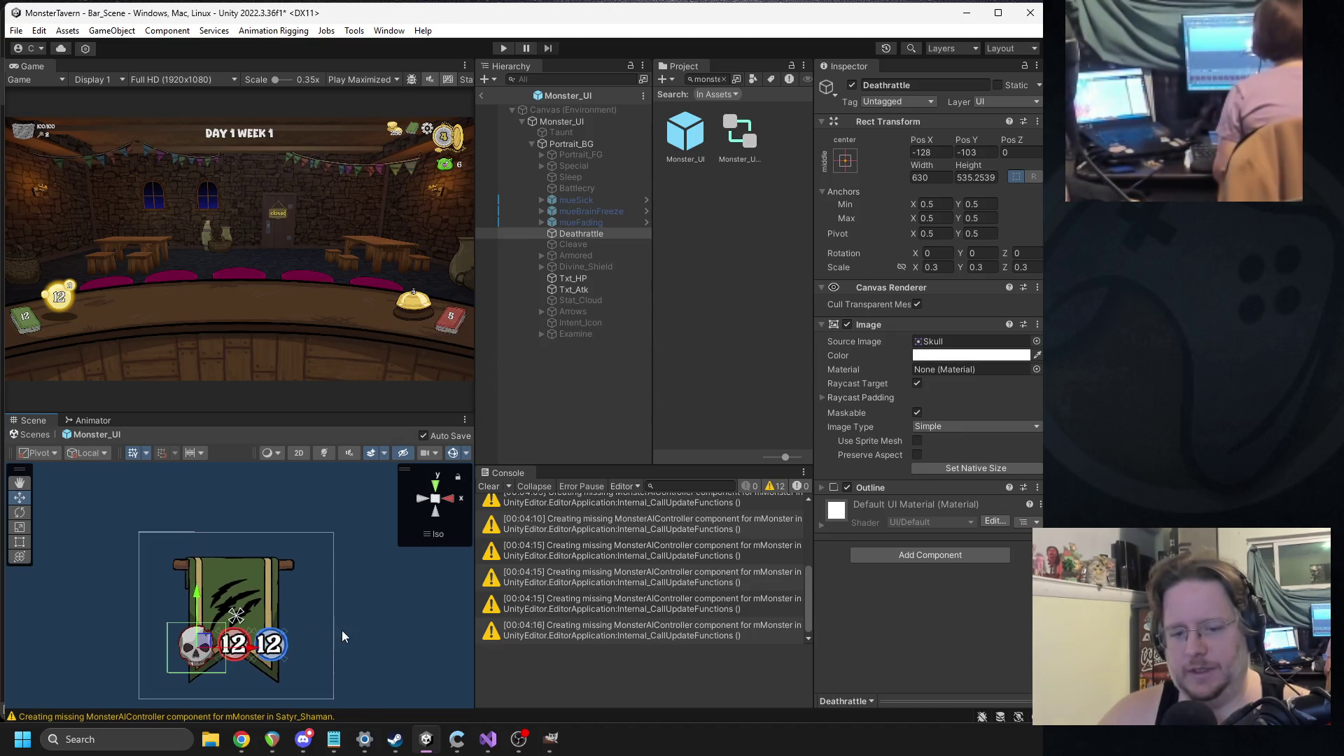
mouse_move(219, 560)
mouse_down()
mouse_move(237, 607)
mouse_move(252, 476)
mouse_move(289, 492)
mouse_move(284, 483)
mouse_up()
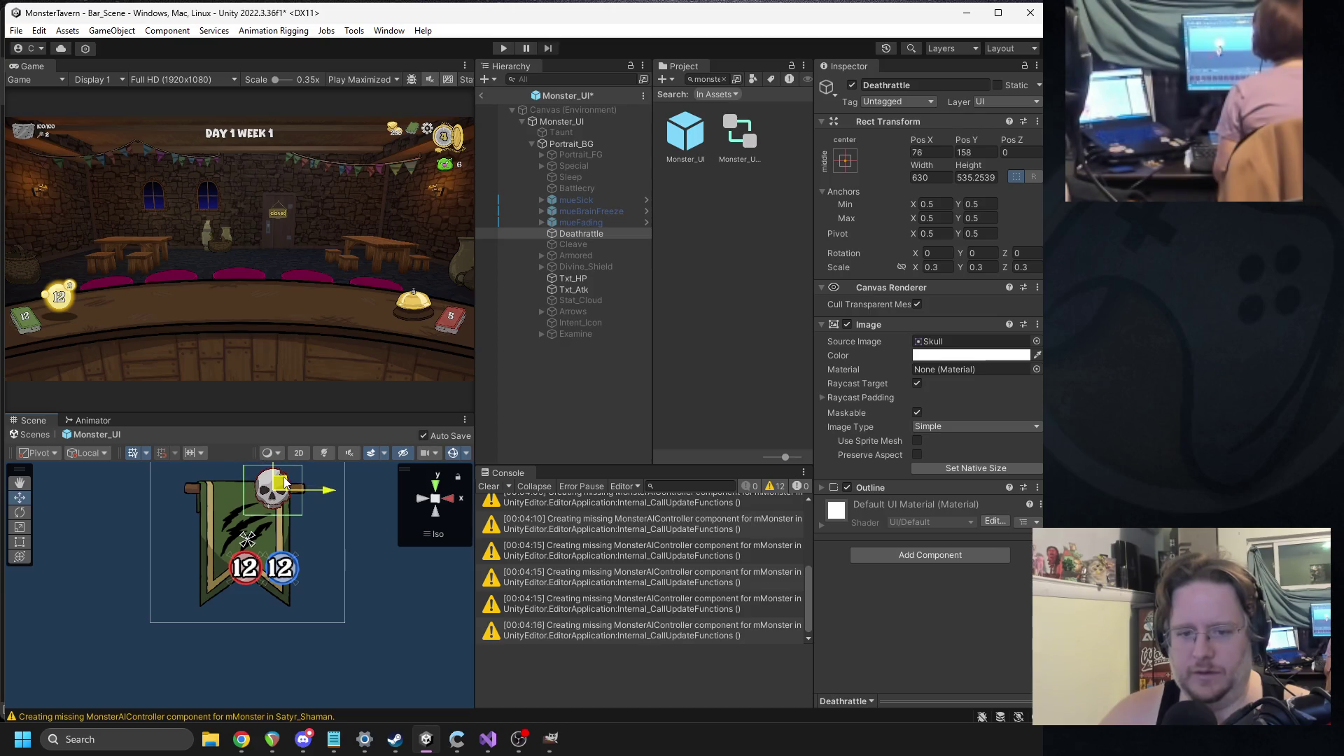
click(581, 247)
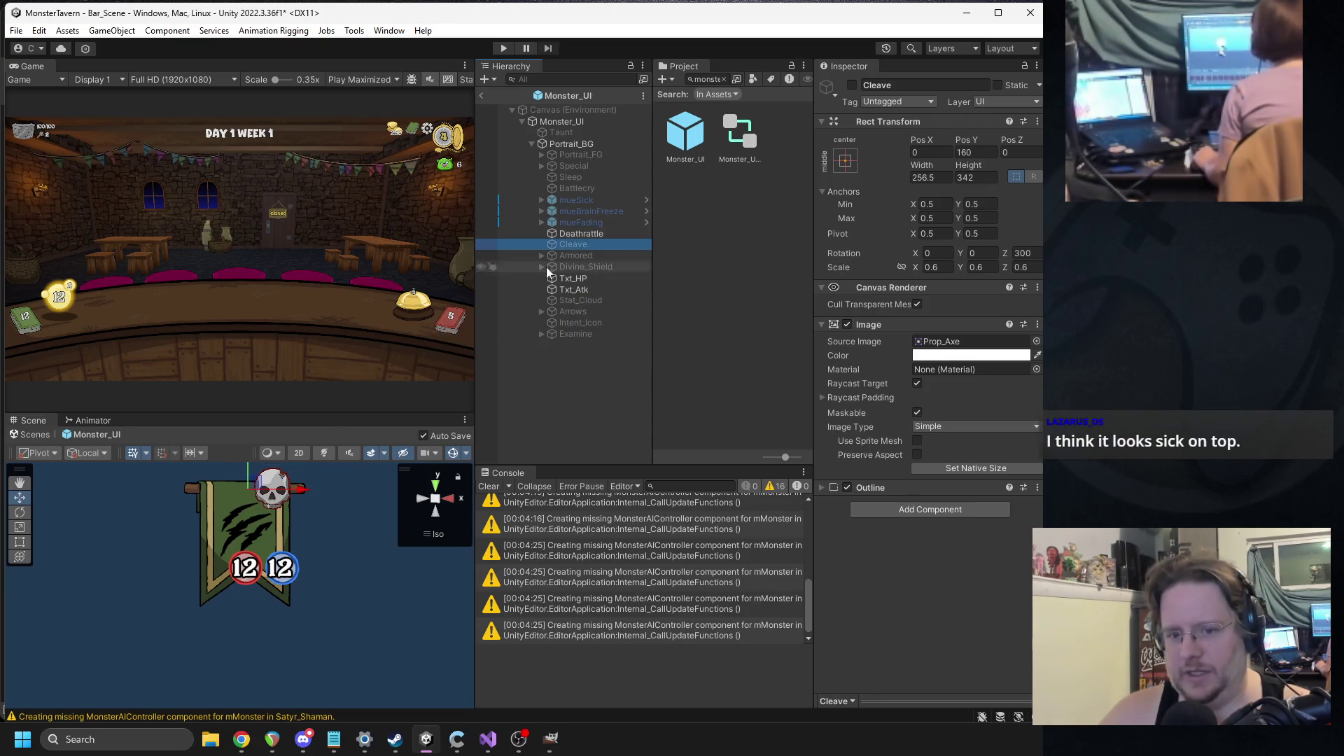
- Undo the skull's last move and enable the Cleave axe and Battlecry icons
key(ctrl+z)
key(ctrl+z)
key(ctrl+z)
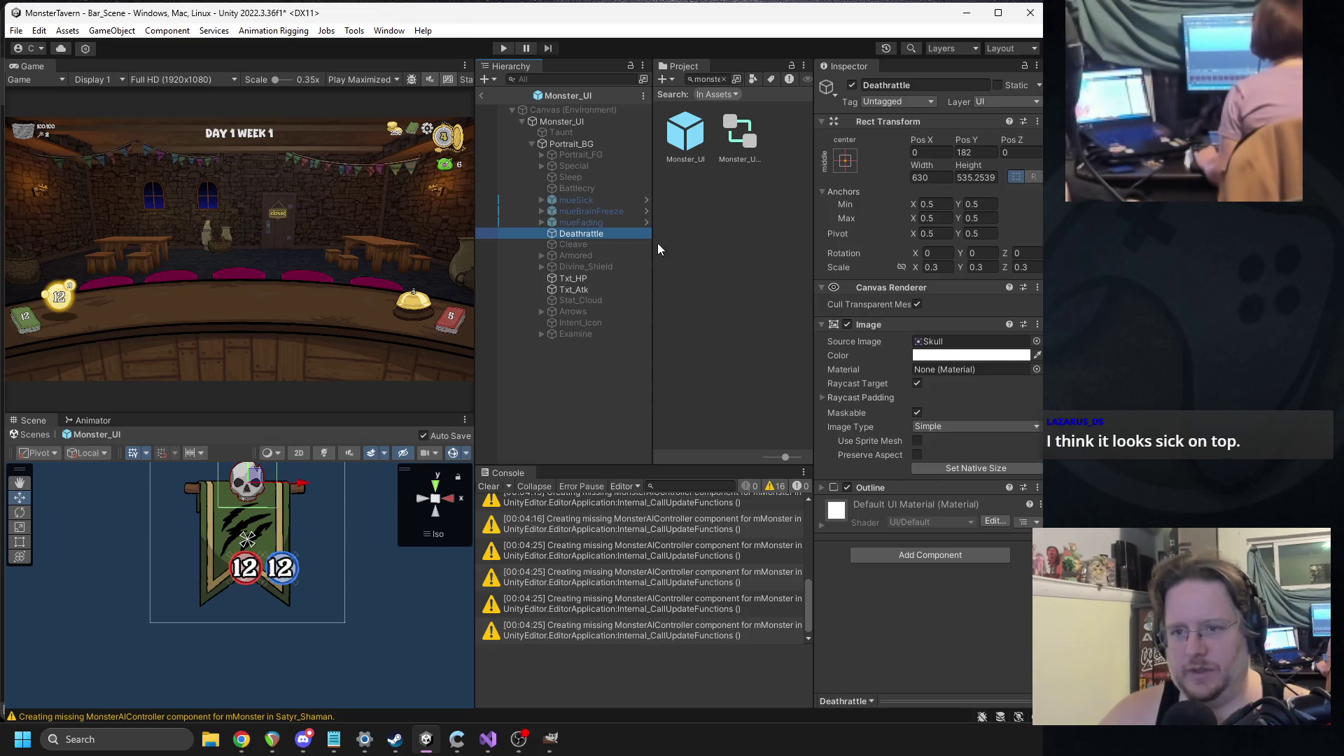
click(596, 246)
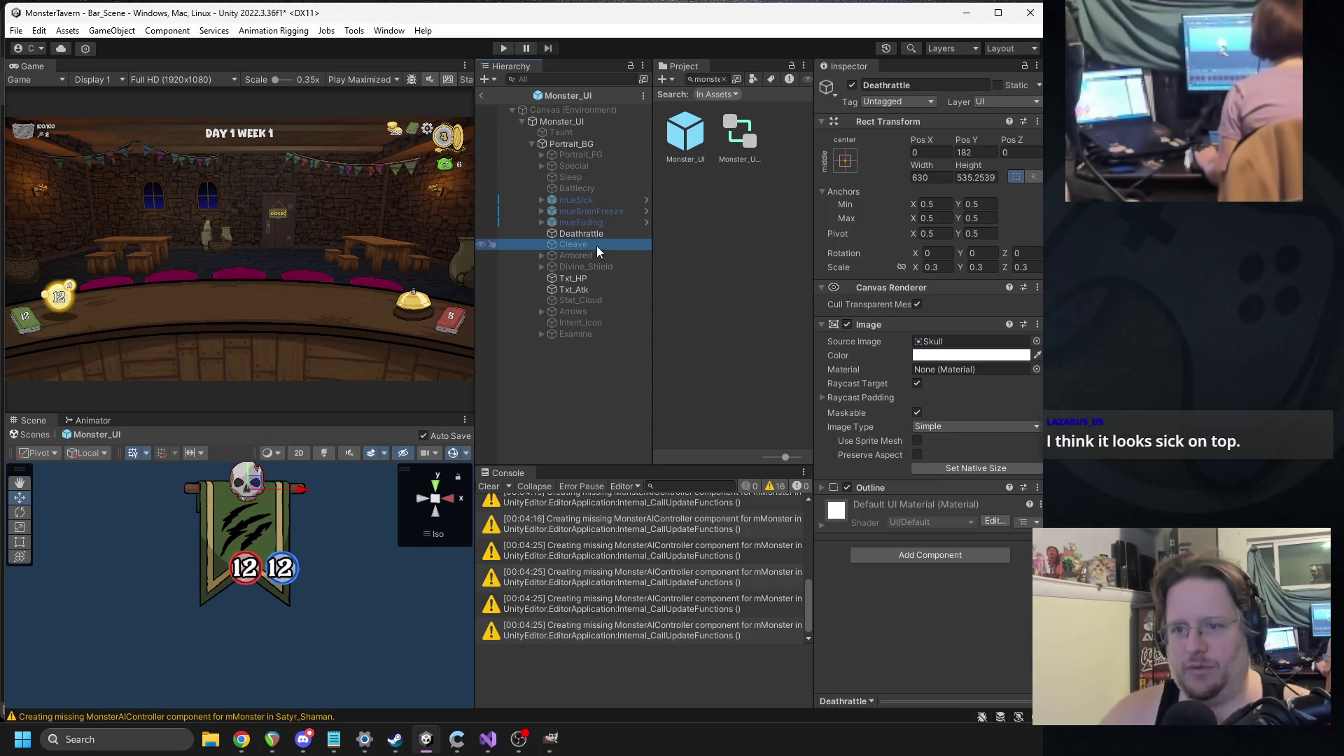
click(851, 85)
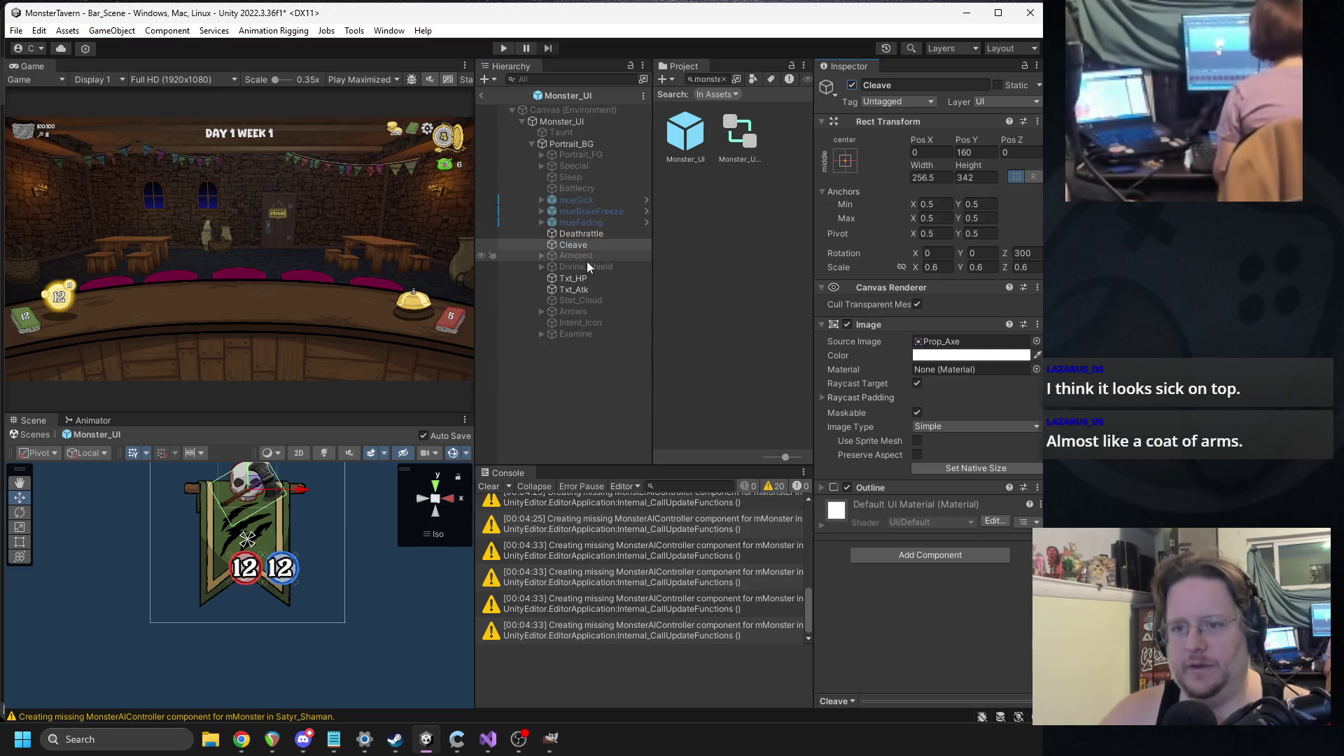
click(583, 187)
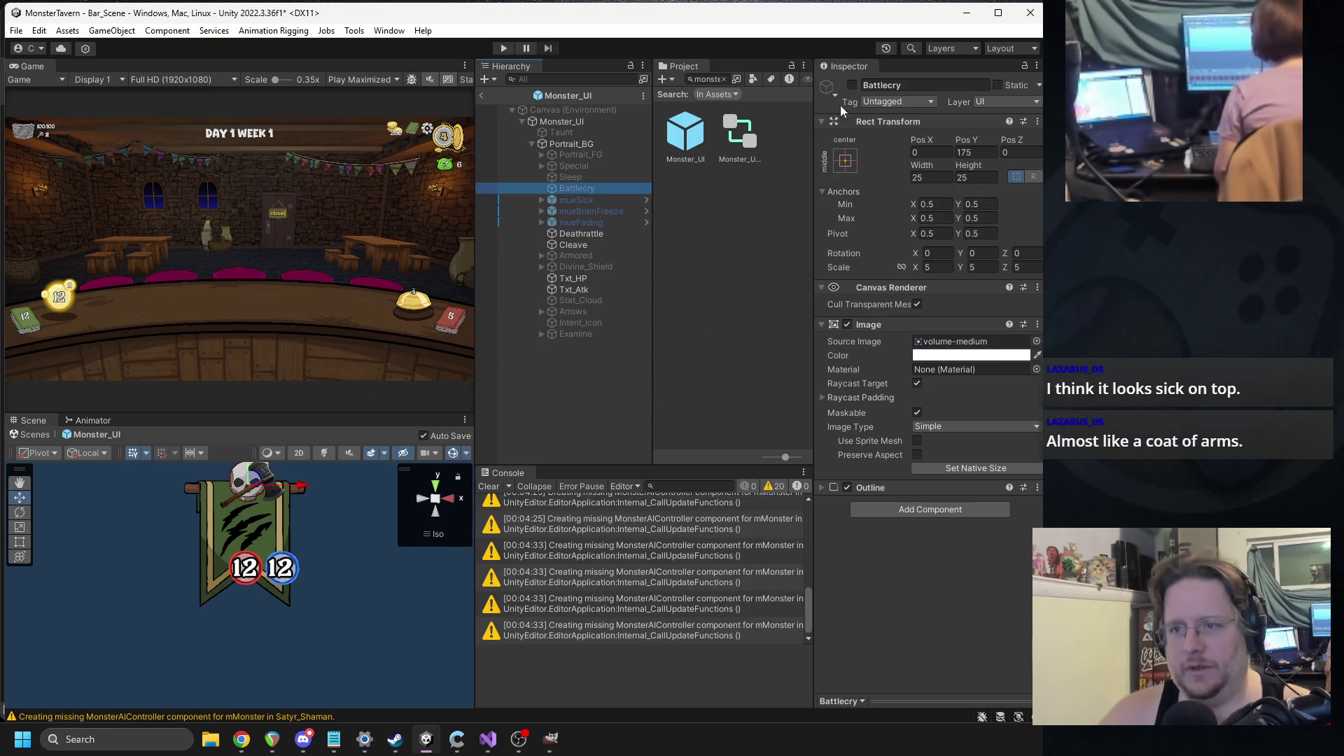
click(853, 84)
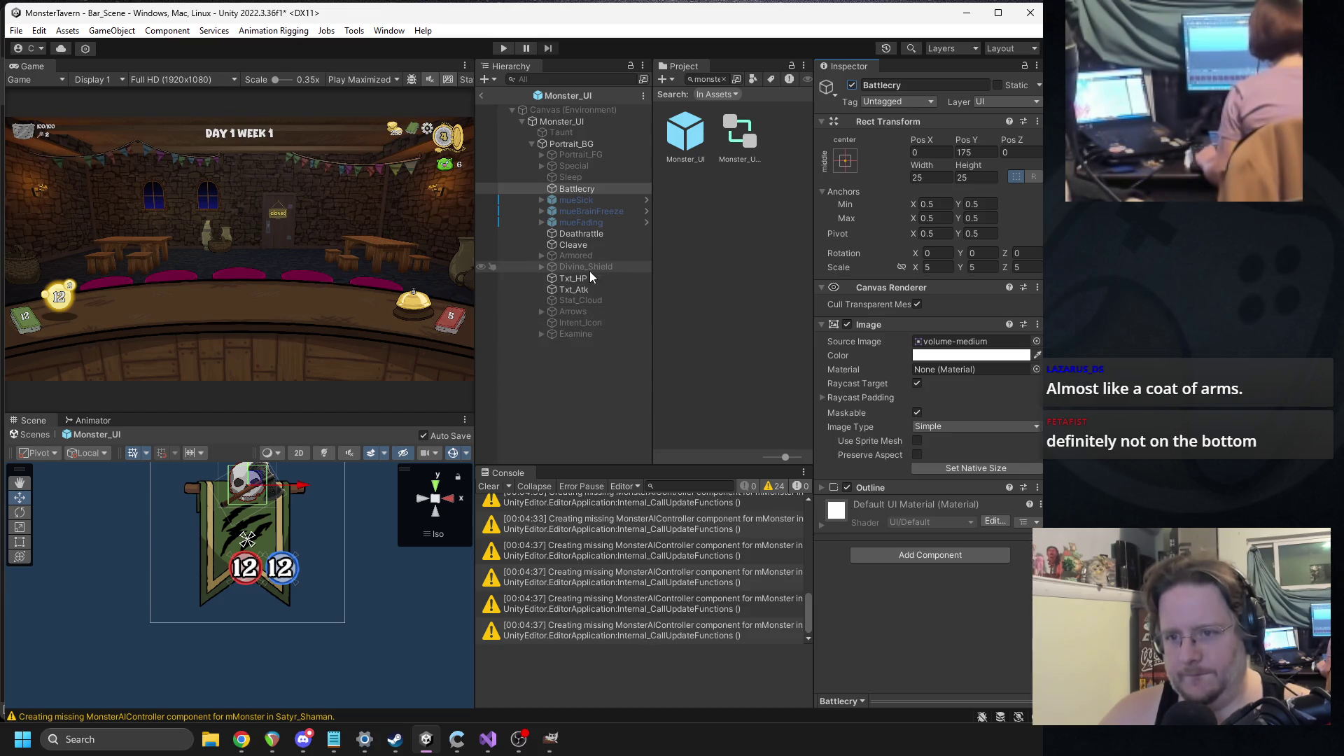
- Enable the Special lightning icon on the Monster_UI banner
key(alt+Tab)
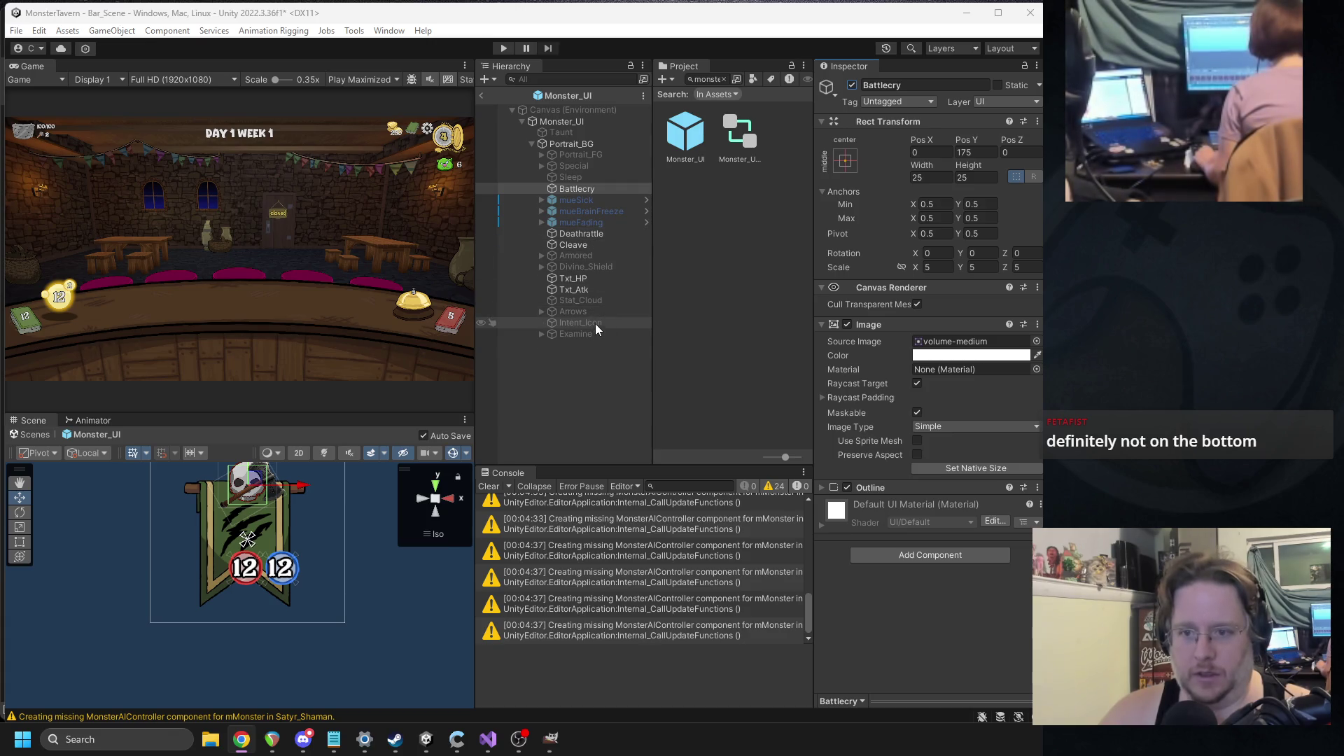
click(592, 164)
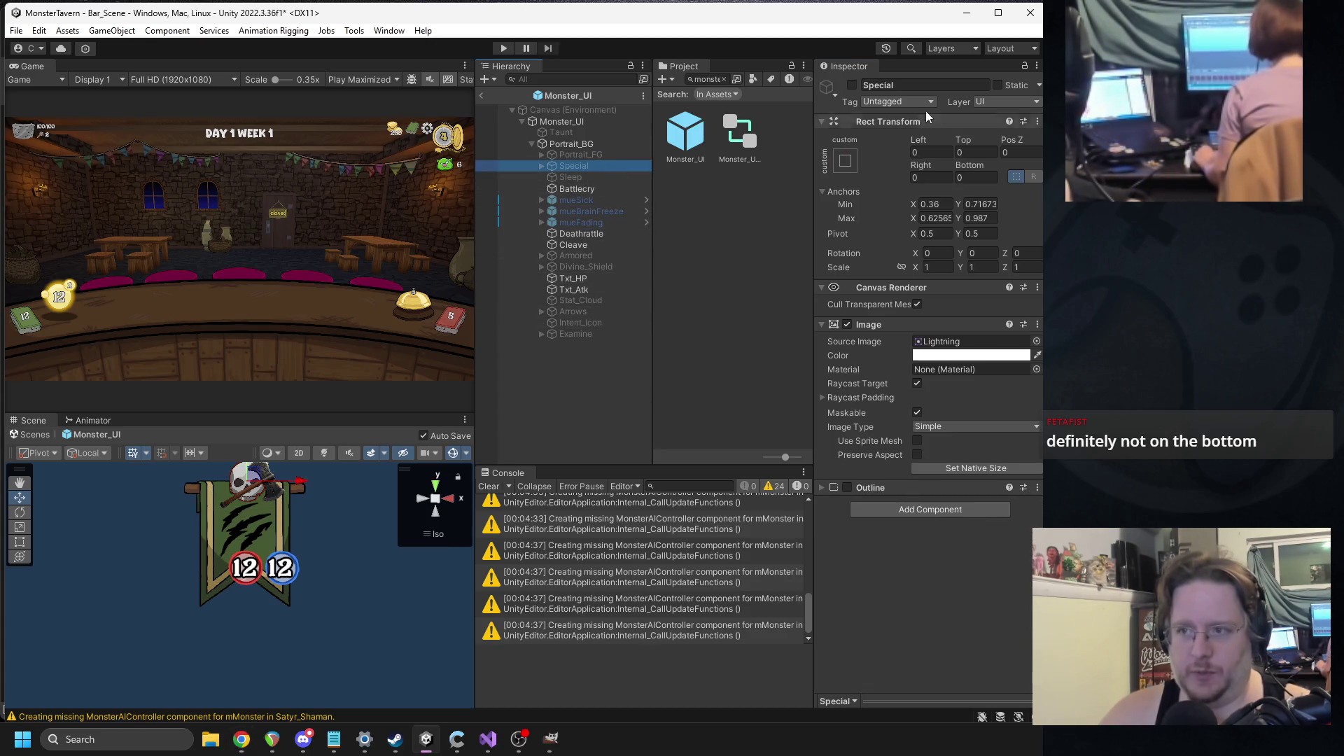
click(854, 86)
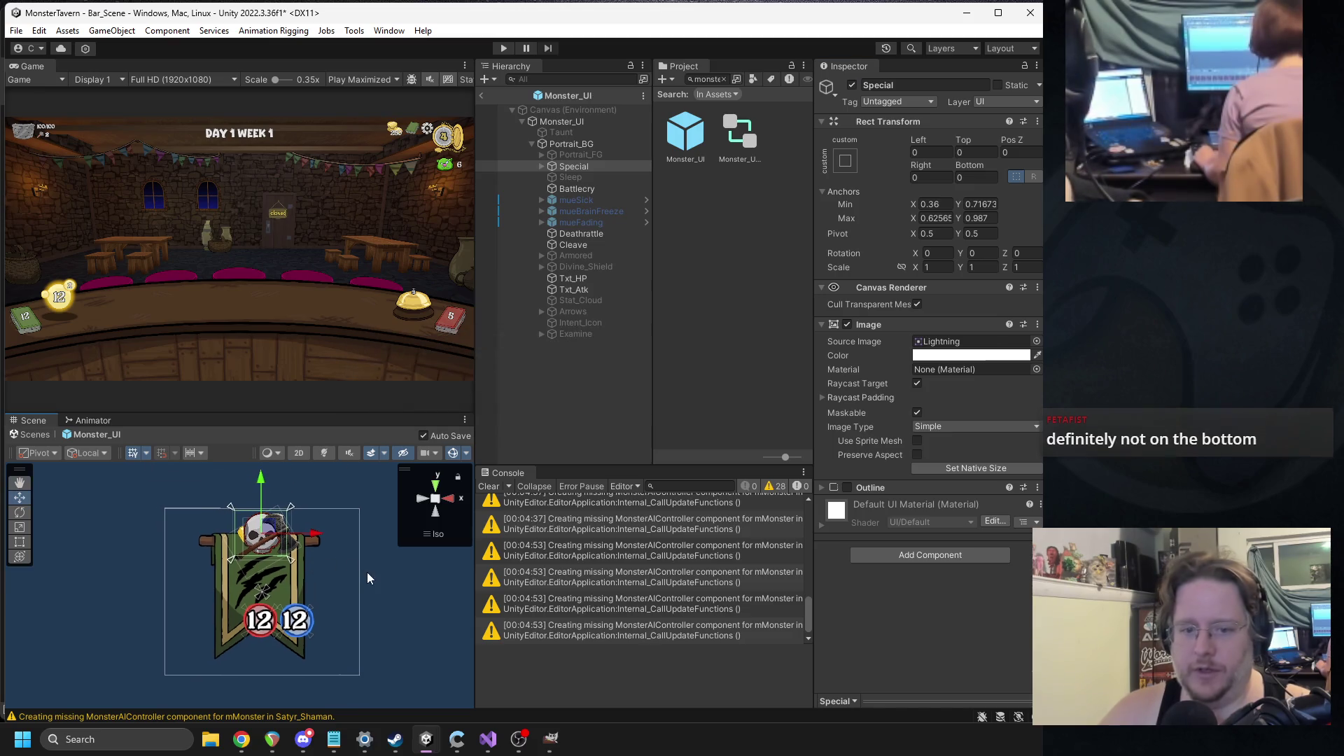
- Try dragging the Special lightning icon around the banner, undoing back to its anchored spot
mouse_move(268, 520)
mouse_down()
mouse_move(269, 642)
mouse_move(287, 506)
mouse_move(241, 529)
mouse_move(269, 529)
mouse_up()
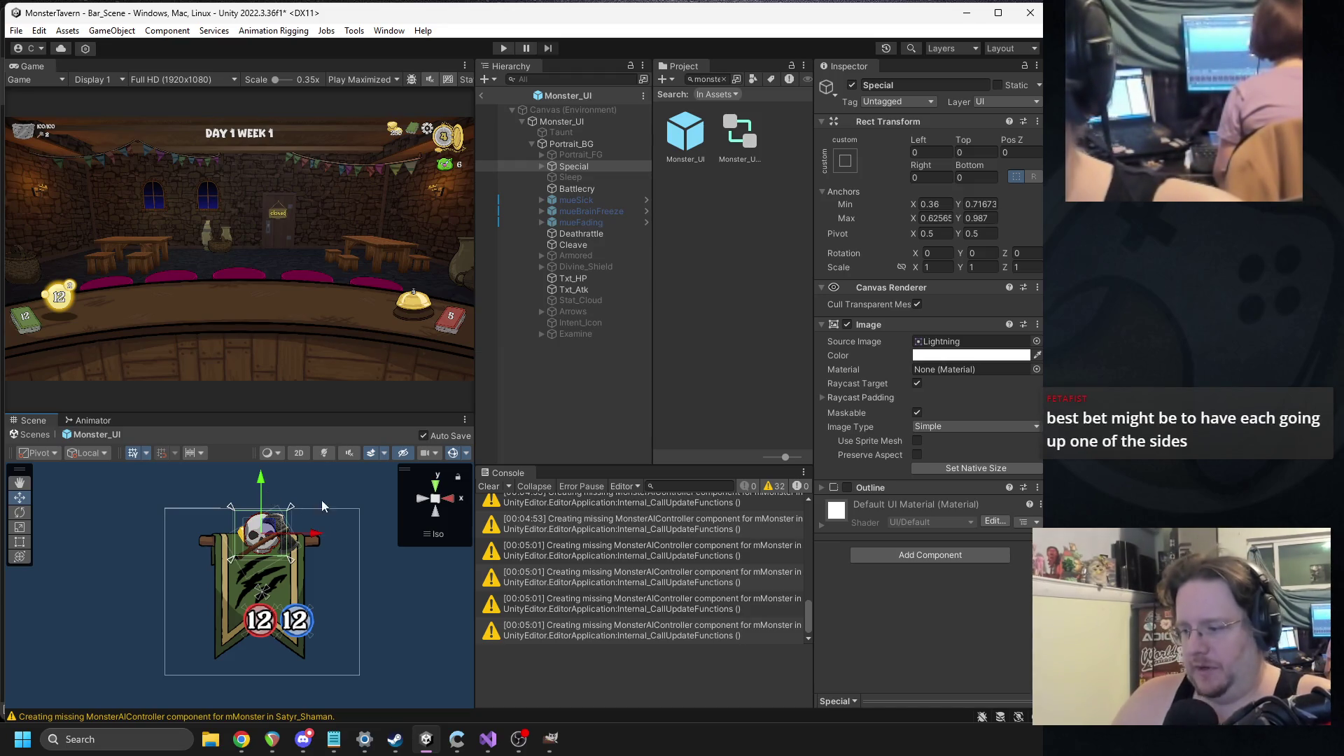
mouse_move(269, 532)
mouse_down()
mouse_move(218, 616)
mouse_move(227, 560)
mouse_move(229, 590)
mouse_move(256, 560)
mouse_move(235, 642)
mouse_move(261, 518)
mouse_move(252, 534)
mouse_move(224, 536)
mouse_up()
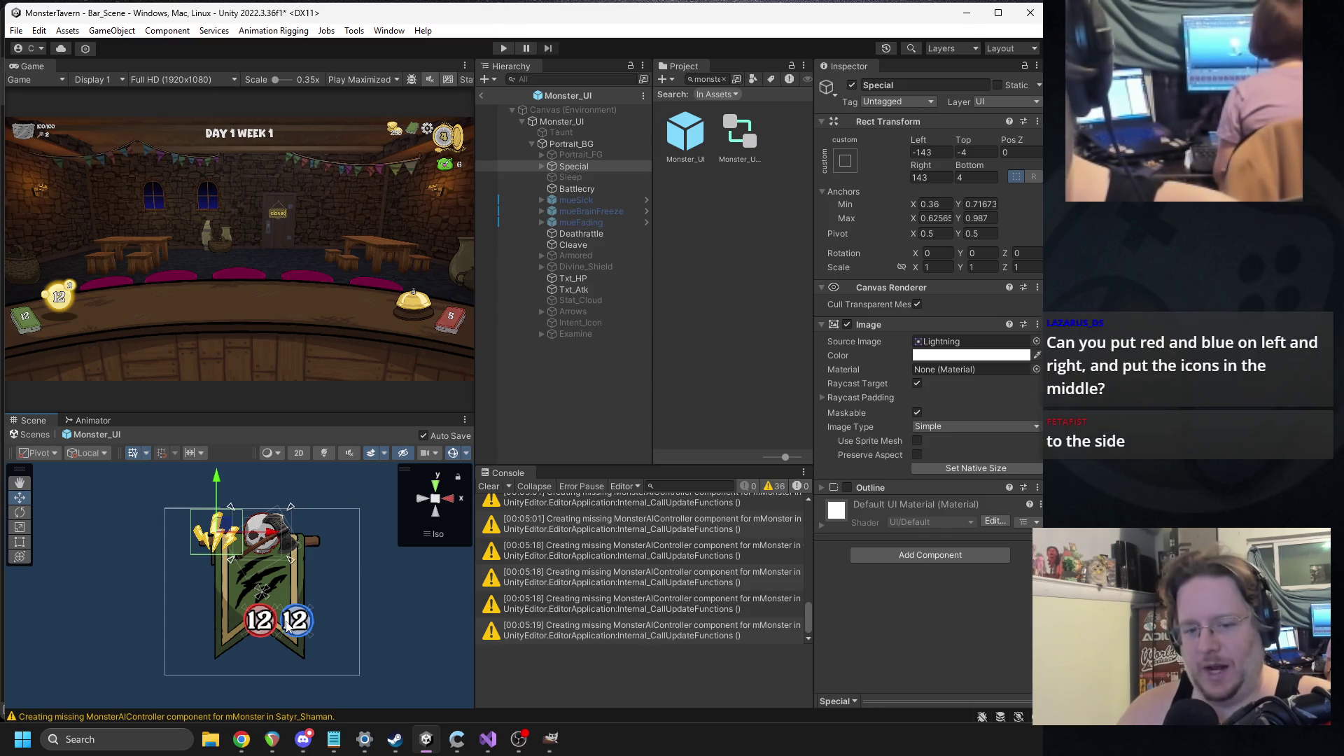
key(ctrl+z)
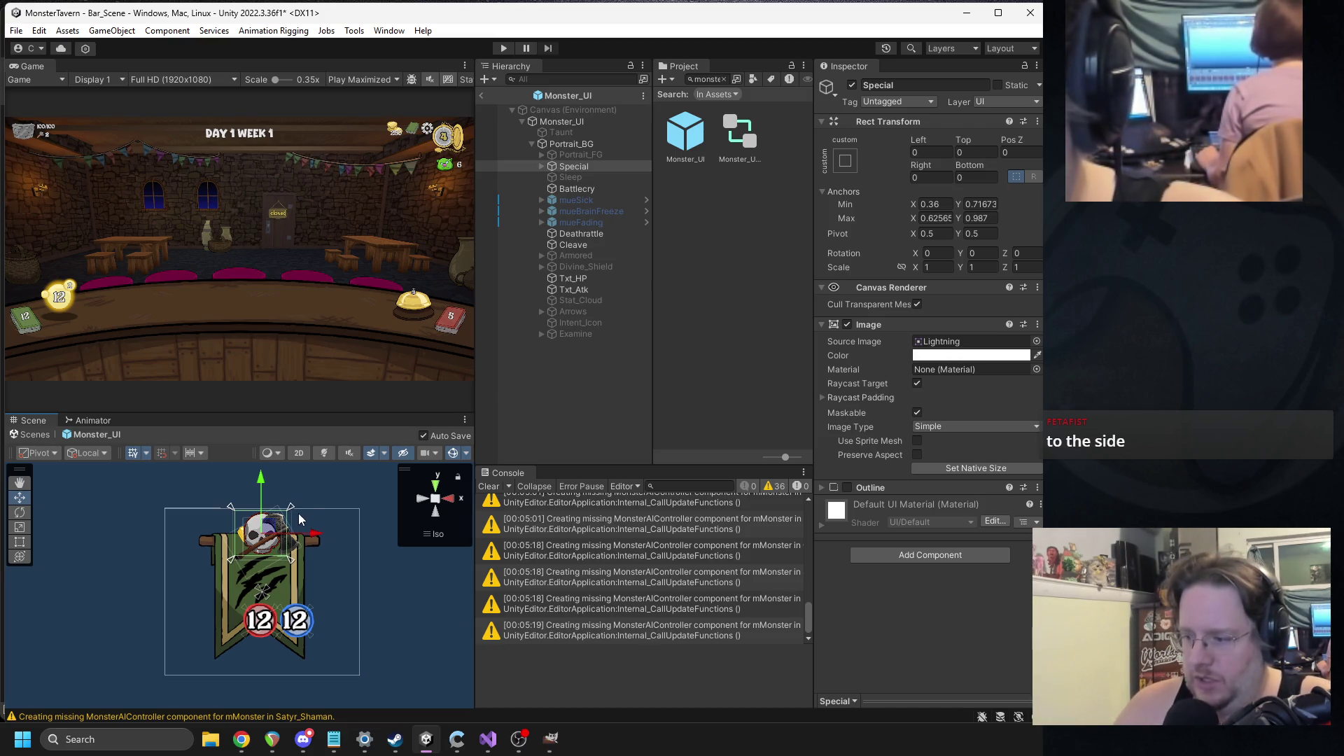
mouse_move(264, 532)
mouse_down()
mouse_move(329, 564)
mouse_move(299, 578)
mouse_up()
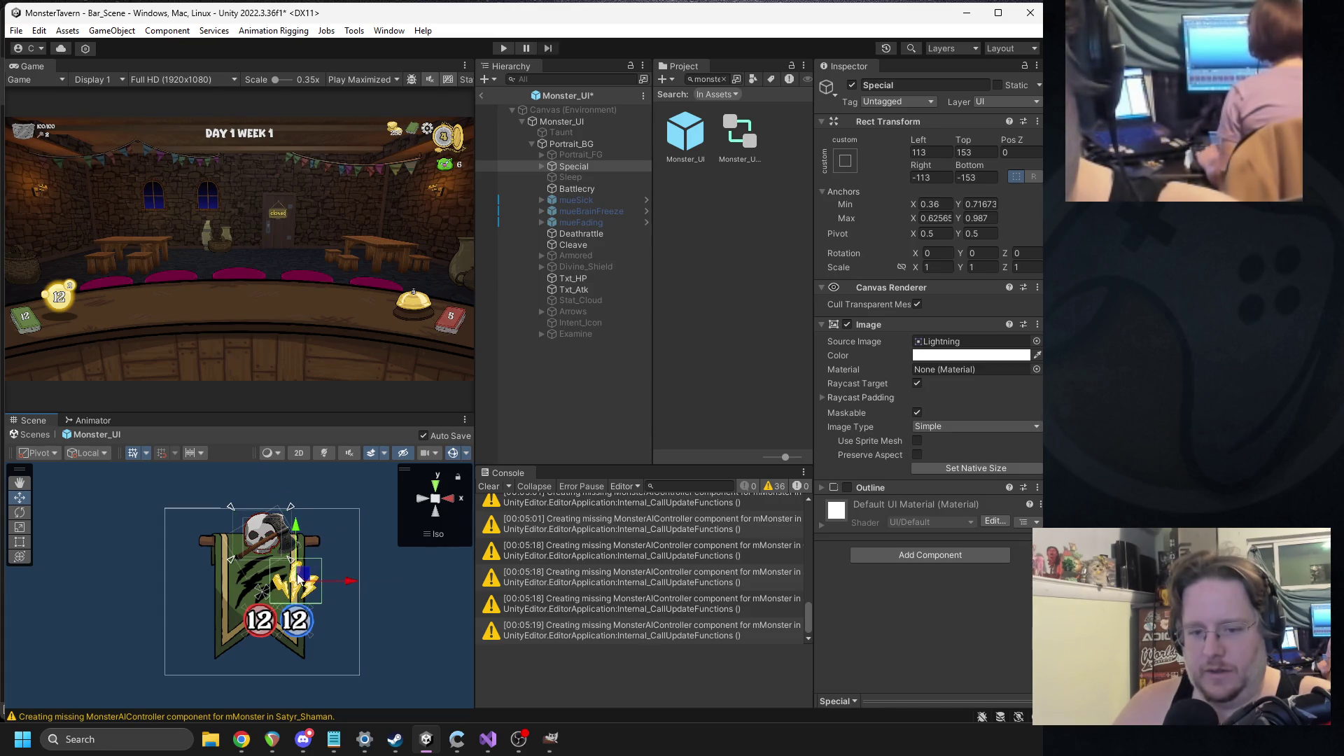
click(578, 188)
- Raise the Battlecry icon, lower the Deathrattle skull onto the banner, and drag the Cleave axe down
drag(244, 553, 254, 518)
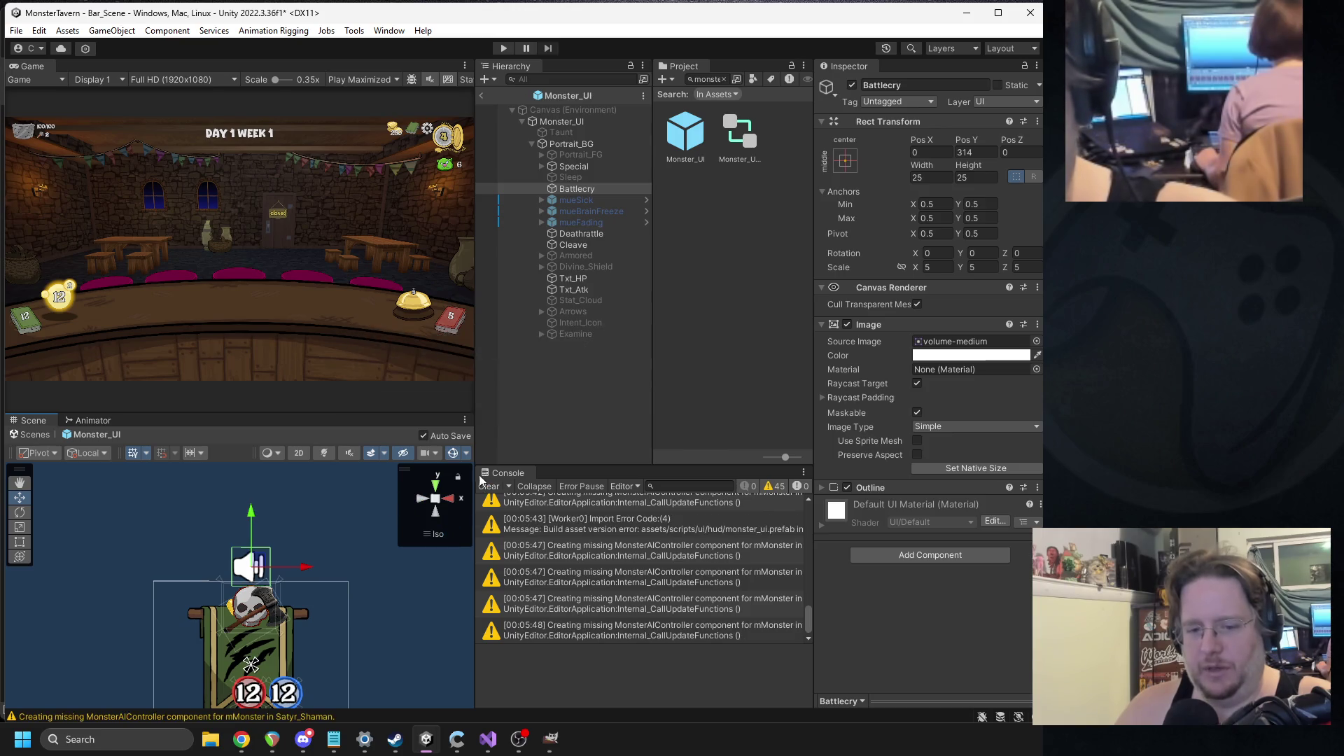
click(581, 233)
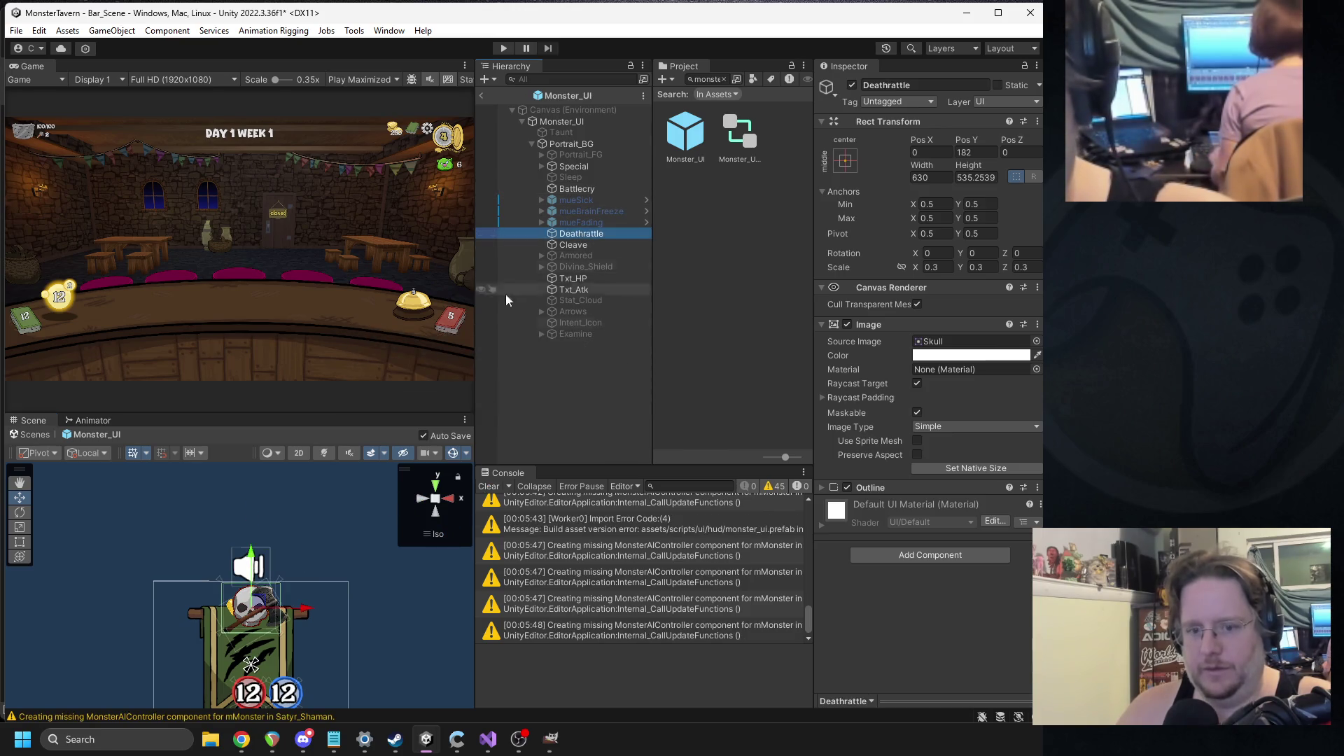
drag(252, 518, 255, 558)
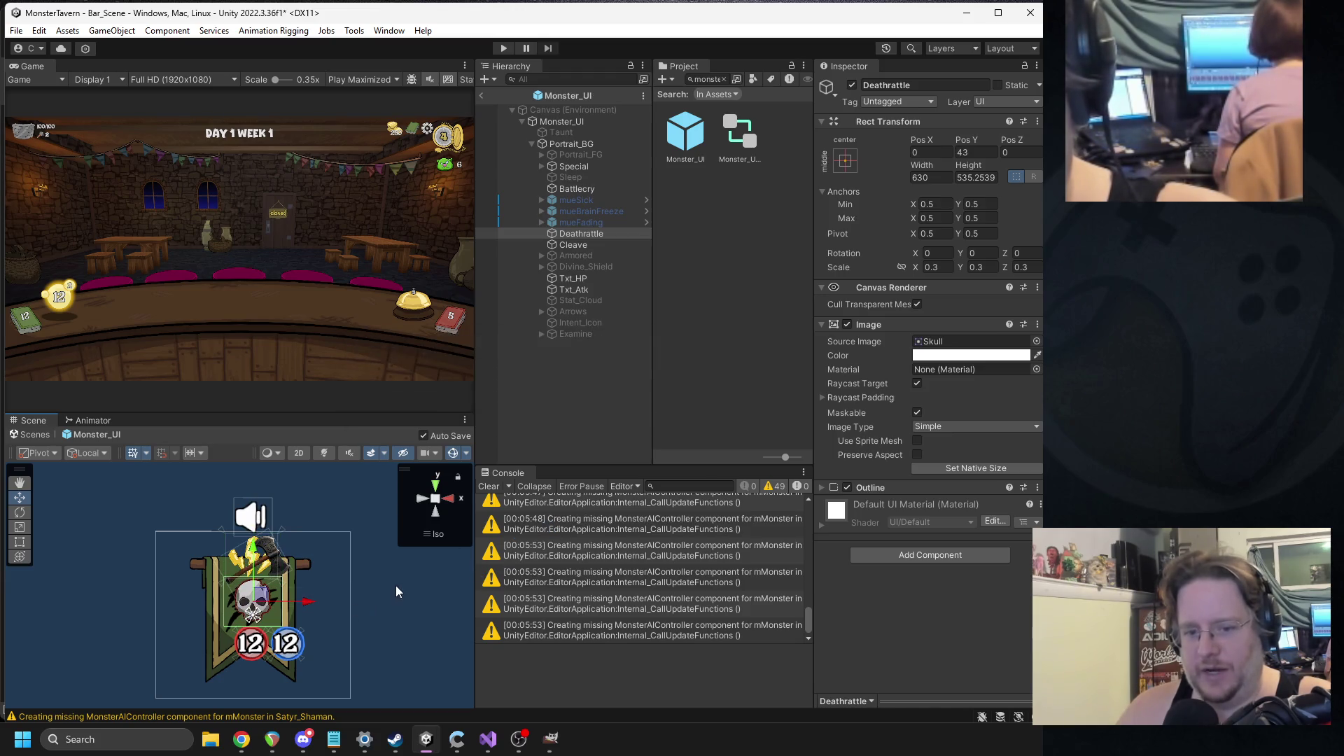
click(574, 244)
mouse_move(269, 571)
mouse_down()
mouse_move(258, 645)
mouse_move(234, 668)
mouse_move(214, 650)
mouse_up()
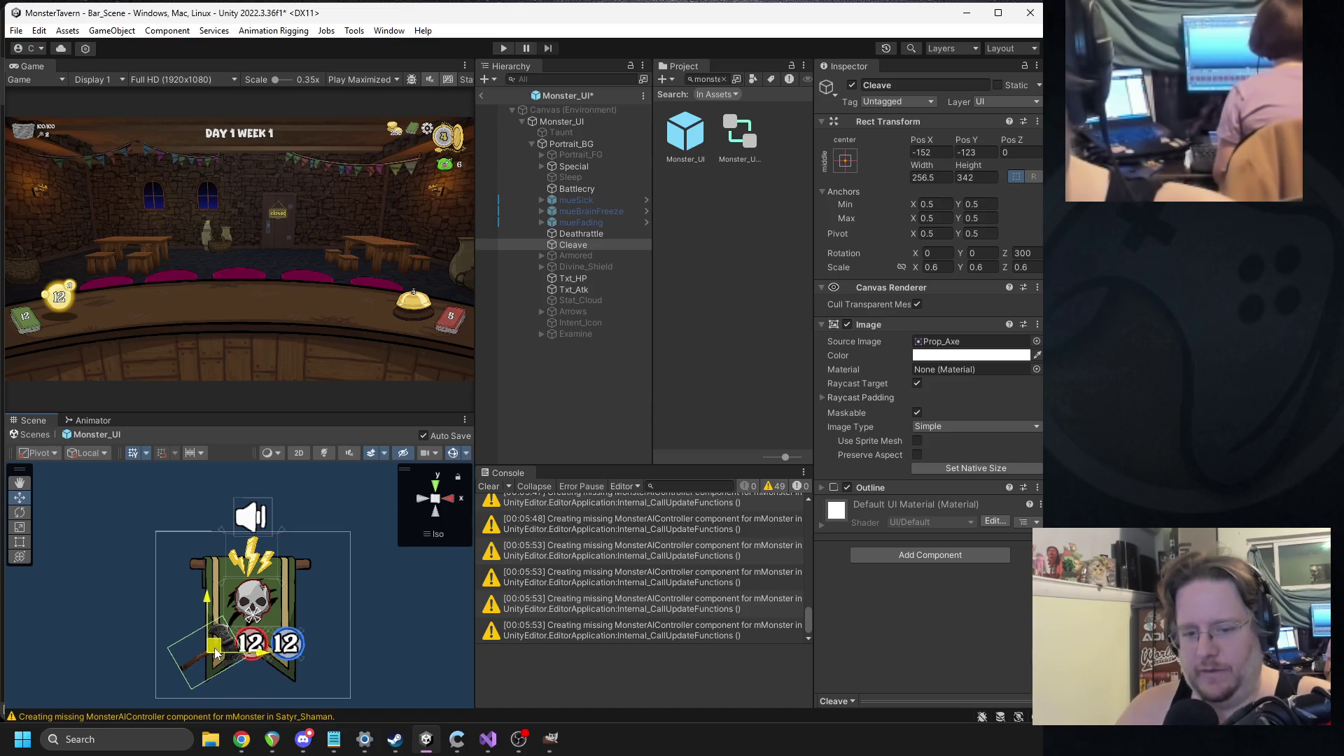
- Set the Cleave axe's scale to 0.35 on all three axes
text(0.3)
key(Tab)
text(0.3)
key(Tab)
text(0.3)
click(941, 267)
text(0.35)
key(Tab)
text(0.35)
key(Tab)
text(0.35)
- Position the smaller axe over the skull at -7, 43
mouse_move(215, 653)
mouse_down()
mouse_move(241, 647)
mouse_move(207, 560)
mouse_move(217, 590)
mouse_up()
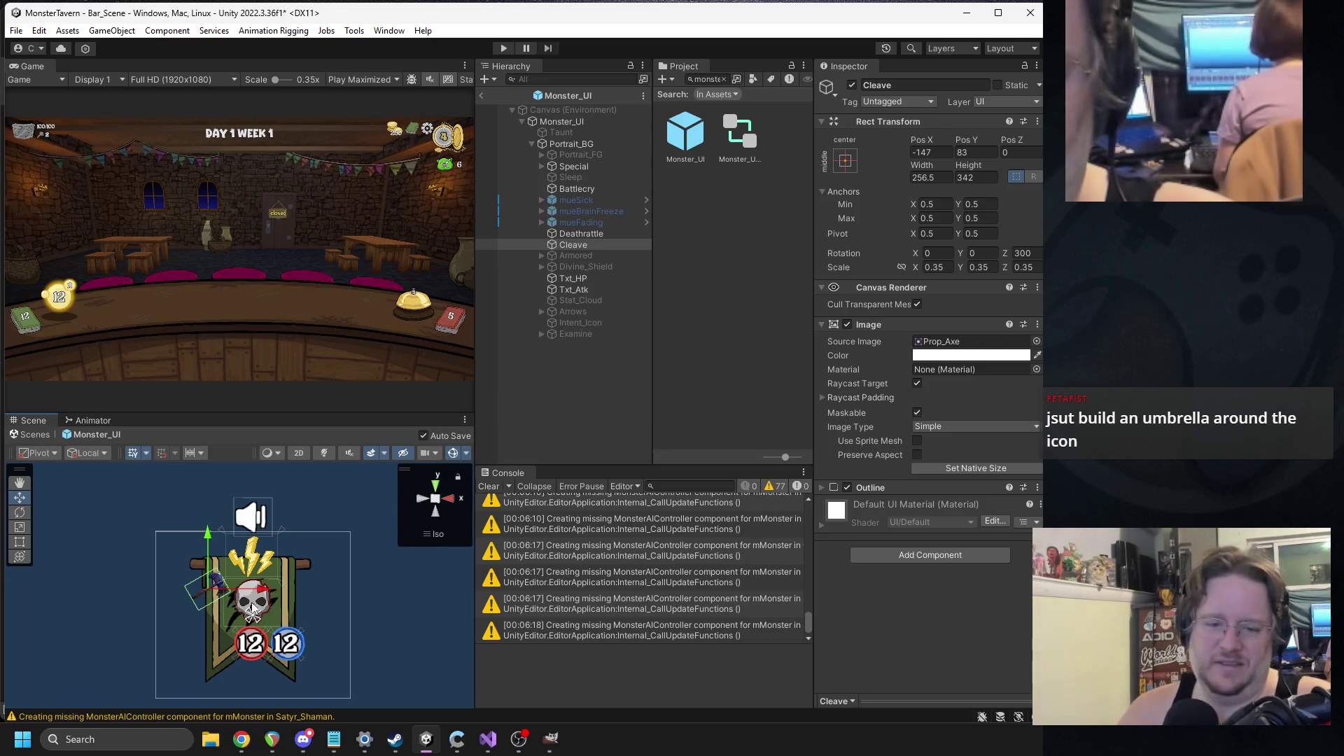
mouse_move(215, 585)
mouse_down()
mouse_move(203, 518)
mouse_move(211, 597)
mouse_up()
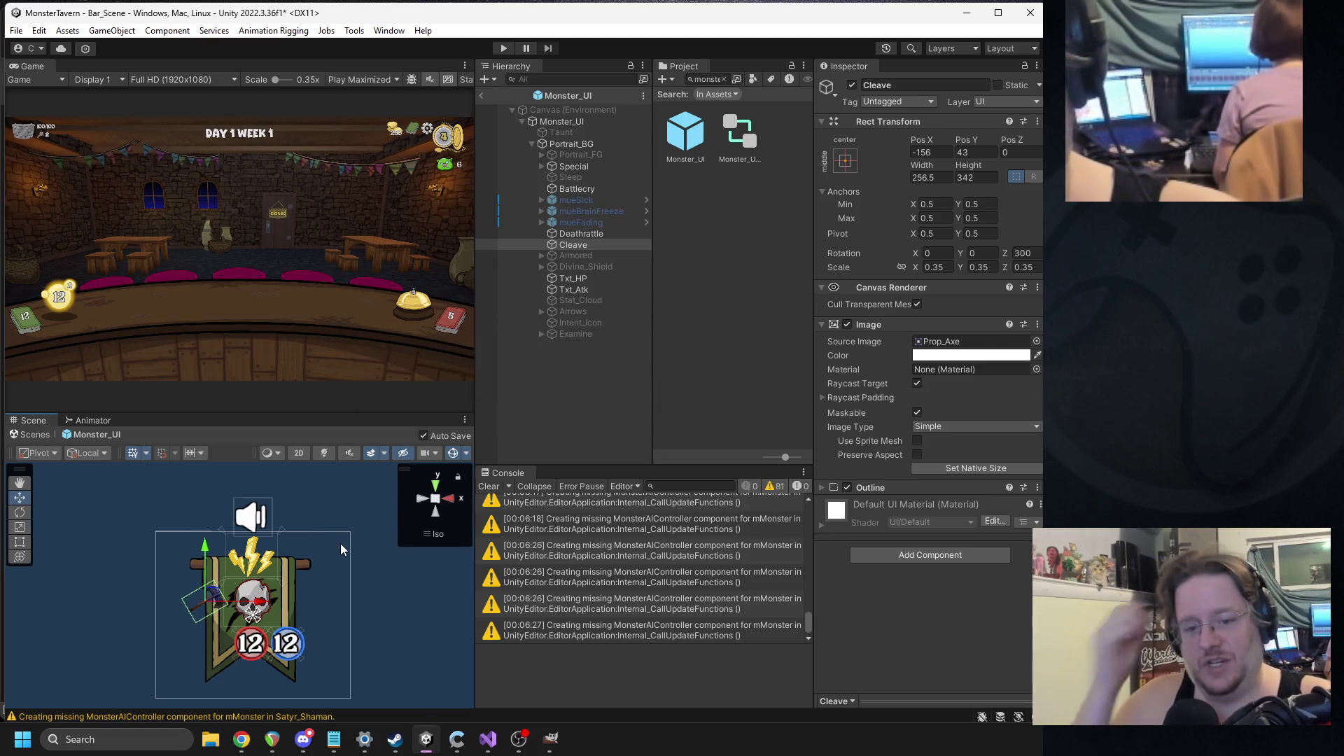
drag(213, 598, 259, 601)
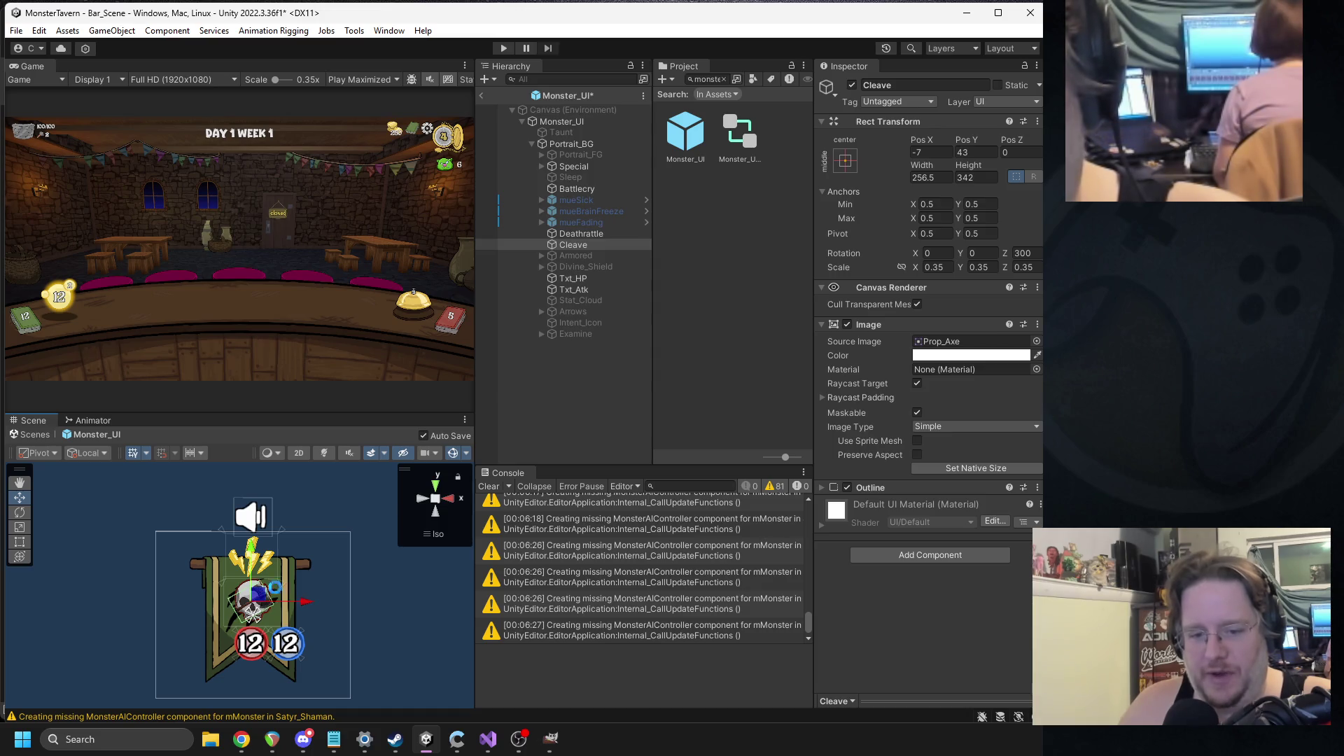
scroll(338, 589, up, 3)
scroll(315, 604, down, 2)
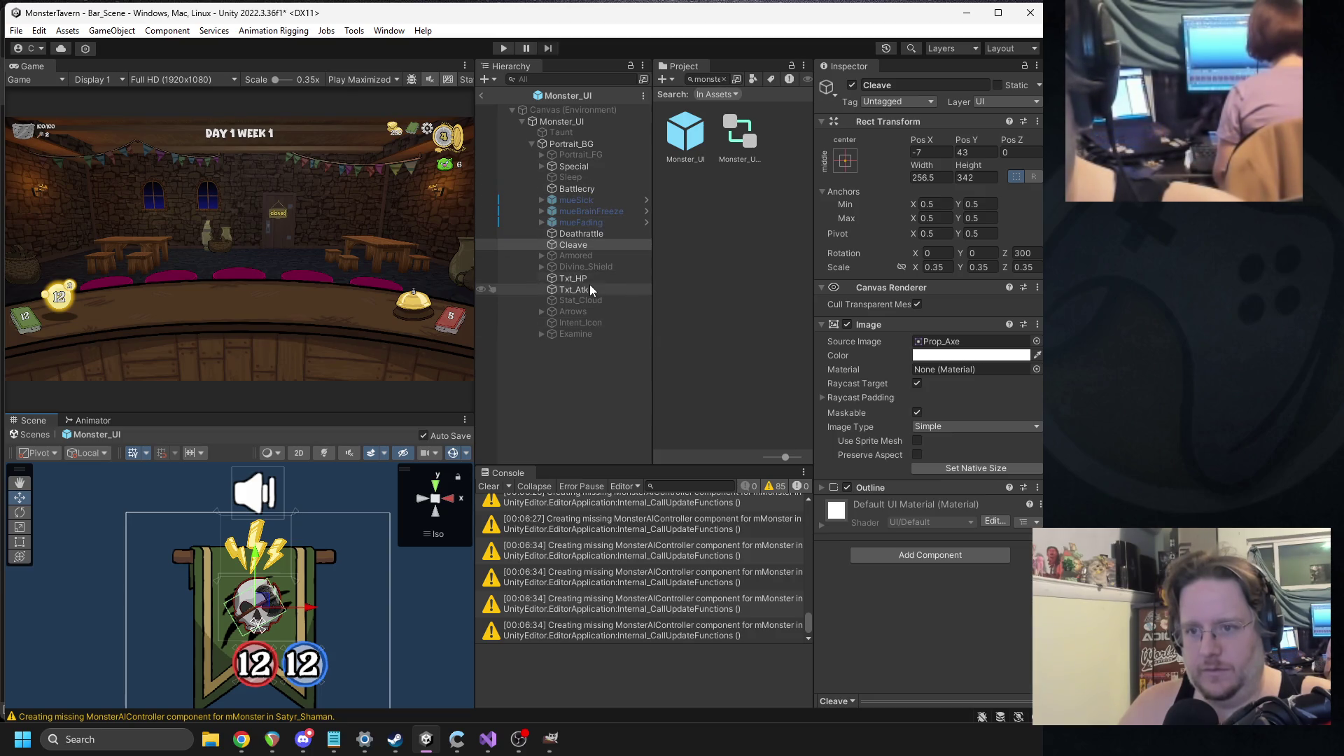
click(590, 233)
- Set the Deathrattle skull's scale to 0.28 on X, Y and Z
click(935, 267)
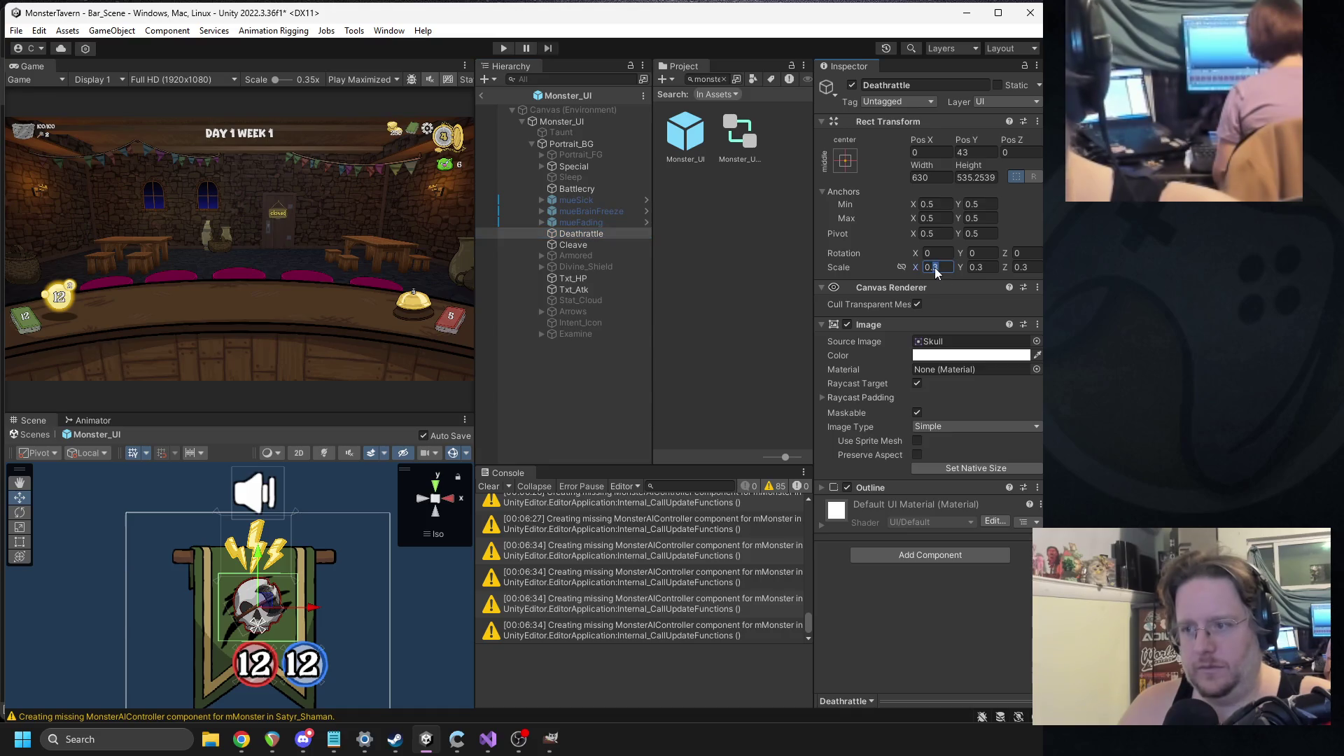
text(0.28)
key(Tab)
text(0.28)
key(Tab)
text(0.28)
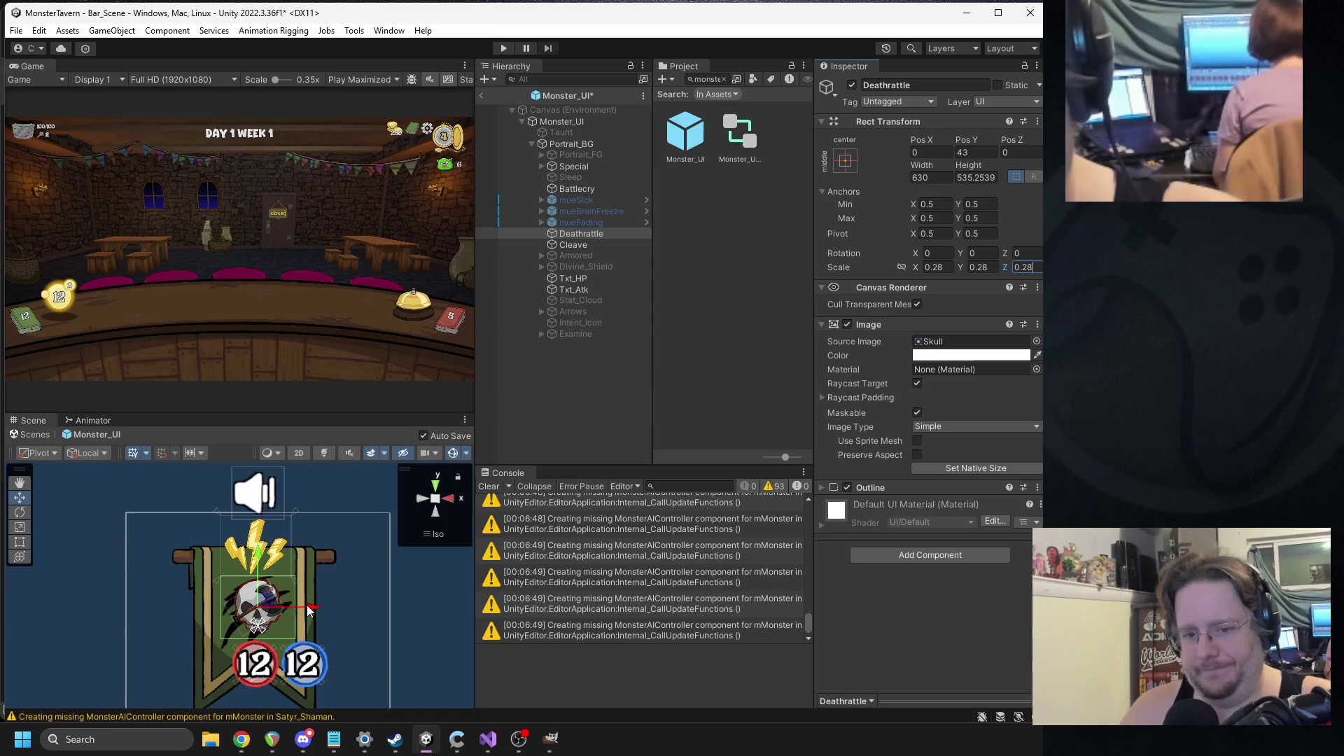
- Select Battlecry, Special and the Monster_UI root, then exit back to Bar_Scene
ctrl+click(581, 188)
ctrl+click(580, 168)
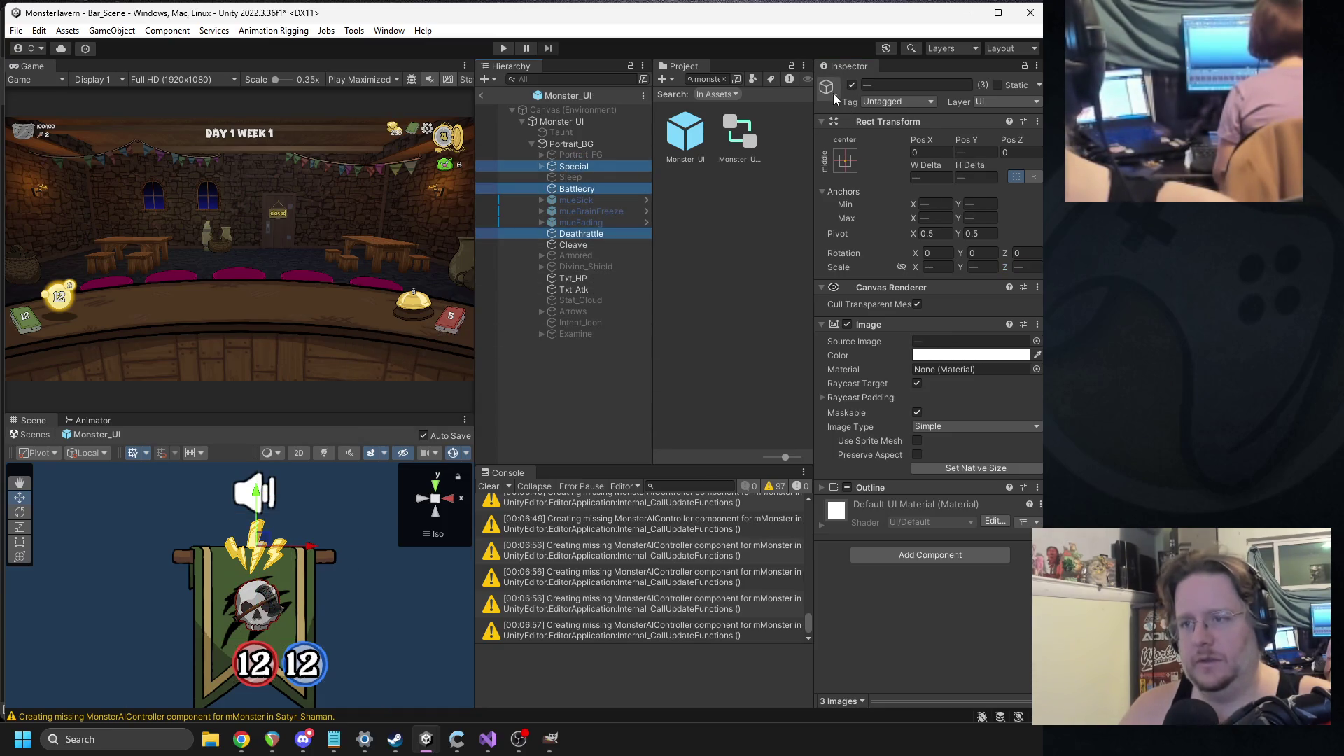
click(568, 123)
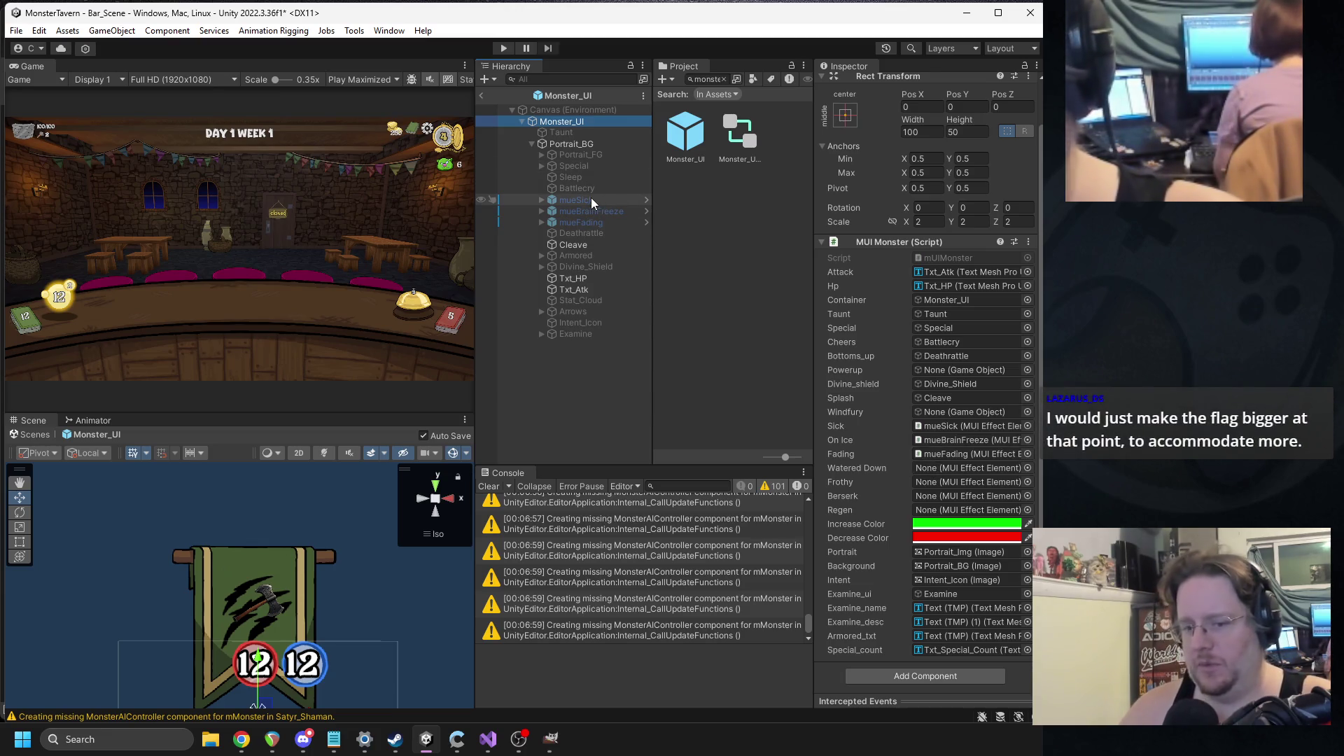
click(482, 95)
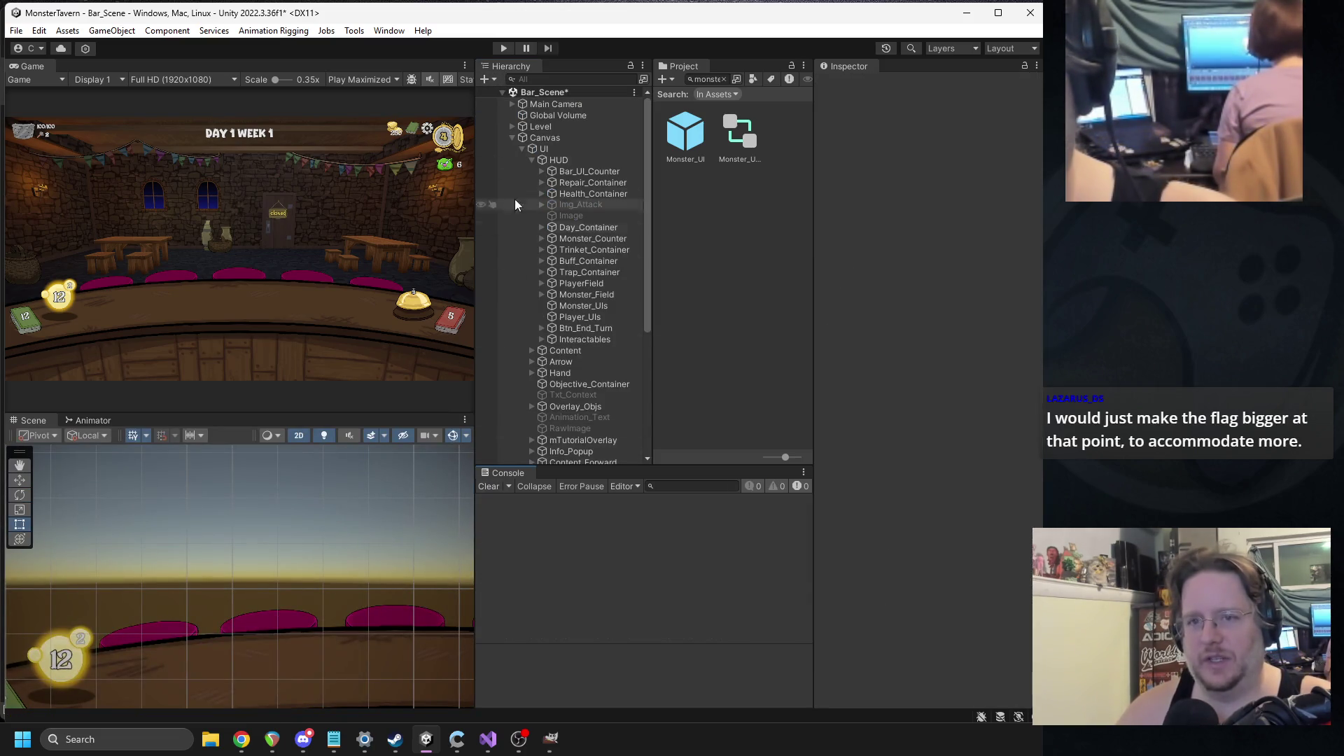
- Run a quick playtest, then open PlayerField's mUIFieldItemSlot_3 prefab in context
click(504, 48)
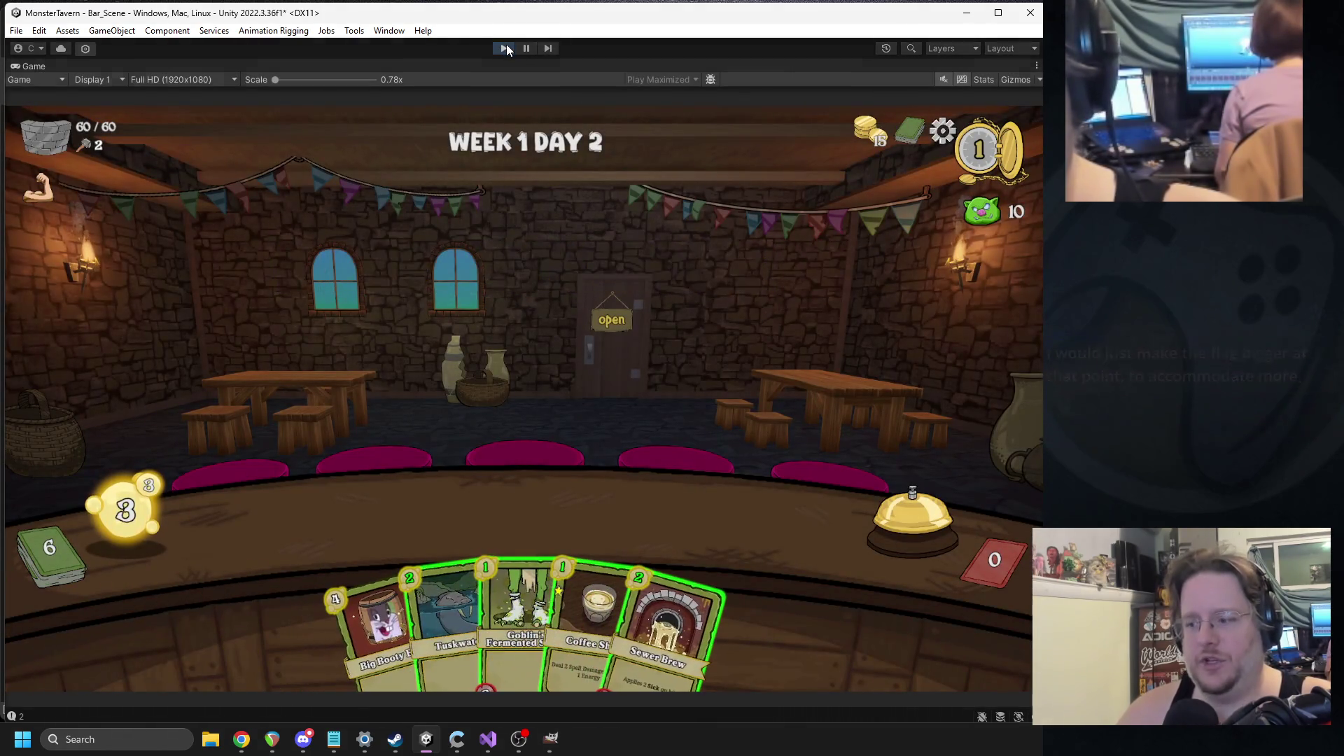
click(505, 46)
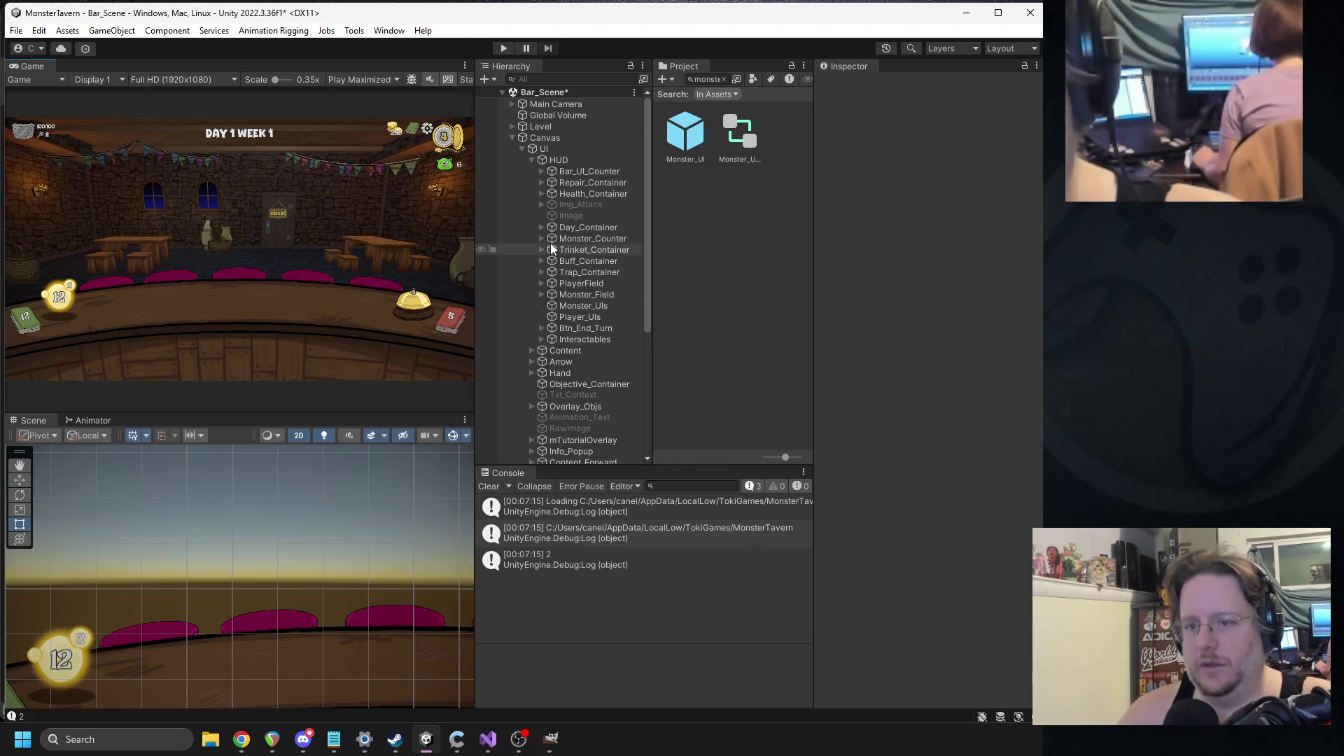
click(543, 283)
click(595, 294)
click(1012, 139)
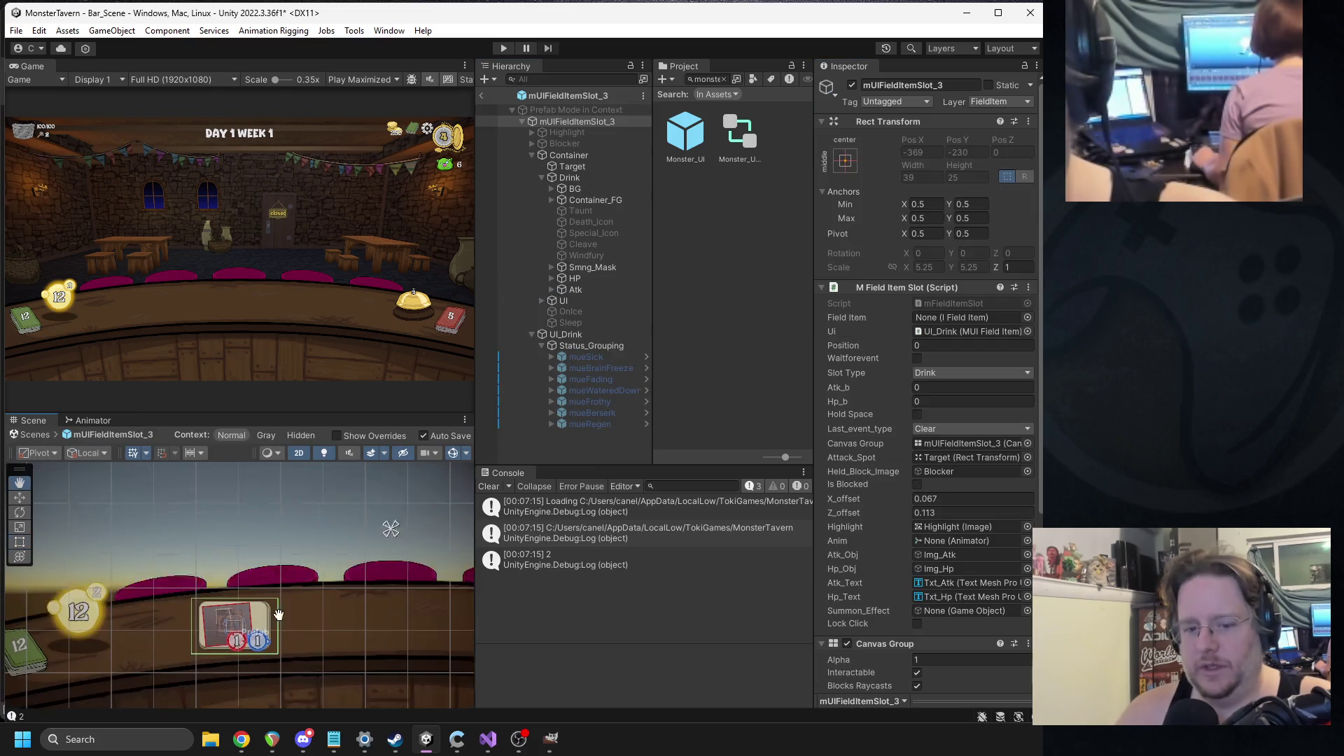
- Toggle the Taunt through Windfury ability icons on, off and back on to compare
scroll(287, 566, up, 5)
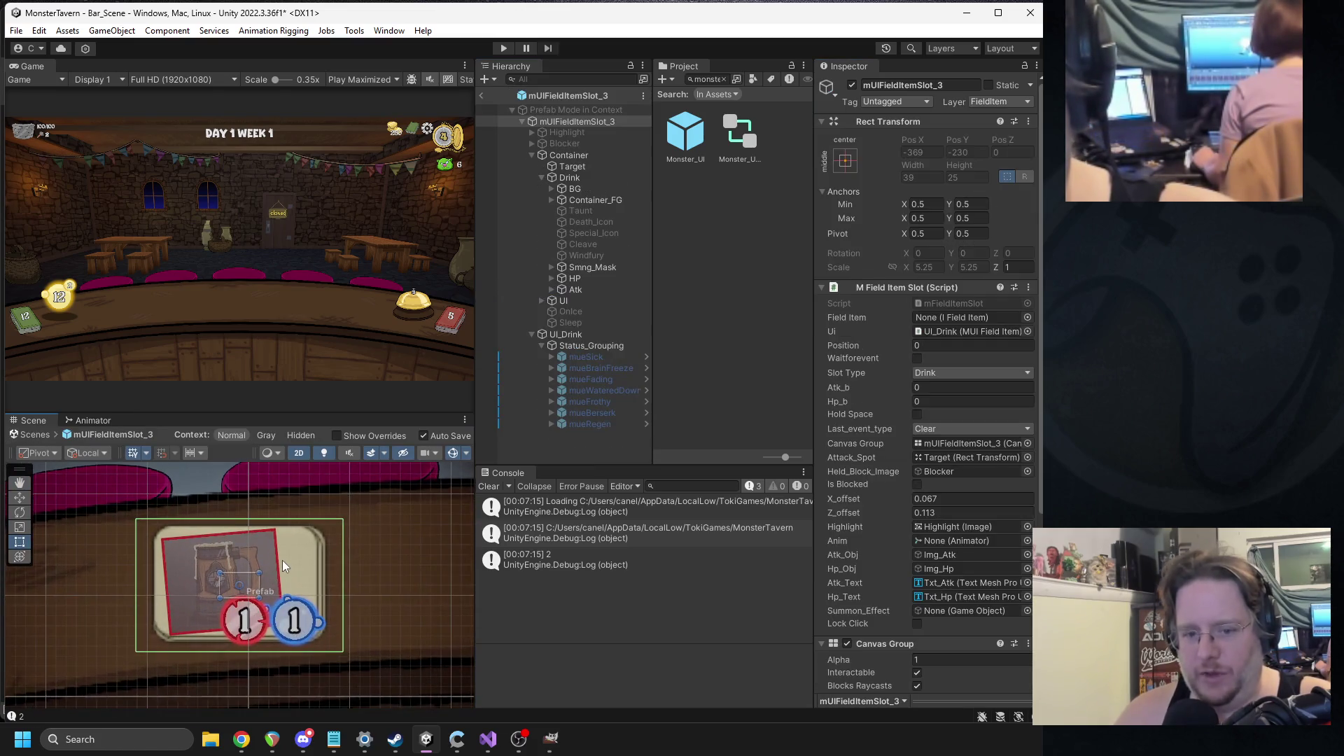
click(611, 210)
shift+click(600, 256)
click(851, 85)
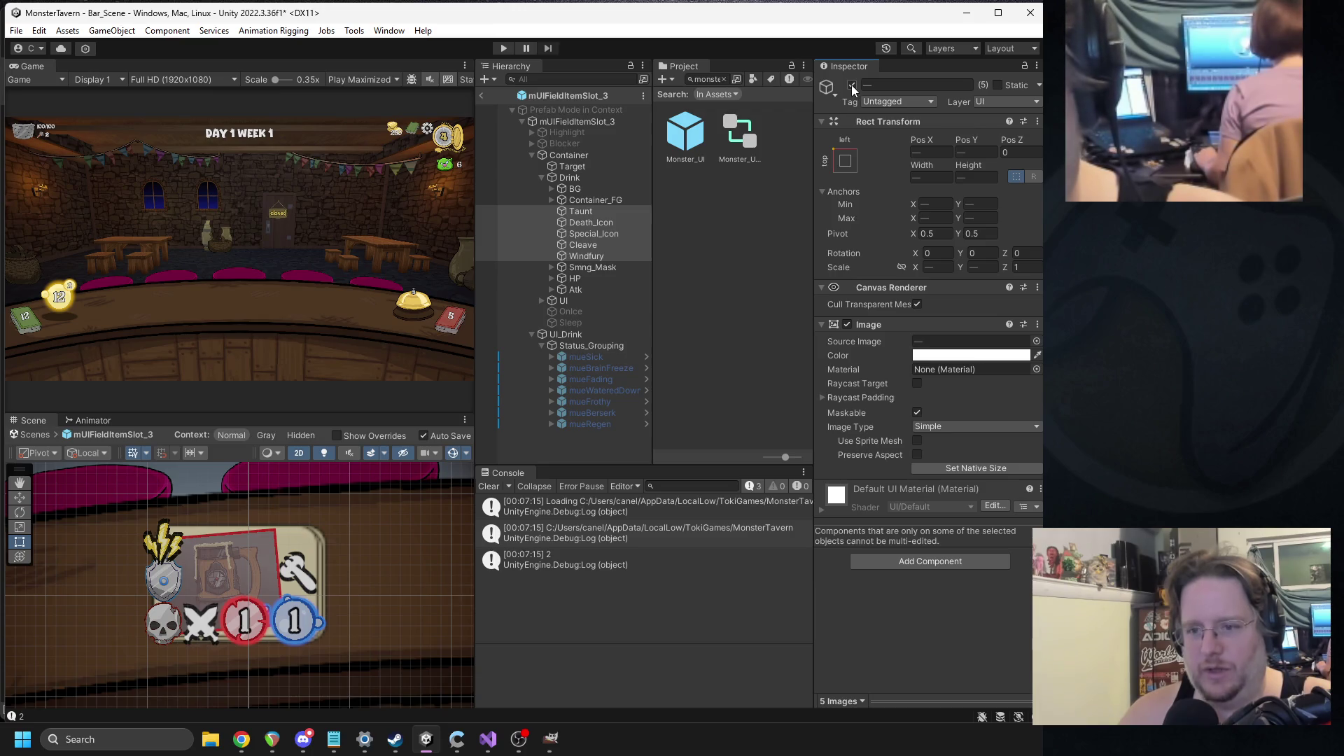
click(851, 85)
click(851, 85)
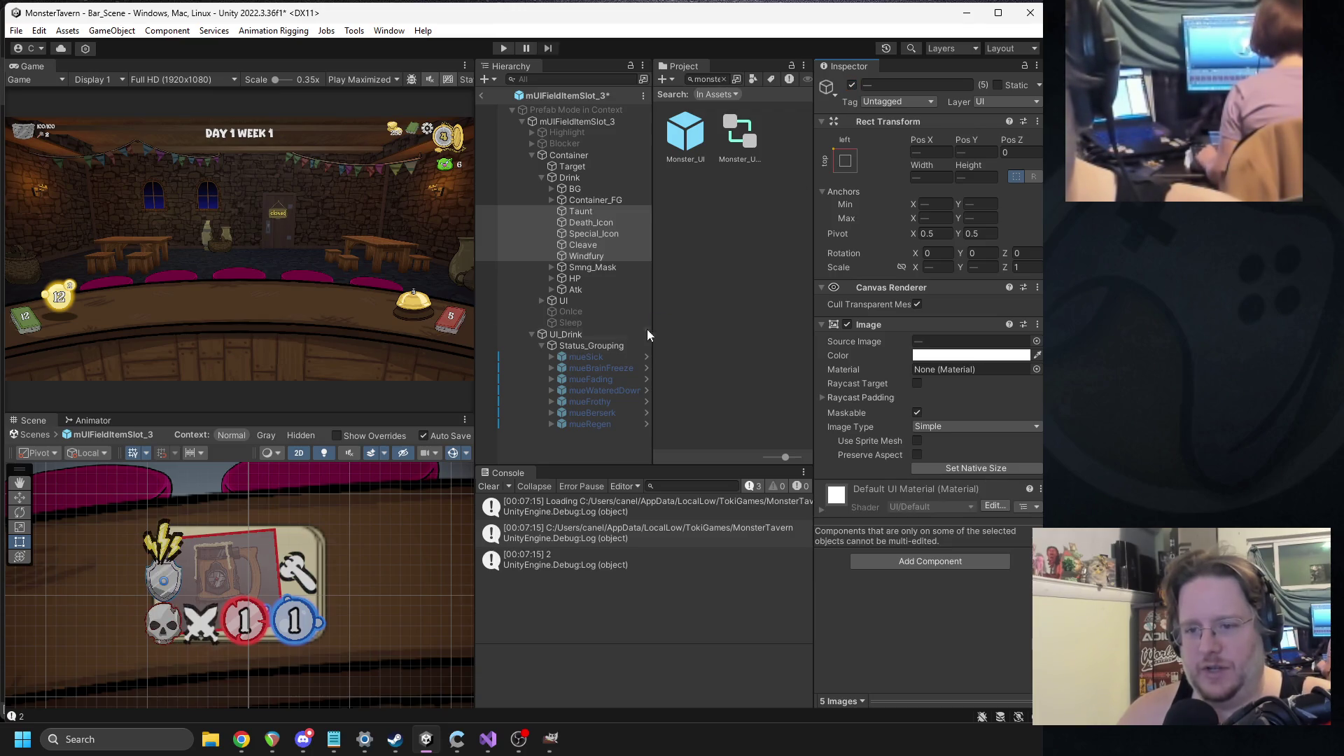
- Disable the mueSick status-effect icon on the card prefab
click(595, 356)
shift+click(591, 424)
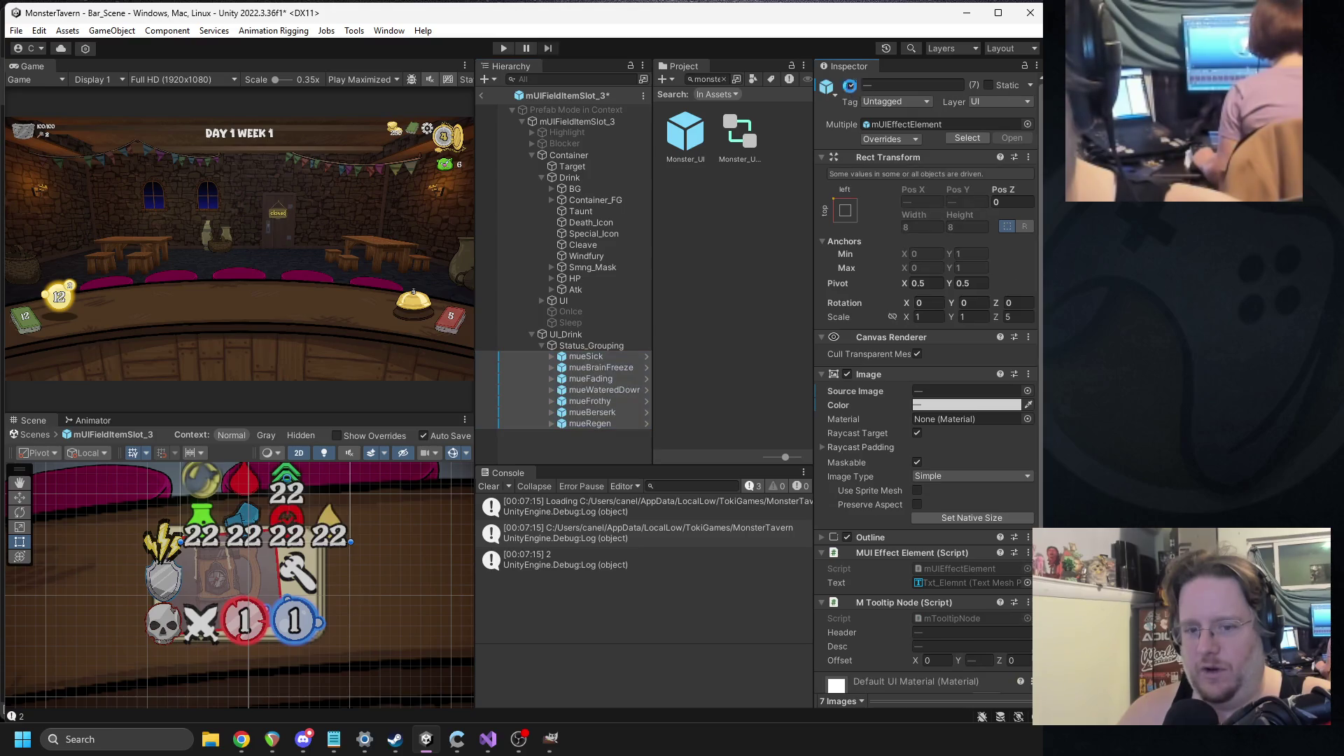
scroll(293, 632, up, 3)
drag(293, 632, 289, 608)
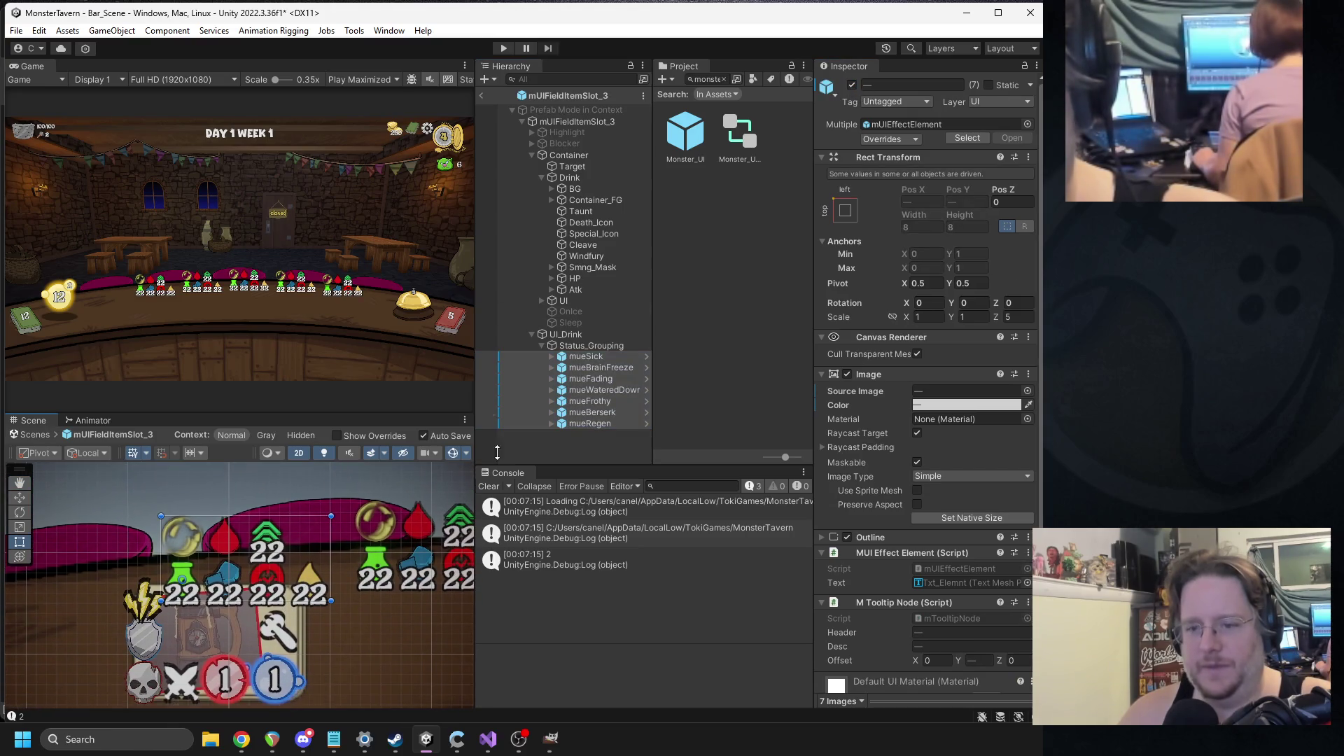
click(586, 361)
click(851, 85)
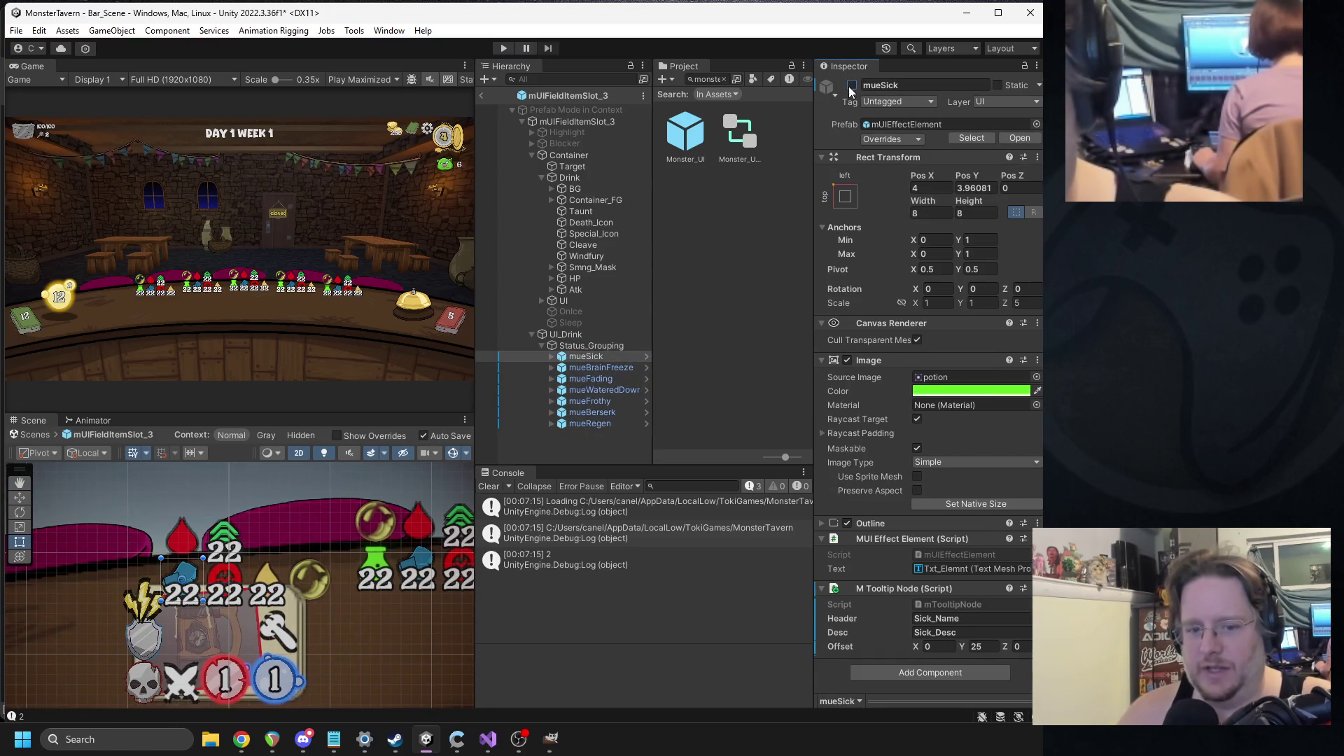
- Disable the BrainFreeze, Frothy, Berserk, Regen, Fading and WateredDown status icons
click(600, 368)
ctrl+click(594, 412)
ctrl+click(590, 401)
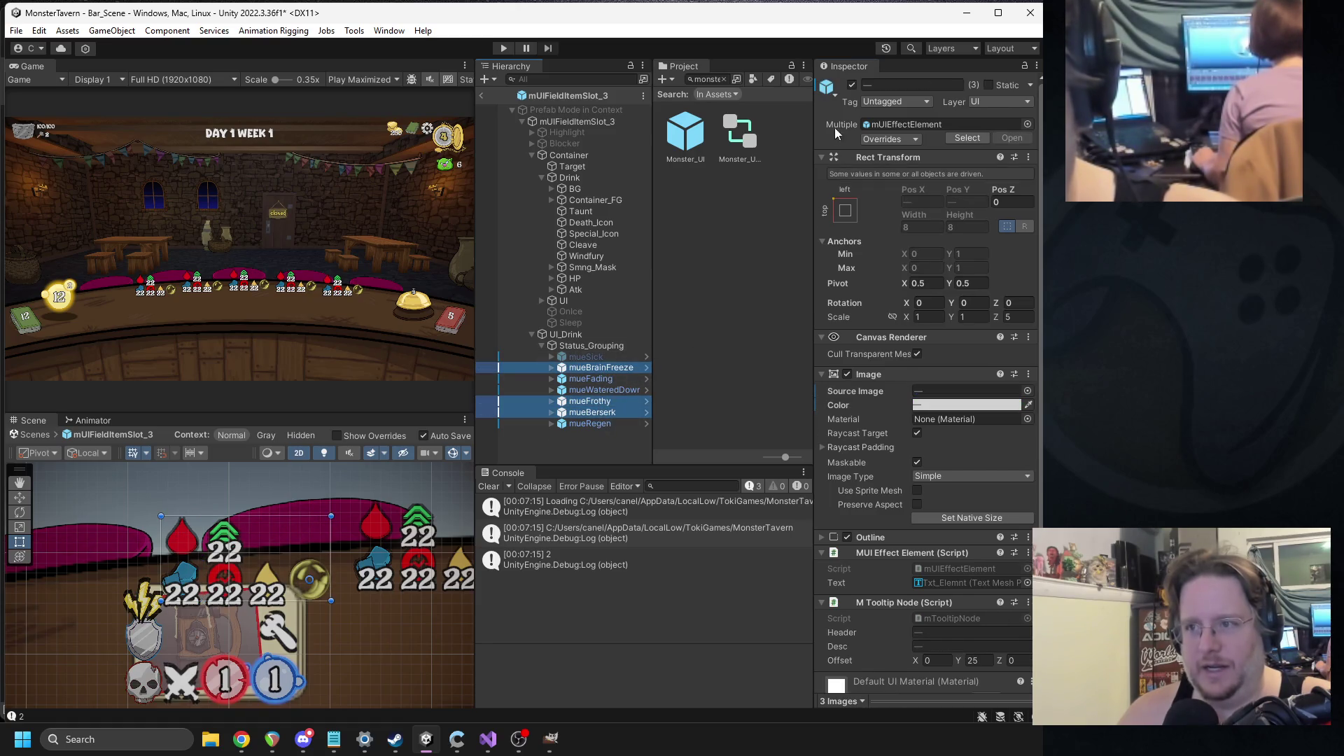
click(851, 85)
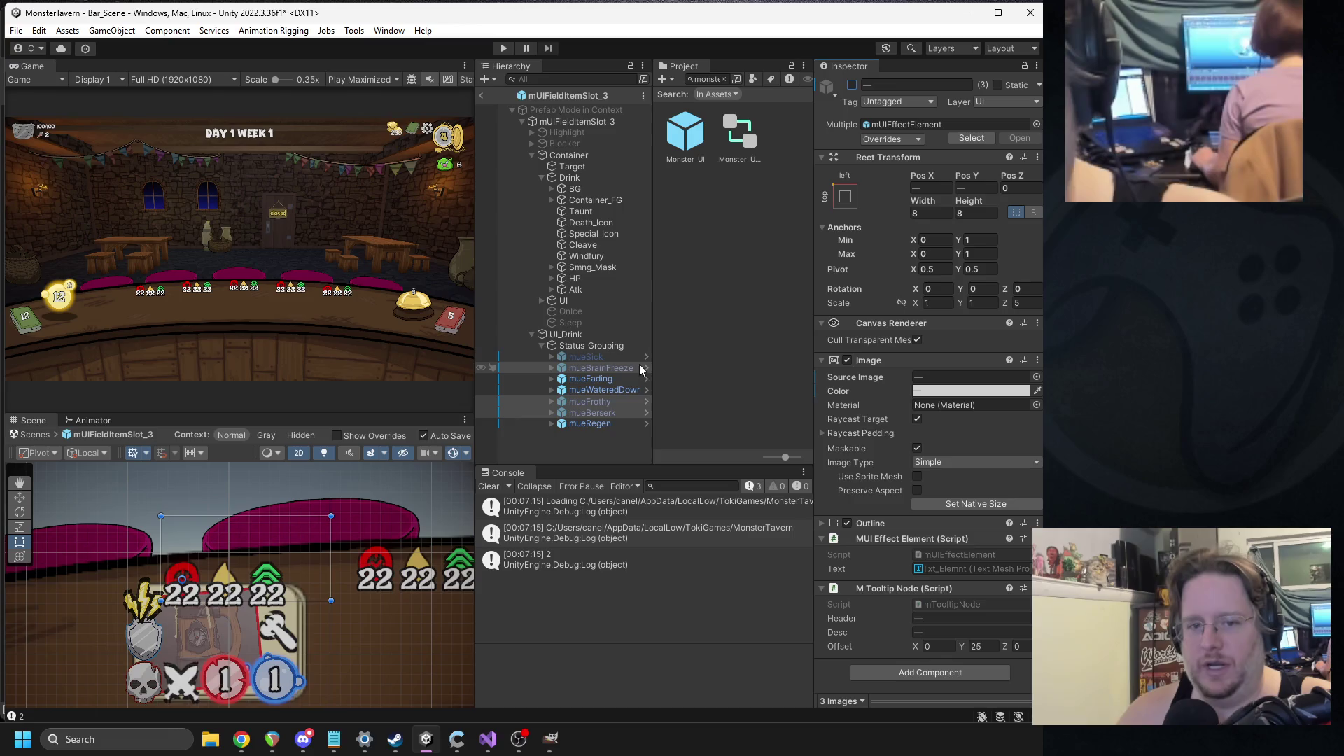
click(595, 424)
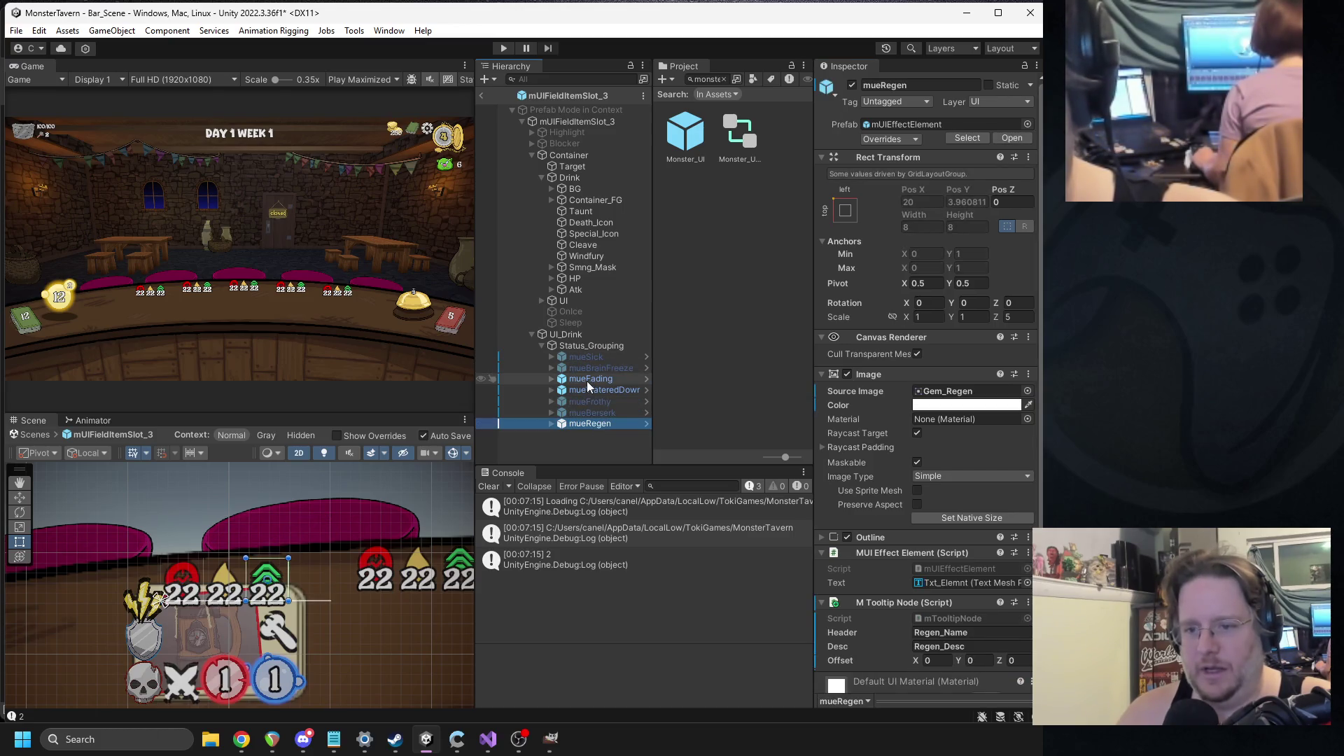
ctrl+click(586, 381)
ctrl+click(592, 390)
click(851, 85)
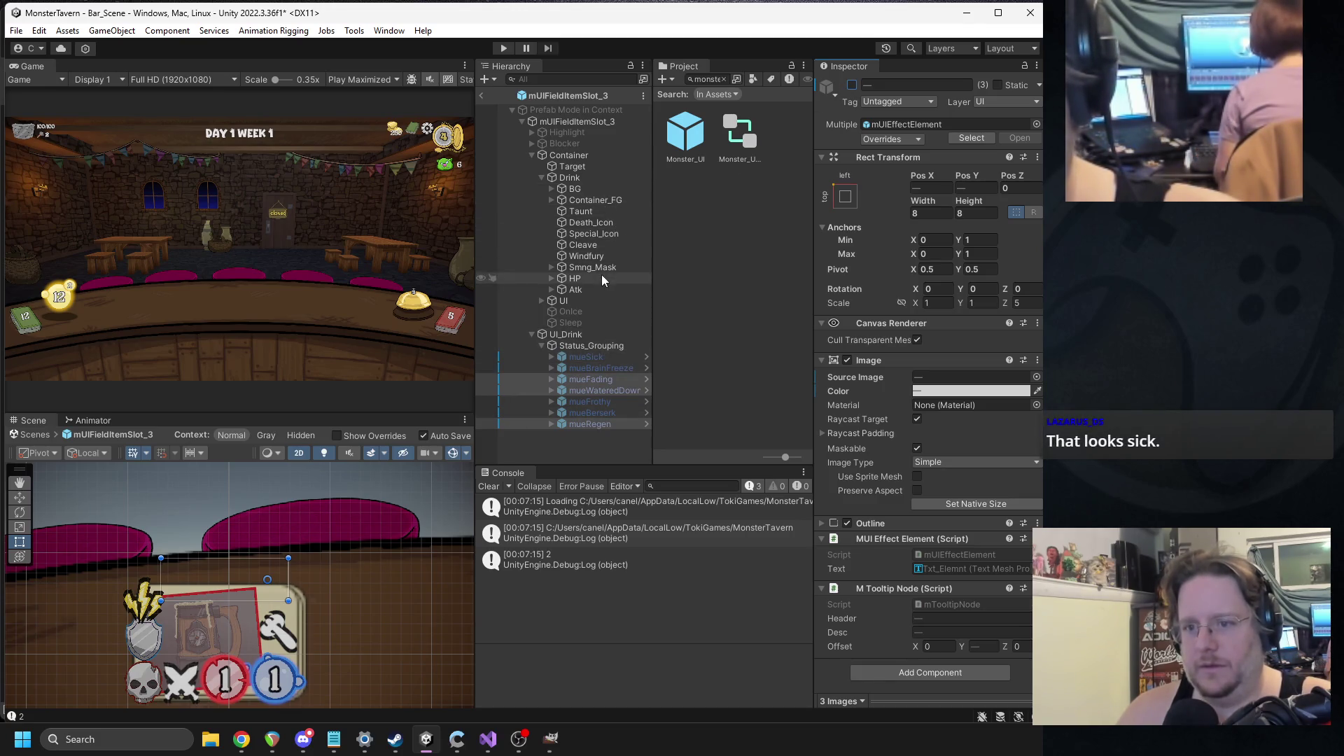
- Disable the Taunt through Windfury icons and return to Bar_Scene
click(595, 256)
shift+click(591, 234)
shift+click(590, 222)
shift+click(585, 212)
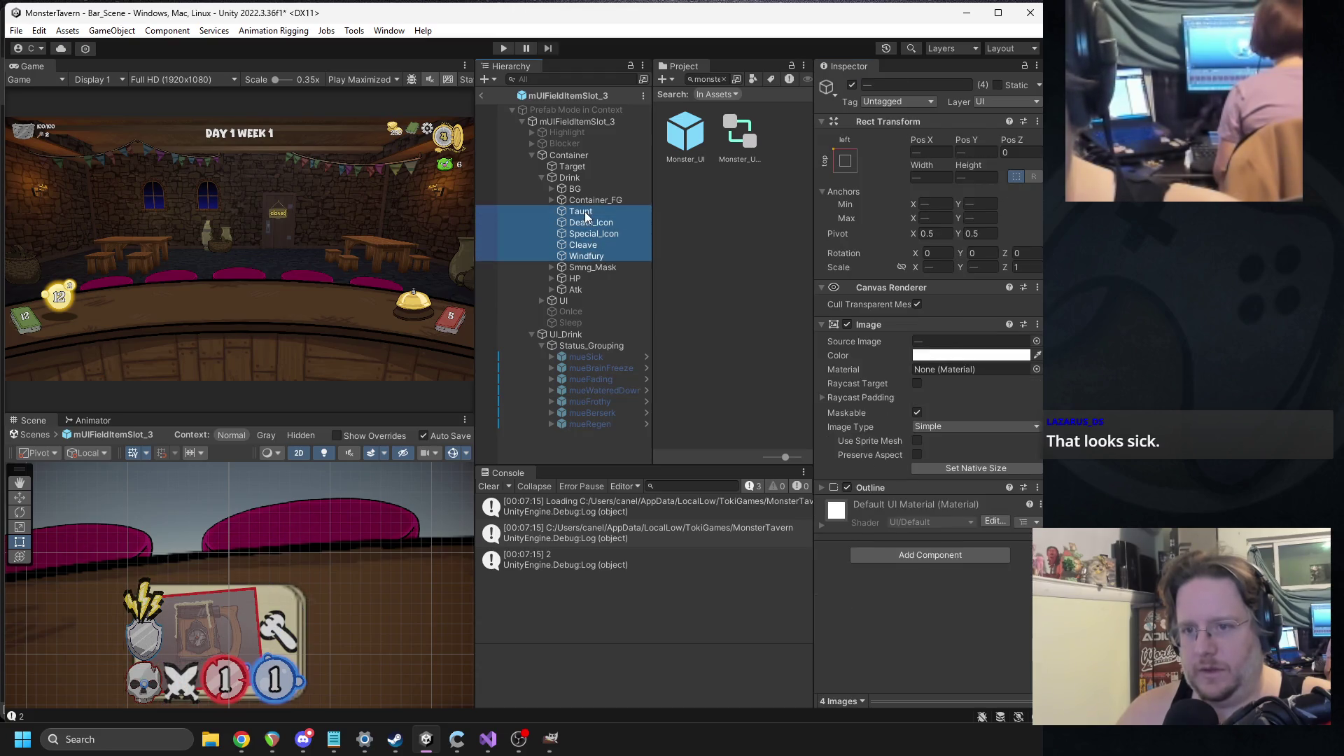
click(851, 86)
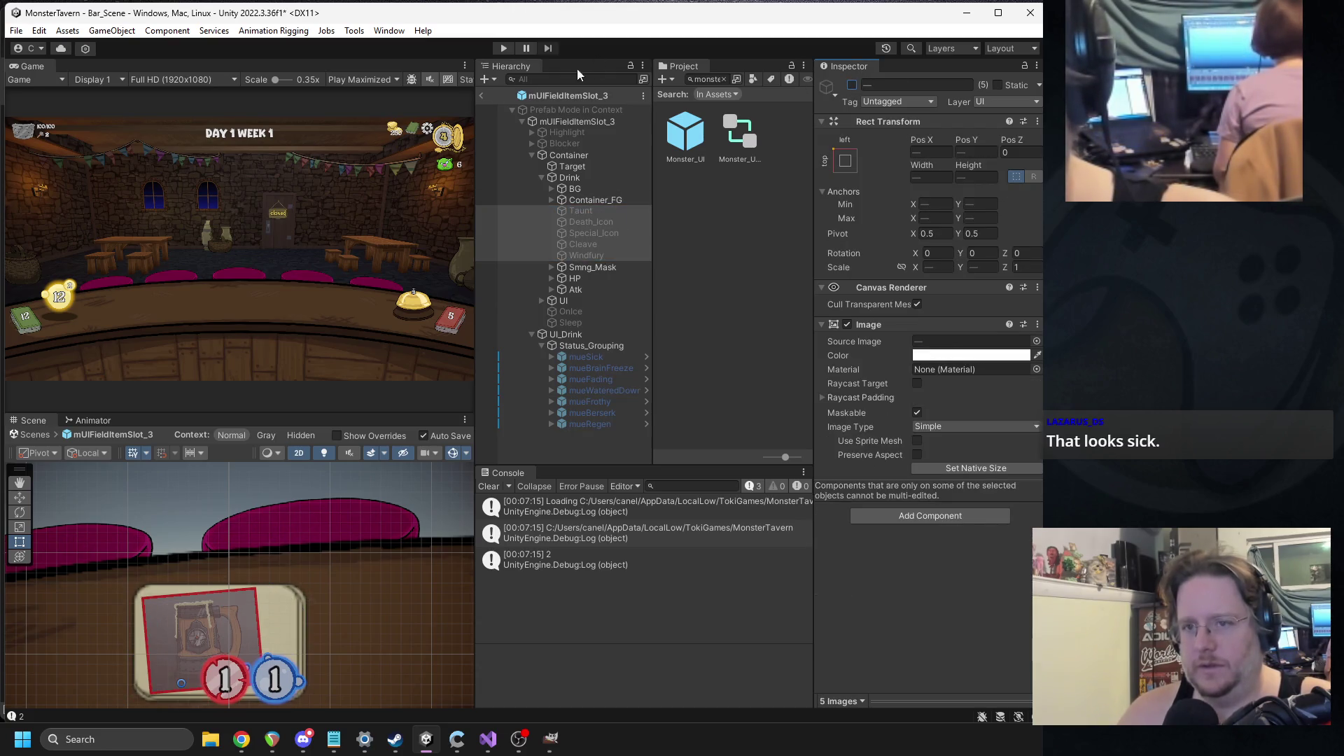
click(481, 100)
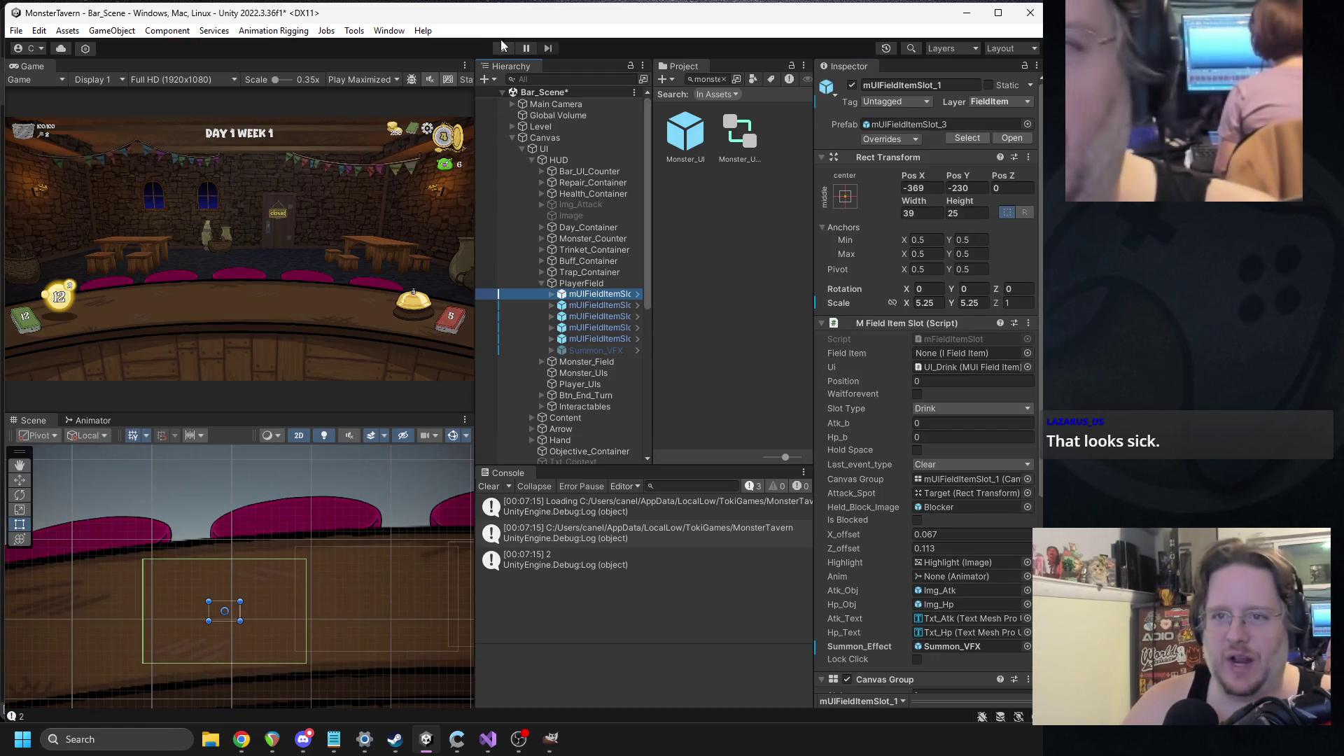
- Enter Play mode, play Tuskwater and Goblin Fermented cards, and end the turn
click(503, 48)
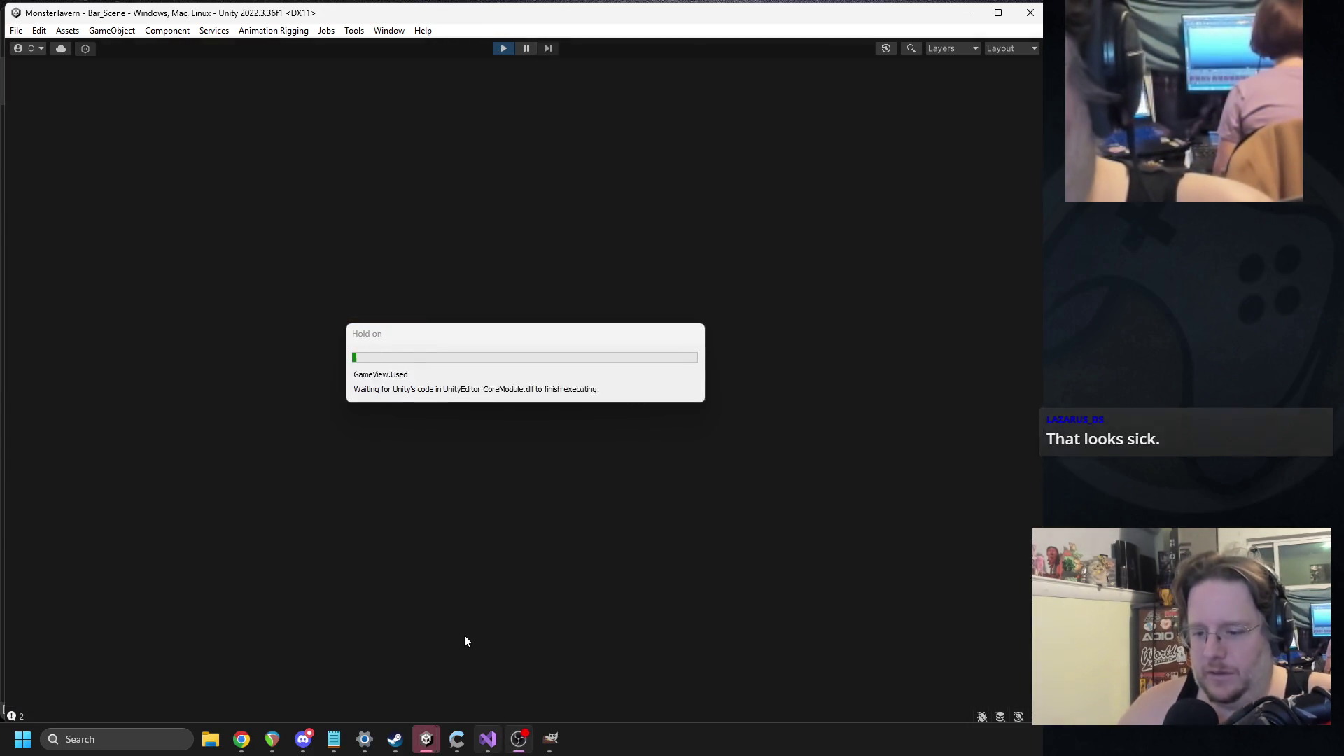
mouse_move(488, 739)
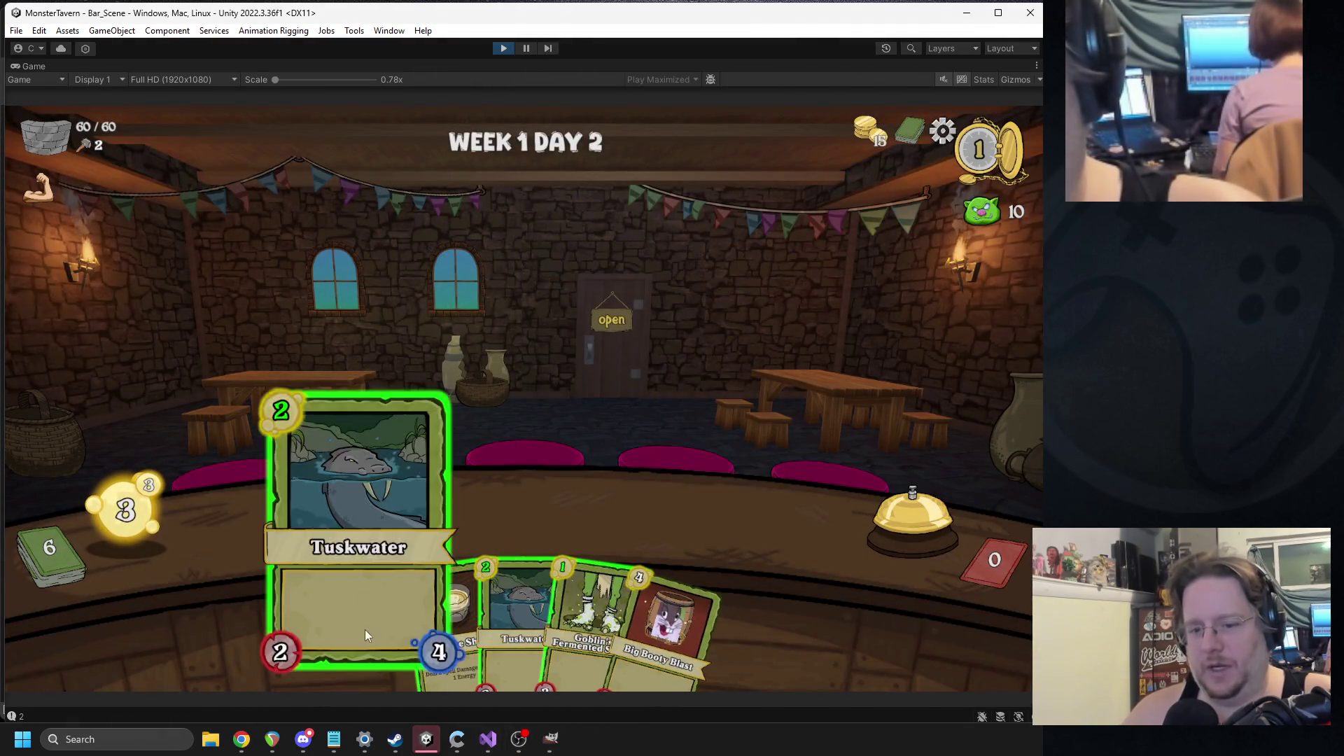
drag(364, 629, 325, 521)
drag(560, 608, 428, 518)
click(927, 533)
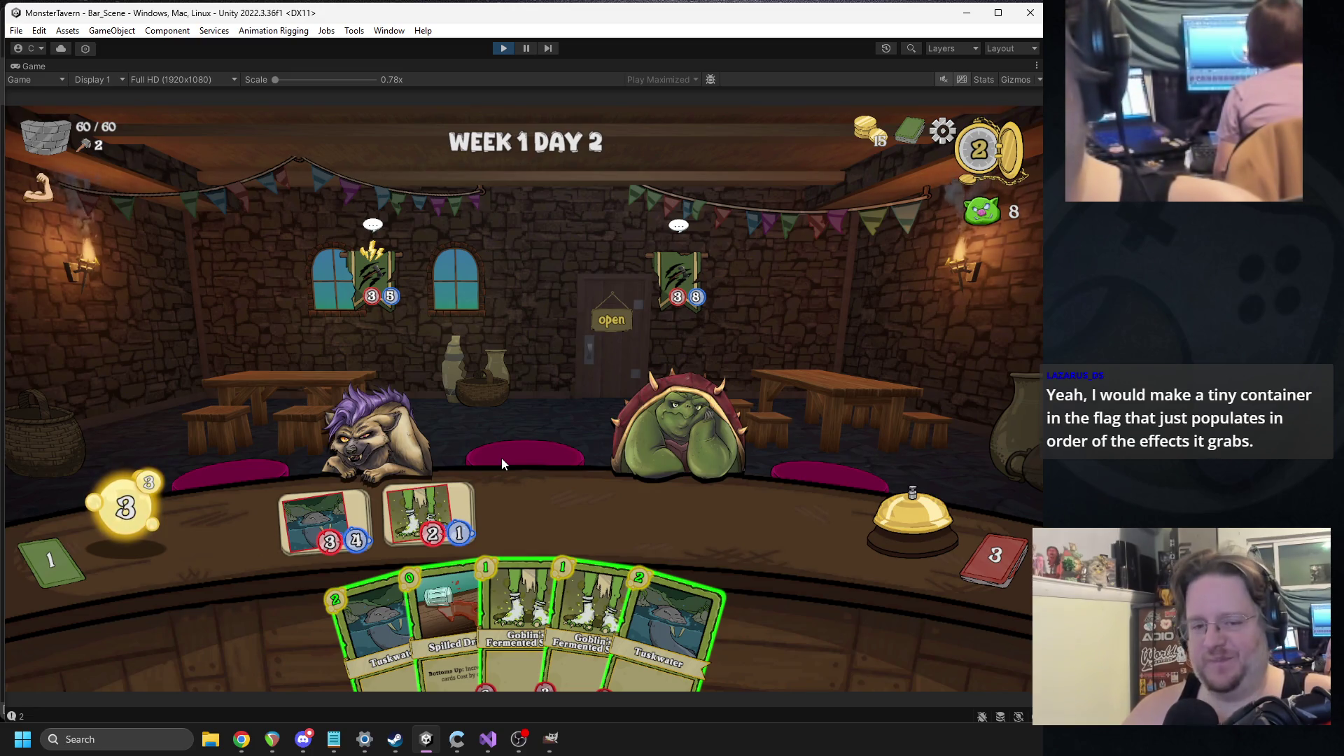
- Play two Goblin's Fermented cards and a Spilled Drink on the bar, then exit Play mode
mouse_move(359, 311)
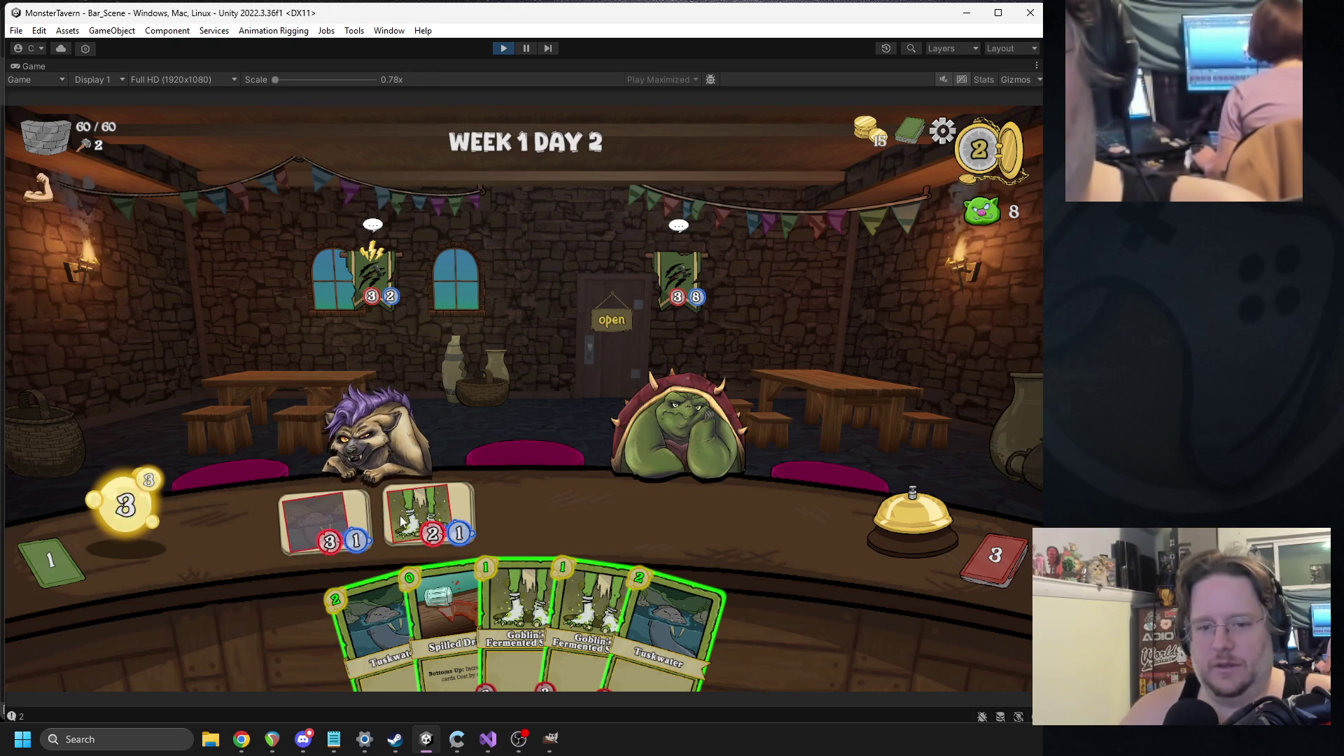
drag(518, 609, 428, 521)
drag(560, 613, 537, 501)
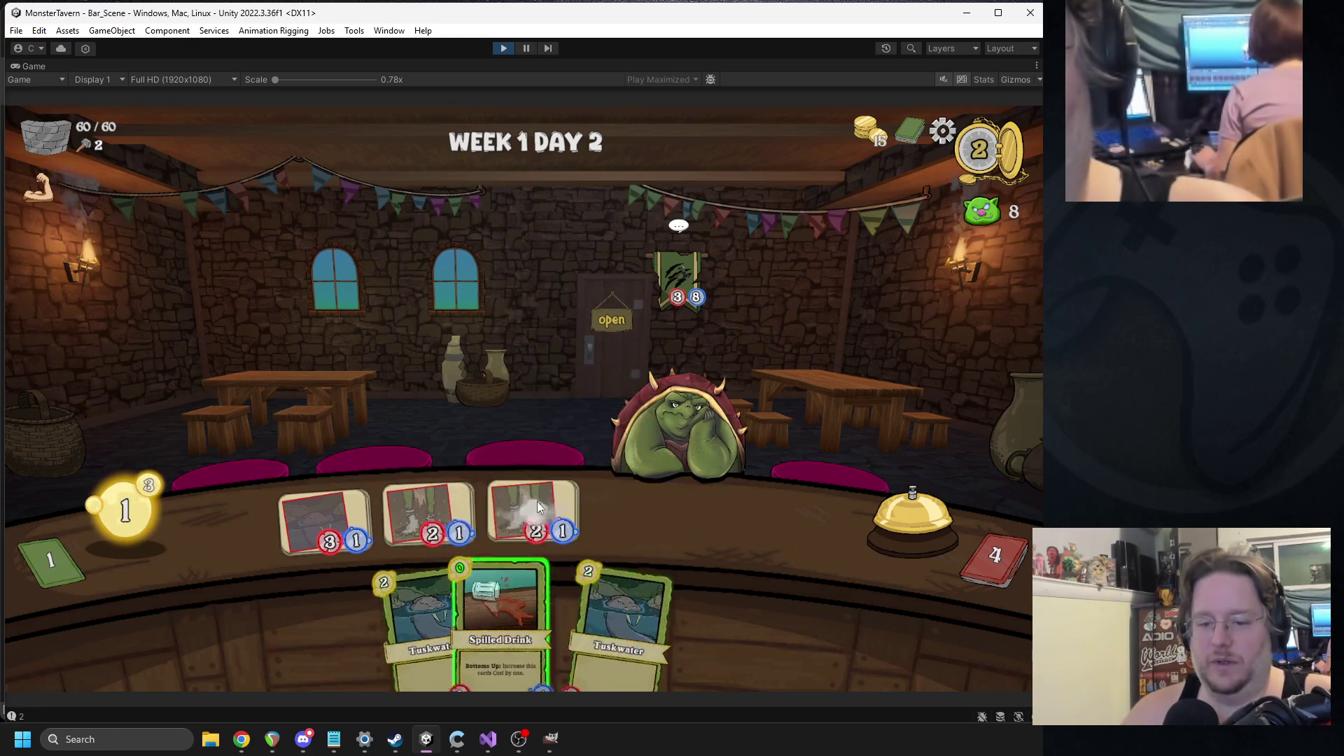
drag(543, 566, 727, 532)
click(867, 514)
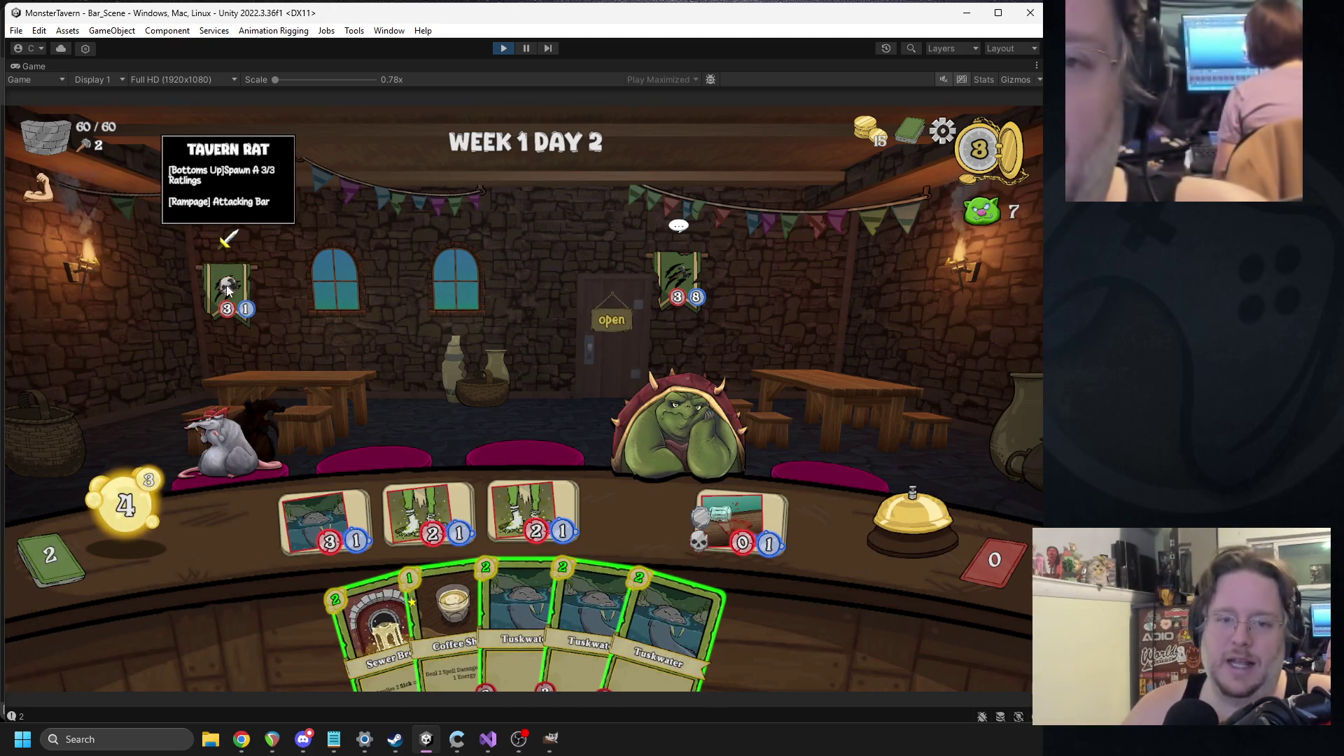
key(ctrl+p)
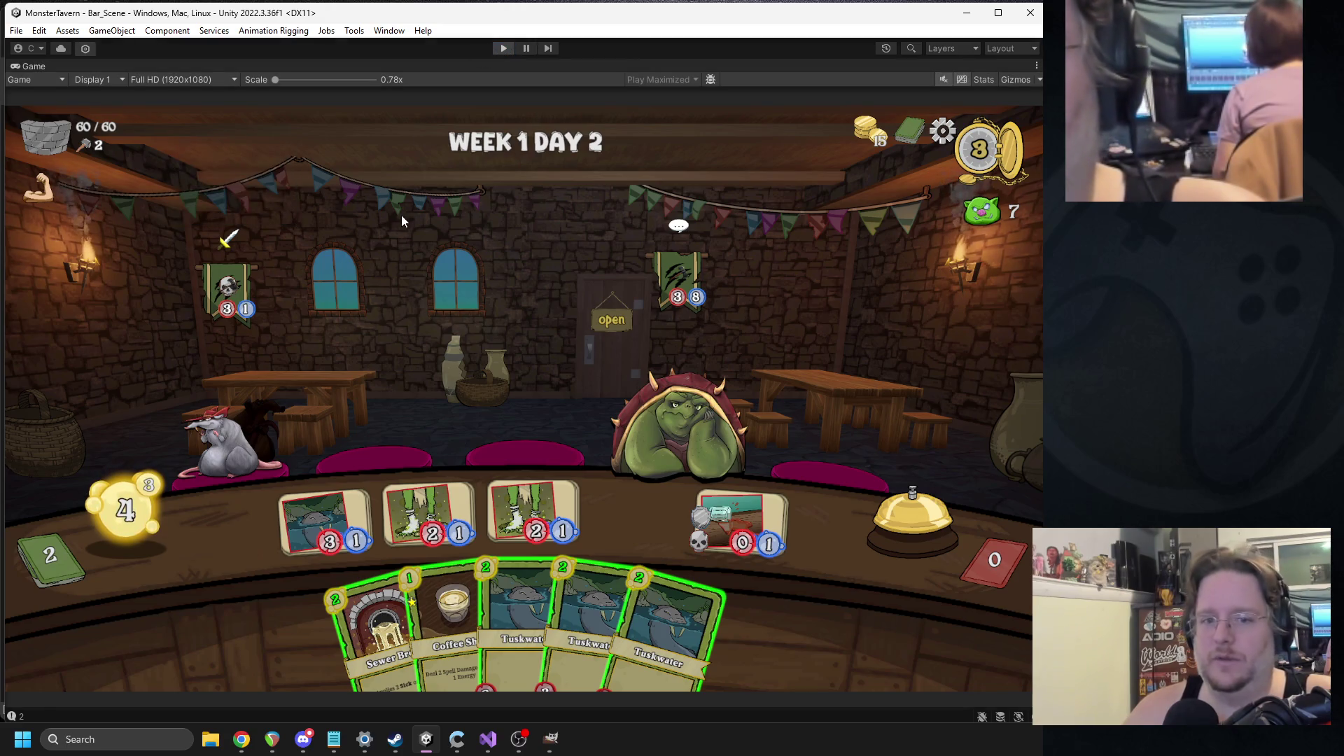
key(ctrl+f)
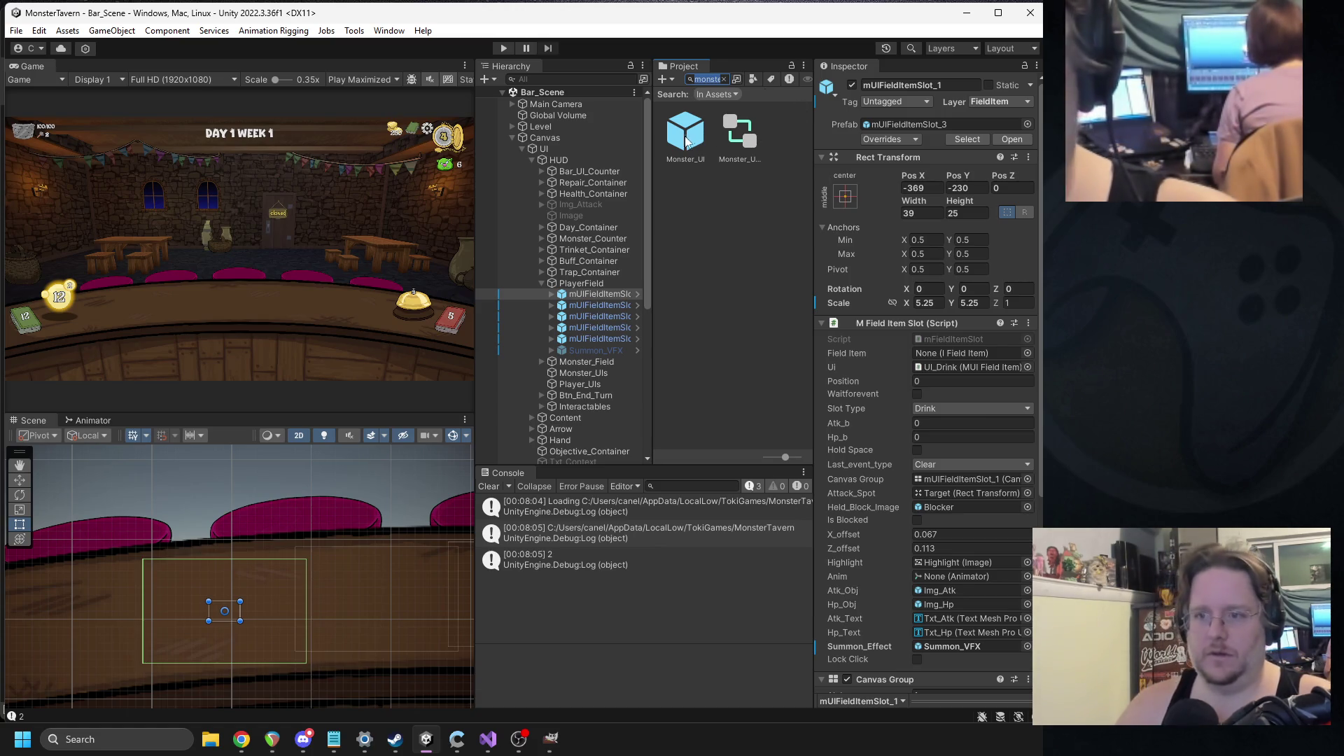
- Open the Monster_UI prefab, shift the Cleave axe down-left, then hide it
click(686, 142)
double_click(686, 136)
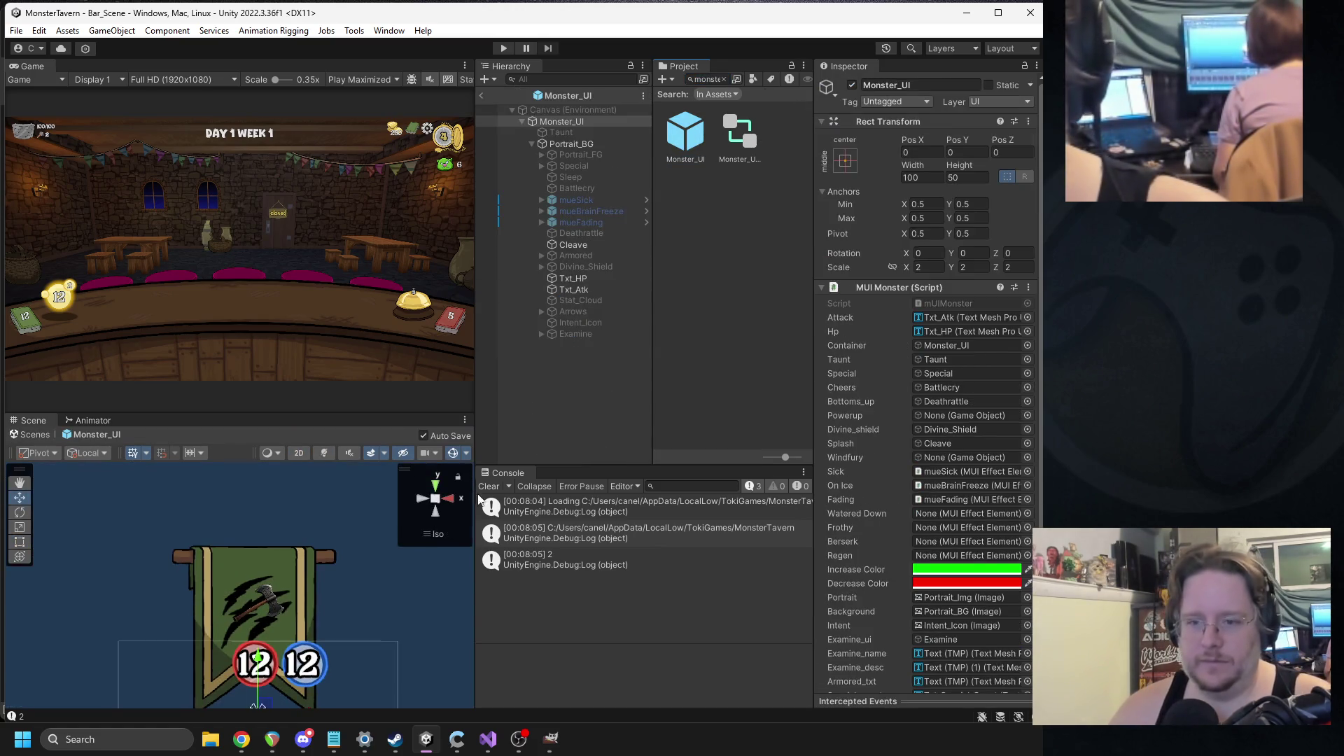
click(574, 245)
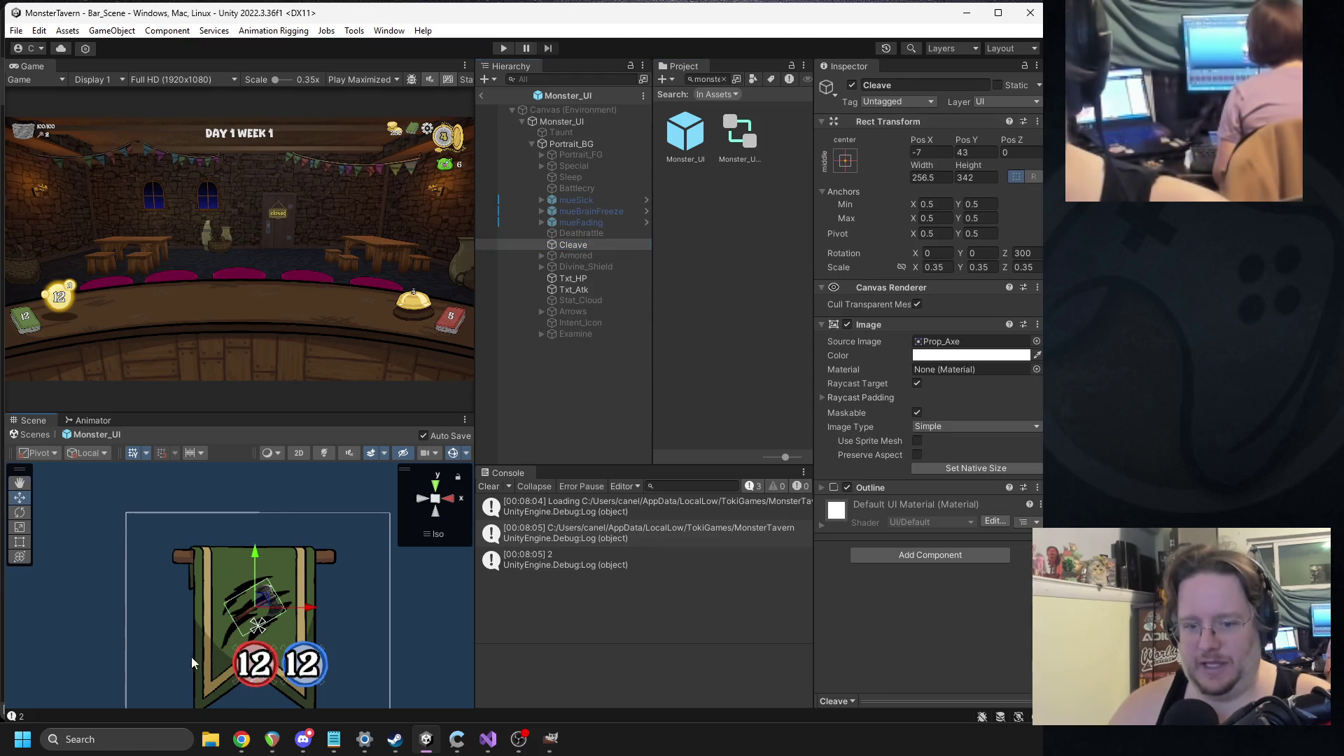
key(f)
mouse_move(272, 557)
mouse_down()
mouse_move(237, 623)
mouse_move(213, 621)
mouse_up()
click(852, 84)
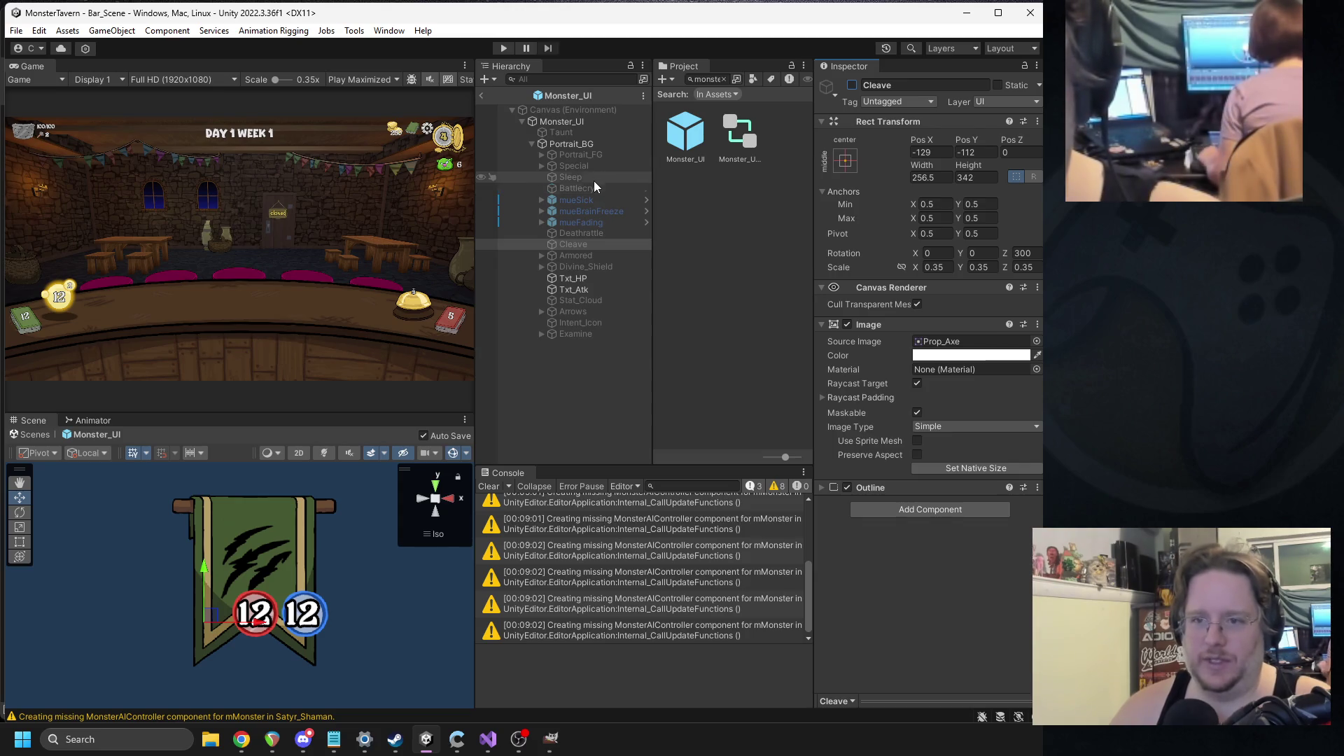
- Show the Deathrattle skull at 0.3 scale and raise it above the banner
click(578, 235)
click(851, 85)
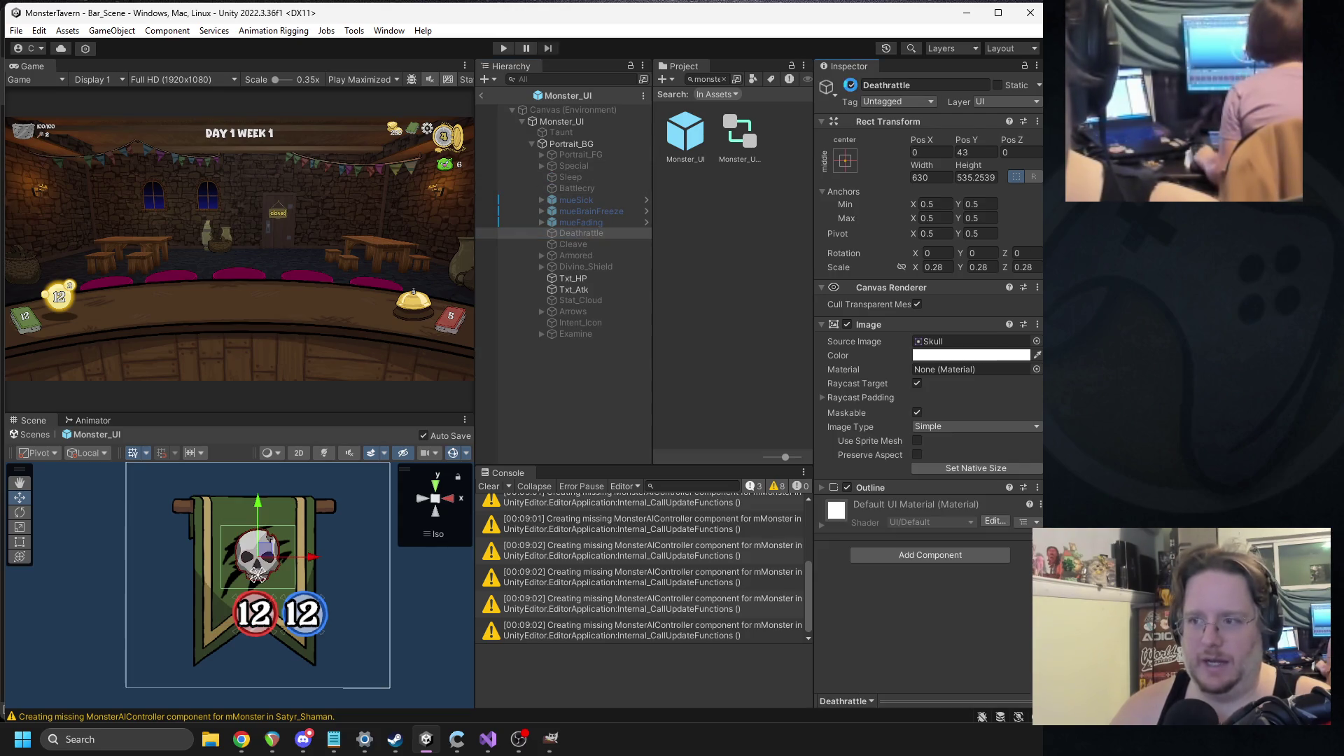
text(0.3)
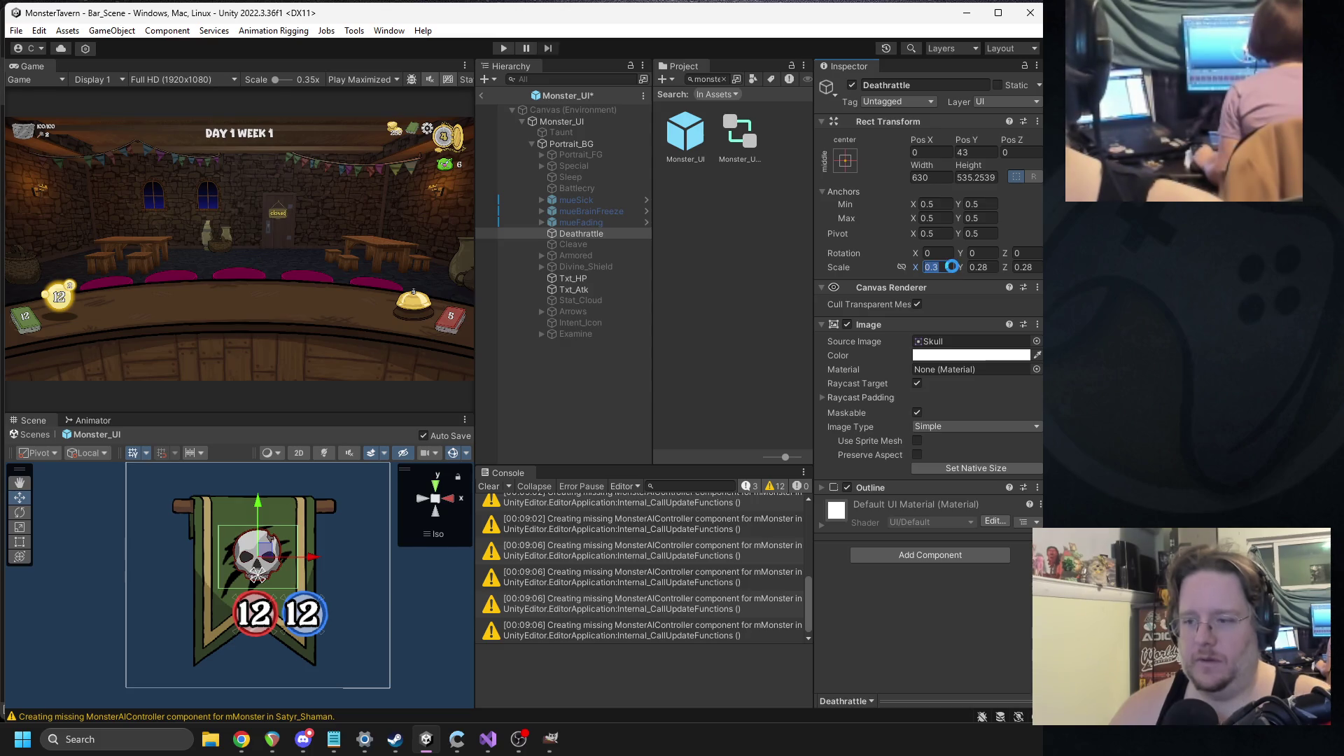
key(Tab)
text(0.30.3)
key(Return)
mouse_move(268, 522)
mouse_down()
mouse_move(260, 554)
mouse_move(233, 475)
mouse_up()
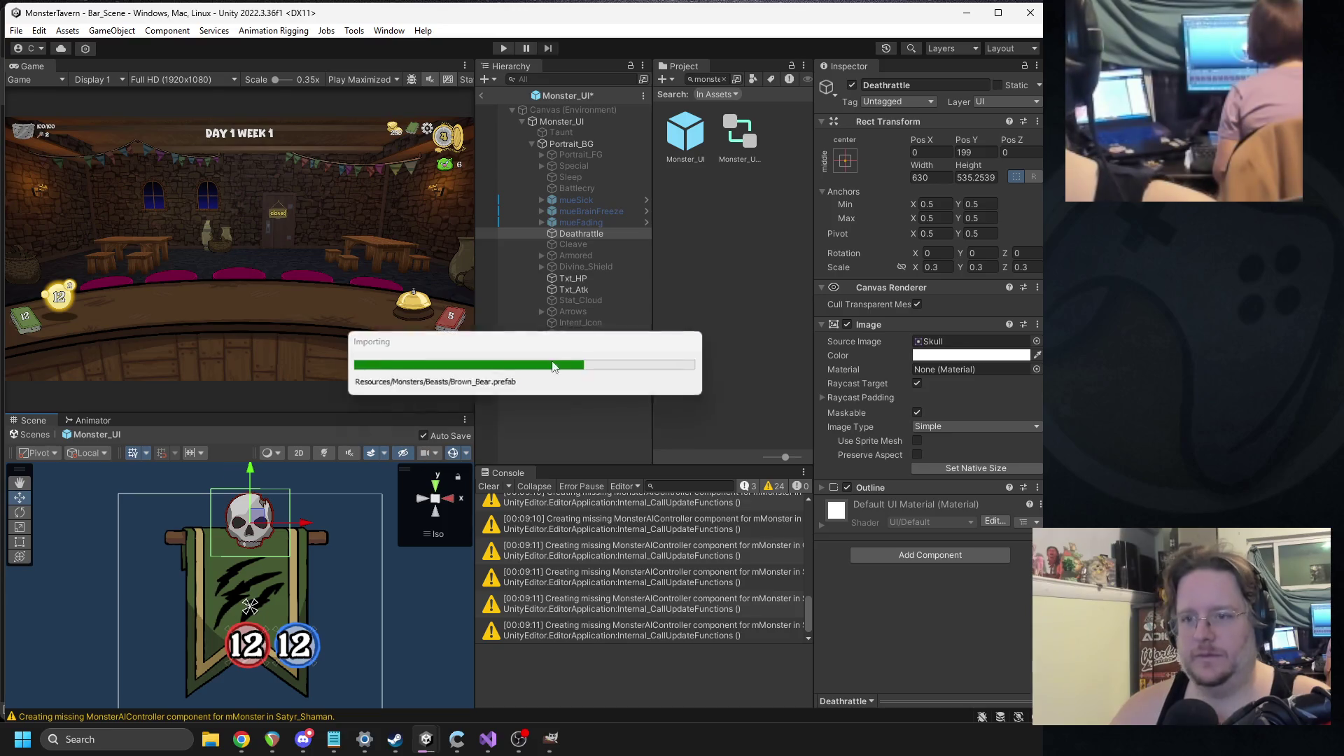
- Show the Battlecry icon, nudge it slightly upward, then hide it again
click(585, 189)
key(f)
click(852, 86)
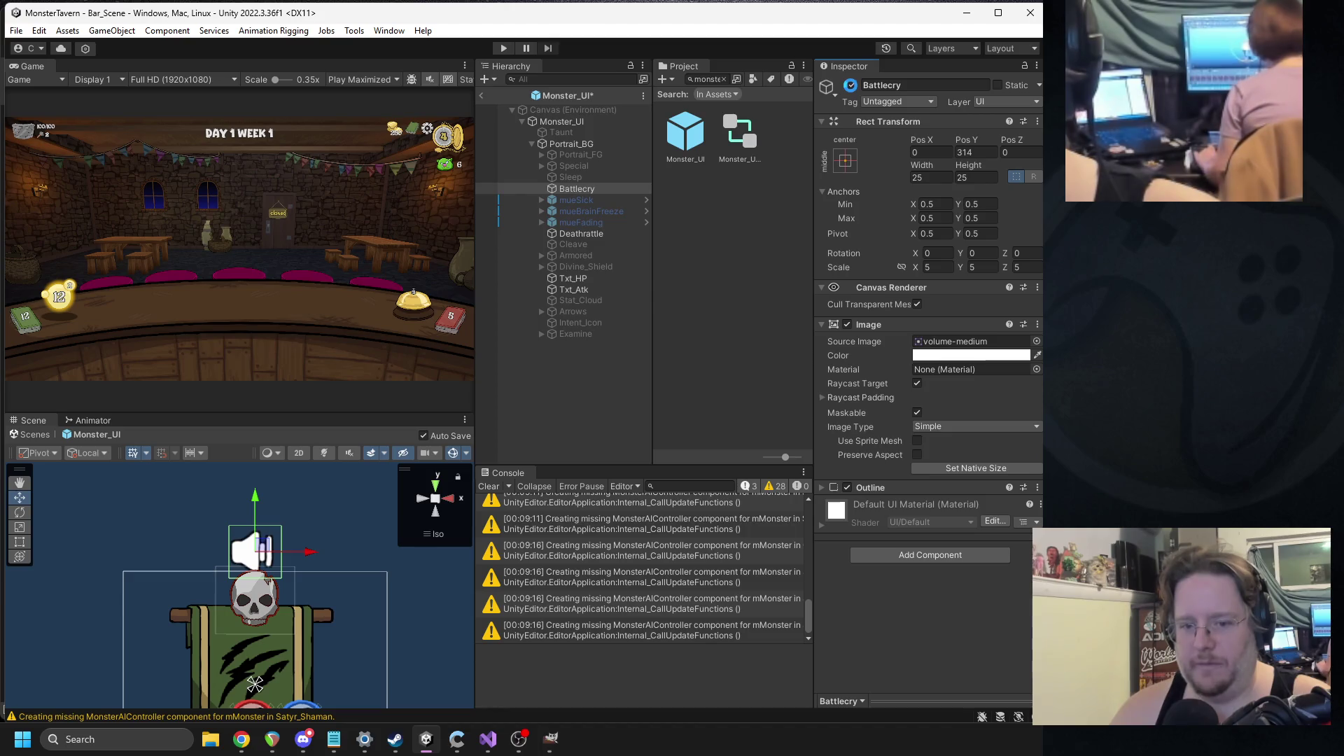
drag(255, 498, 254, 494)
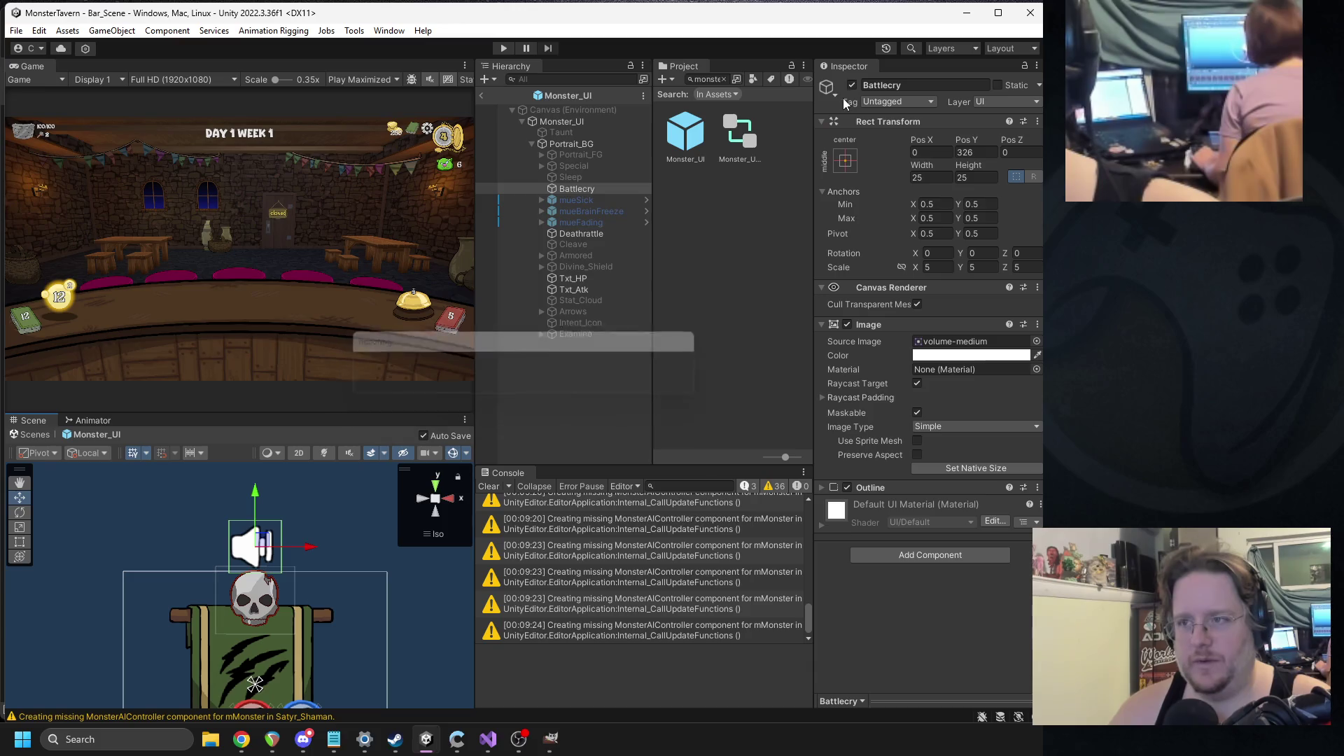
key(alt+shift+a)
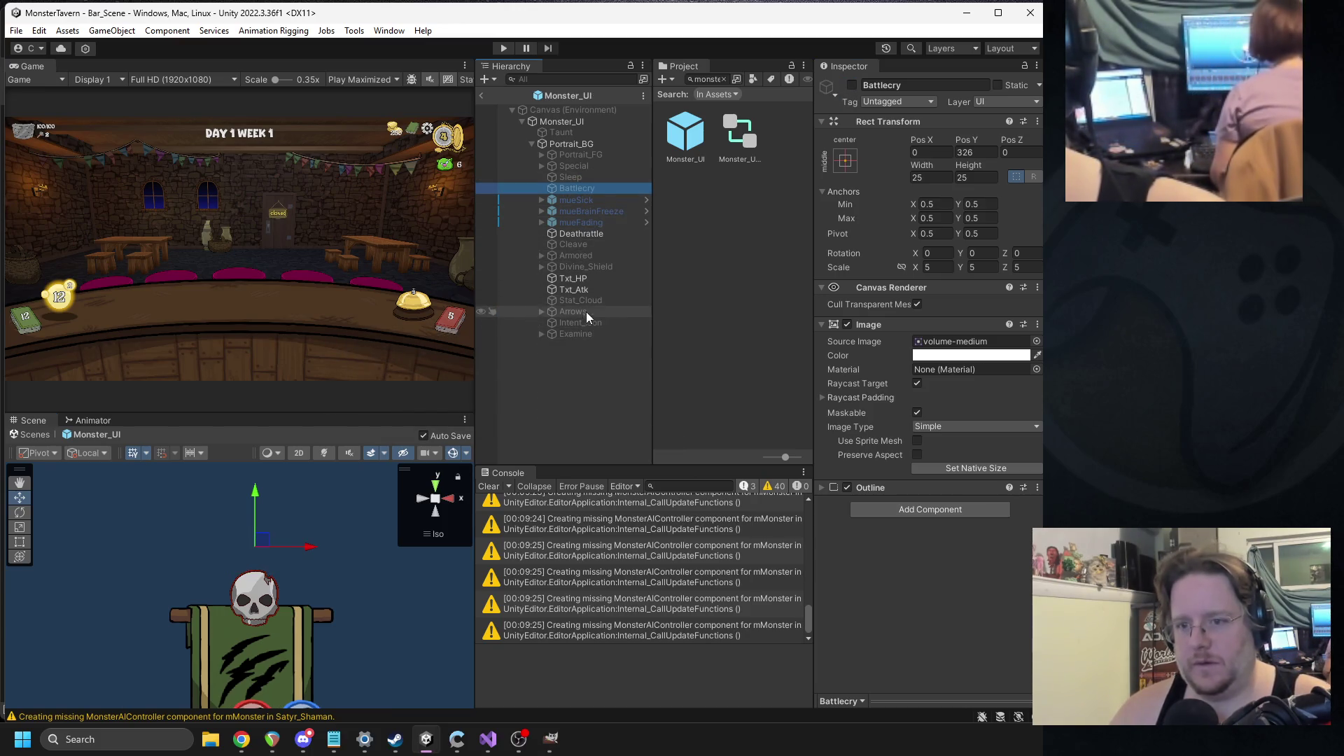
click(583, 167)
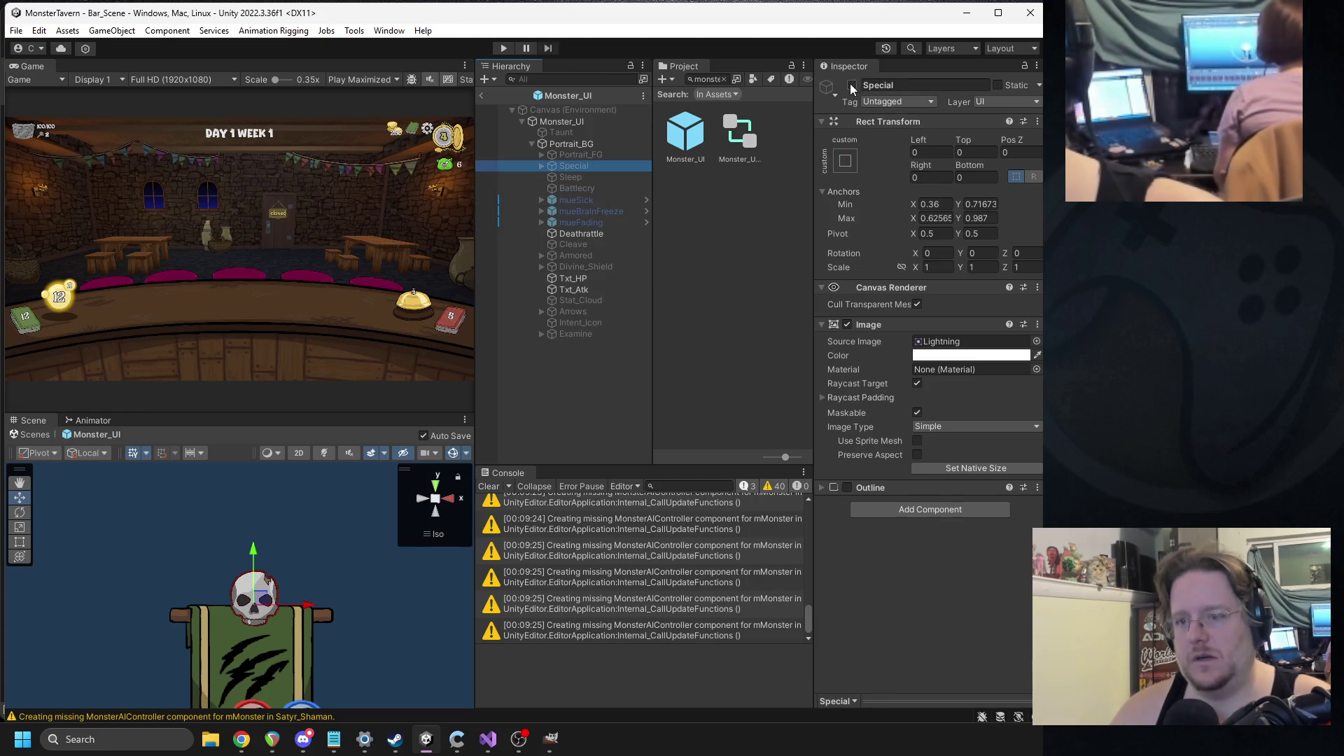
- Tick Special's active checkbox so the lightning icon appears on the banner
click(852, 86)
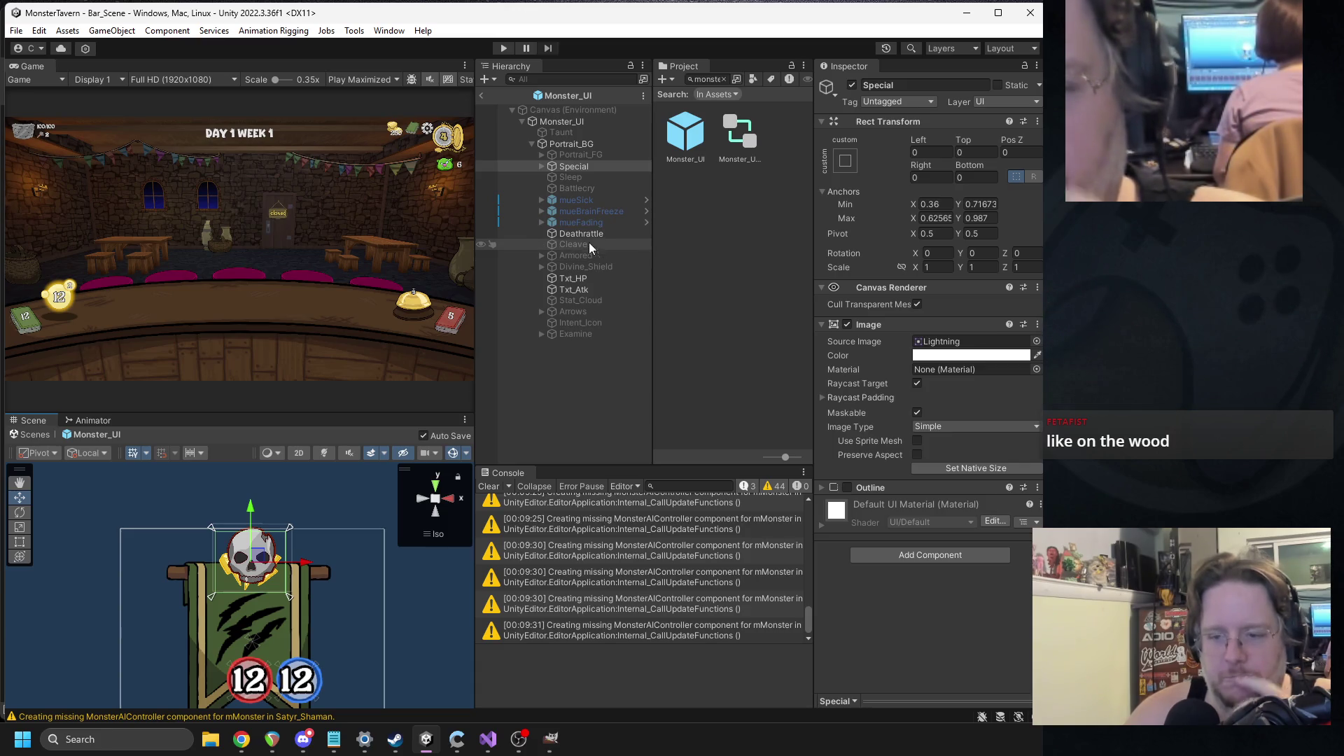
click(567, 143)
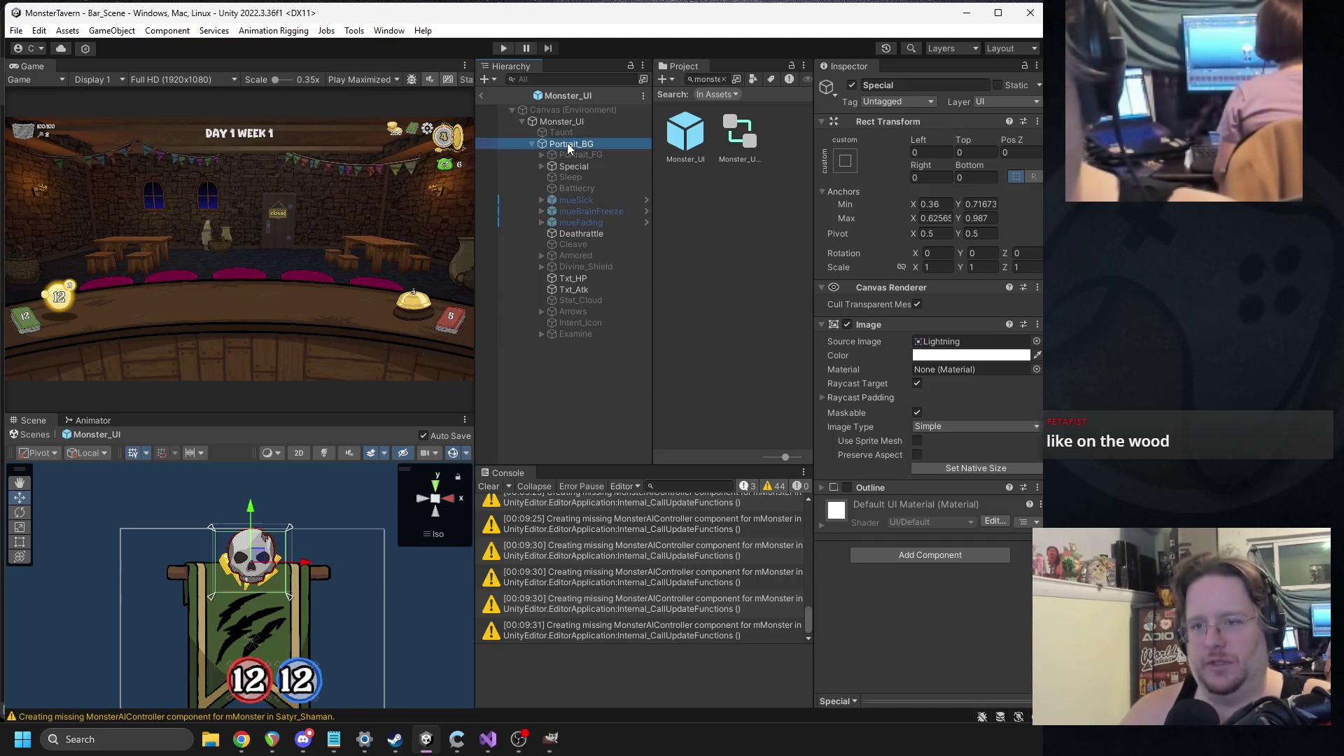
- Create a new UI image under Portrait_BG, place it above the banner and set its anchors
right_click(567, 143)
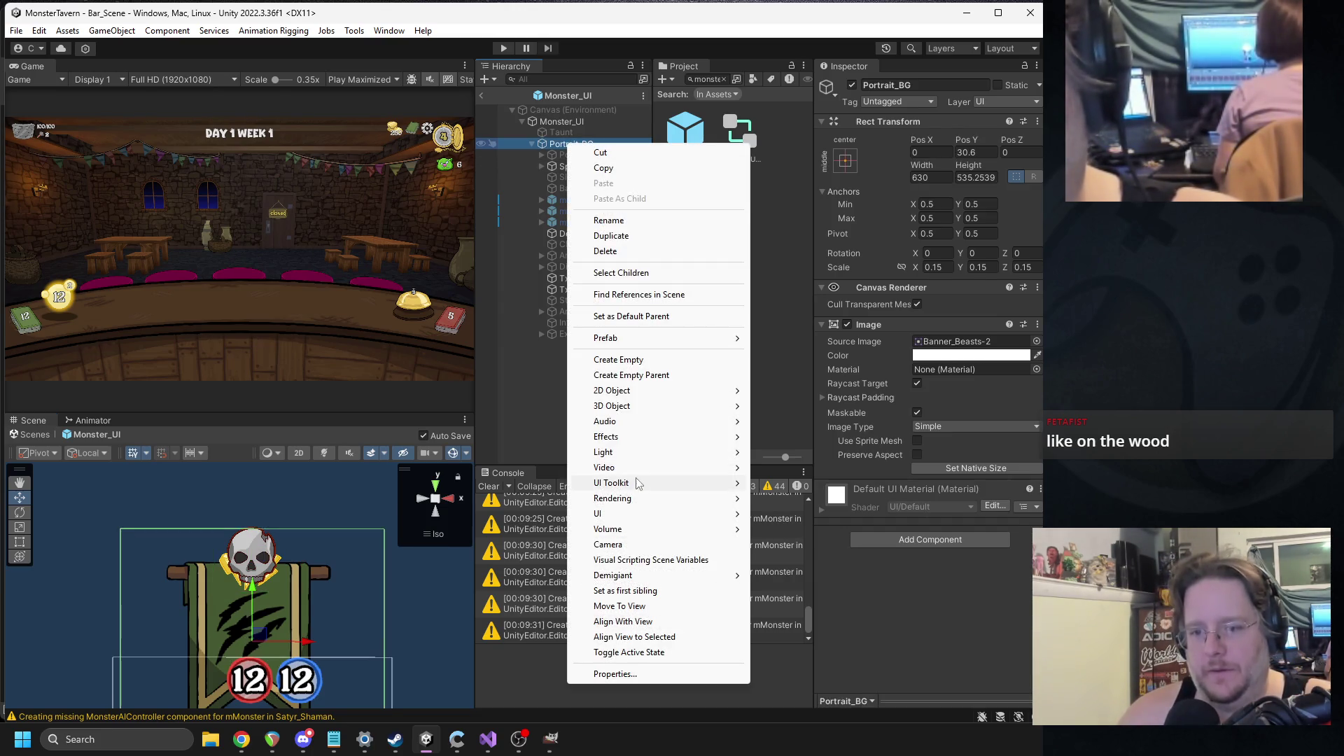
mouse_move(624, 515)
click(809, 267)
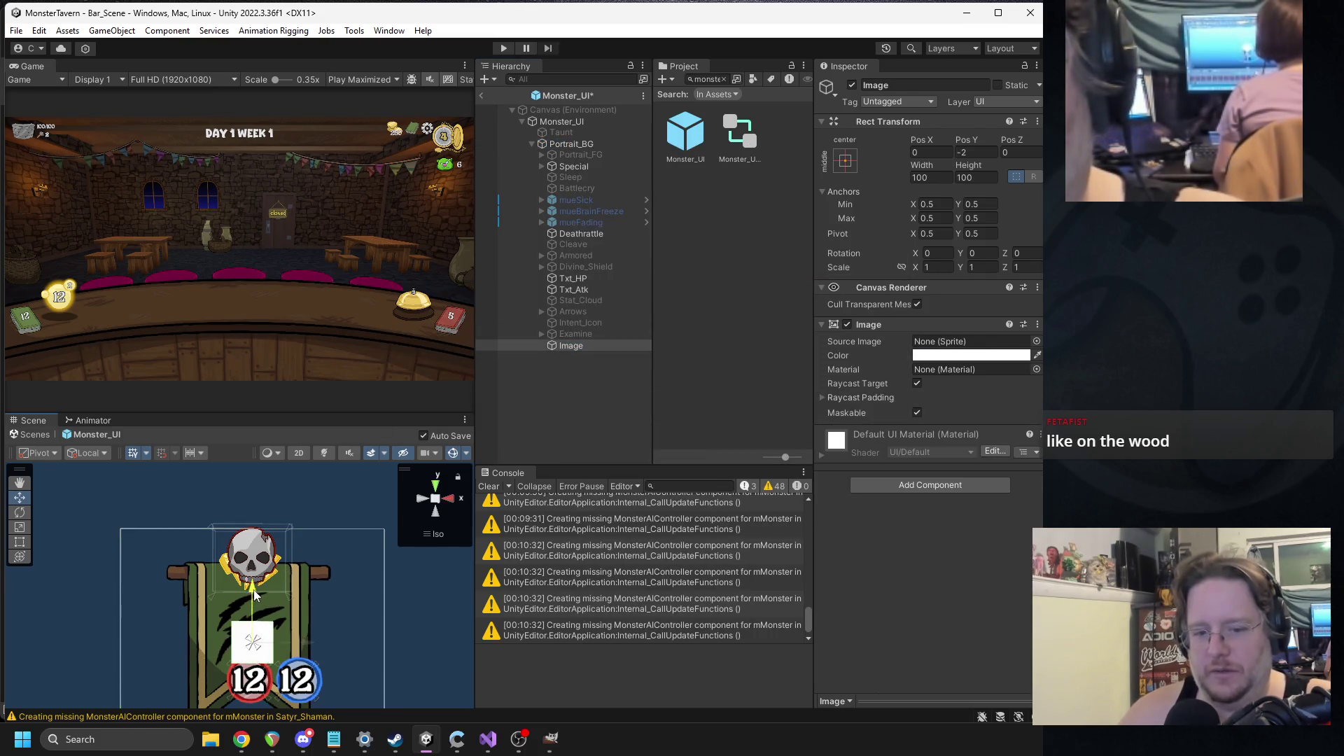
drag(253, 589, 227, 454)
mouse_move(253, 640)
mouse_down()
mouse_move(248, 555)
mouse_move(264, 565)
mouse_move(249, 558)
mouse_up()
drag(256, 645, 250, 558)
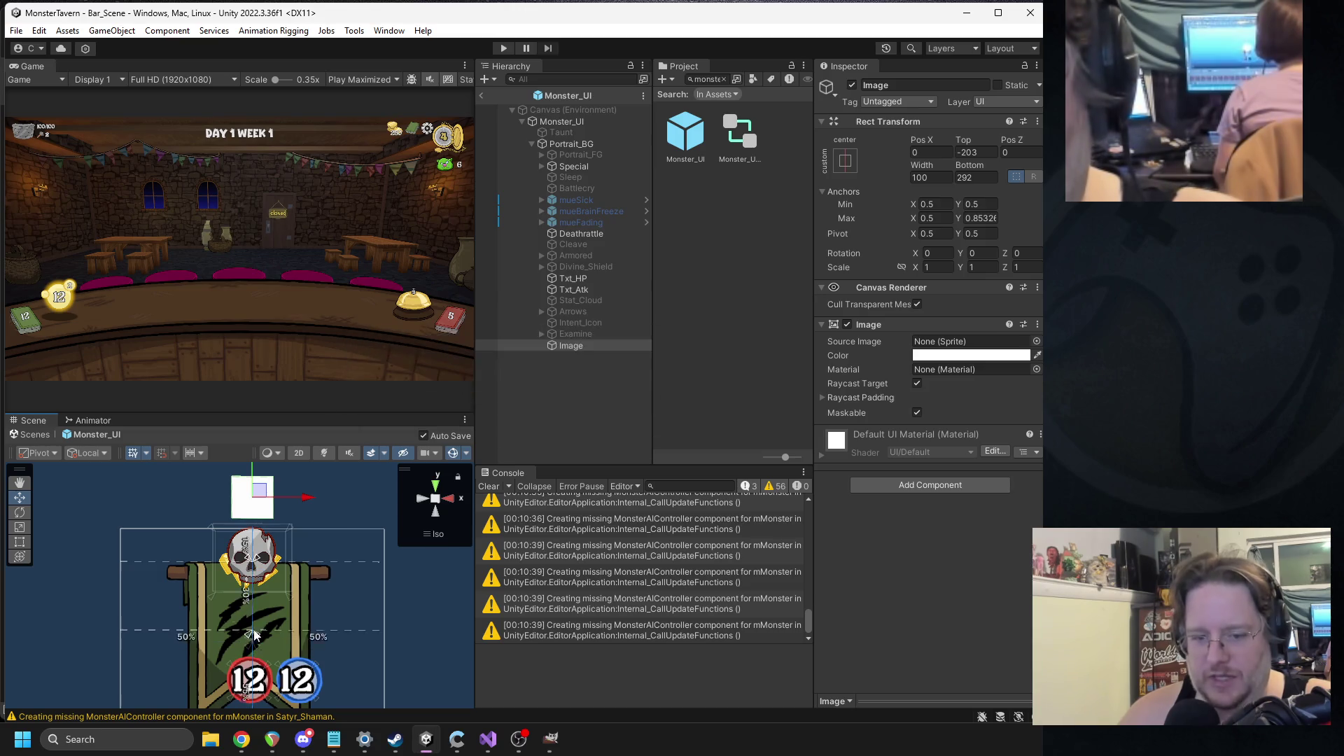
- Replace its Image with a Horizontal Layout Group and name it Special_Container
right_click(876, 324)
click(936, 355)
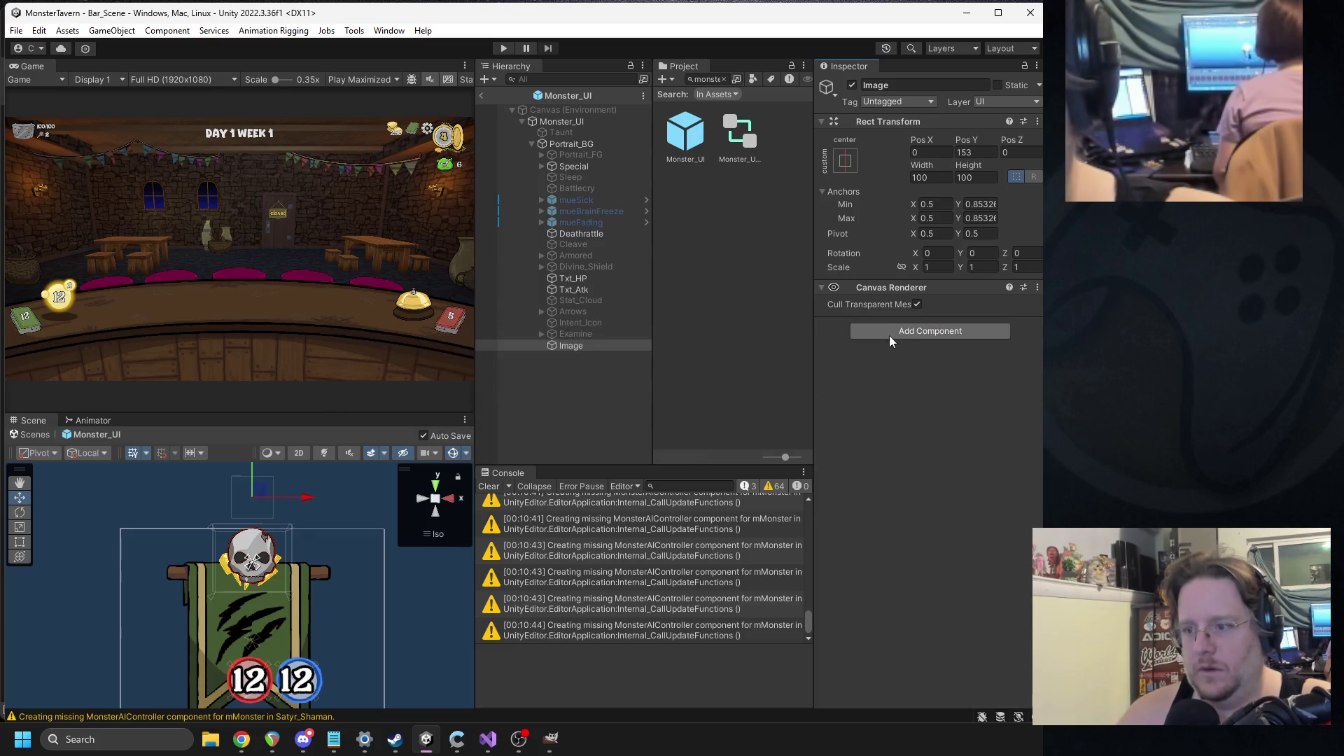
click(887, 326)
text(hor)
key(Return)
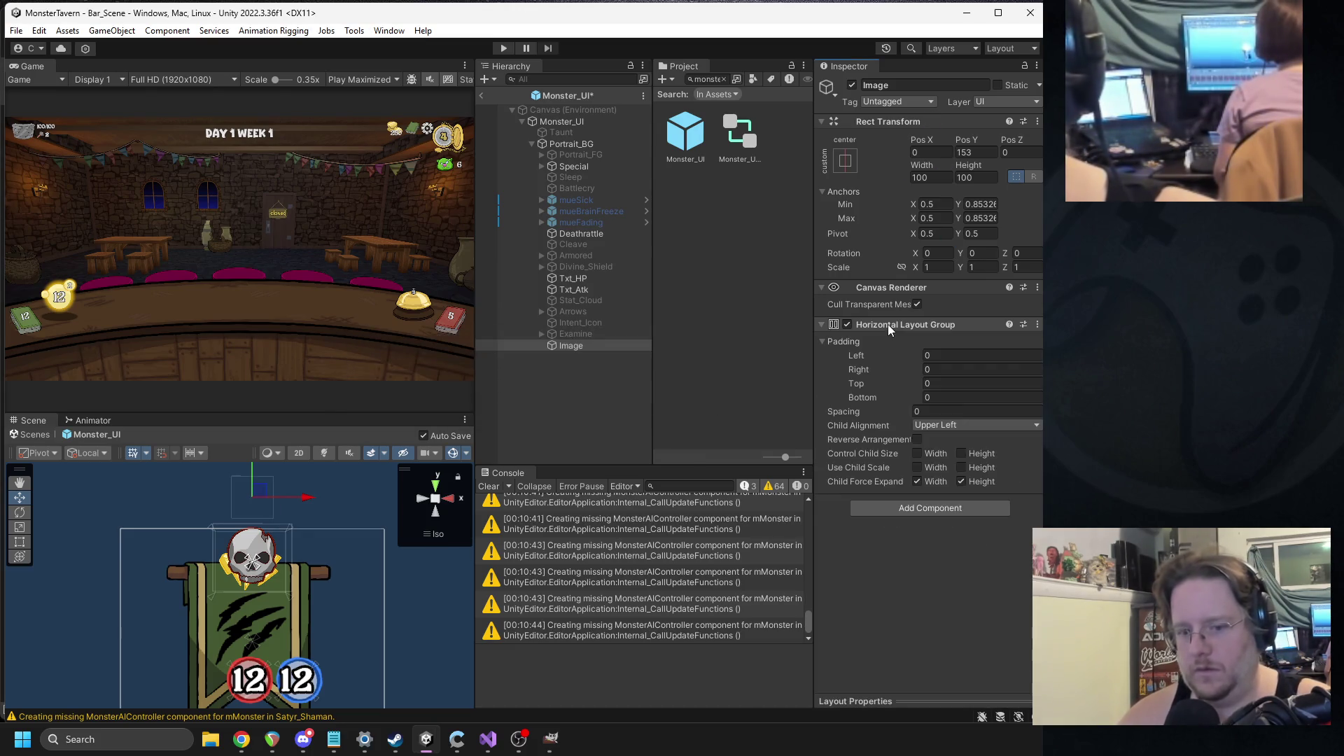
click(902, 84)
text(Special_Container)
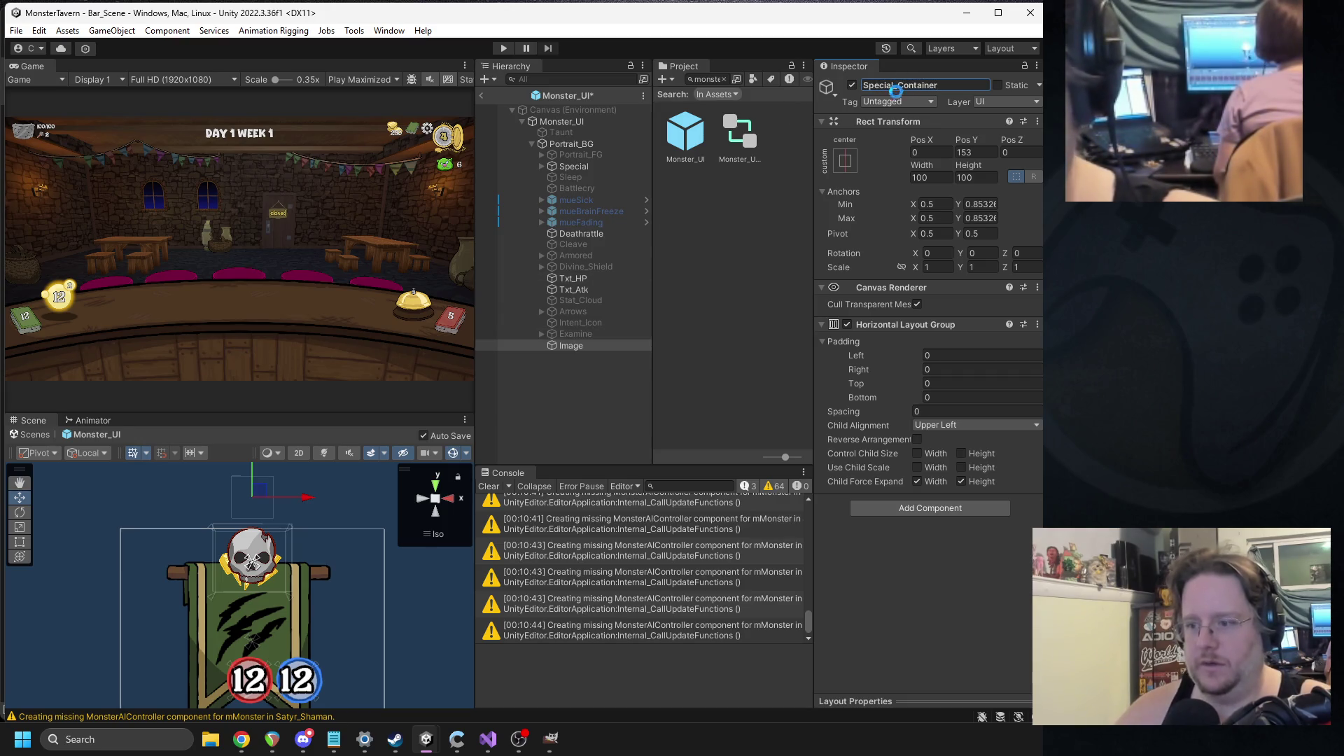
key(Return)
- Add a Preferred Size horizontal Content Size Fitter, turn off width expansion, and reparent Deathrattle into it
click(900, 507)
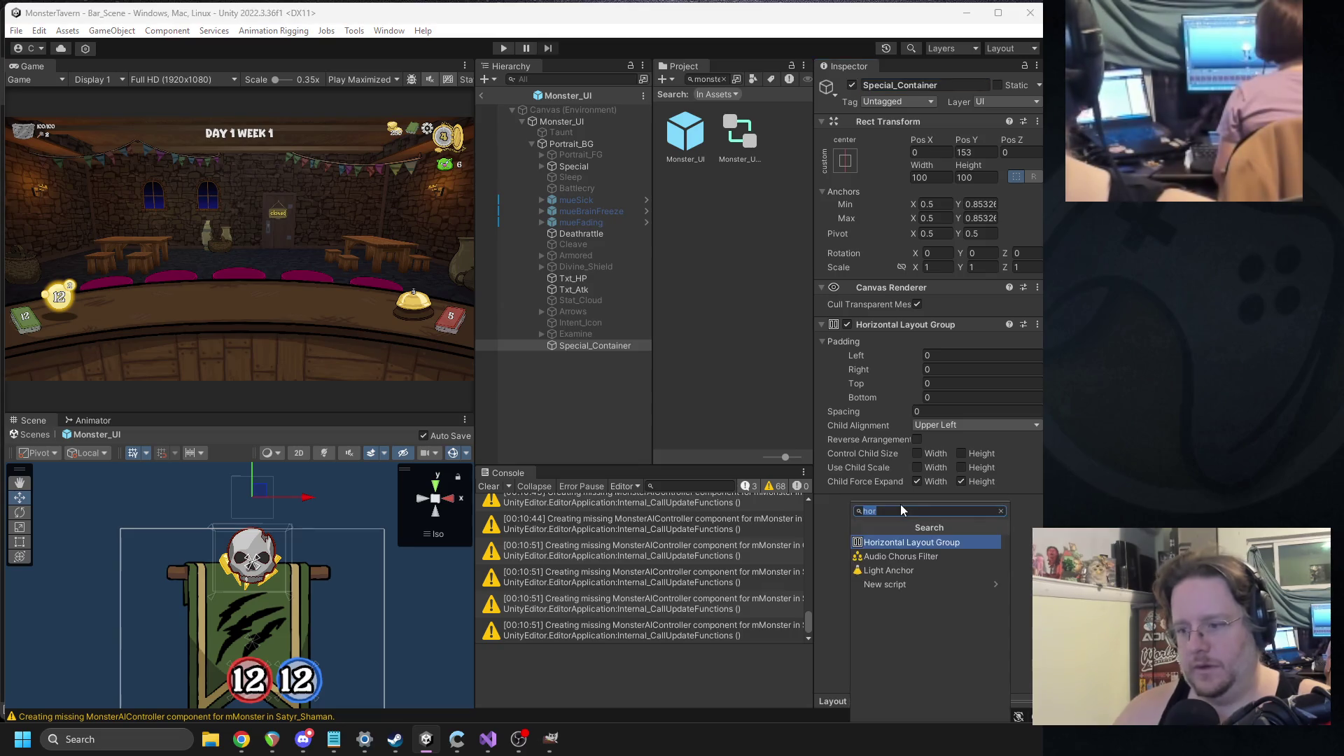
text(content)
key(Return)
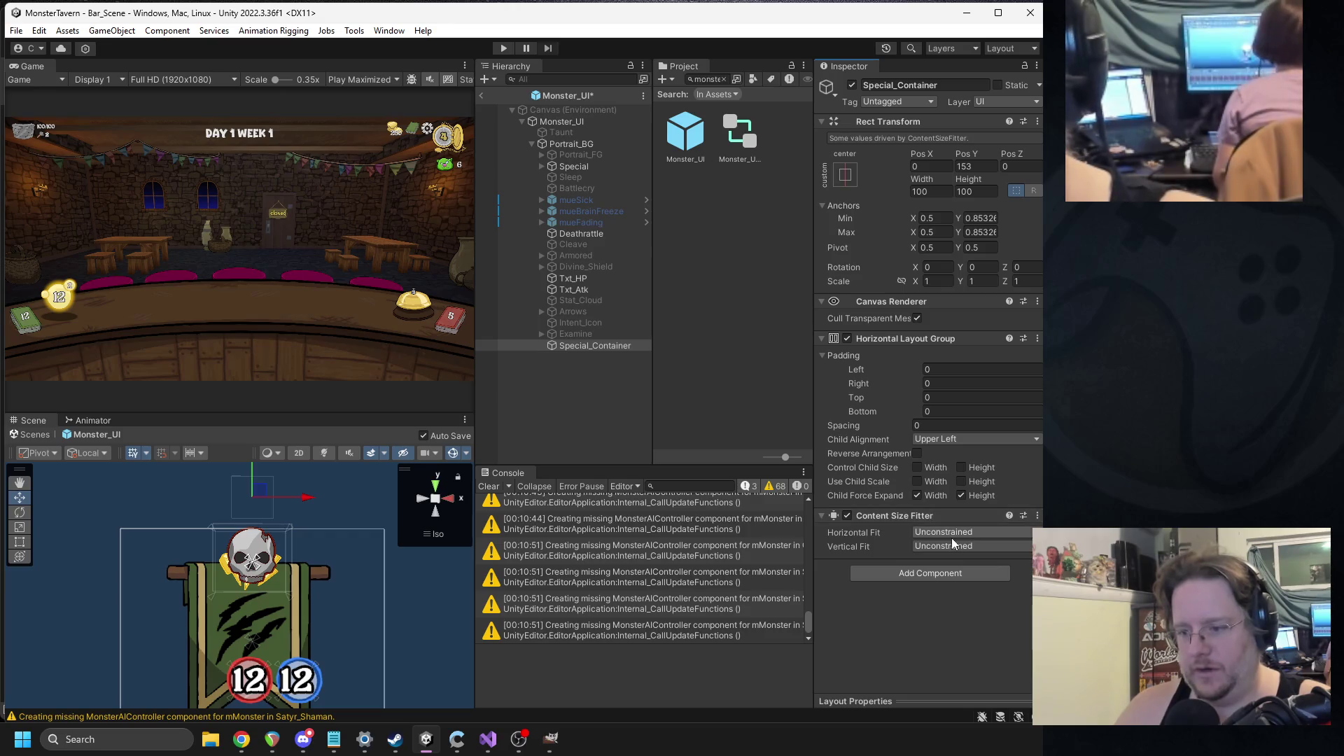
click(953, 532)
click(960, 580)
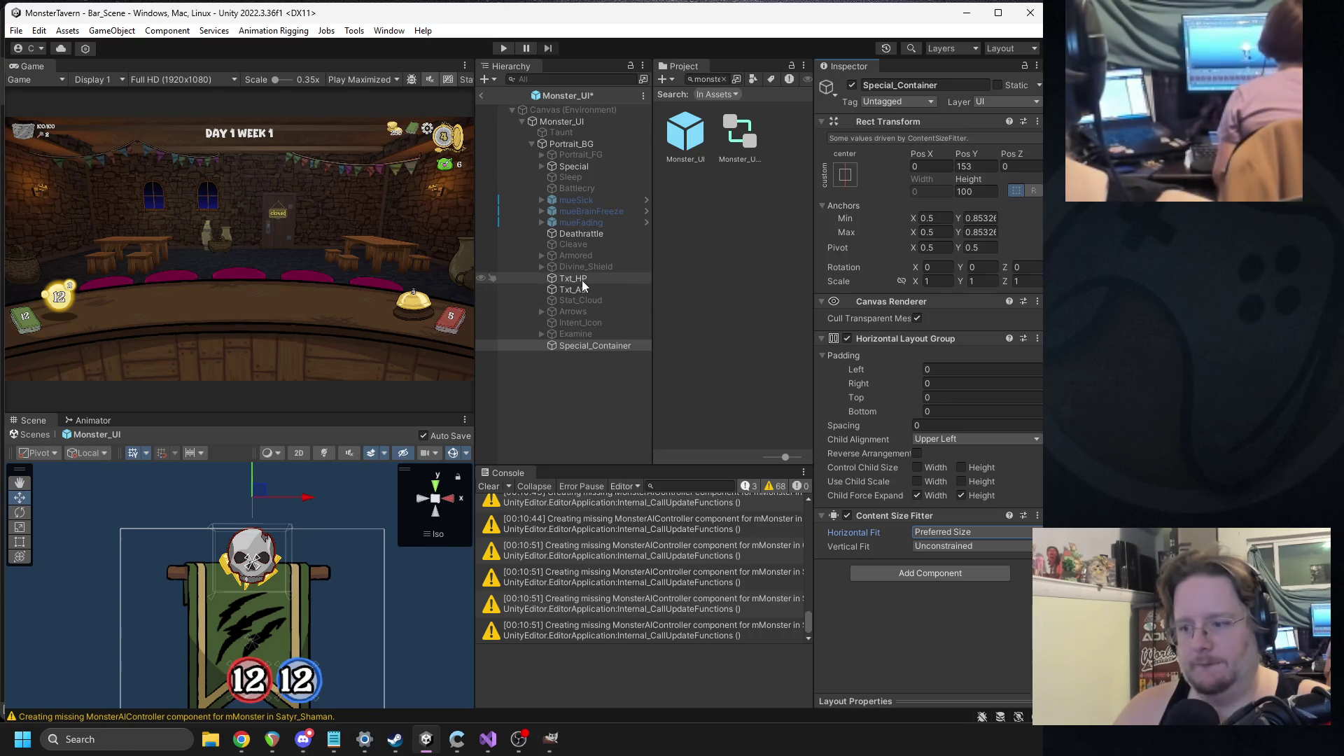
click(918, 495)
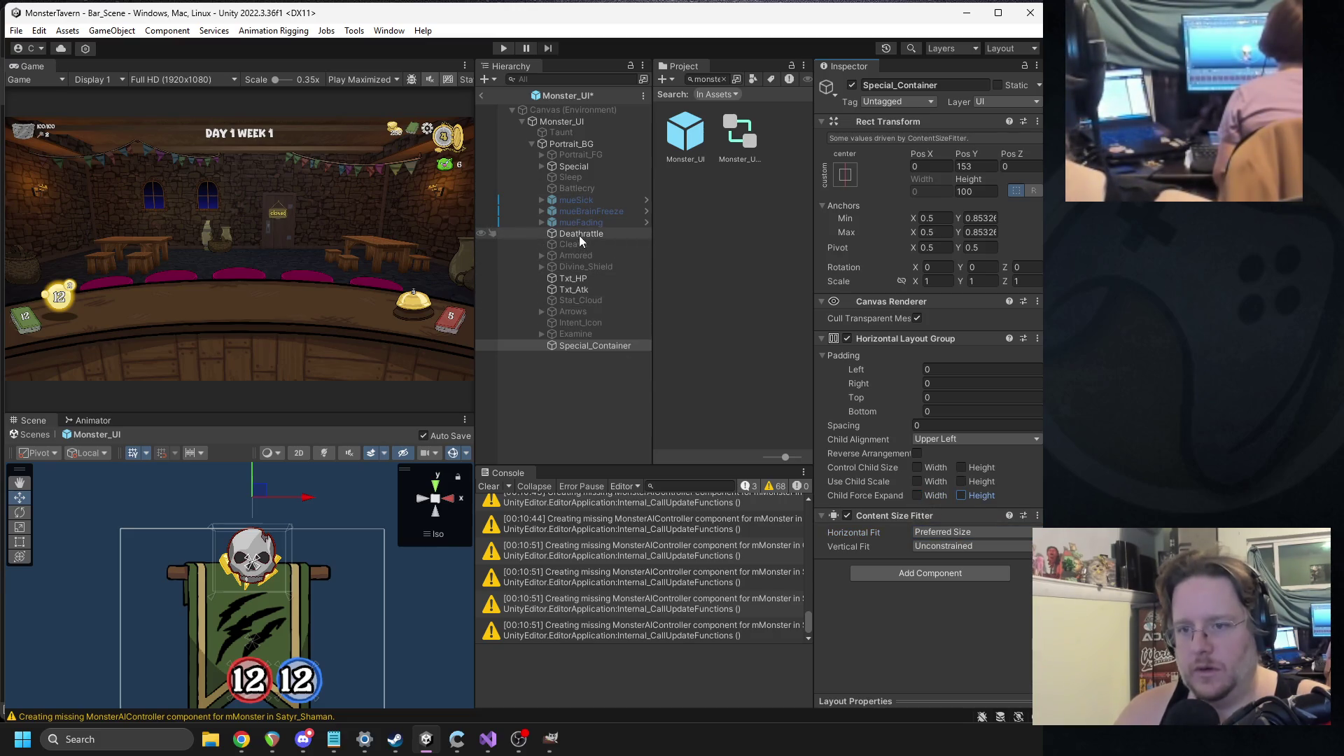
drag(578, 235, 570, 346)
click(602, 334)
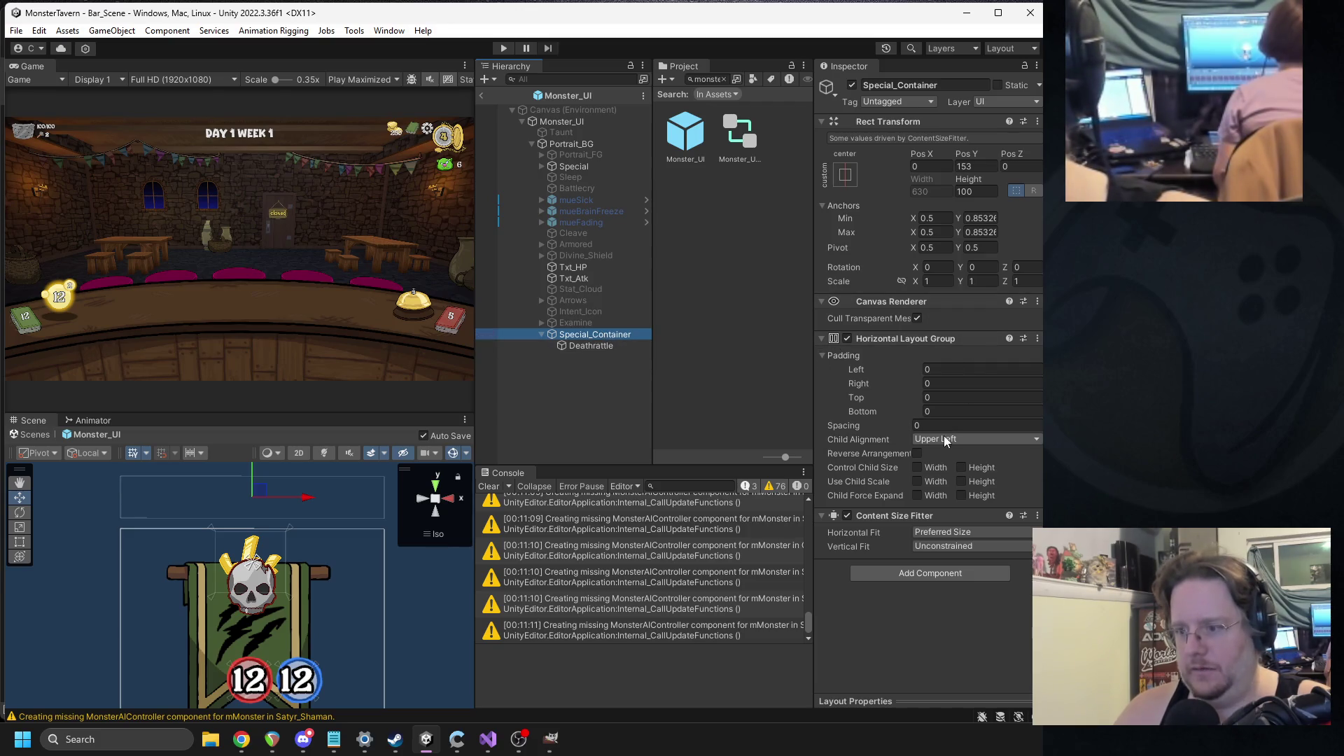
- Center Special_Container's child alignment and set its vertical position to 0
click(944, 436)
click(964, 516)
click(970, 168)
text(0)
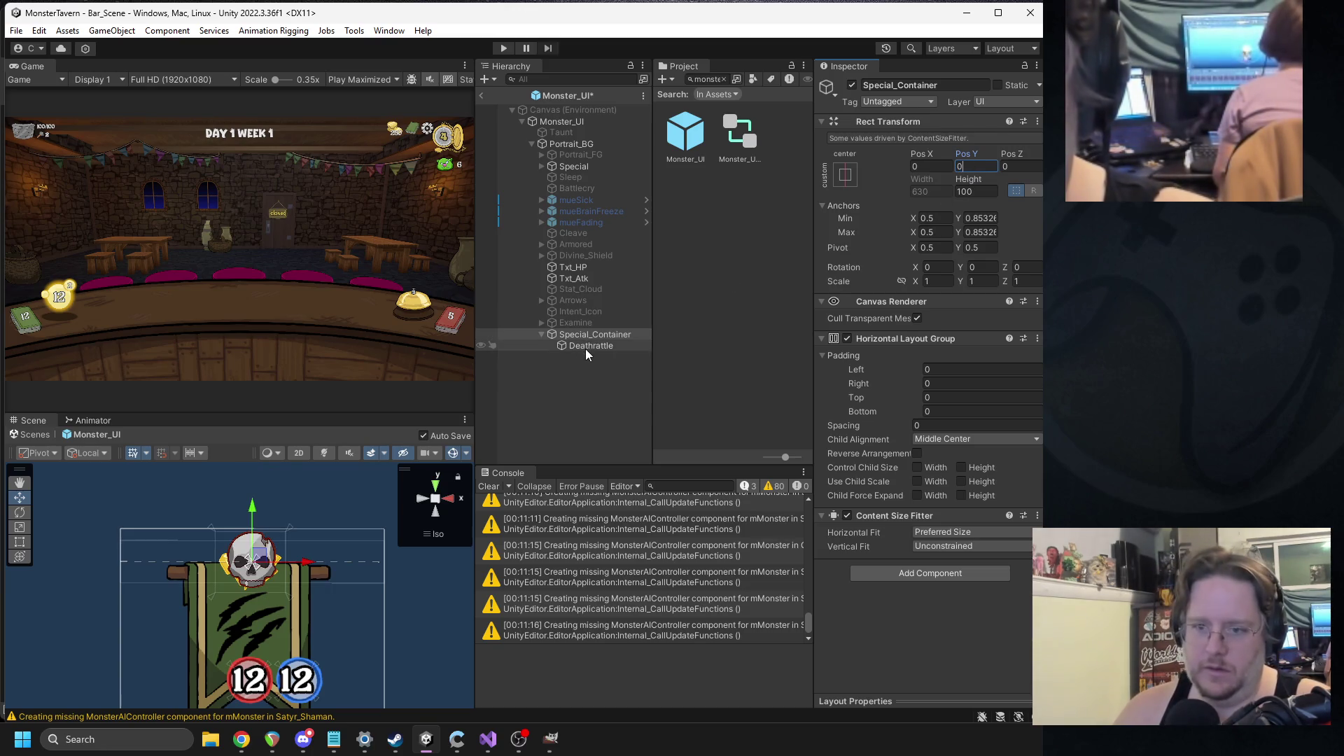
- Move Special into Special_Container ahead of Deathrattle and let children expand width and height
drag(578, 166, 593, 335)
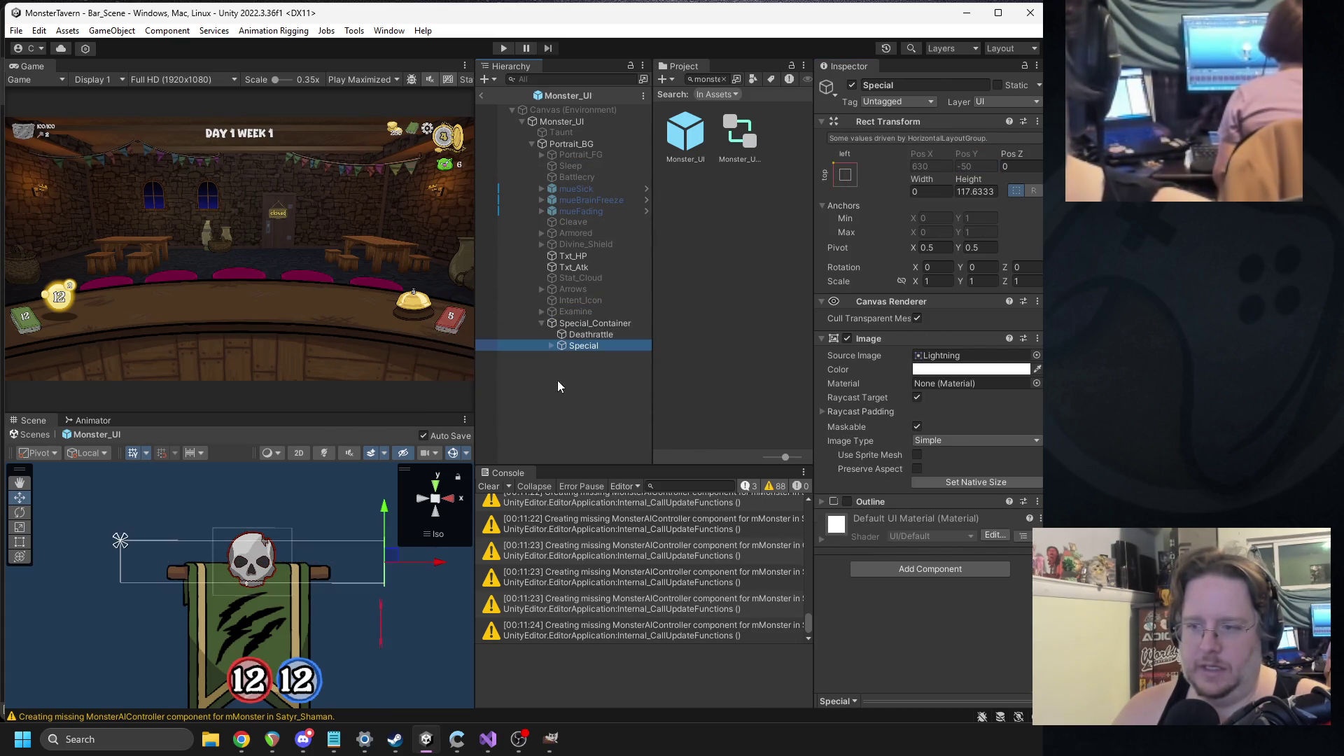
scroll(327, 575, down, 3)
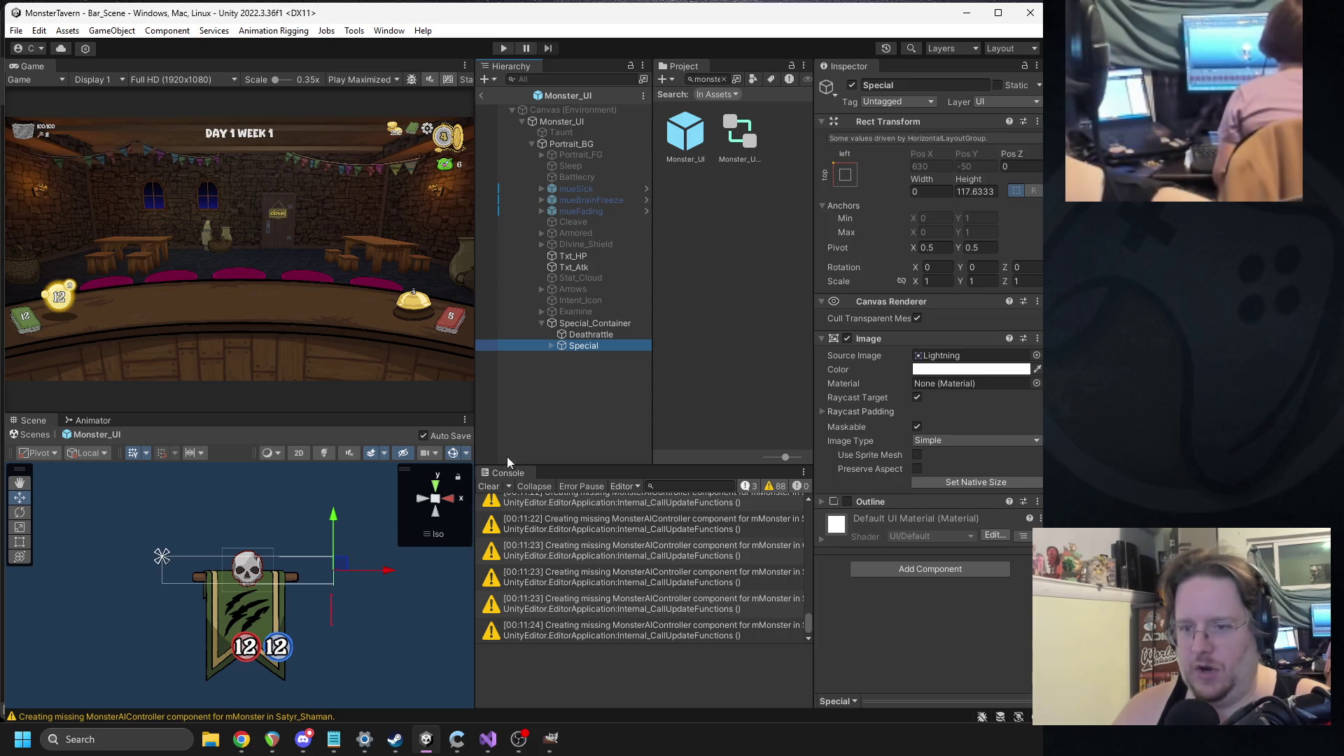
drag(577, 349, 575, 330)
click(591, 323)
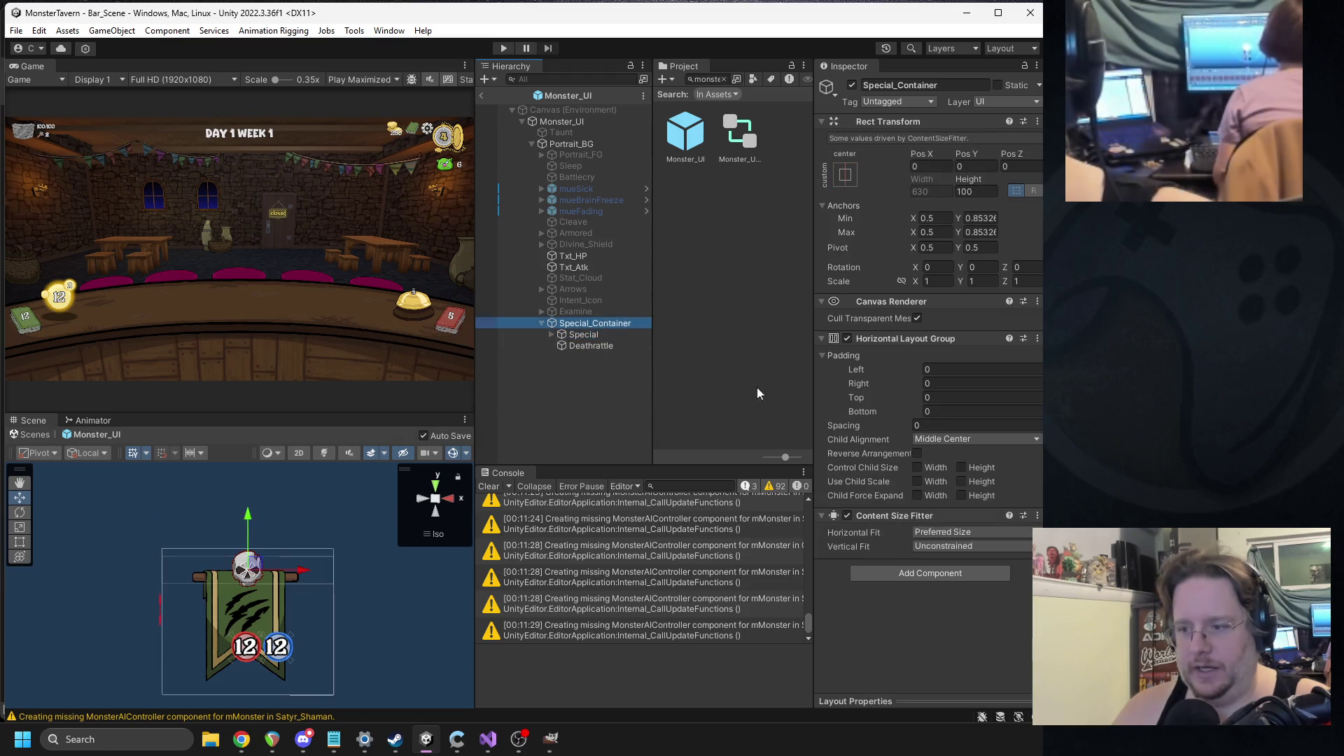
click(916, 495)
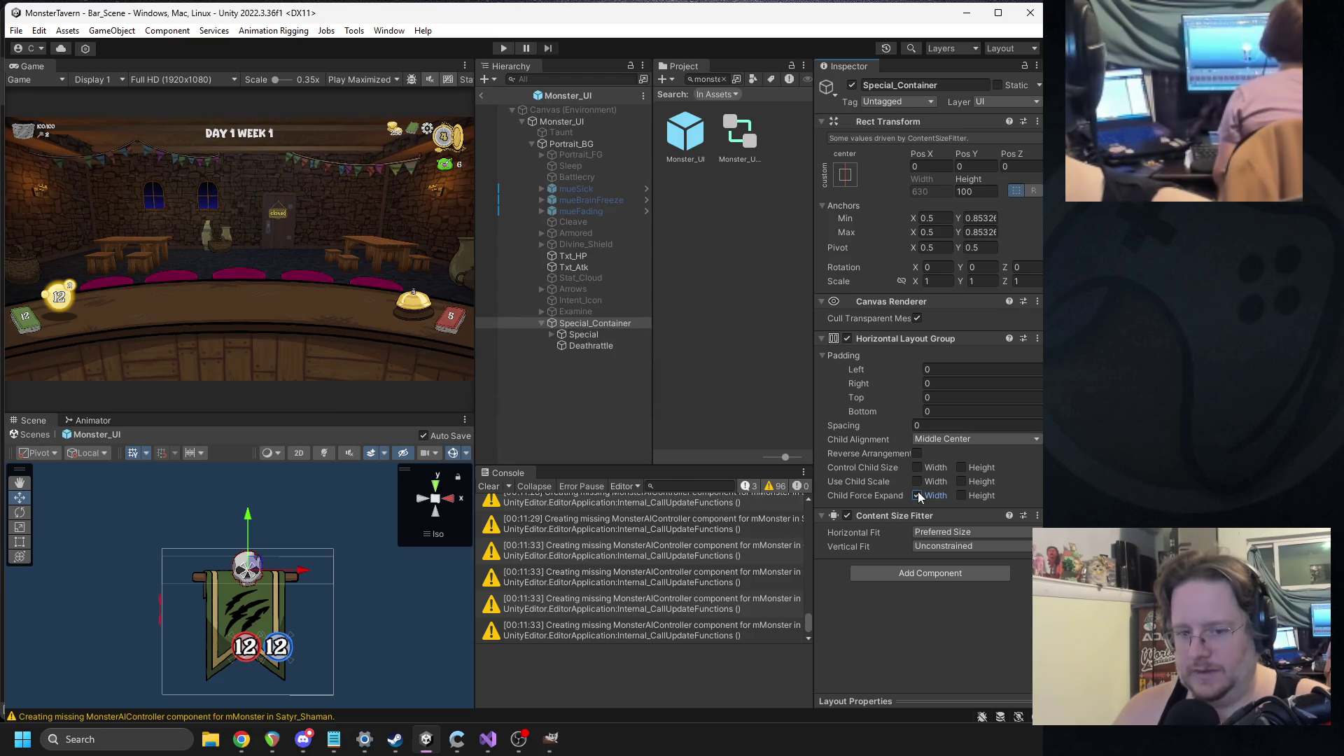
click(960, 495)
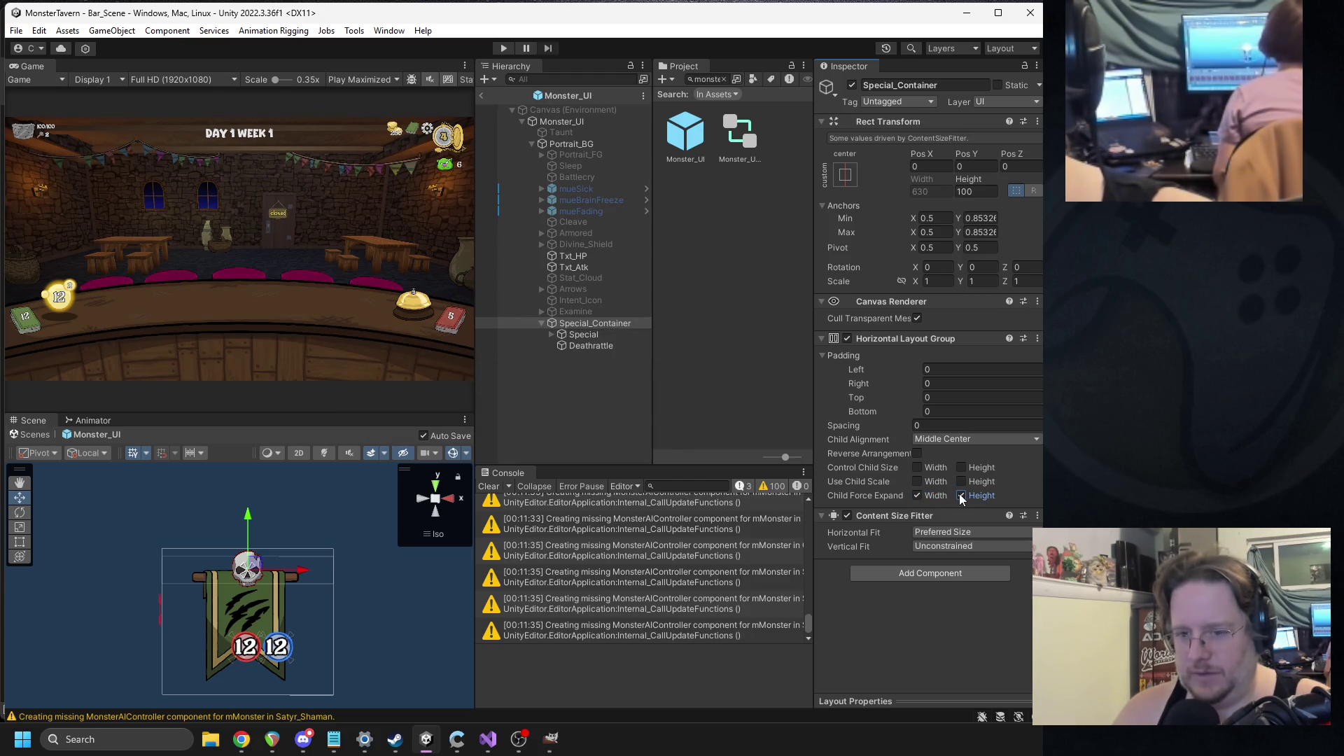
- Compare the Special and Deathrattle settings, trying then undoing Set Native Size on Special
click(599, 348)
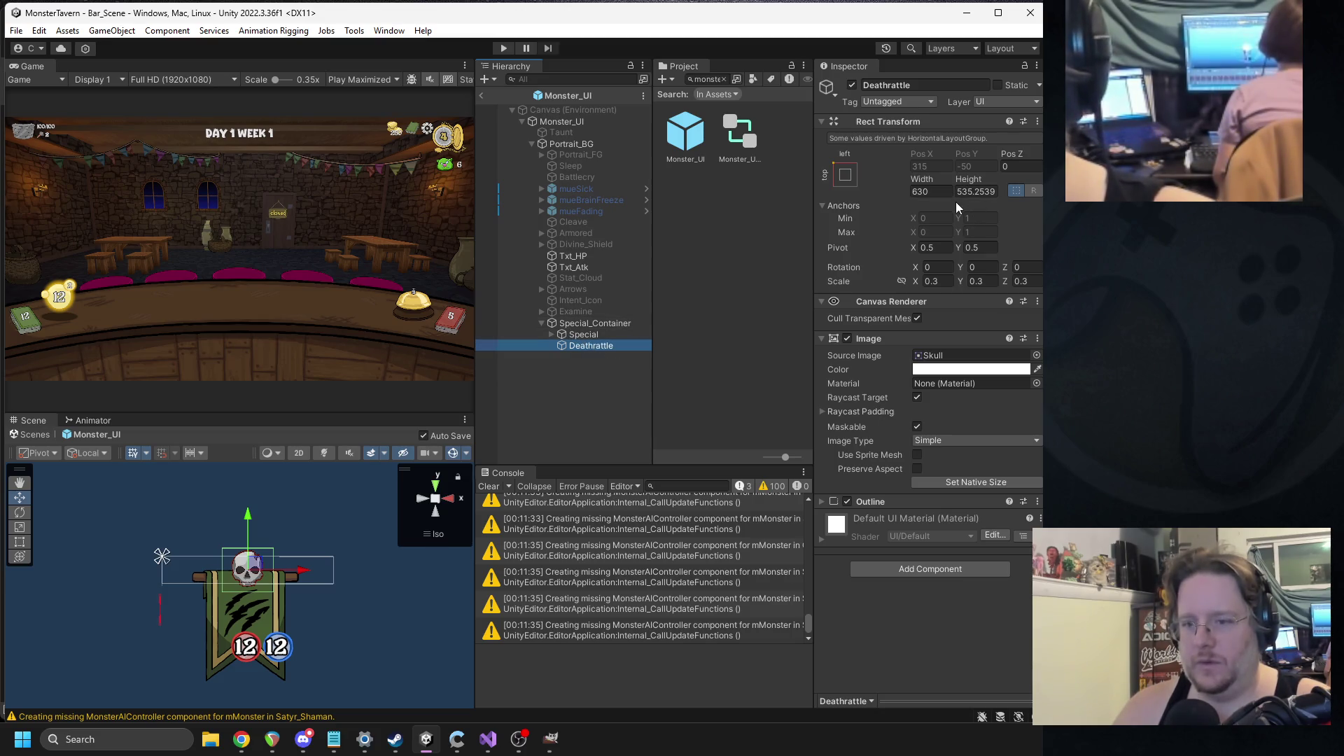
click(604, 334)
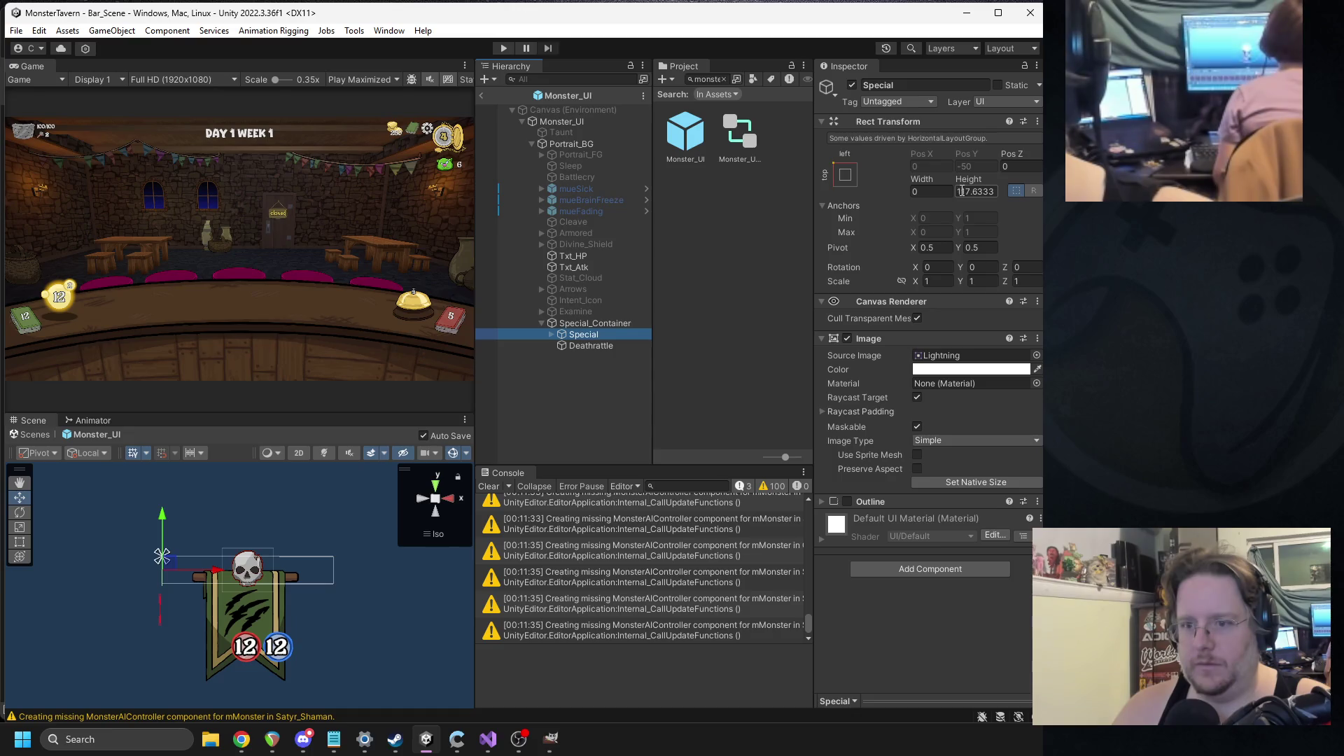
click(967, 482)
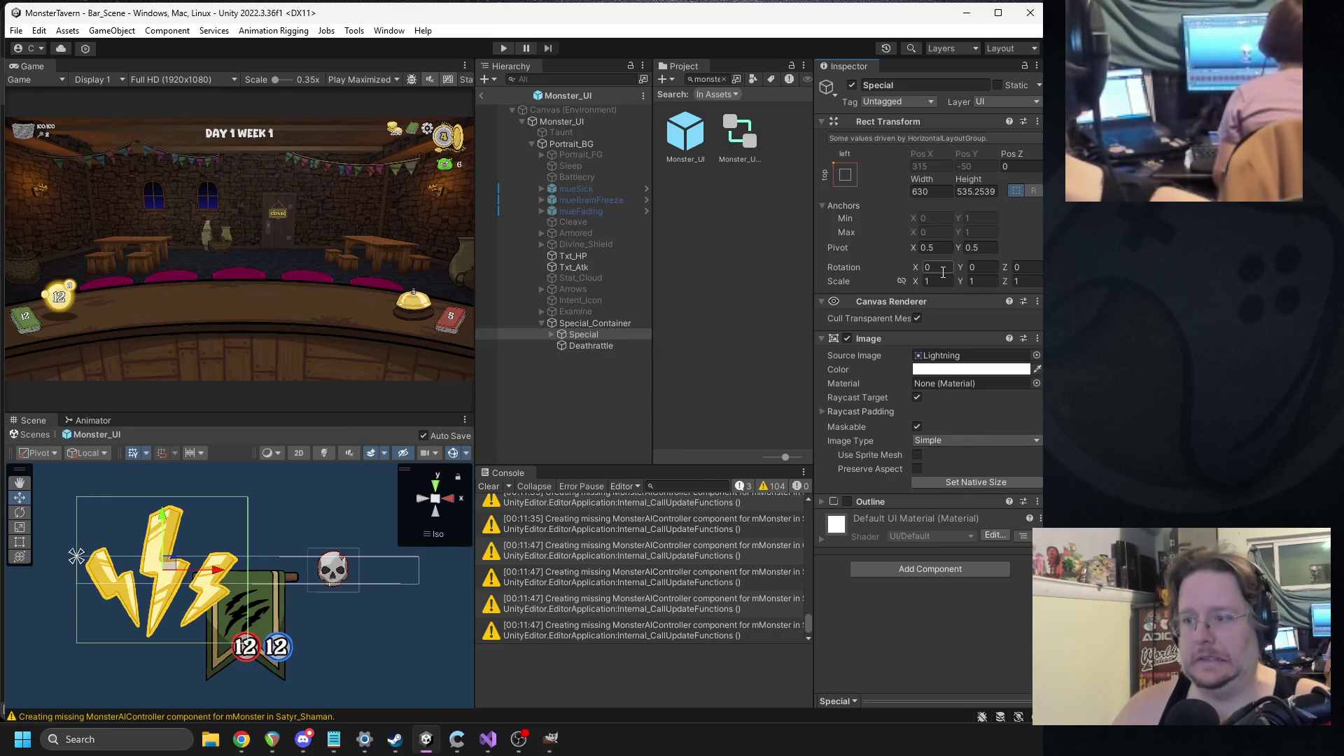
key(ctrl+z)
key(ctrl+z)
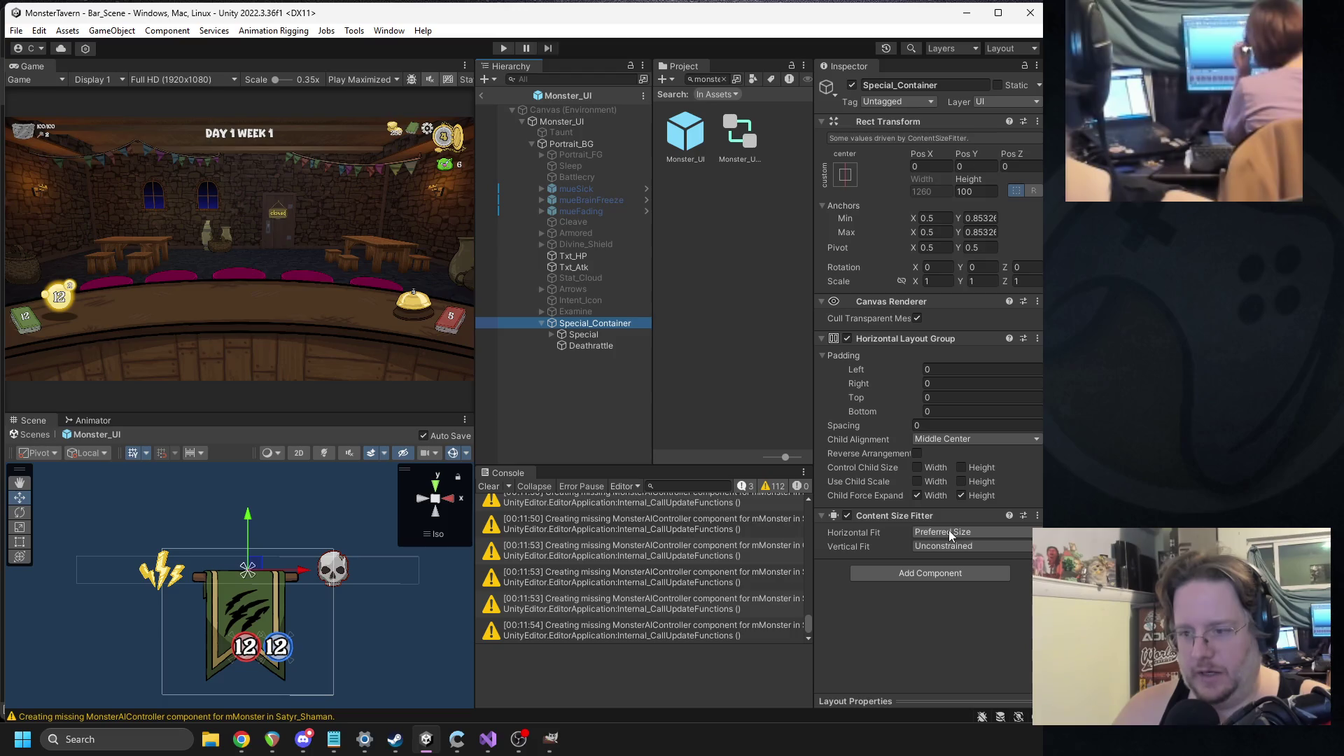
click(916, 494)
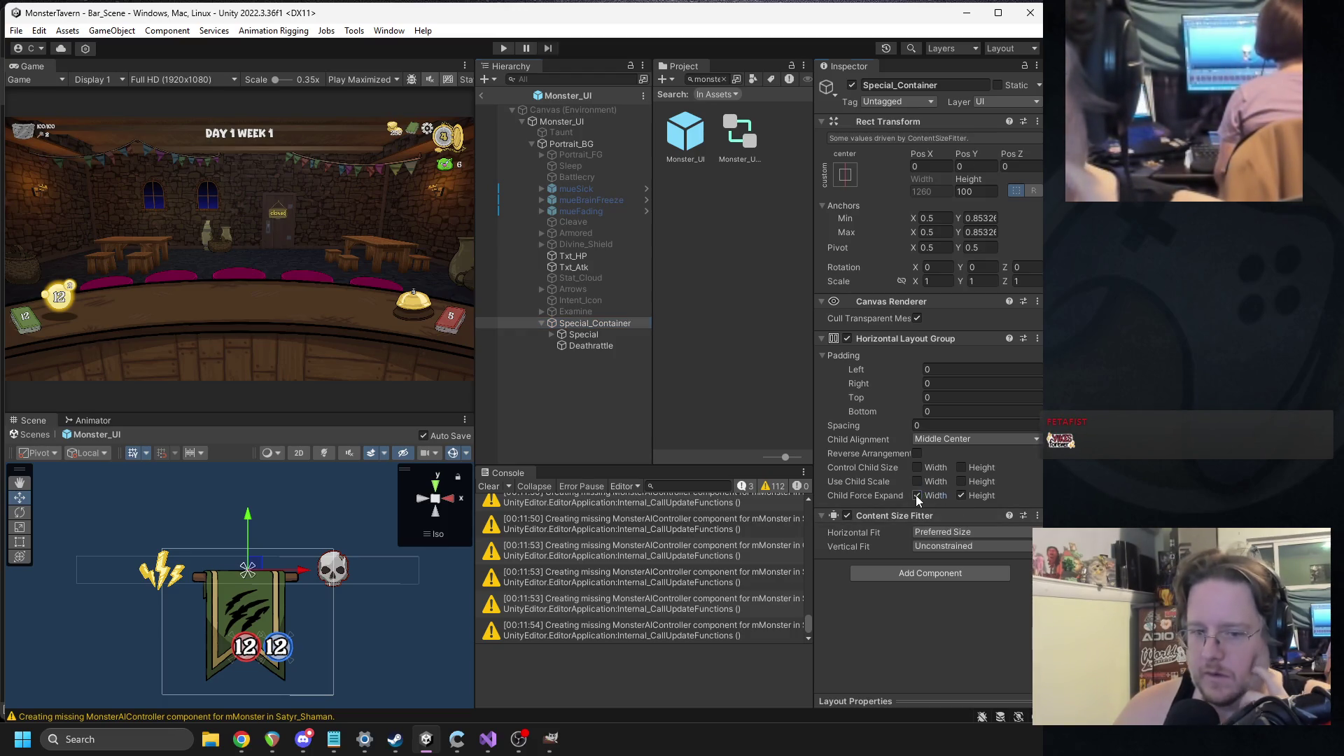
click(586, 336)
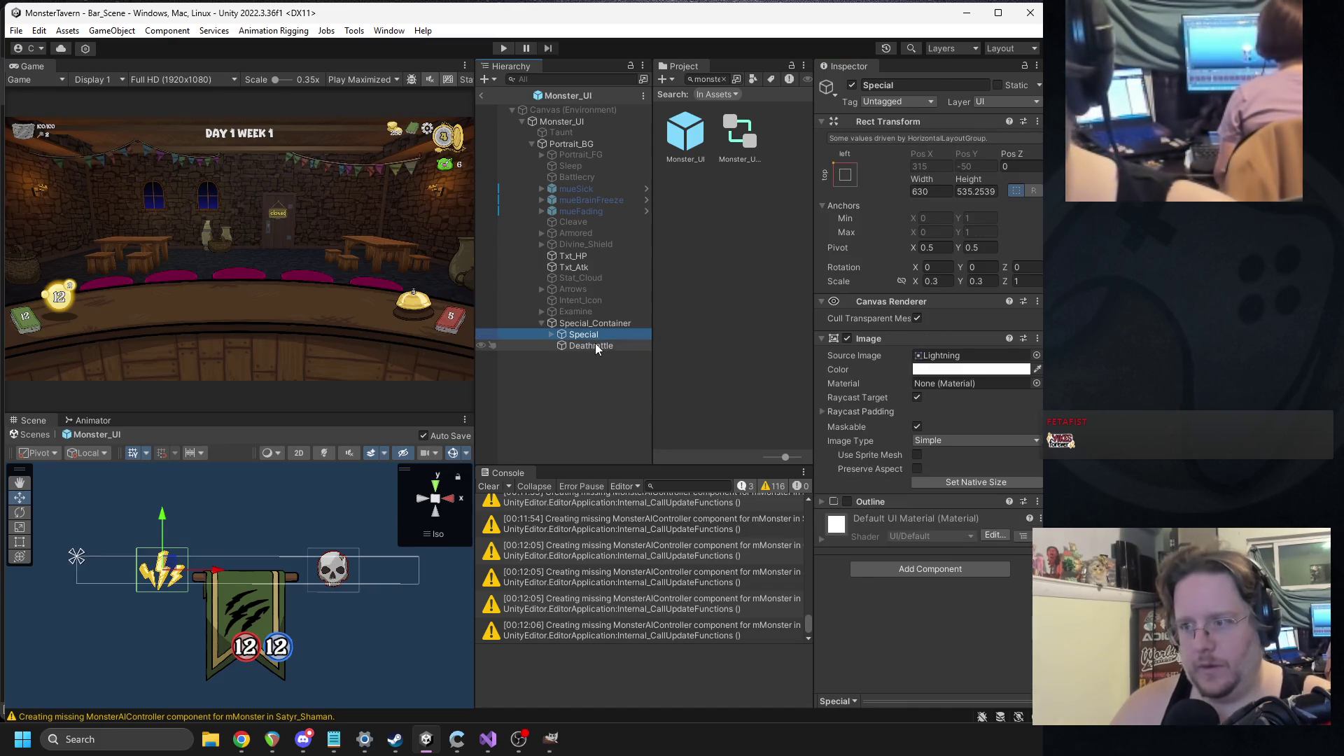
click(591, 344)
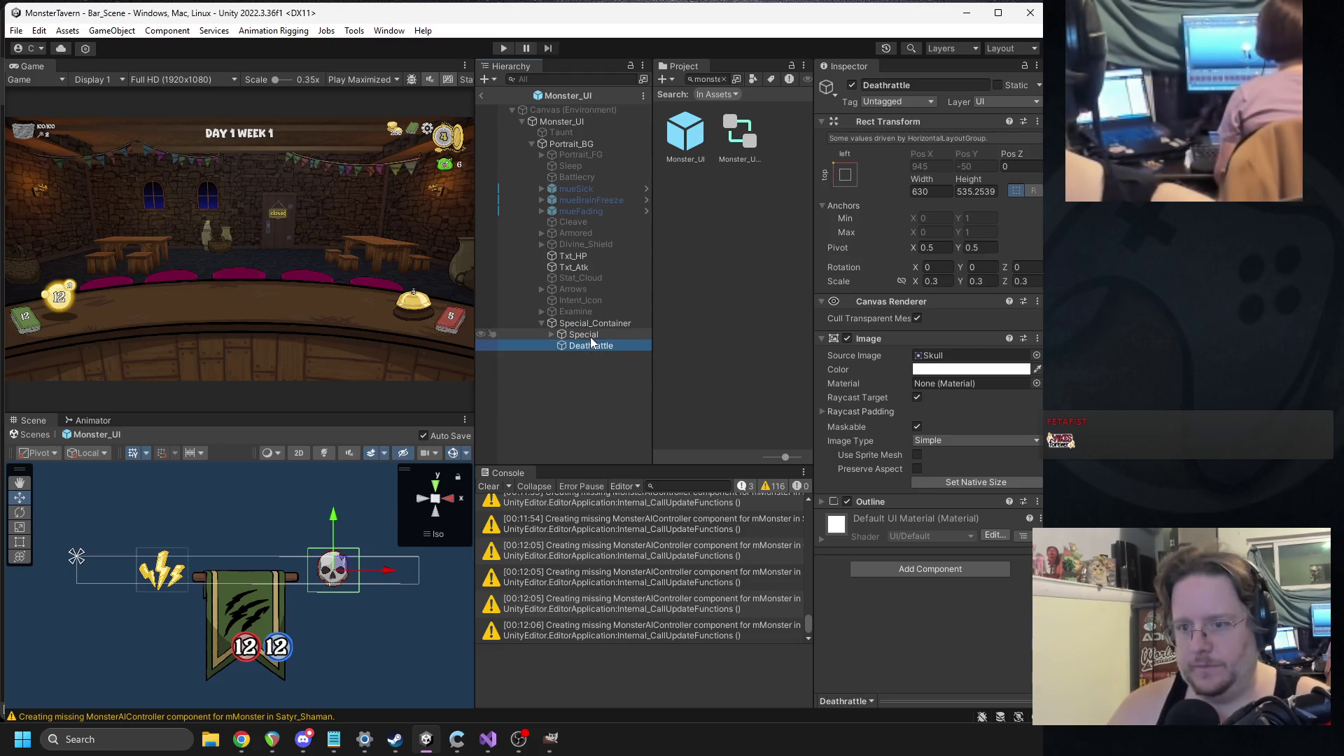
- Begin editing Deathrattle's width, then launch Calculator to work out its size
click(931, 192)
text(25)
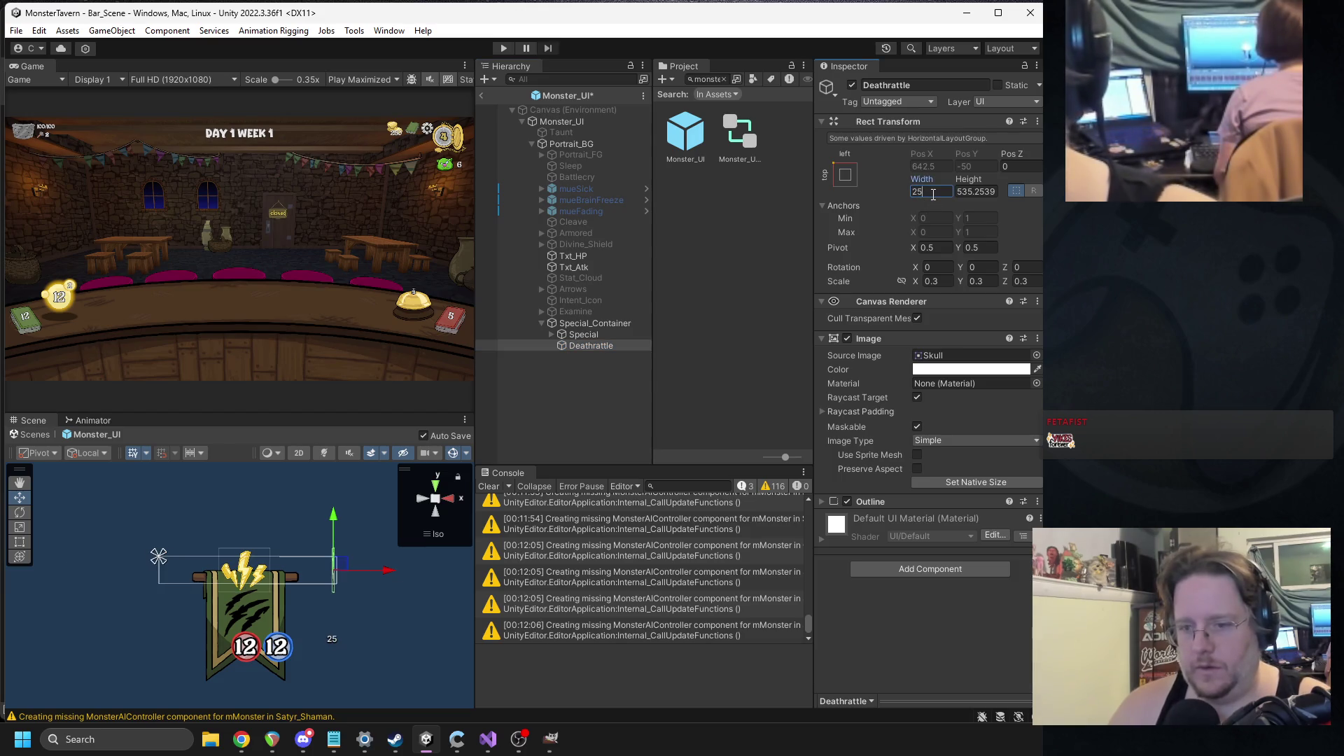
key(Escape)
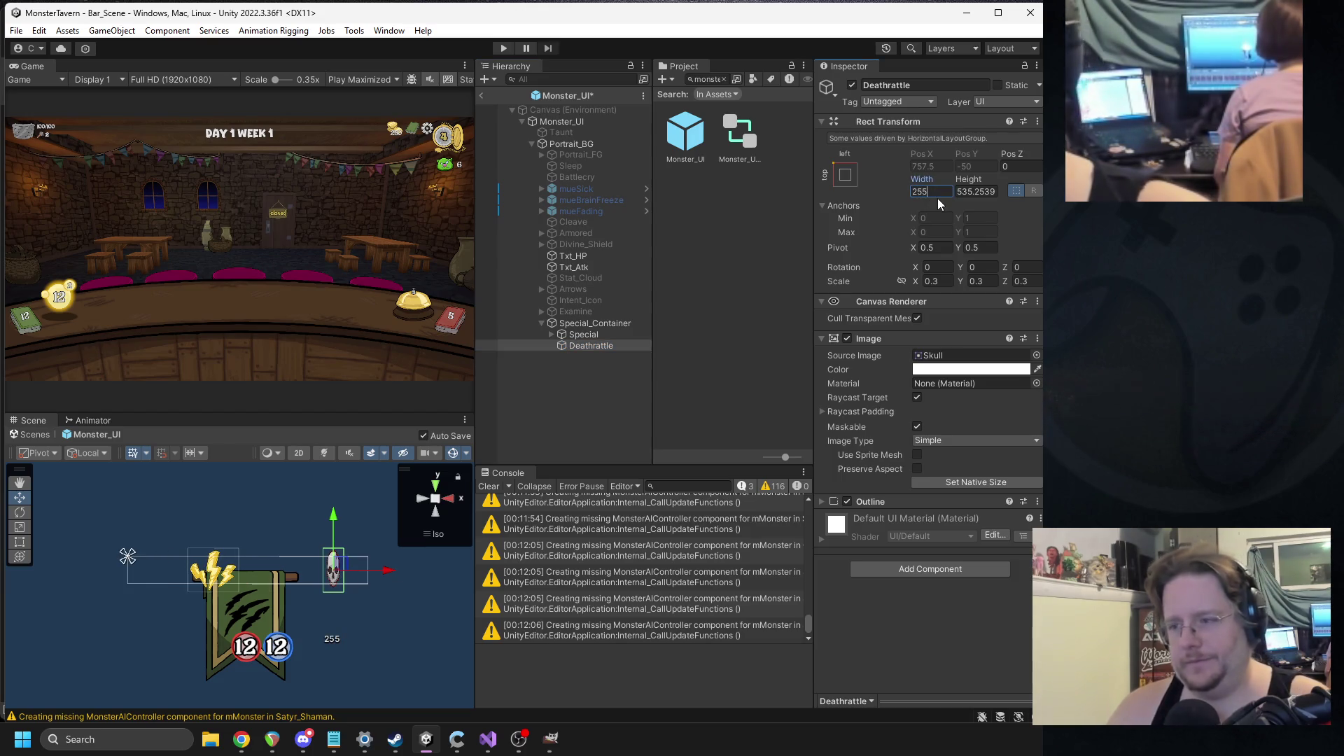
key(super)
text(calc)
key(Return)
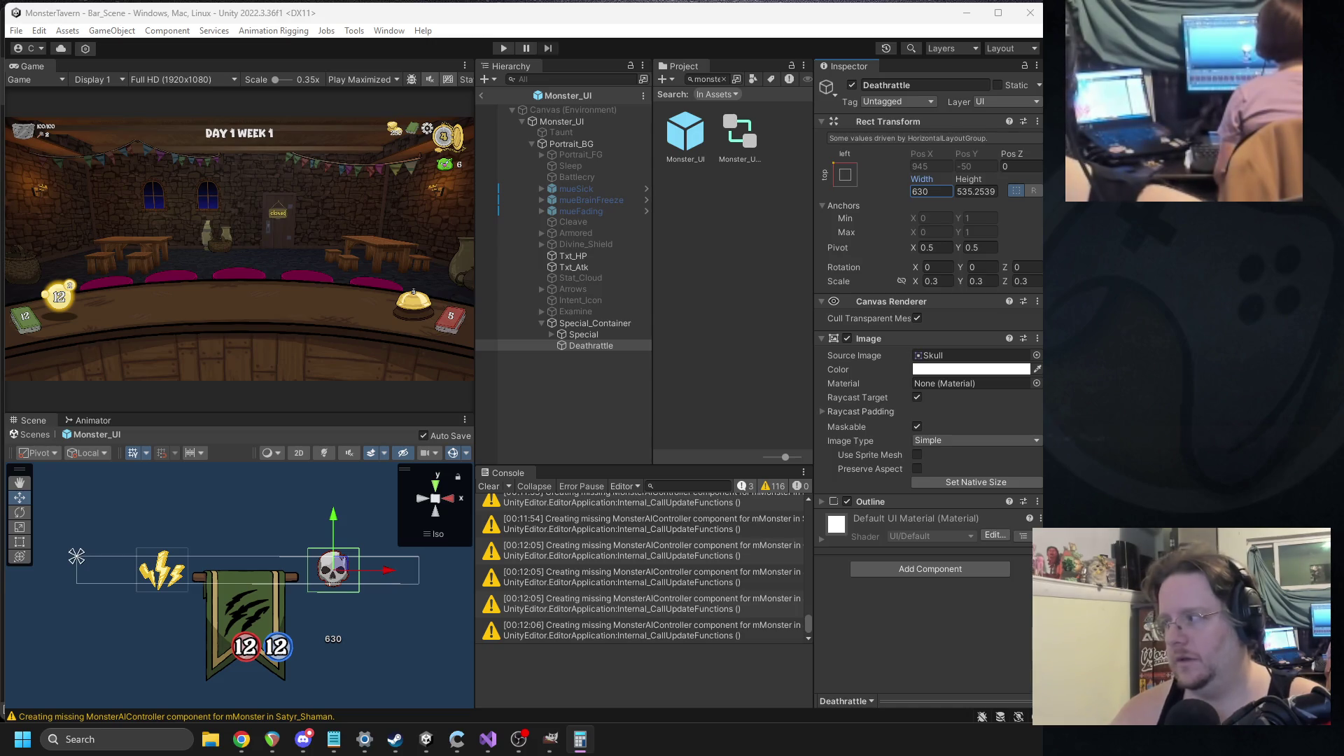
- Set Deathrattle to width 189, height 160.5 and scale 1 on X and Y
double_click(934, 191)
text(189)
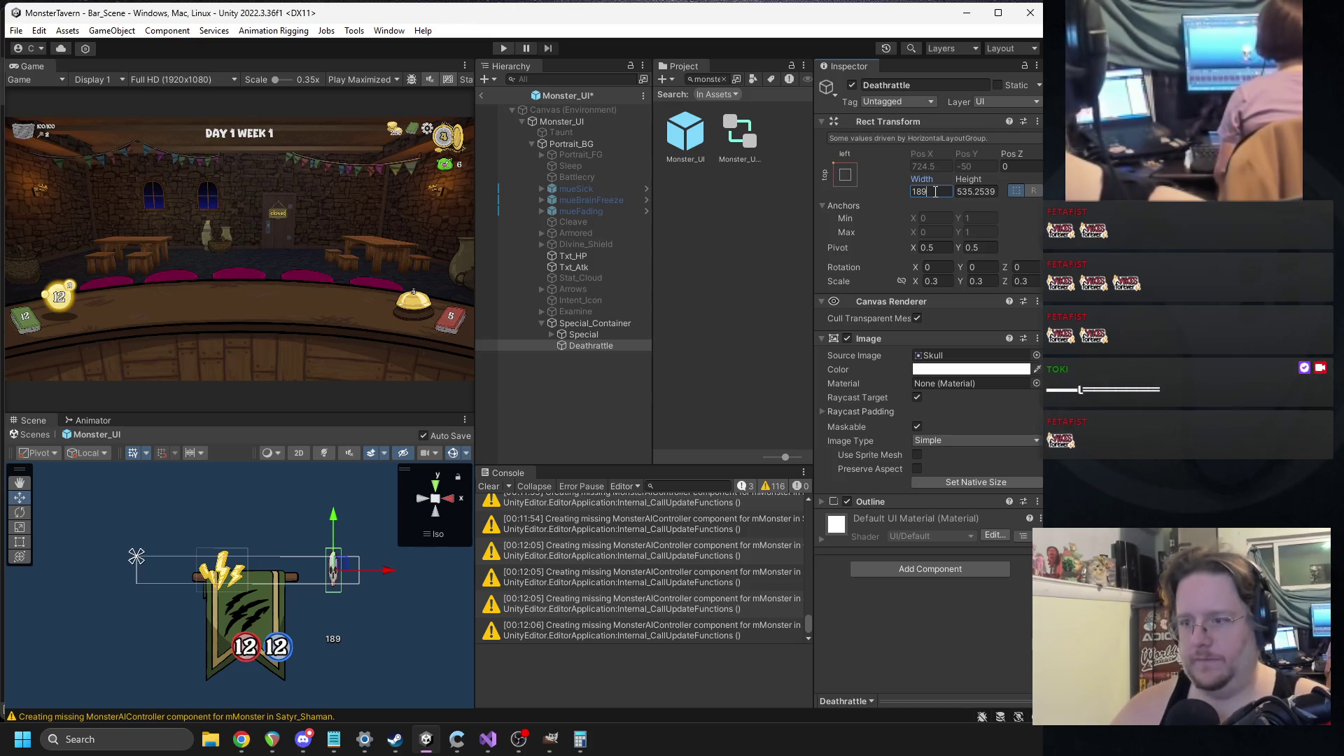
key(alt+Tab)
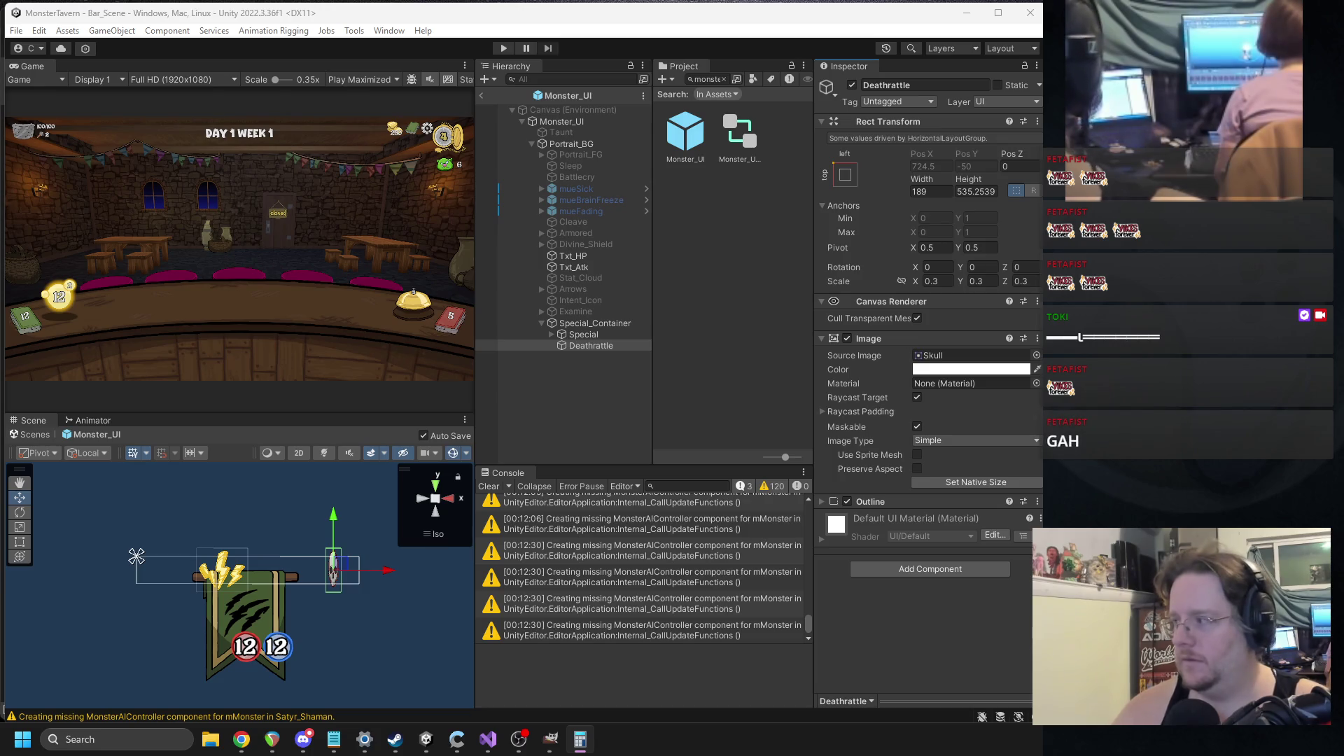
double_click(980, 191)
text(160.5)
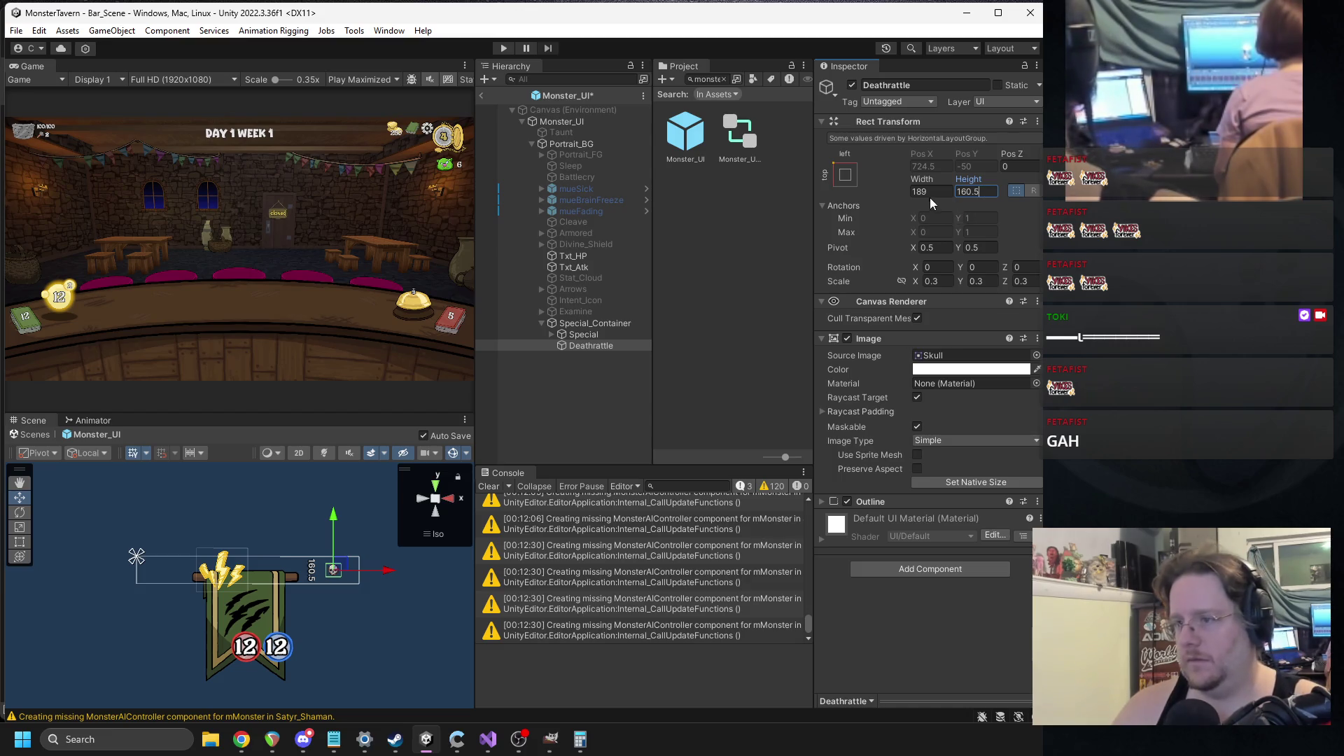
click(935, 280)
text(1)
key(Tab)
text(1)
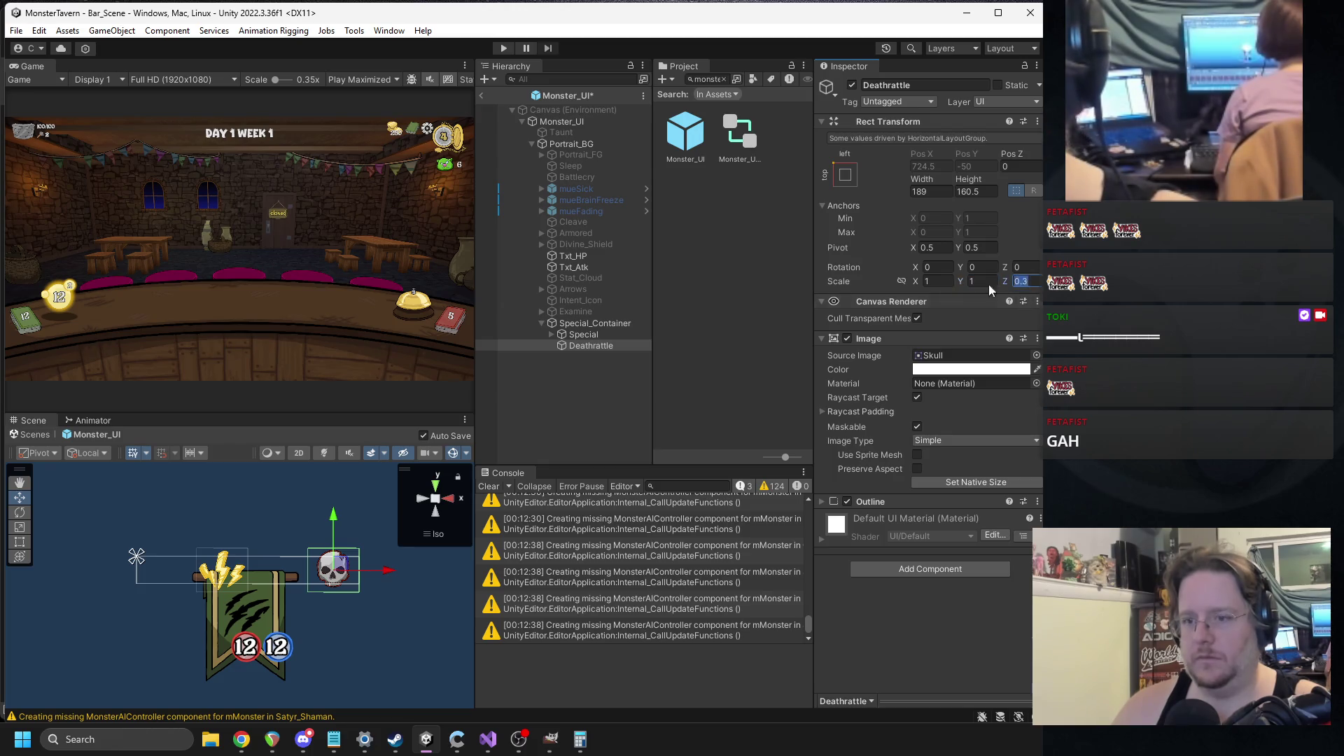
- Compare the two icons and set Special's X and Y scale to 1
click(602, 333)
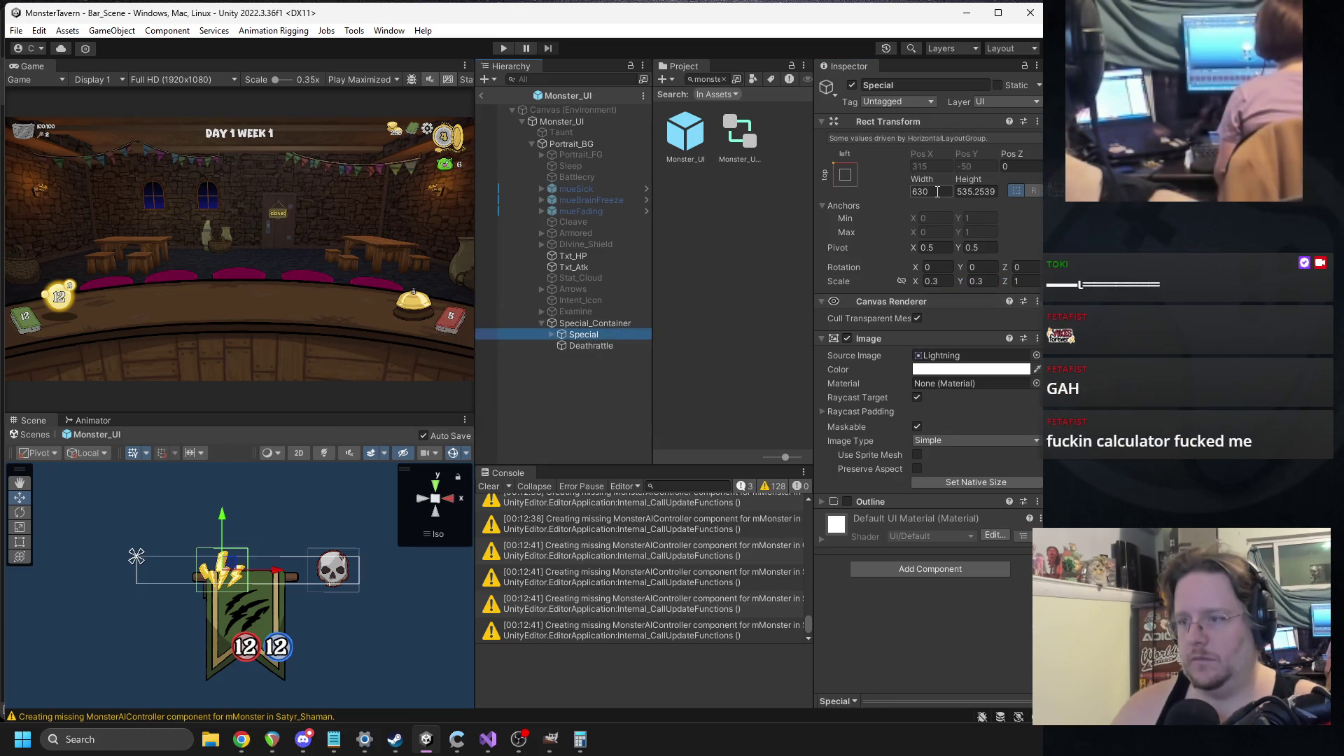
click(606, 346)
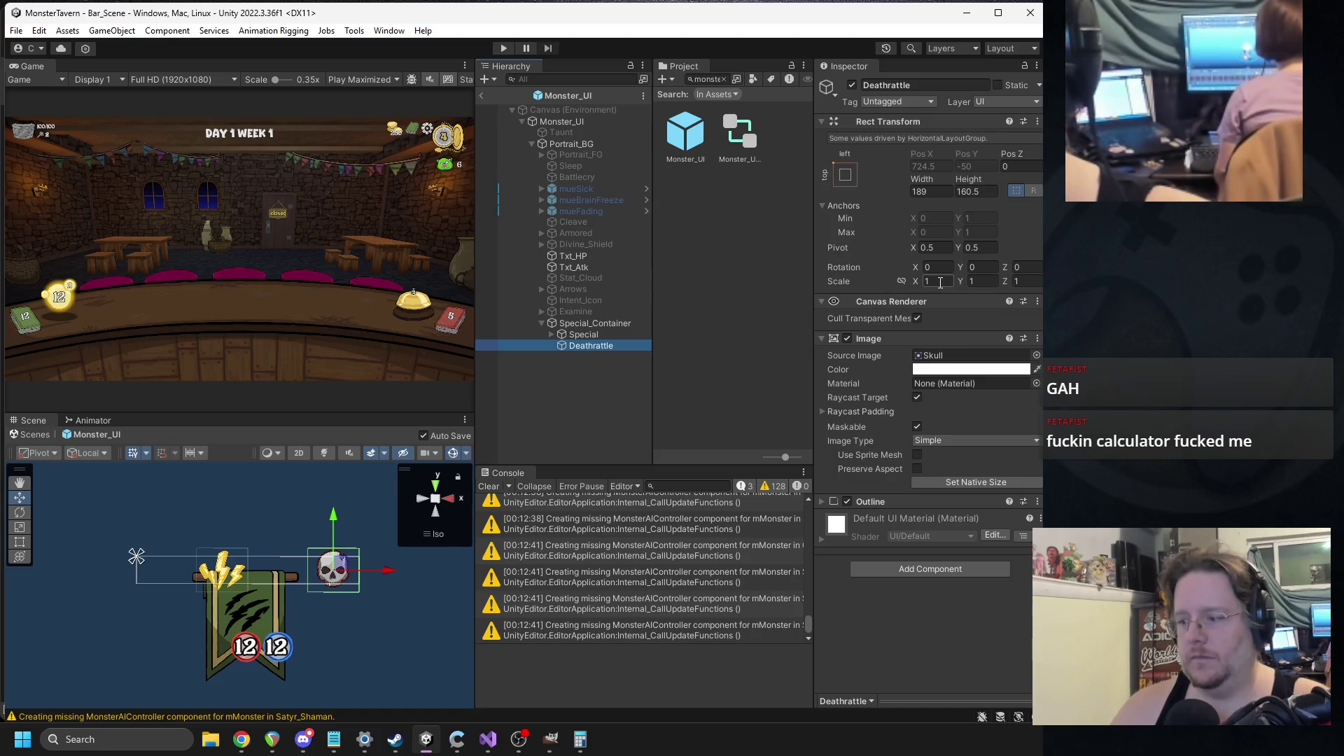
click(600, 334)
click(586, 345)
key(Tab)
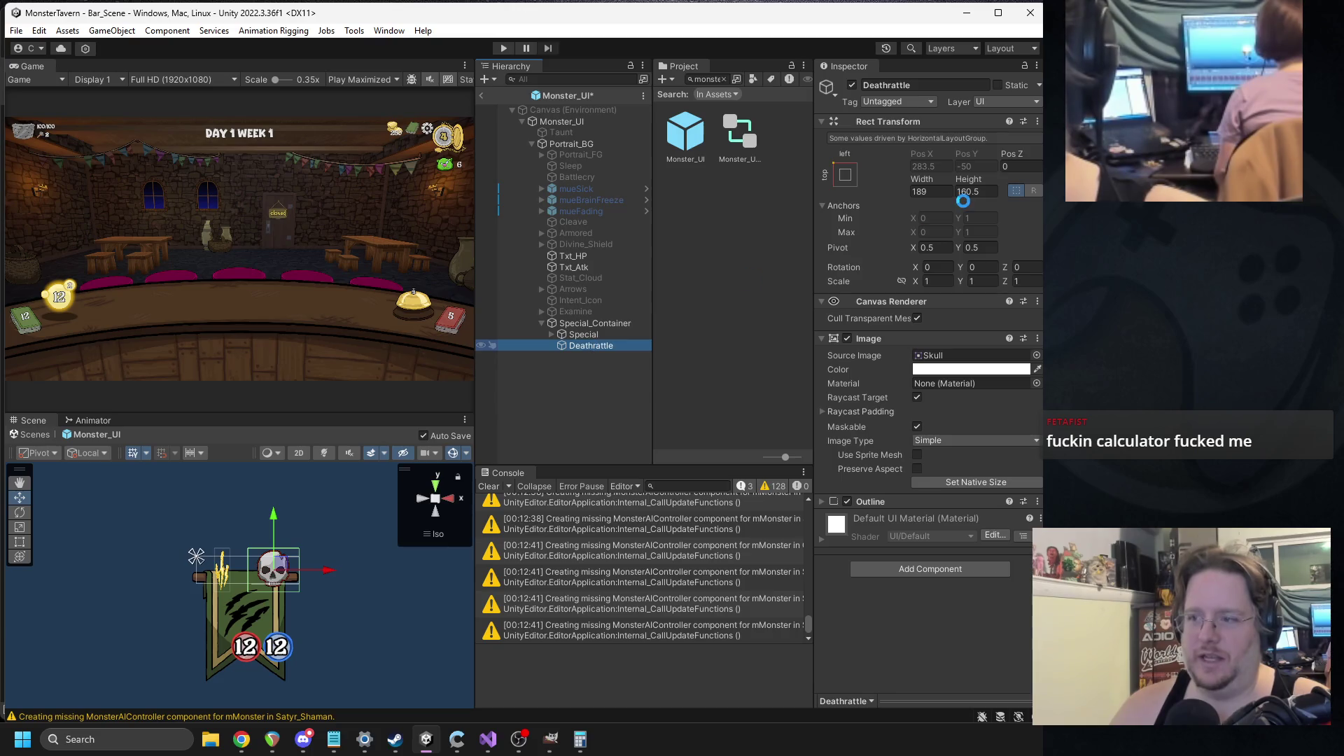
click(588, 335)
click(980, 191)
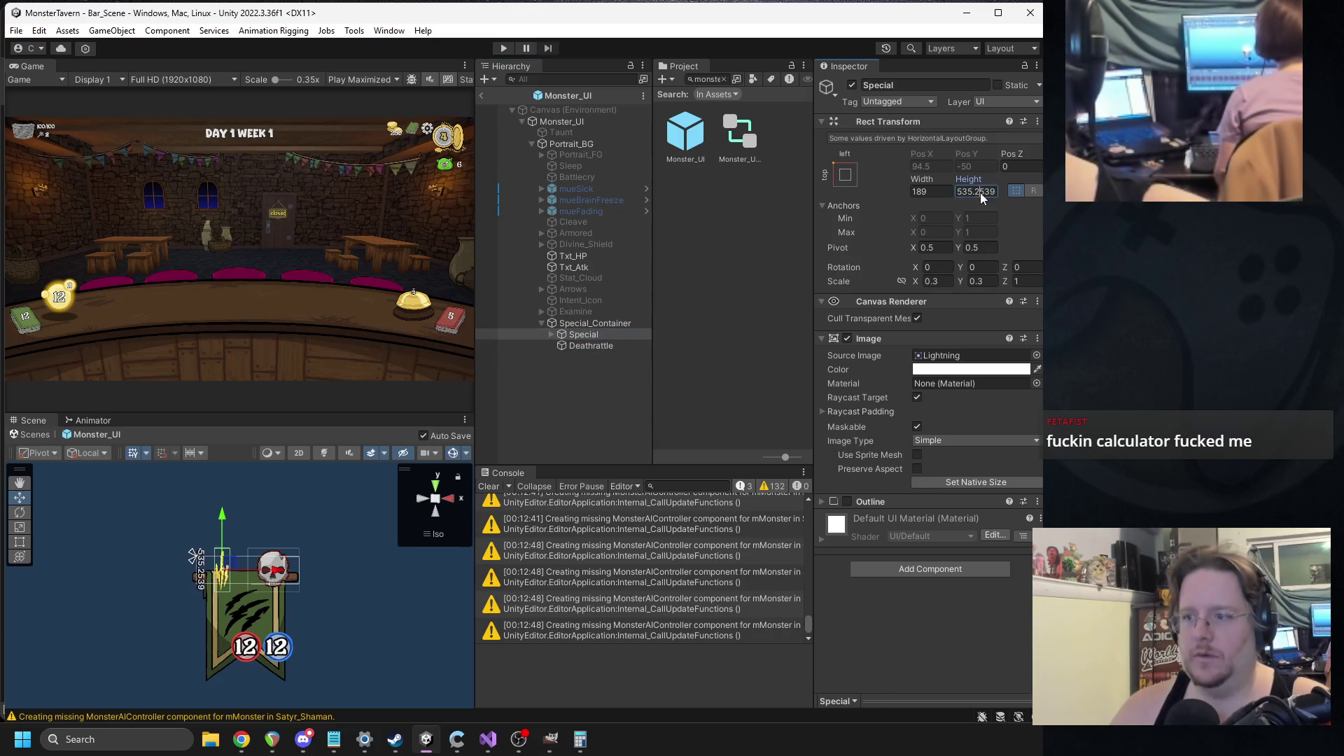
click(934, 281)
text(160.5)
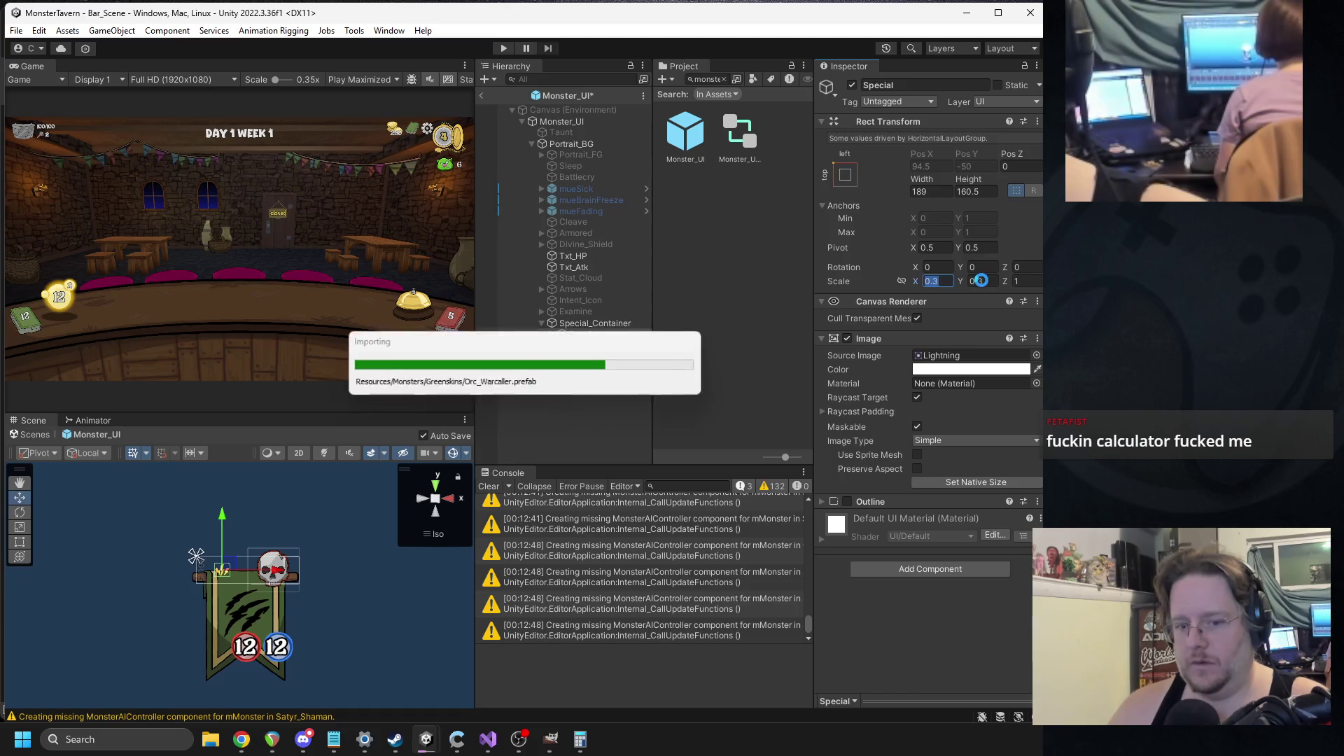
click(991, 280)
text(1)
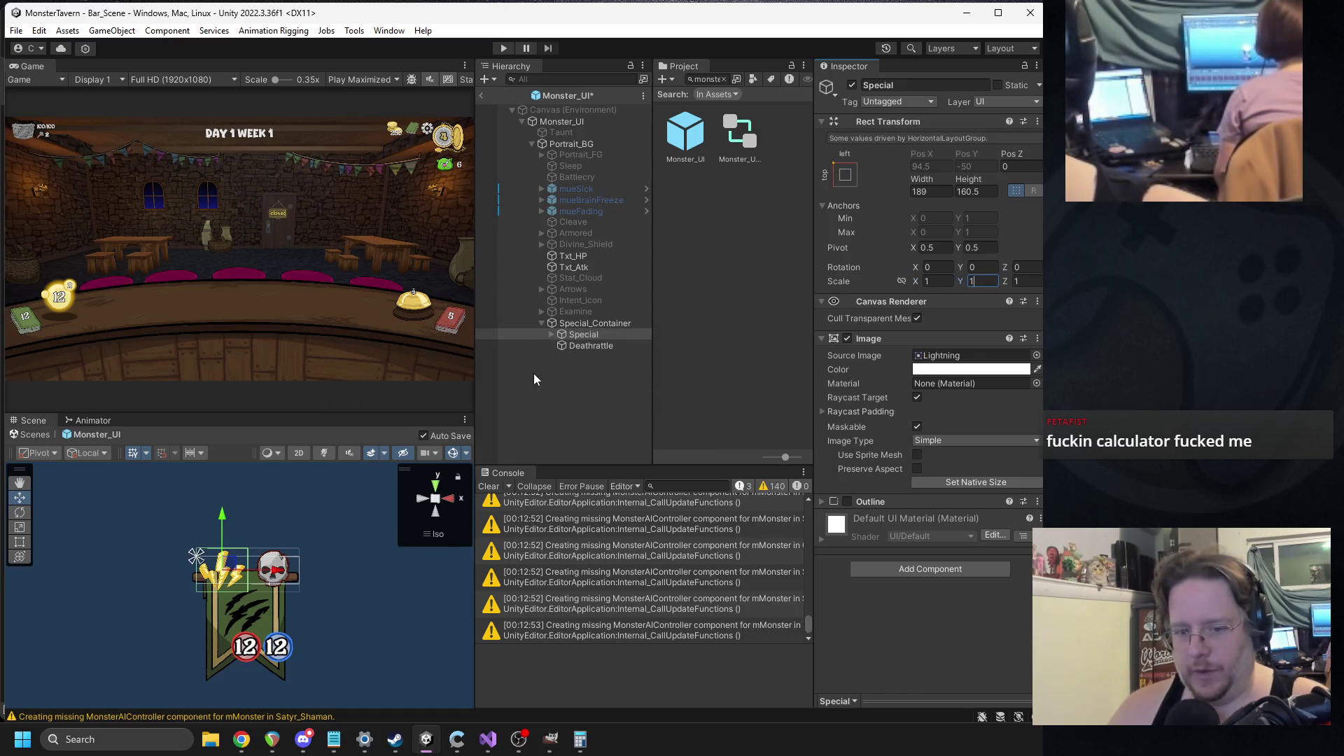
scroll(266, 564, up, 5)
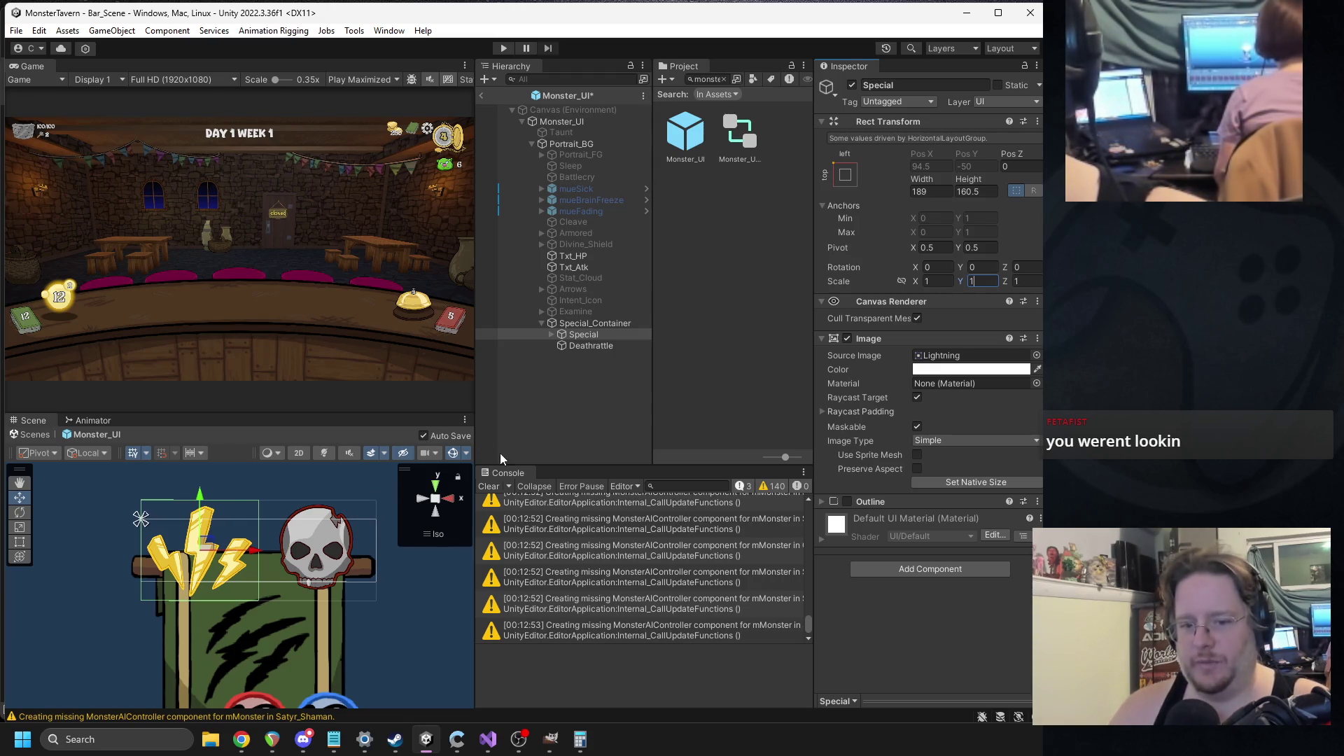
- Set Special_Container's layout spacing to -30 so the icons overlap
click(571, 325)
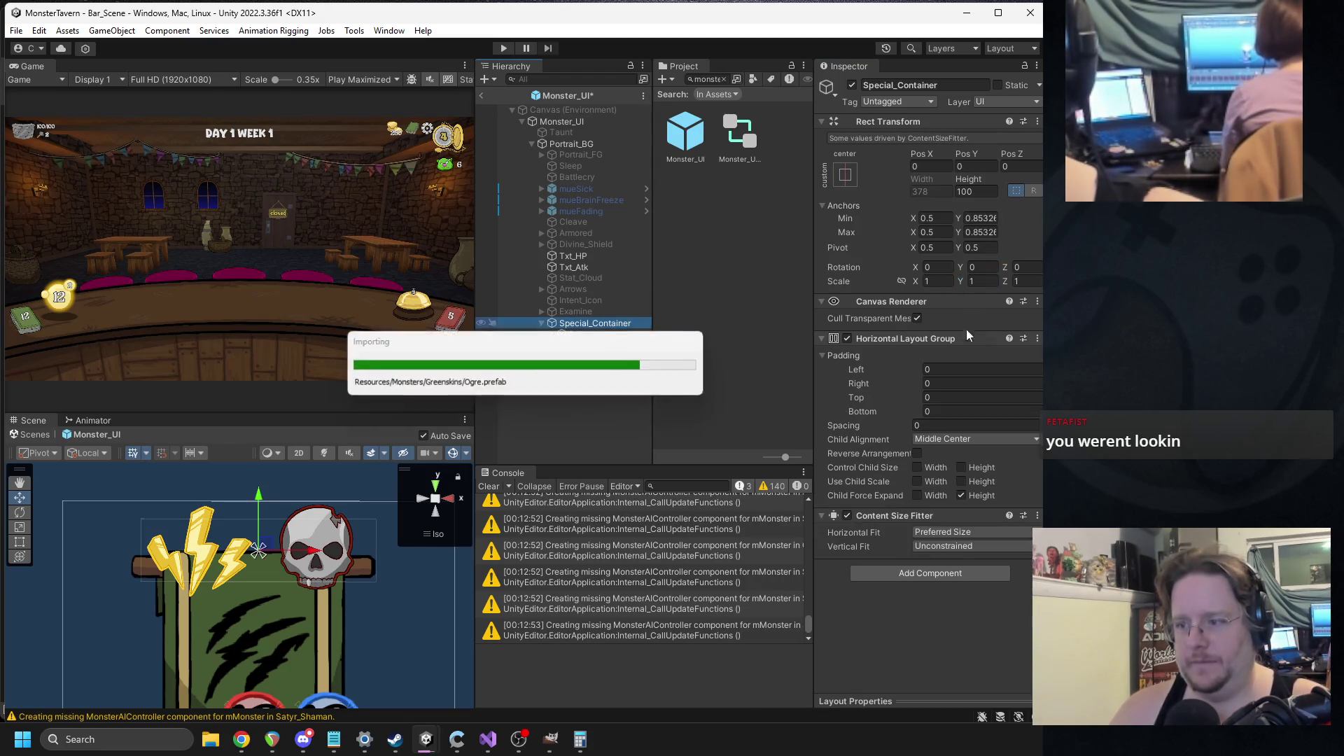
click(901, 423)
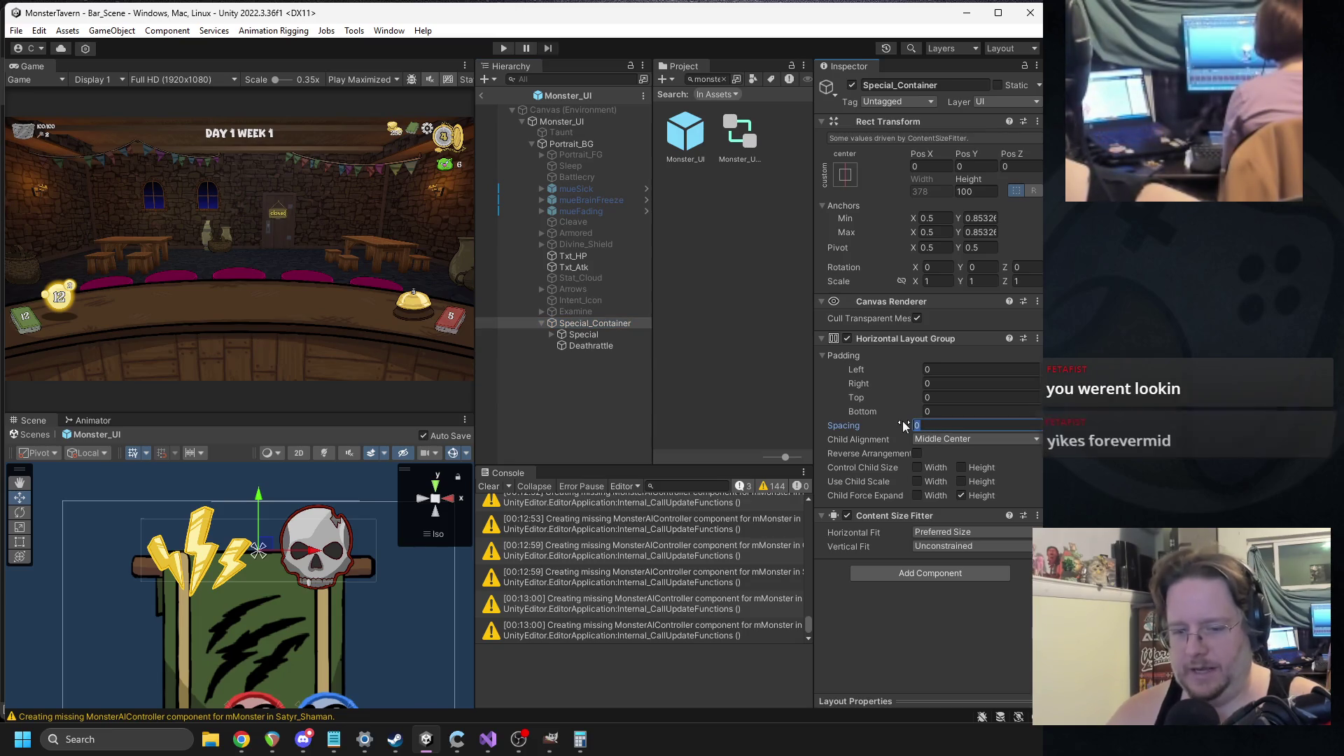
text(-25)
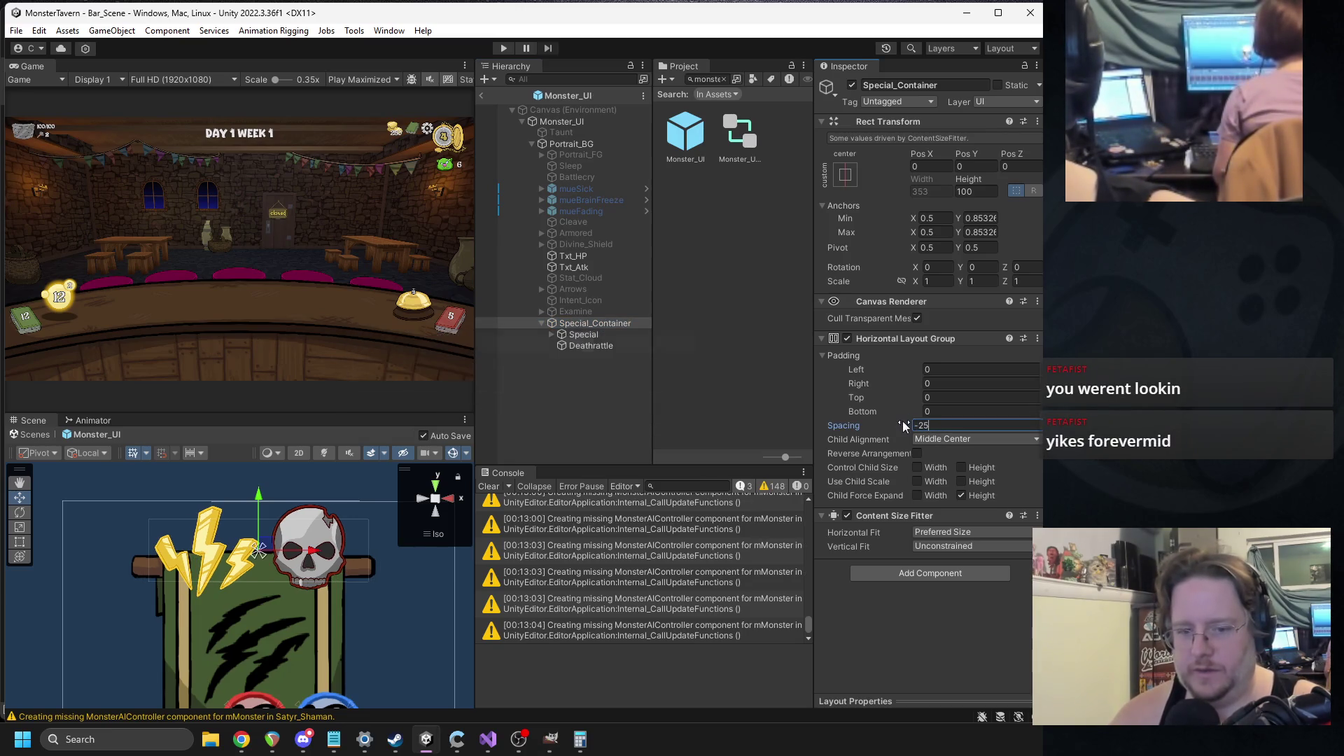
key(BackSpace)
key(BackSpace)
text(30)
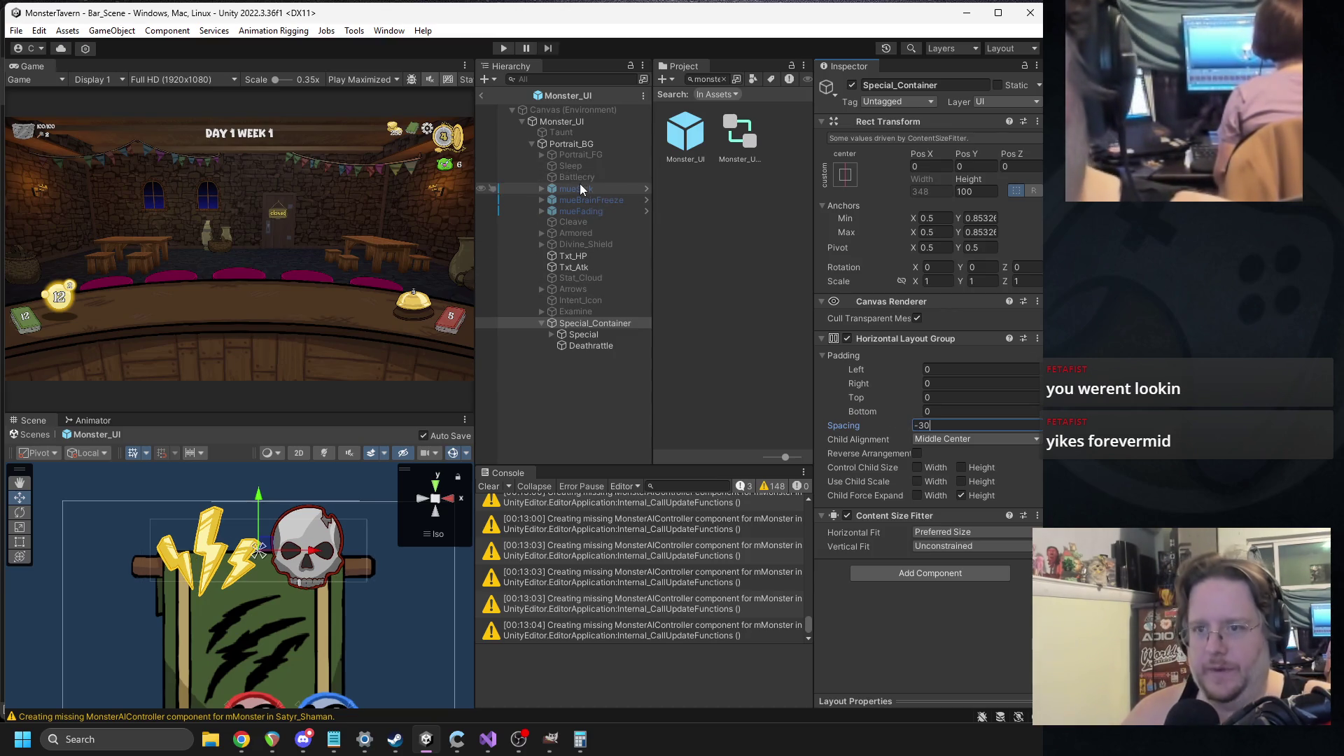
click(585, 224)
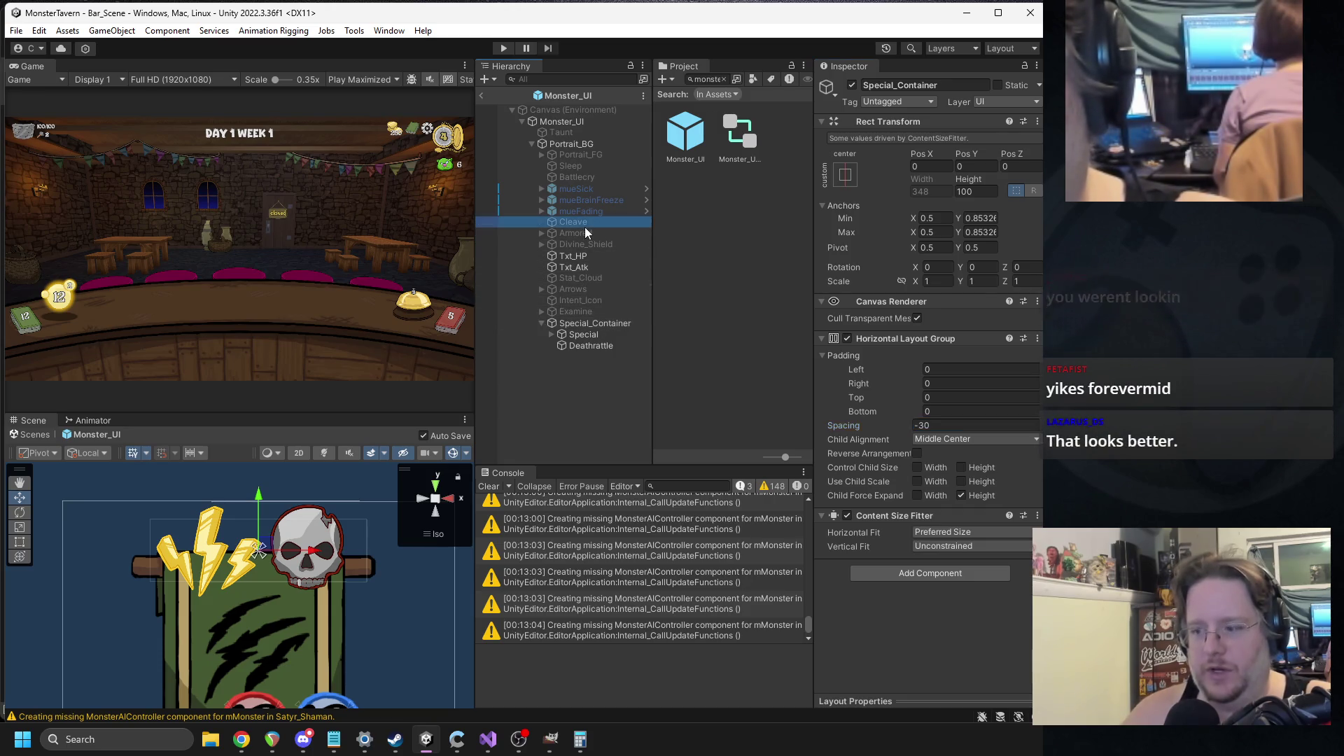
- Activate the Cleave icon and set its X and Y scale to 1
click(577, 224)
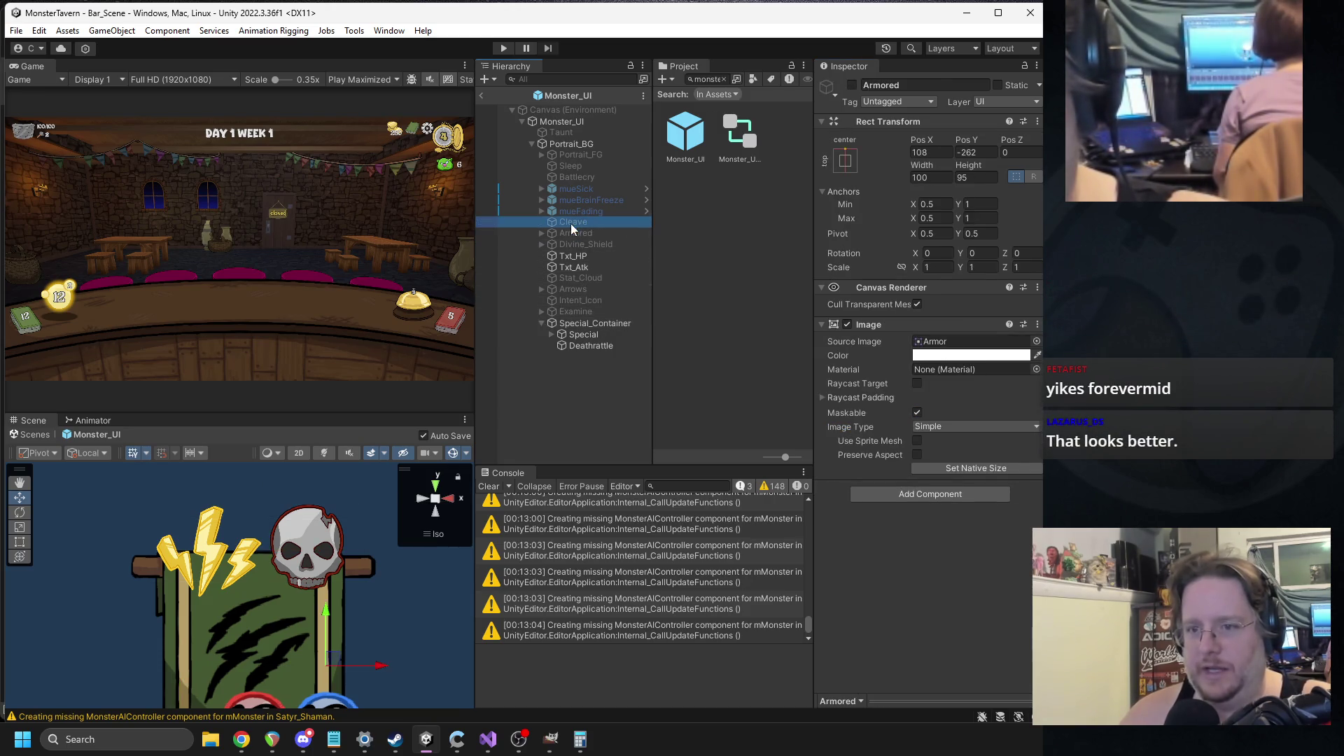
click(852, 85)
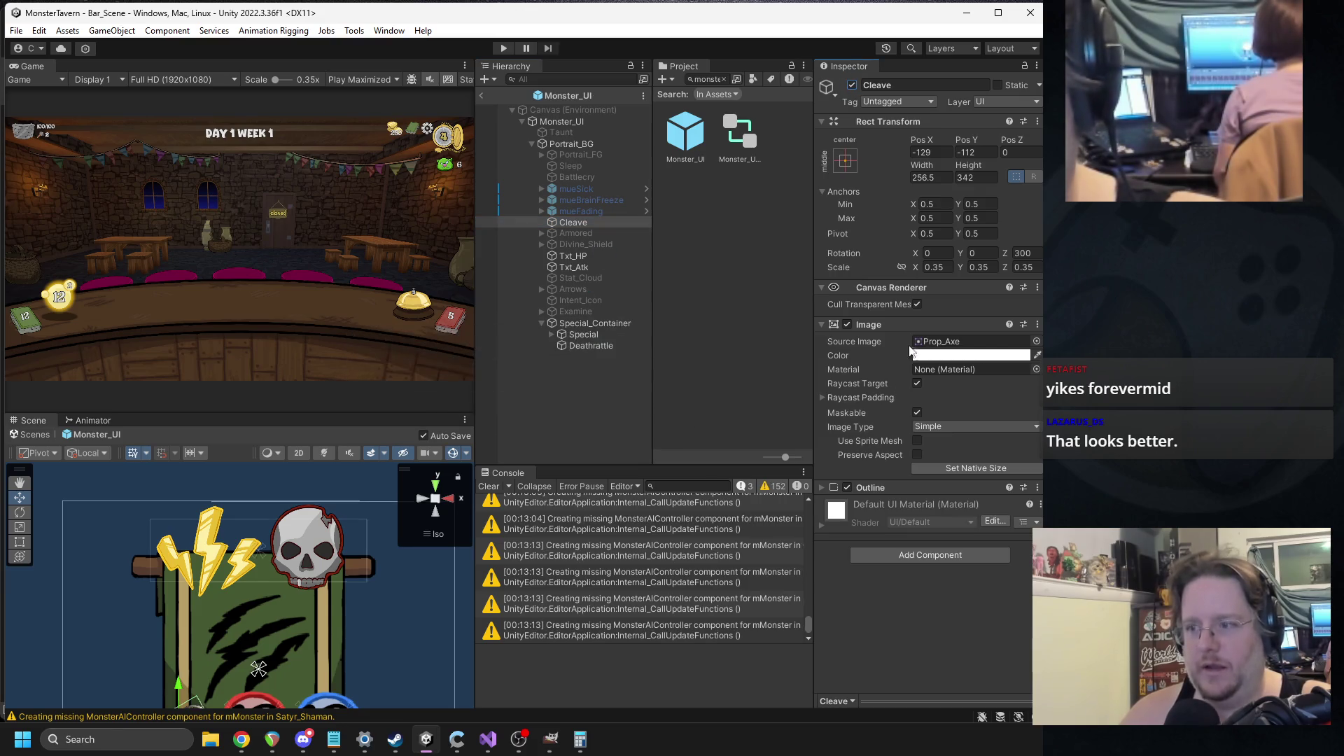
click(935, 266)
text(1)
key(Tab)
text(135)
click(1024, 268)
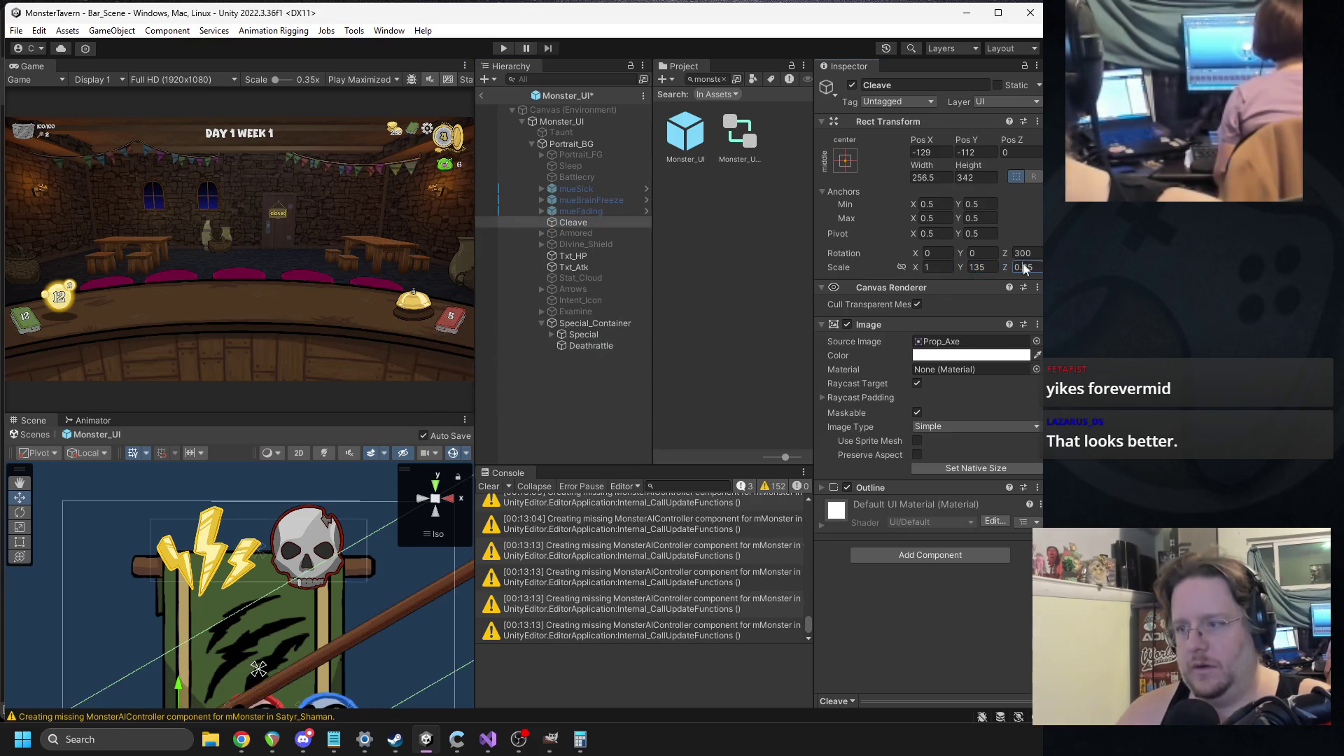
text(1)
click(980, 267)
text(1)
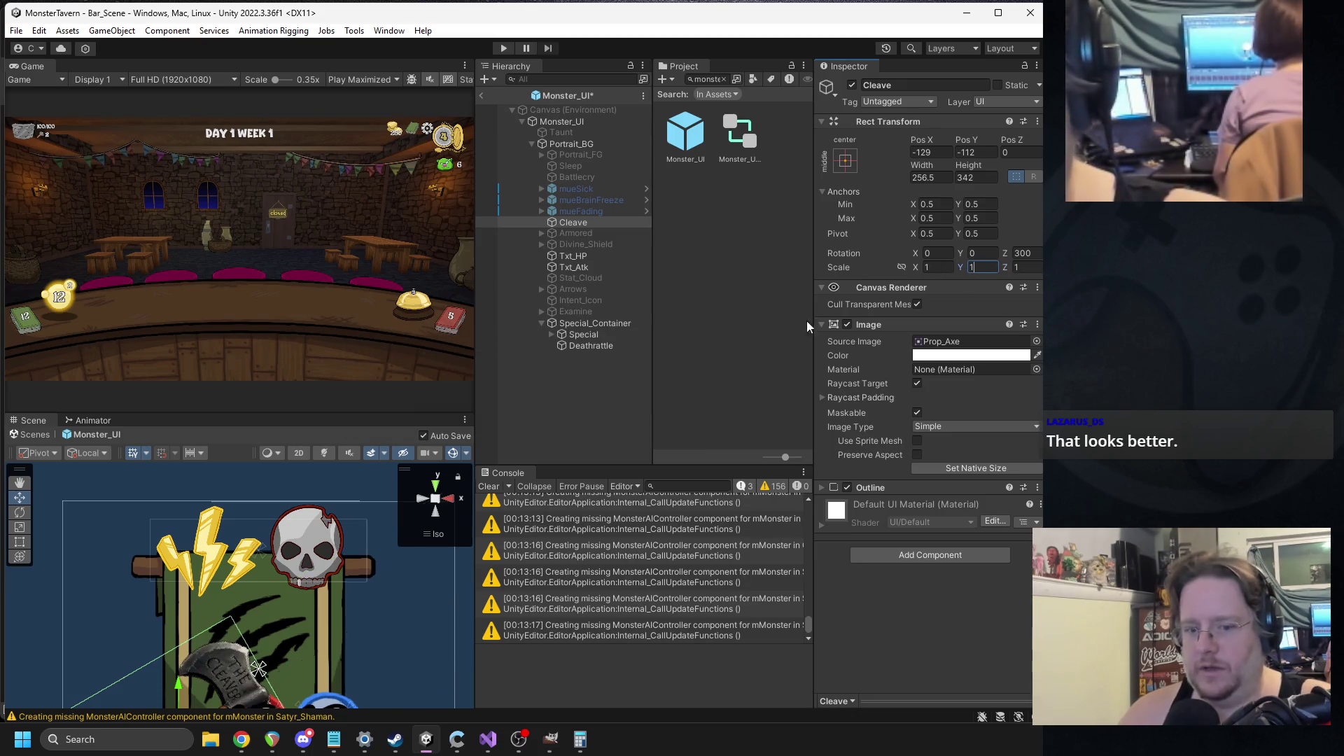
- Give Cleave the battleaxe sprite at native size with rotation 0
scroll(267, 574, down, 2)
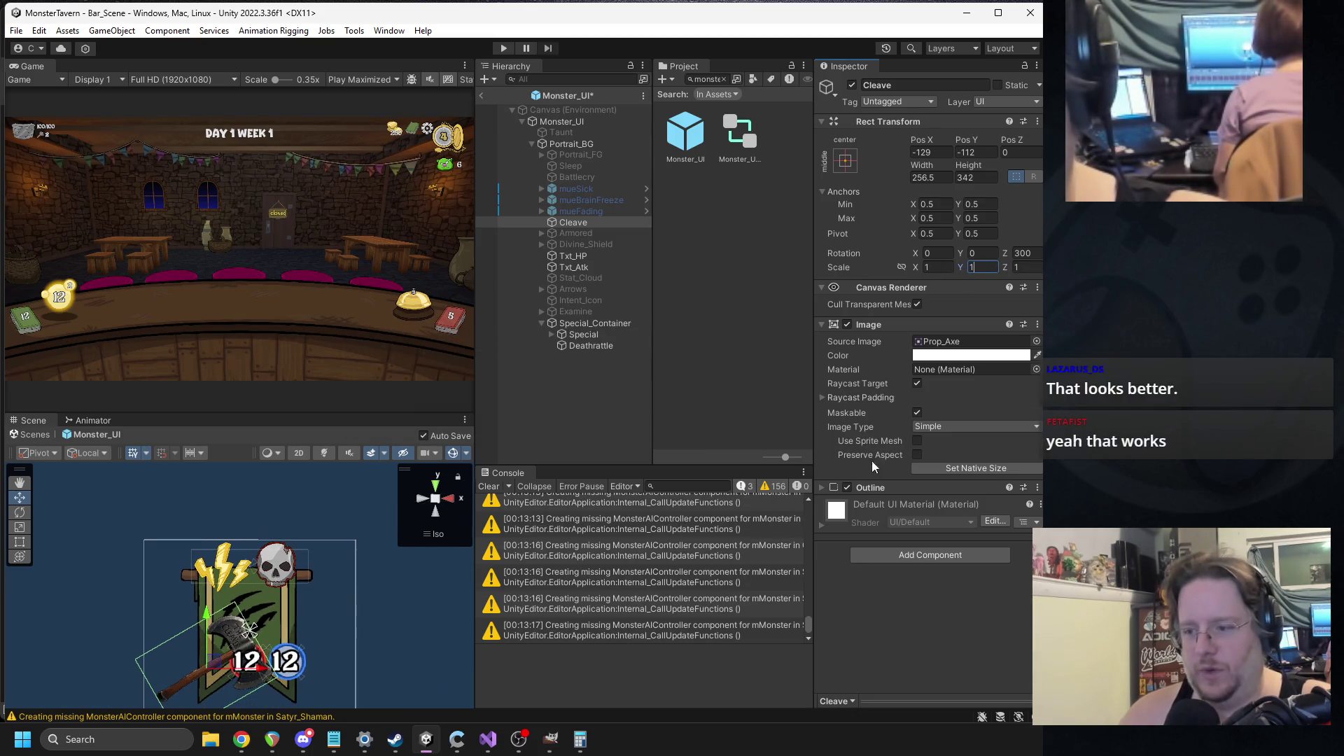
click(1035, 342)
text(axe)
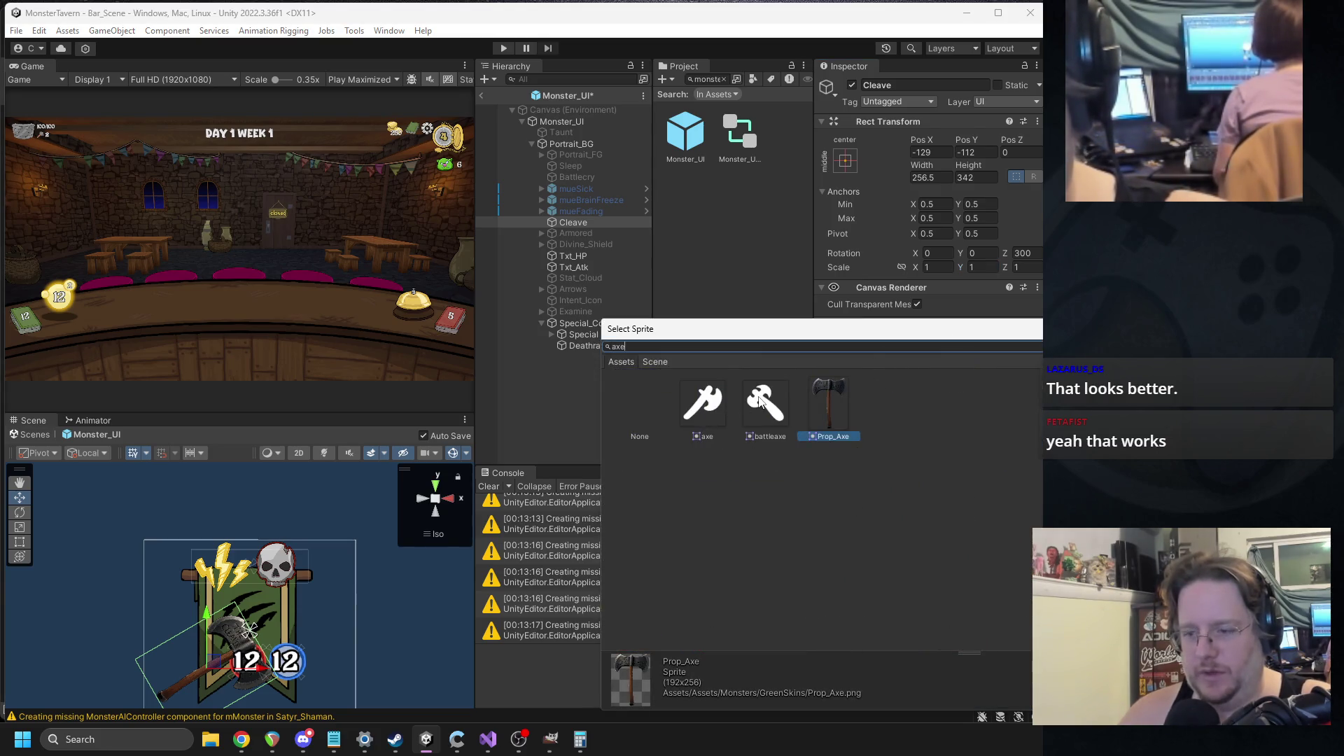
double_click(765, 402)
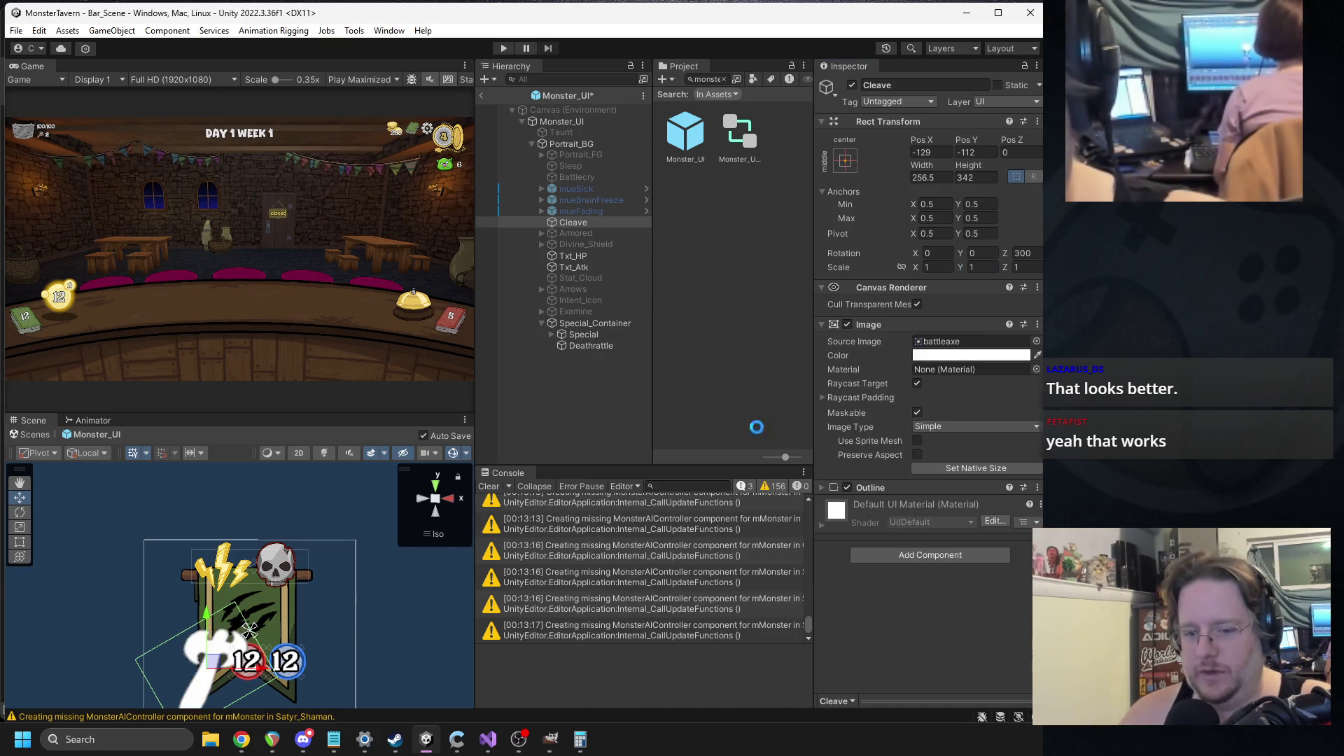
click(939, 469)
click(1027, 253)
text(0)
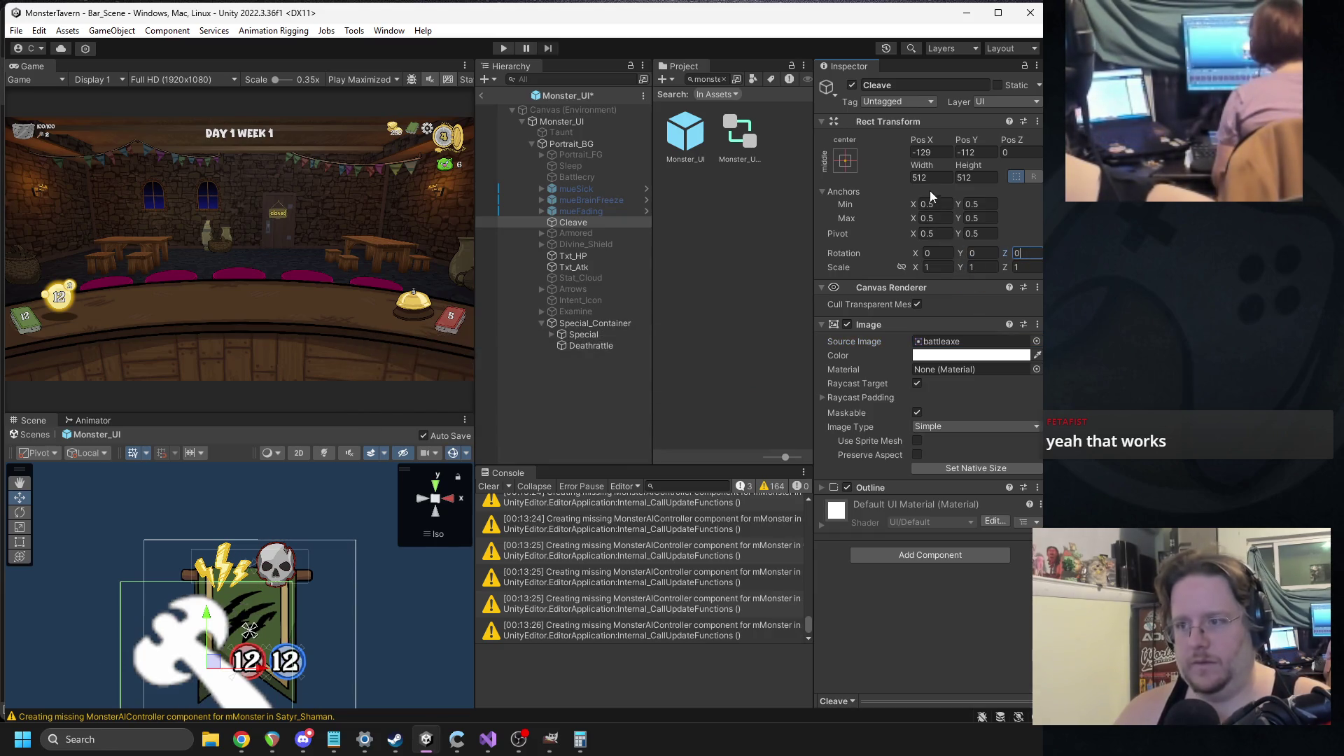
- Size the Cleave icon to 189 by 189
click(931, 177)
text(189)
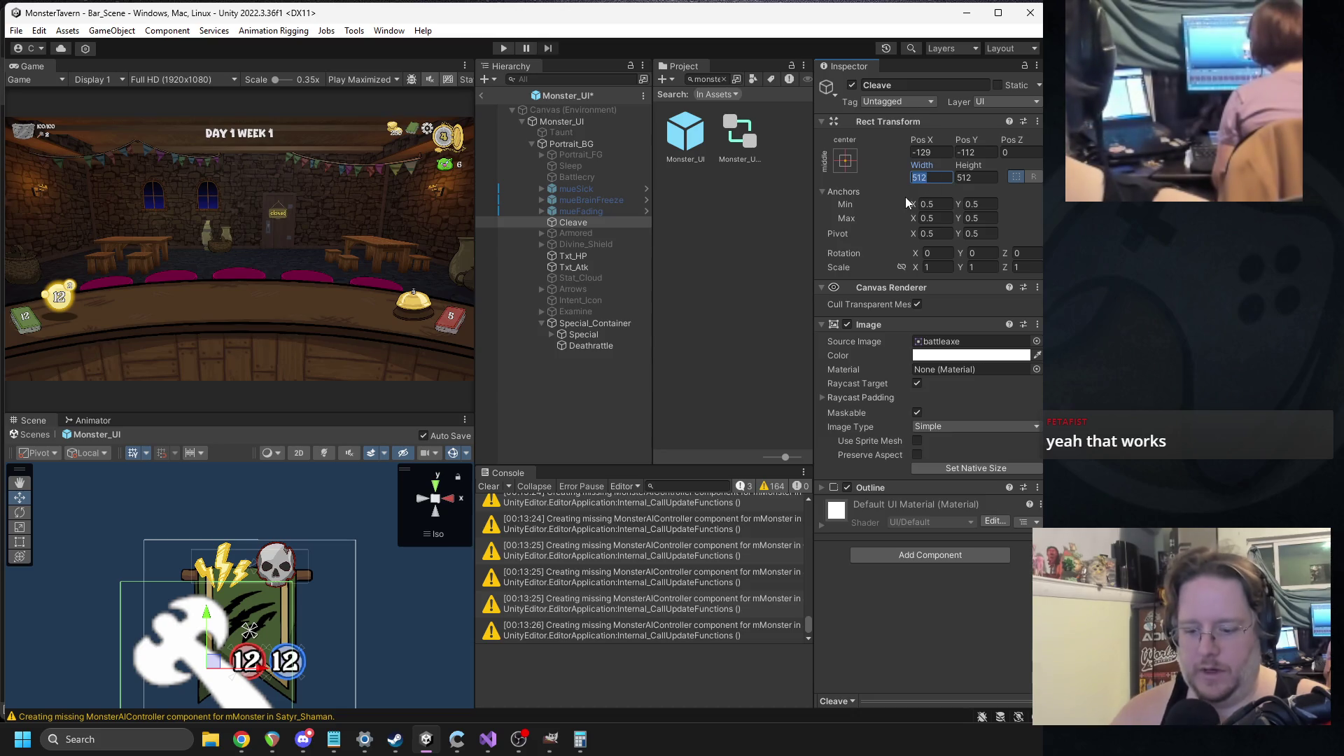
key(Tab)
text(189)
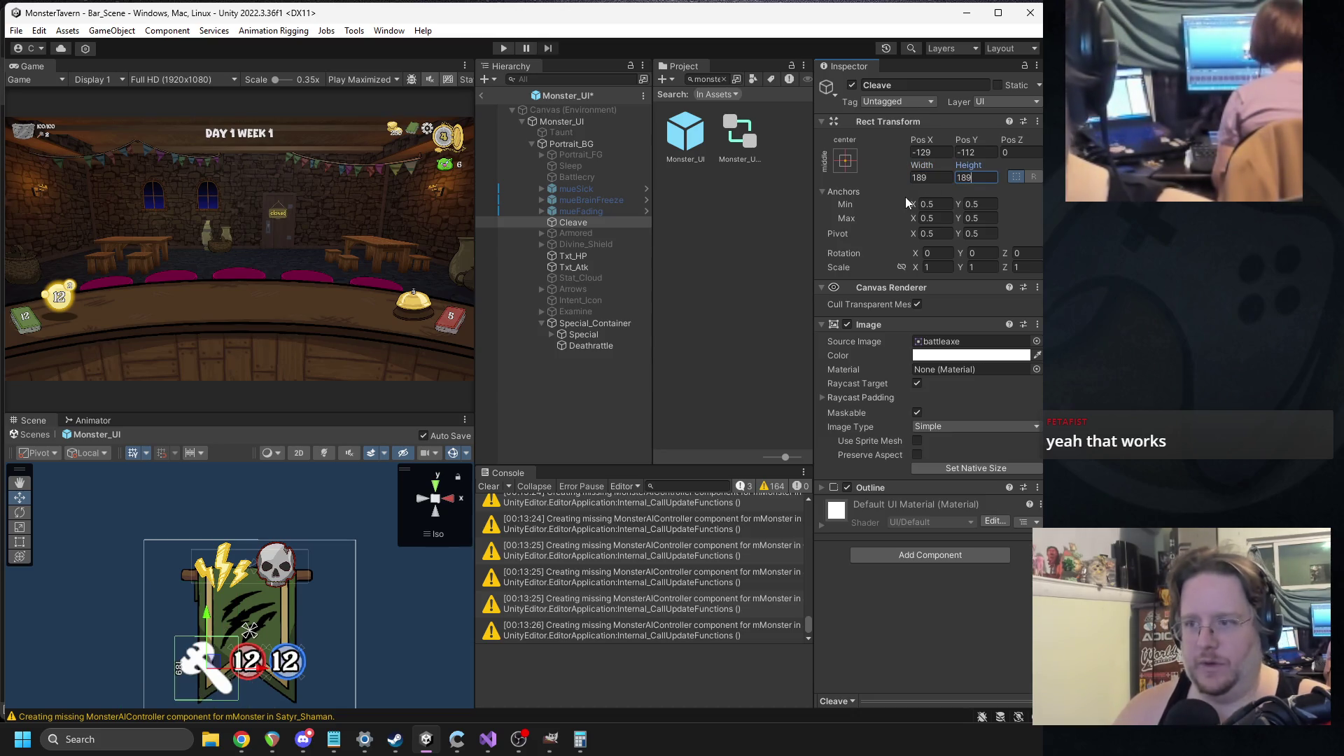
click(930, 168)
- Check Deathrattle's 160.5 size, resize Cleave to 175 by 175, and move it into Special_Container
click(590, 347)
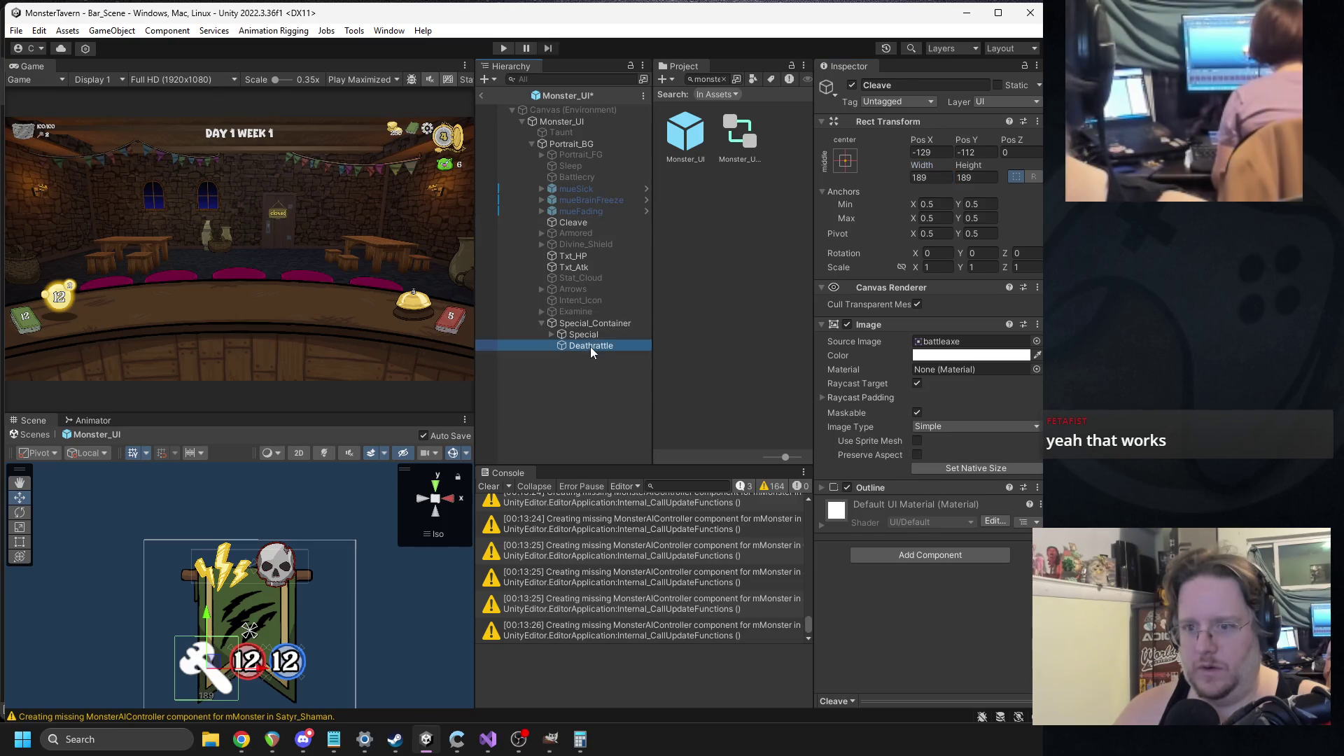
click(976, 191)
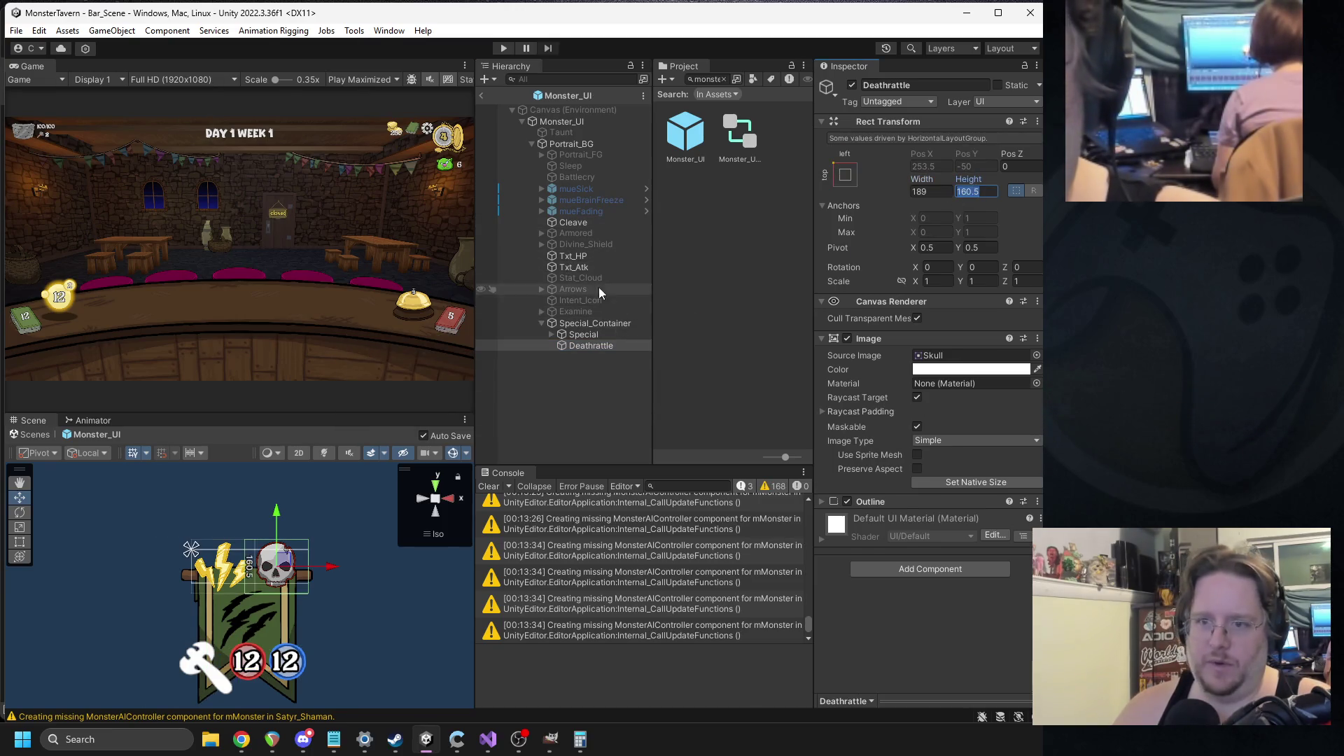
click(573, 222)
click(931, 177)
text(160.5)
click(976, 177)
text(160.5)
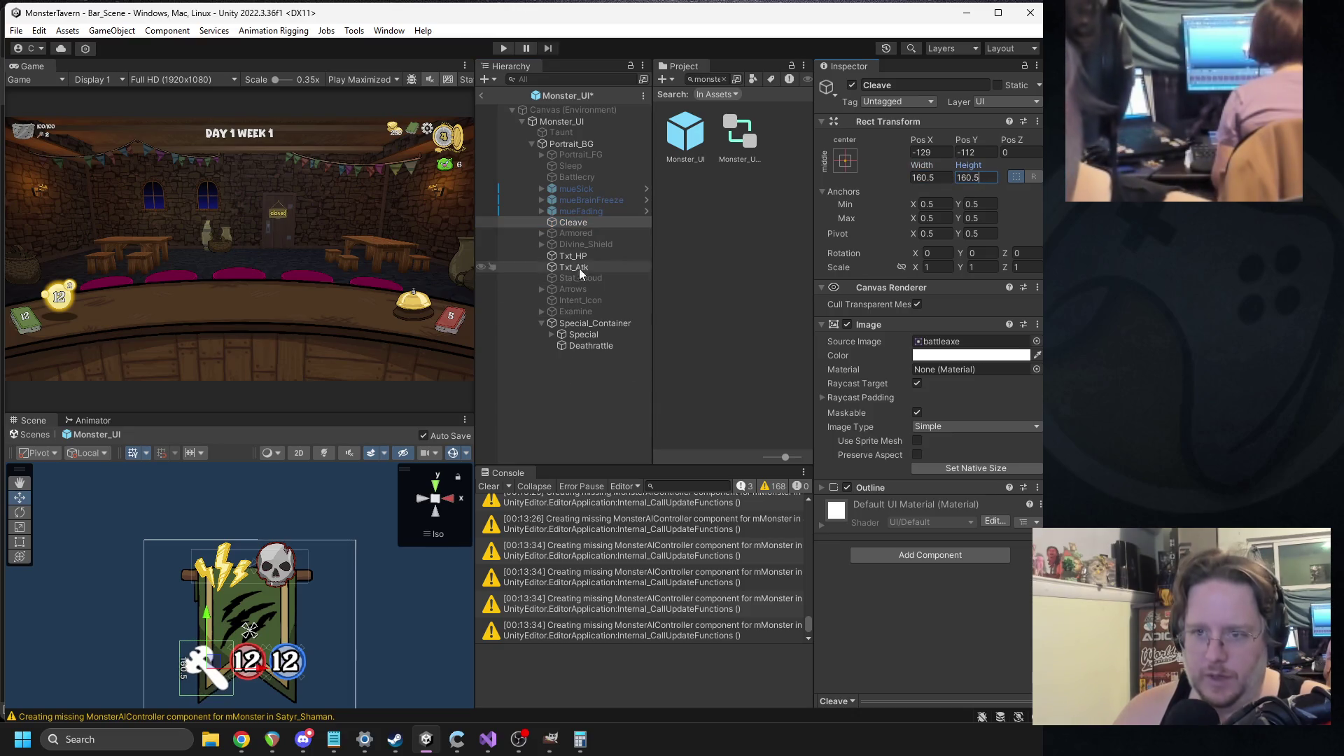
text(175)
key(Tab)
text(175)
drag(579, 219, 588, 335)
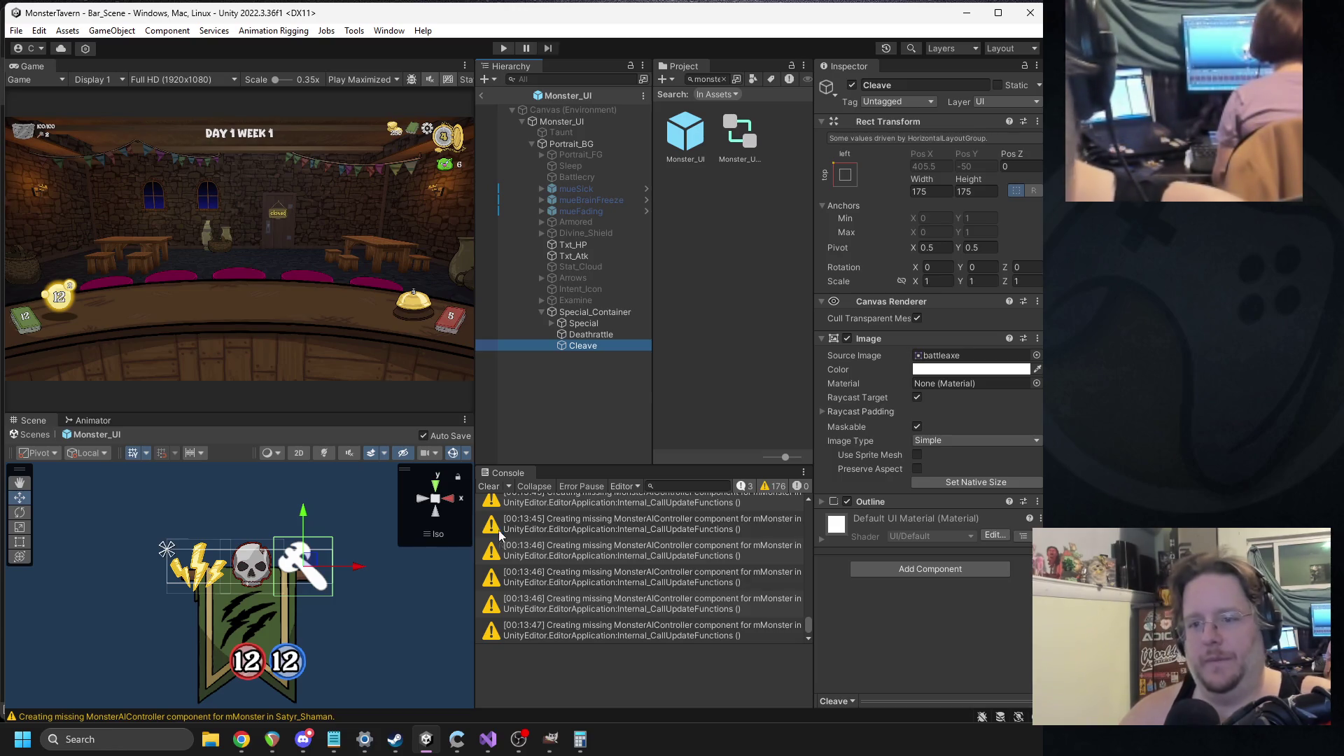
- Hide the Cleave, Deathrattle and Special icons, clear the Console, and return to Bar_Scene
click(851, 85)
click(590, 334)
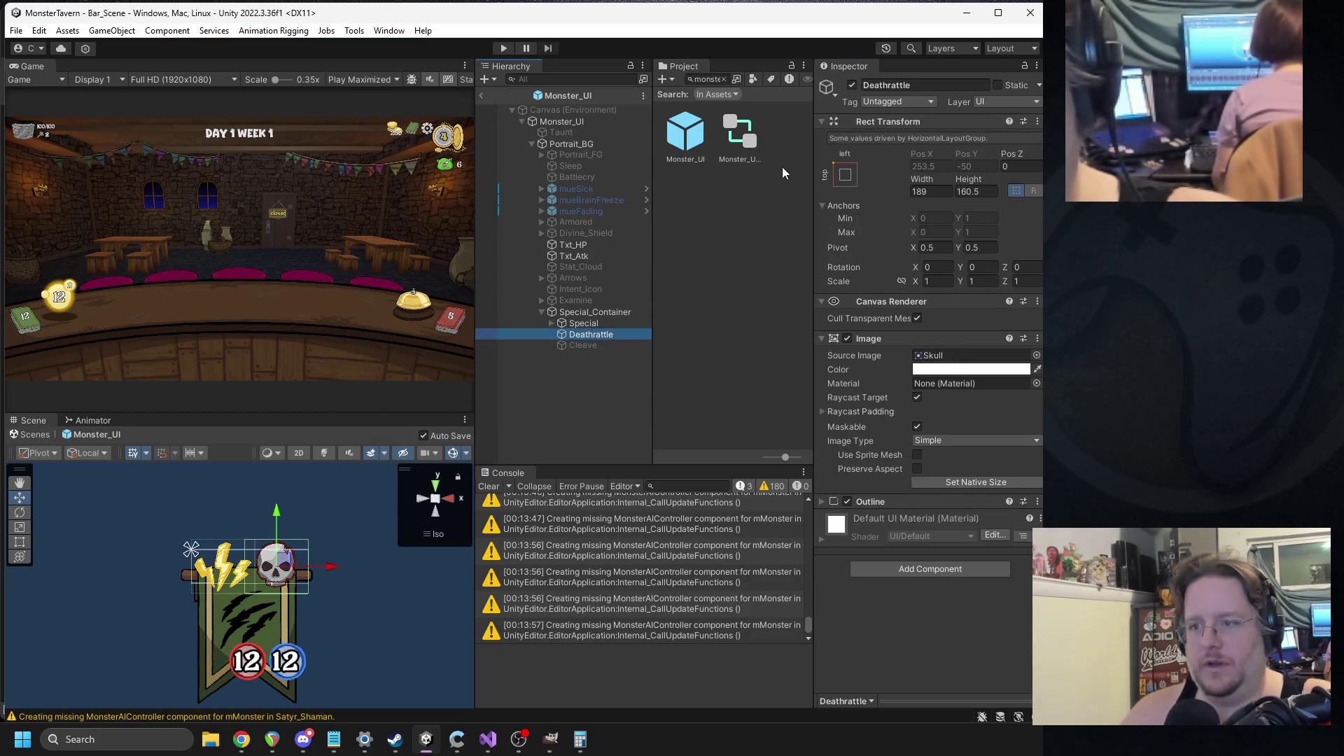
click(852, 85)
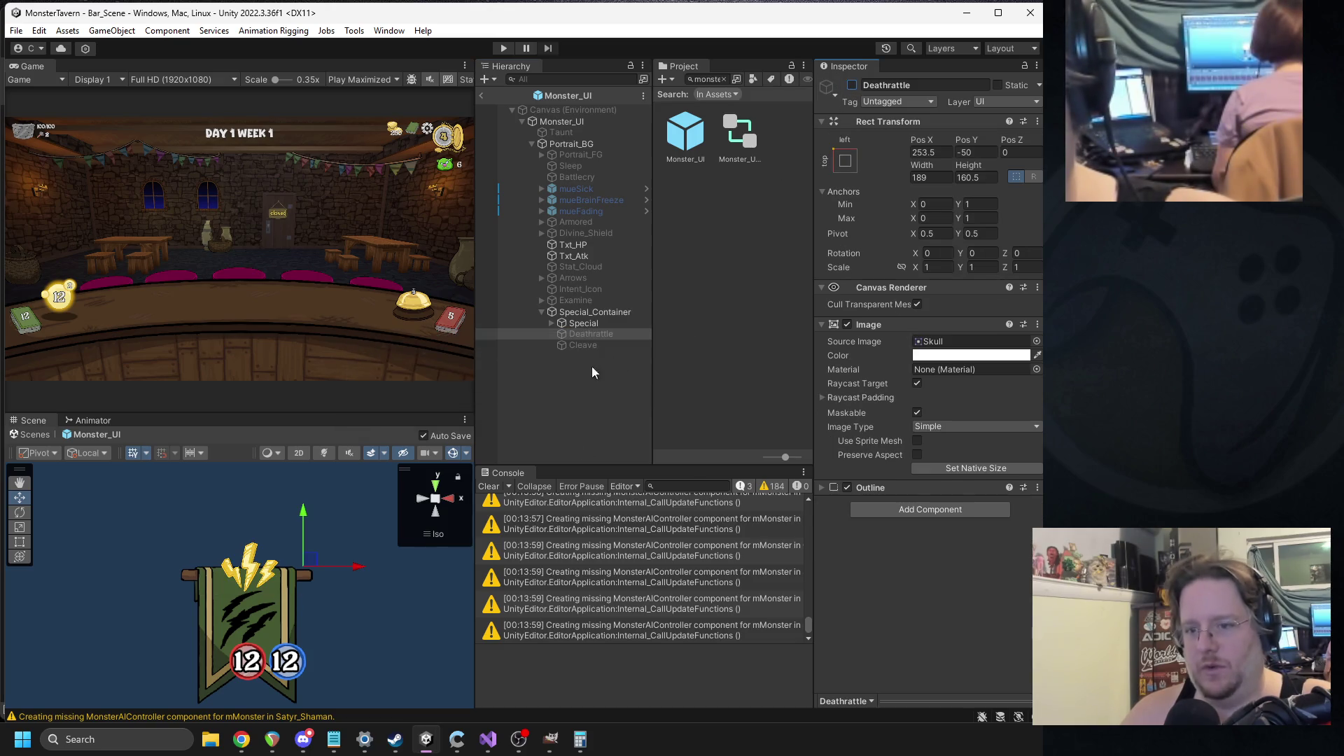
click(581, 324)
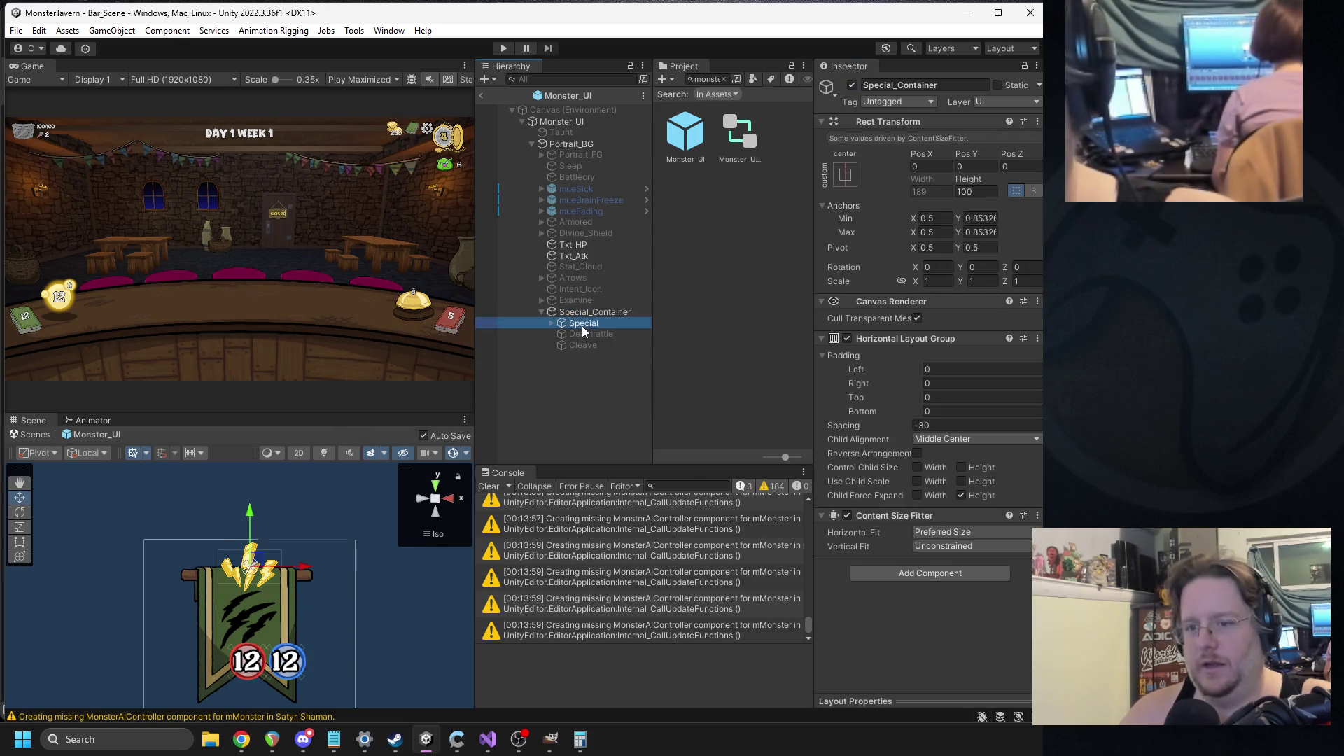
click(852, 85)
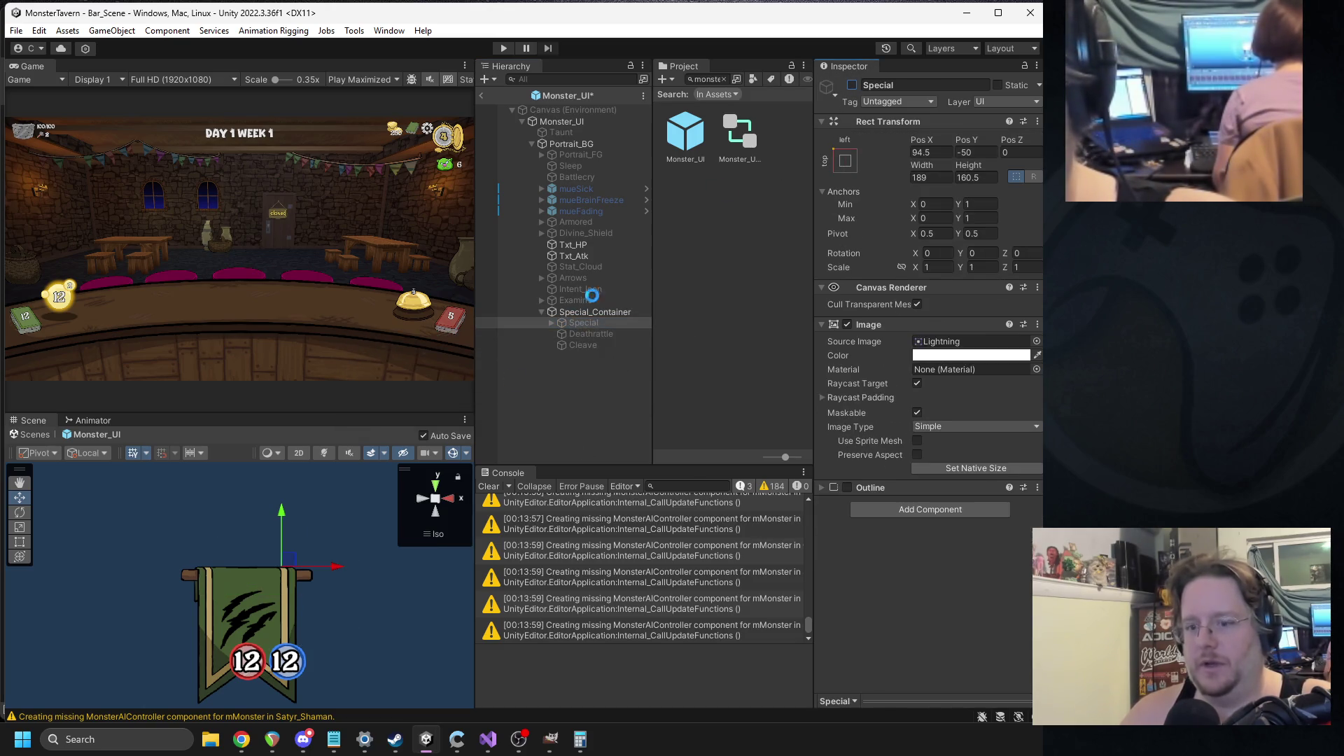
click(488, 486)
click(482, 96)
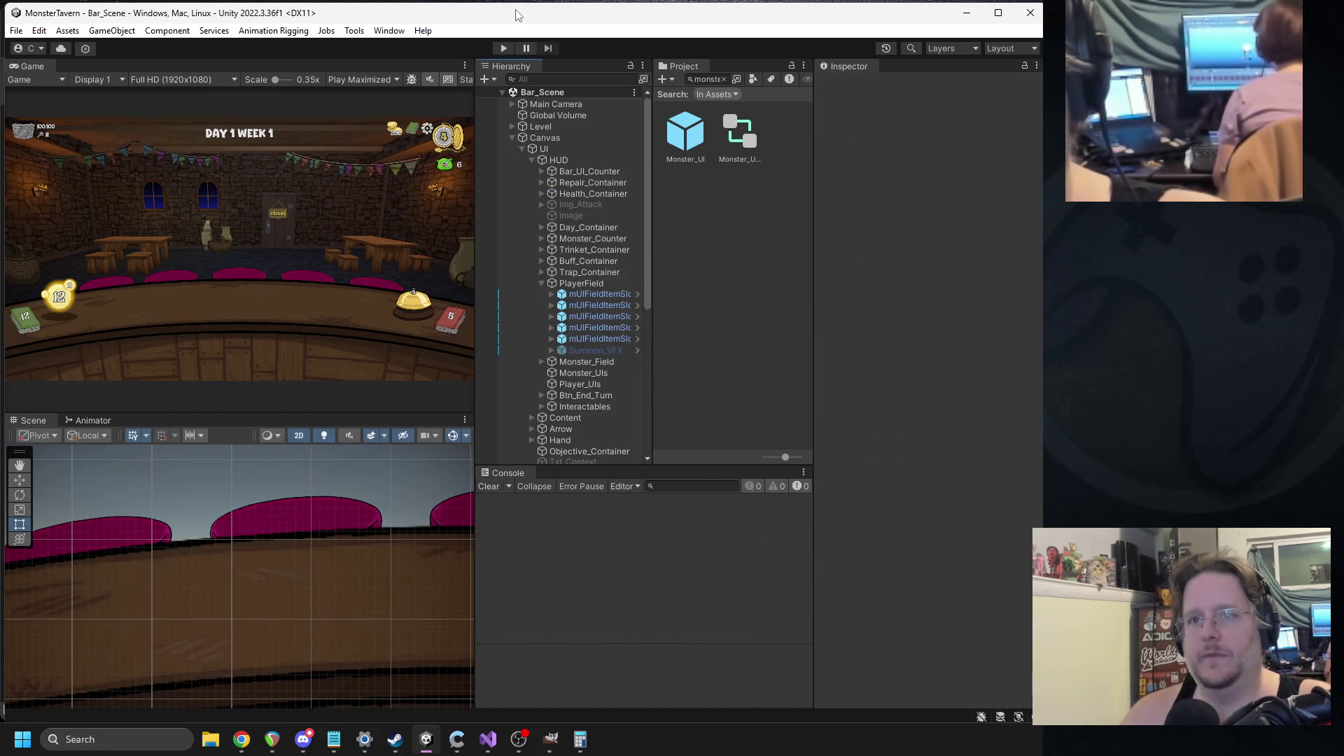
click(503, 50)
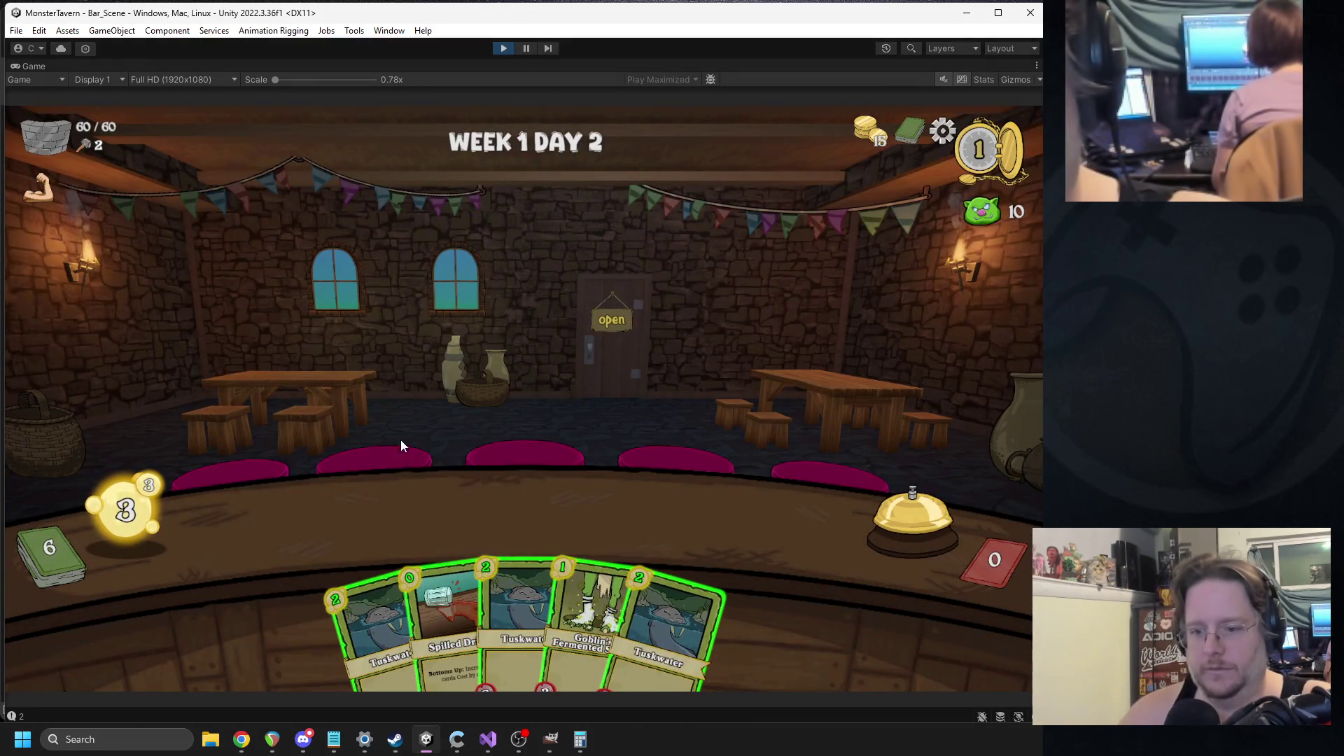
- Play a Tuskwater card into the leftmost bar slot and ring the bell to end the day
mouse_move(435, 623)
mouse_down()
mouse_move(434, 546)
mouse_move(780, 501)
mouse_move(756, 509)
mouse_up()
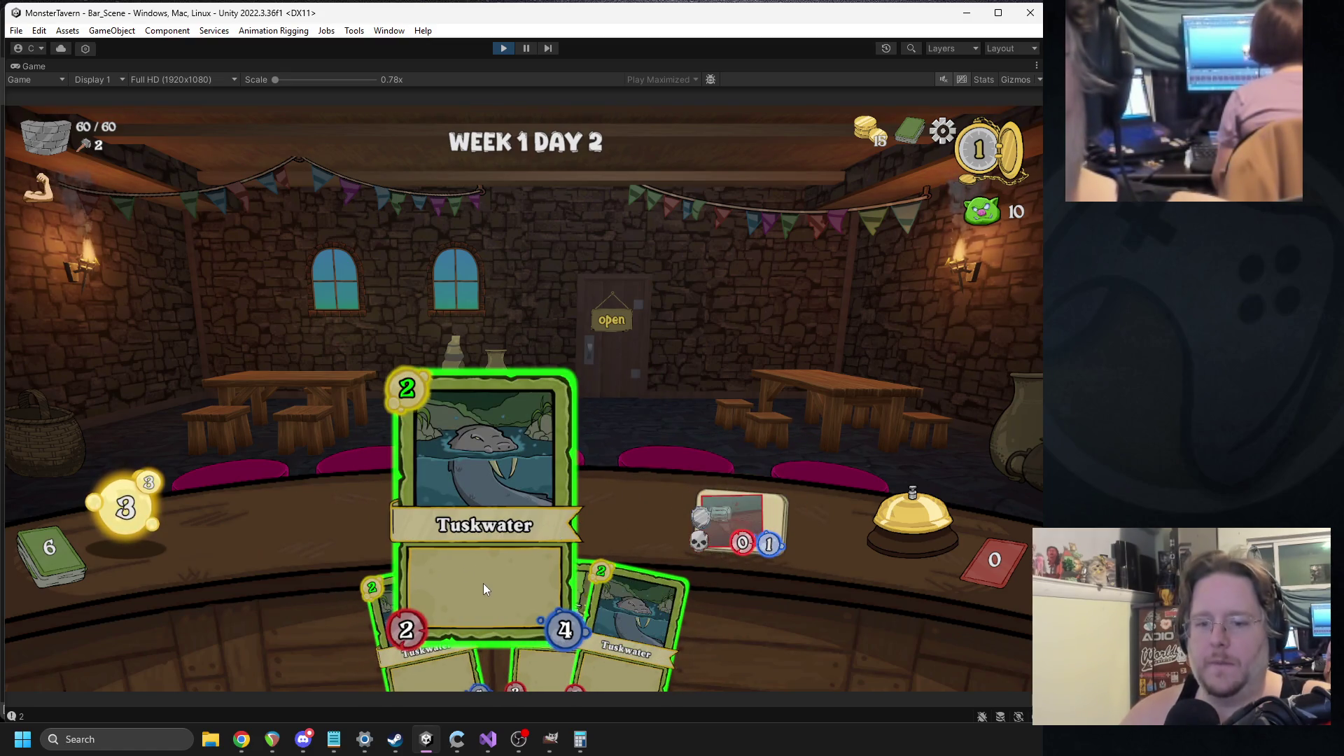
mouse_move(420, 602)
mouse_down()
mouse_move(379, 535)
mouse_move(325, 522)
mouse_up()
click(928, 502)
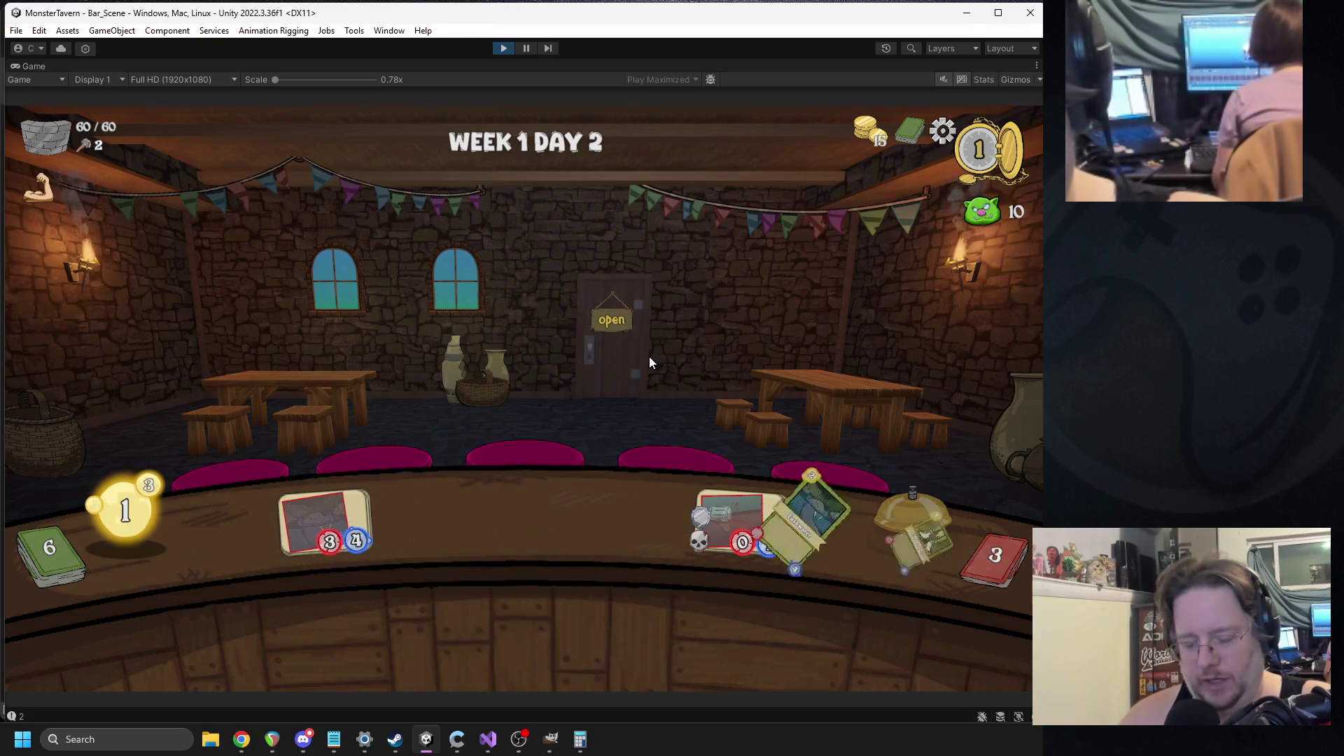
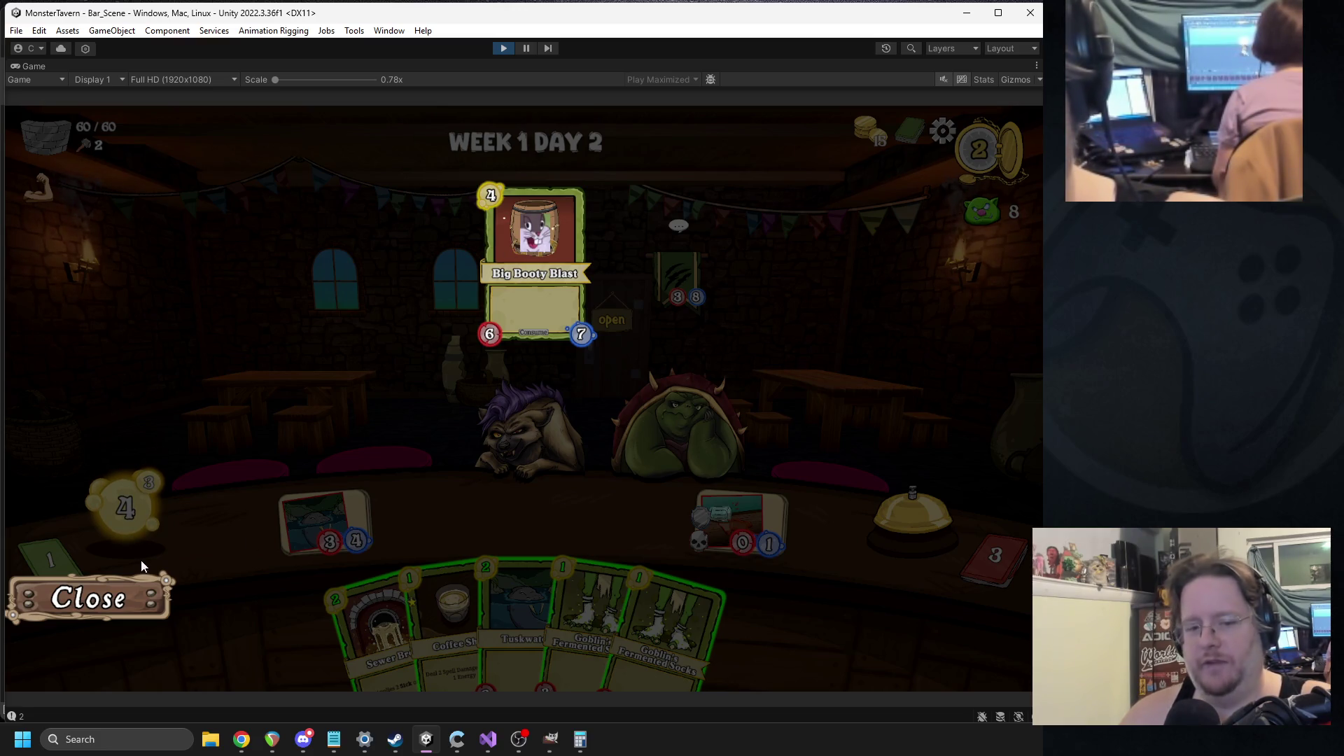
- Close the Big Booty Blast preview and serve Coffee Shot to the hyena. Put Sewer Brew and two Goblin's Fermented Socks on the bar
click(119, 600)
mouse_move(448, 616)
mouse_down()
mouse_move(518, 455)
mouse_move(515, 404)
mouse_up()
drag(391, 602, 420, 504)
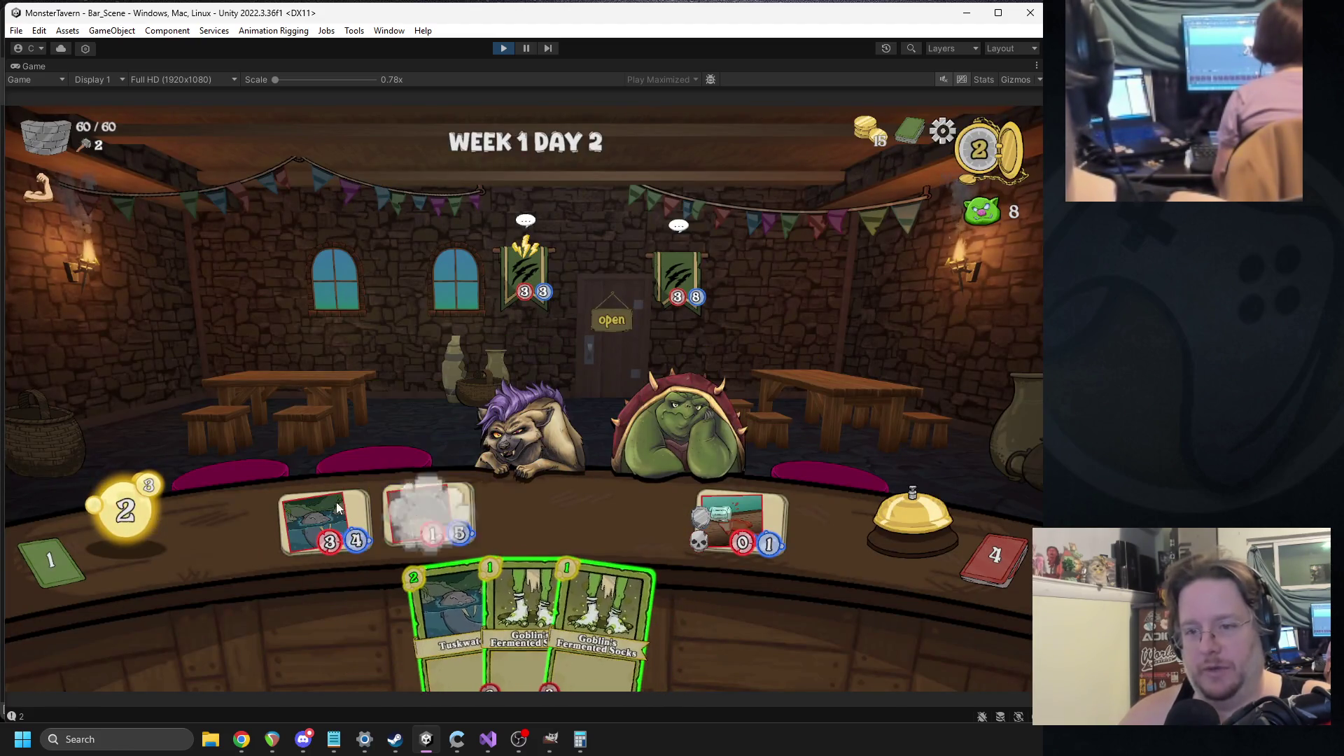
drag(517, 609, 525, 514)
drag(598, 616, 637, 514)
- Serve the pig a bar card, play Goblin's Fermented Socks, and give Coffee Shot to the skunk
mouse_move(729, 488)
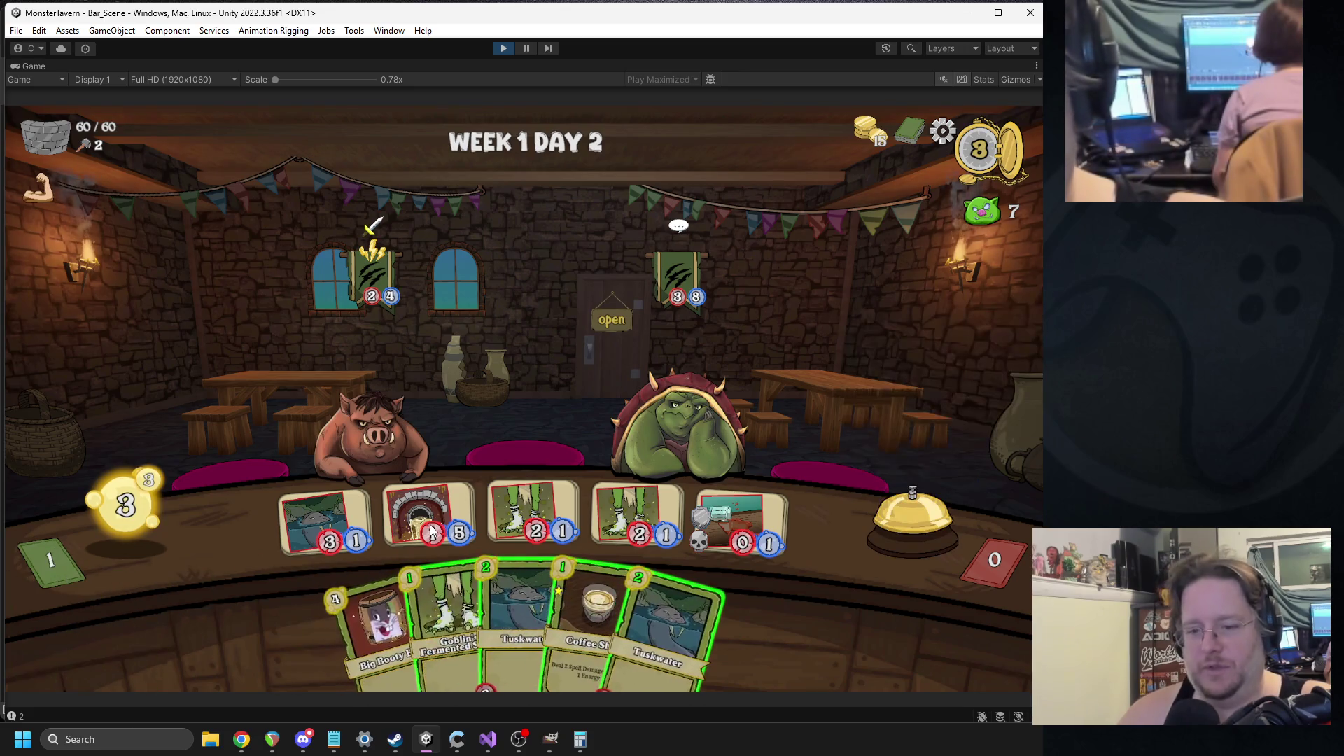
mouse_move(581, 616)
mouse_down()
mouse_move(560, 433)
mouse_move(381, 424)
mouse_move(449, 405)
mouse_up()
drag(531, 505, 386, 418)
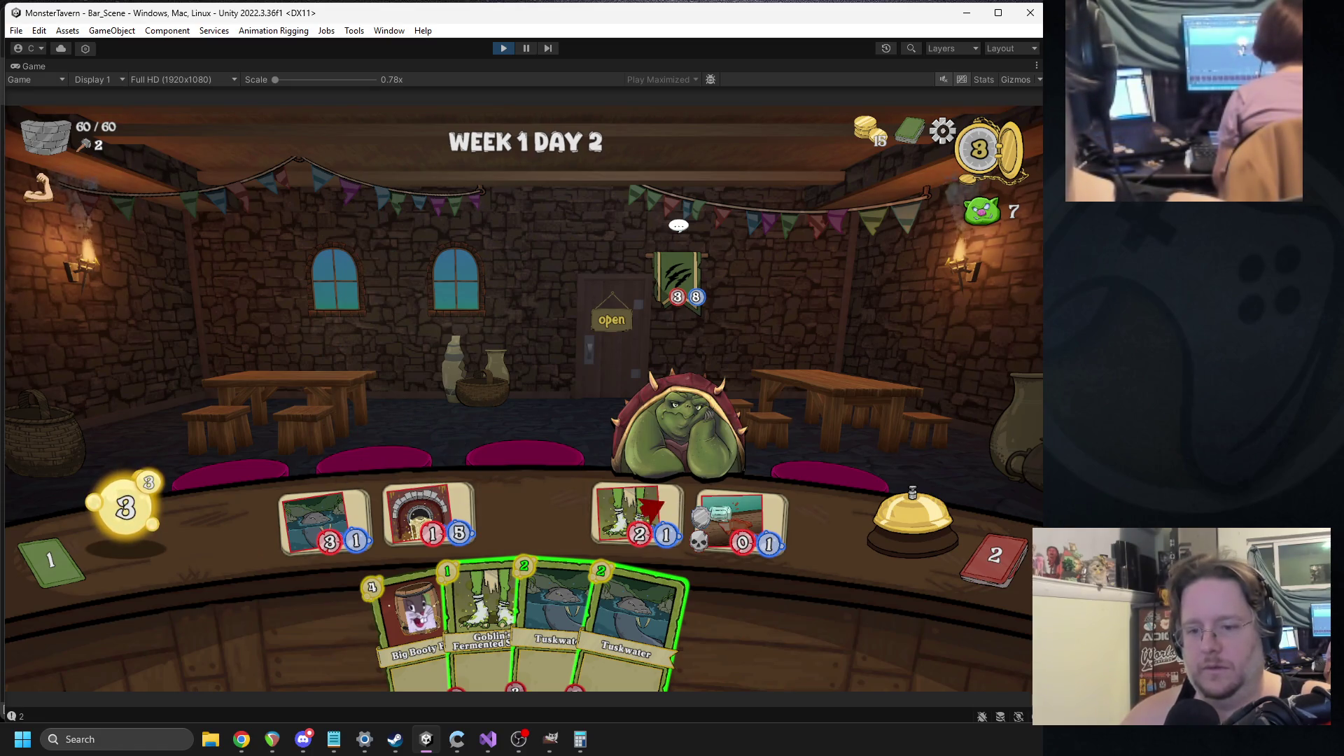
mouse_move(483, 616)
mouse_down()
mouse_move(543, 514)
mouse_move(618, 526)
mouse_up()
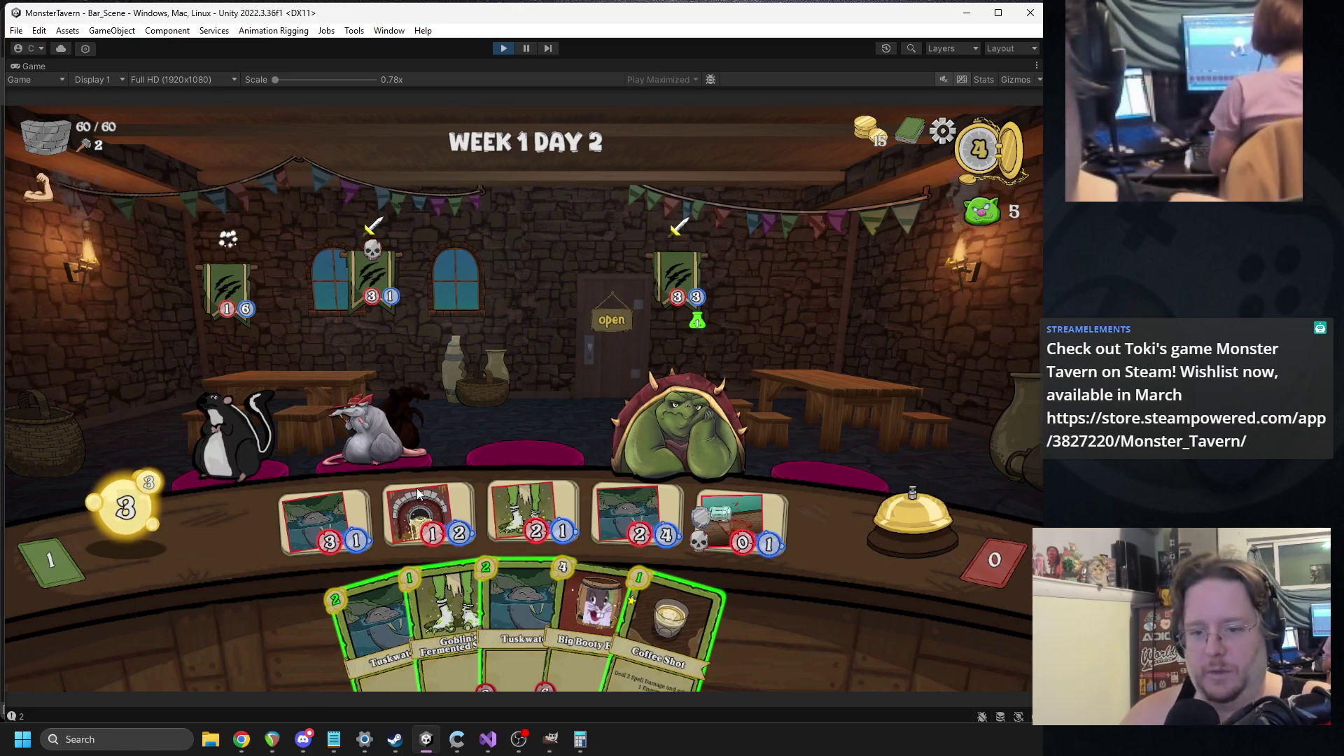
mouse_move(668, 623)
mouse_down()
mouse_move(448, 462)
mouse_move(212, 420)
mouse_up()
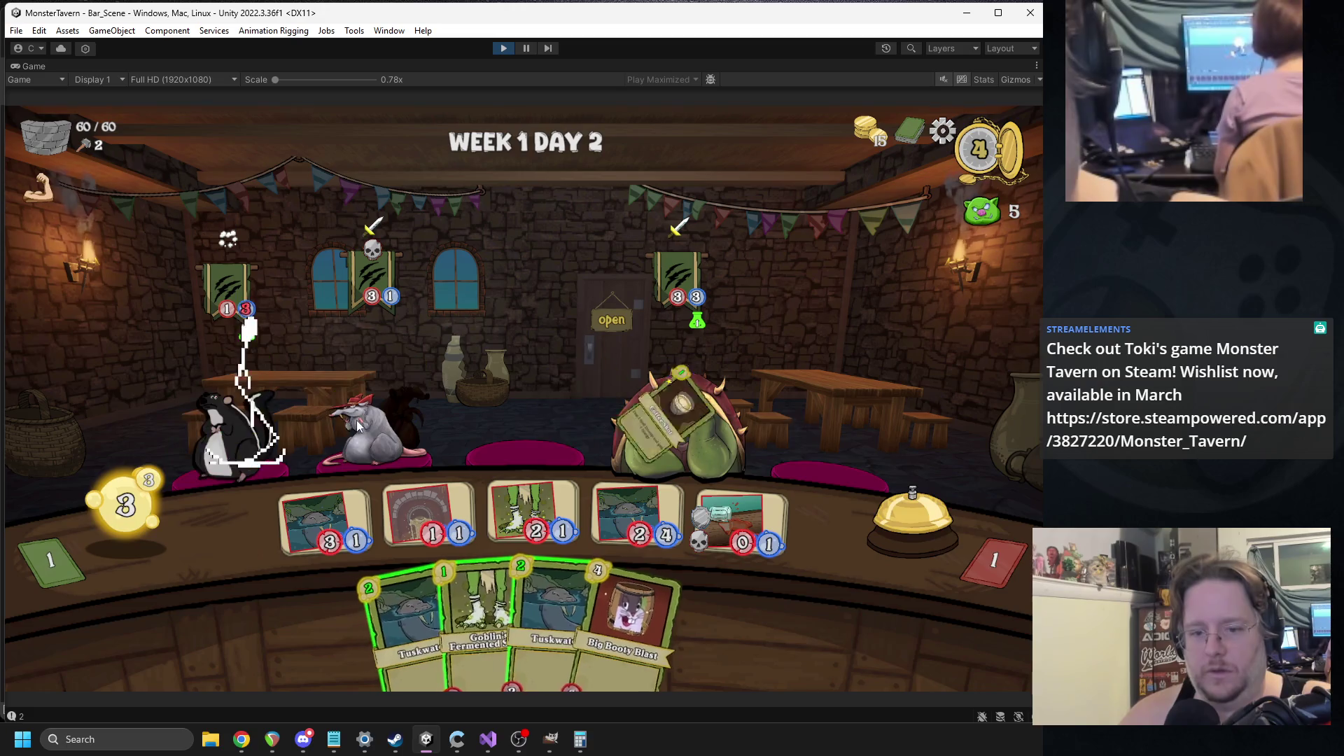
- Use the Tuskwat cards to attack the skunk and knock out the turtle monster, then switch to Discord
click(623, 512)
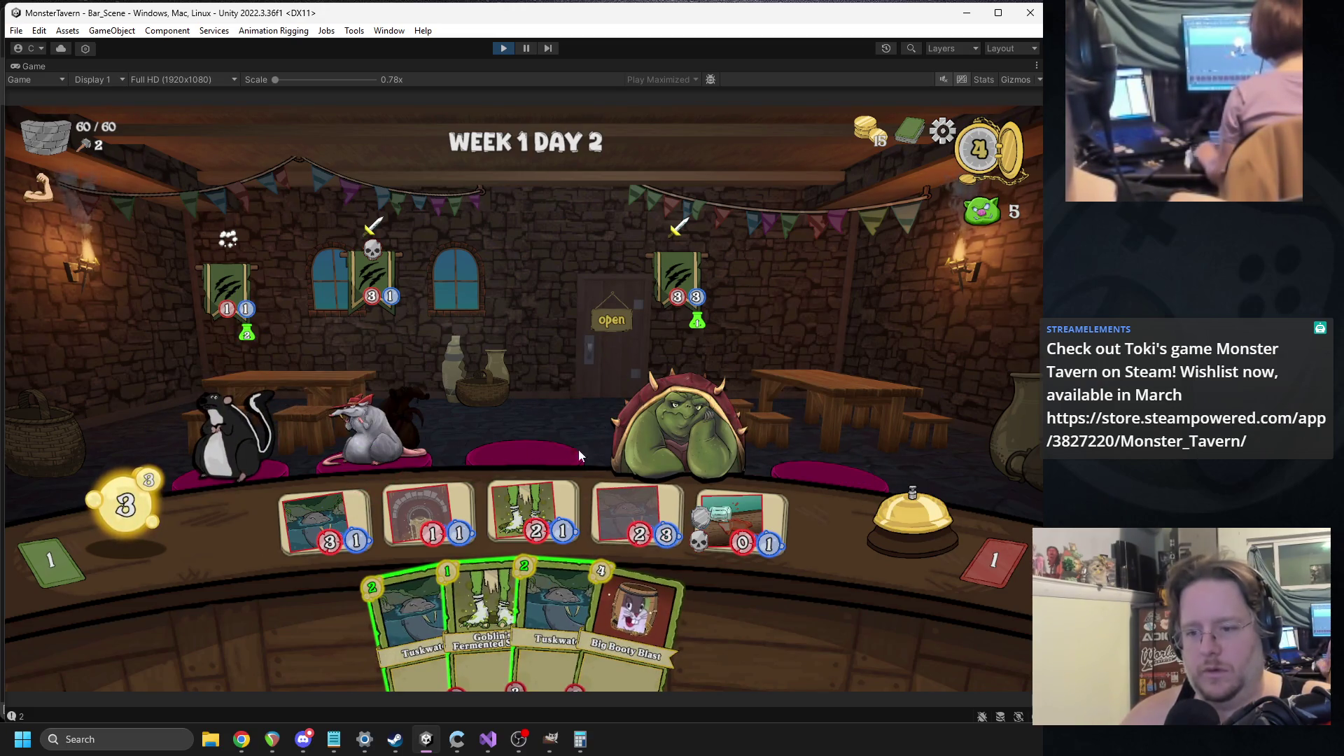
click(326, 519)
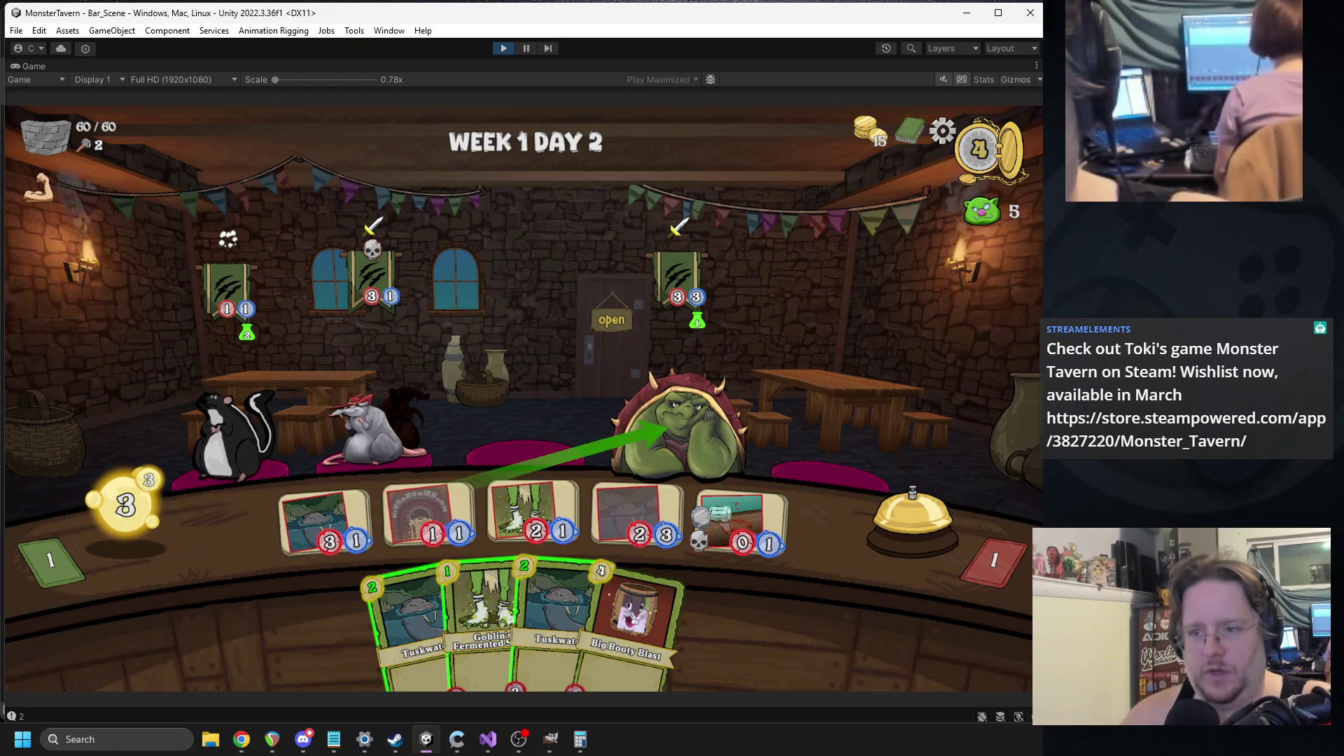
click(619, 416)
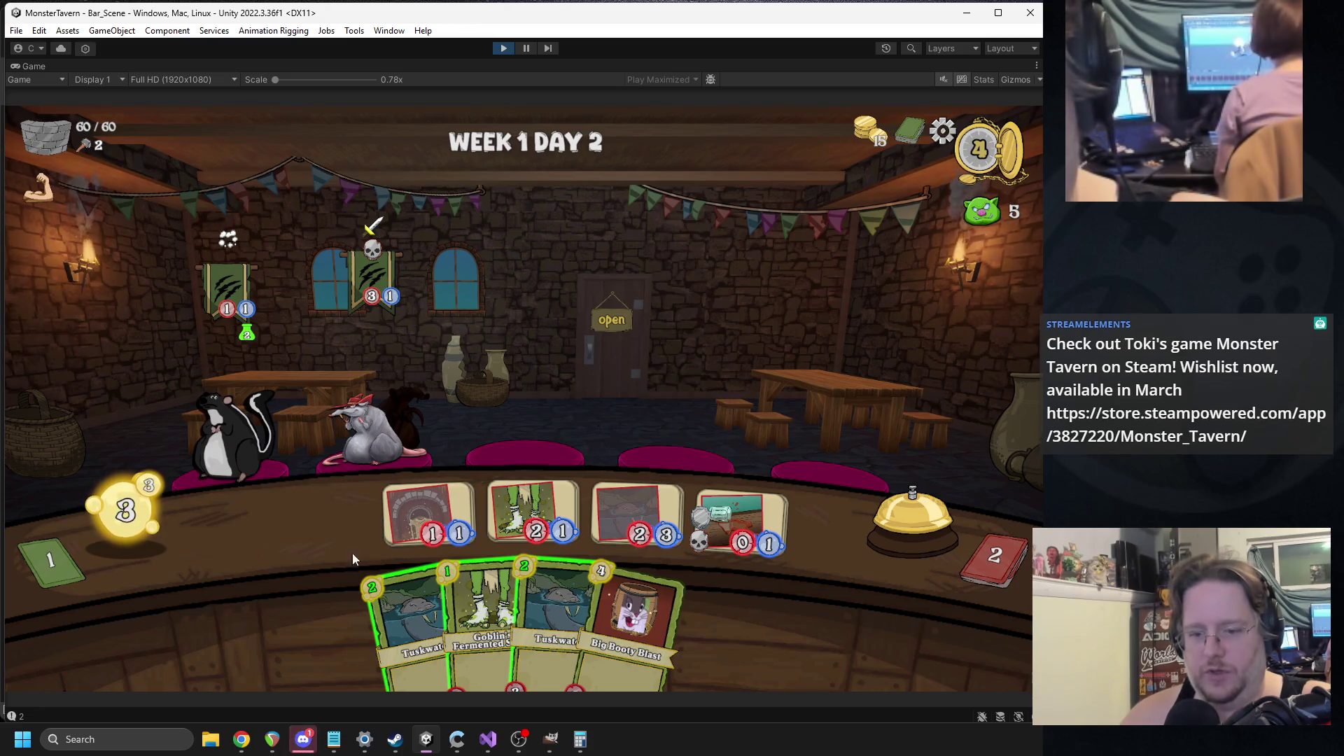
click(302, 740)
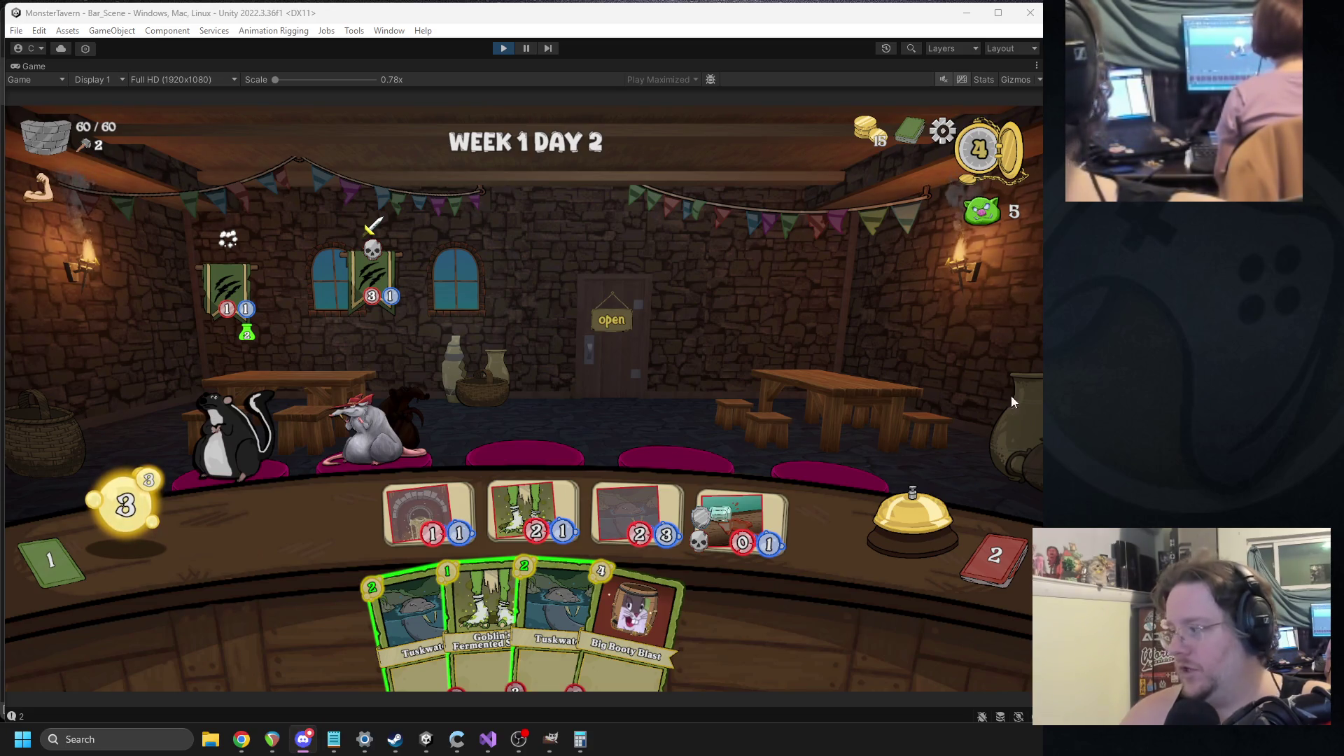
- Attack the rat, put Tuskwater in the left bar slot, end the turn, then inspect the chest's intent
mouse_move(502, 503)
mouse_down()
mouse_move(427, 434)
mouse_move(377, 448)
mouse_move(367, 437)
mouse_move(383, 426)
mouse_up()
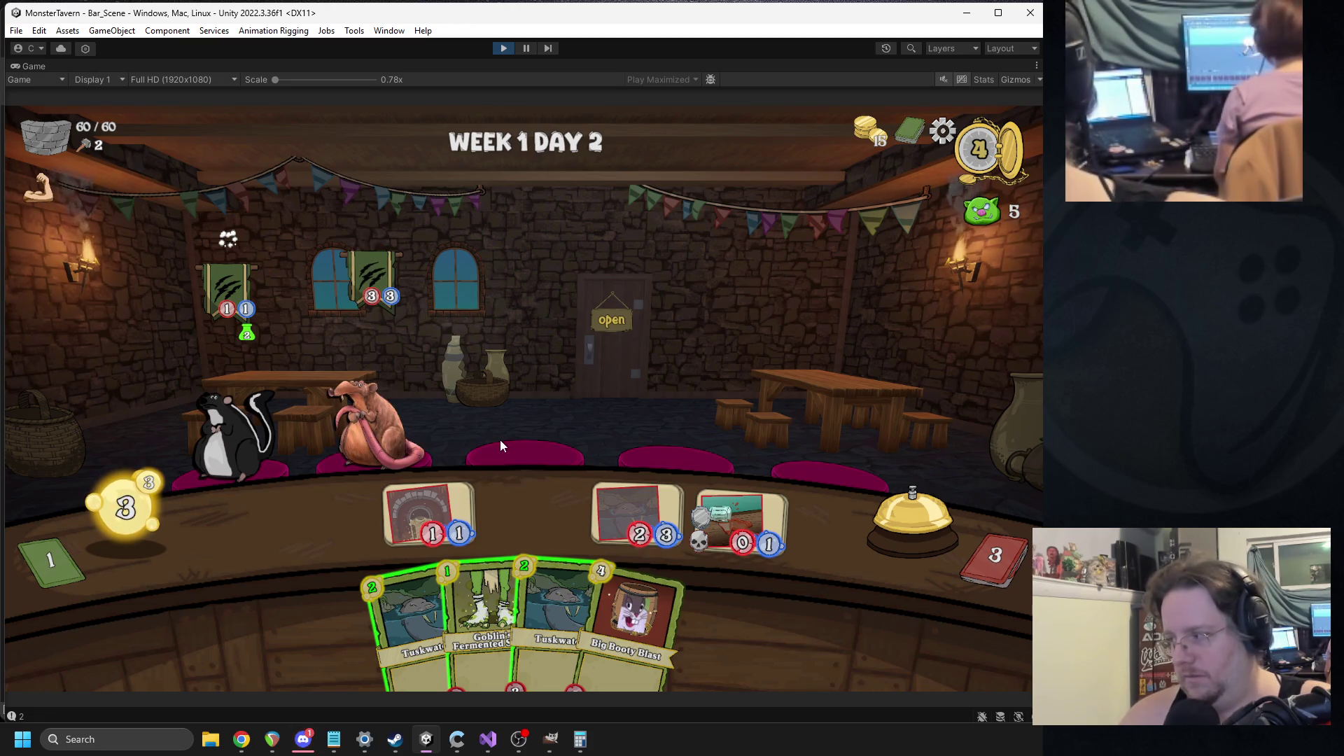
drag(410, 616, 339, 535)
click(867, 525)
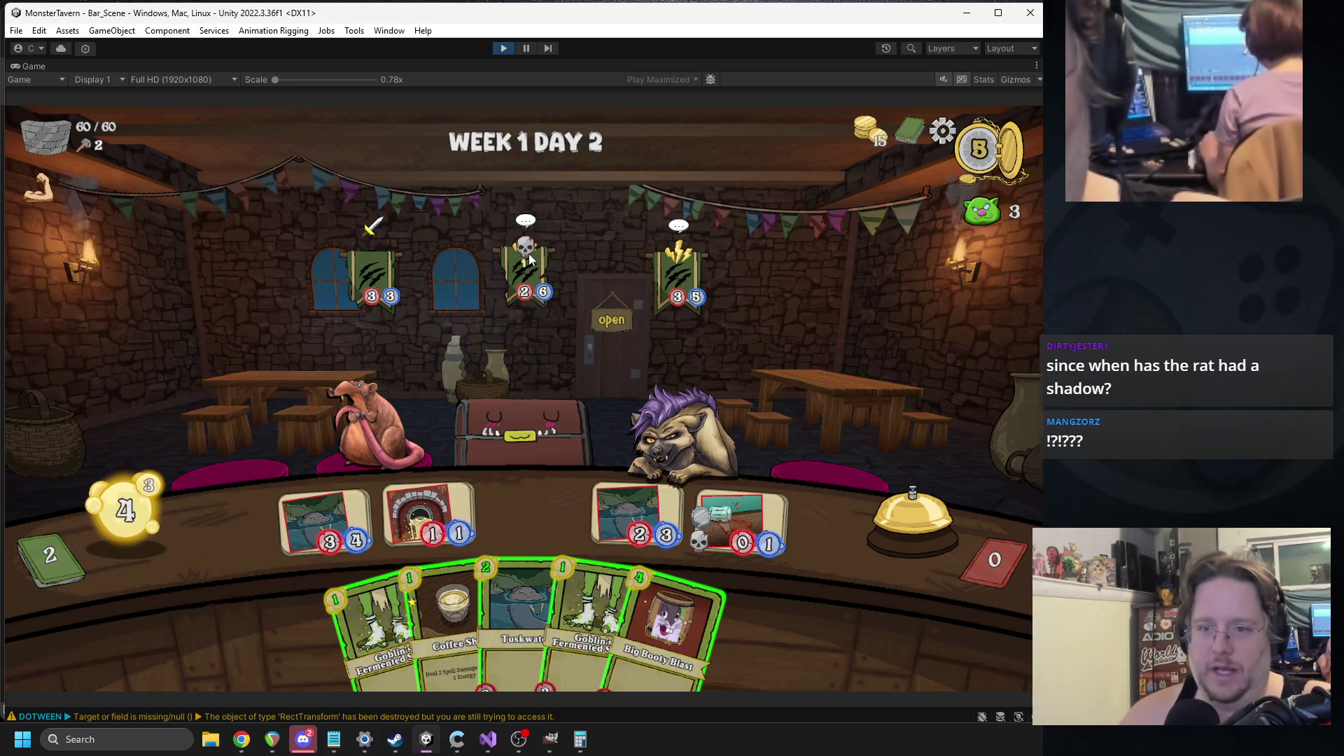
mouse_move(524, 252)
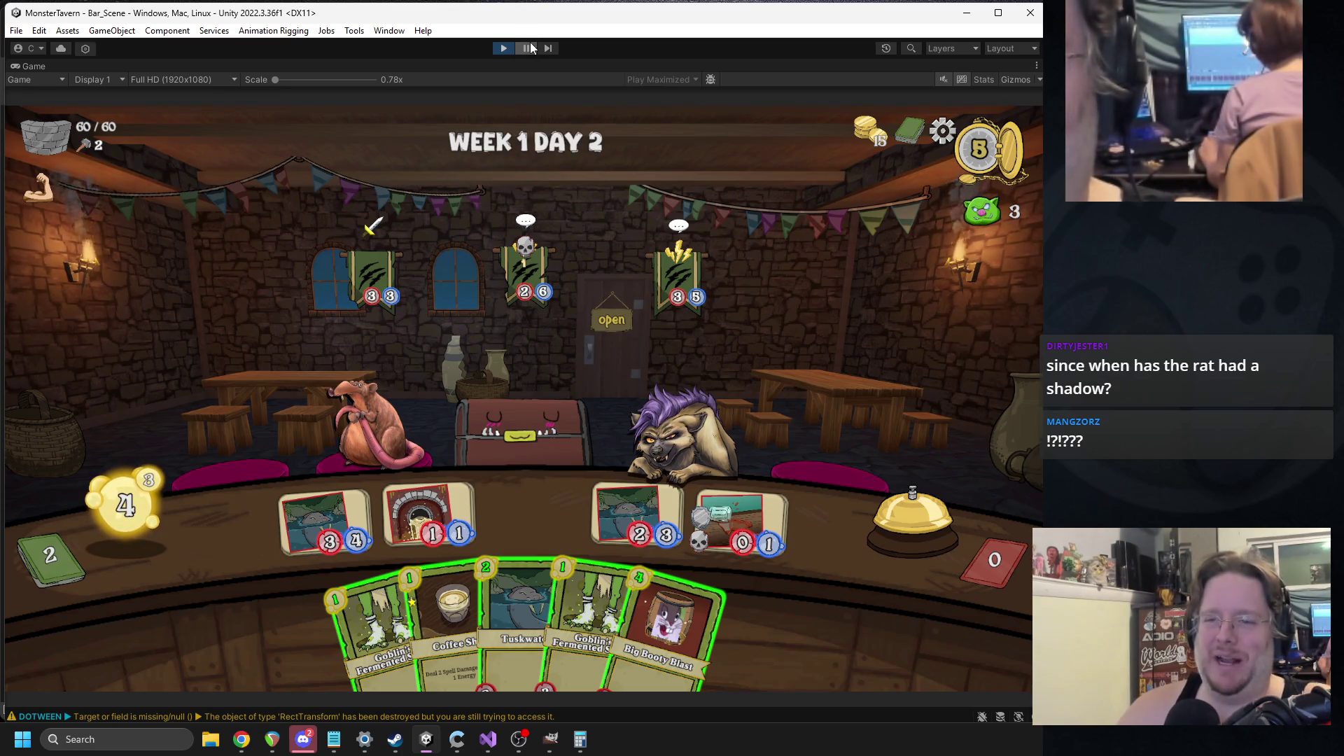
- Pause the game and select the chest's skull Deathrattle icon in the Scene view
click(527, 47)
scroll(293, 618, down, 3)
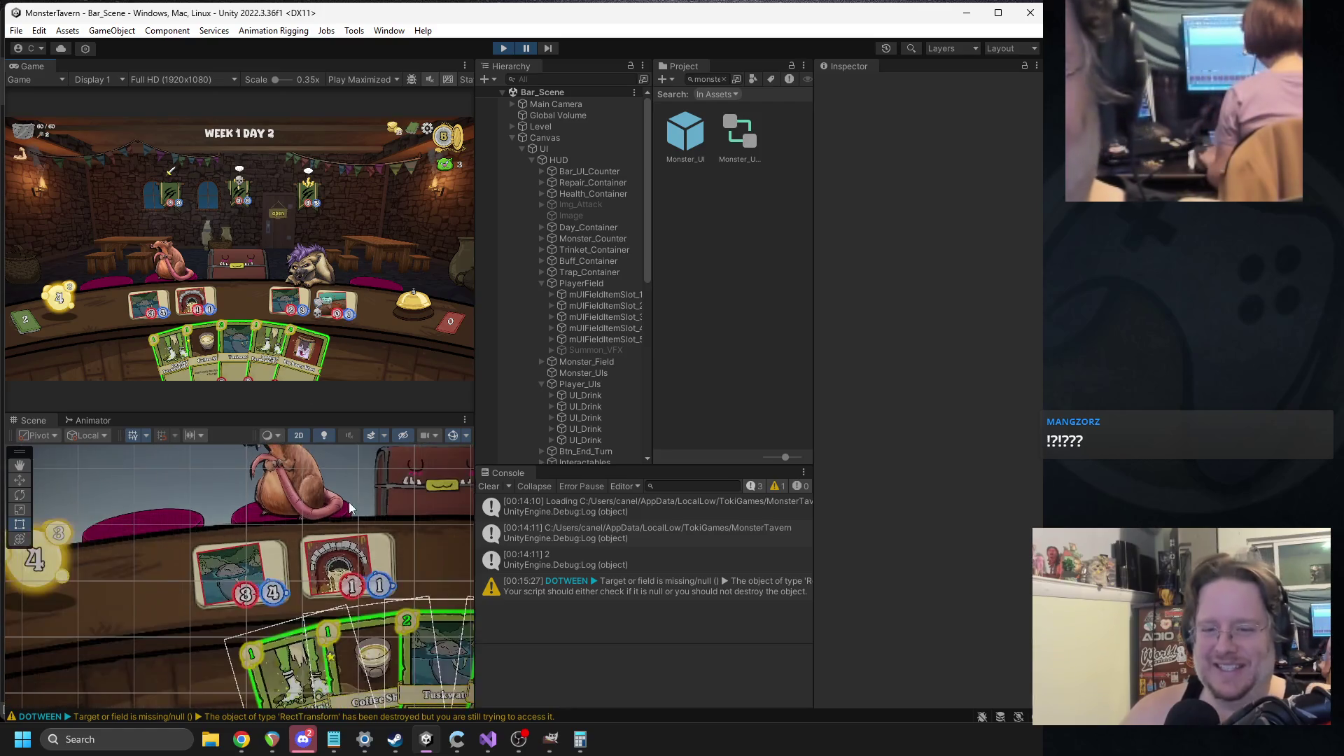
key(t)
click(338, 466)
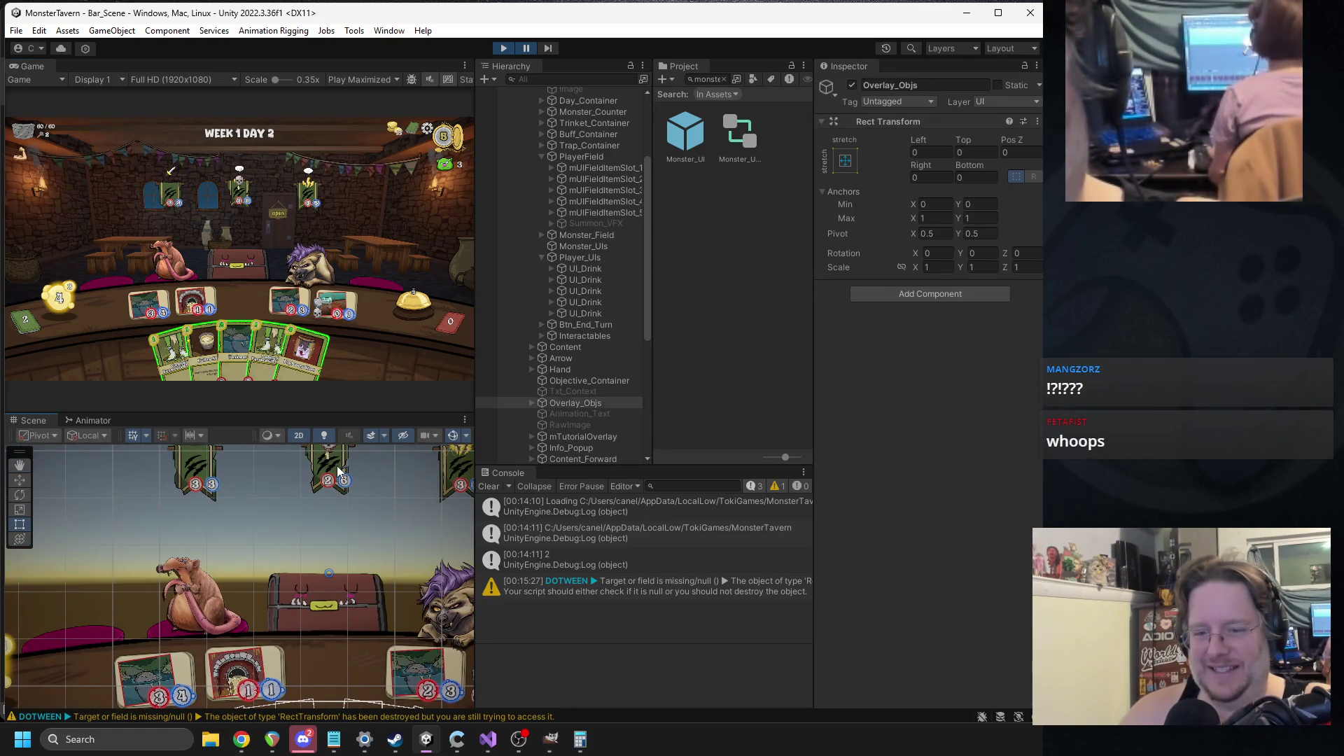
click(337, 465)
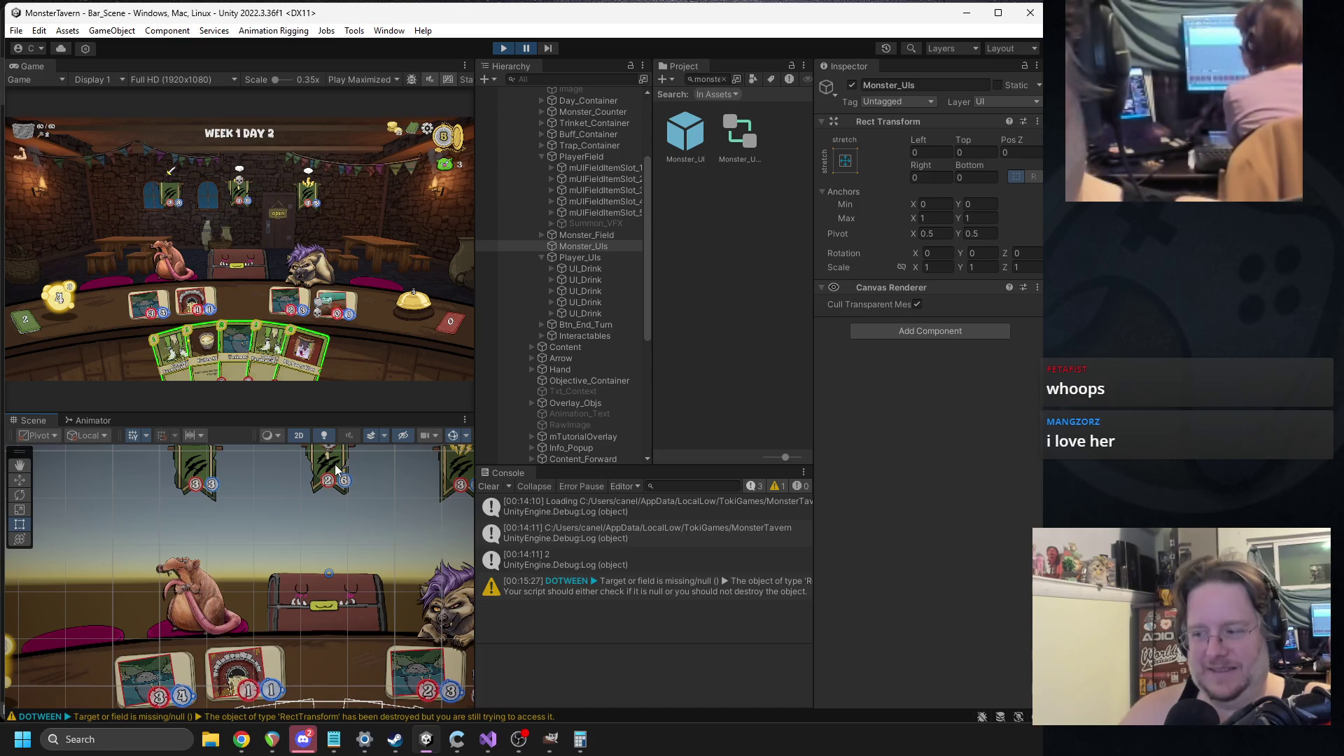
drag(335, 464, 296, 539)
scroll(295, 539, up, 1)
click(300, 522)
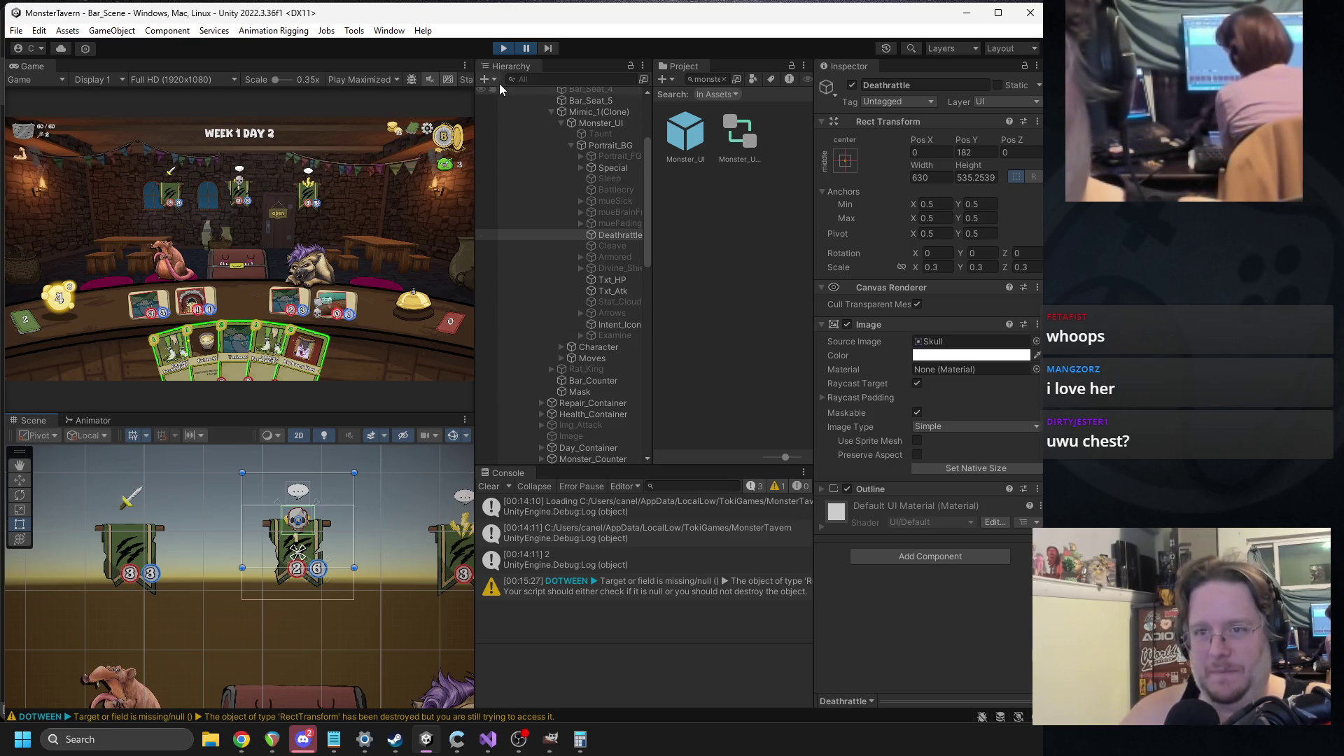
- Stop Play mode, open the Monster_UI prefab, then return to the scene
click(504, 47)
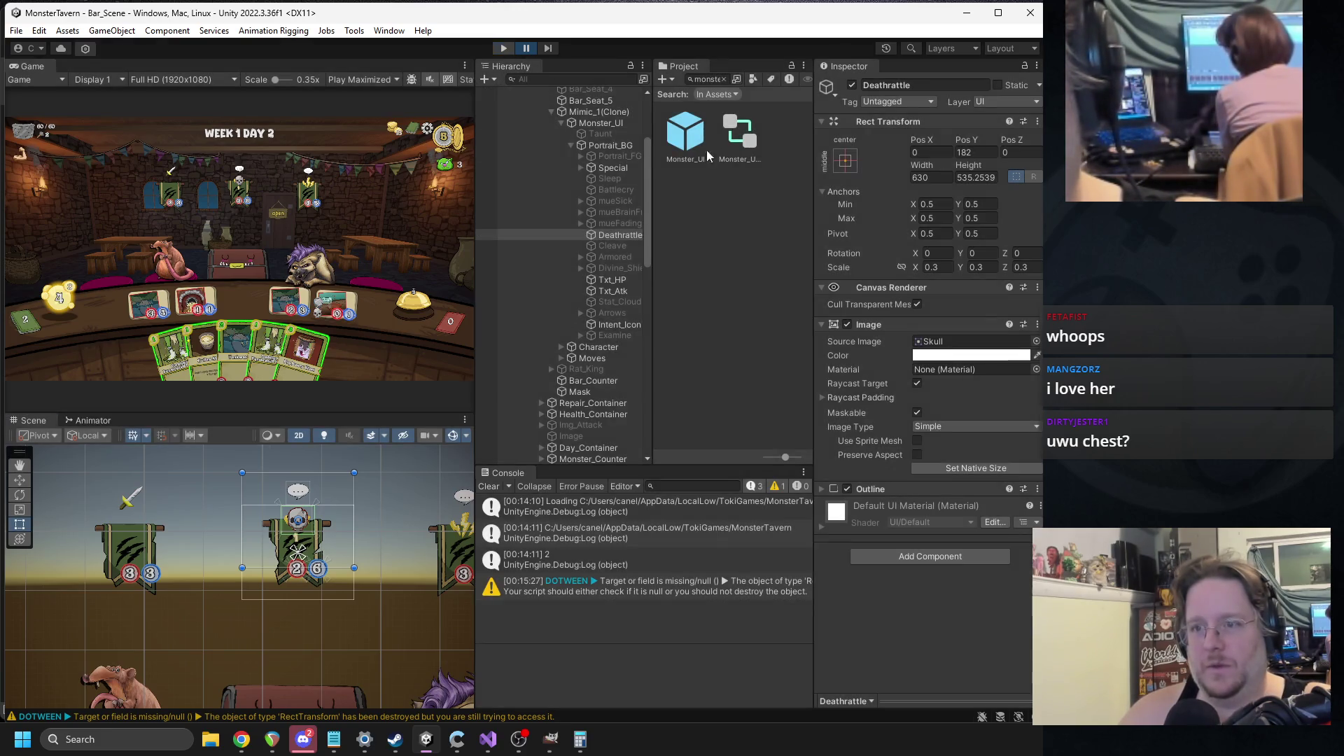
double_click(685, 140)
click(481, 95)
- Search Project for 'mimic', open the Mimic_1 prefab, and select its Monster_UI object
click(707, 78)
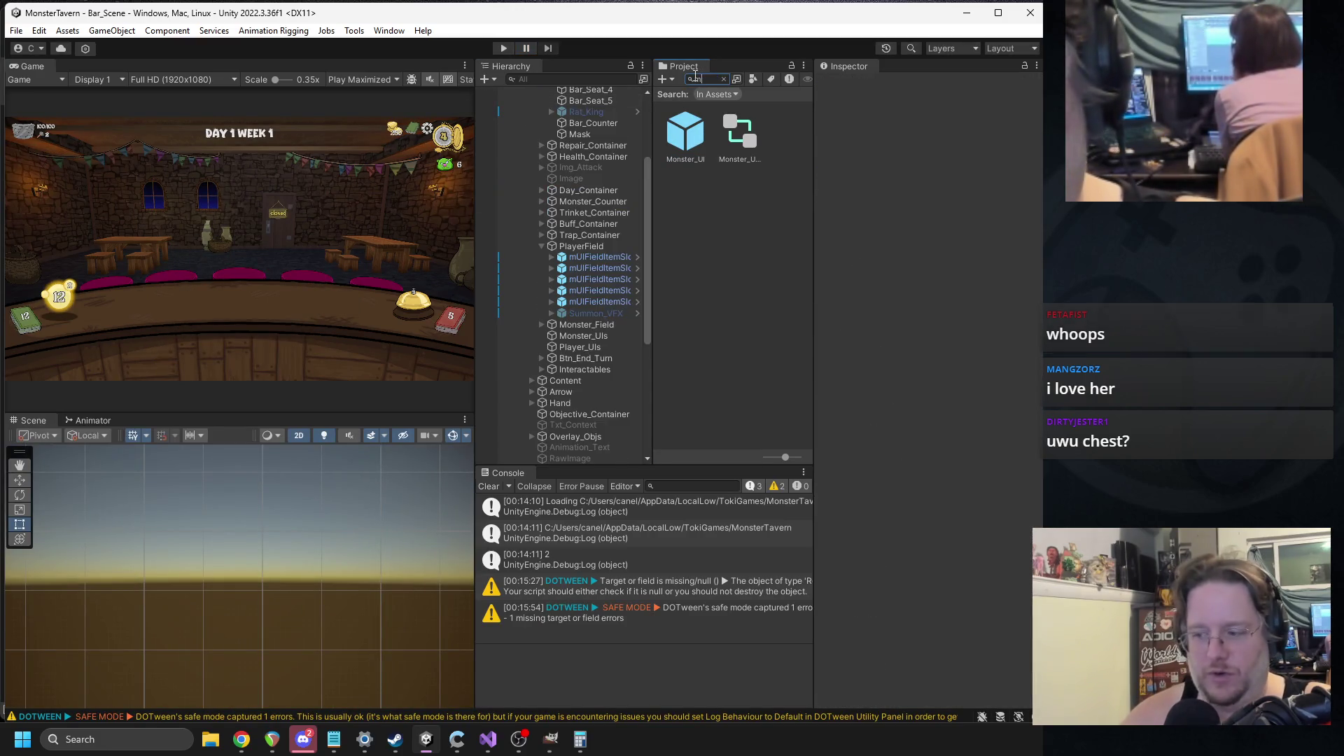
text(mimic)
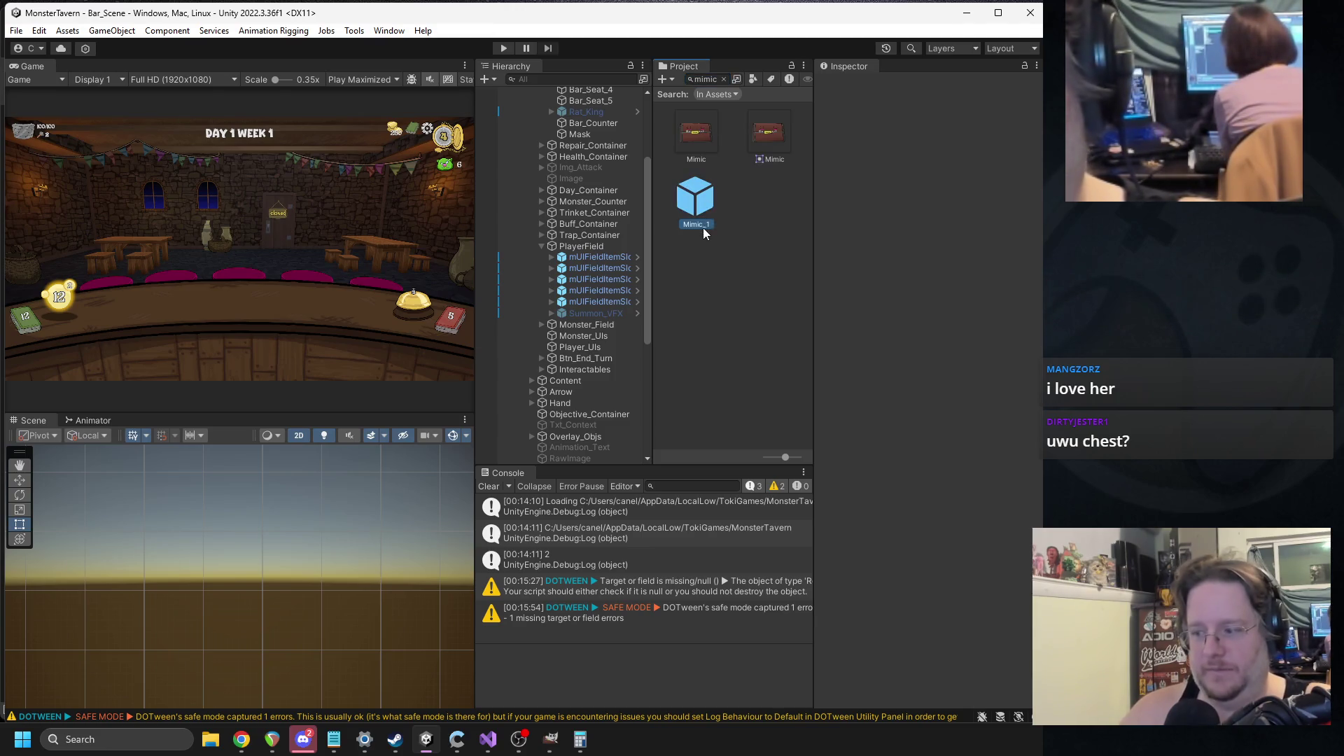
double_click(702, 228)
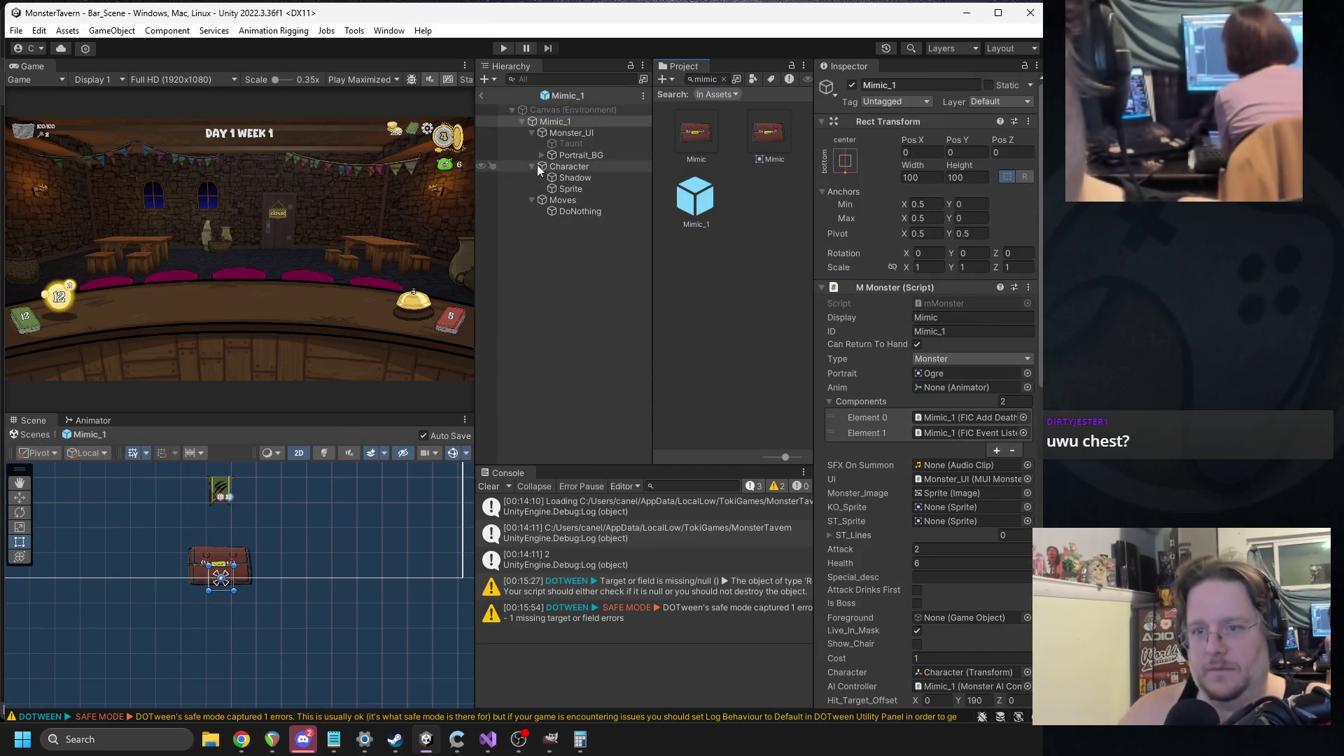
click(568, 132)
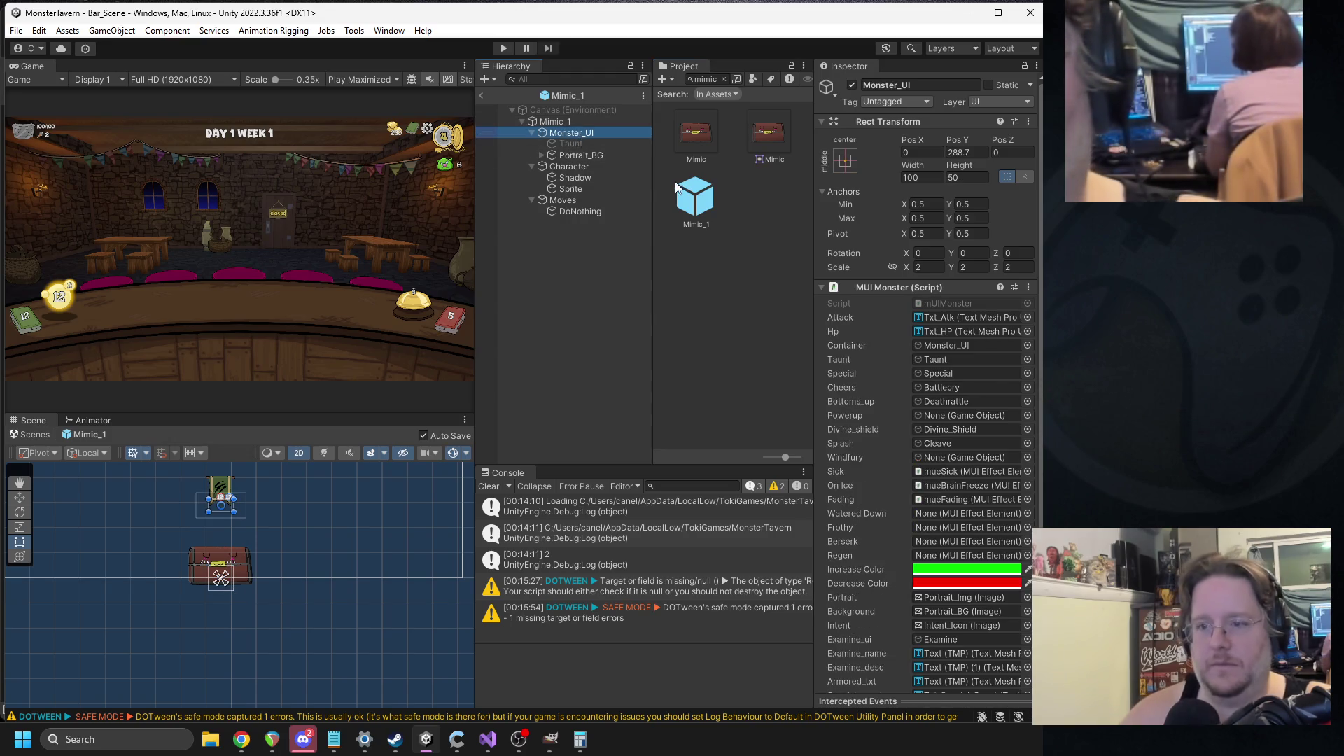
- Search Project for 'ui' and add a Monster_UI prefab instance under Mimic_1
click(714, 82)
text(monster_)
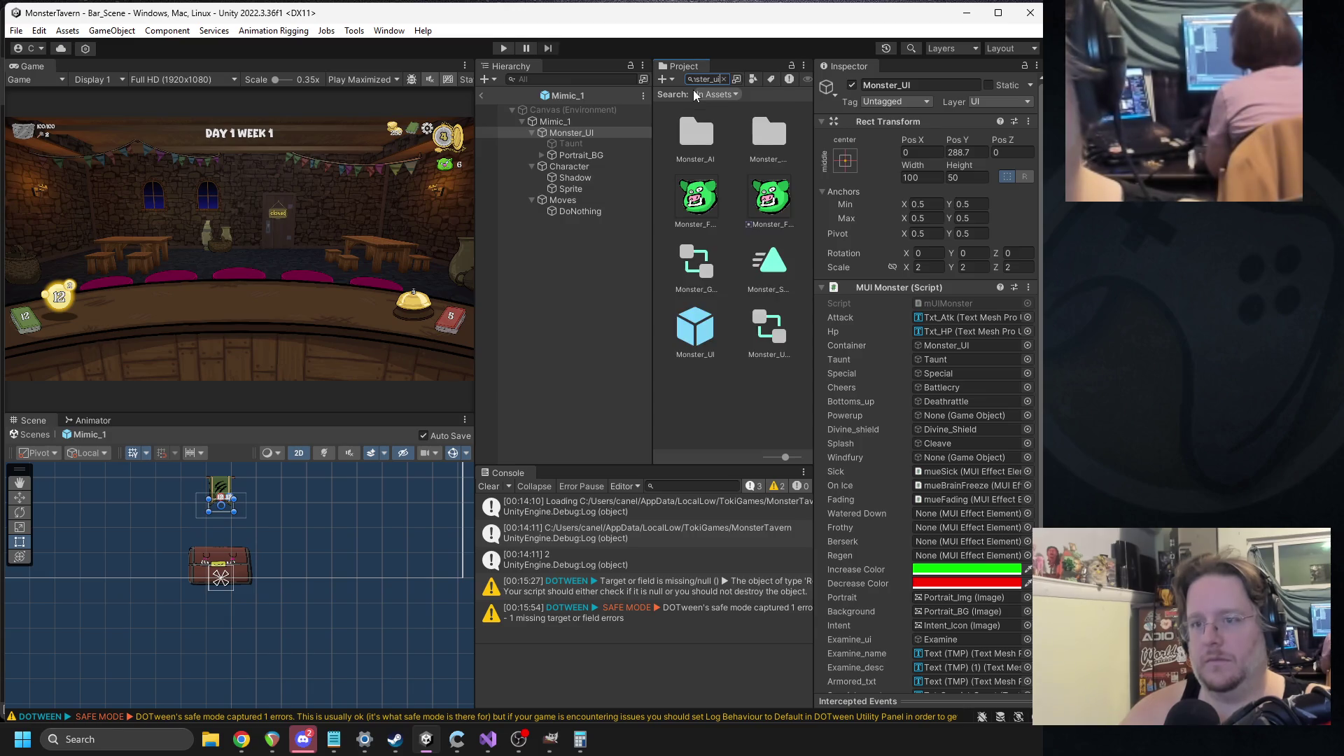
text(ui)
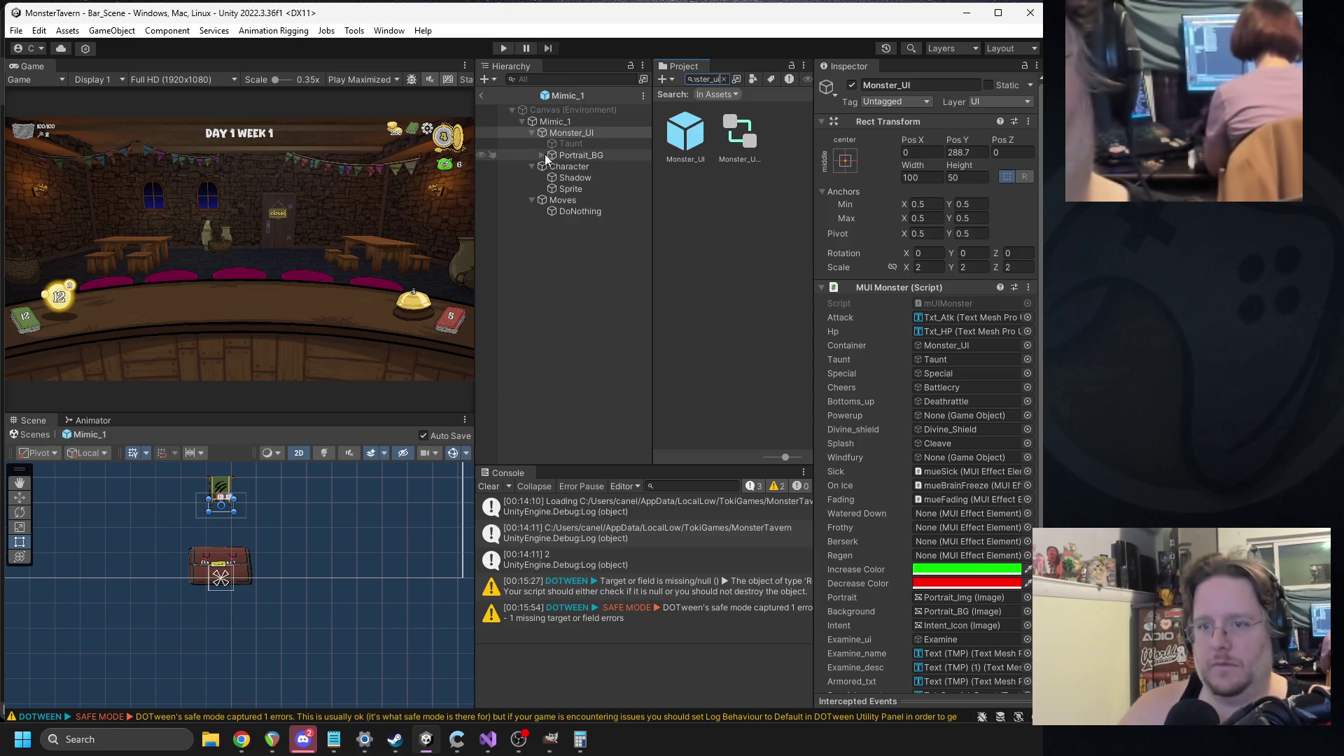
click(541, 155)
click(541, 156)
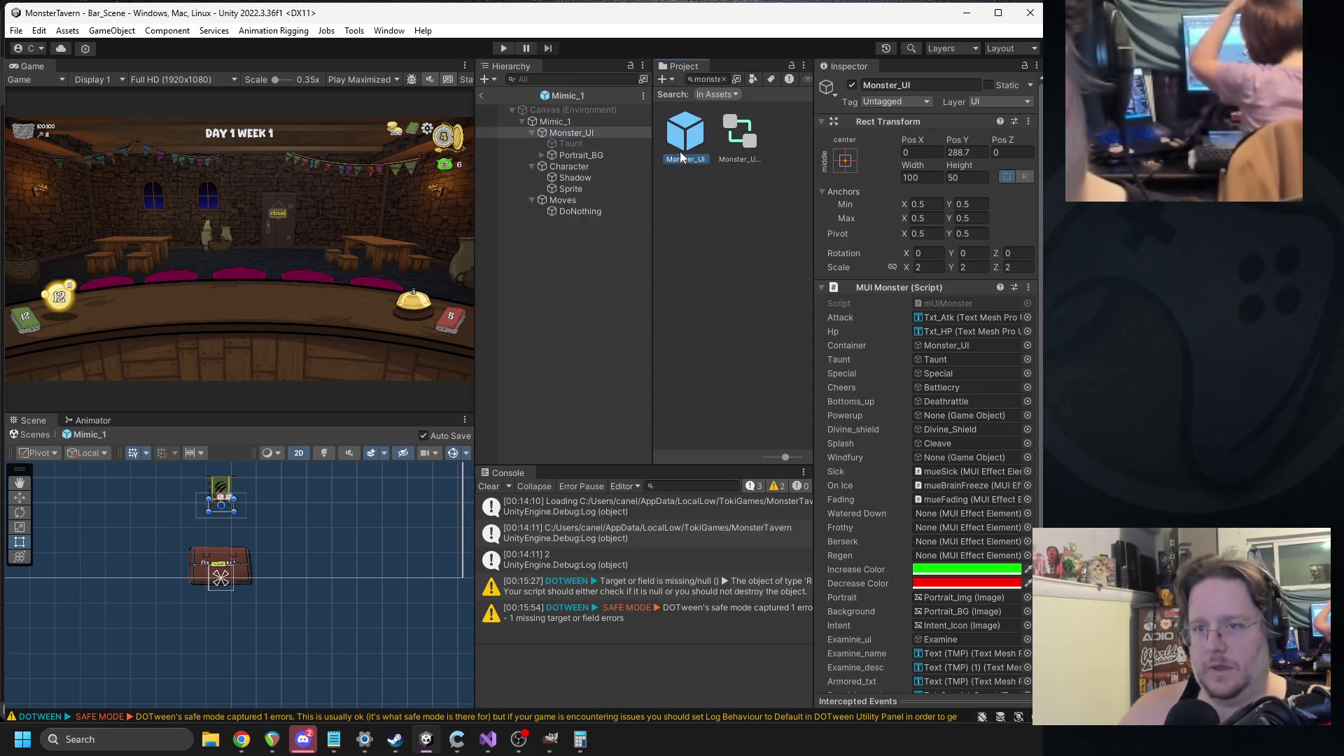
drag(565, 121, 565, 121)
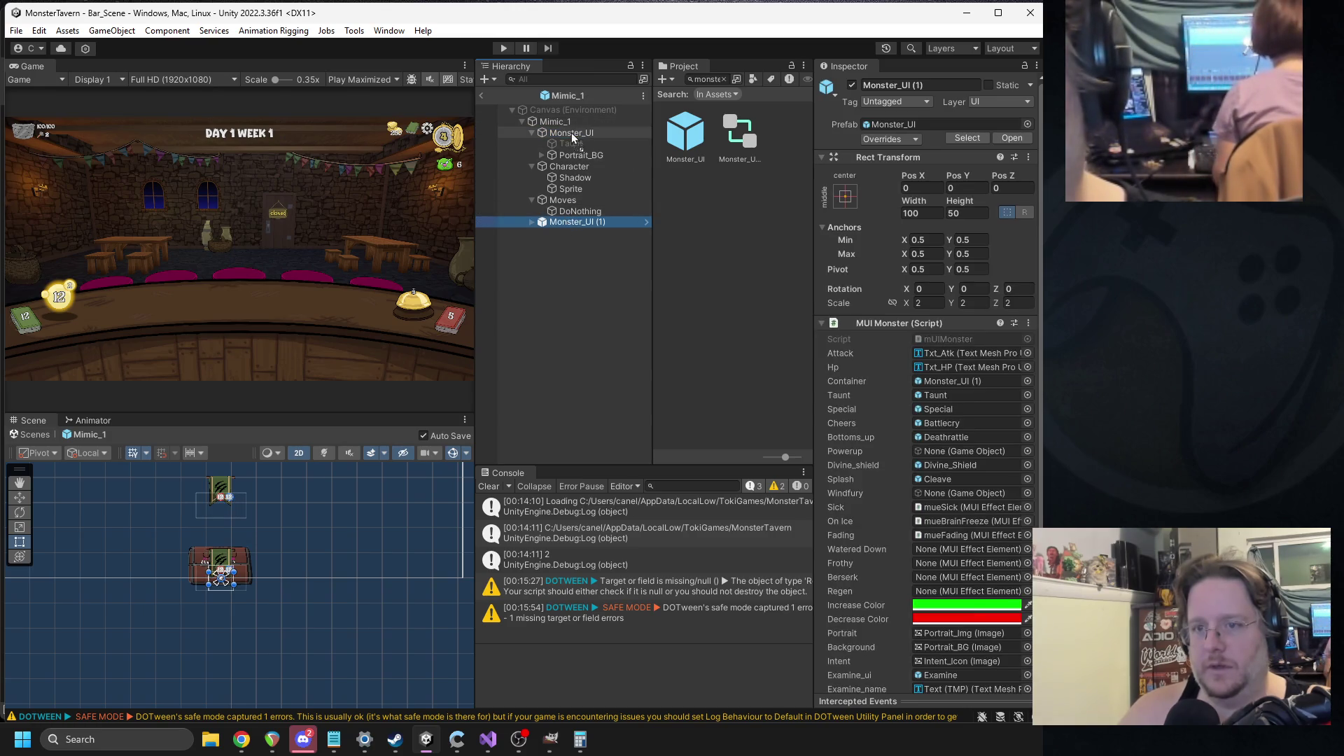
- Copy the old Monster_UI's Rect Transform values and paste them onto Monster_UI (1)
click(586, 145)
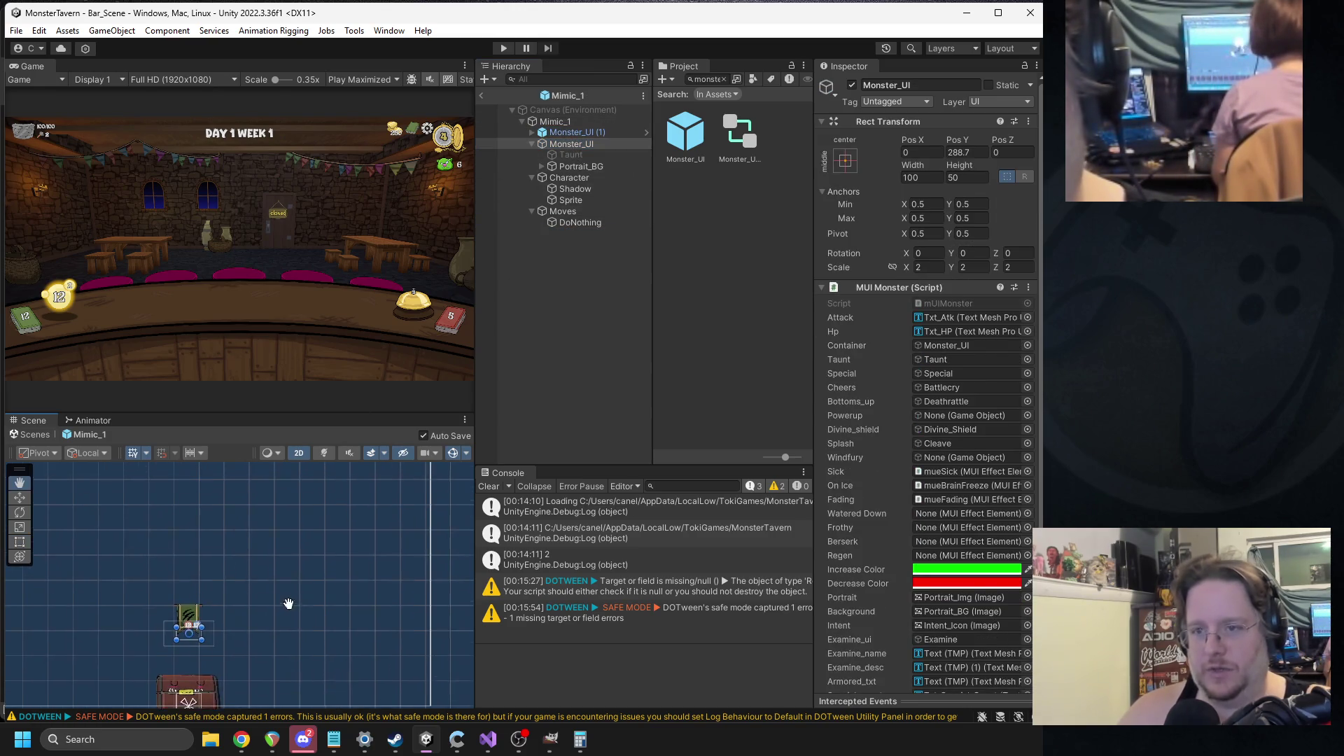
click(566, 130)
right_click(870, 158)
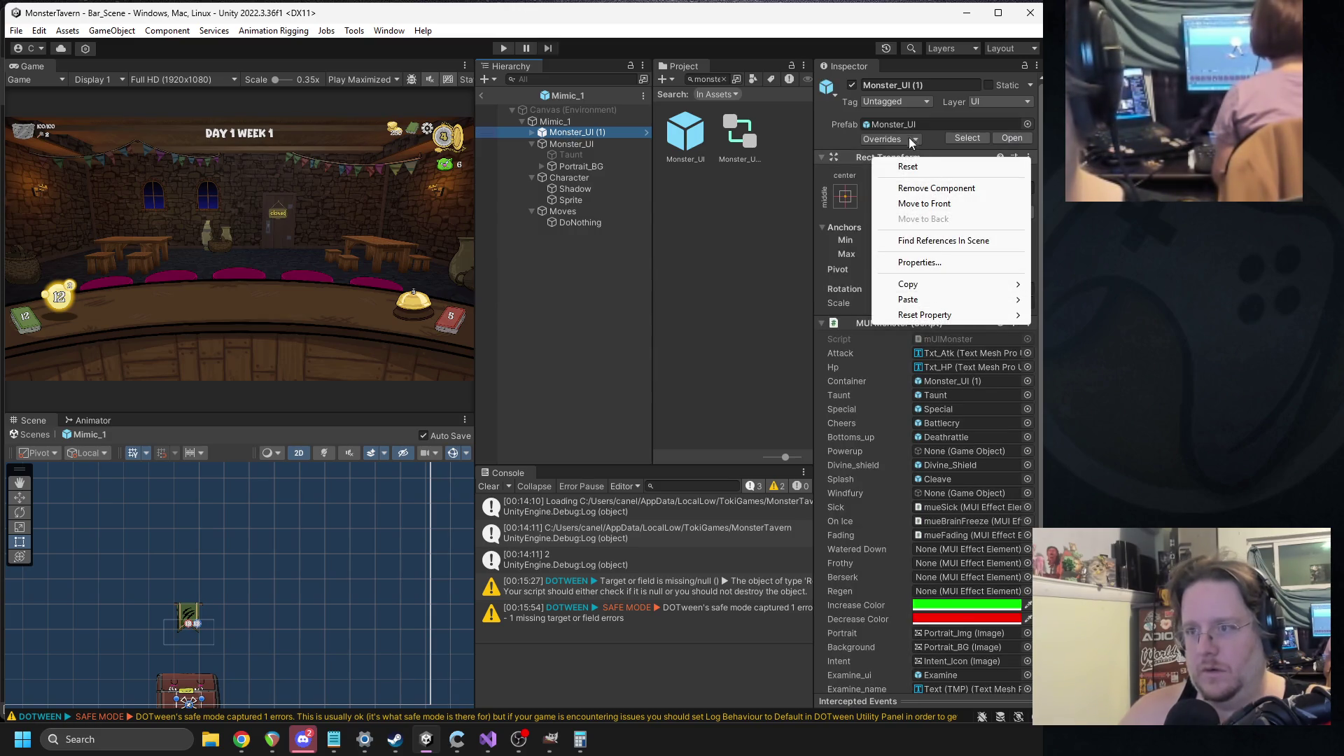
right_click(864, 160)
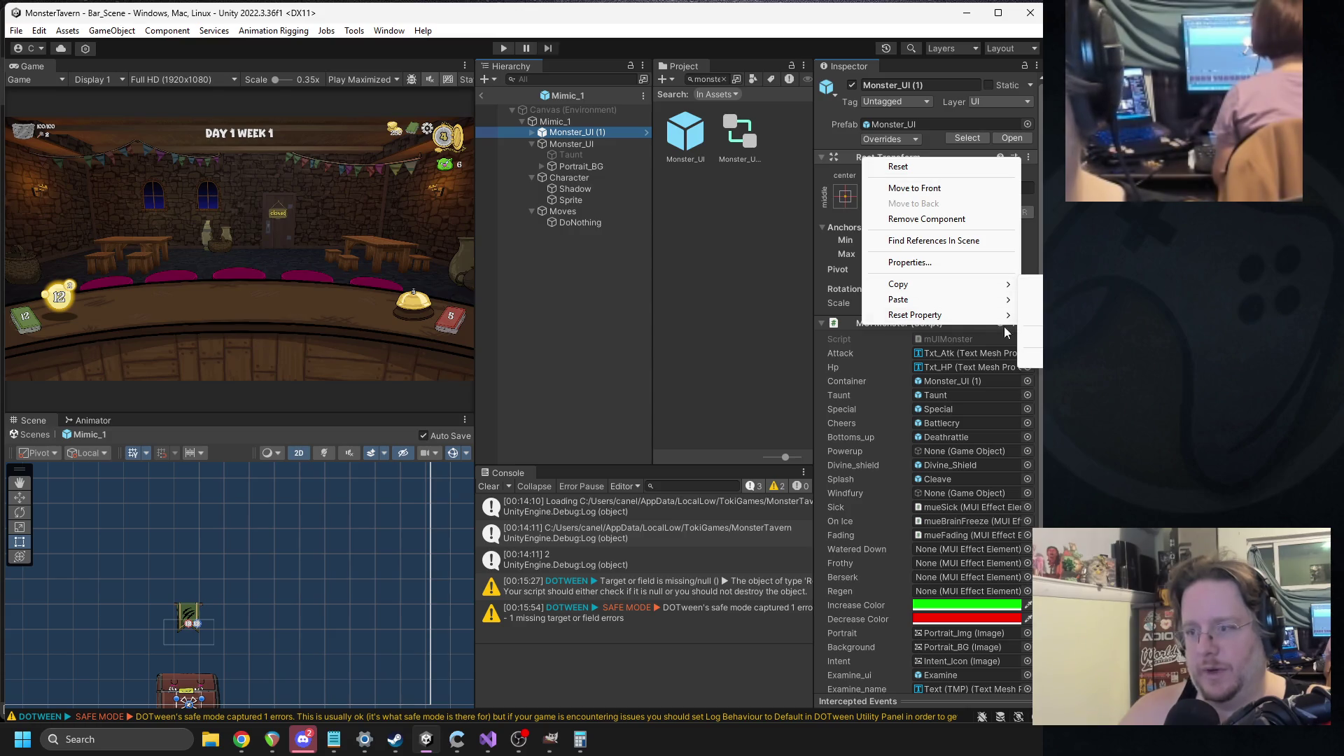
key(Escape)
click(578, 142)
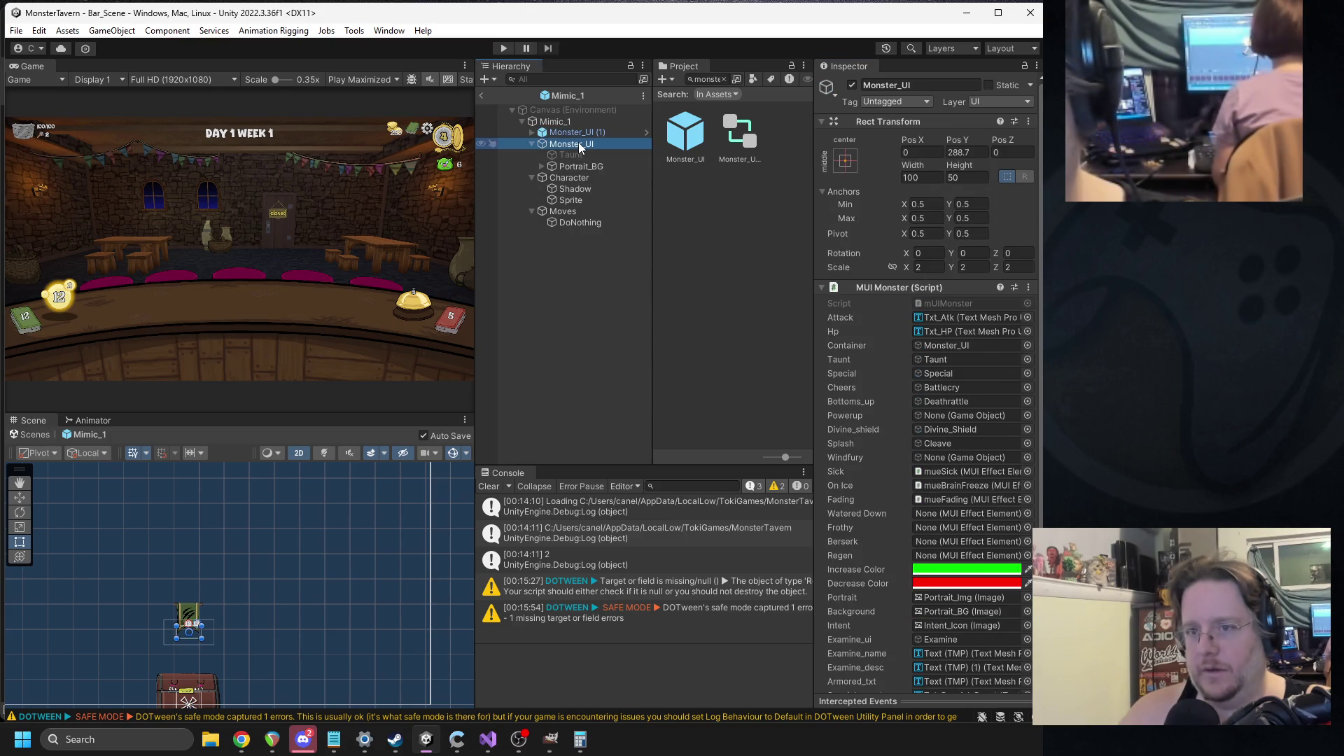
right_click(880, 123)
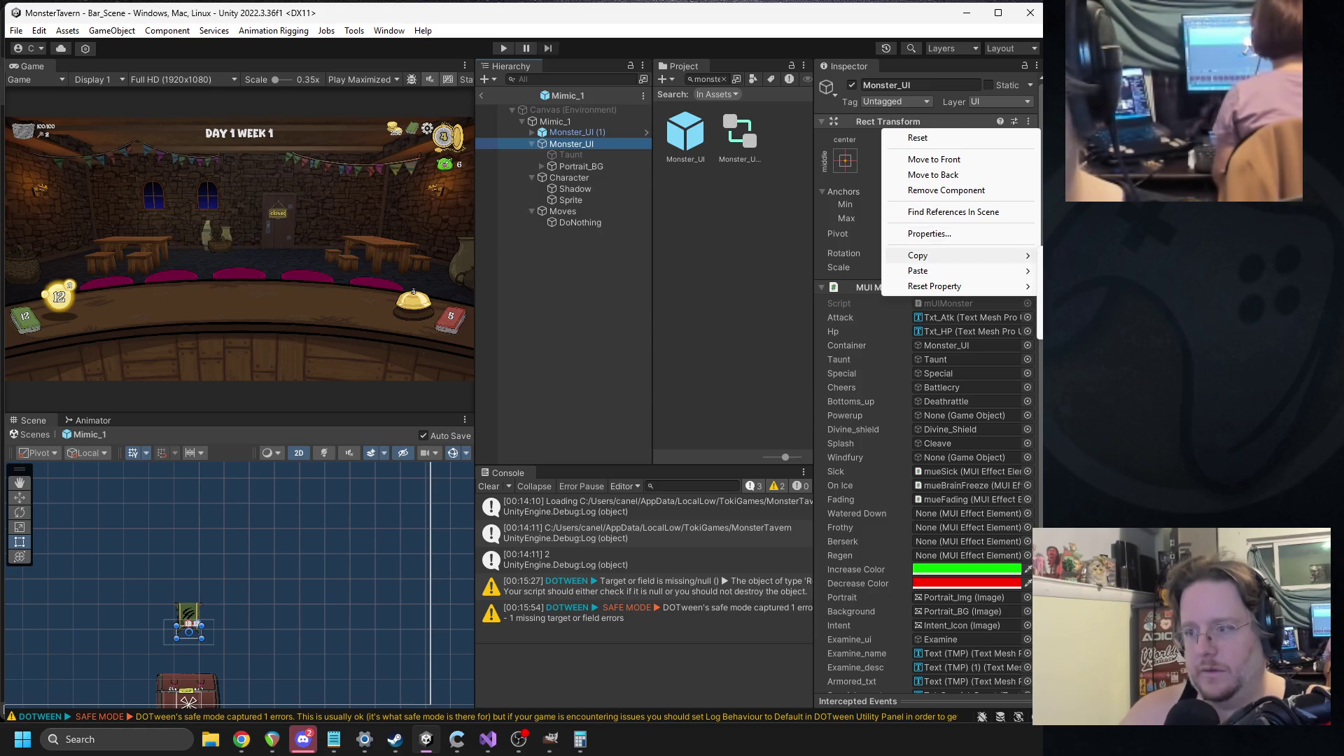
click(763, 262)
click(570, 135)
right_click(901, 154)
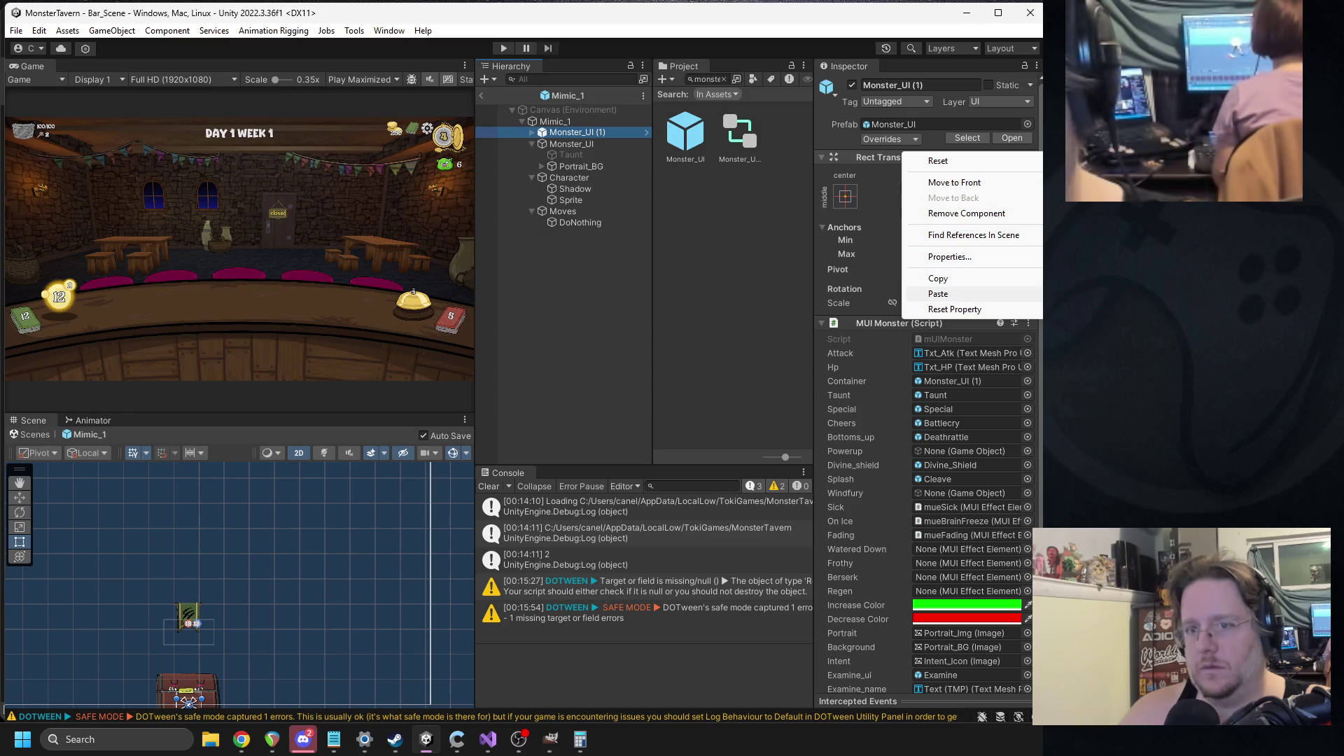
click(938, 294)
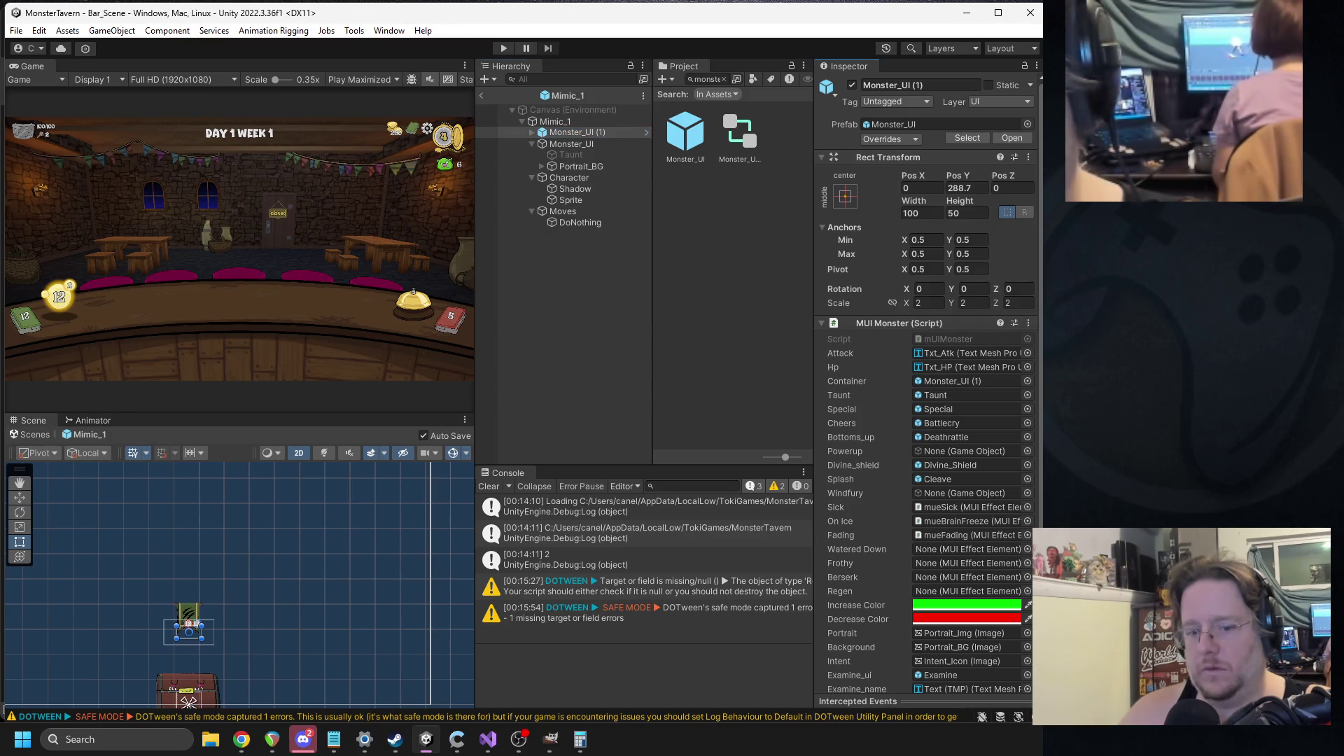
- Deactivate the old Monster_UI object, then delete it with its children
click(571, 143)
click(847, 83)
click(852, 85)
click(578, 148)
key(Delete)
- Assign Monster_UI (1) as Mimic_1's UI and start Play mode
click(583, 123)
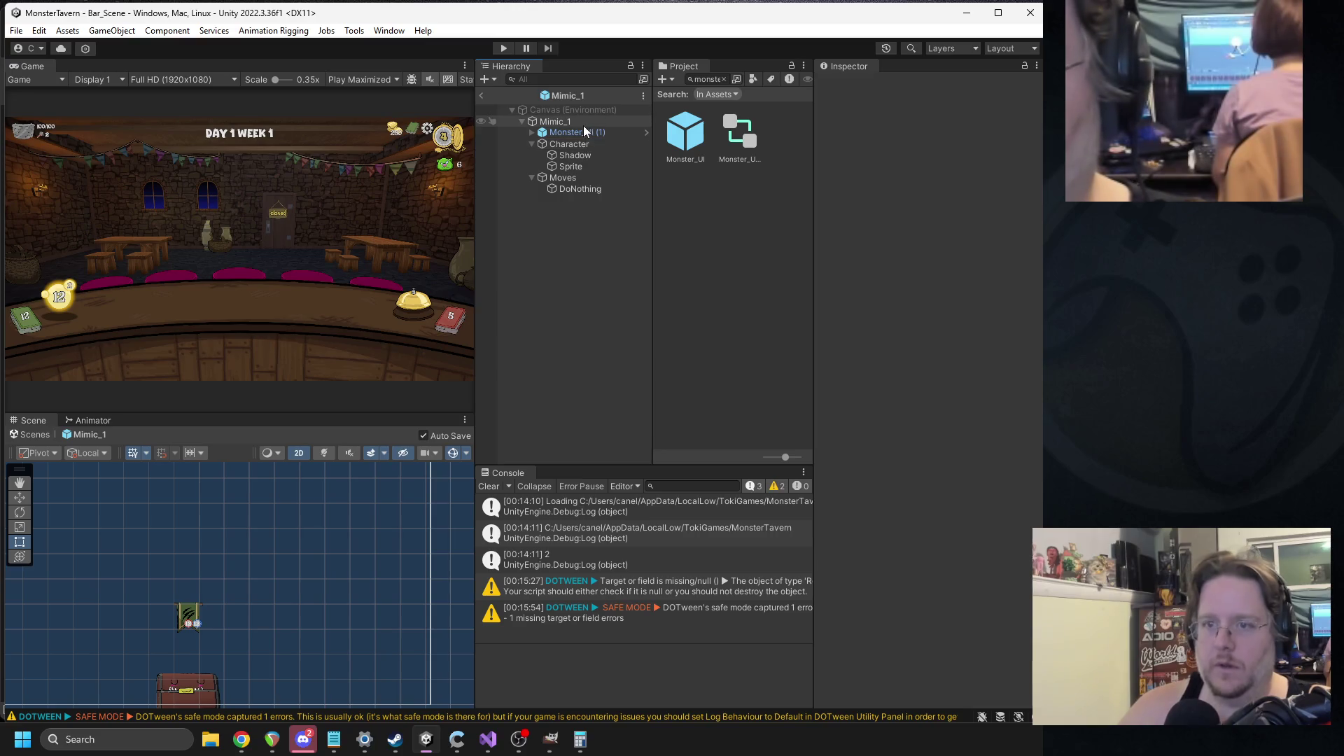
drag(574, 132, 947, 526)
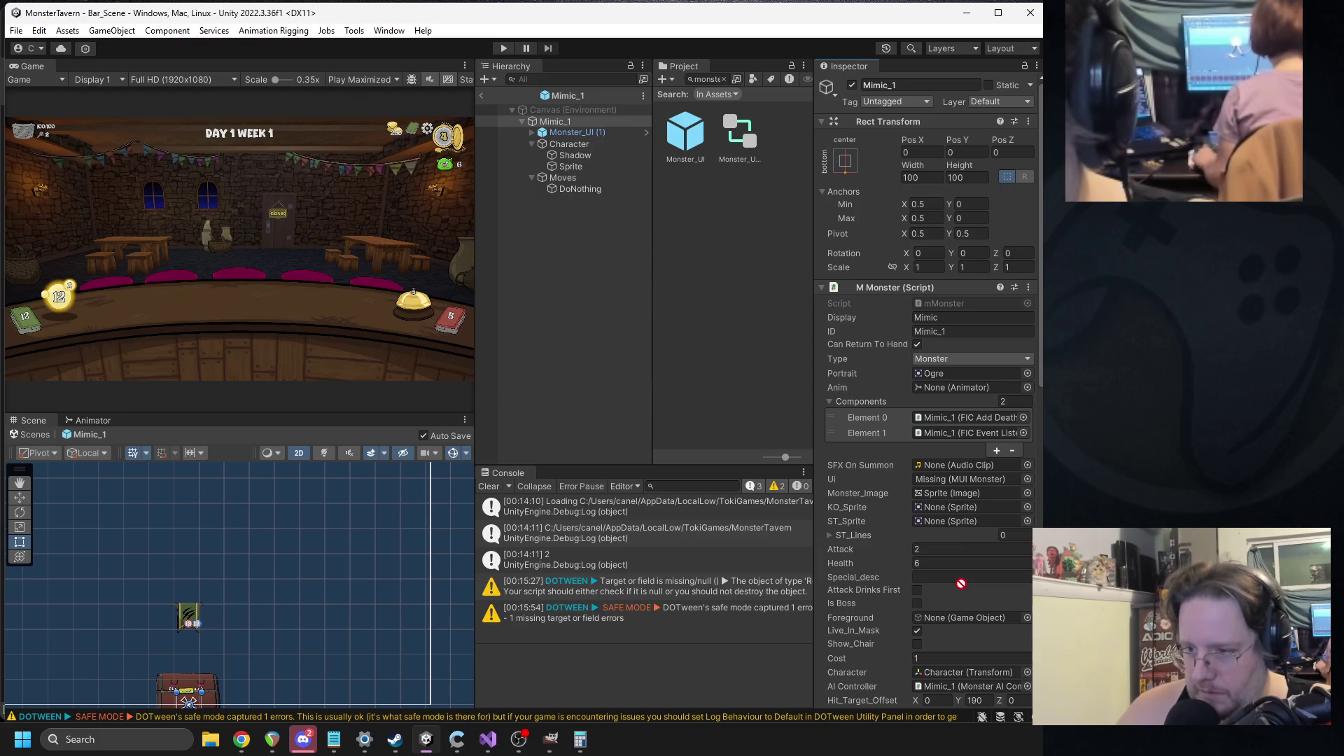
click(592, 135)
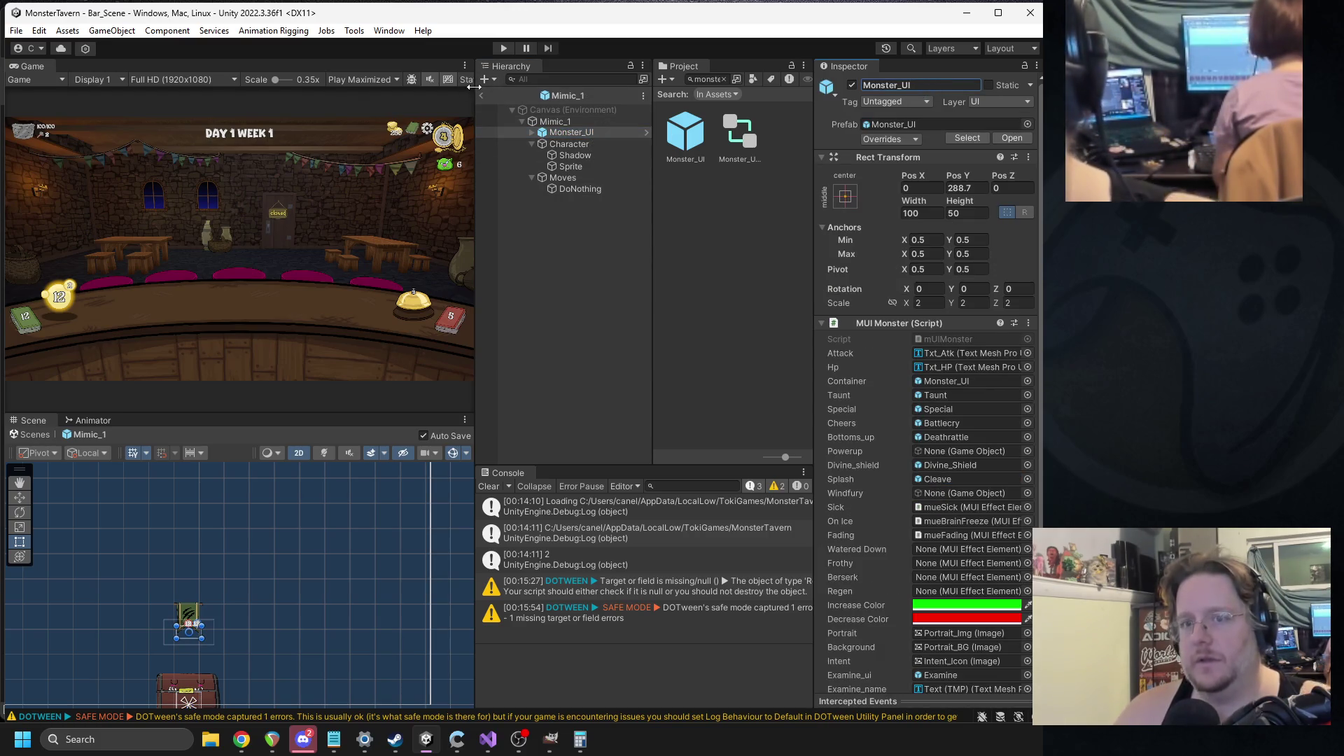
click(503, 48)
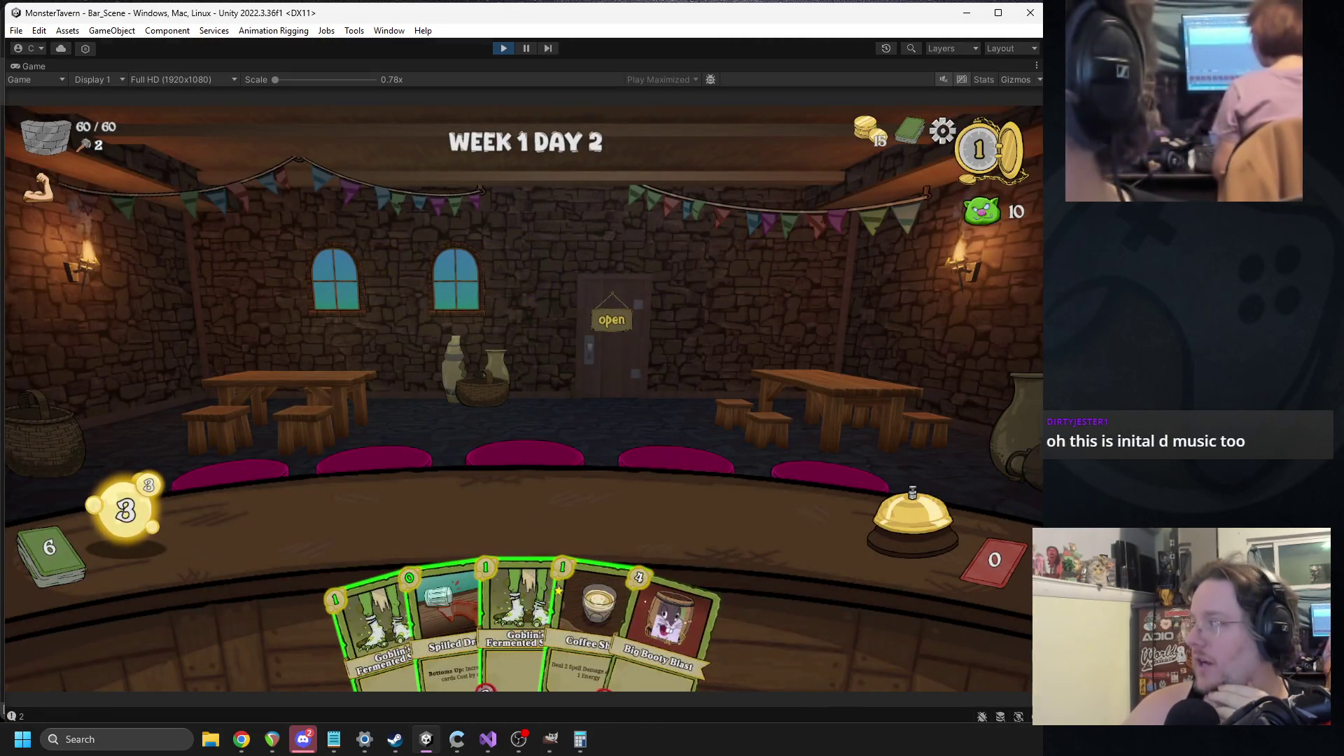
- Mute the game sound, play two Goblin's Fermented Socks onto the bar, and end the turn
key(alt+Tab)
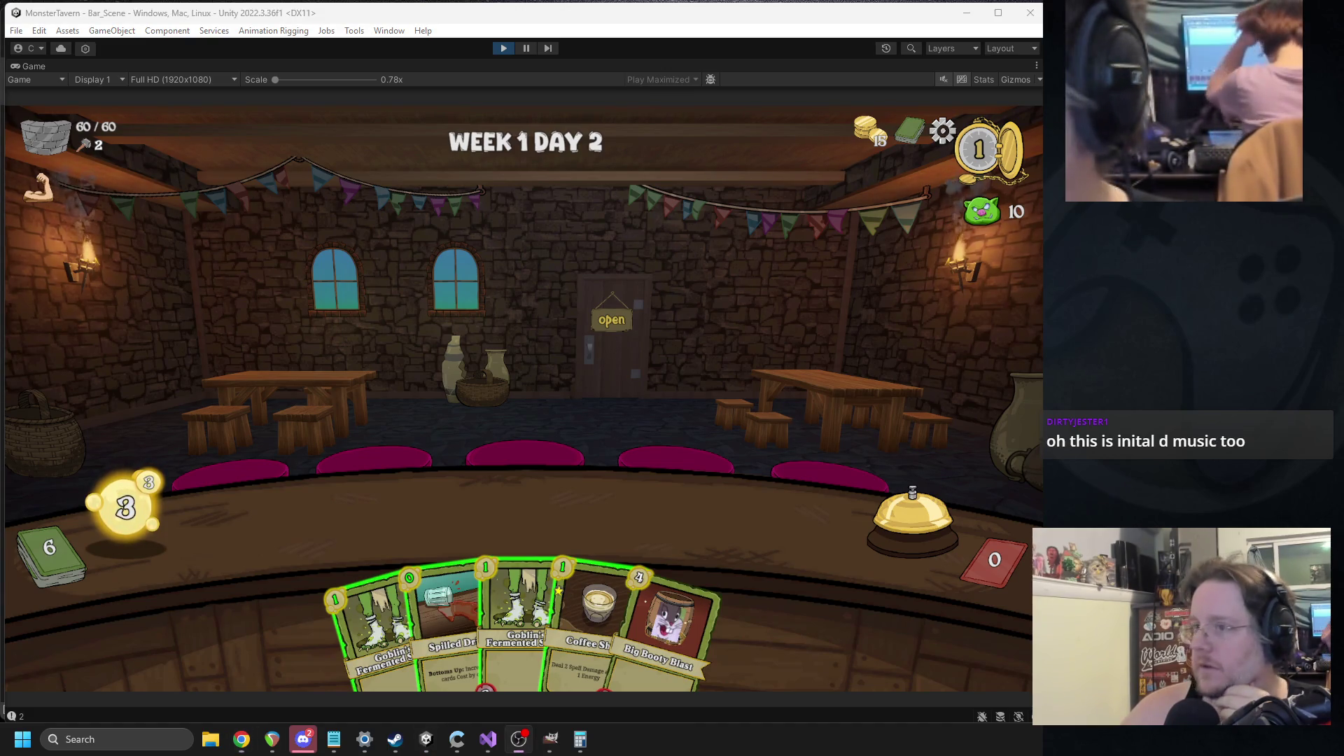
click(942, 79)
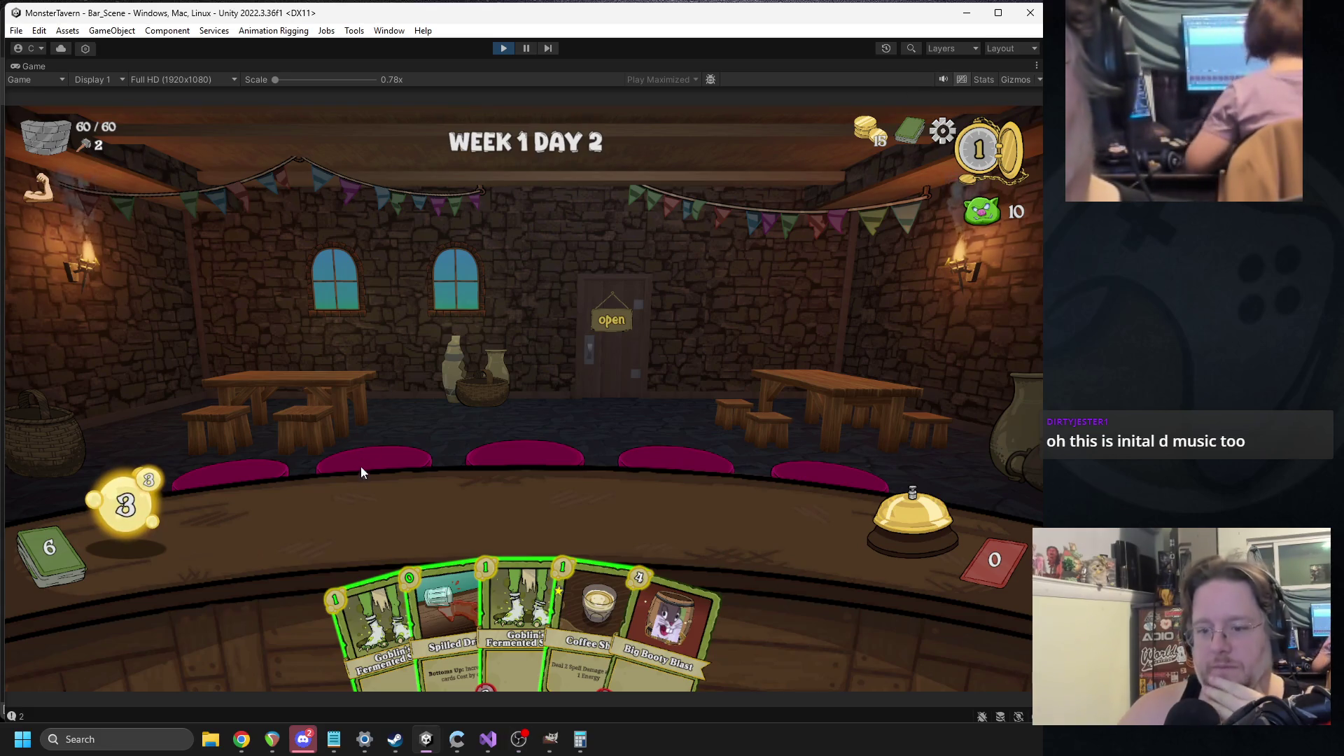
mouse_move(518, 602)
mouse_down()
mouse_move(336, 539)
mouse_move(322, 522)
mouse_up()
click(481, 569)
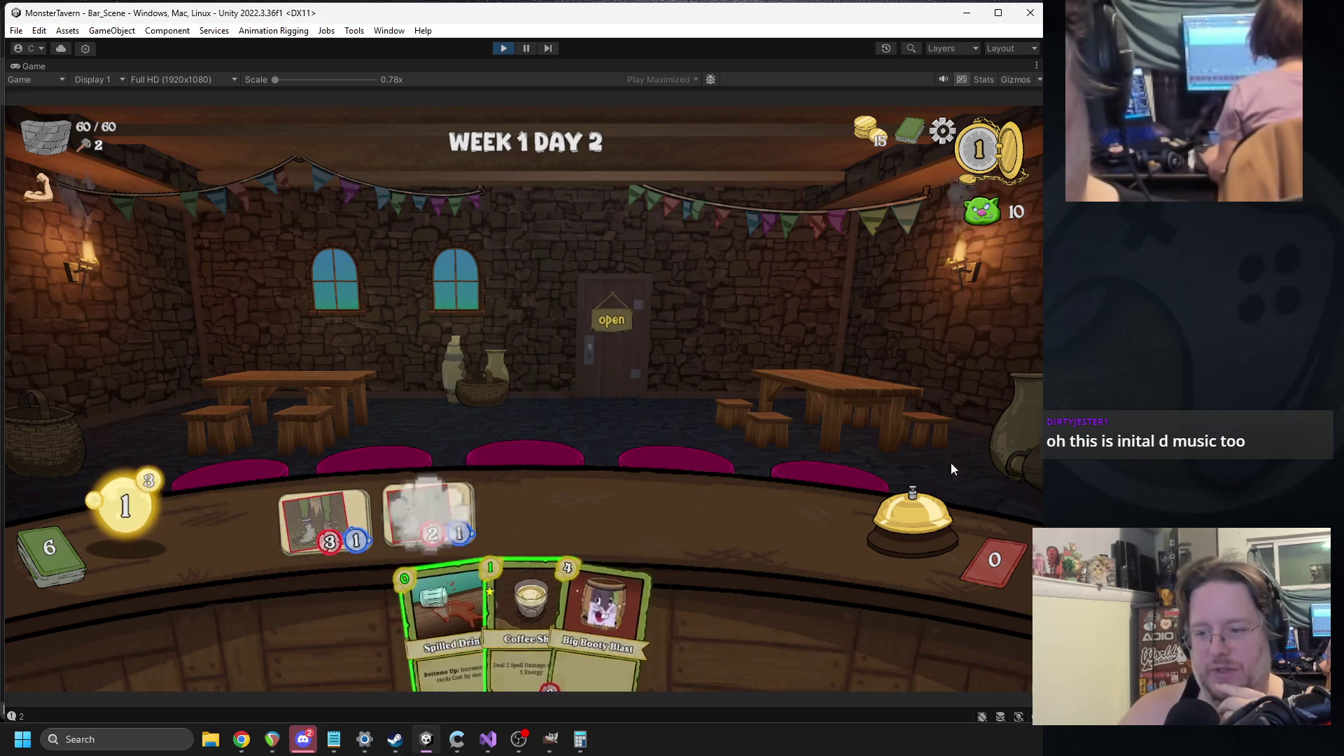
click(896, 507)
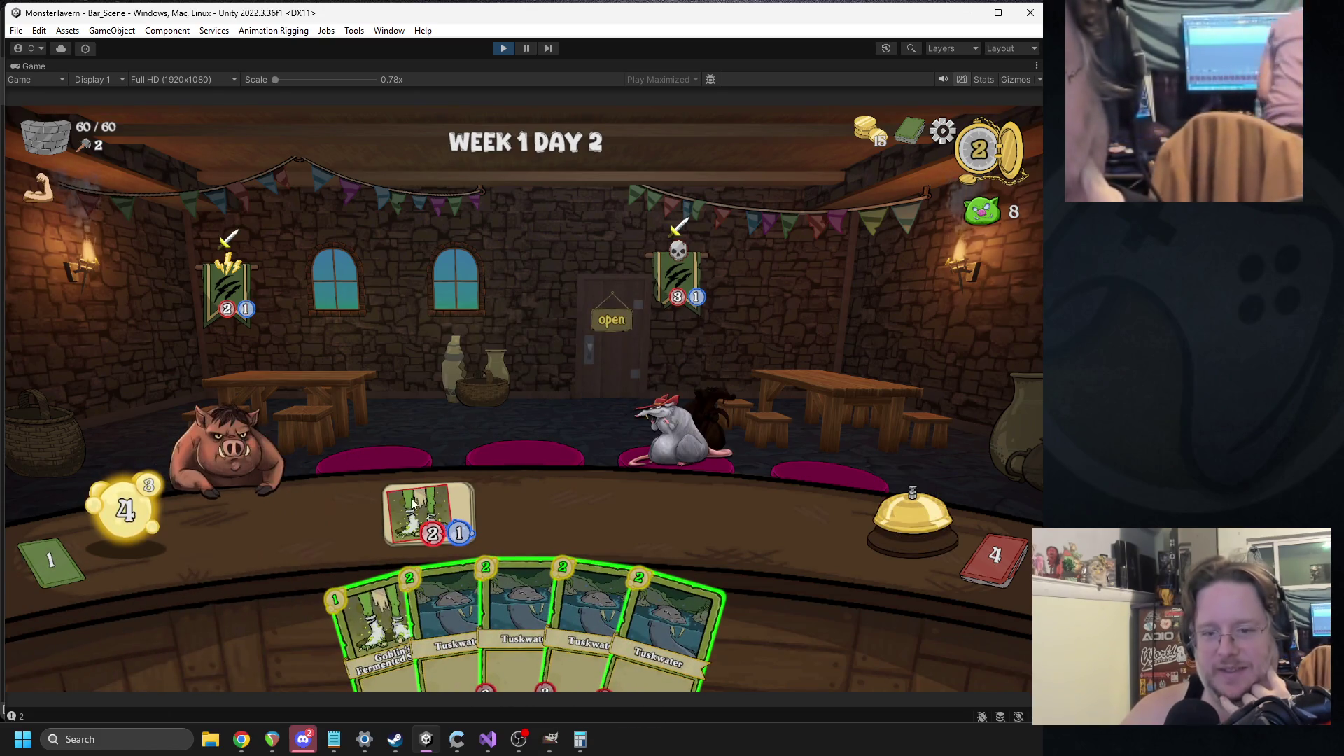
- Bar Tuskwater and Socks, serve the pig Coffee Shot, counter Big Booty Blast, target the rat, end the turn
mouse_move(455, 608)
mouse_down()
mouse_move(284, 534)
mouse_move(325, 521)
mouse_up()
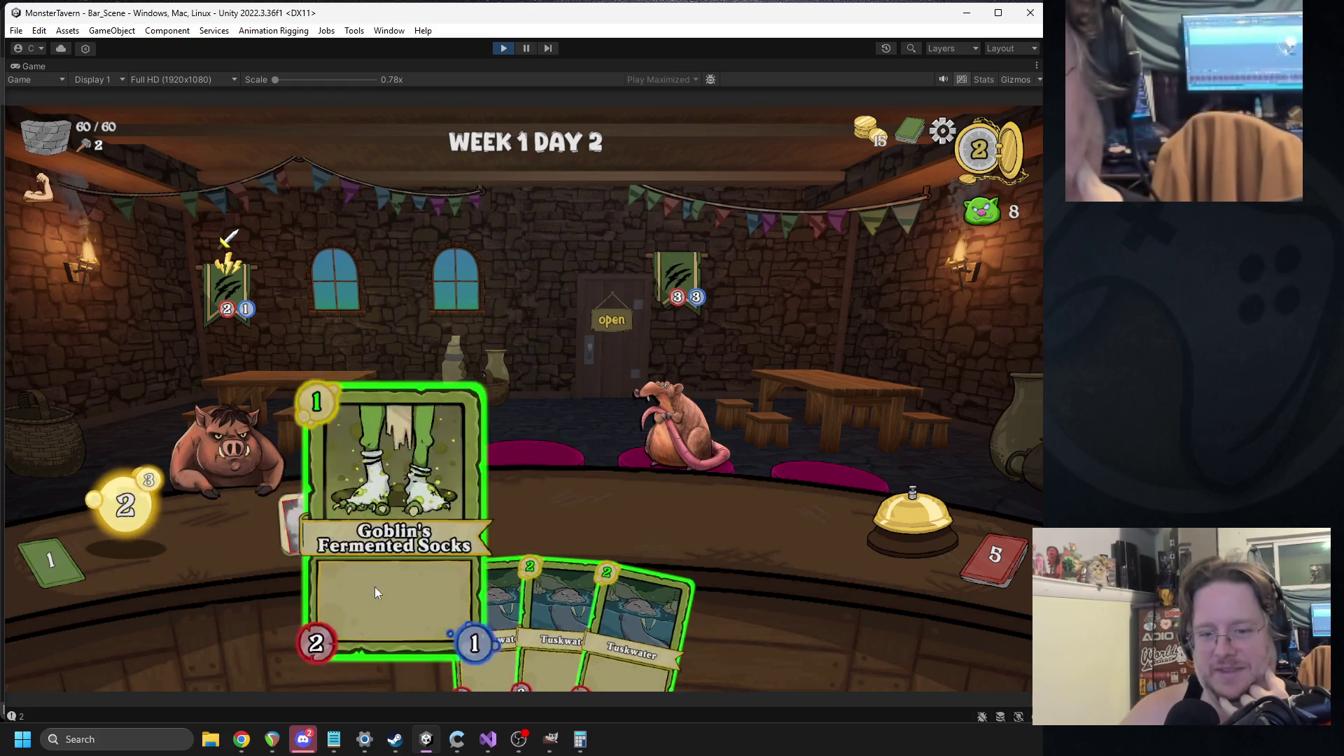
drag(390, 616, 429, 514)
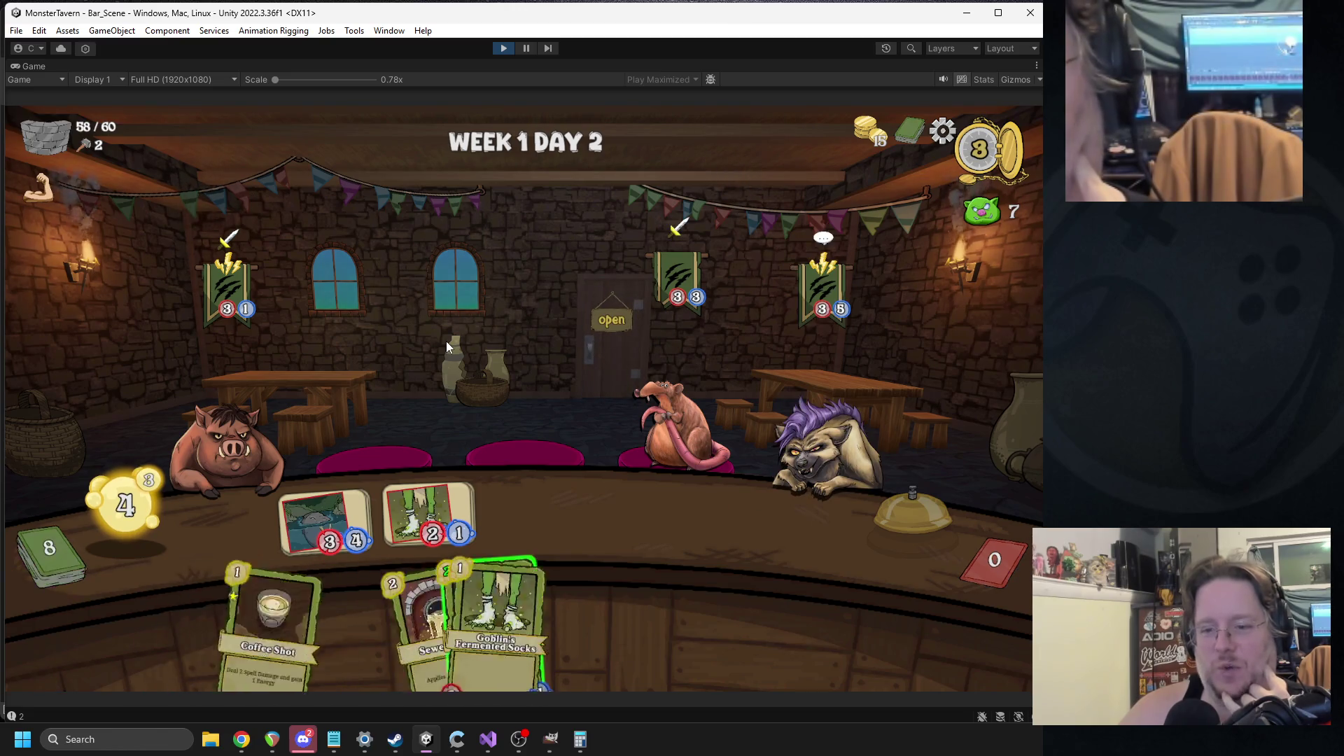
drag(588, 616, 256, 447)
mouse_move(661, 581)
mouse_down()
mouse_move(679, 584)
mouse_move(741, 522)
mouse_up()
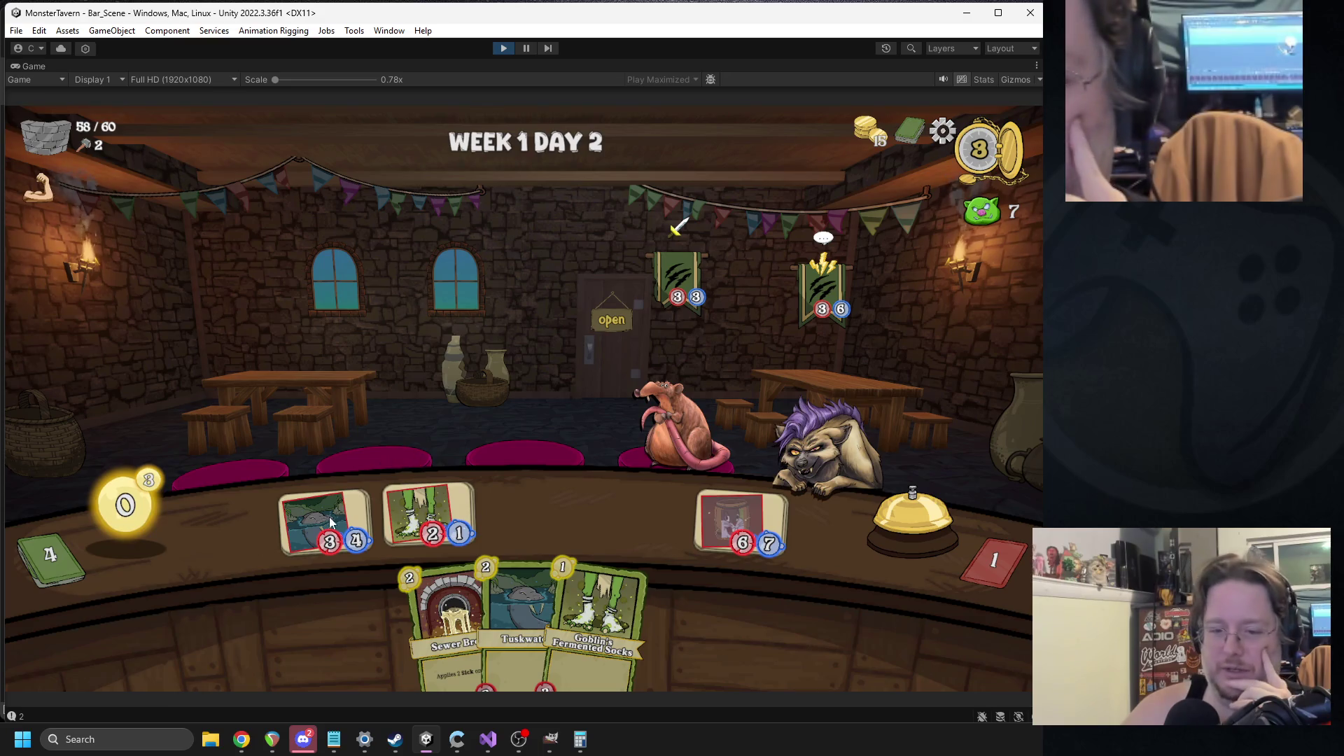
drag(708, 428, 693, 430)
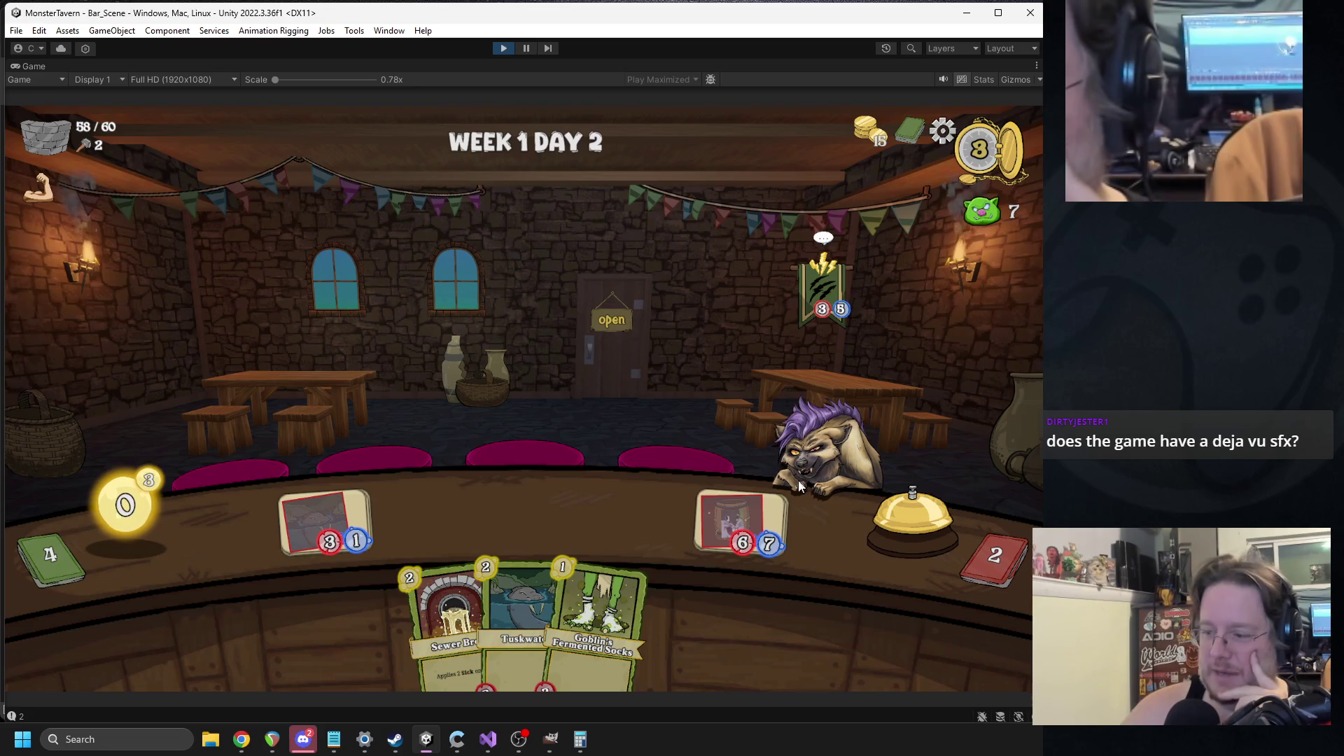
click(852, 520)
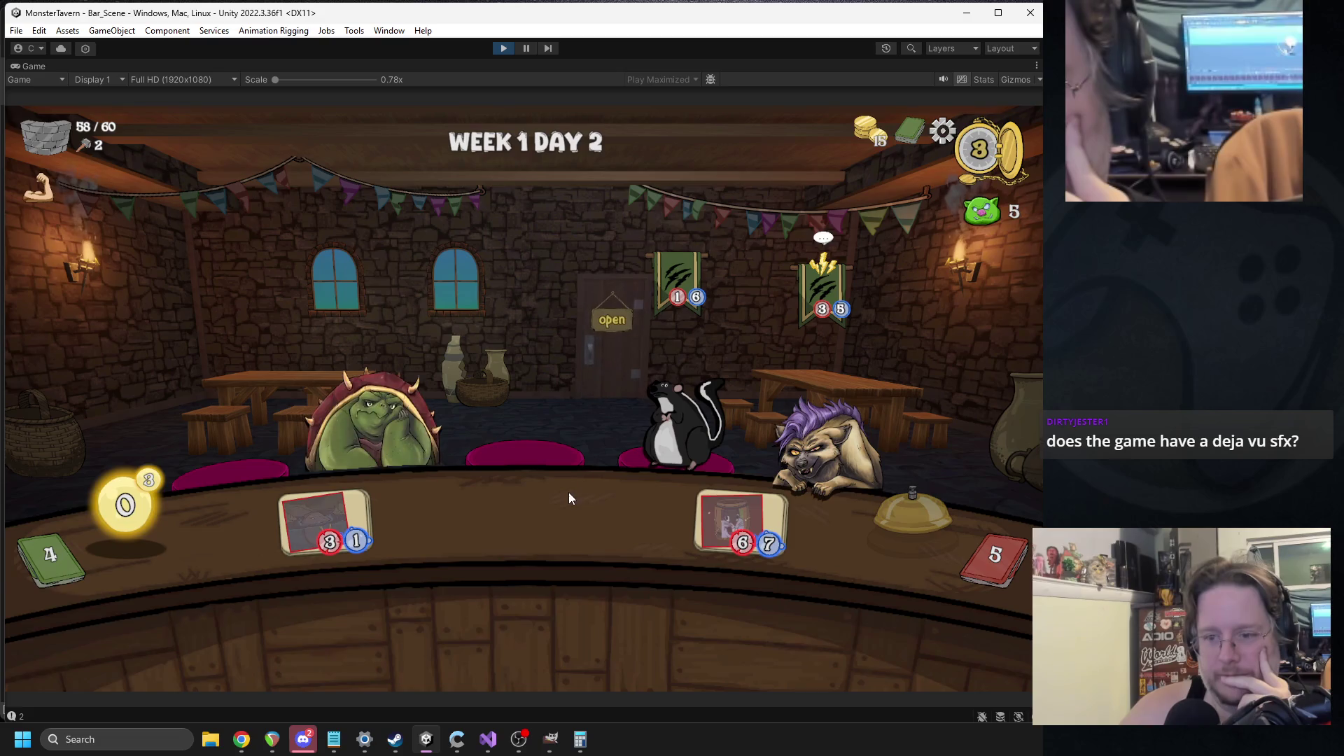
- Serve the hyena Coffee Shot and hit the turtle and mimic. Put two Socks on the table, then end the turn
mouse_move(683, 549)
mouse_down()
mouse_move(787, 418)
mouse_move(826, 431)
mouse_up()
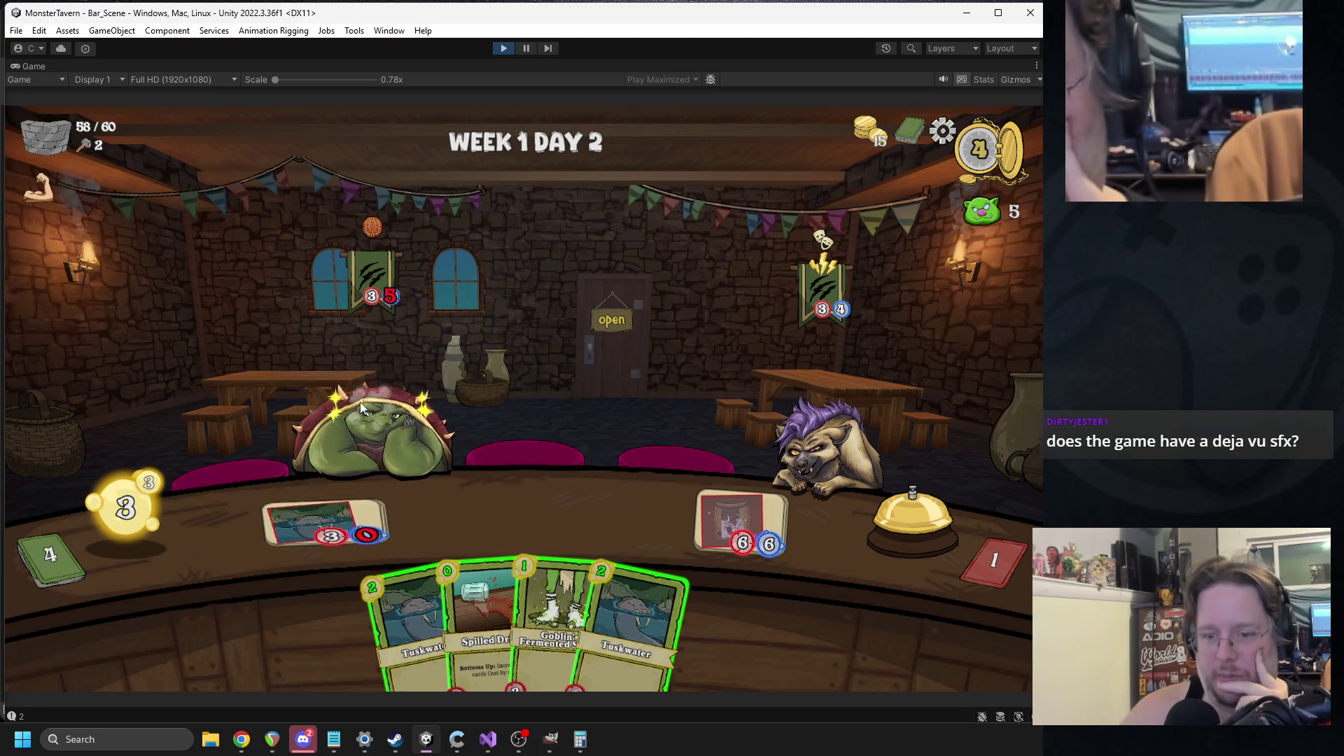
drag(538, 580, 384, 434)
mouse_move(453, 625)
mouse_down()
mouse_move(408, 497)
mouse_move(420, 508)
mouse_up()
drag(482, 595, 615, 519)
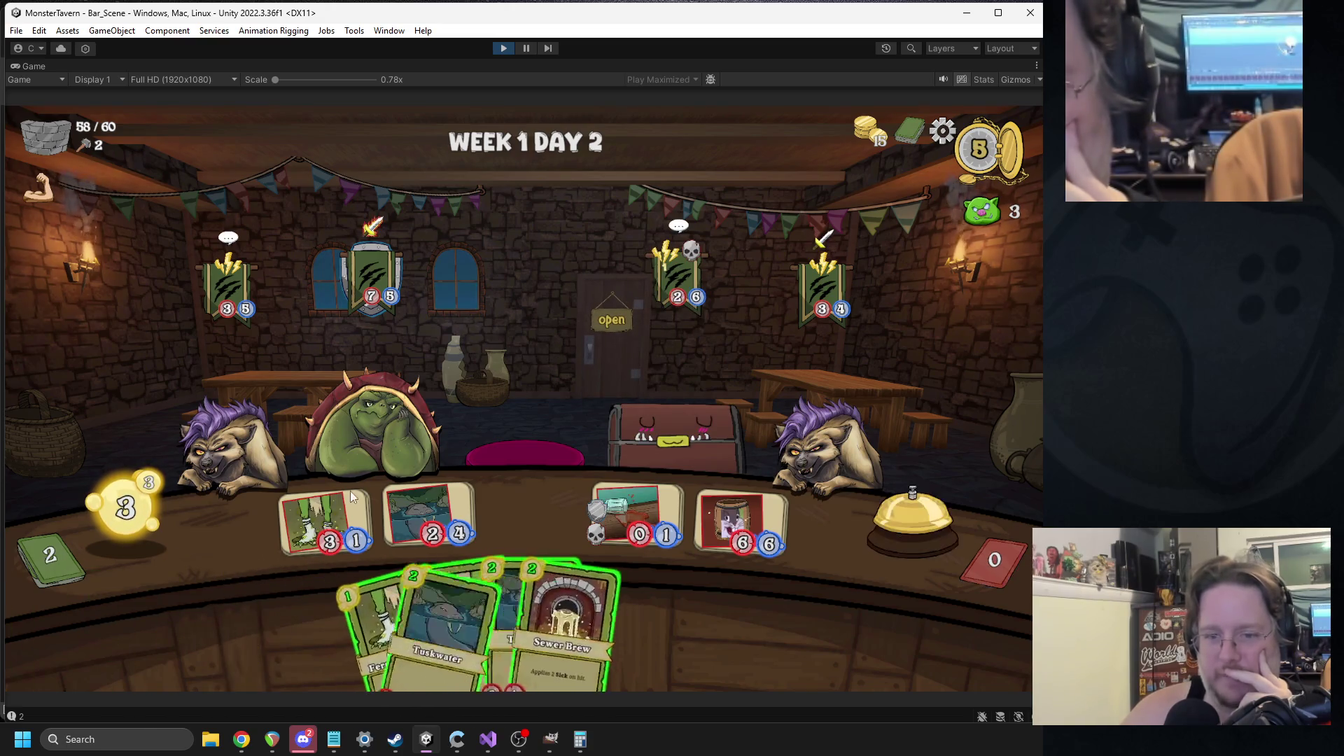
mouse_move(677, 266)
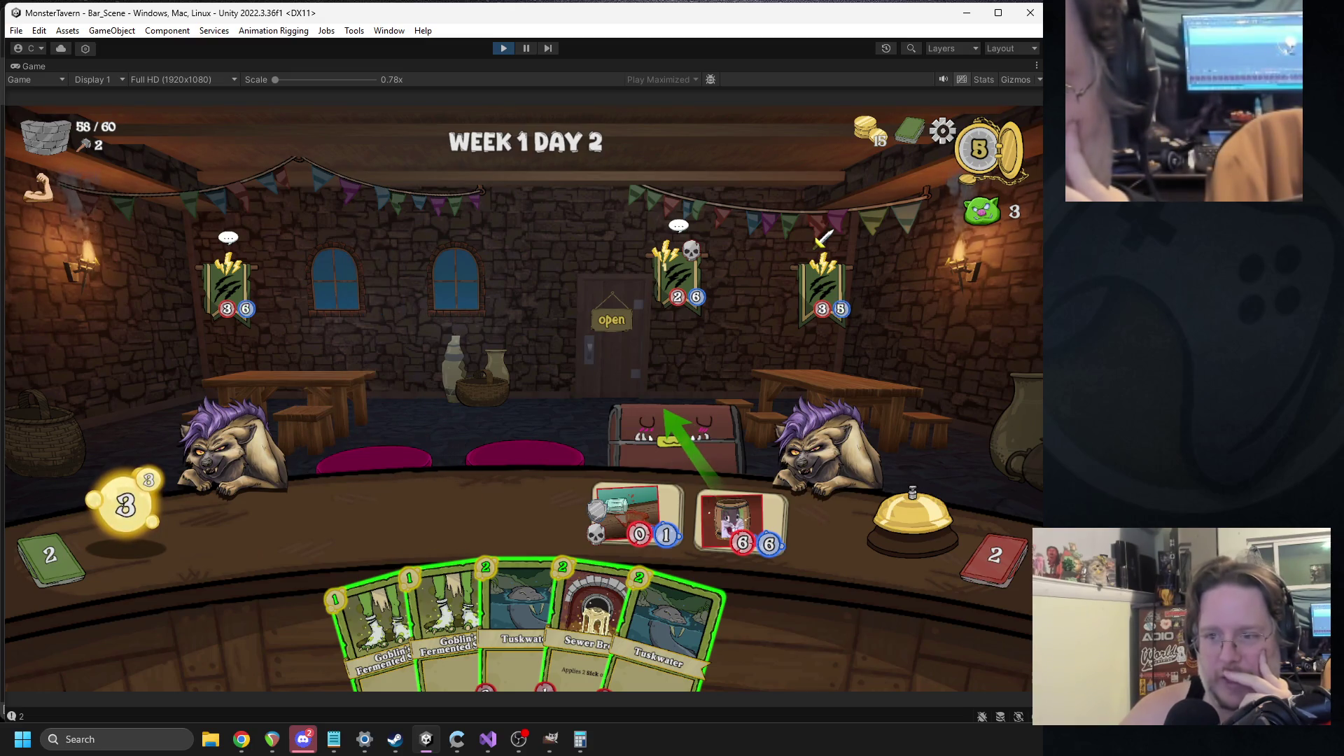
drag(665, 415, 661, 407)
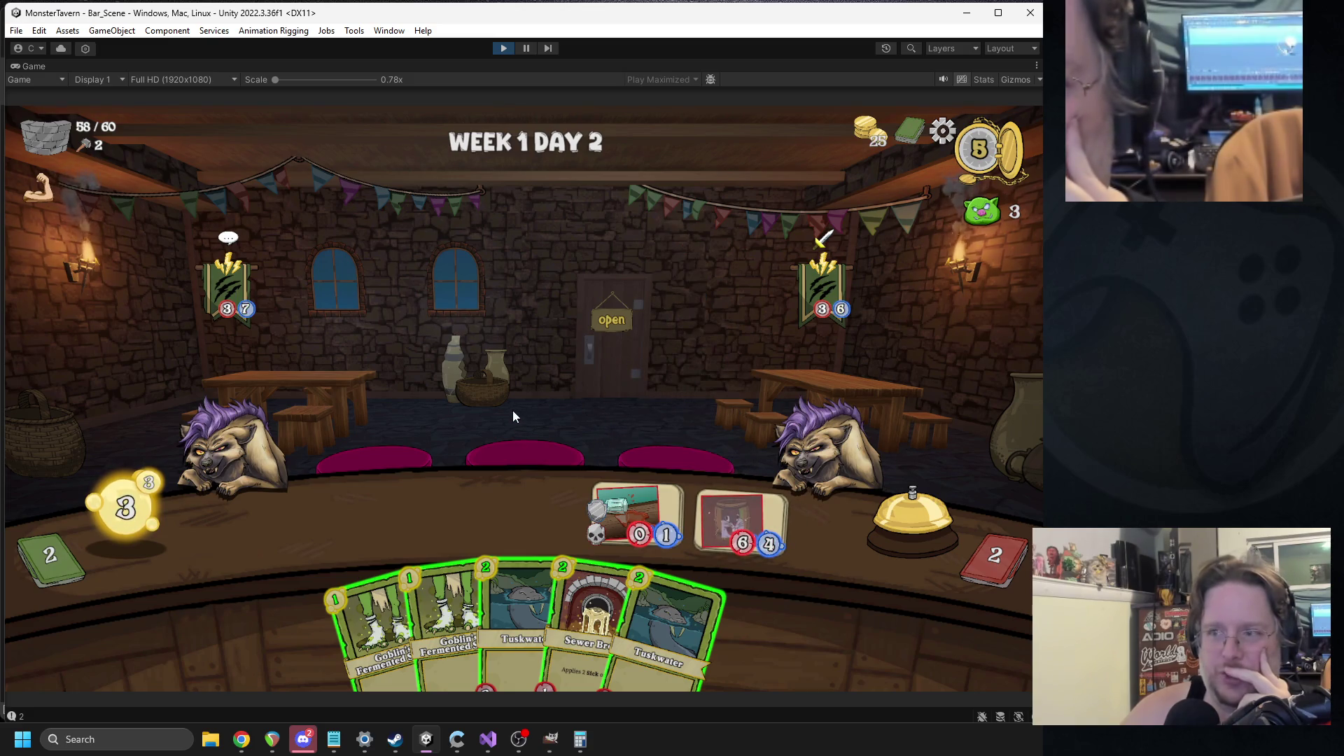
drag(350, 575, 381, 540)
drag(427, 595, 437, 535)
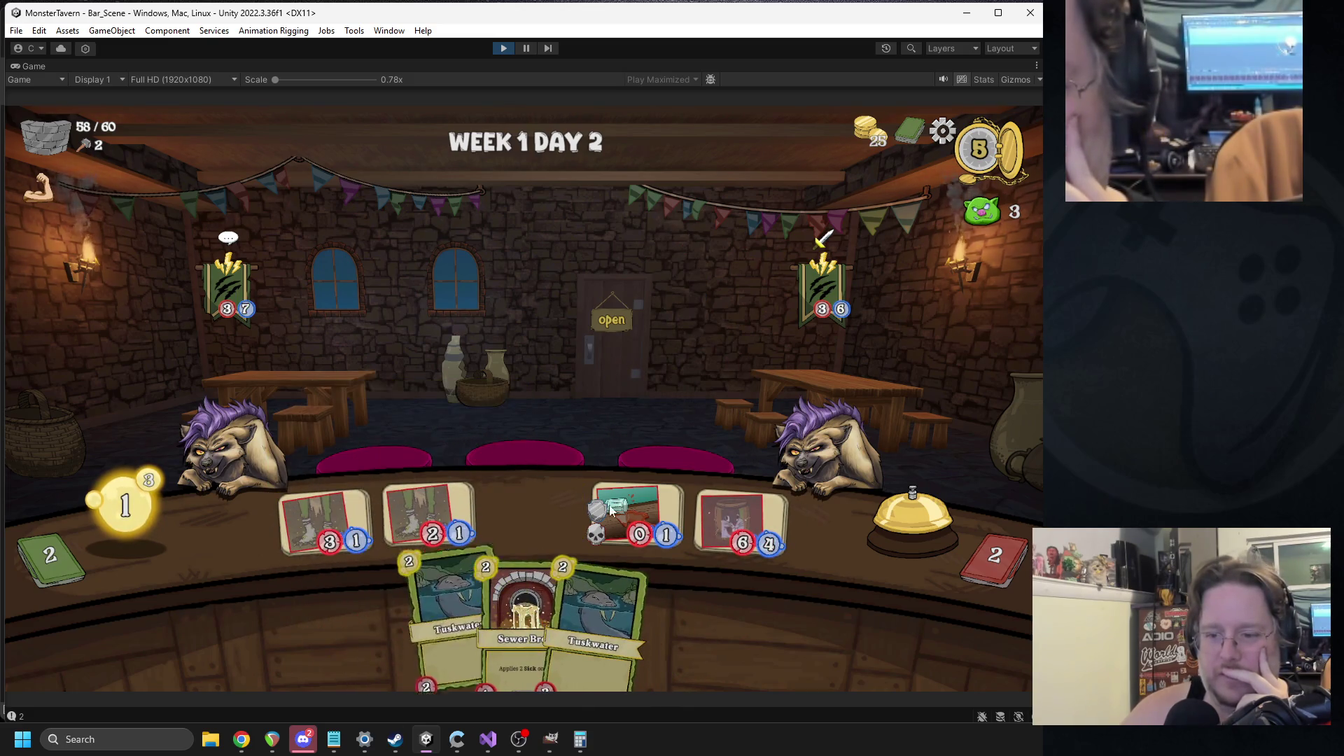
click(928, 505)
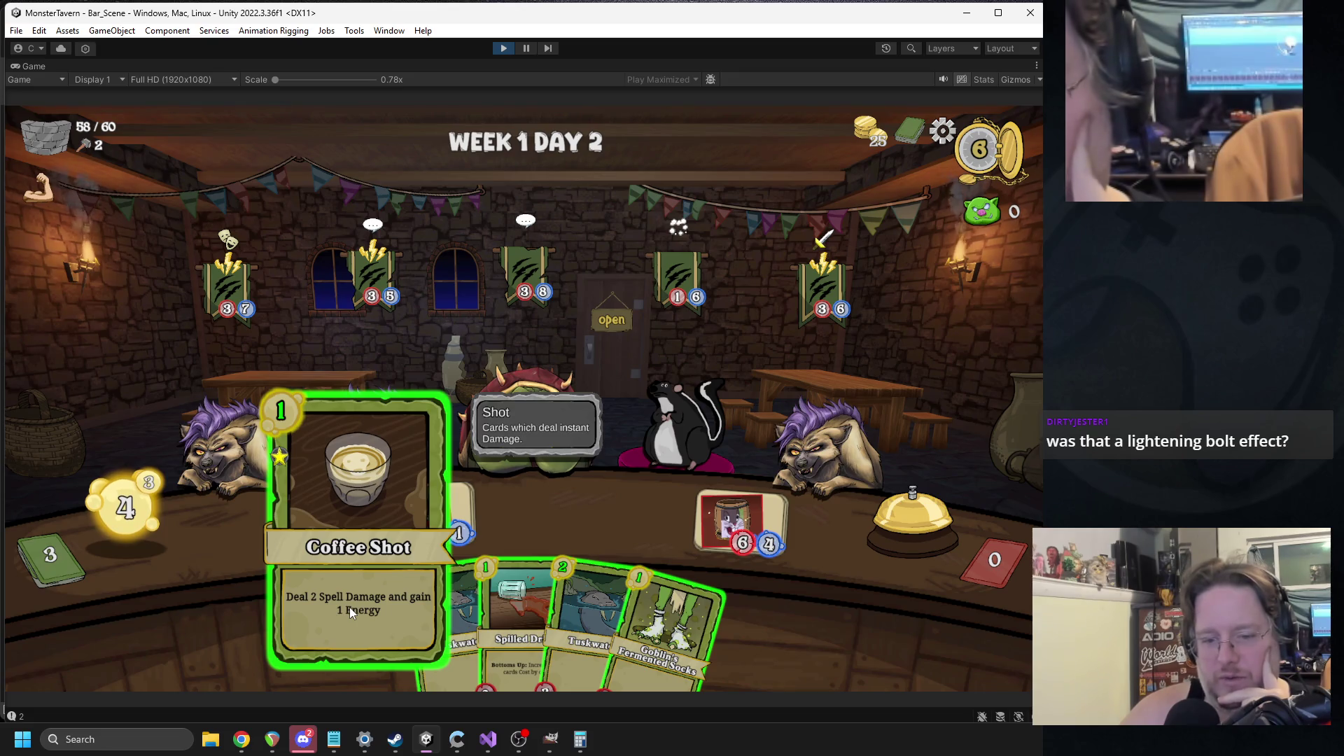
- Serve a customer Coffee Shot, then place Spilled Drink, Goblin's Fermented Socks and Tuskwater on the table
mouse_move(350, 626)
mouse_down()
mouse_move(692, 222)
mouse_move(824, 385)
mouse_move(679, 422)
mouse_up()
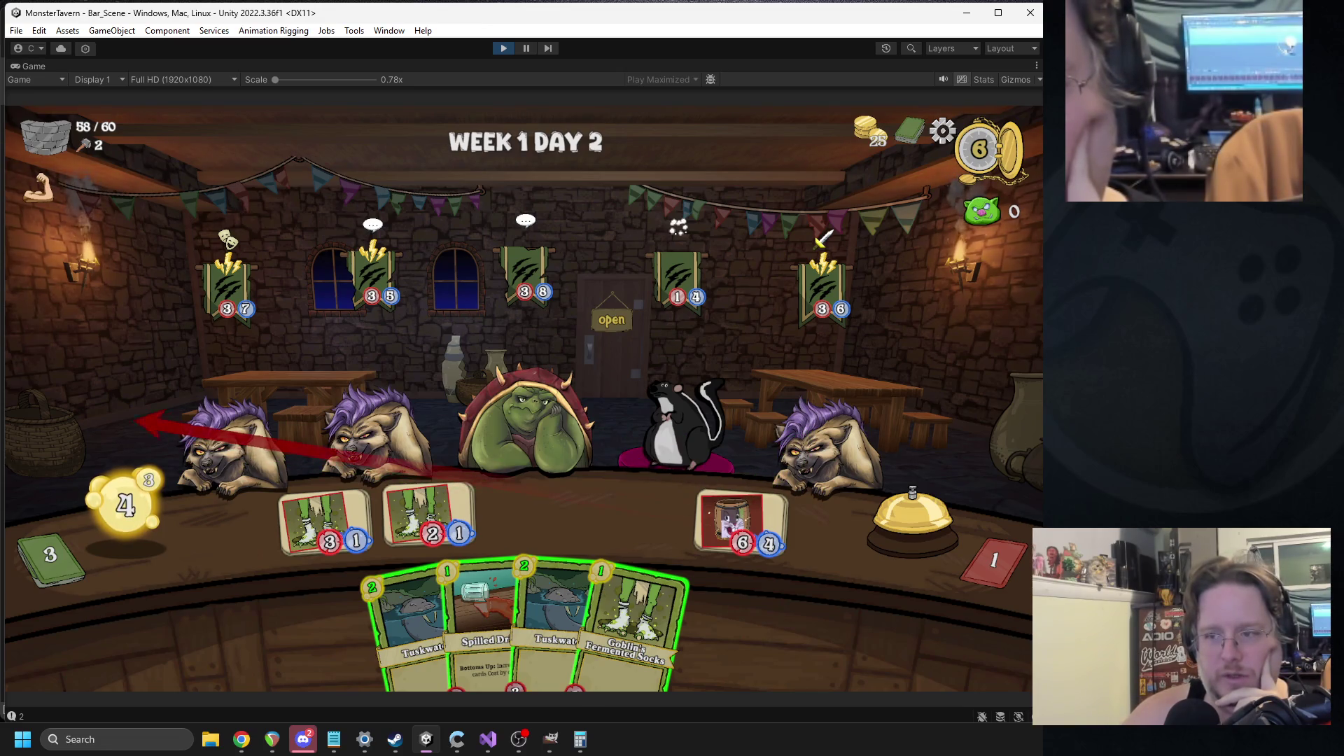
mouse_move(452, 586)
drag(452, 587, 532, 514)
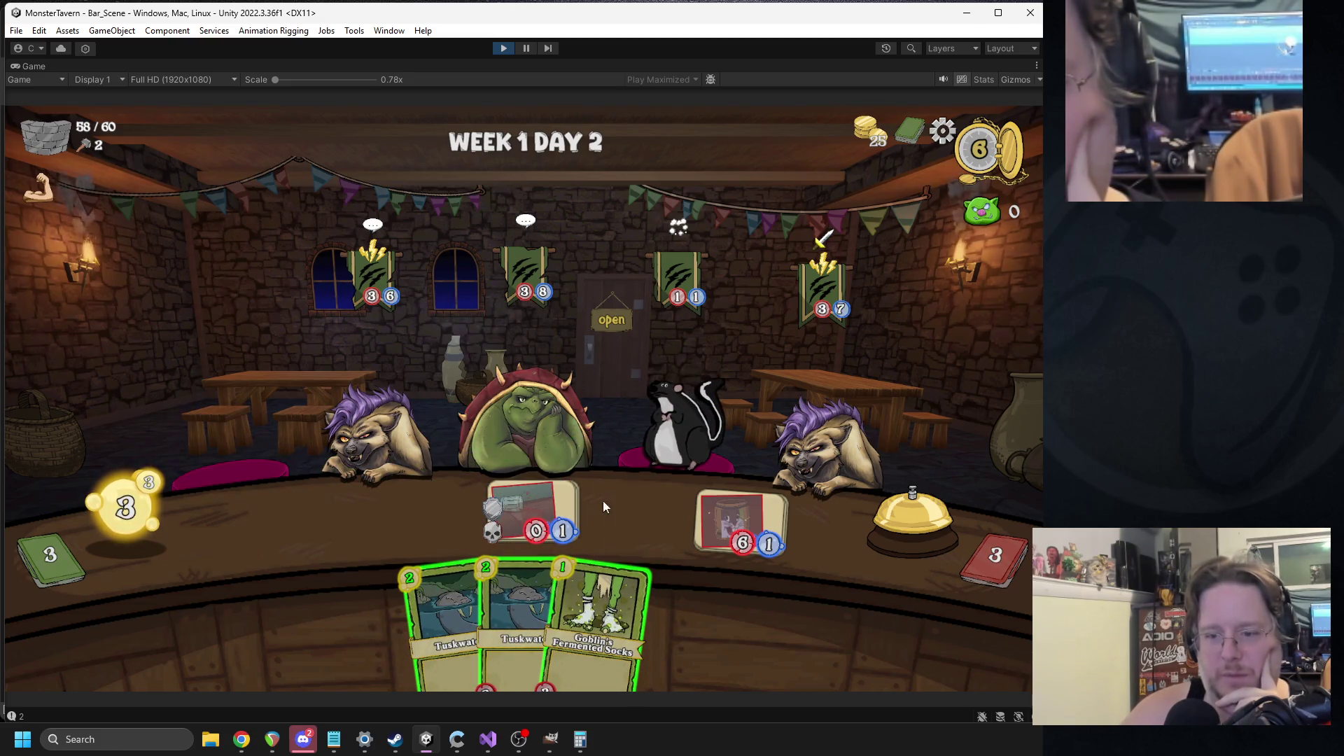
drag(564, 581, 460, 543)
drag(468, 595, 439, 523)
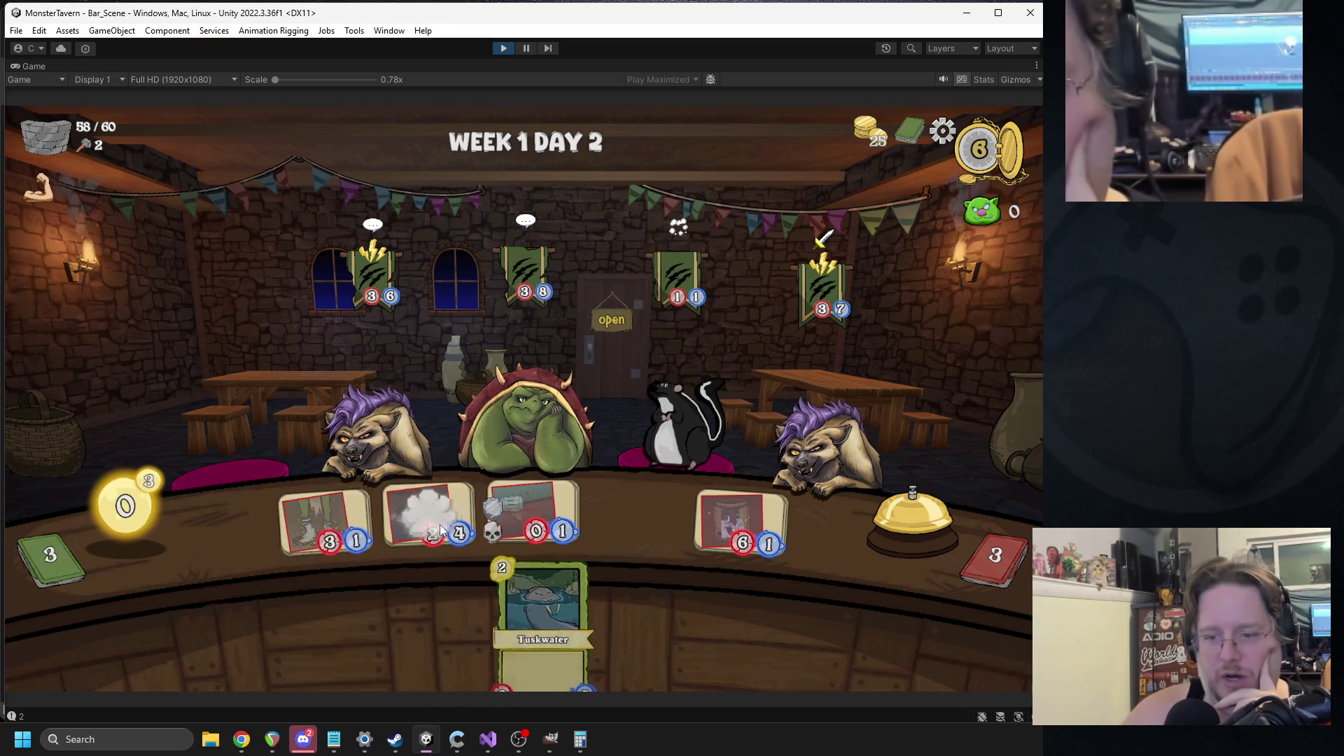
- Ring the bell five times to skip turns, dropping tavern health to 14/60
click(889, 530)
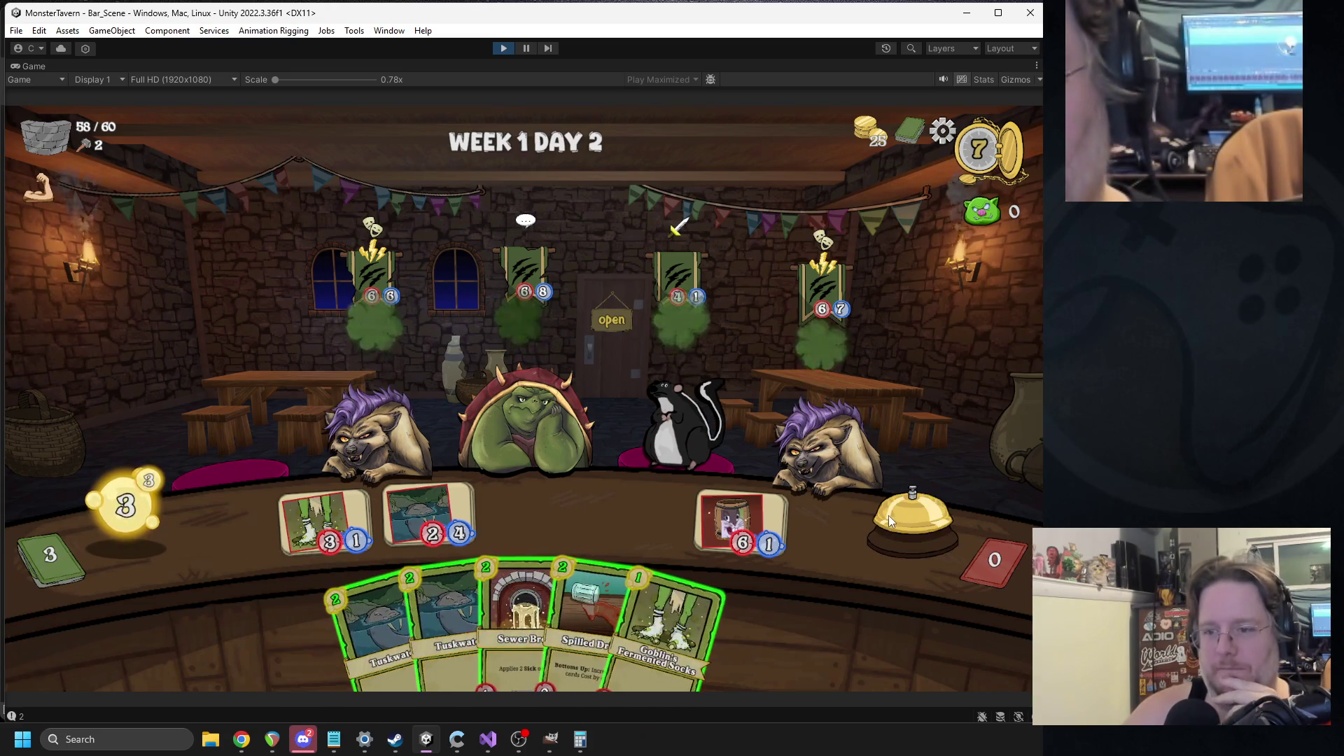
click(885, 517)
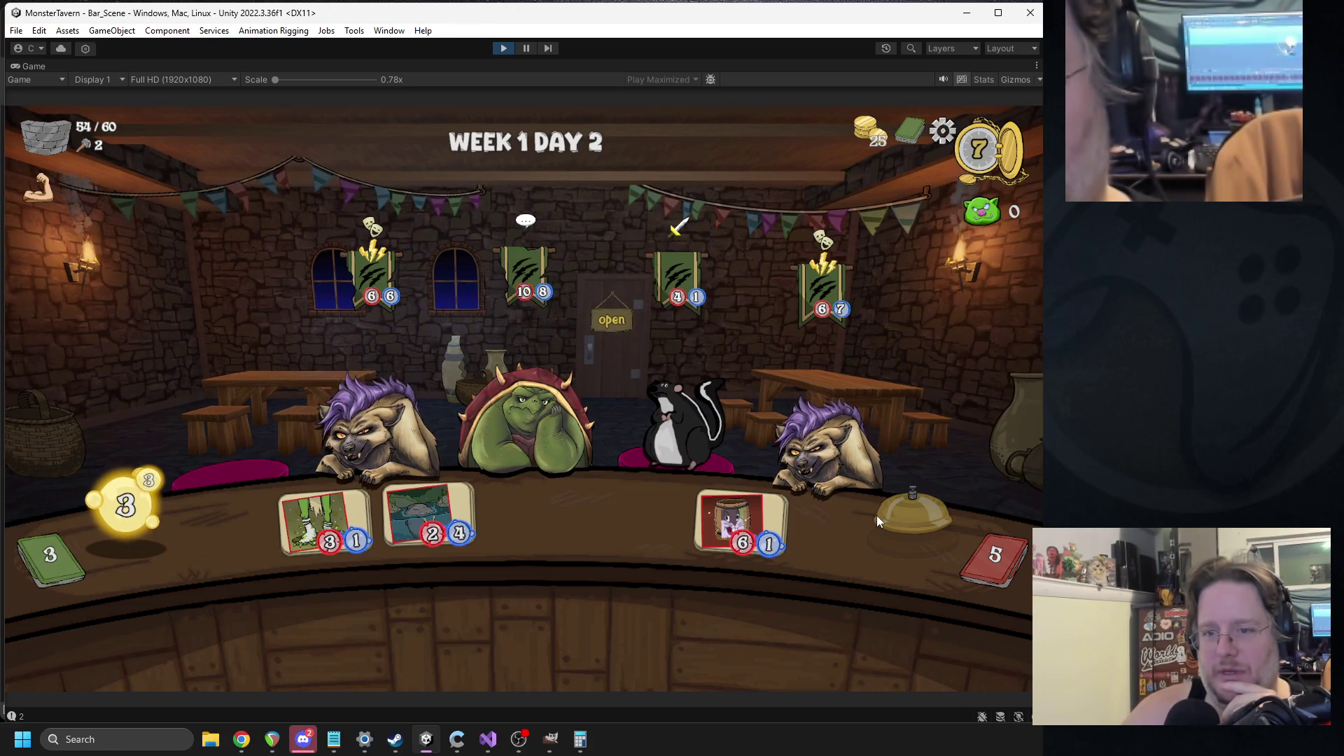
click(874, 515)
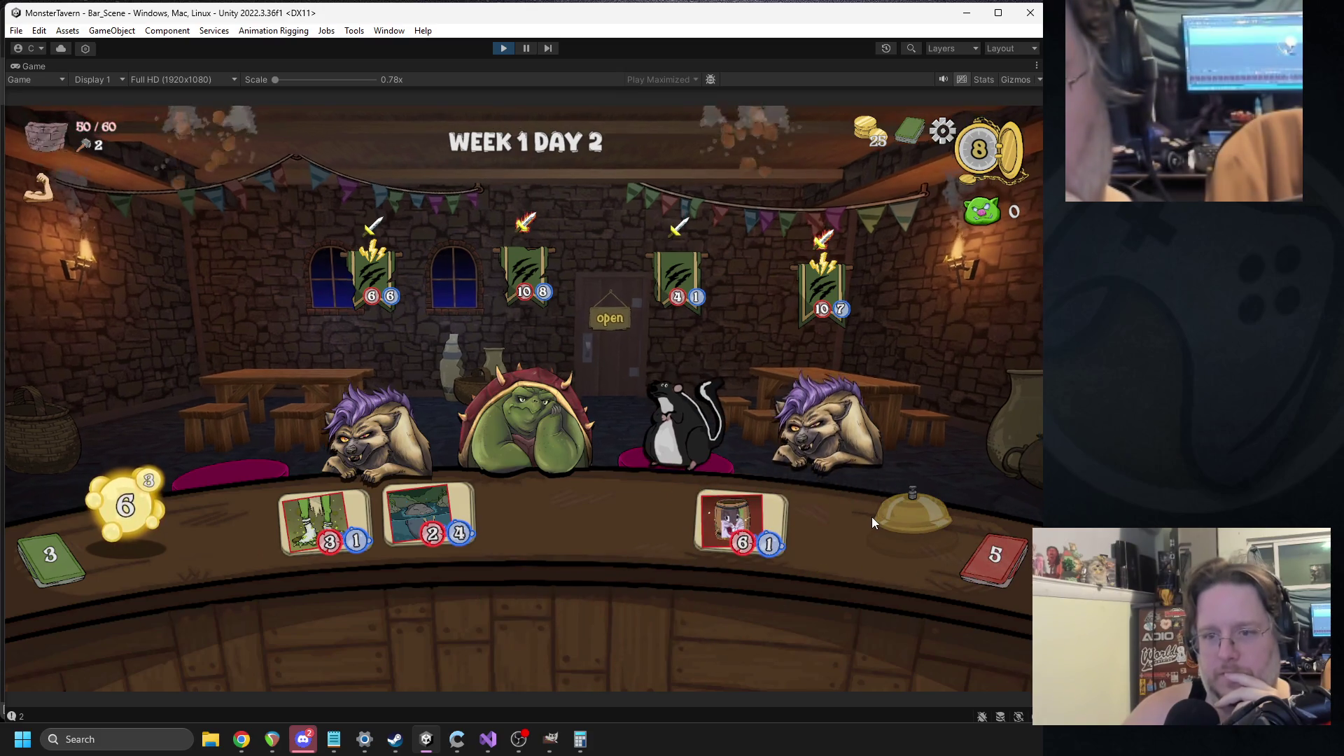
click(871, 517)
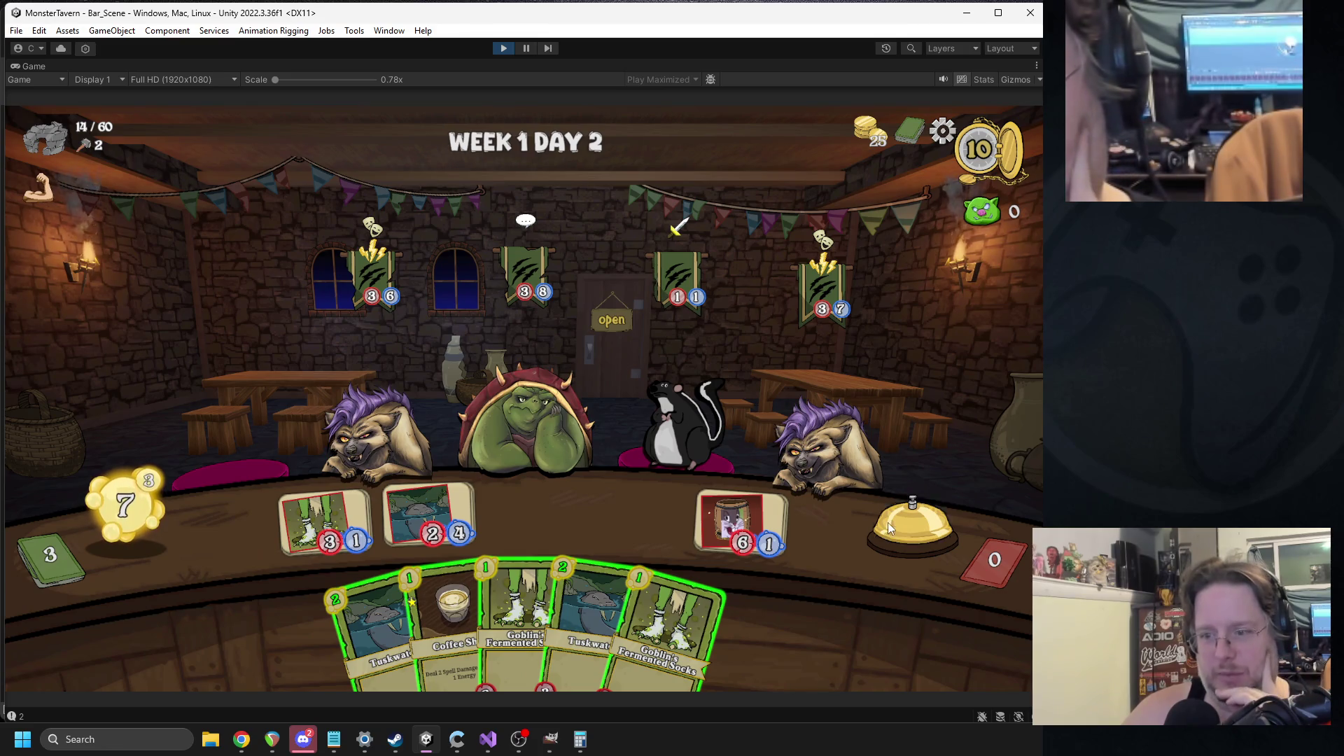
click(887, 522)
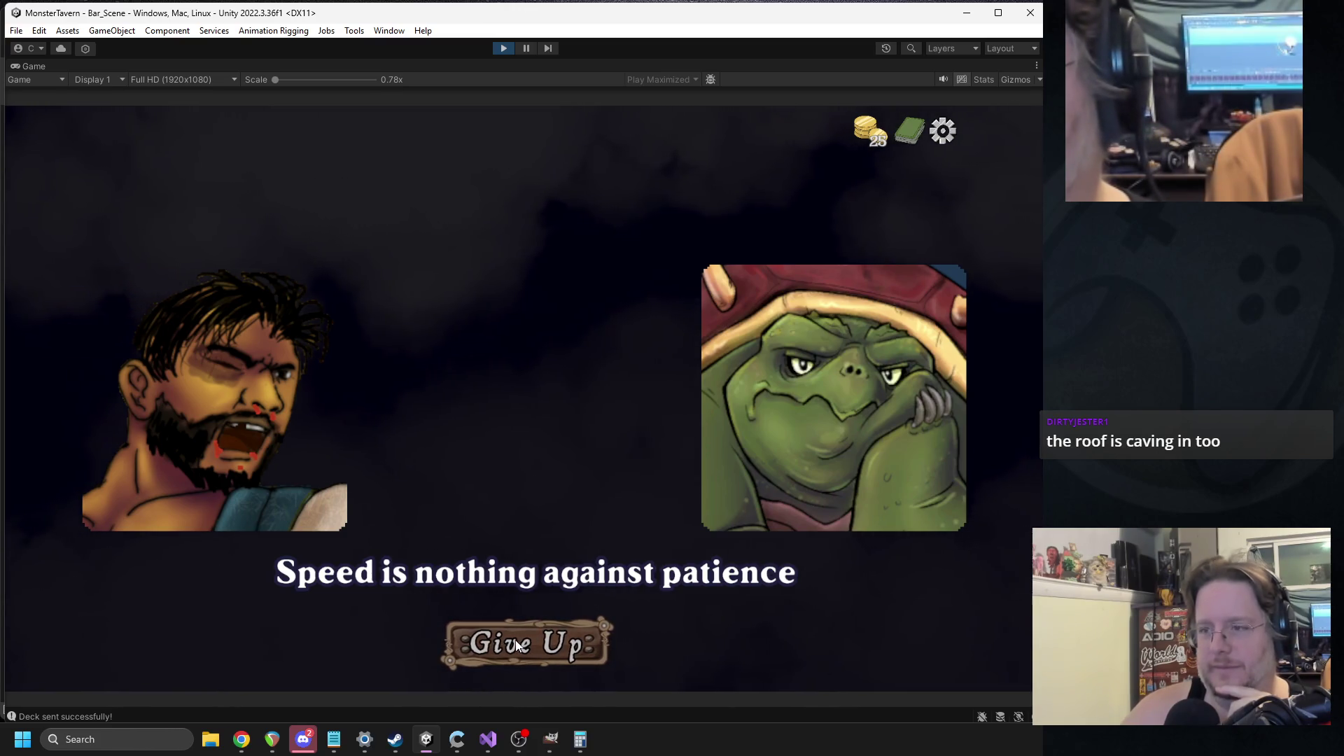
- Give up, start a new run choosing the Regenerating Seeds card, then stop the play-test
click(515, 640)
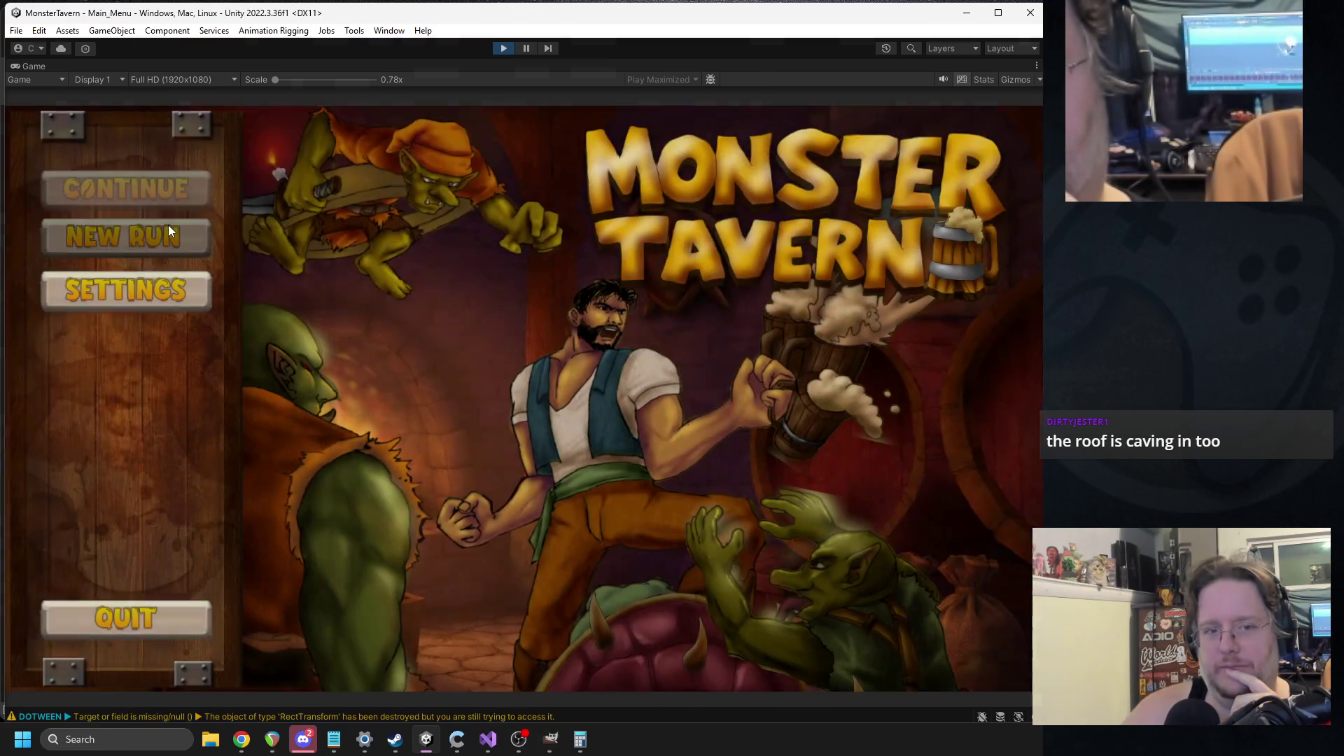
click(115, 237)
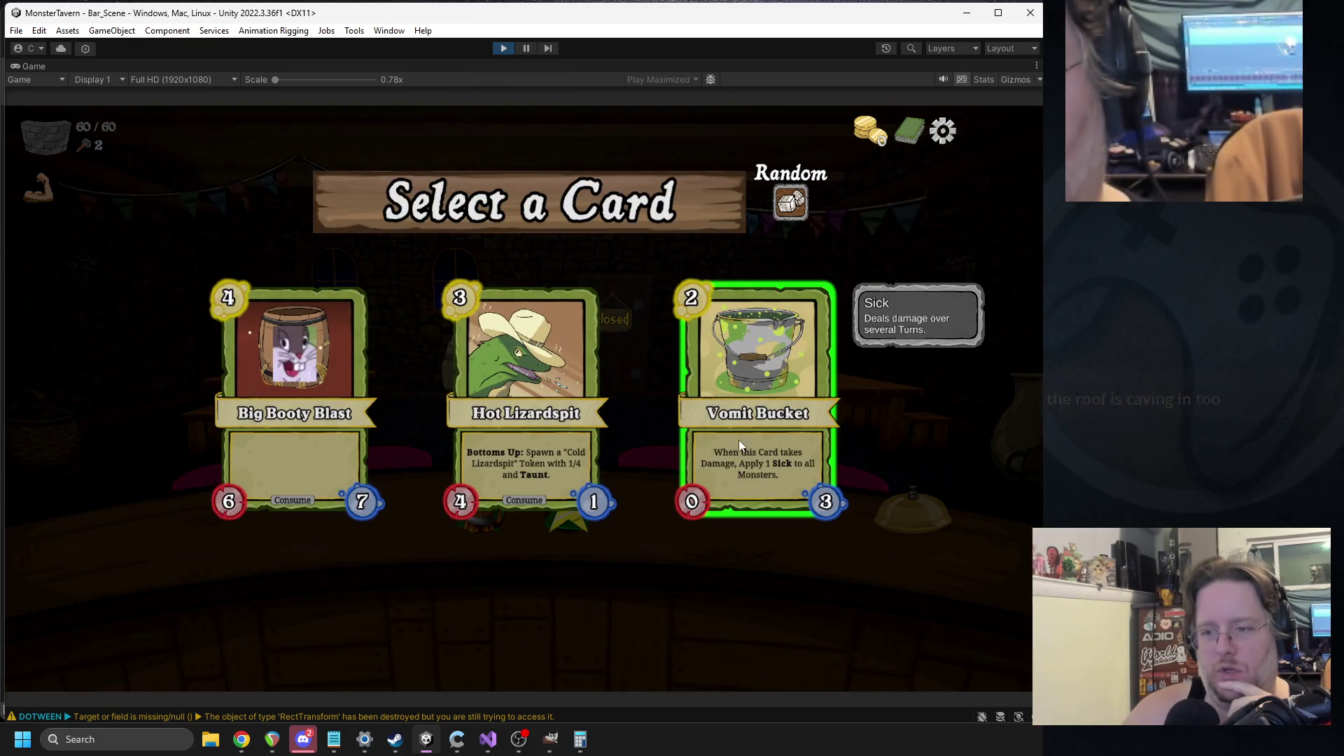
click(738, 439)
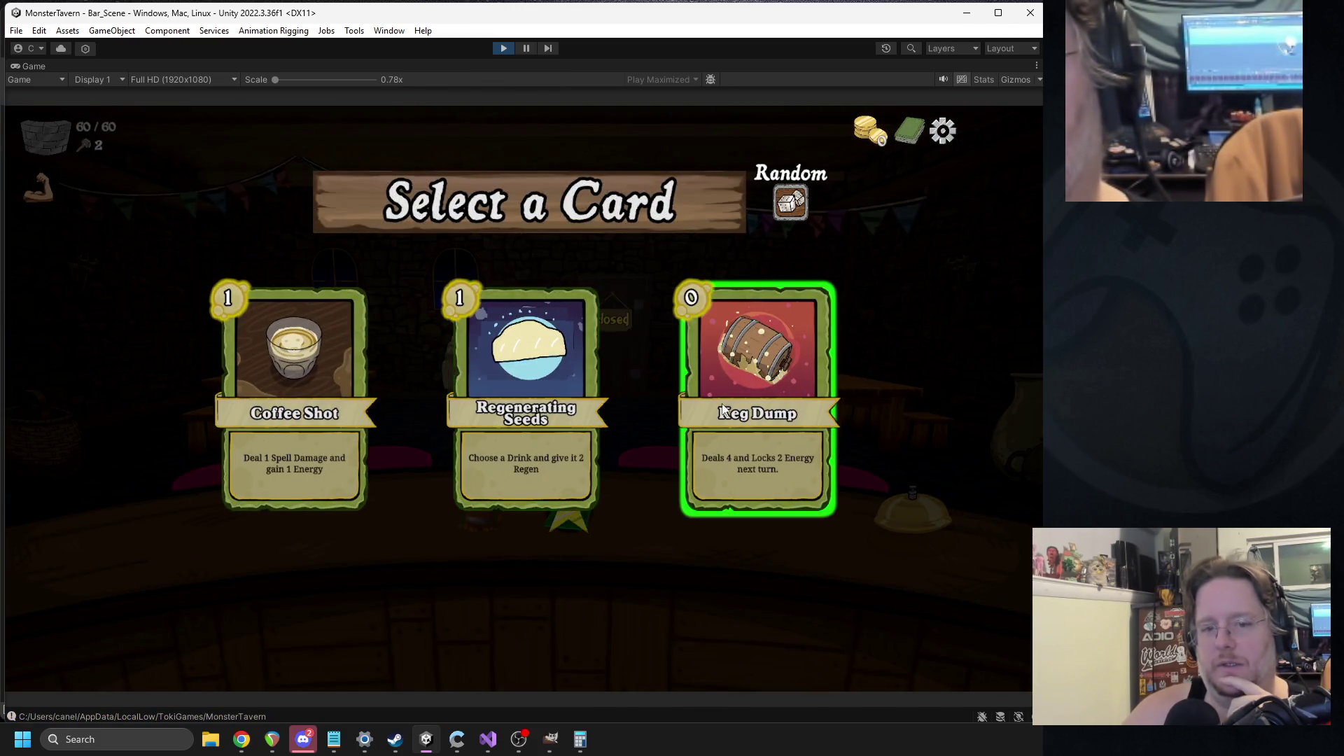
click(571, 349)
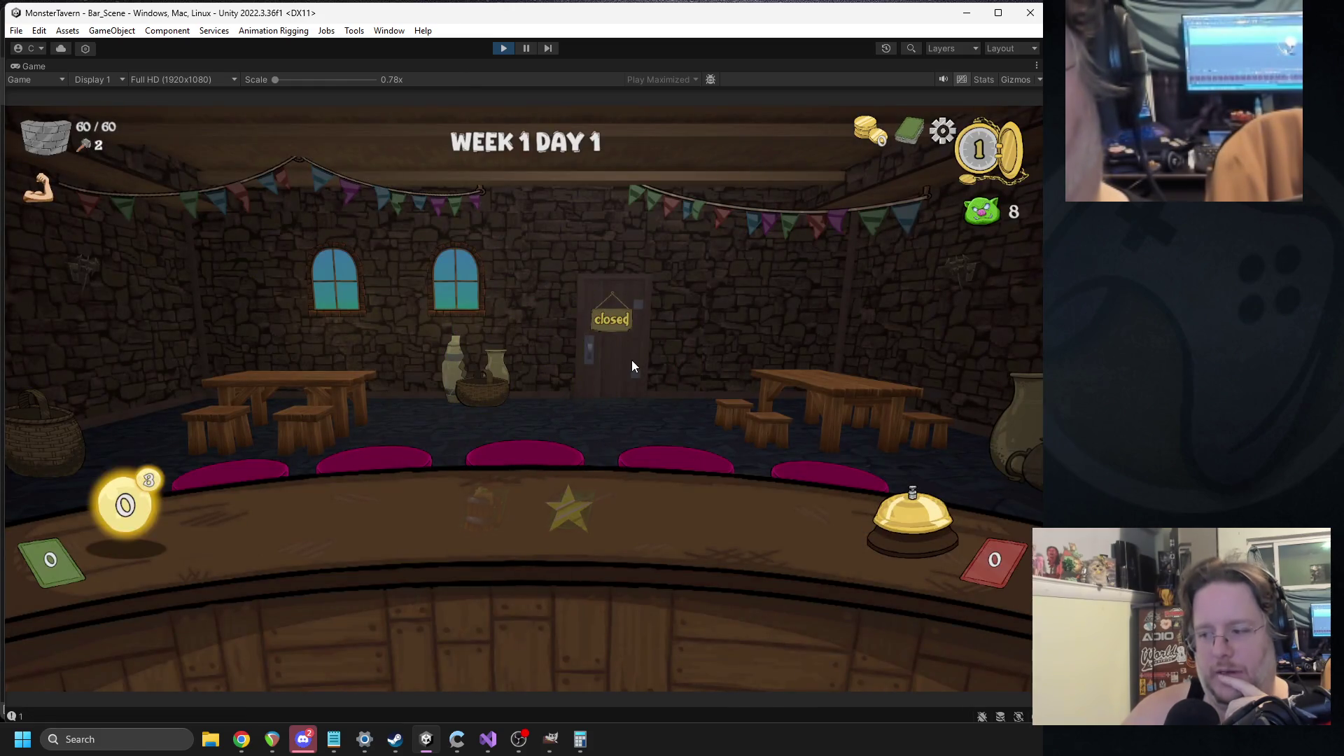
click(503, 49)
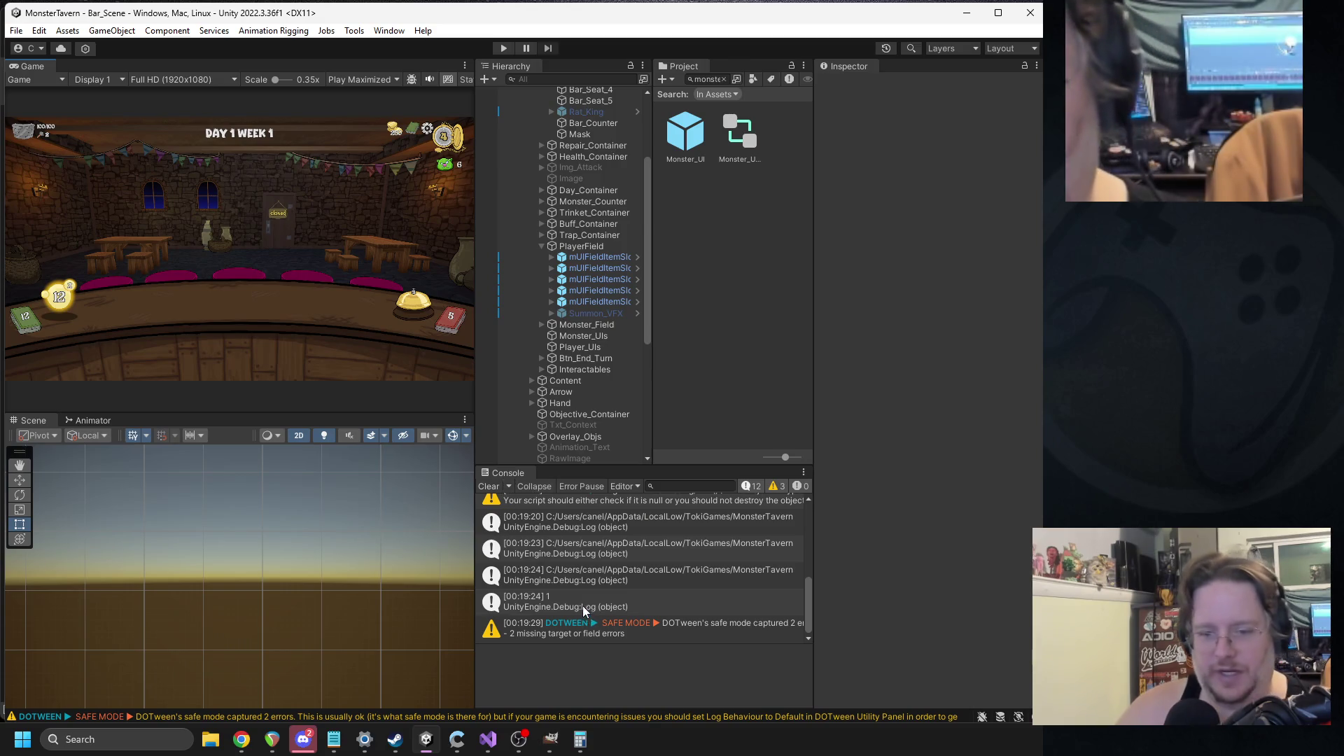
- Delete the Debug.Log line in mDay.cs, save with Ctrl+S, and return to Unity to recompile
double_click(582, 606)
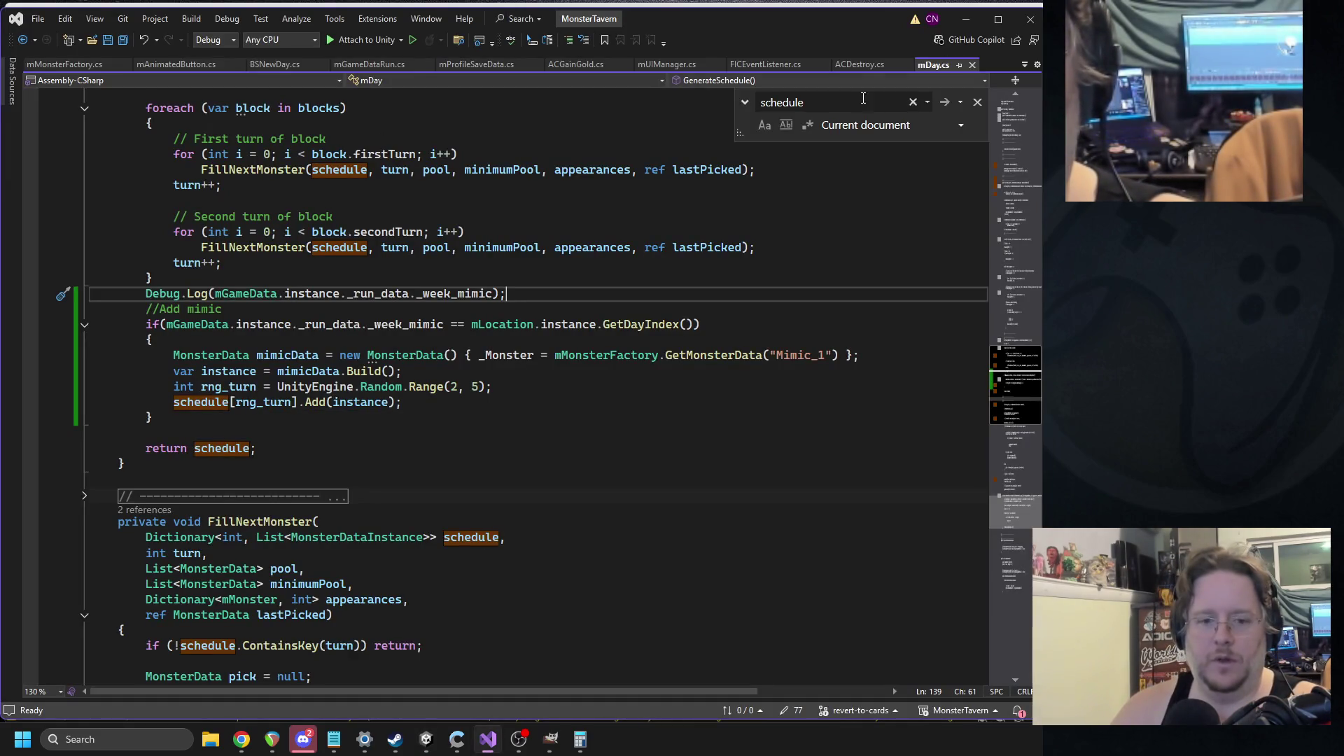
triple_click(287, 295)
key(Delete)
click(309, 232)
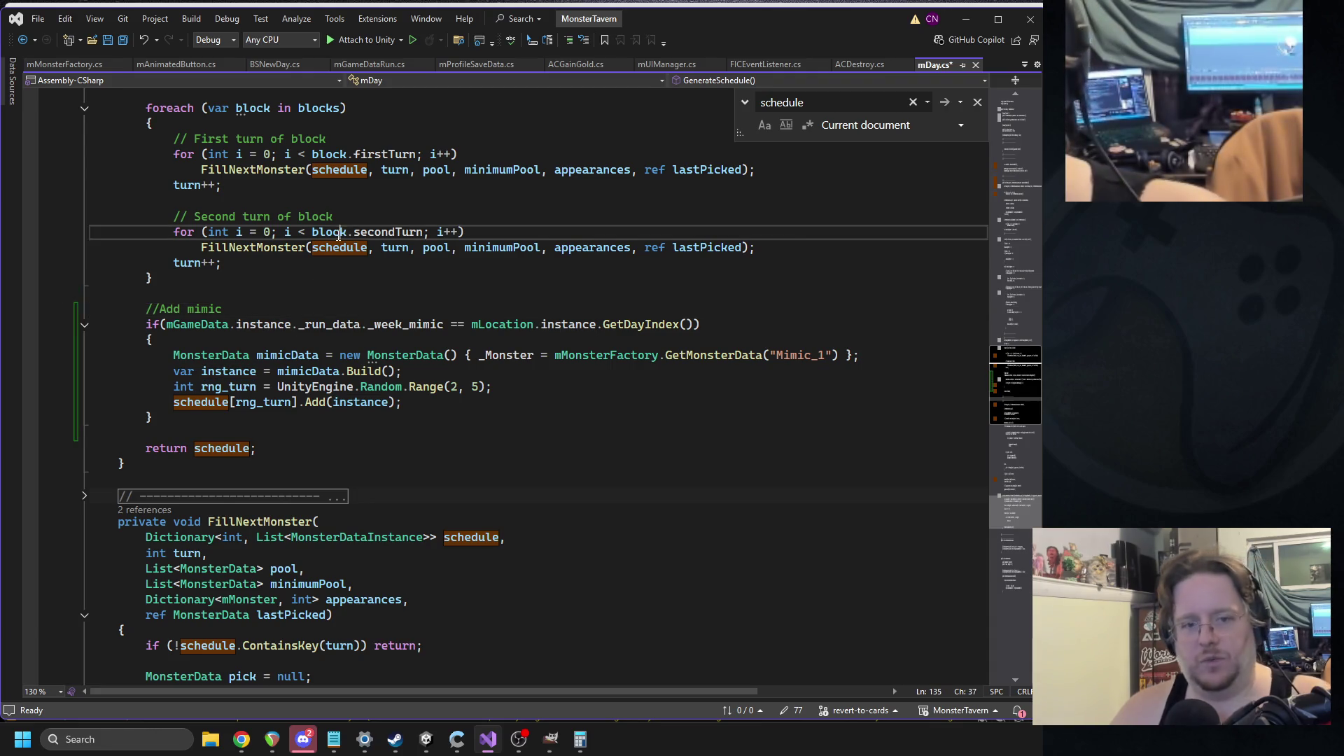
key(ctrl+s)
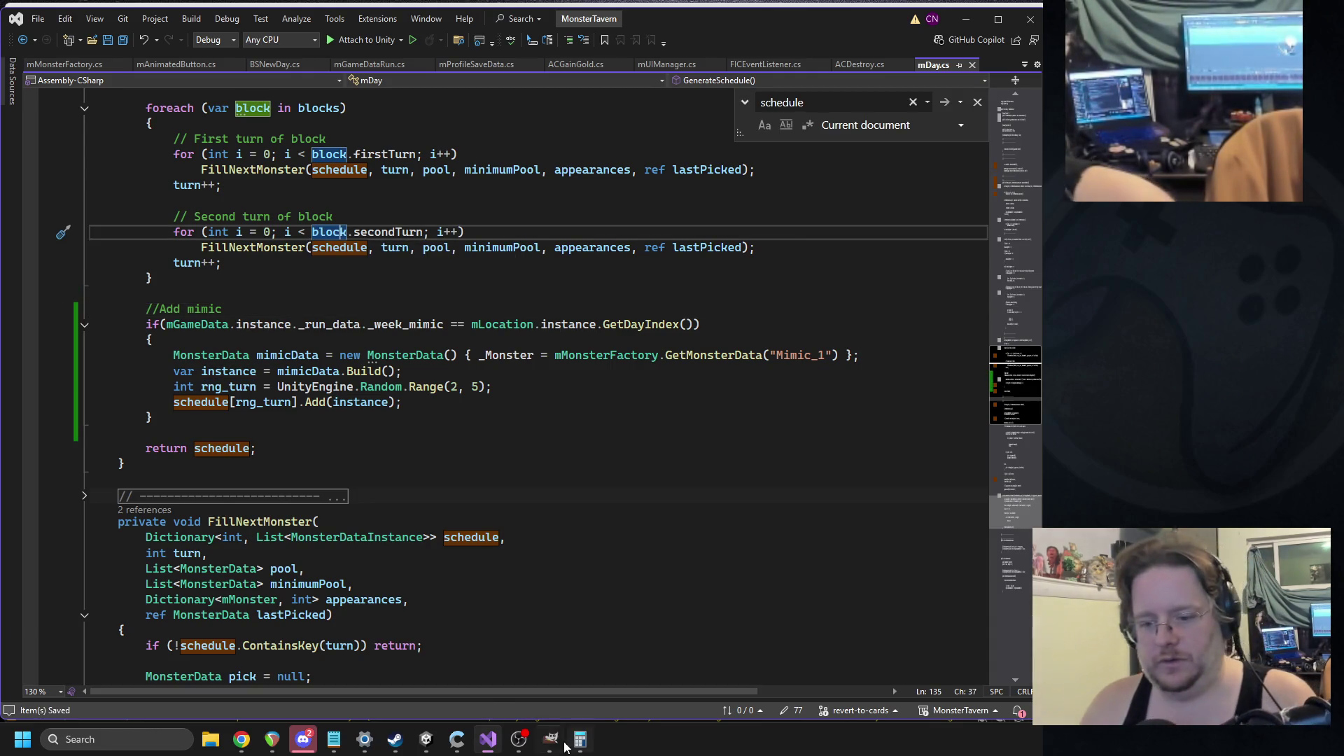
click(427, 739)
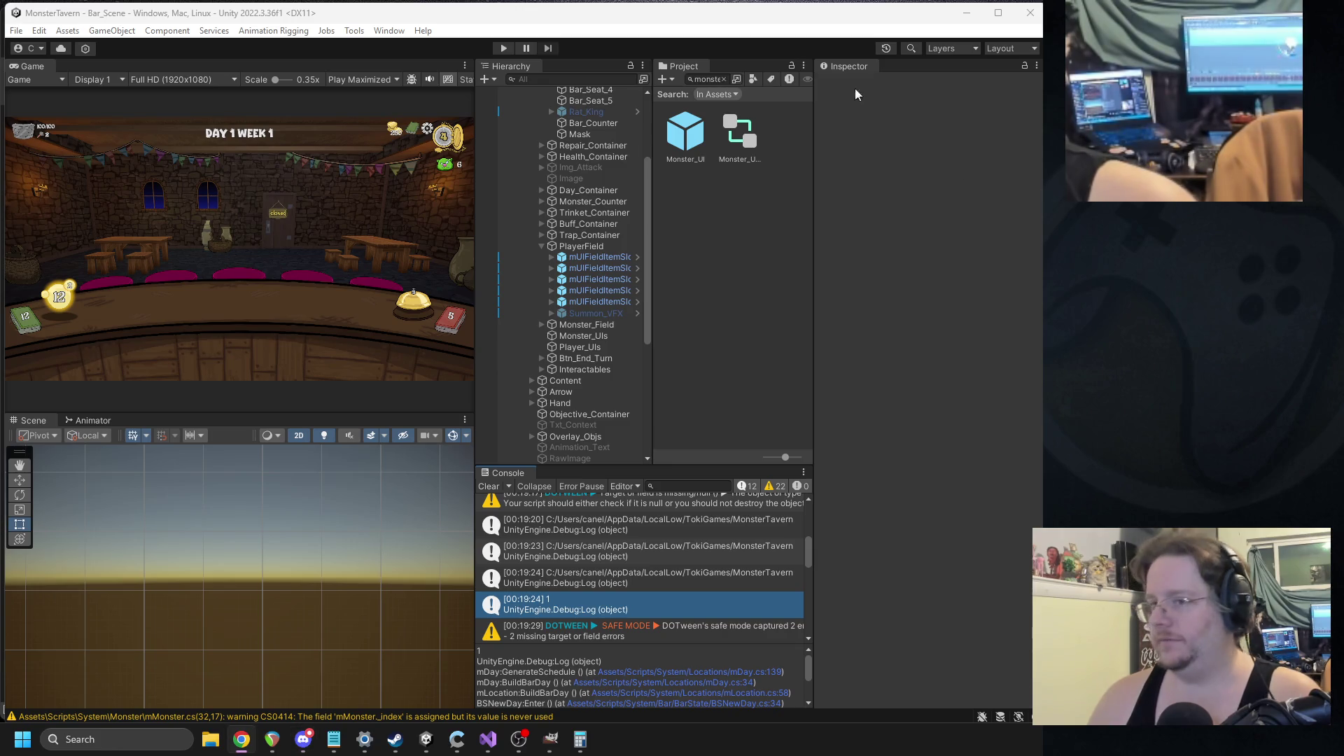
- Clear the Project search and search 'ver' to find the game-over clip
click(724, 80)
scroll(742, 283, up, 15)
scroll(770, 311, up, 15)
text(game)
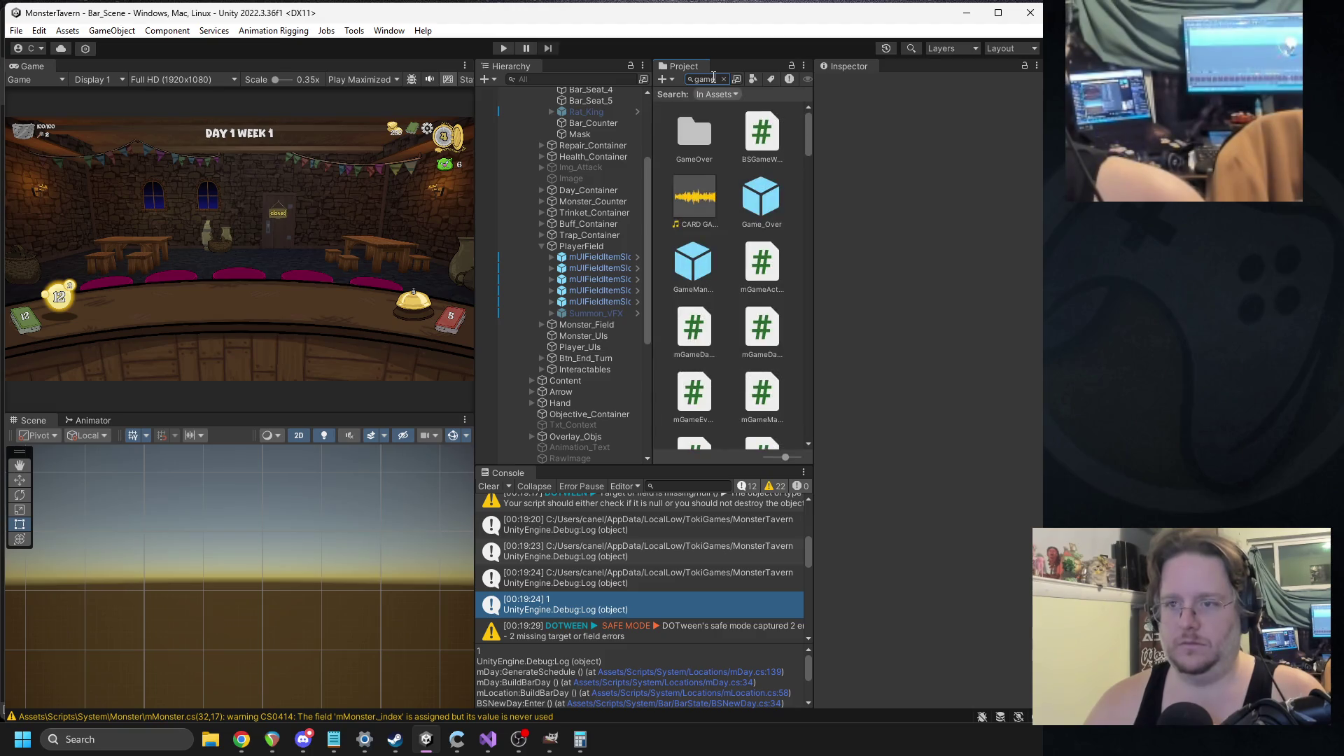
text(ver)
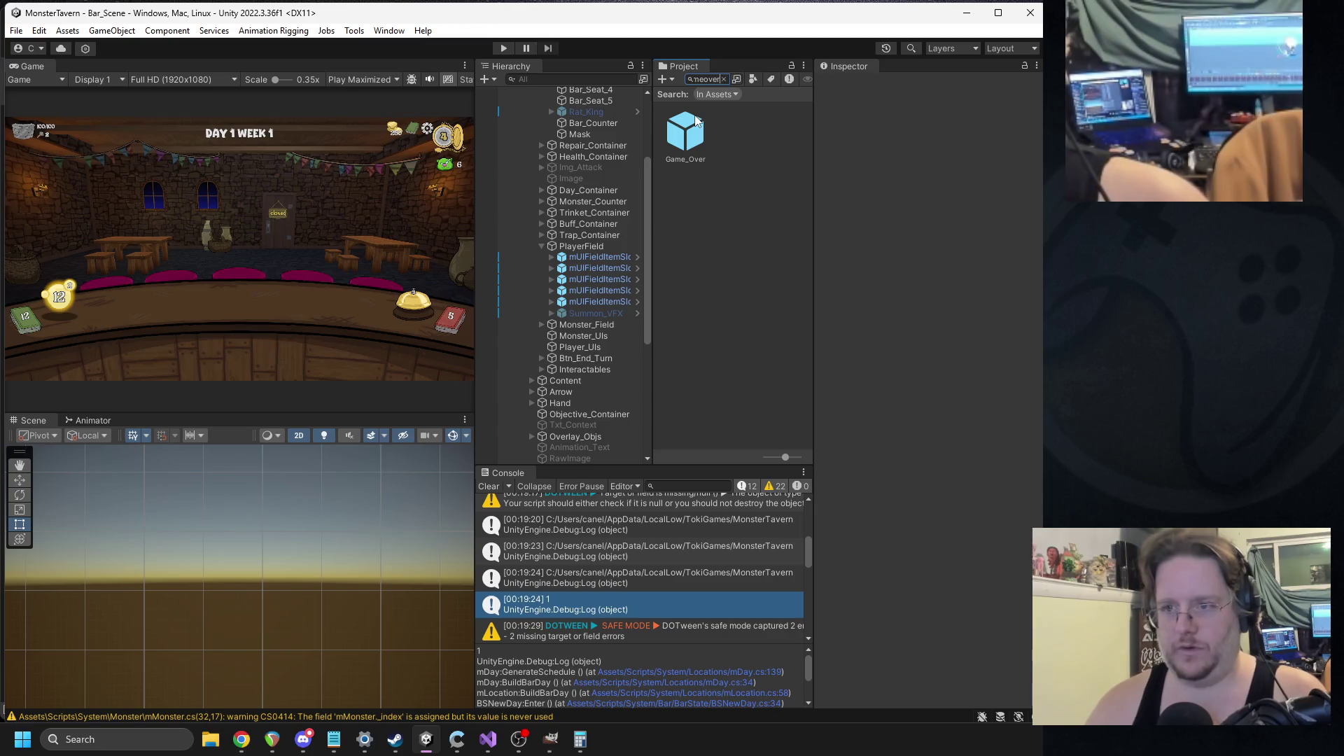
click(740, 132)
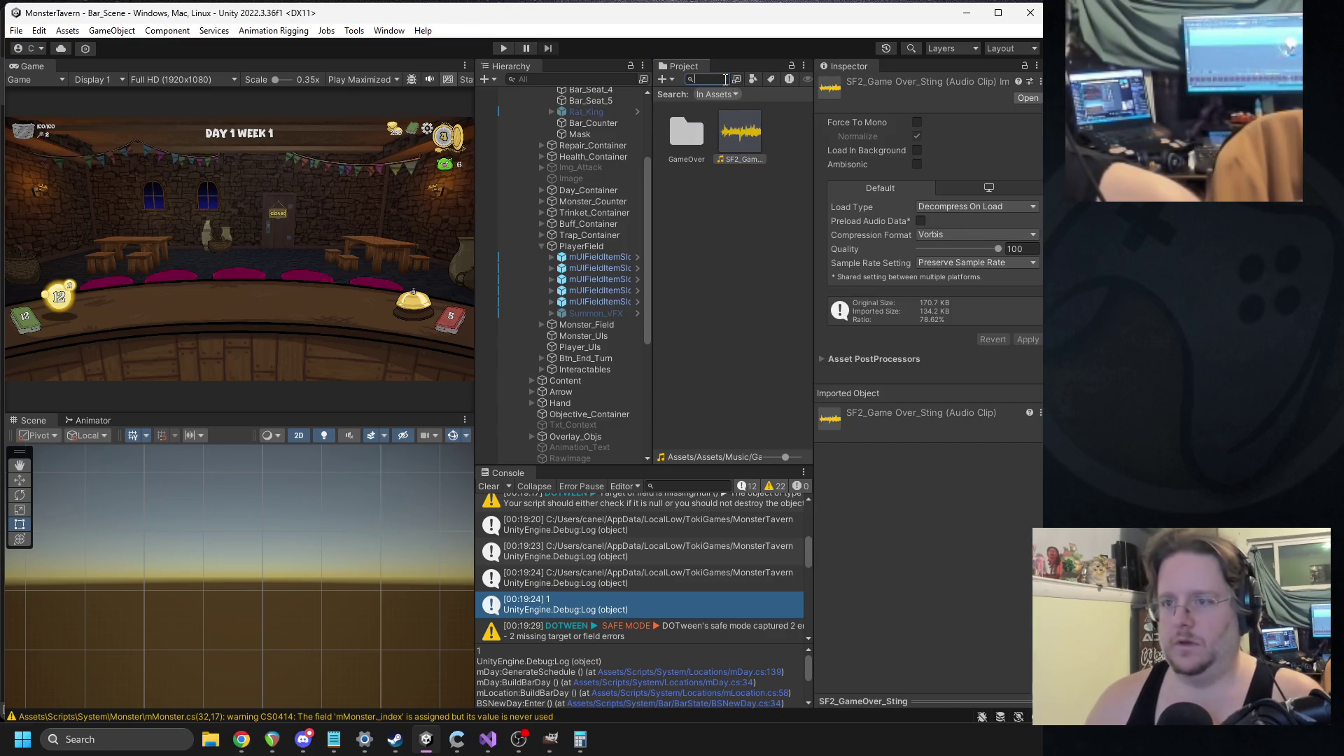
- Play the Game Over audio clip in Media Player, then close the player
key(alt+Tab)
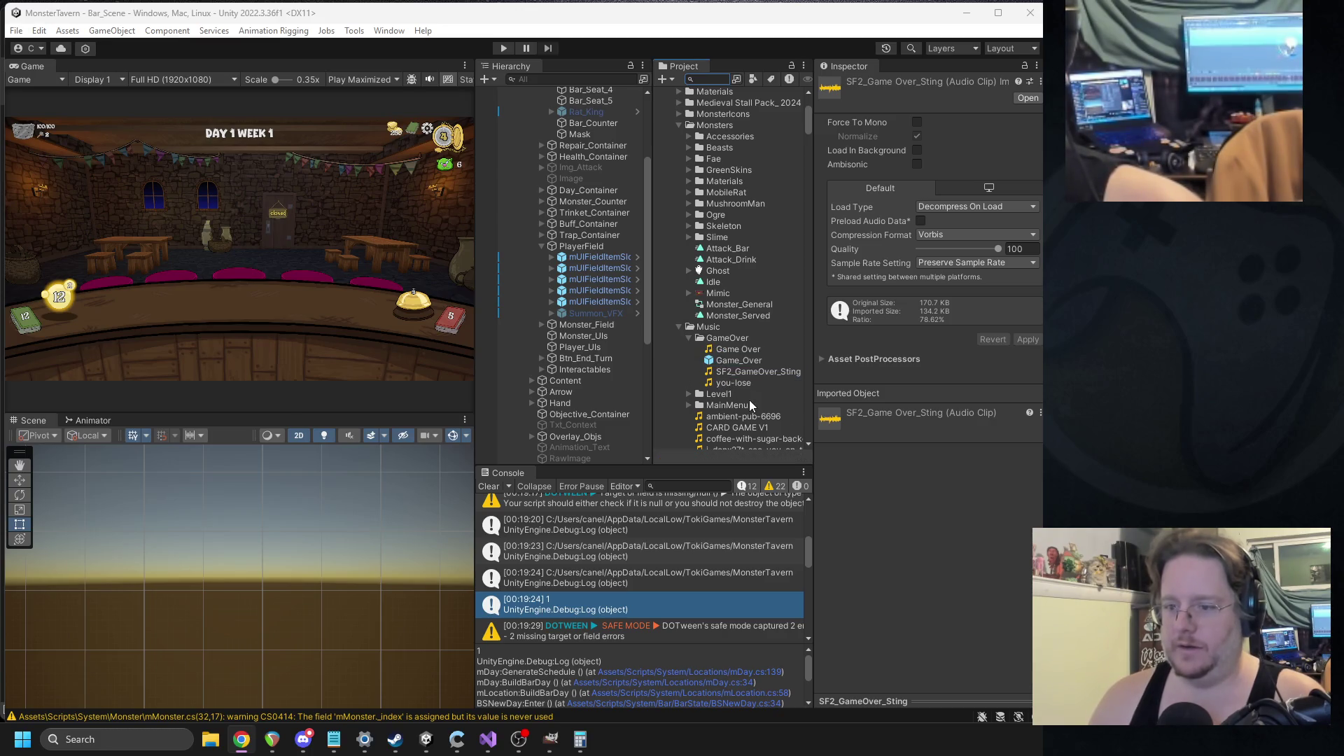
click(736, 350)
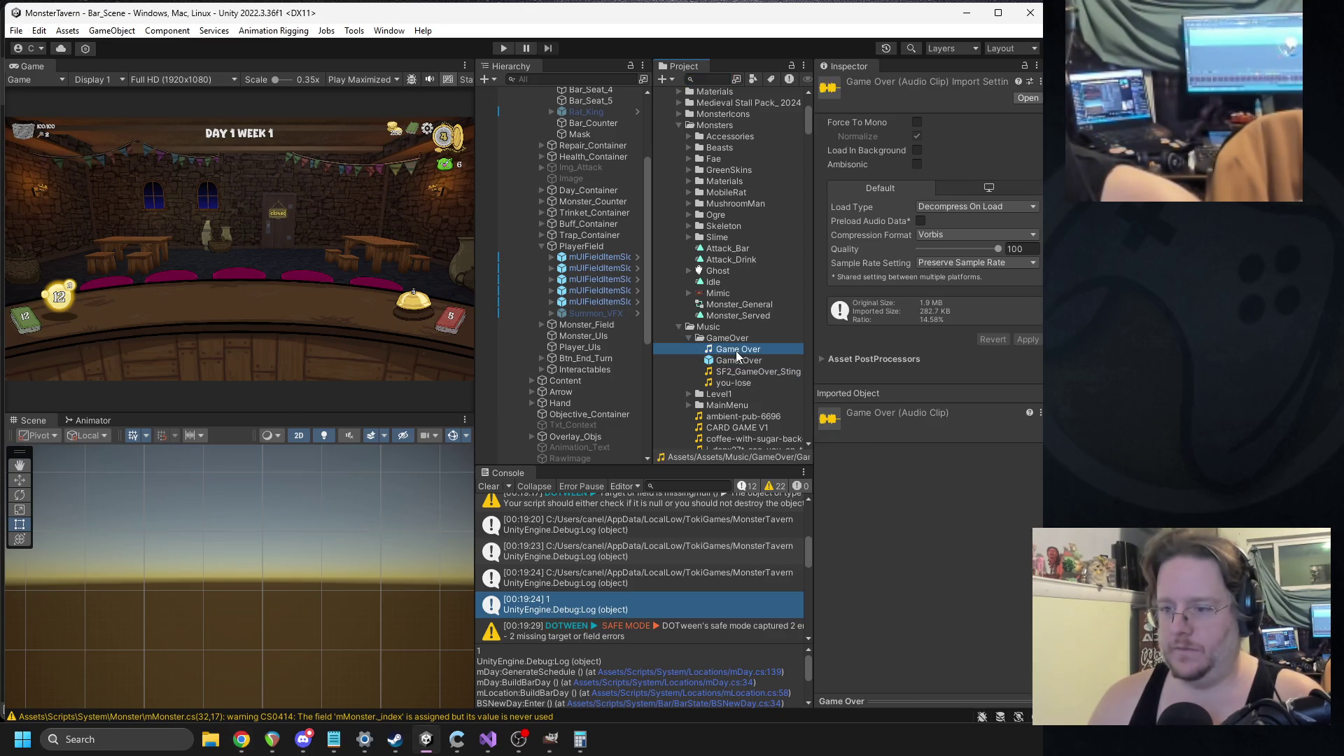
double_click(735, 350)
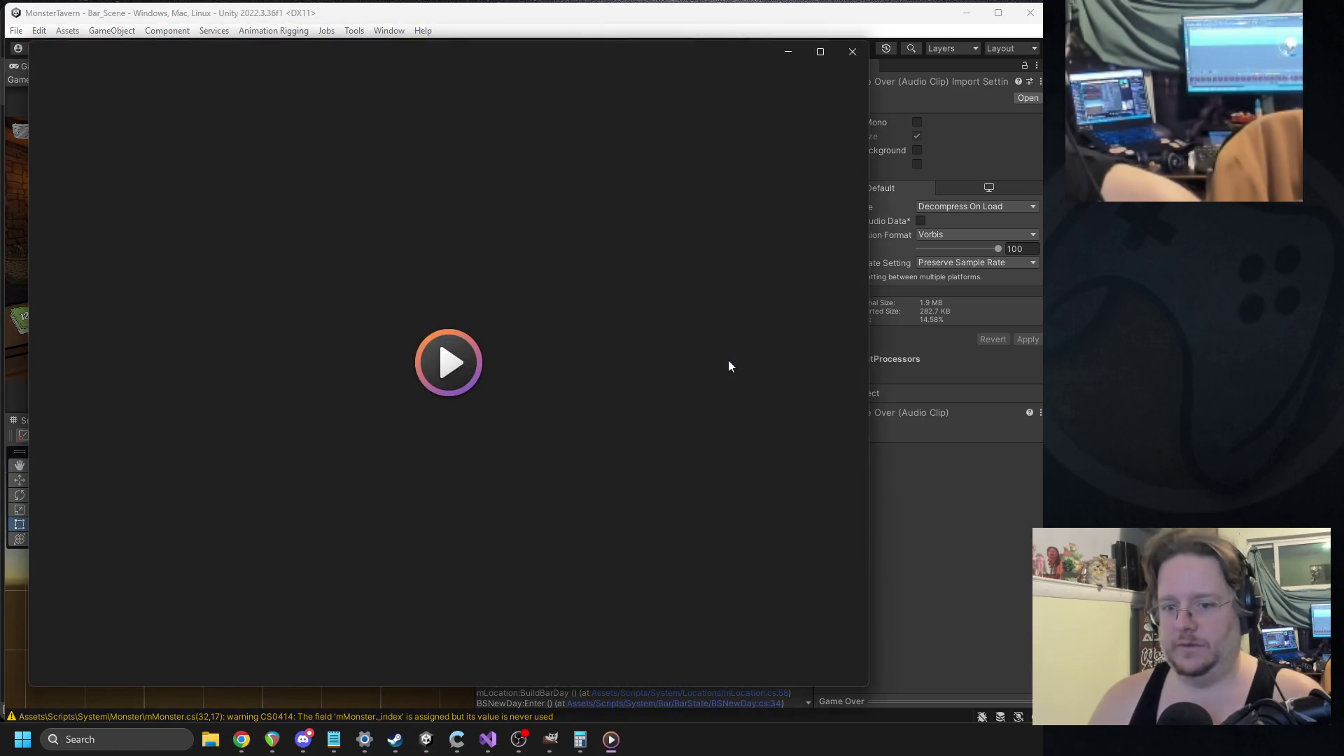
click(851, 56)
key(alt+Tab)
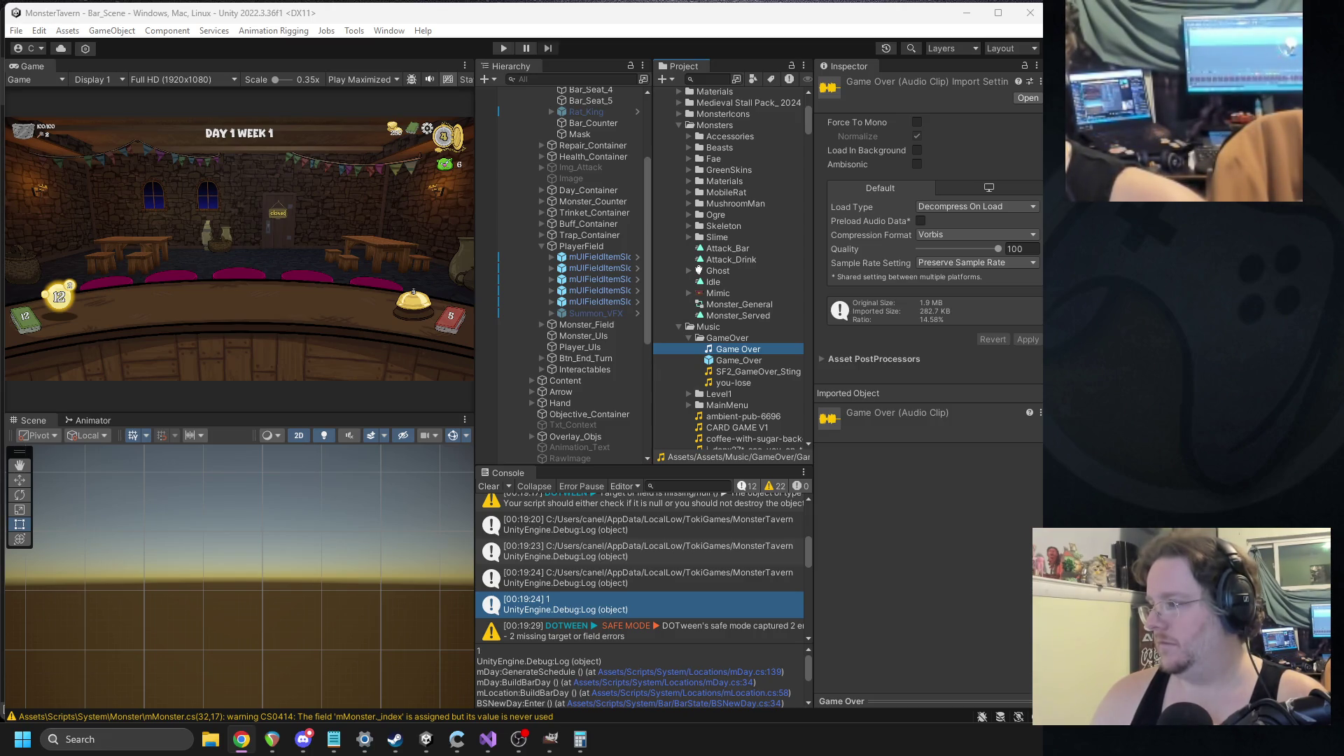
- Reveal Game Over.wav's GameOver folder in File Explorer, copy its path, and return to the audio cutter
right_click(726, 369)
click(753, 330)
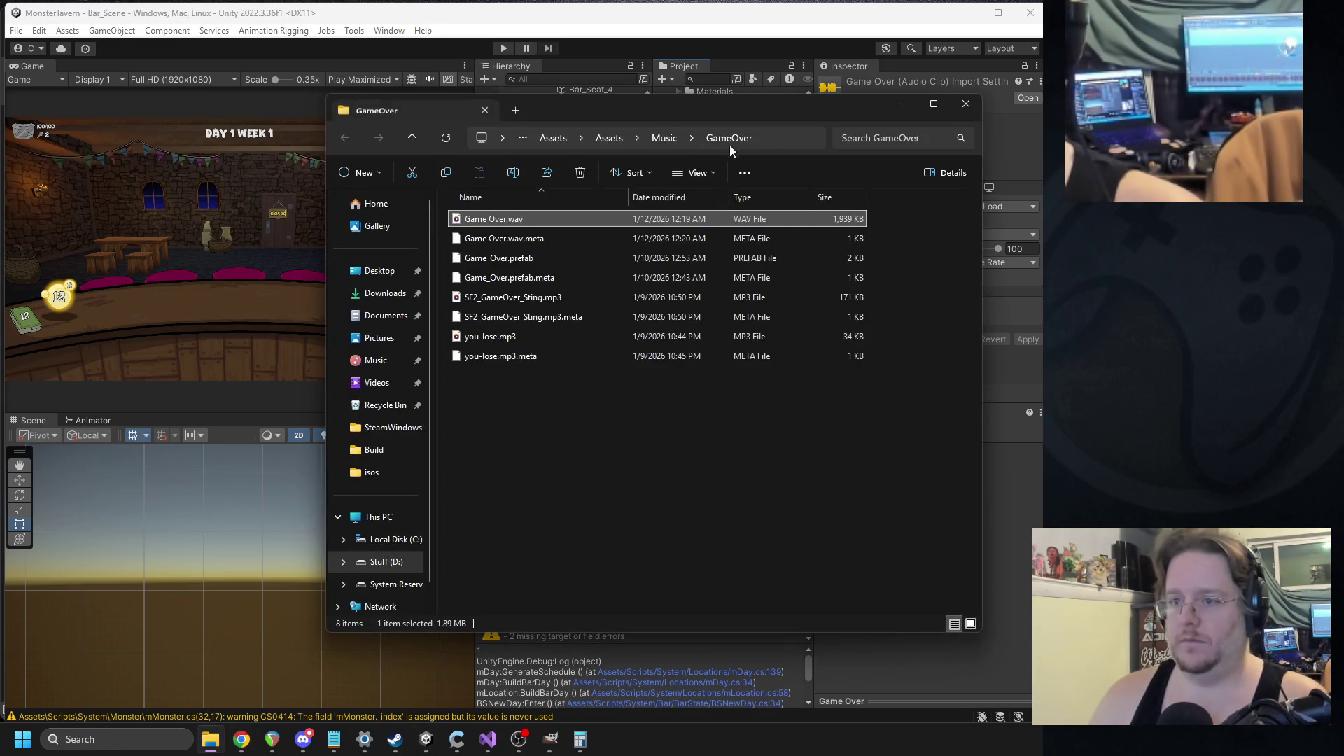
click(766, 137)
key(alt+Tab)
key(alt+Tab)
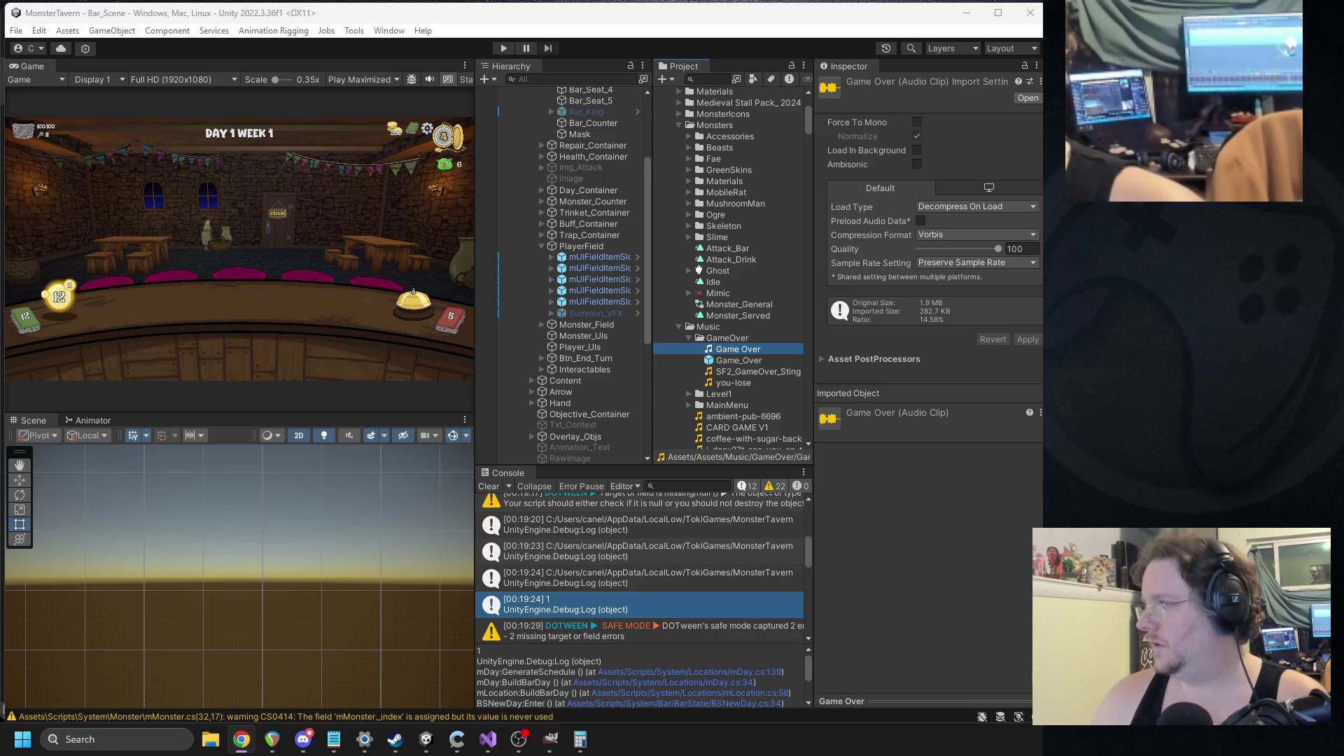
key(alt+Tab)
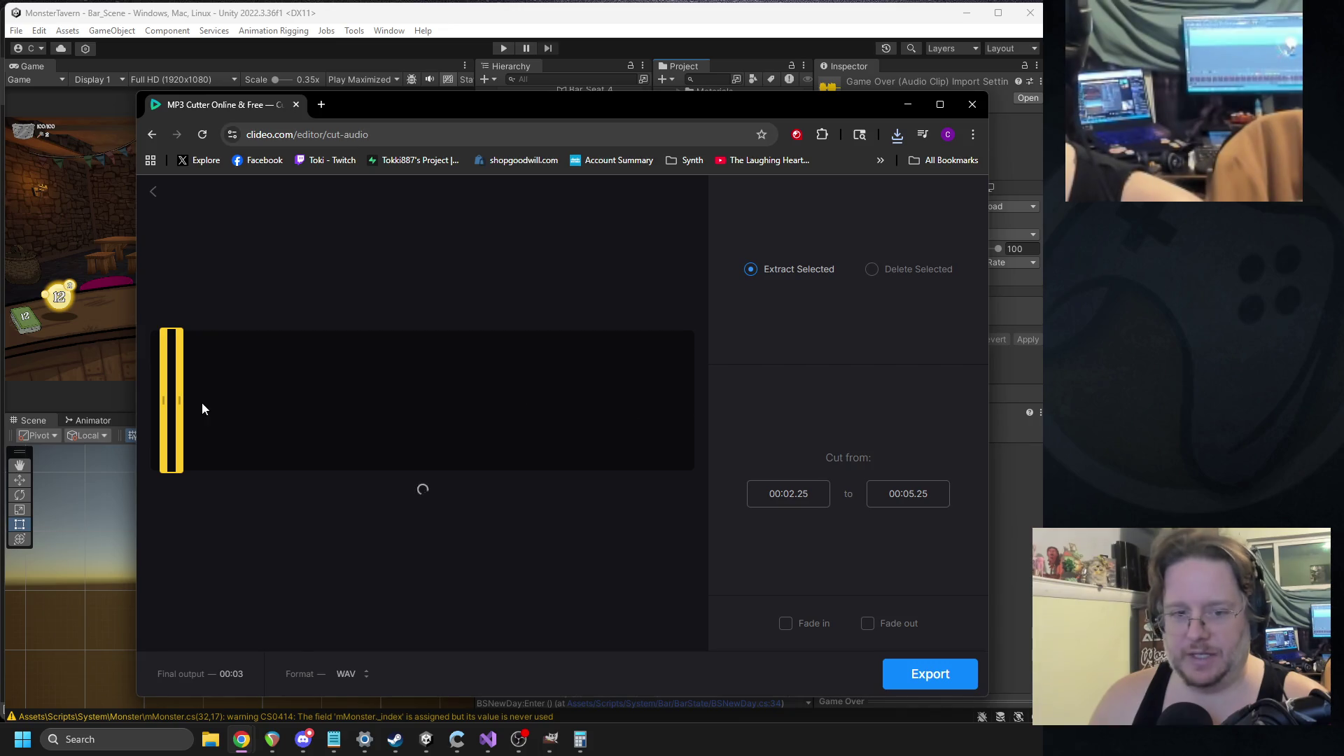
- Trim the clip to start at 0:00 and end around 4.17 seconds, previewing the cut
drag(310, 411, 130, 402)
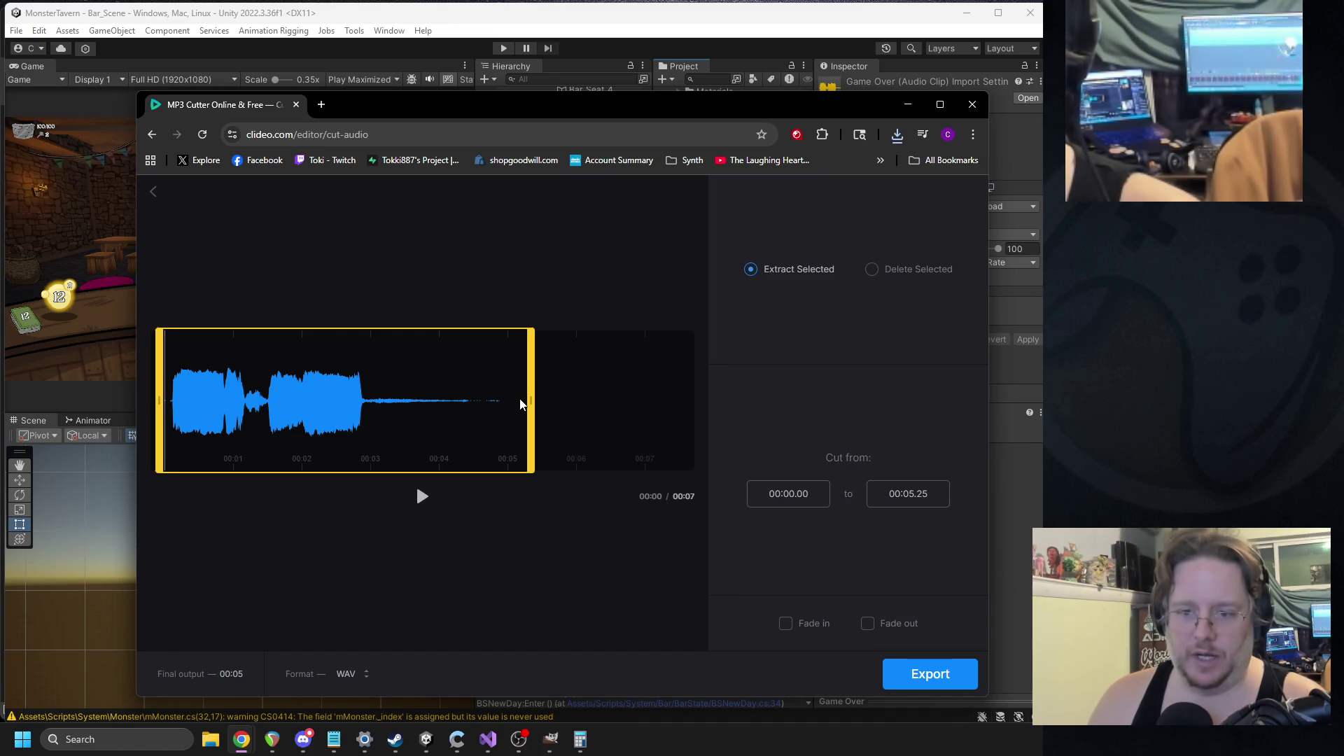
drag(530, 406, 477, 419)
click(422, 497)
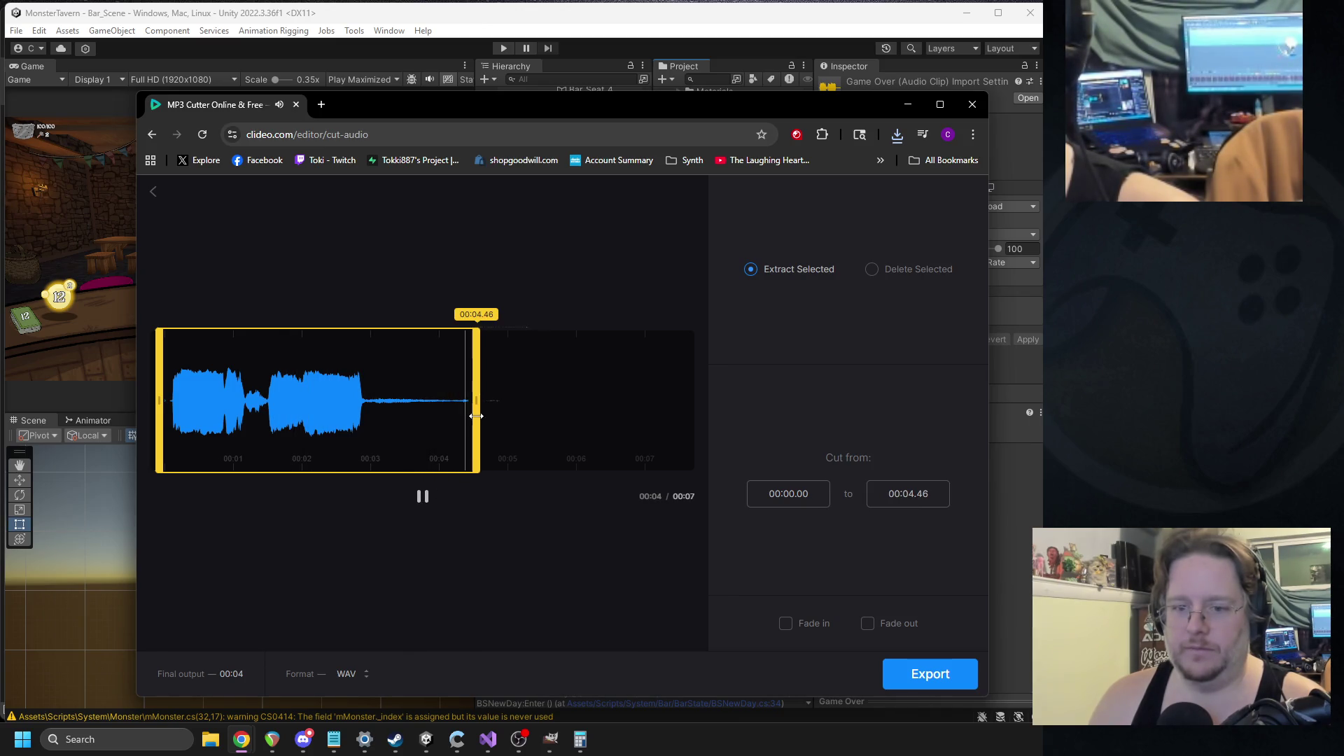
drag(478, 418, 448, 418)
click(422, 496)
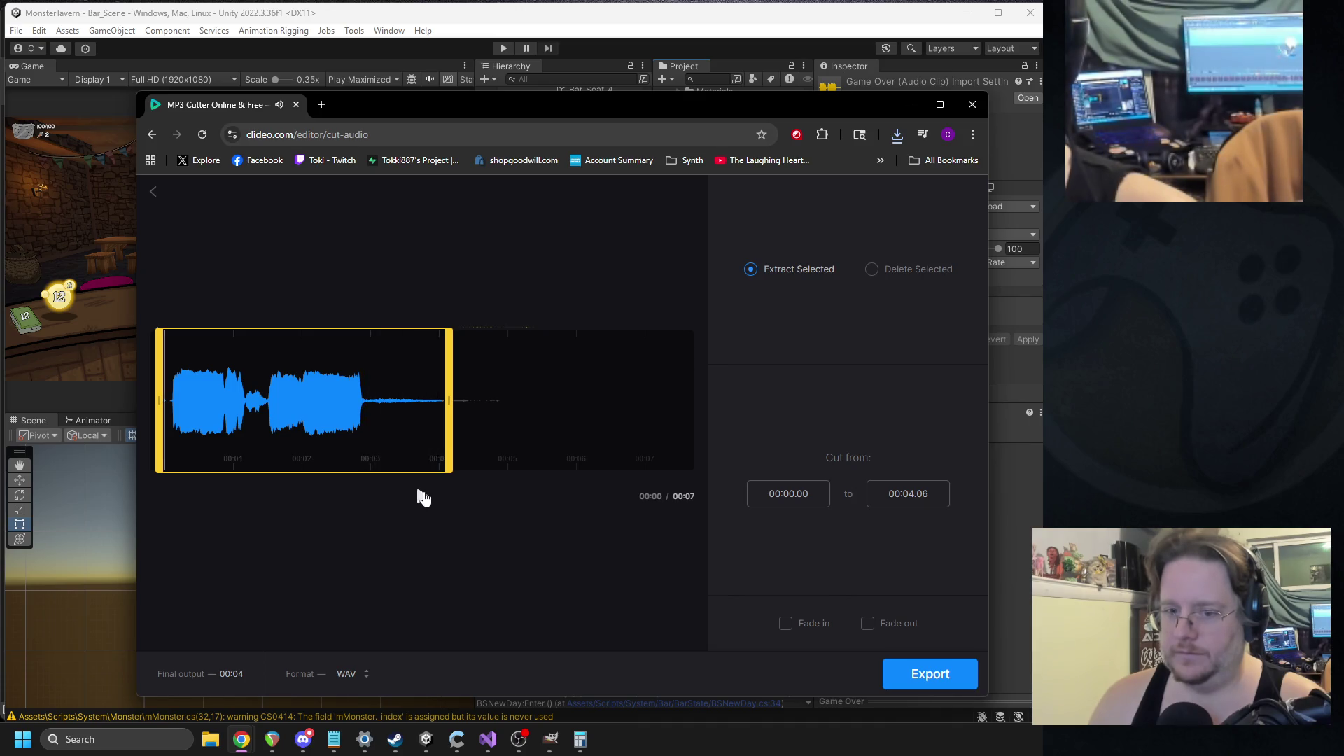
- Try a fade out, settle the end at 3.96 seconds, then turn the fade off again
click(867, 623)
drag(449, 419, 429, 418)
click(423, 500)
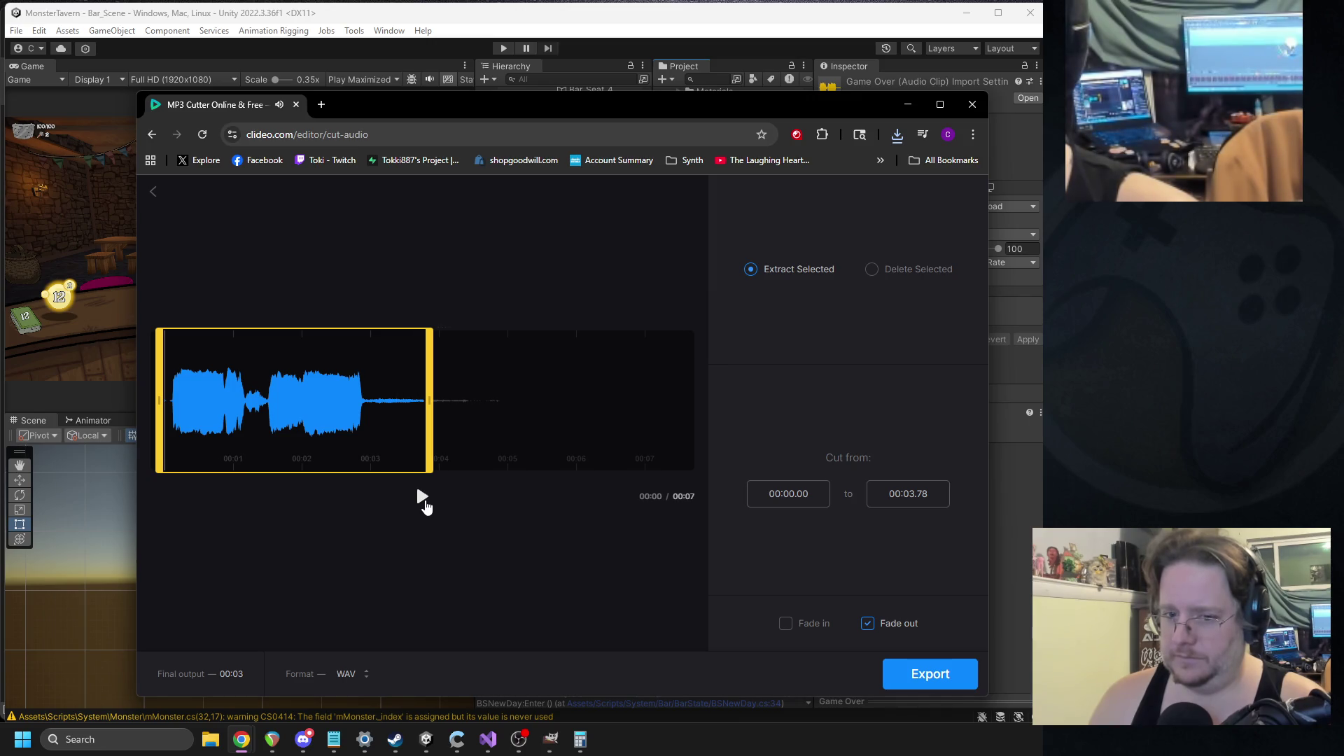
drag(455, 464, 468, 462)
click(867, 623)
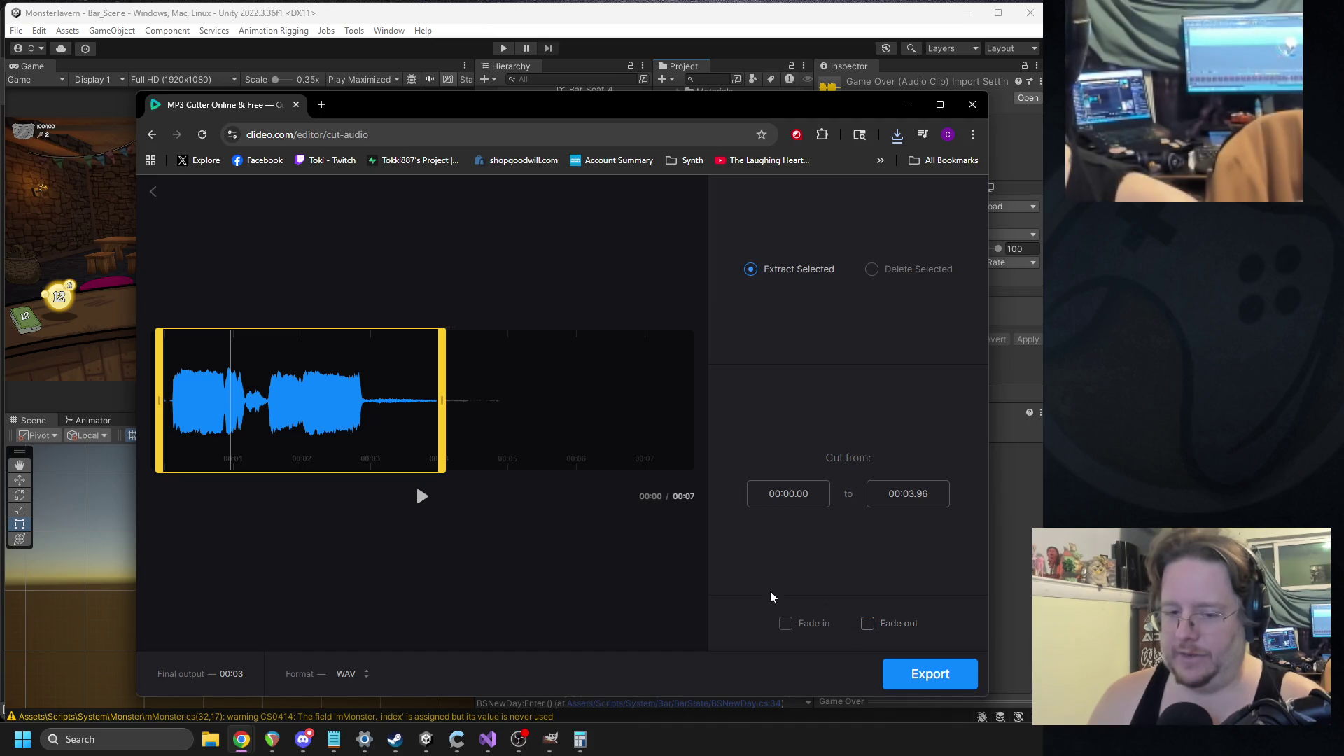
click(423, 500)
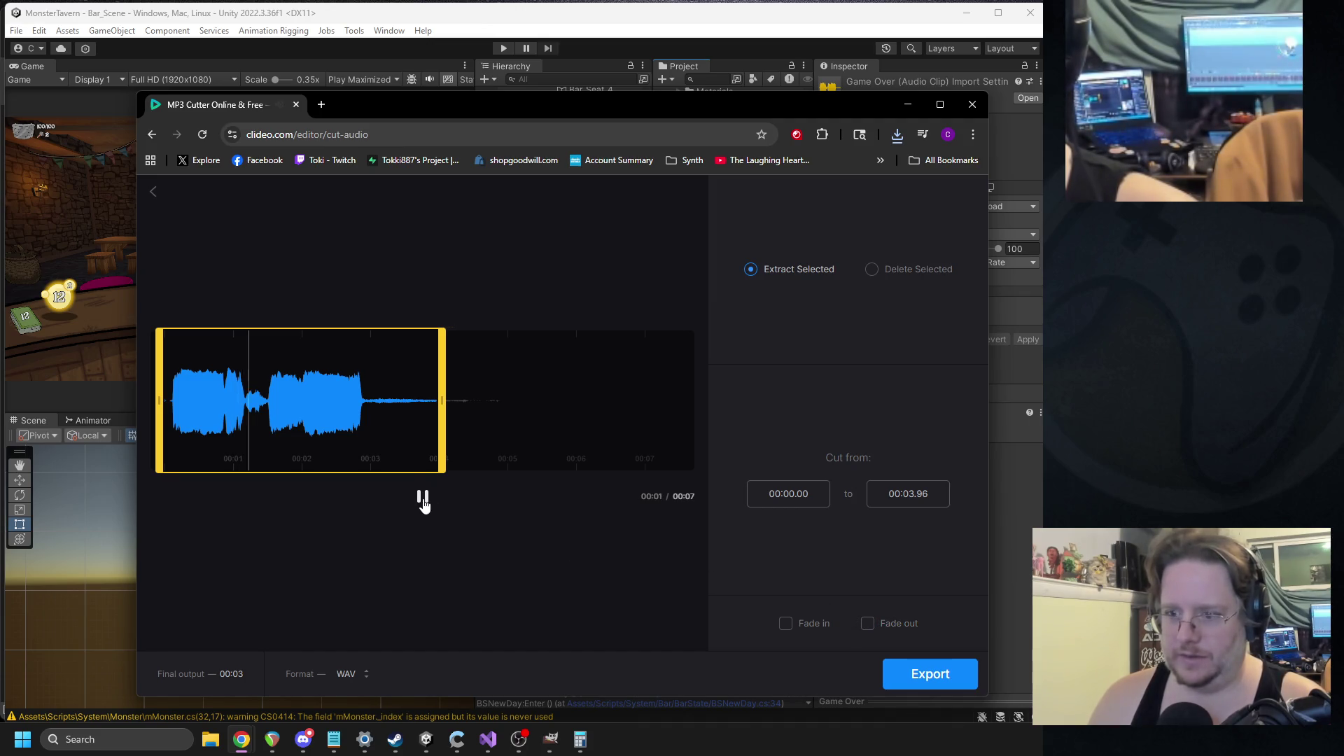
- Export the 00:00.00–00:03.96 trimmed clip as WAV
click(929, 674)
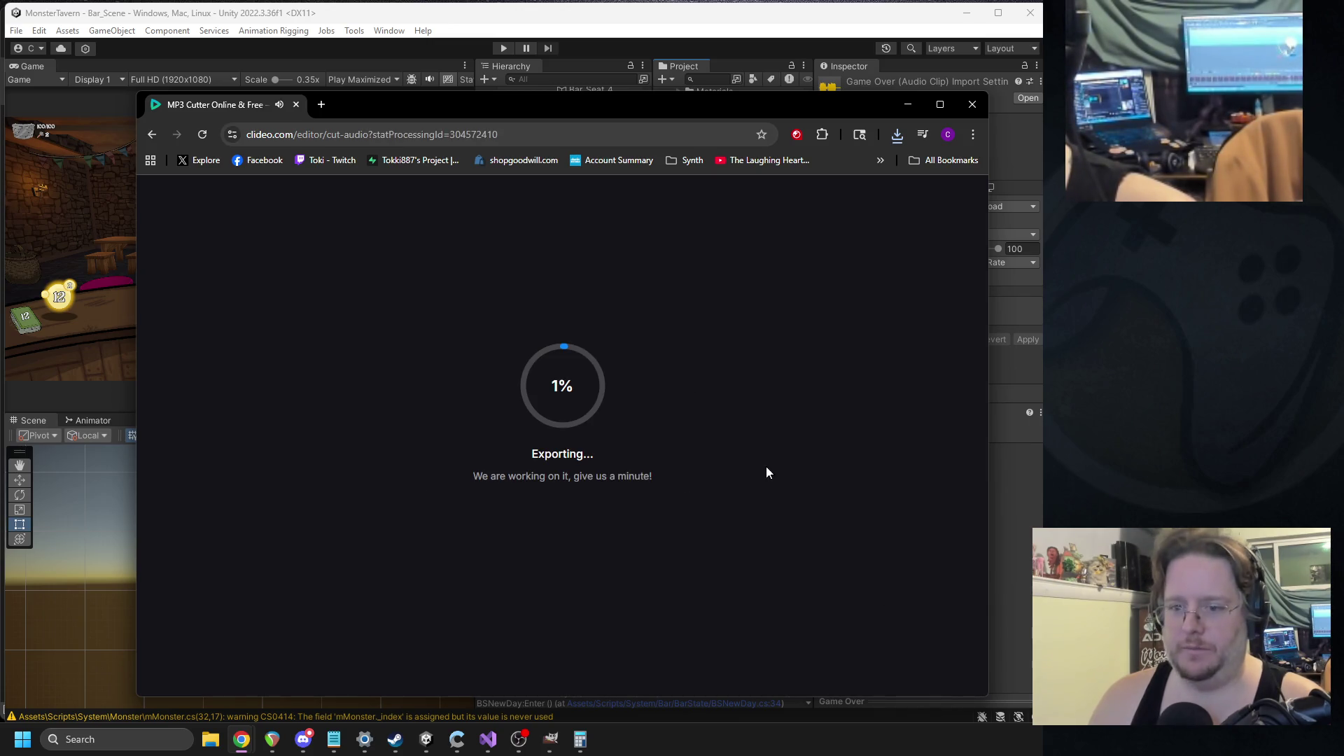
key(alt+Tab)
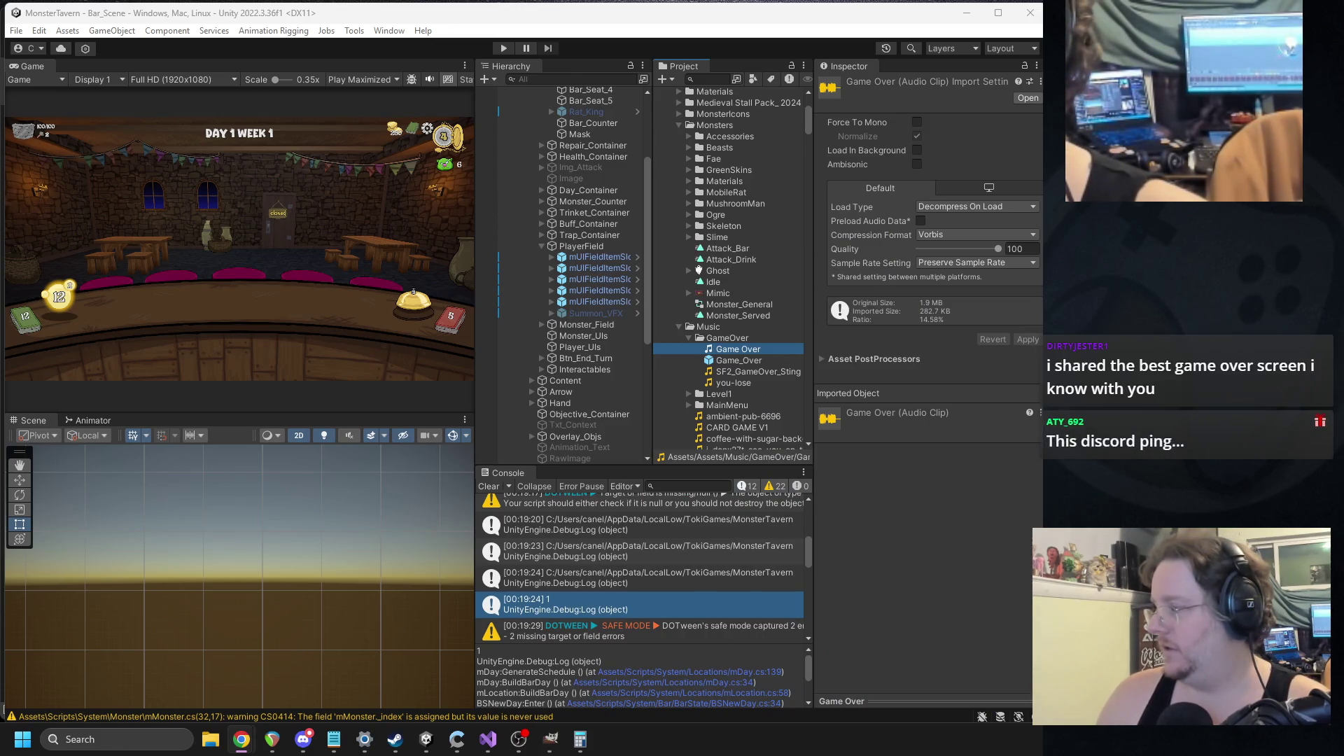
key(alt+Tab)
- Let the Total Distortion 'You Are Dead' video play, then close the browser window
drag(331, 74, 336, 77)
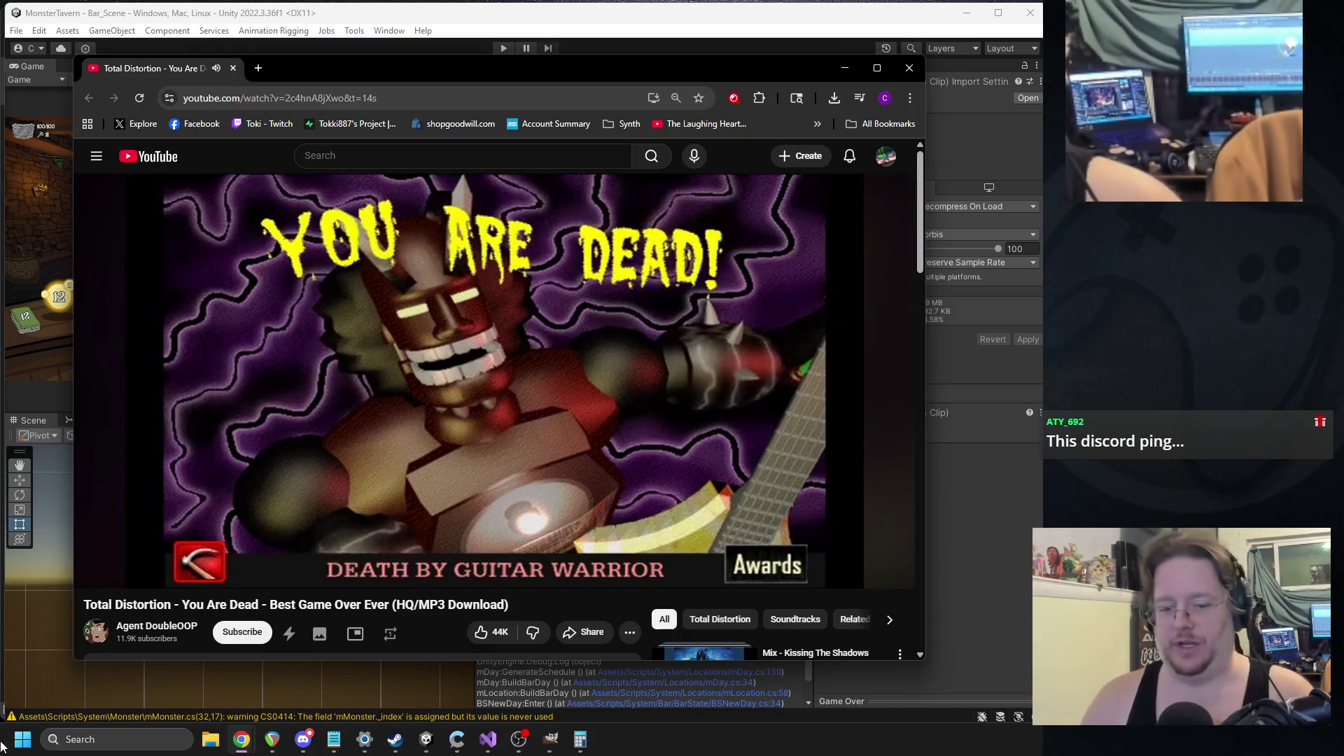
click(318, 735)
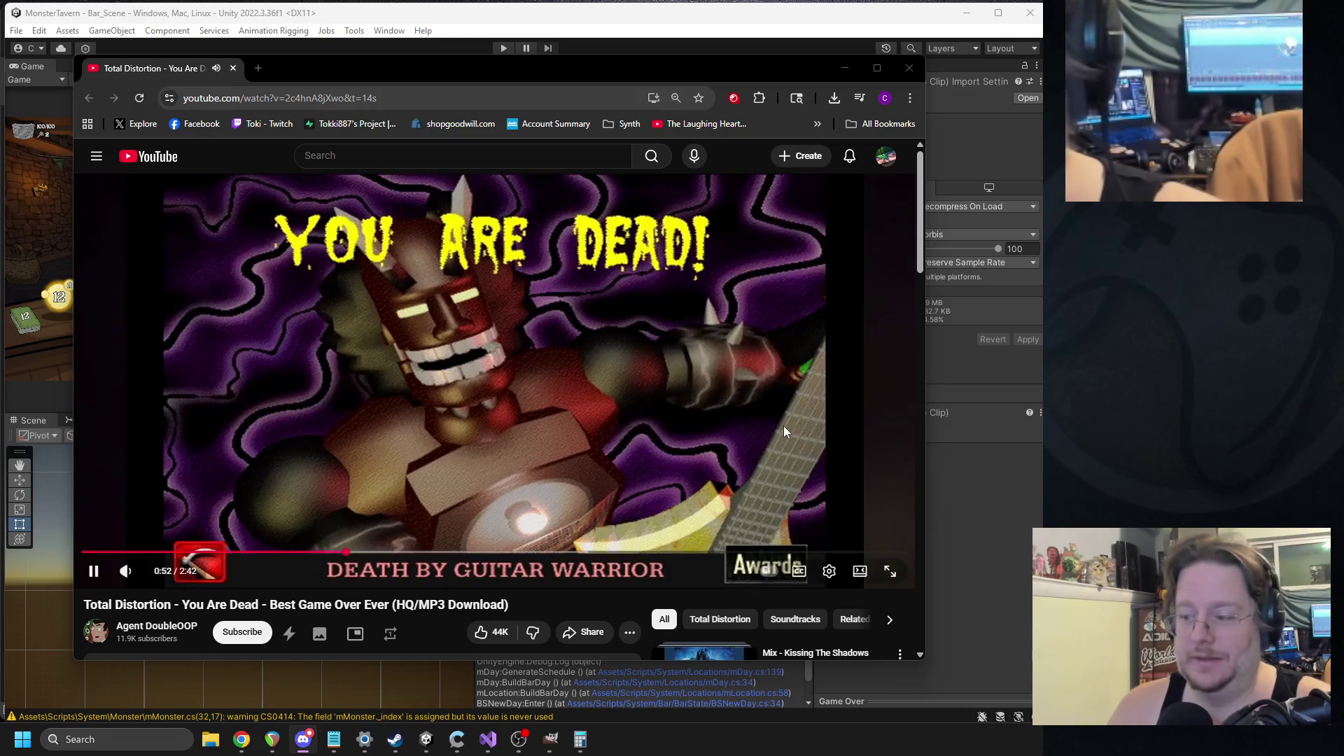
click(910, 70)
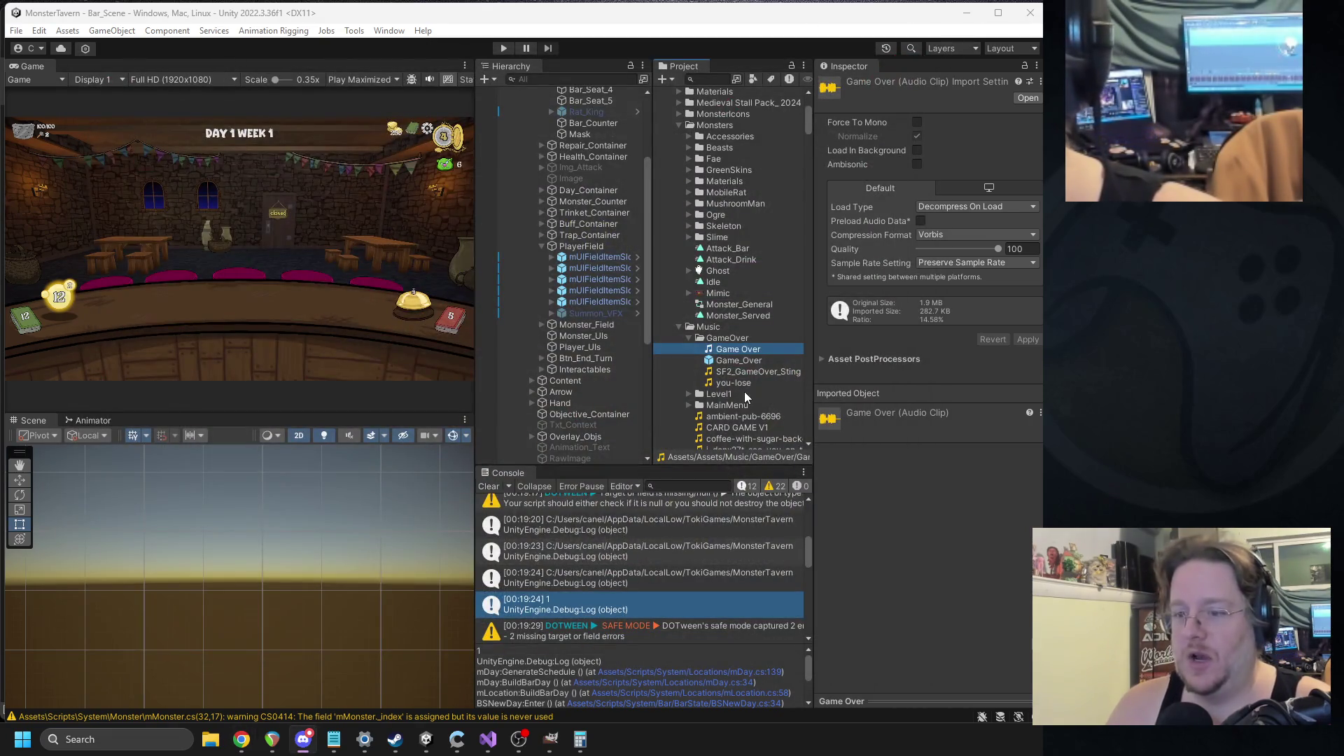
click(581, 79)
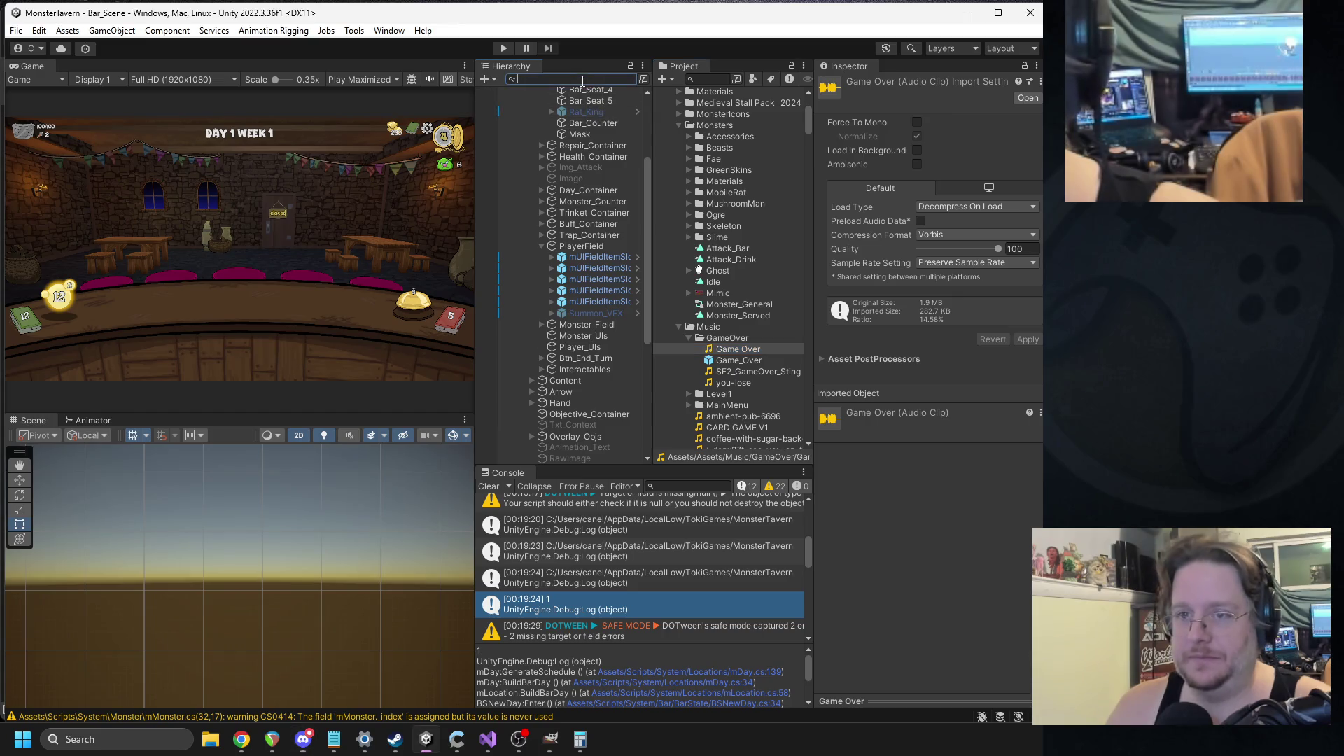
- Open the mUIDefeat prefab via a 'uidef' search, set You_lose to Game Over, and press Play
text(uidef)
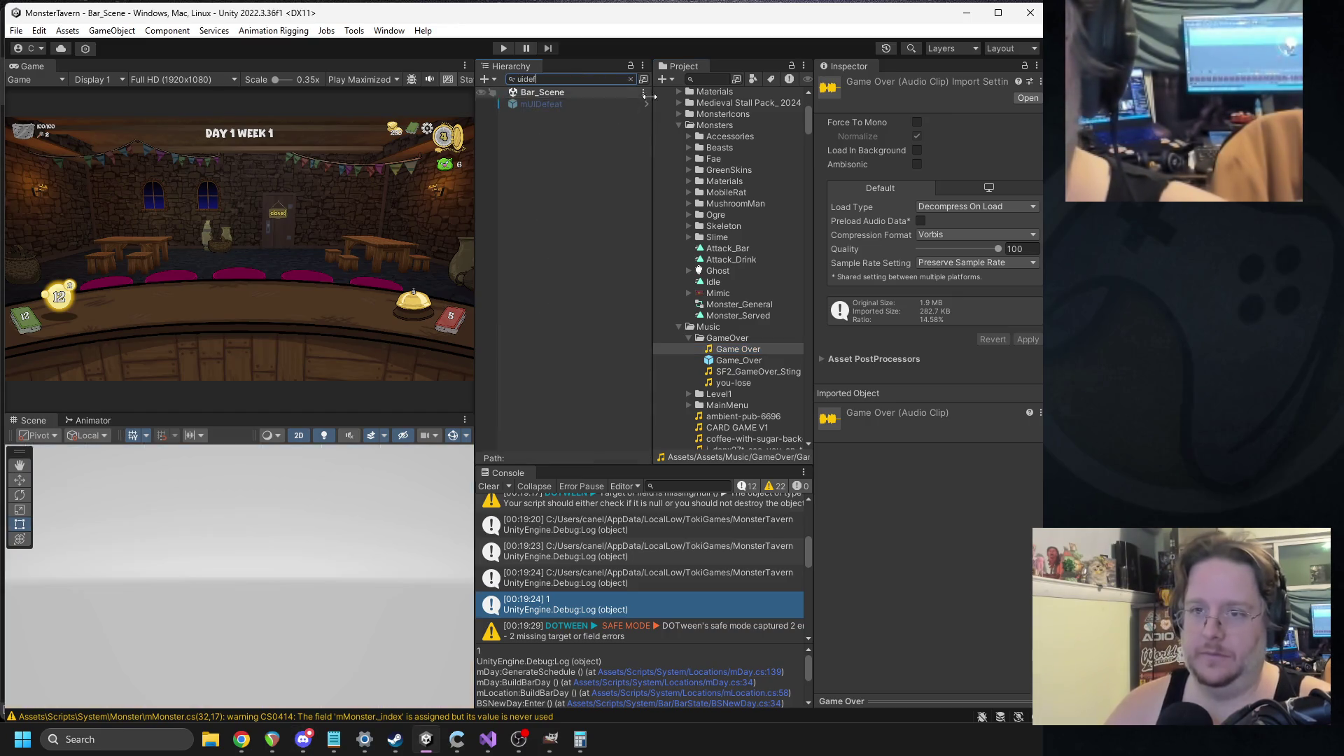
click(529, 105)
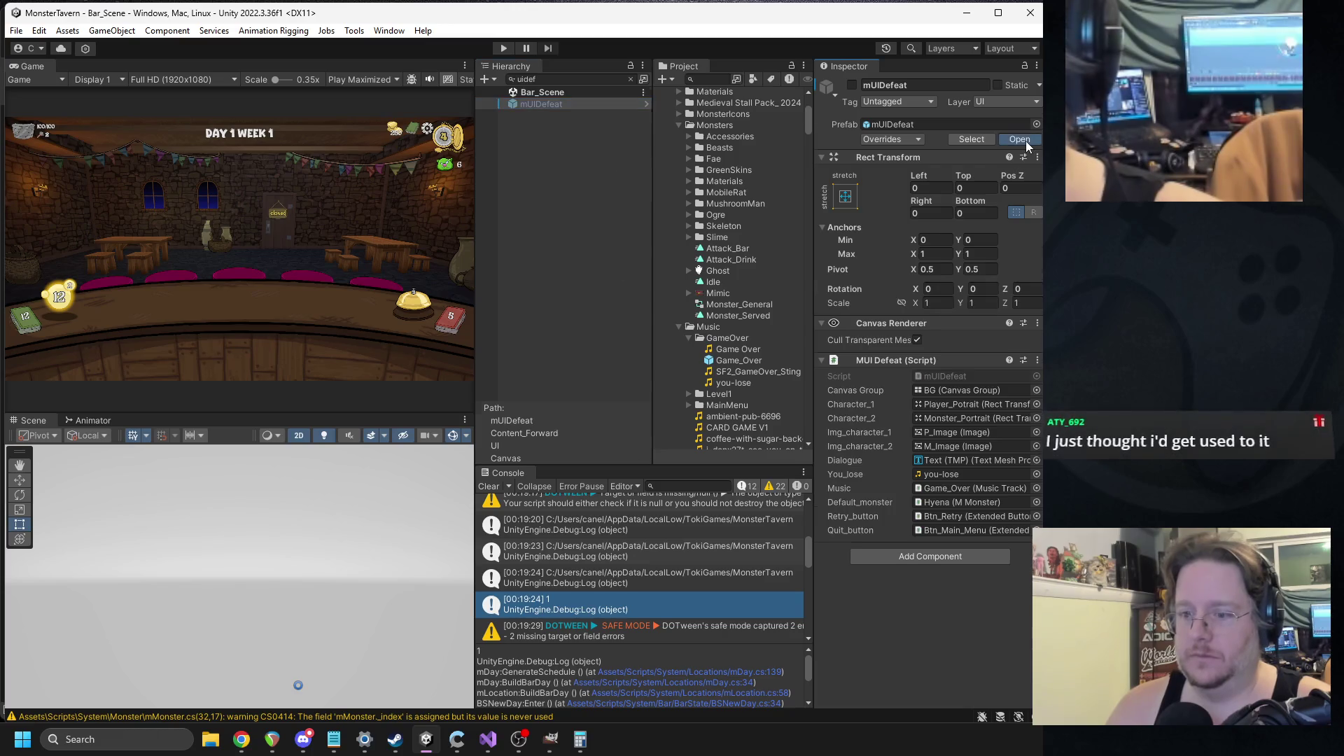
click(646, 103)
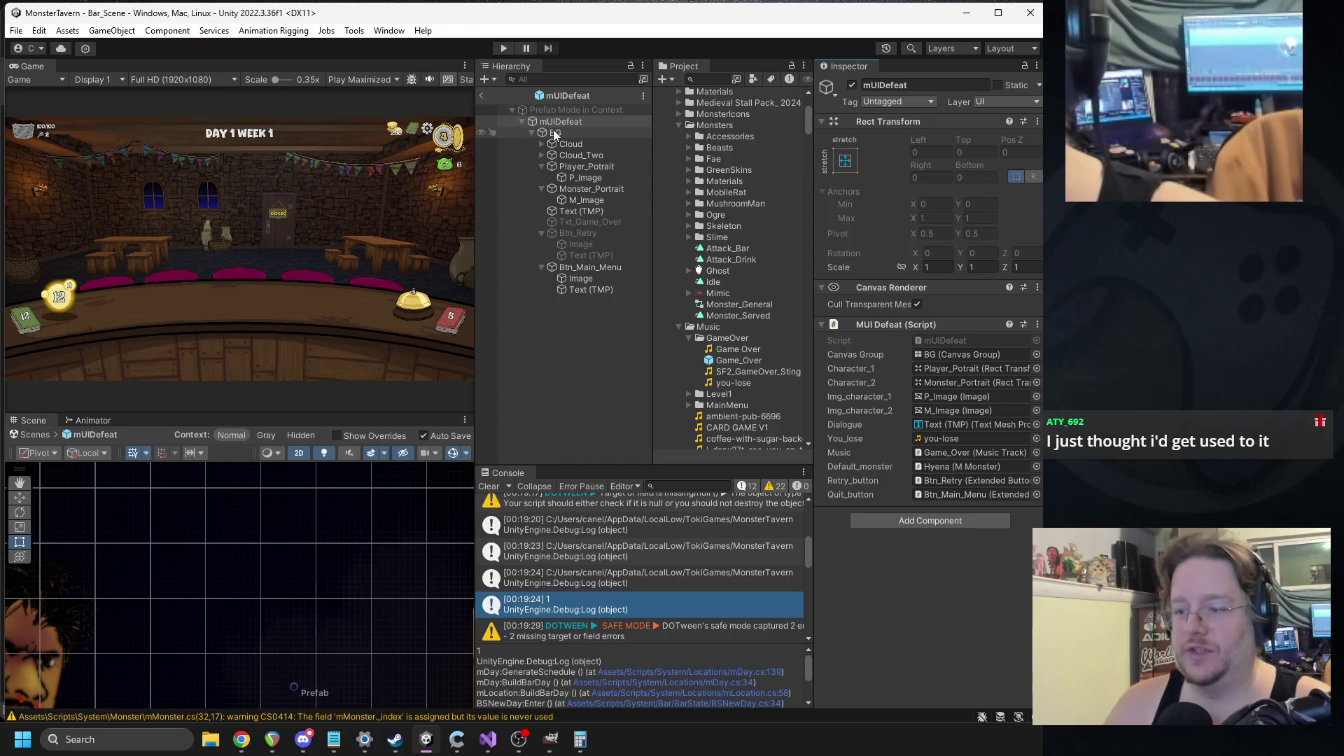
click(935, 435)
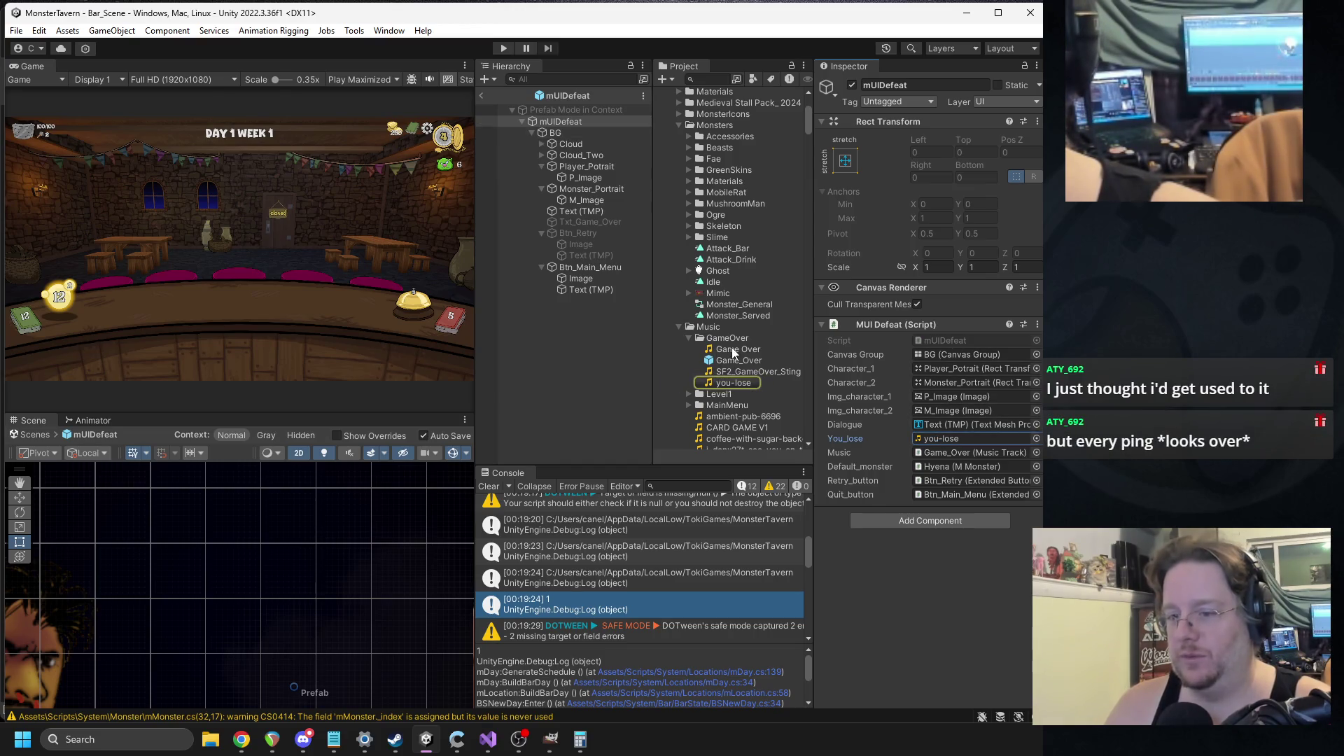
drag(733, 352, 973, 438)
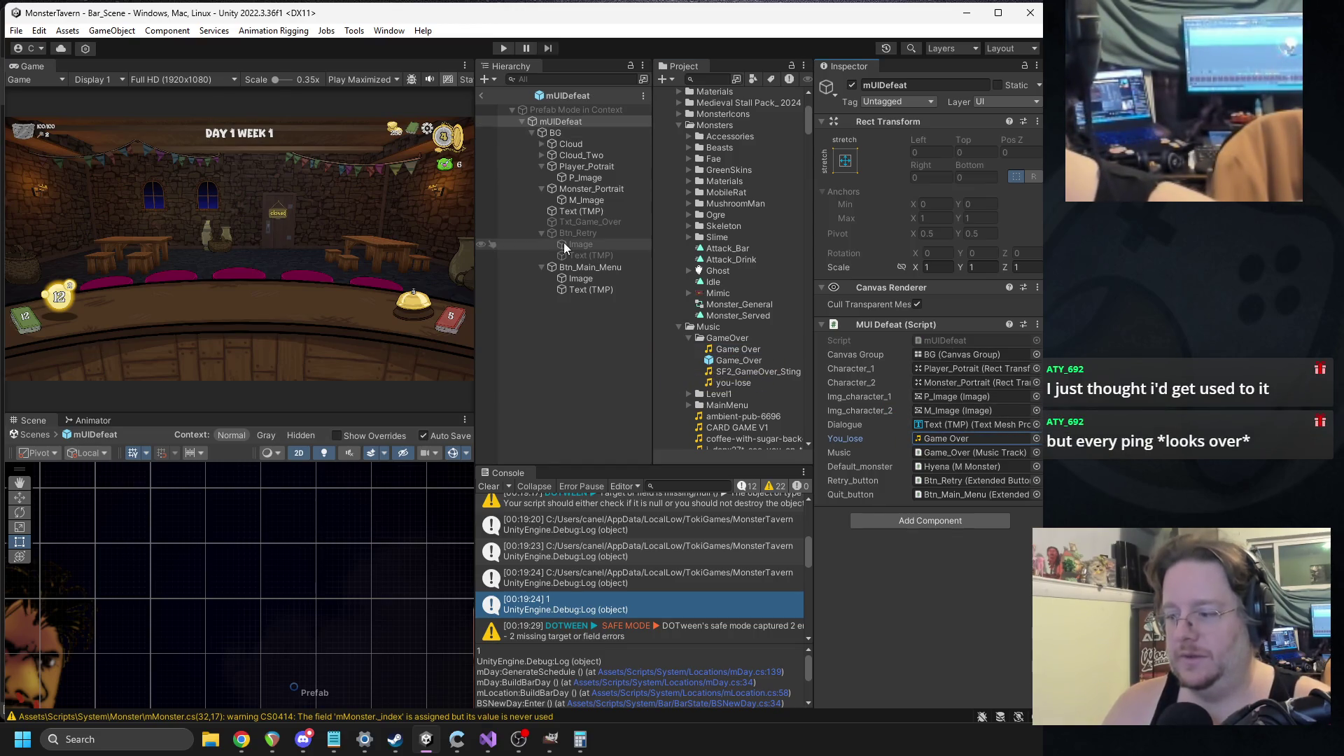
click(482, 95)
click(500, 48)
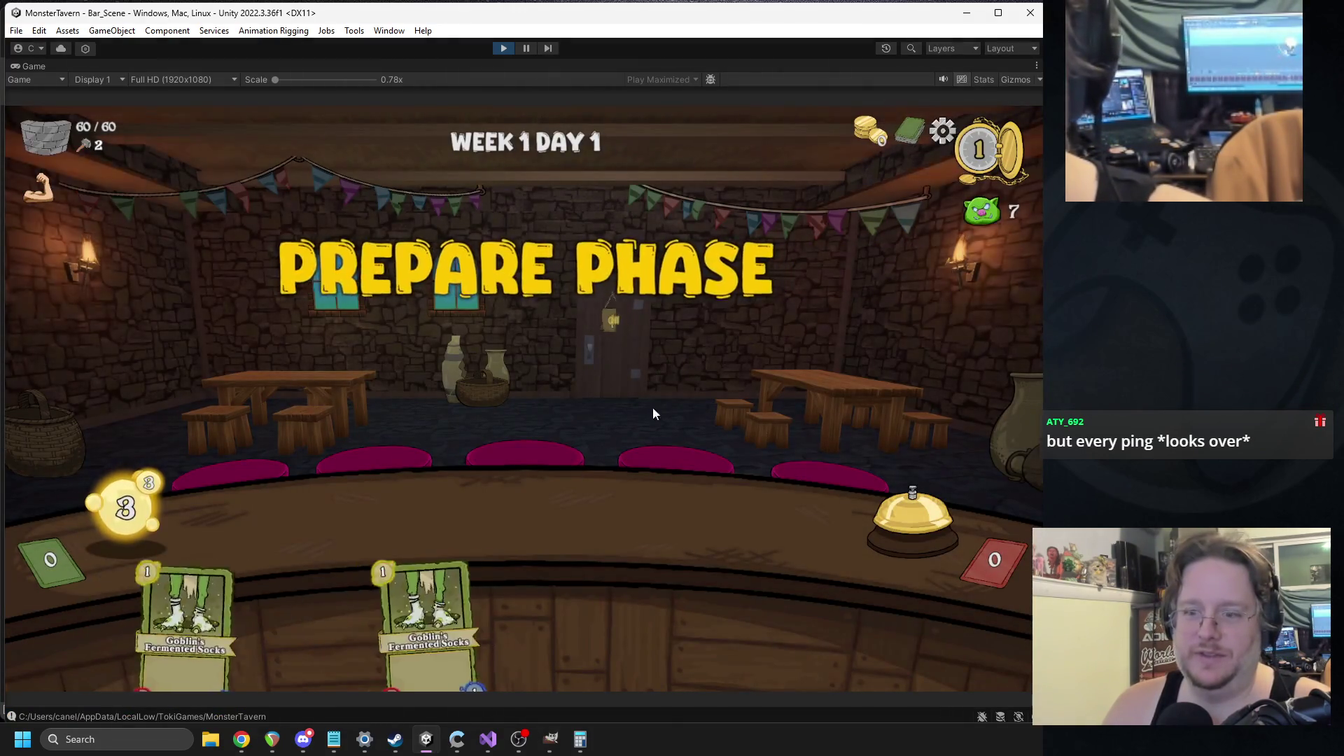
- Ring the service bell through eight turns until the defeat screen appears, then stop play mode
click(888, 515)
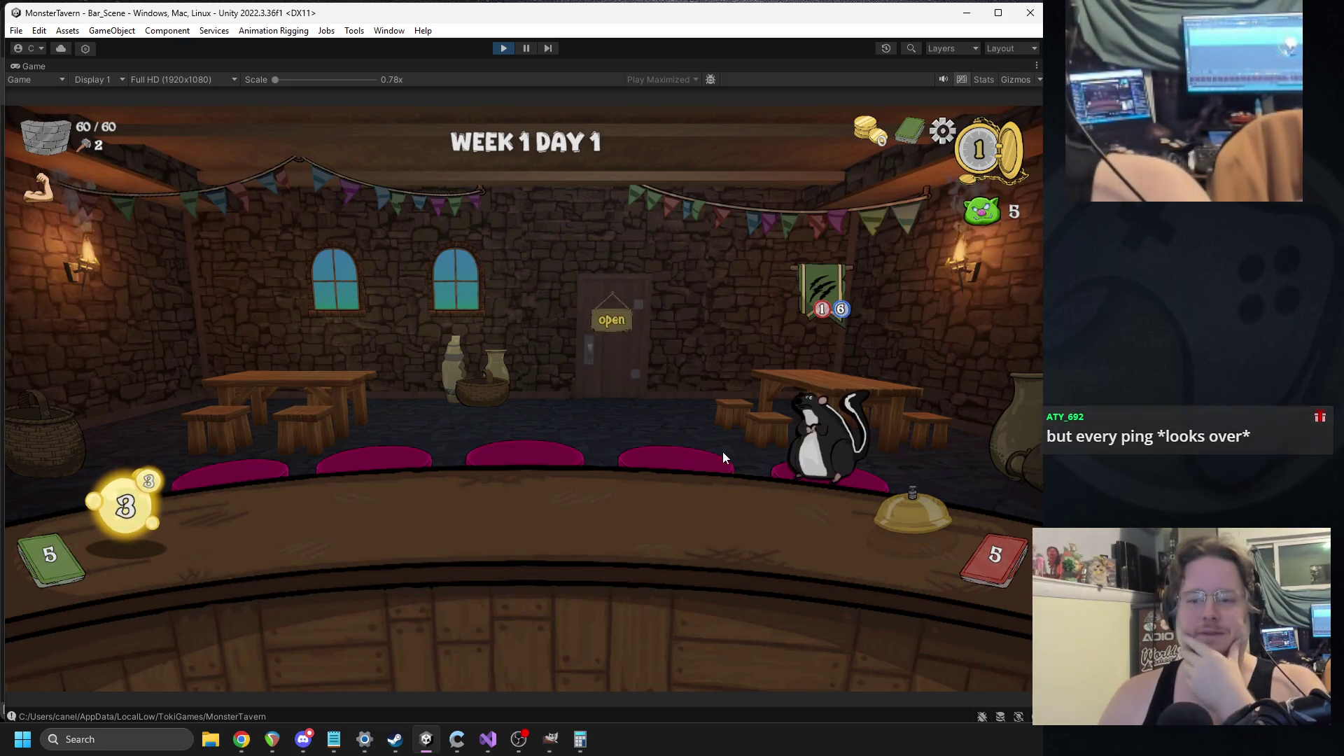
click(900, 500)
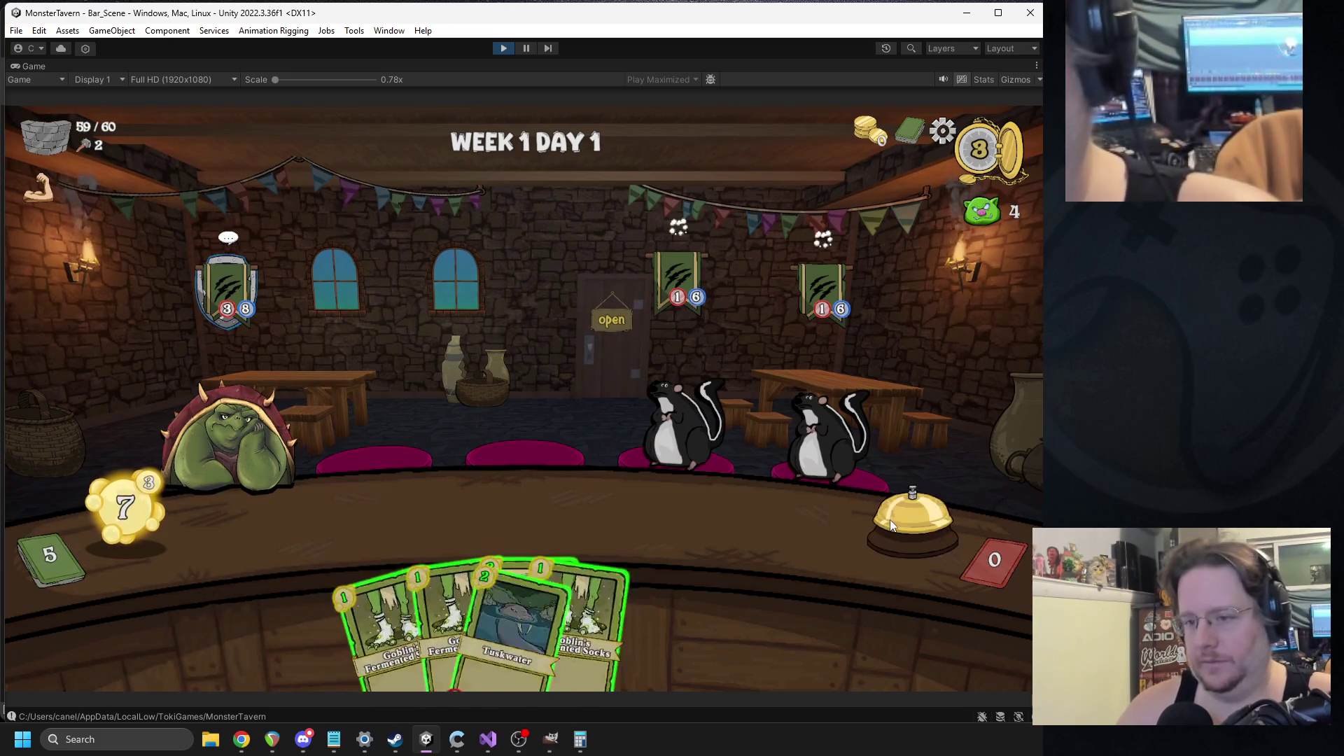
click(889, 520)
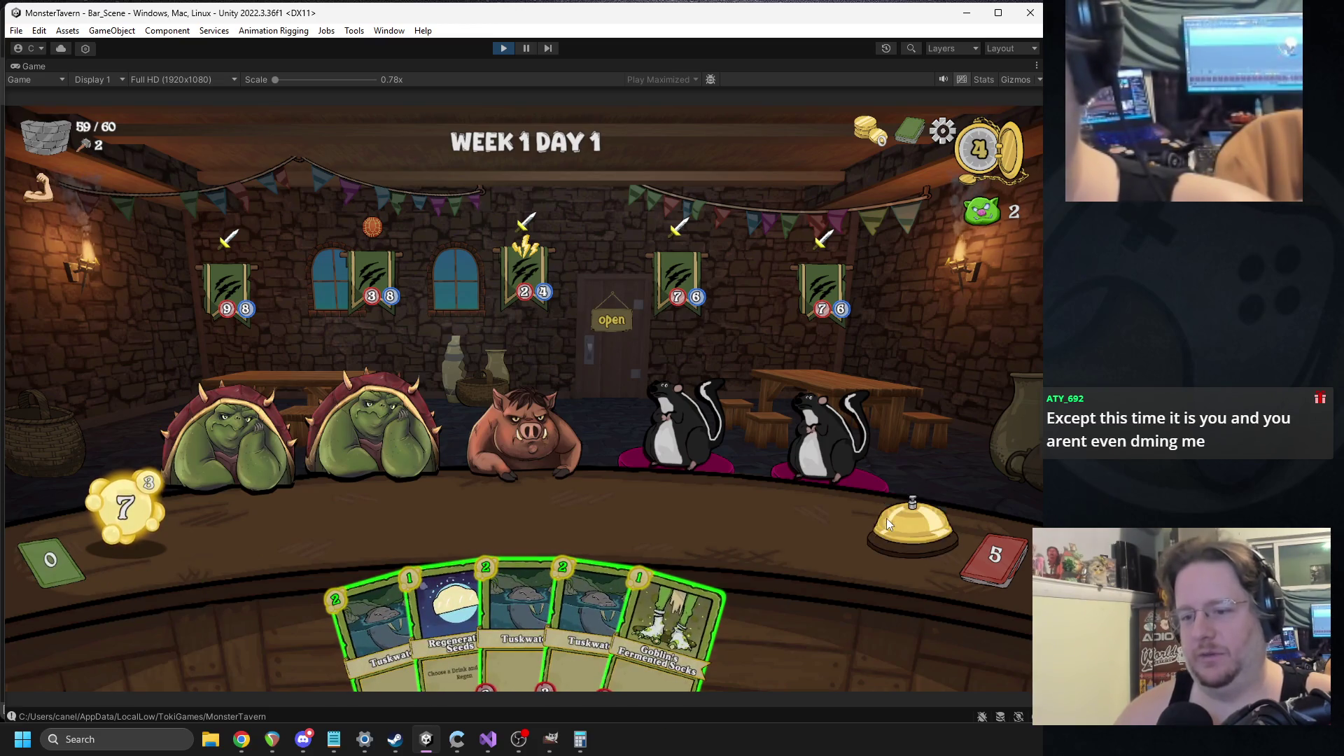
click(886, 519)
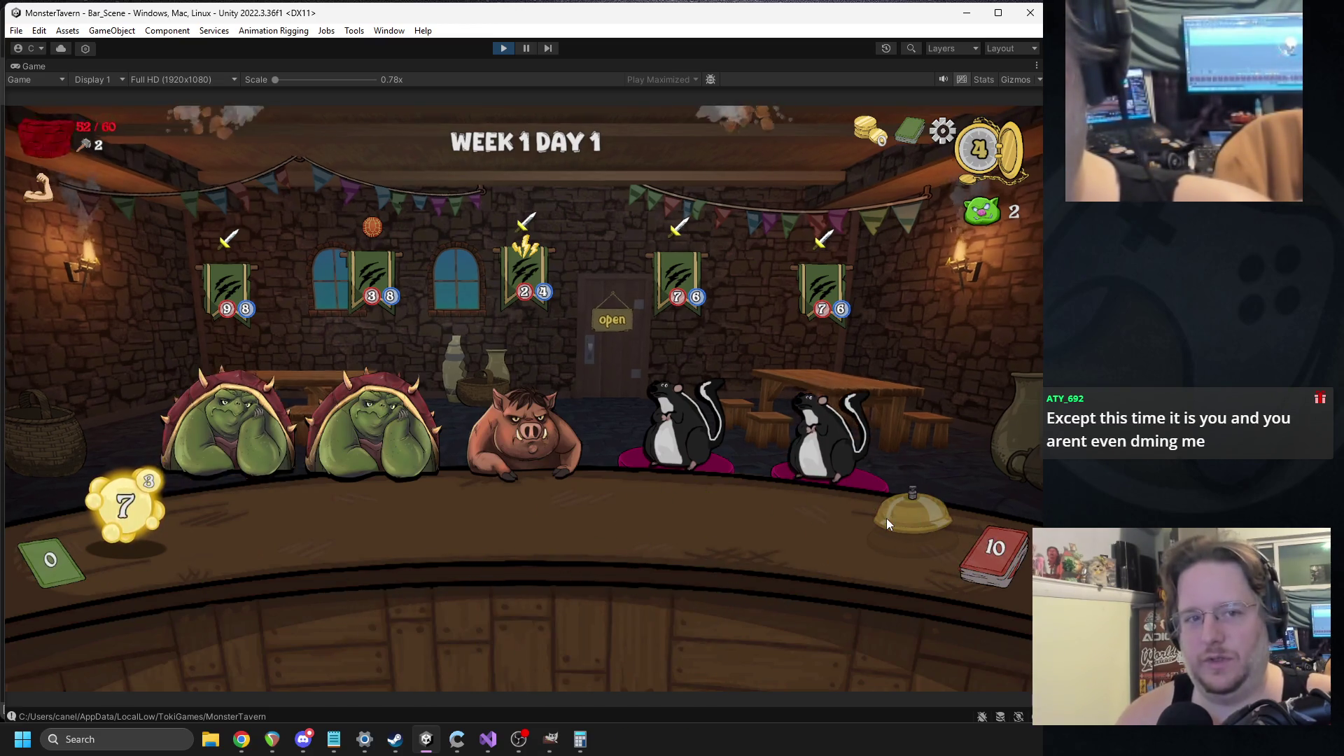
click(886, 519)
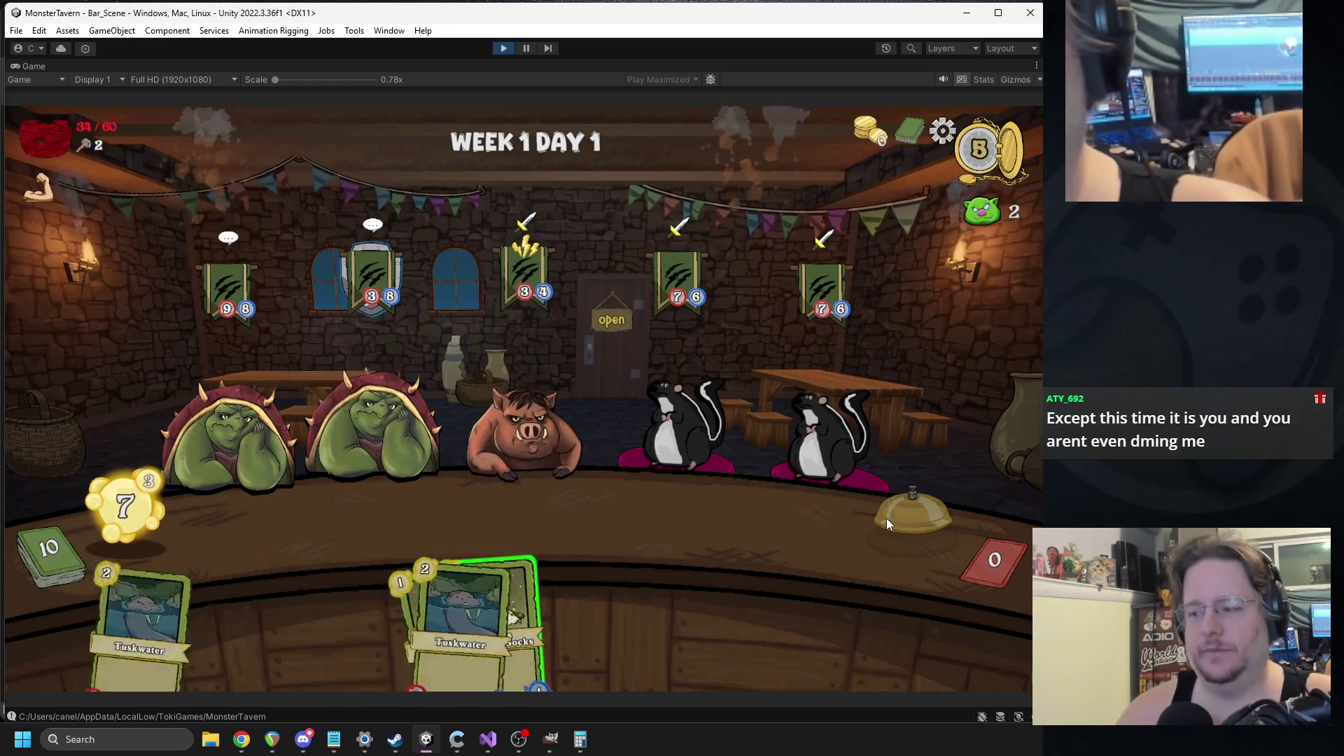
click(910, 515)
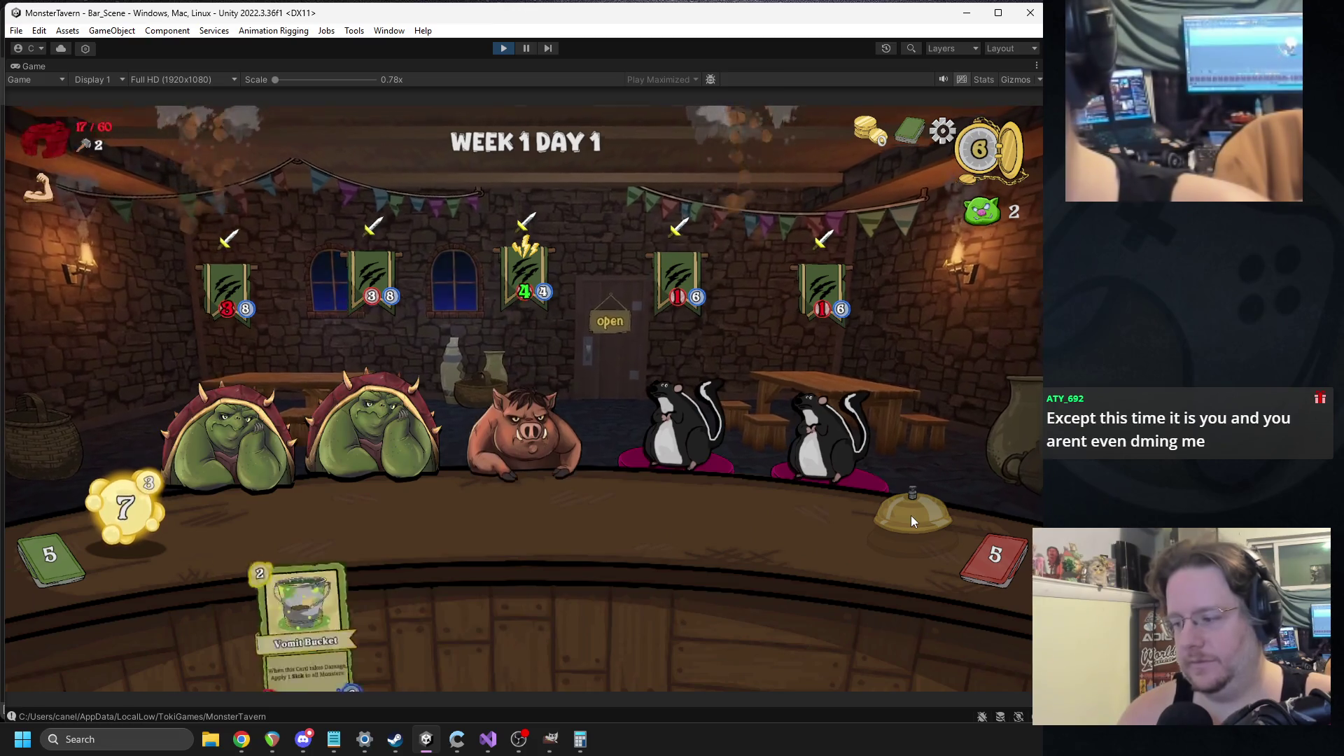
click(907, 515)
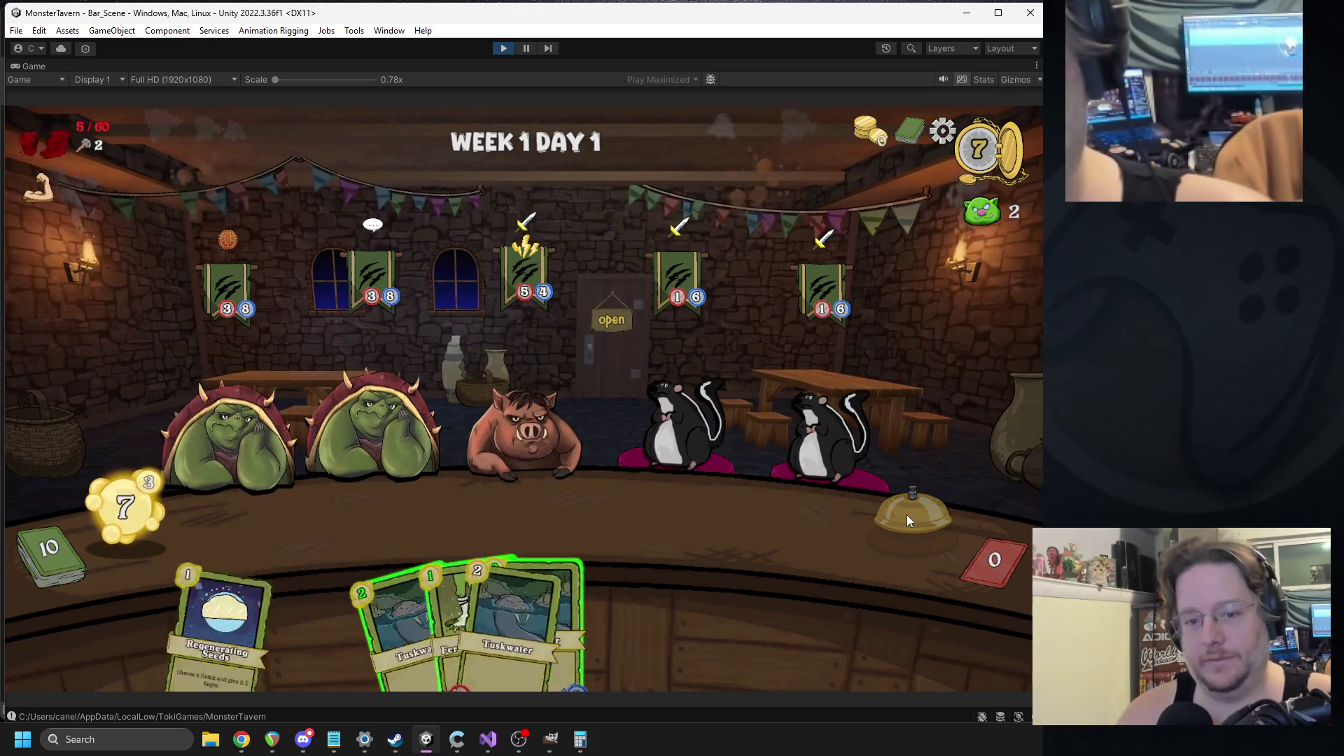
click(906, 514)
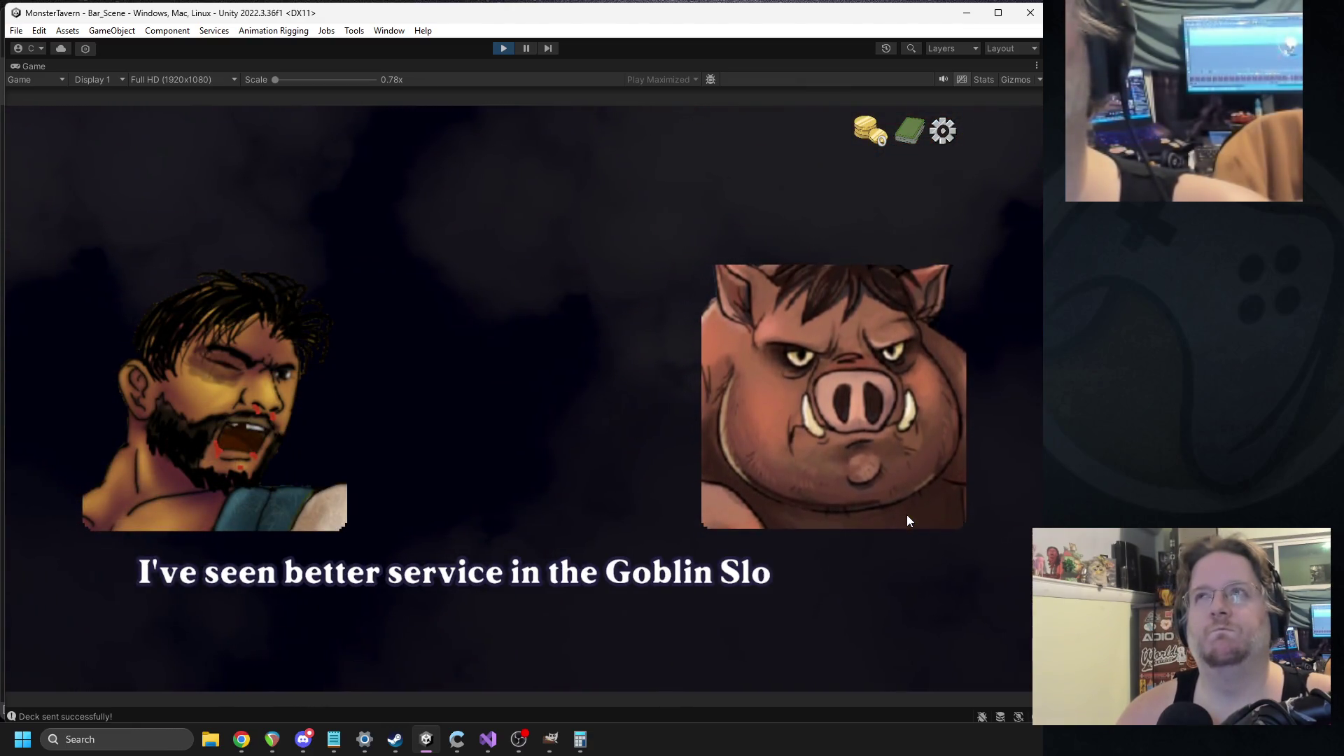
click(503, 49)
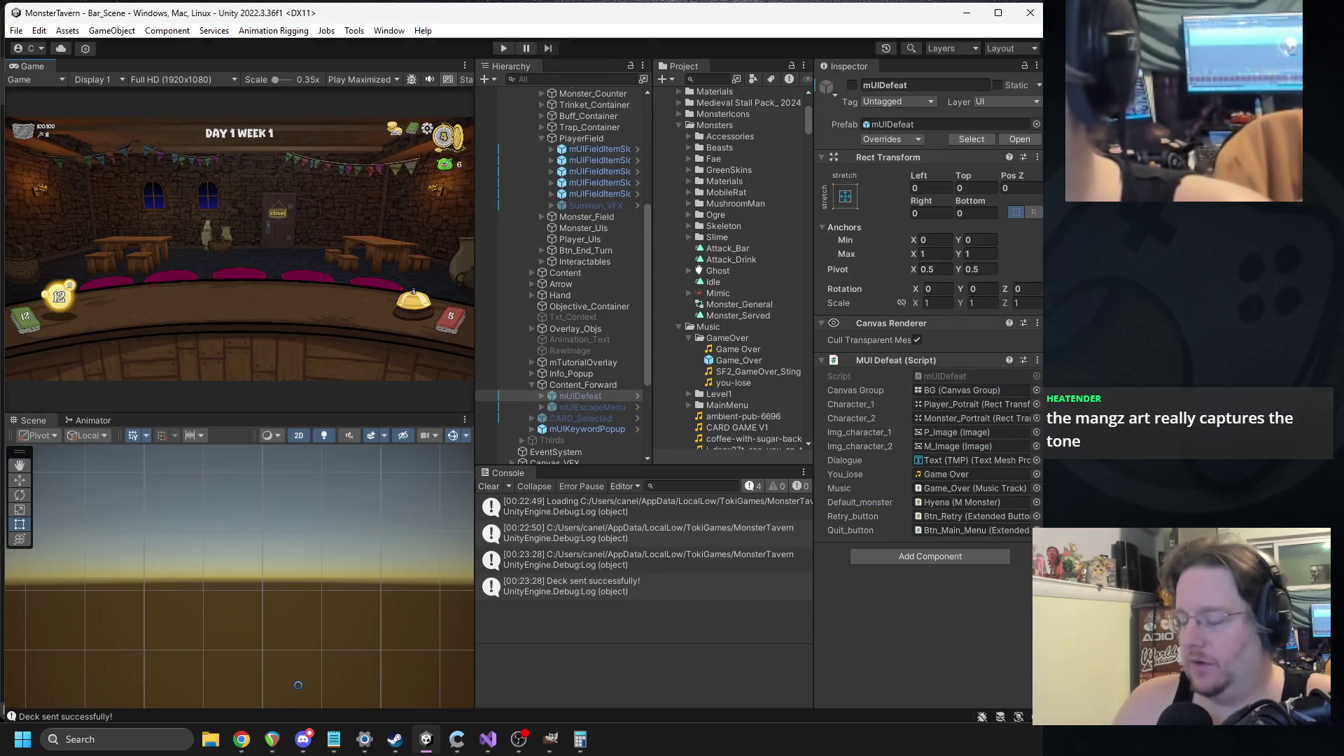
key(alt+Tab)
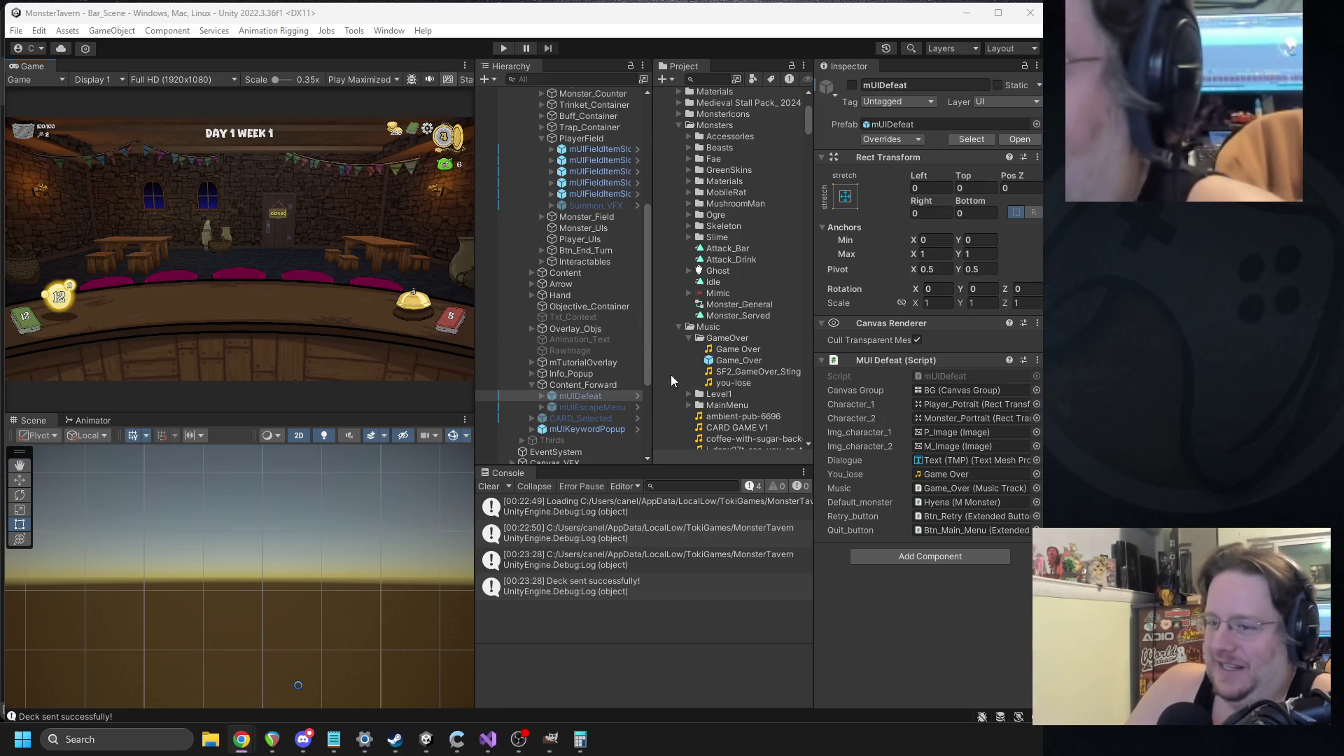
- Copy the GameOver folder path and open that folder in a new File Explorer window
right_click(739, 354)
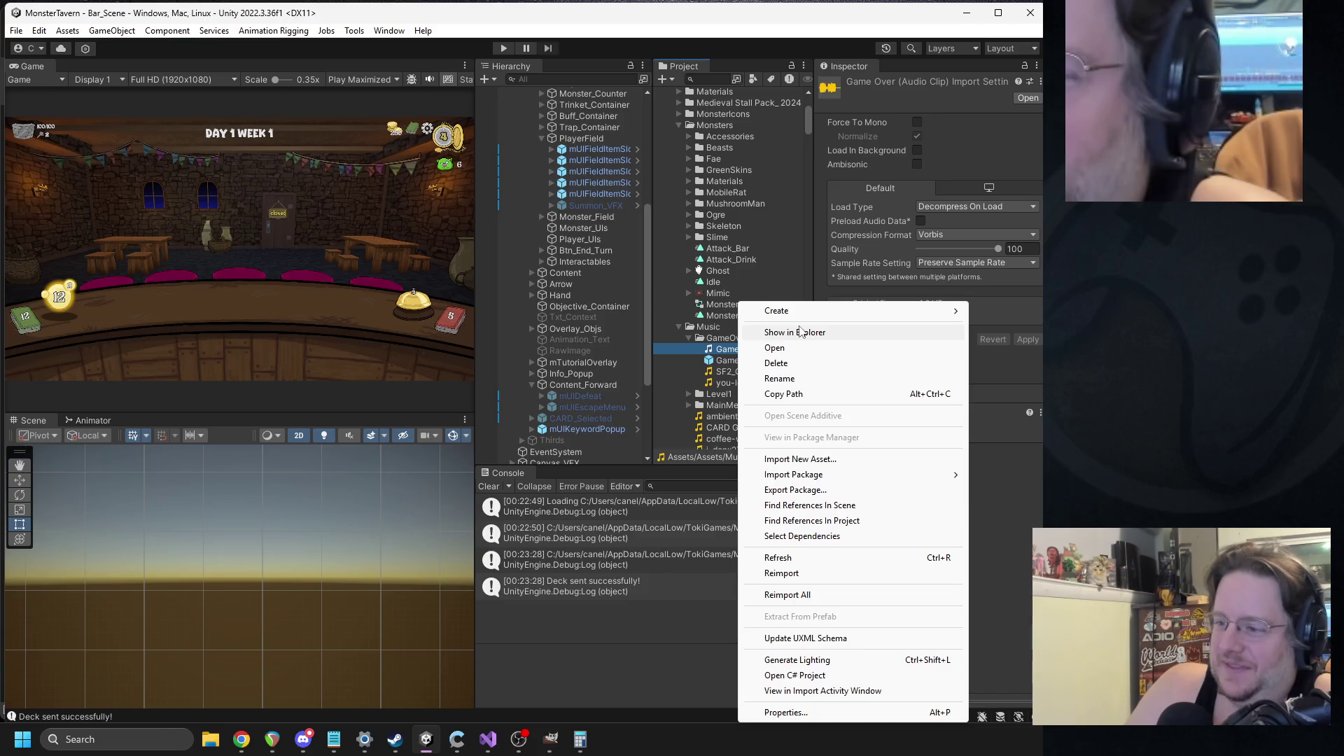
click(810, 333)
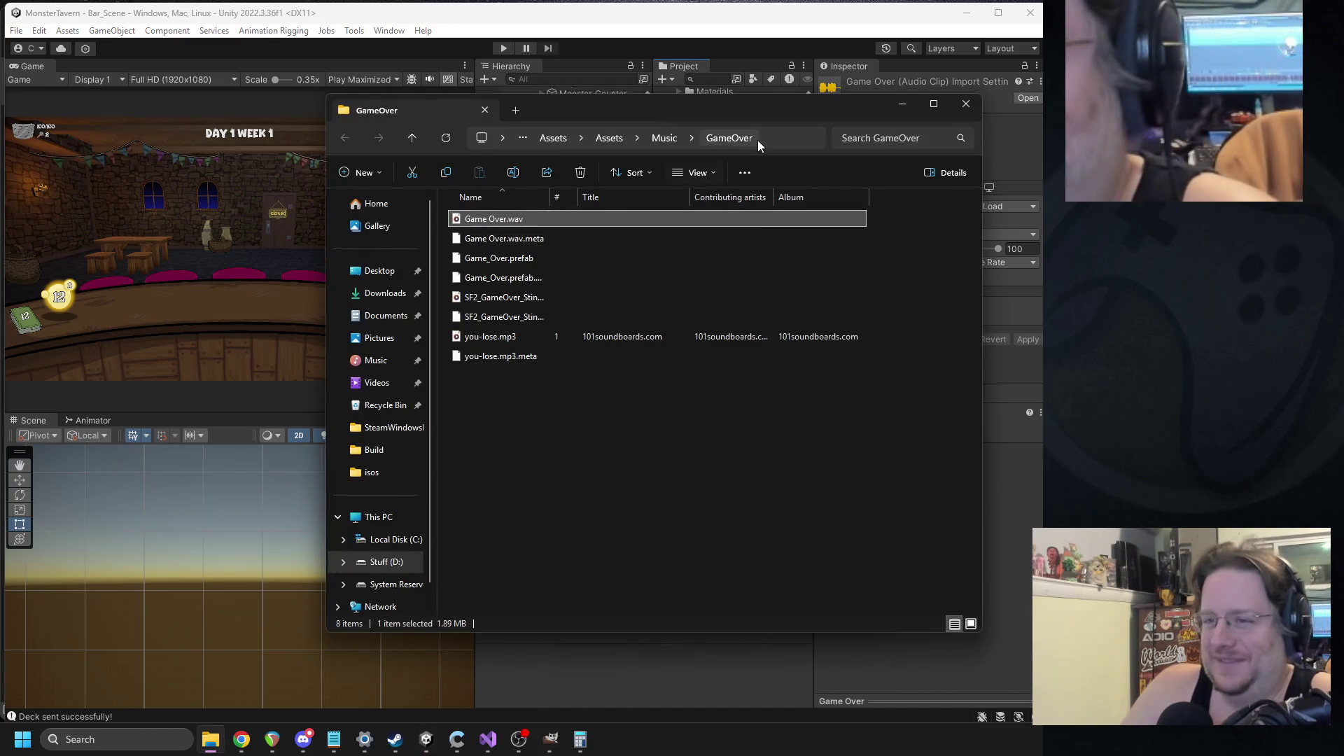
click(757, 138)
click(953, 105)
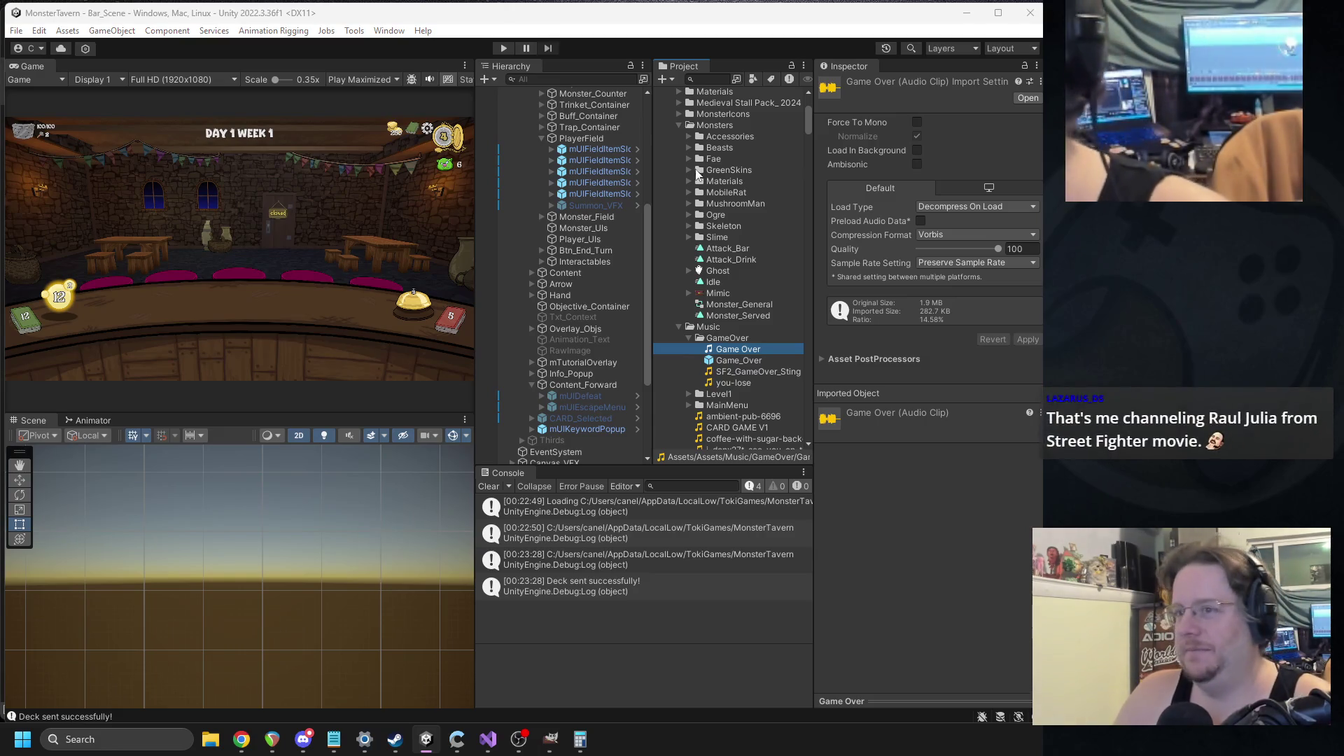
key(super+e)
click(611, 149)
text(D:\Work\MonsterTavern\Assets\Assets\Music\GameOver)
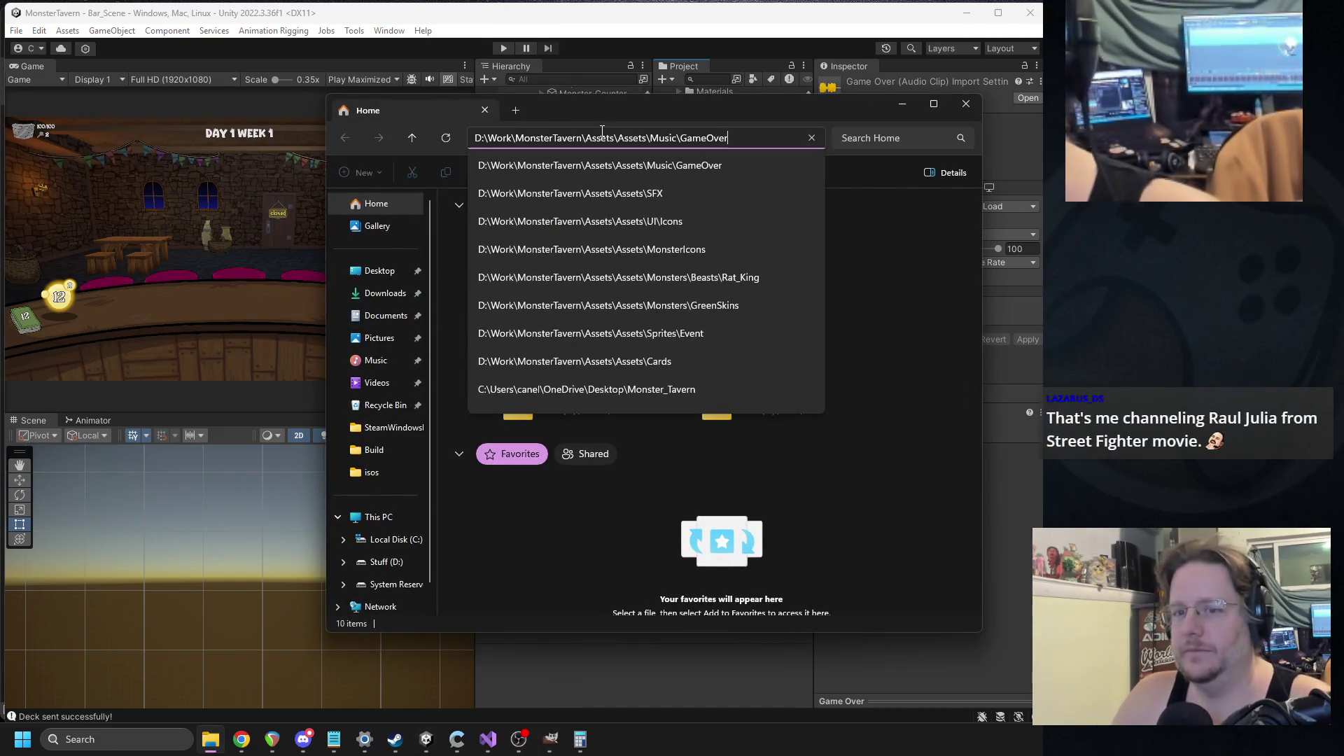
key(Return)
click(965, 103)
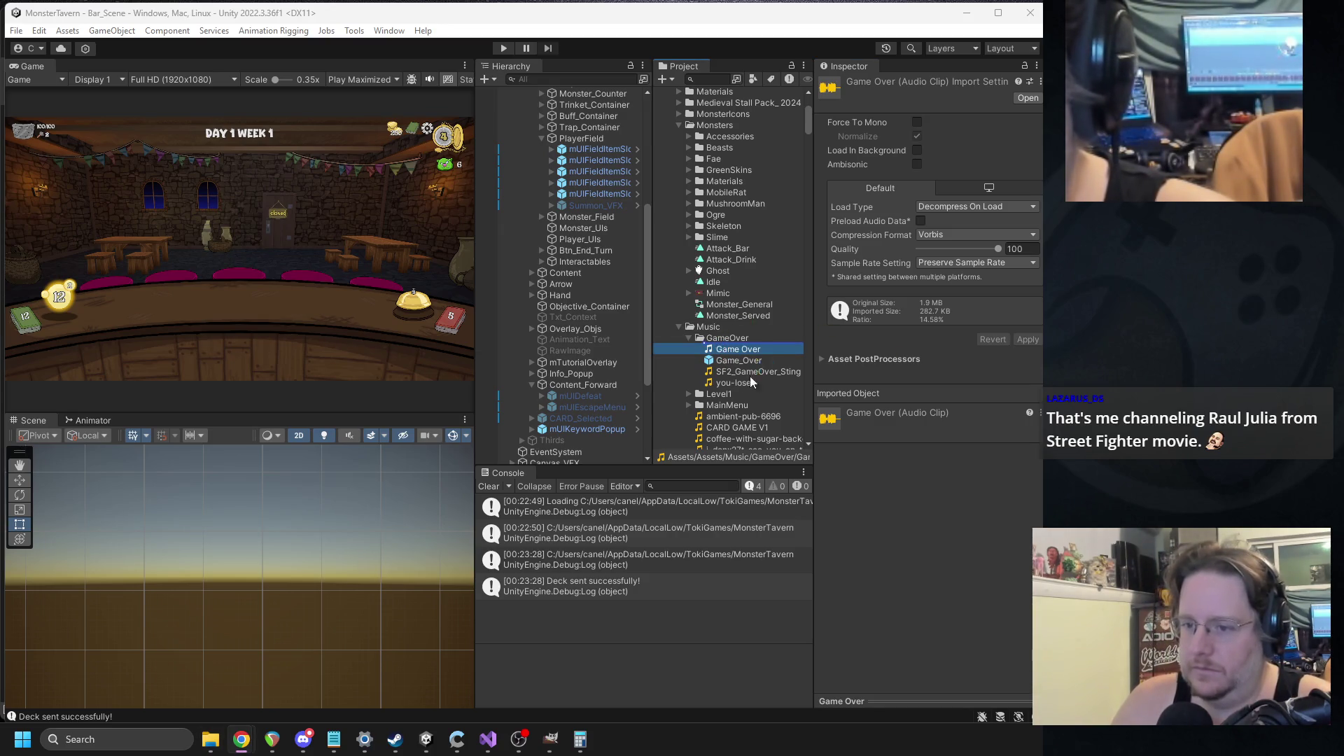
- Delete the old Game Over clip, rename the new clip Game_Over, and start the game
click(735, 350)
key(Delete)
key(Return)
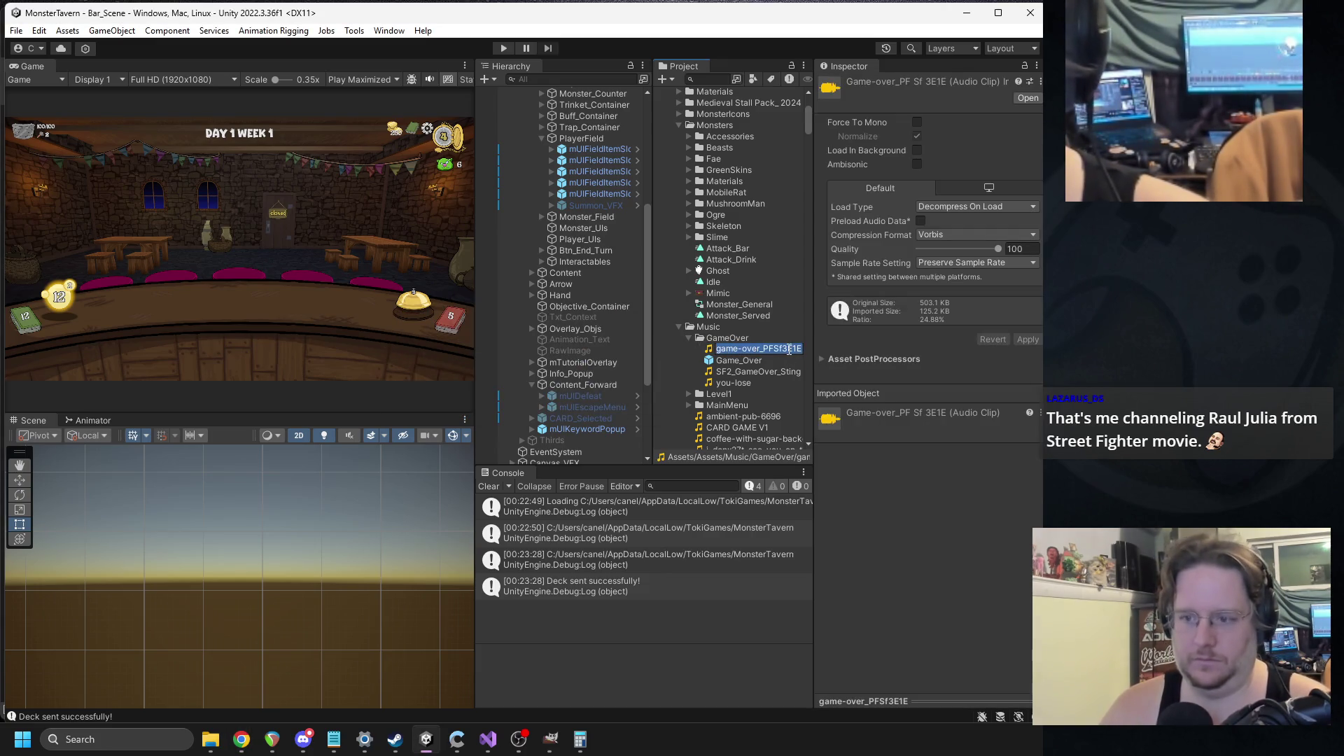
text(Game_Over)
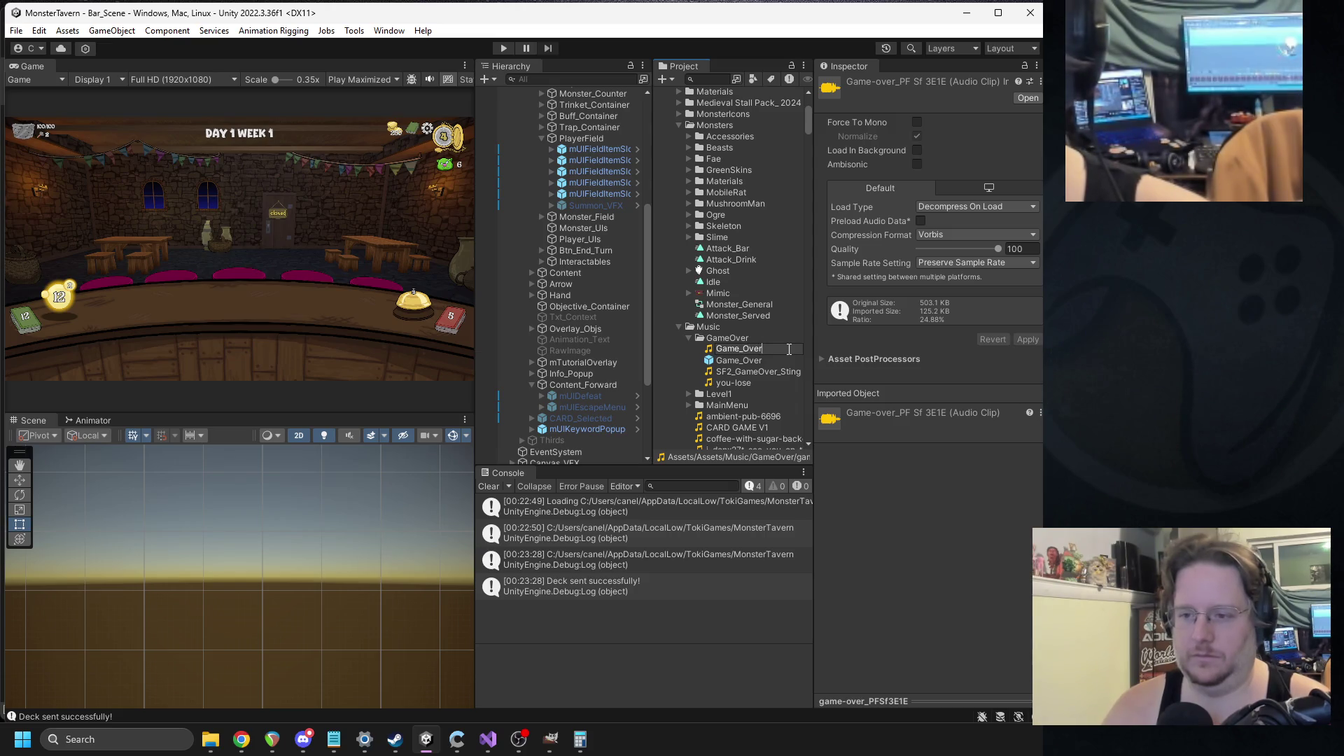
key(Return)
click(504, 47)
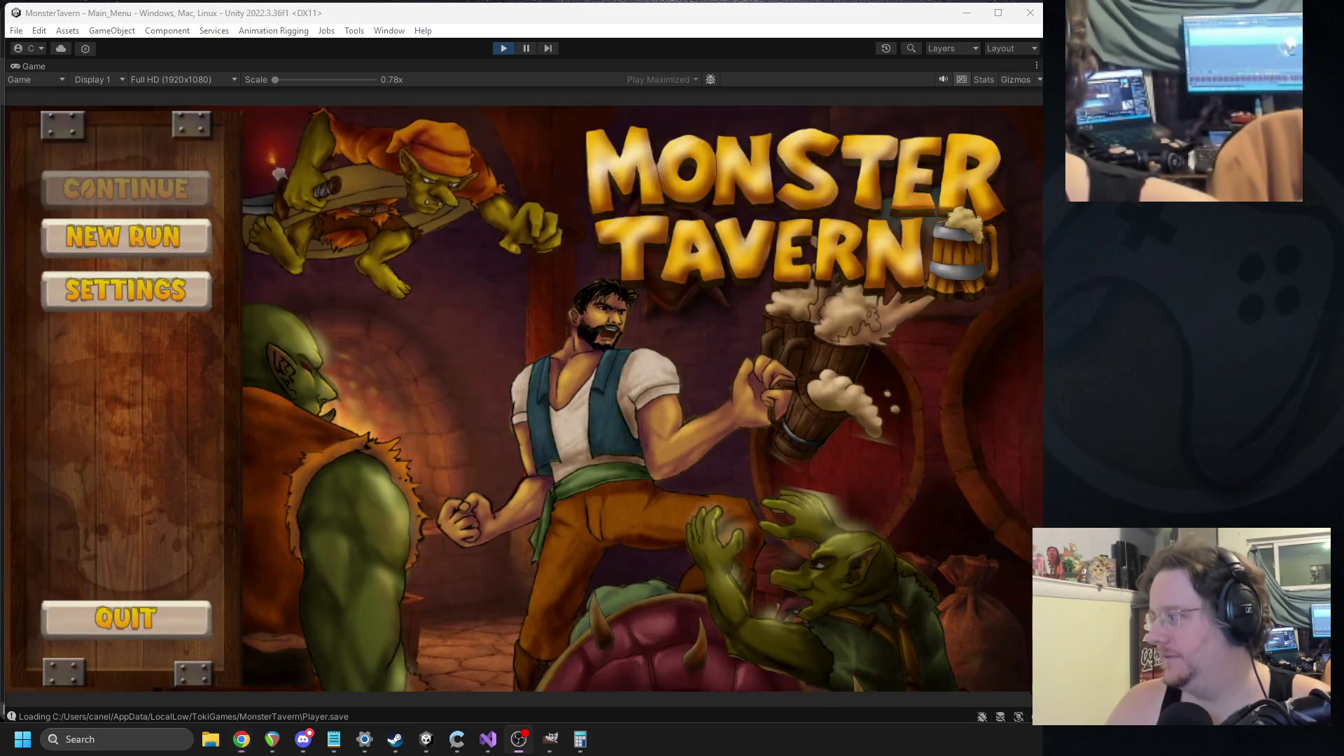
- Begin a new Backwoods run, taking Bottom Shelf Buzz and Keg Dump as cards
click(119, 236)
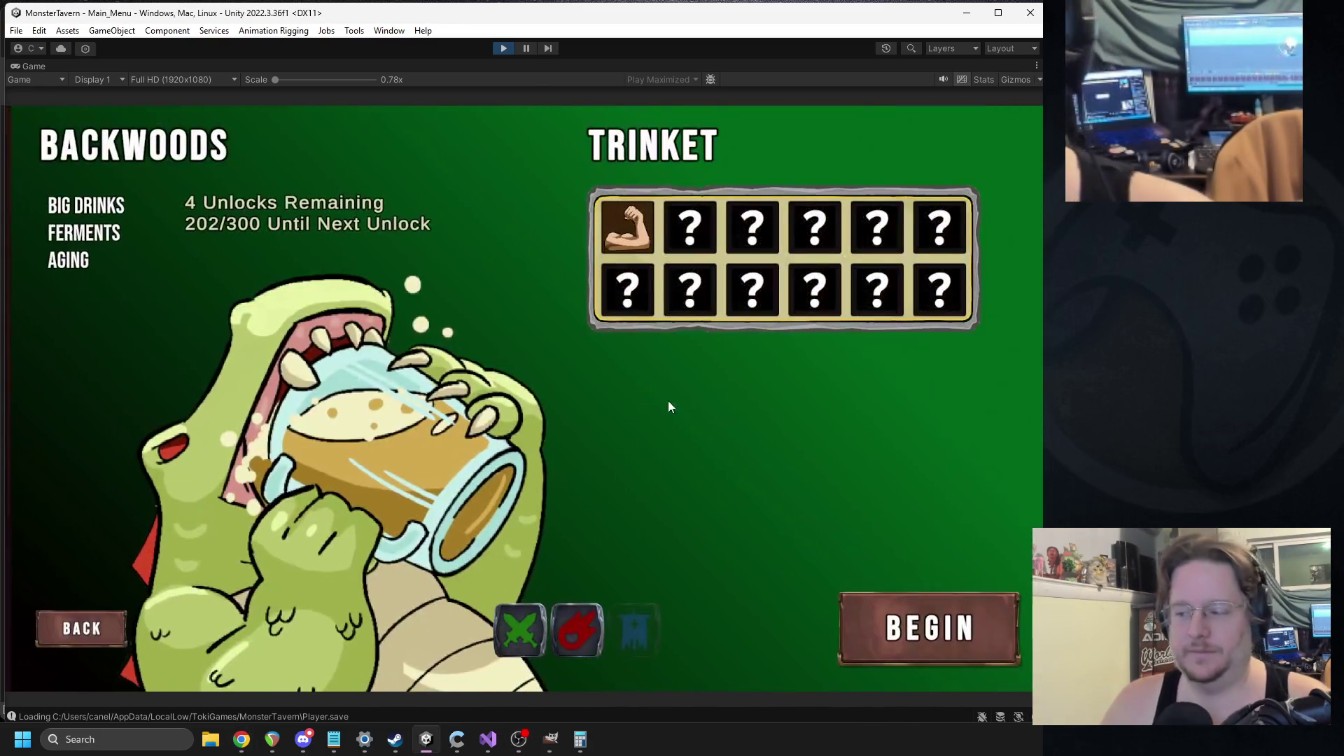
click(900, 617)
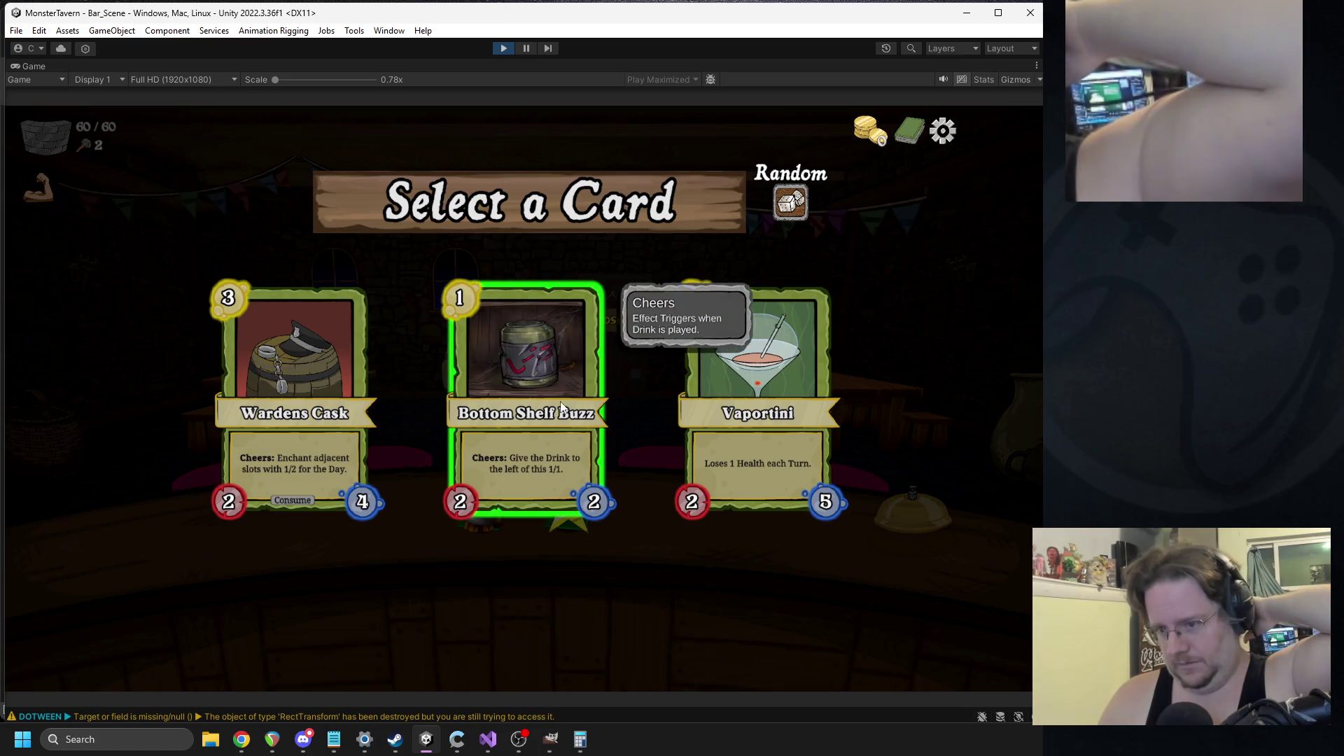
click(527, 392)
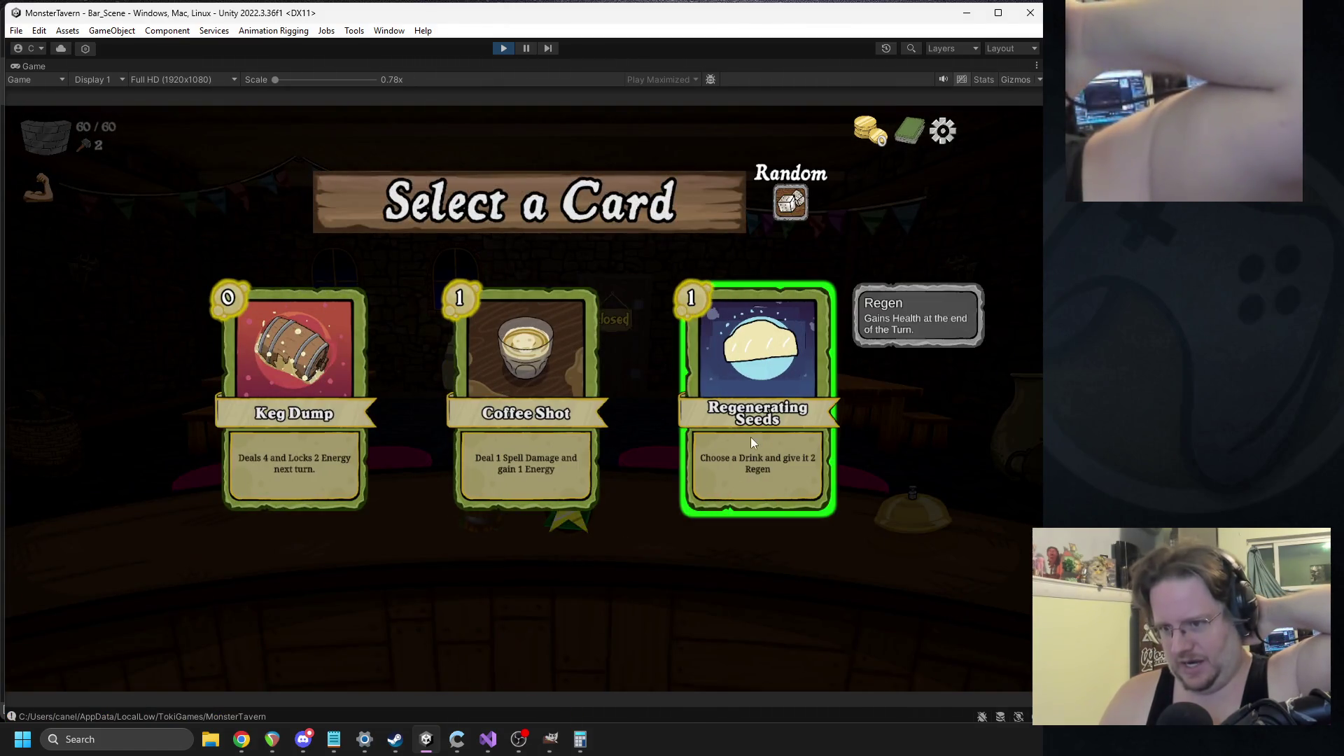
click(789, 203)
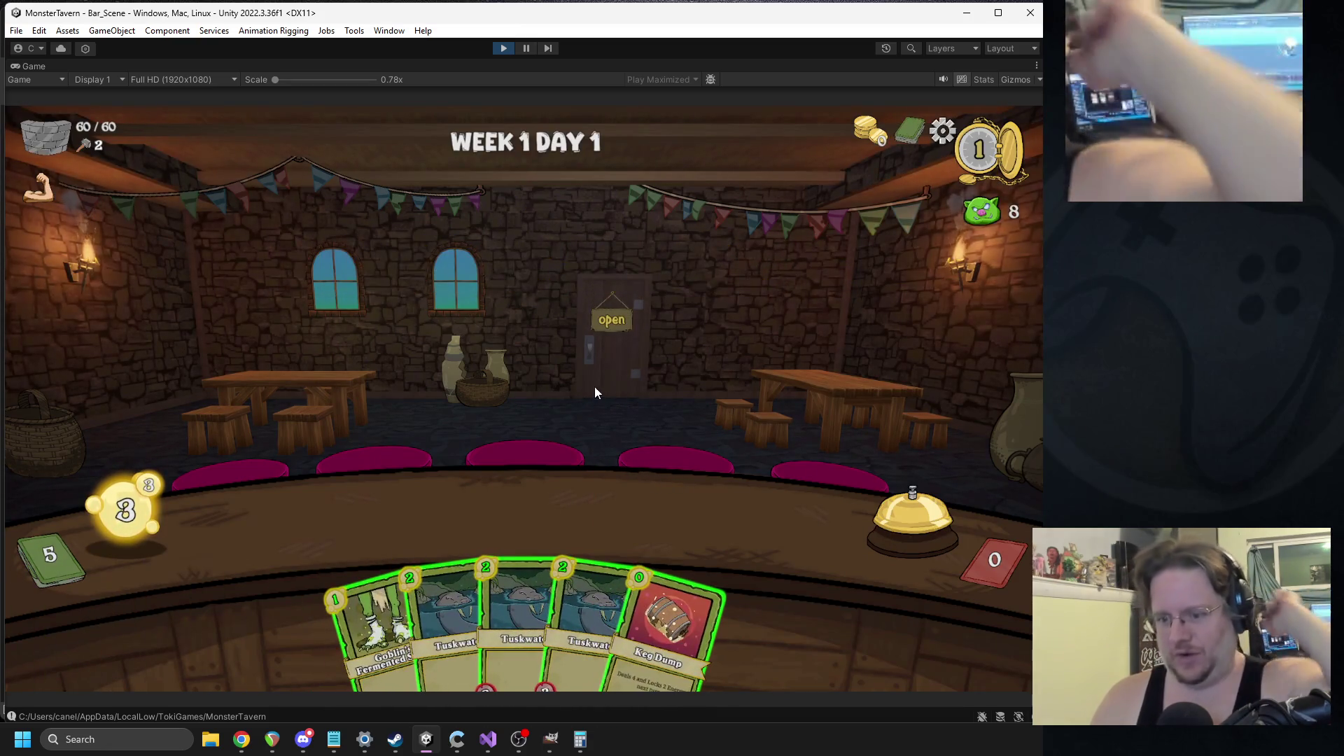
- Serve Tuskwater, Goblin's Fermented Socks and Bottom Shelf Buzz over the first two turns
drag(448, 609, 360, 501)
drag(383, 577, 430, 514)
click(950, 508)
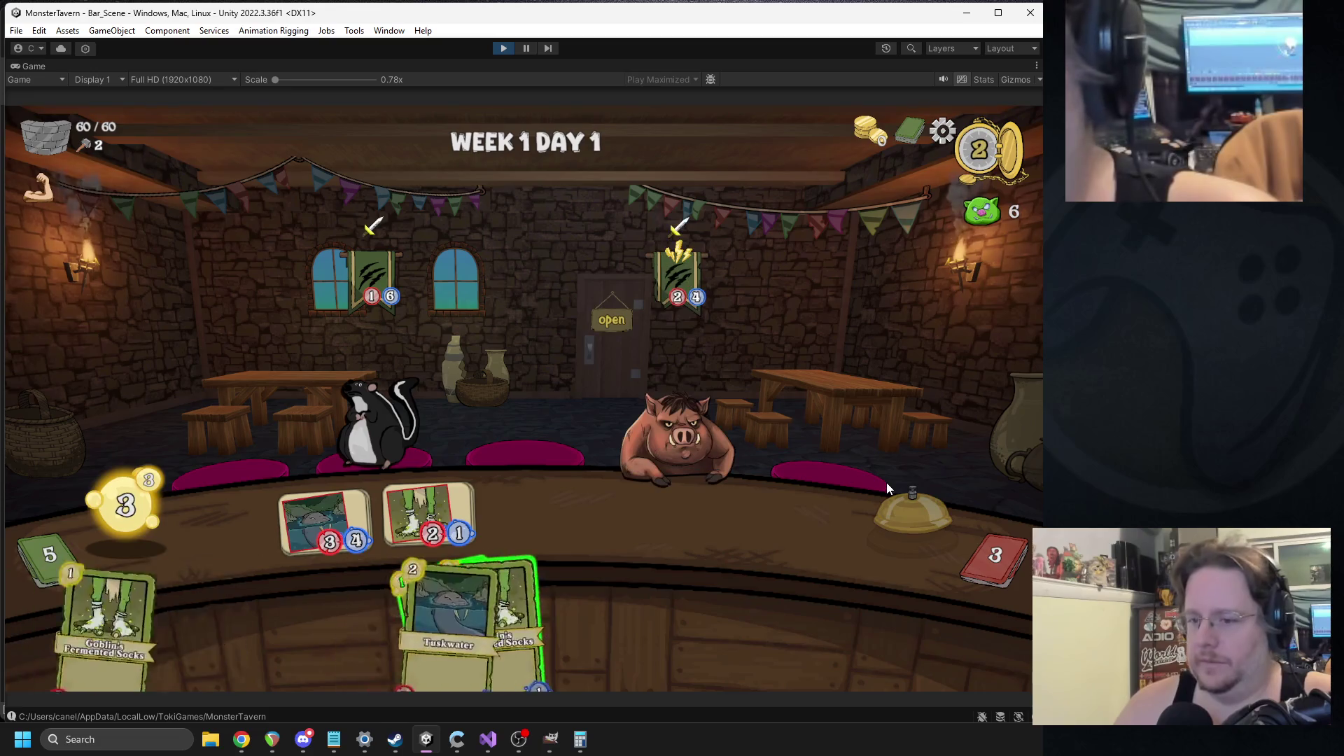
click(907, 519)
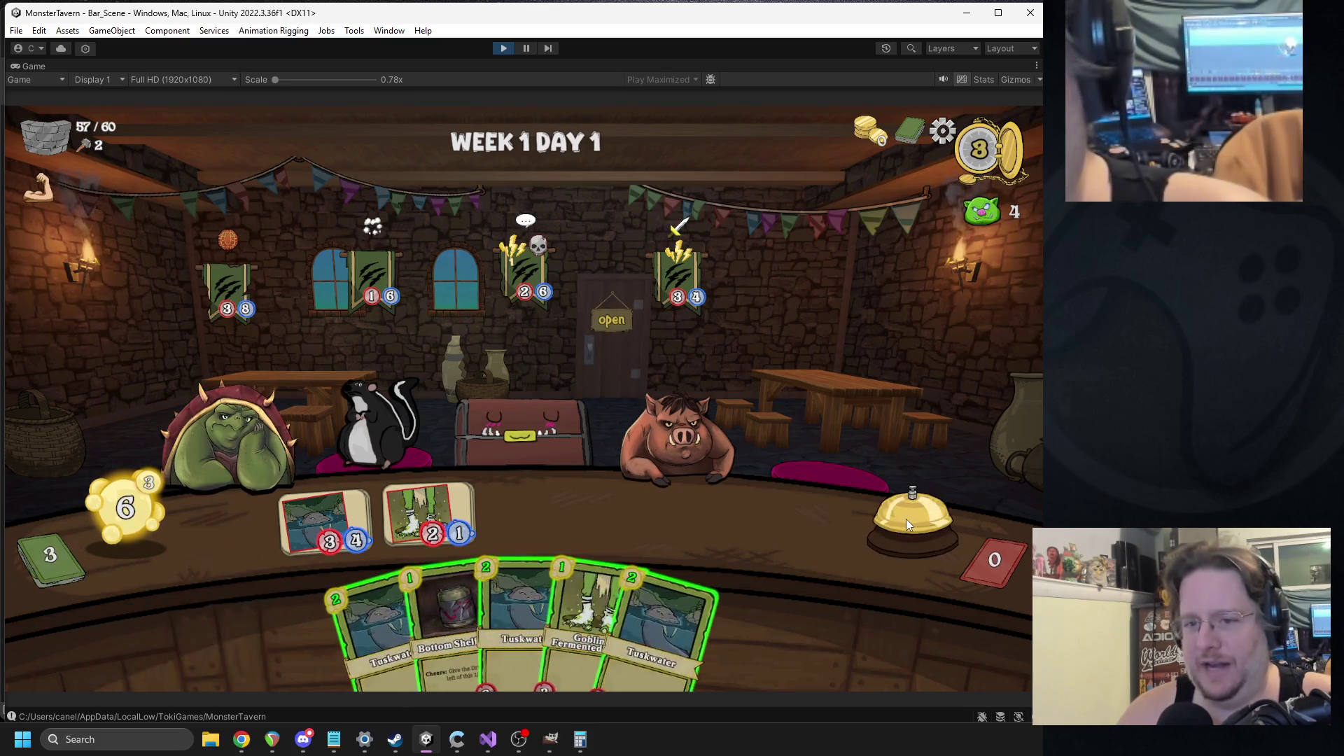
drag(448, 623, 430, 517)
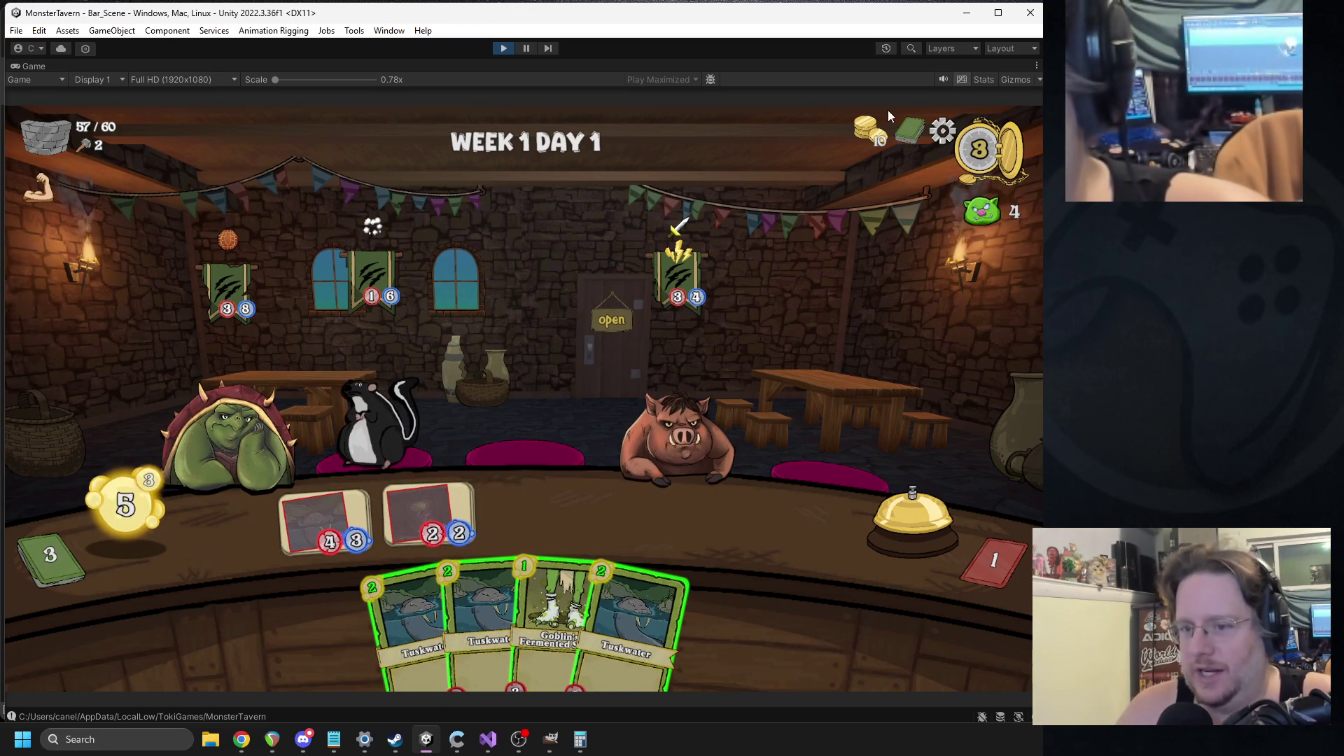
mouse_move(483, 616)
mouse_down()
mouse_move(506, 507)
mouse_move(532, 515)
mouse_up()
drag(553, 616, 637, 514)
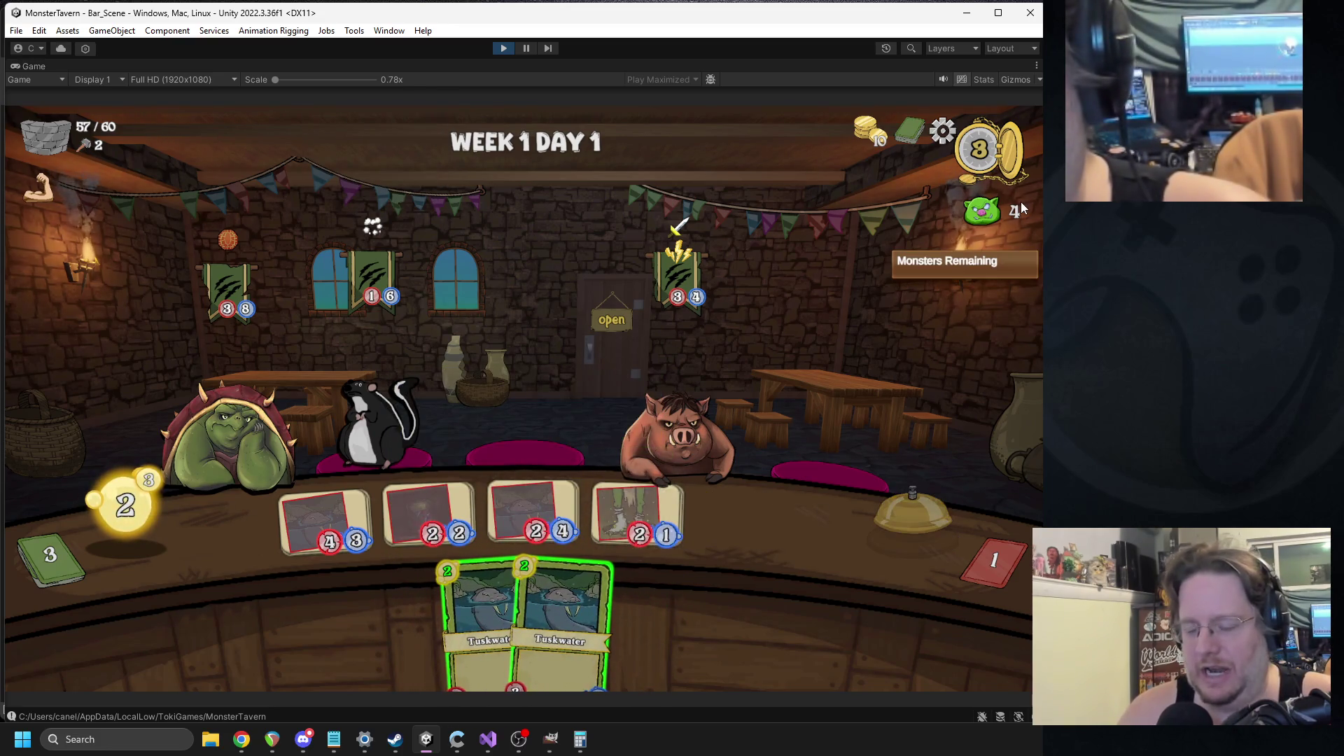
key(space)
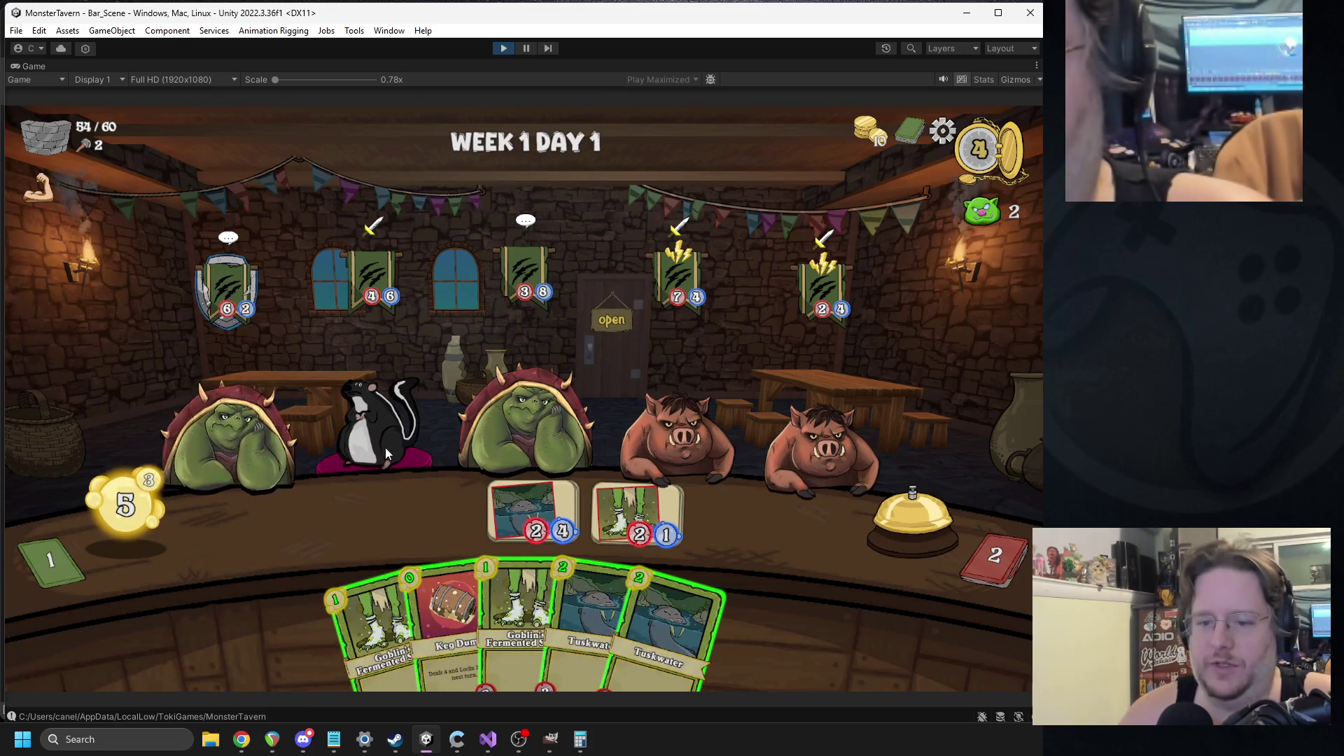
- Place two Goblin's Fermented Socks, use Keg Dump on the left boar, play Bottom Shelf Buzz, end turn
drag(368, 599, 329, 524)
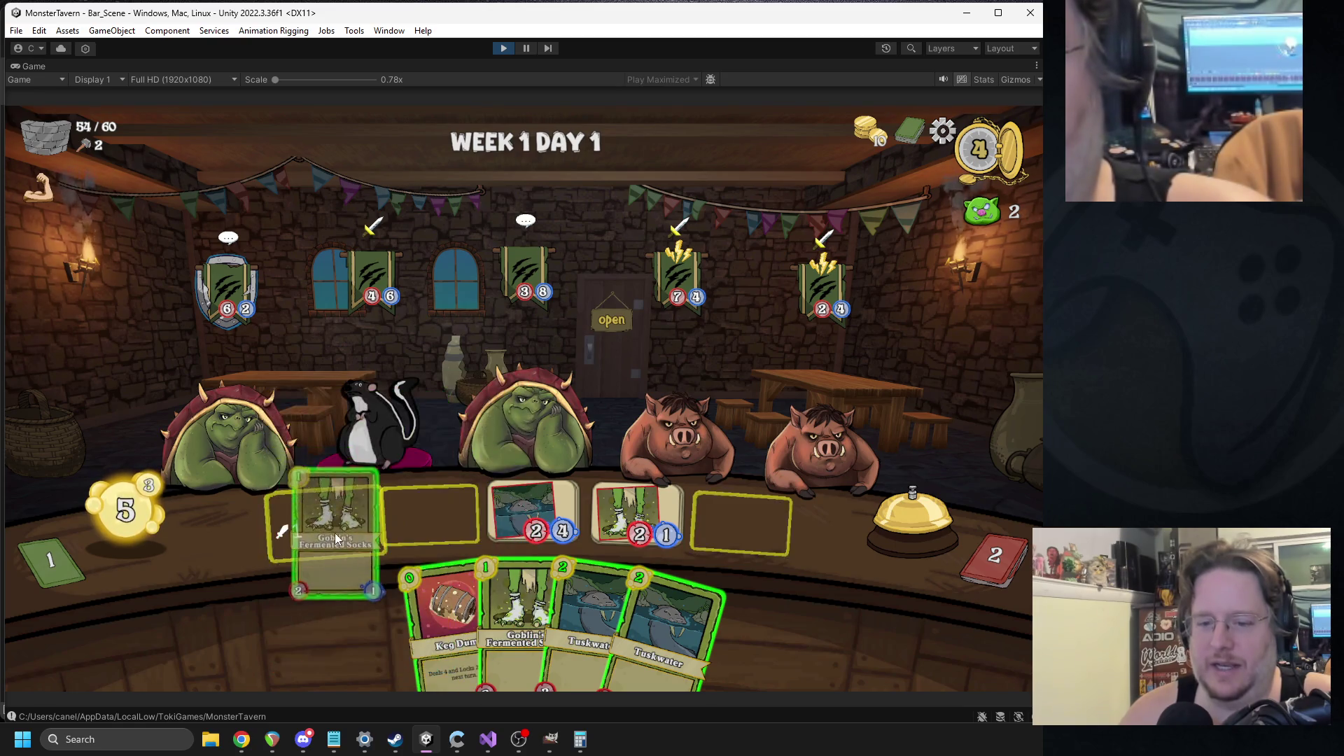
drag(464, 562, 431, 536)
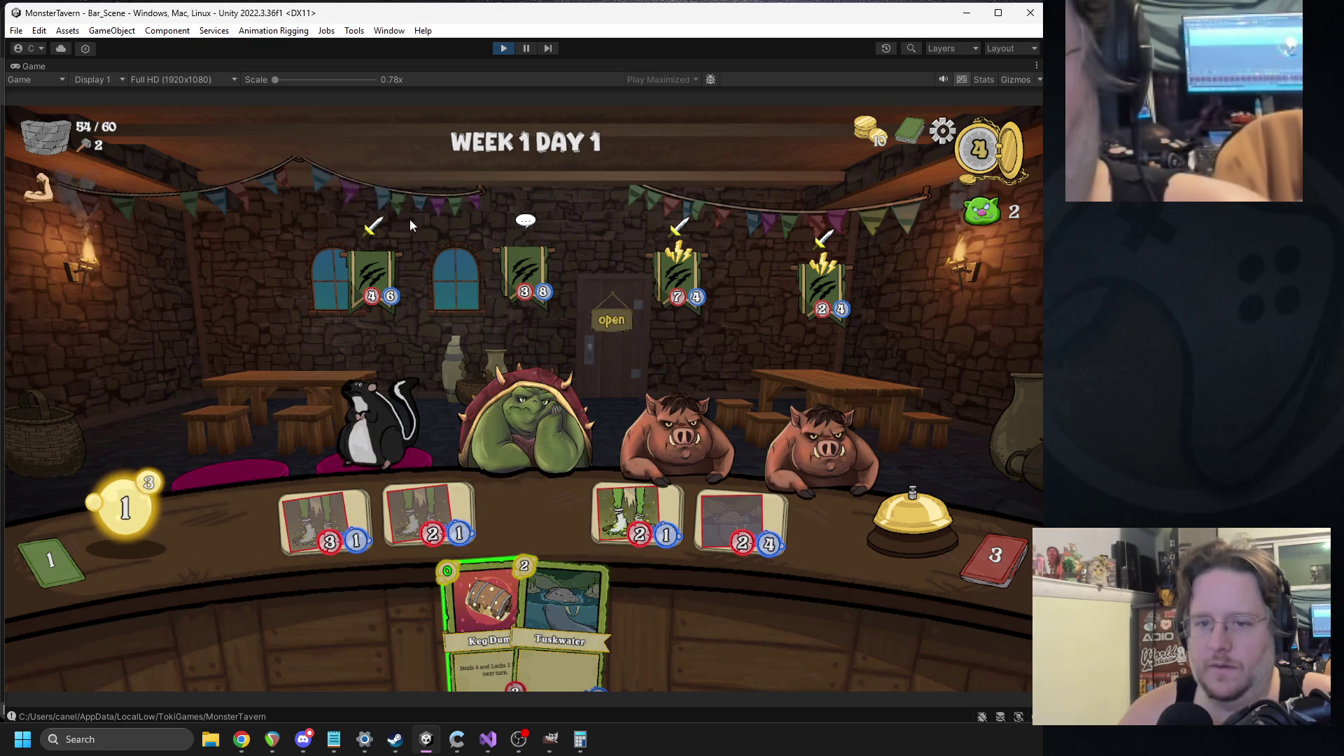
mouse_move(448, 574)
mouse_down()
mouse_move(870, 510)
mouse_move(679, 434)
mouse_up()
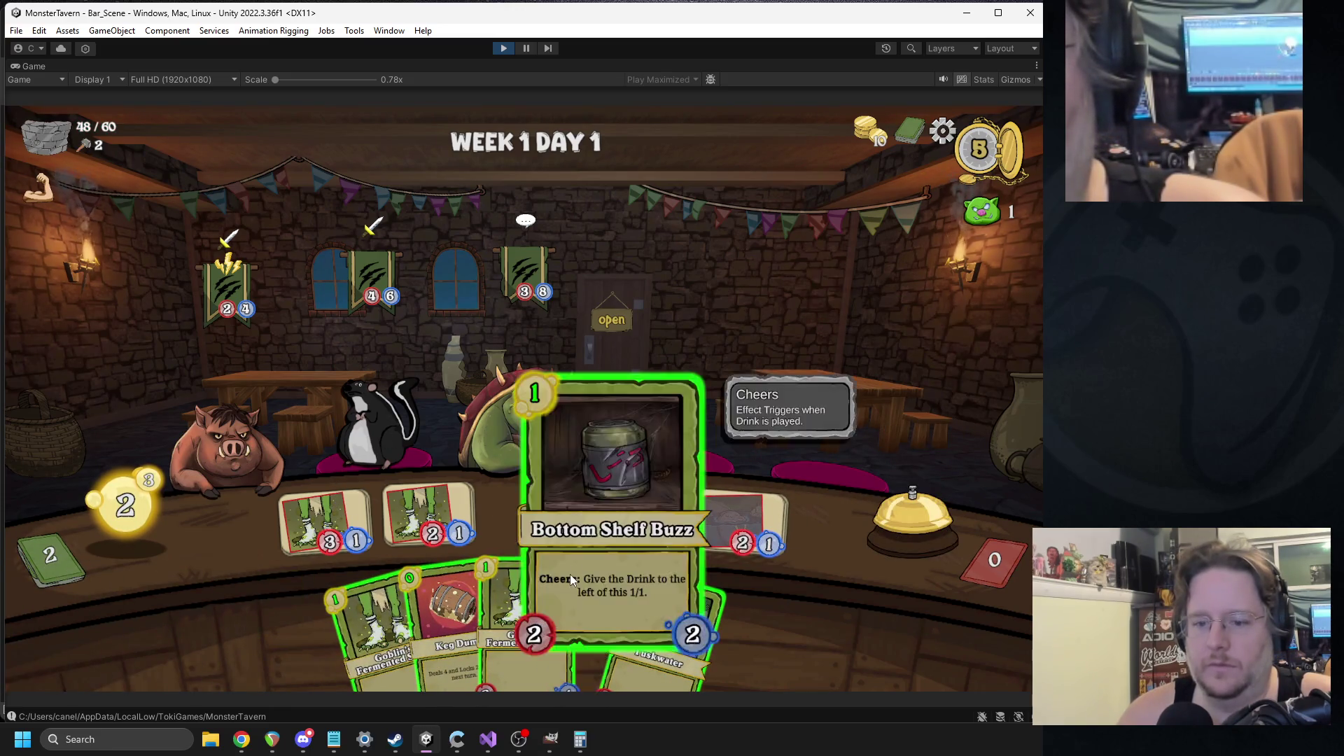
mouse_move(564, 565)
mouse_down()
mouse_move(563, 529)
mouse_move(595, 613)
mouse_move(420, 504)
mouse_move(432, 518)
mouse_up()
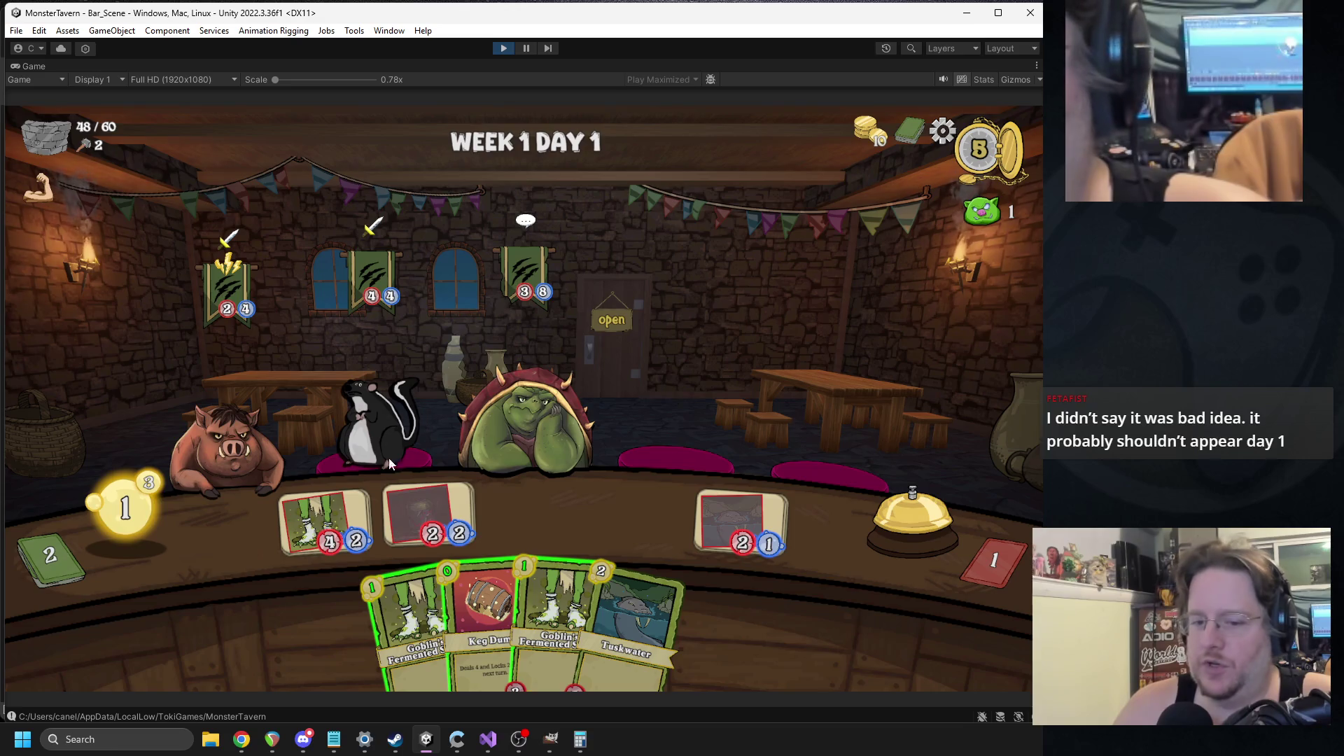
click(882, 509)
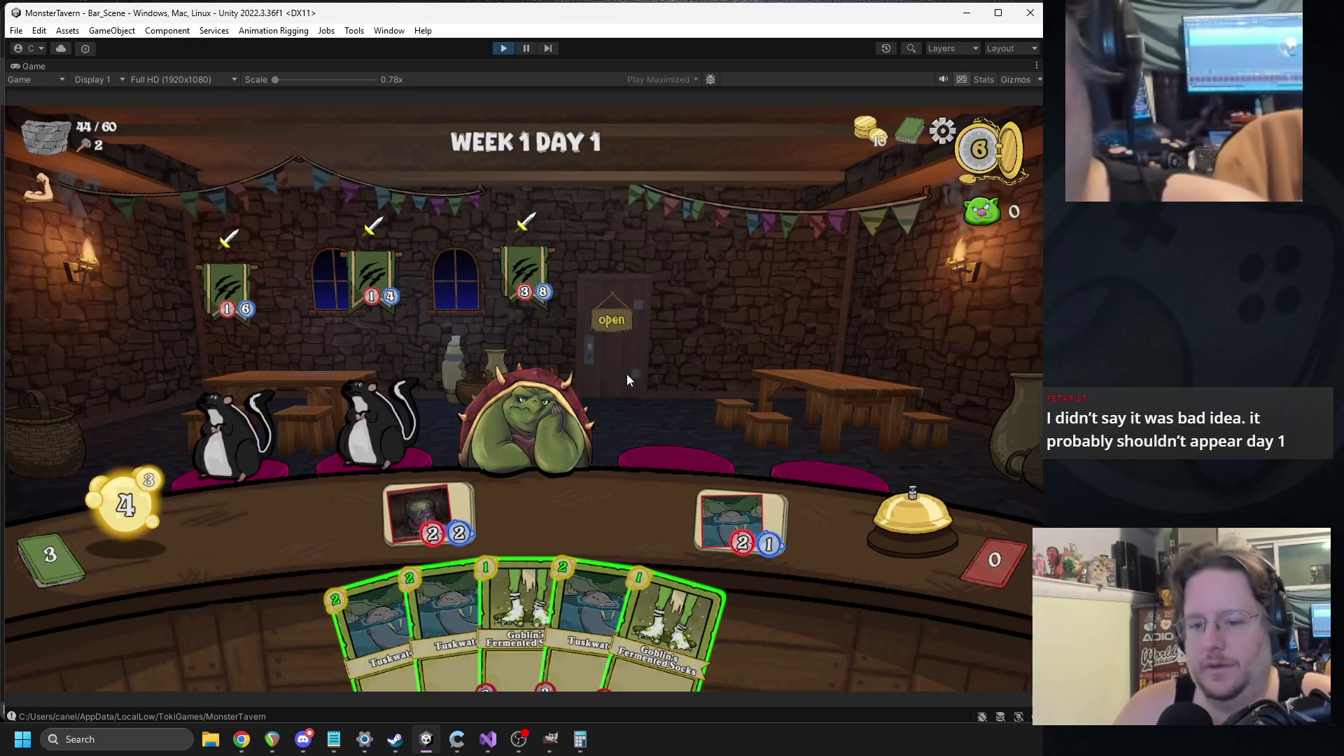
- Play Tuskwater, Socks and Keg Dump while ending turns until tavern health reaches 0/60
click(413, 584)
click(630, 616)
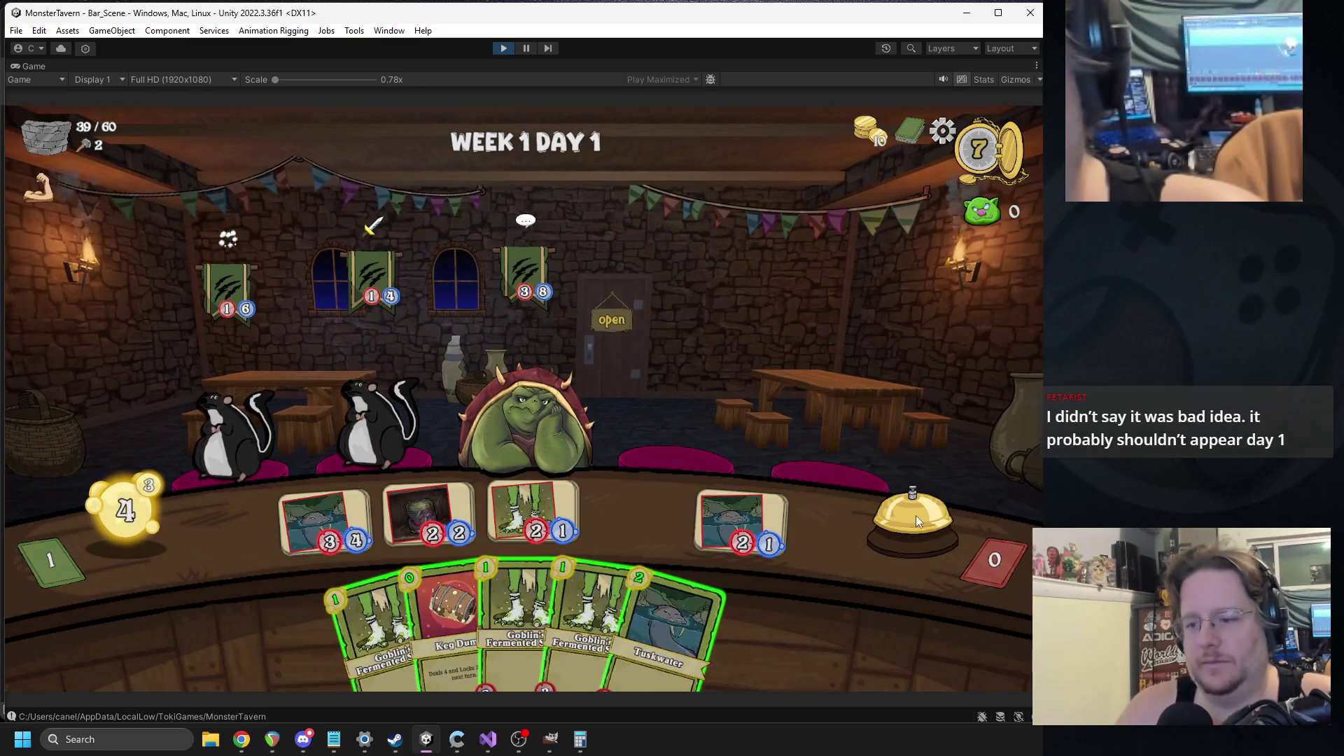
click(913, 515)
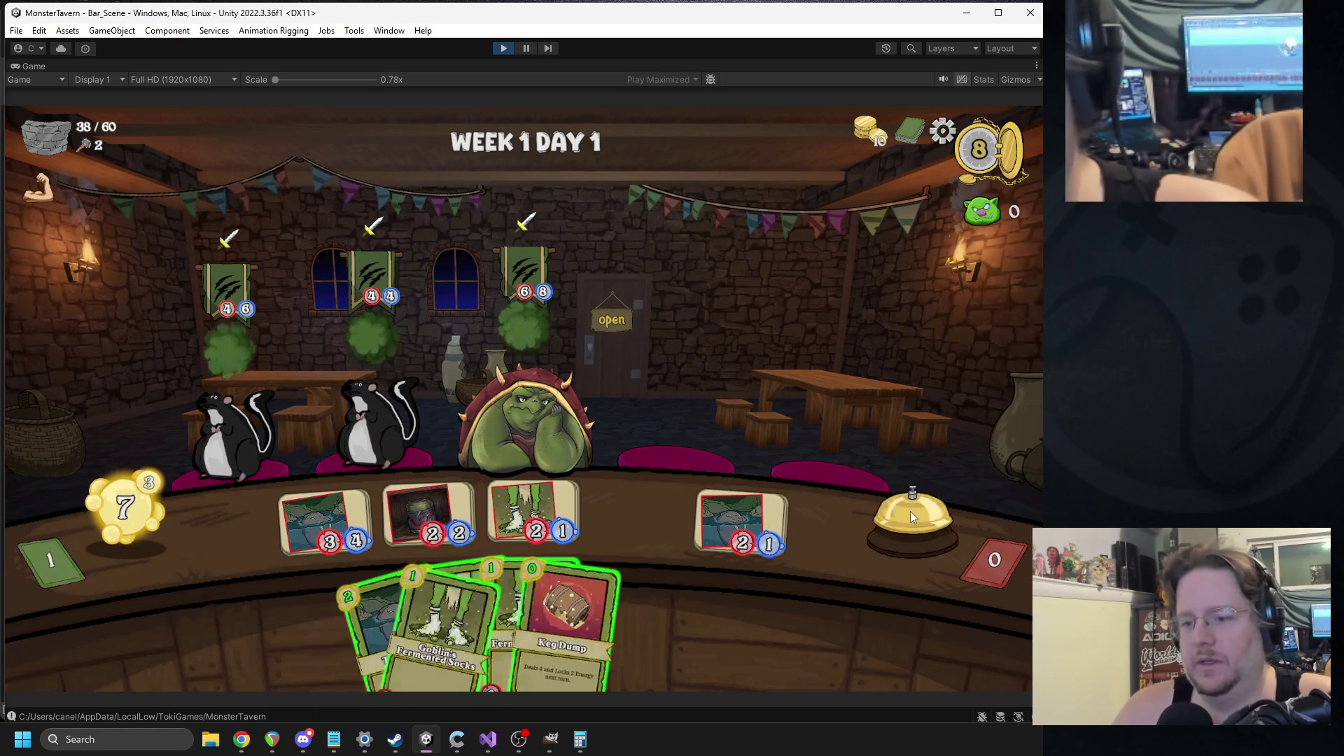
click(910, 511)
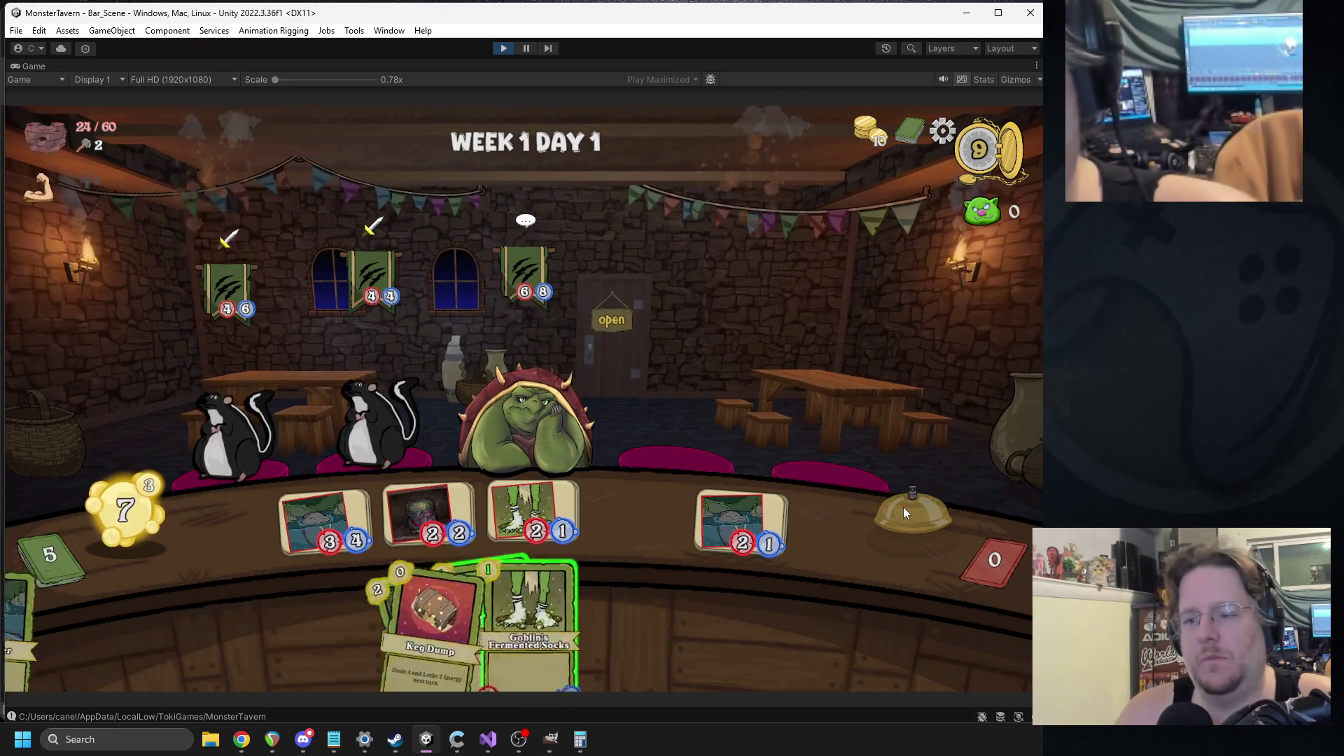
click(902, 506)
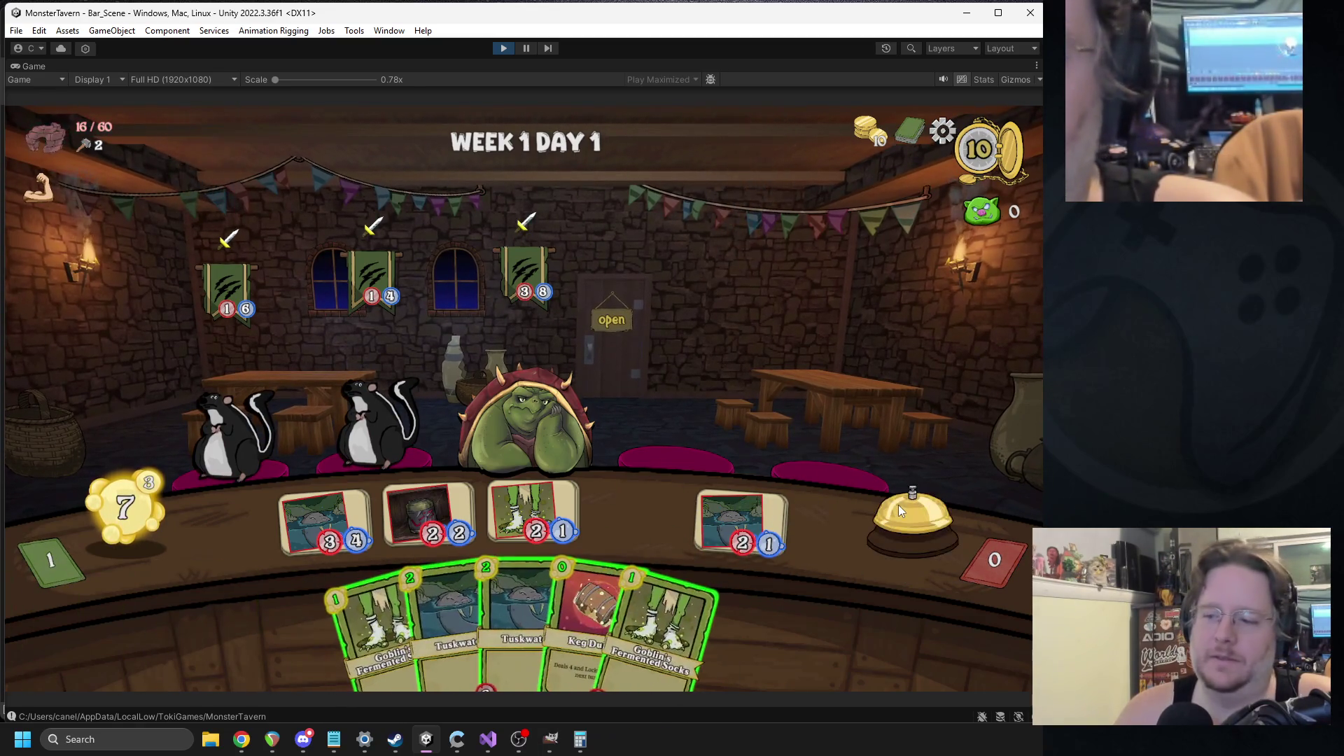
click(898, 506)
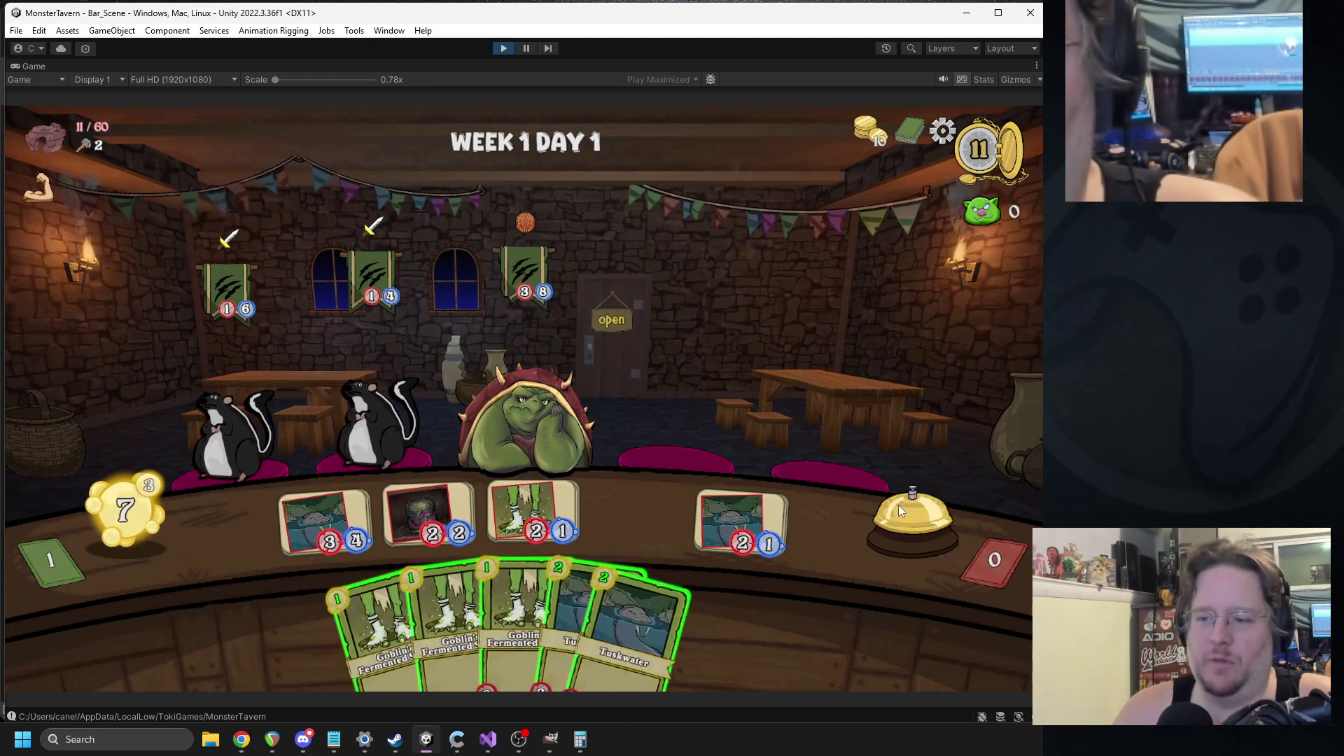
click(897, 505)
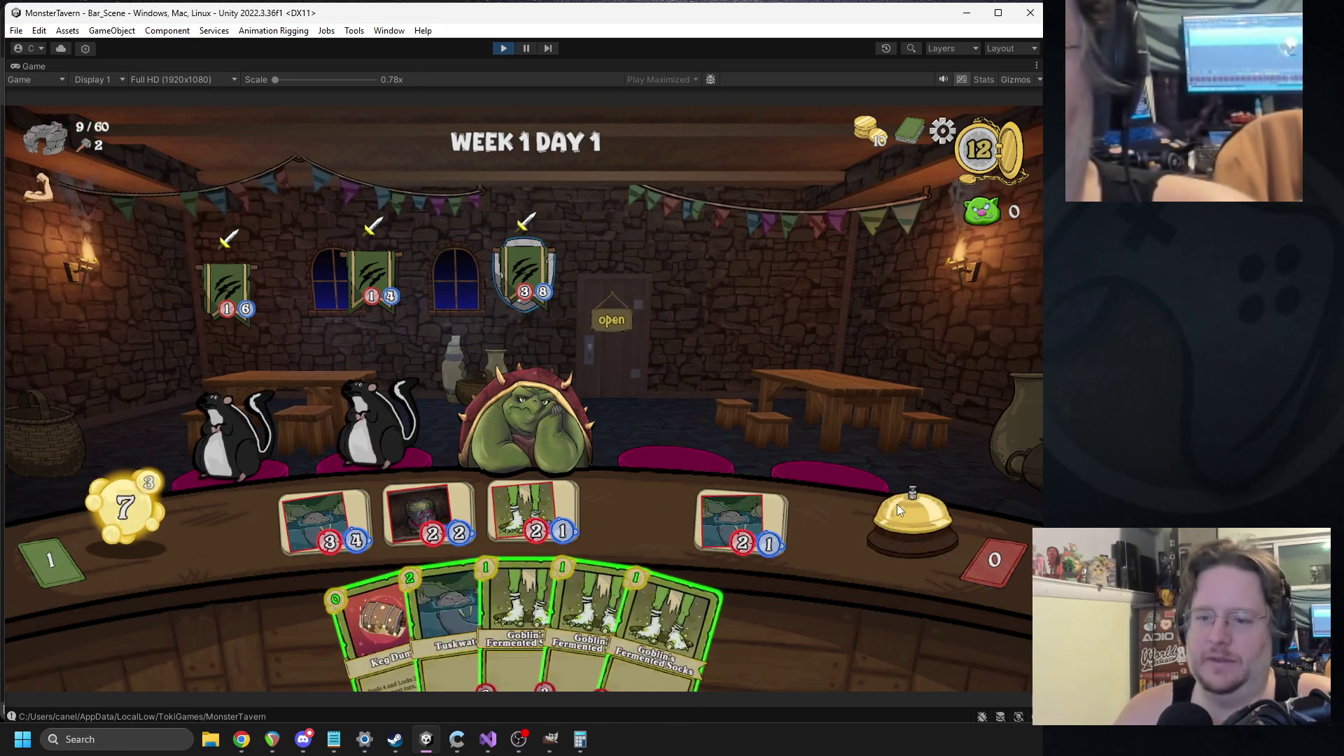
click(896, 504)
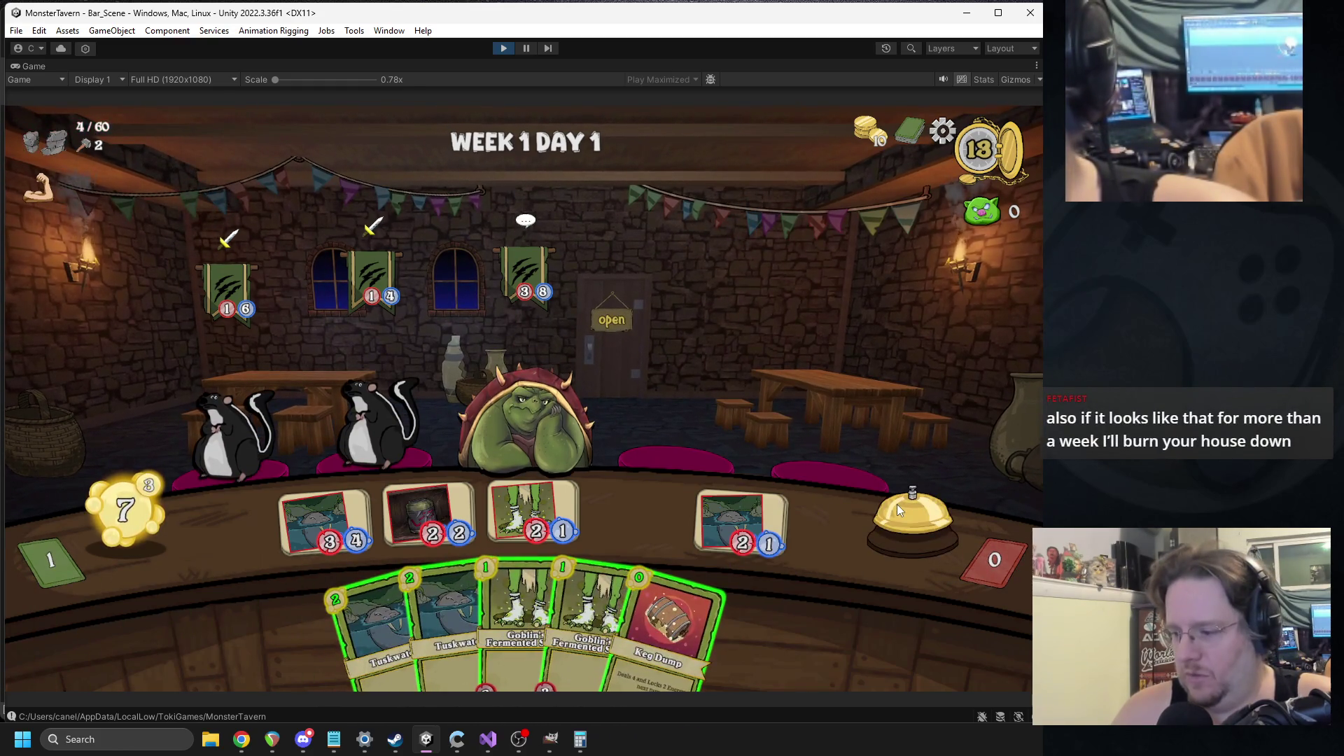
click(893, 503)
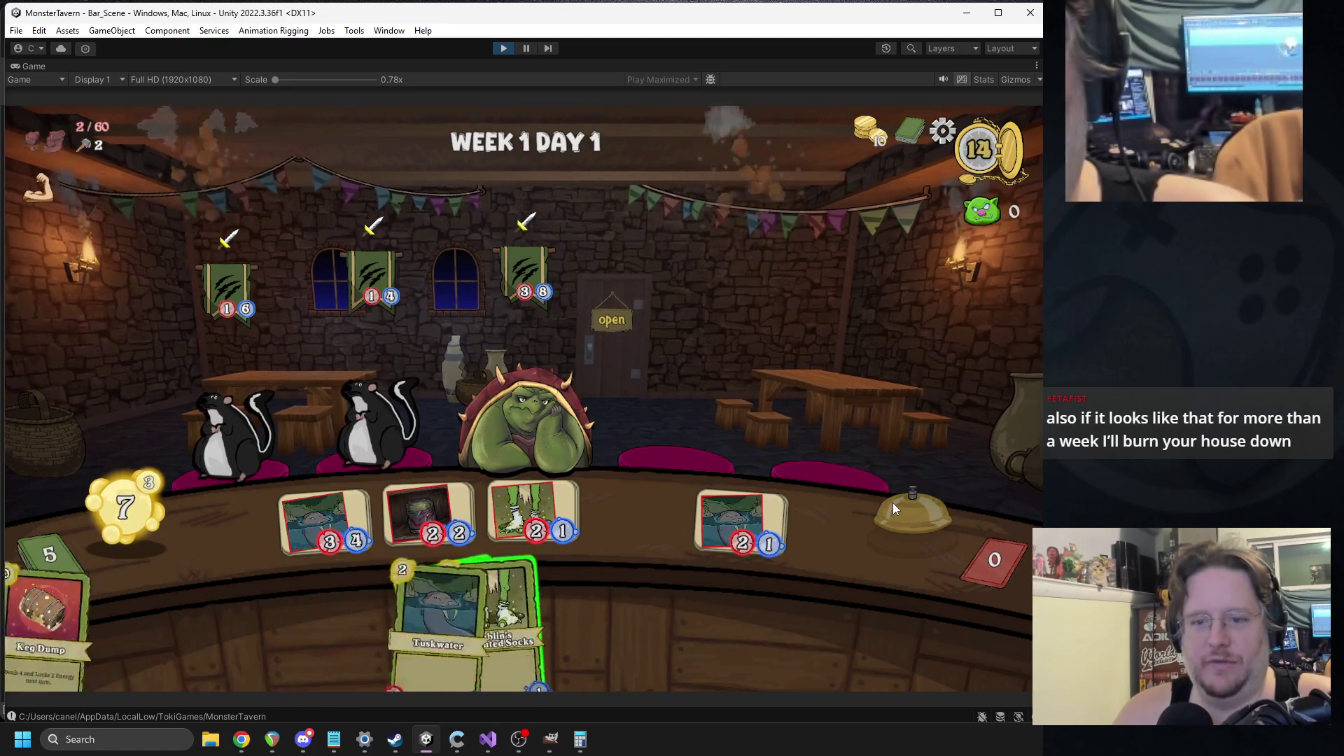
drag(552, 583, 512, 402)
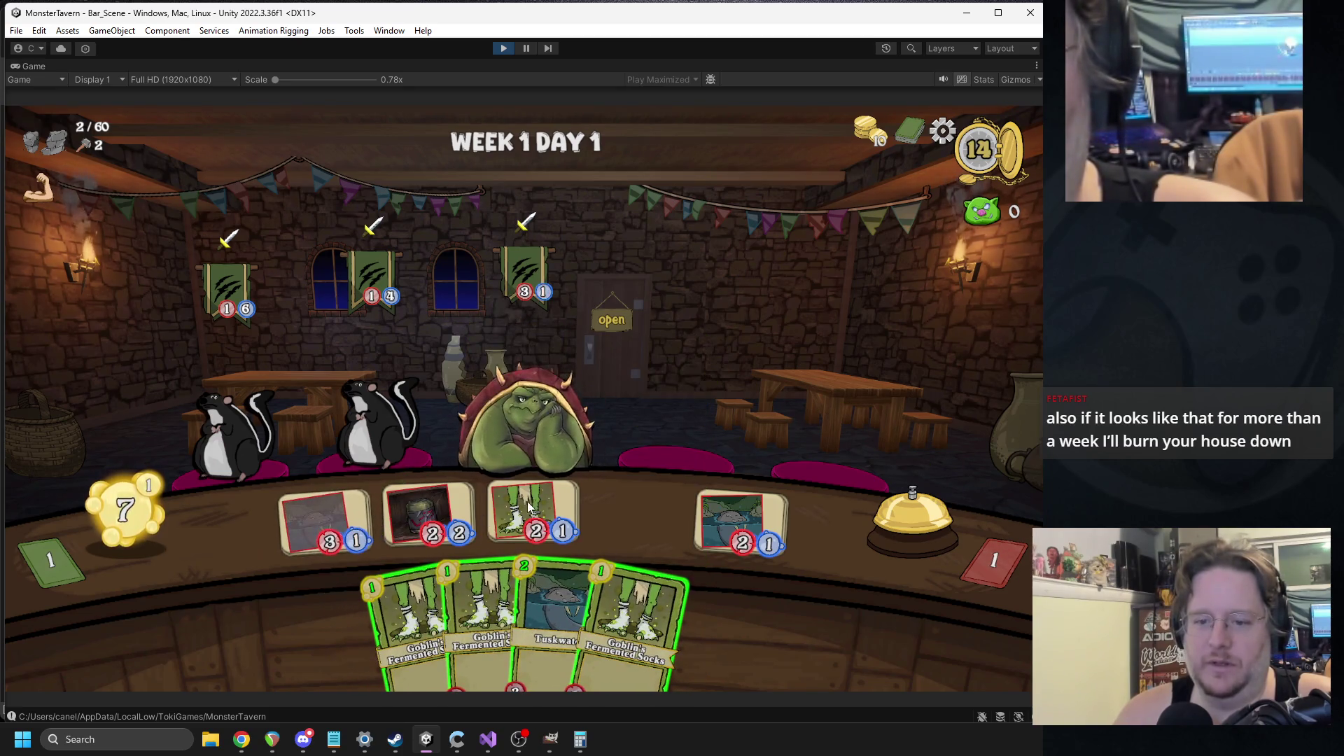
click(896, 512)
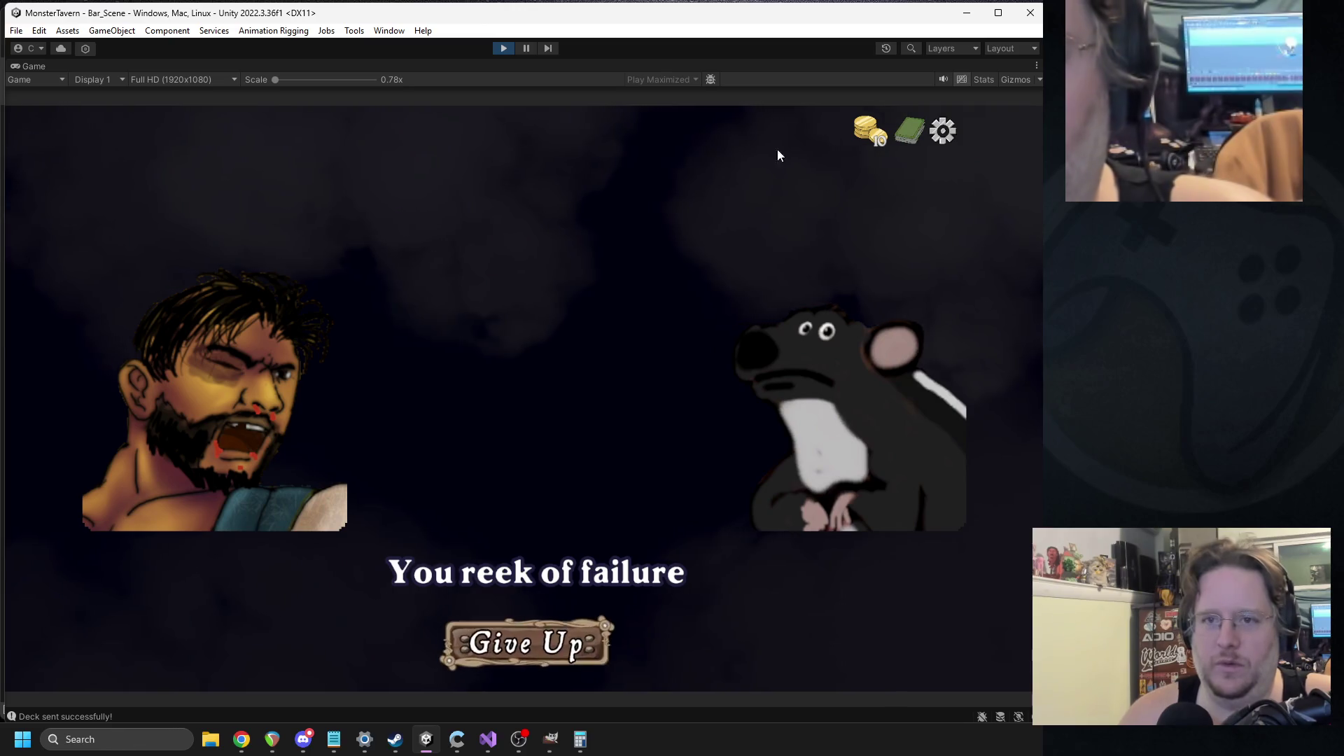
- Stop play, open the mUIDefeat prefab via 'uide', assign Game_Over as You_lose, and replay
click(503, 49)
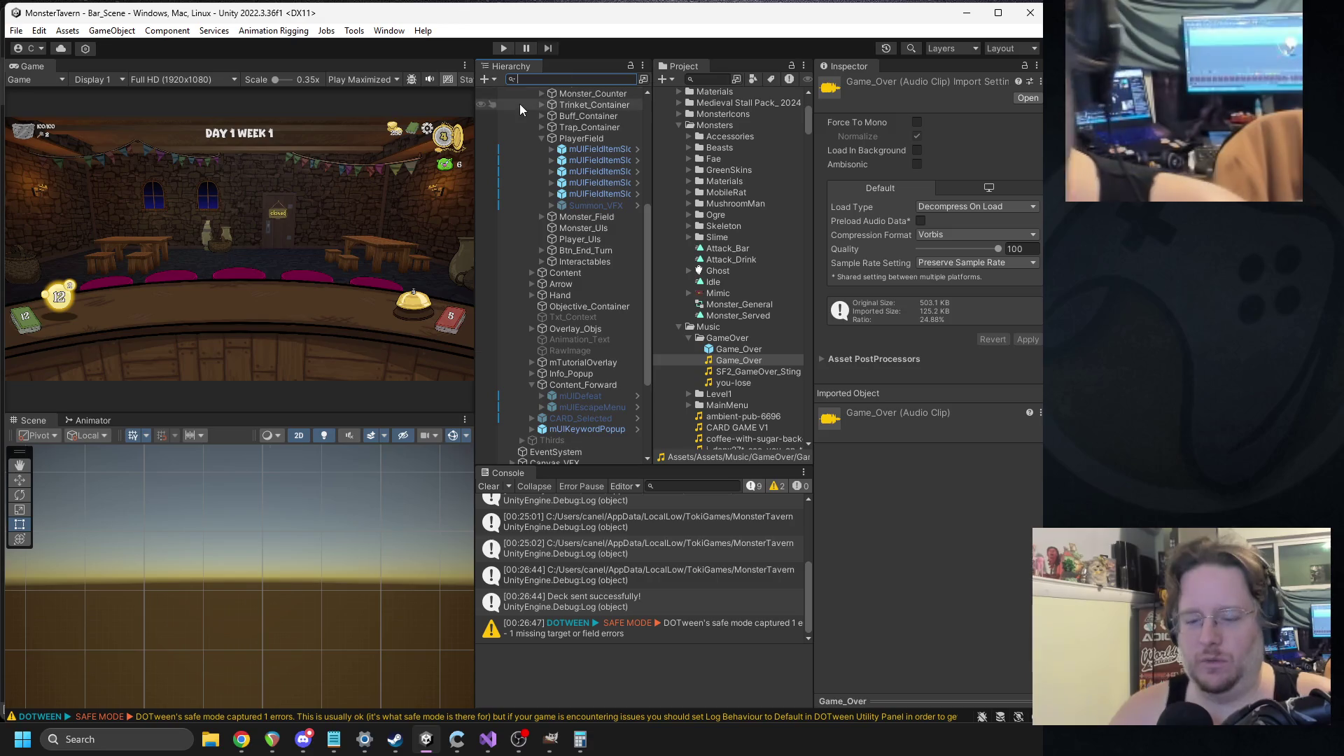
text(muluide)
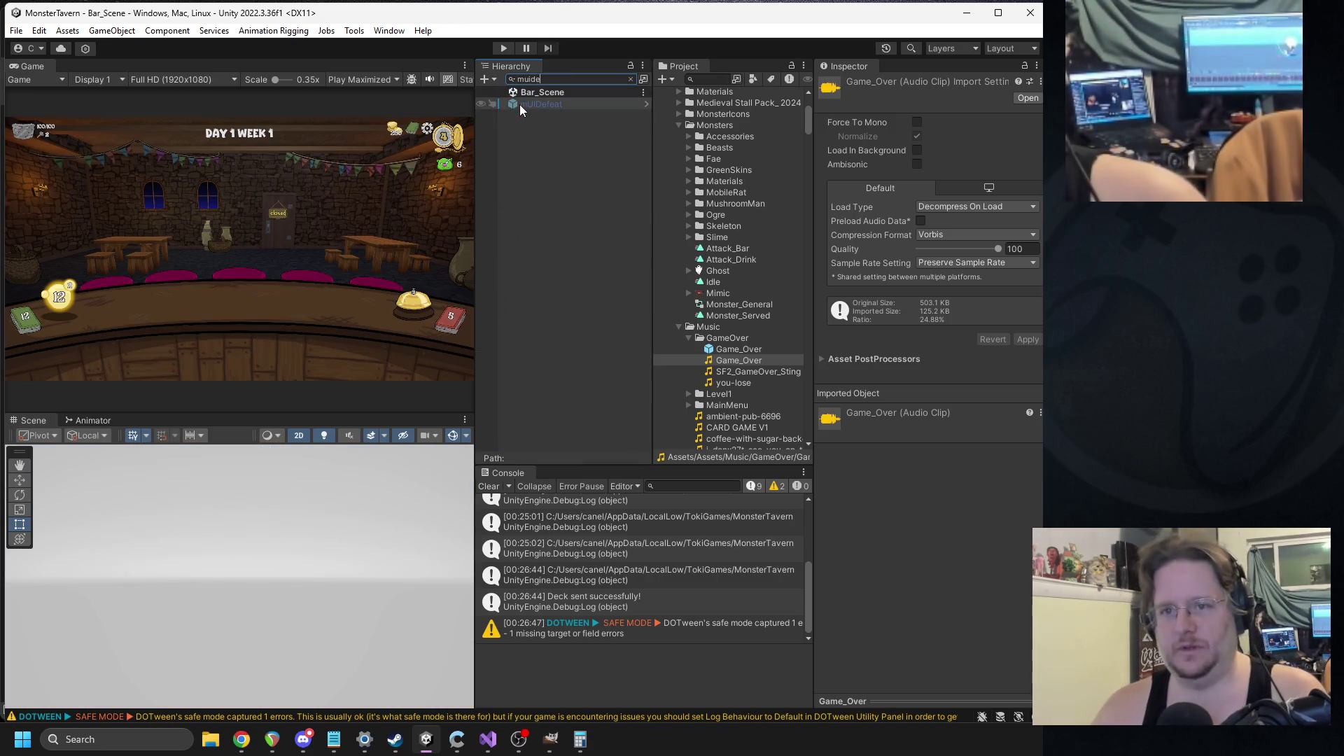
click(519, 104)
click(1019, 140)
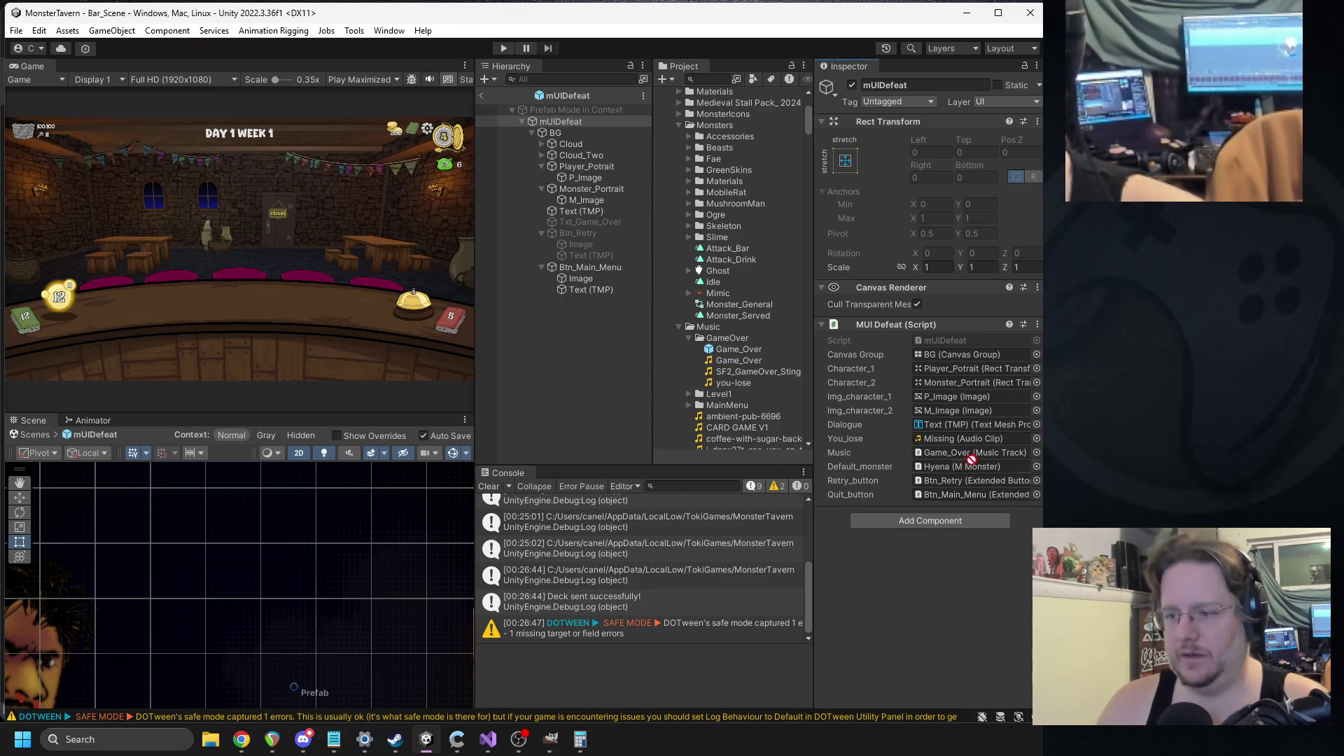
drag(939, 443, 952, 439)
click(481, 95)
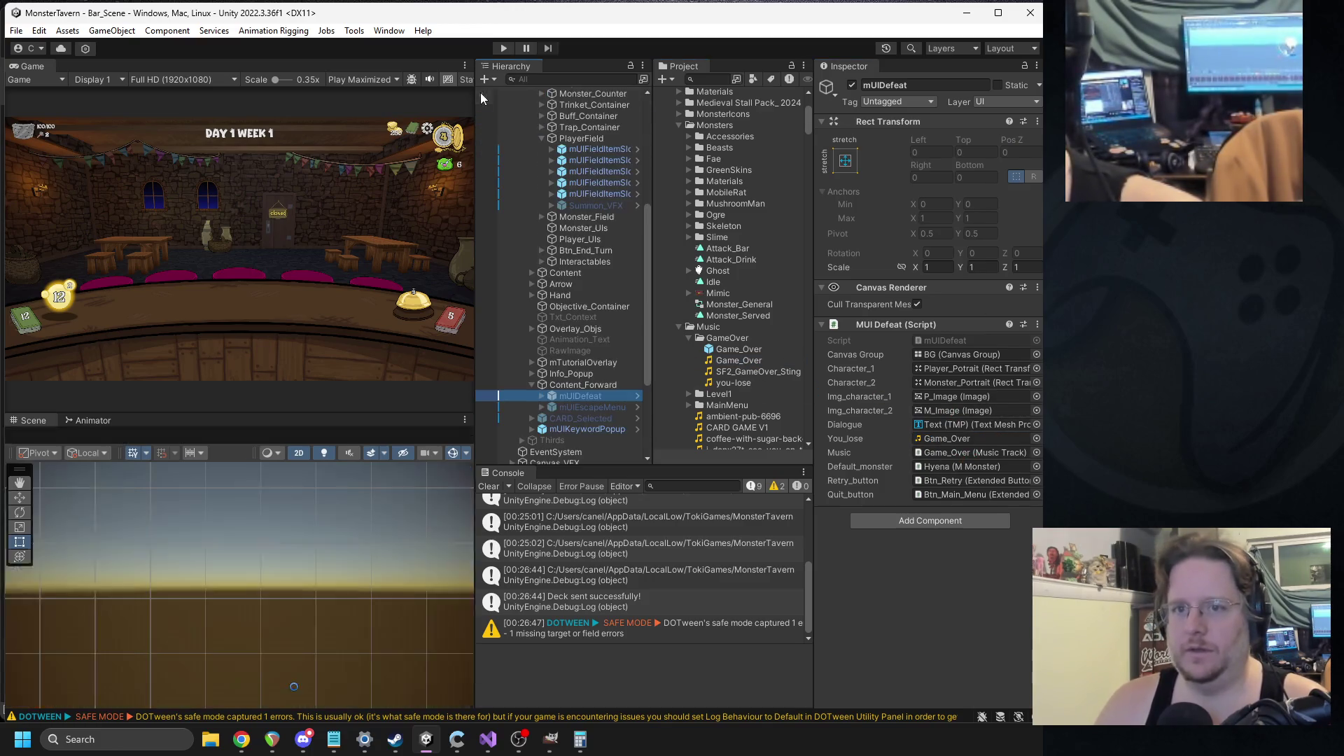
click(504, 47)
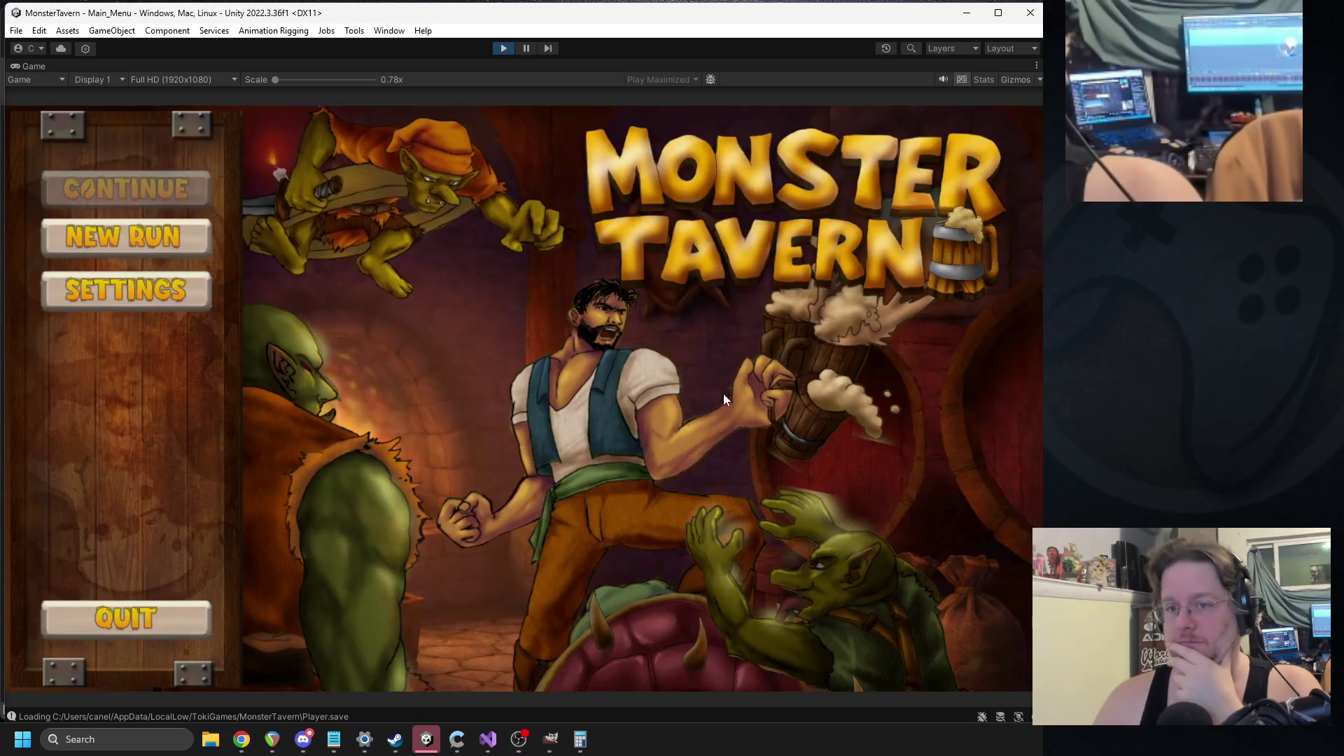
- Start a new Backwoods run, choosing Lone Wolf IPA and Wild Fermentation as cards
click(125, 238)
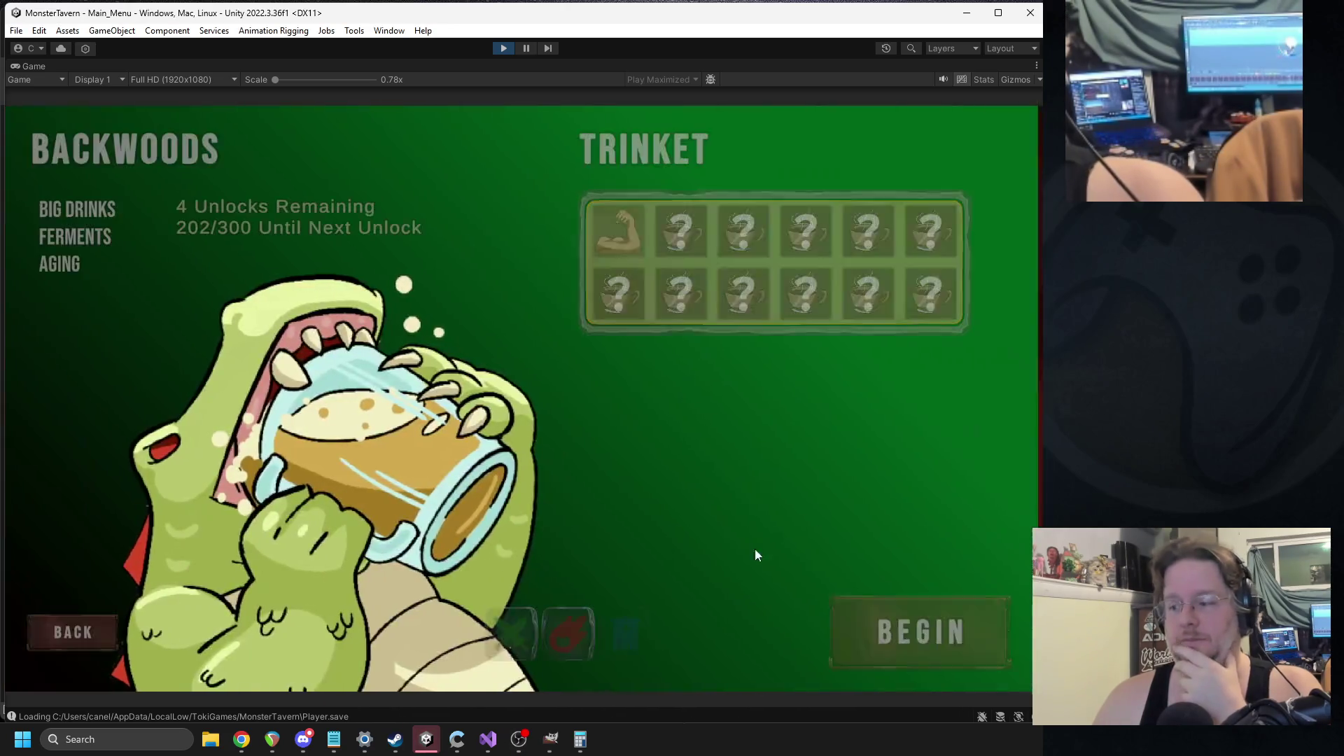
click(900, 617)
key(alt+Tab)
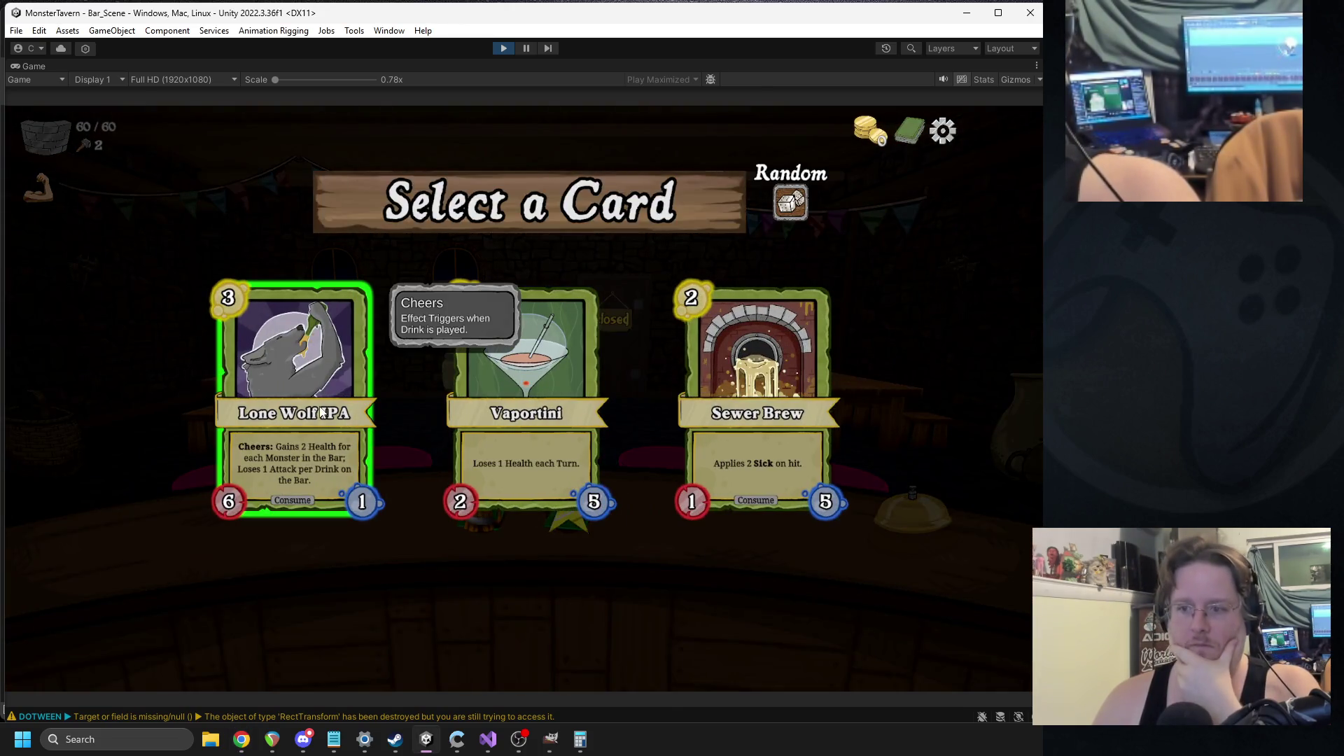
click(308, 350)
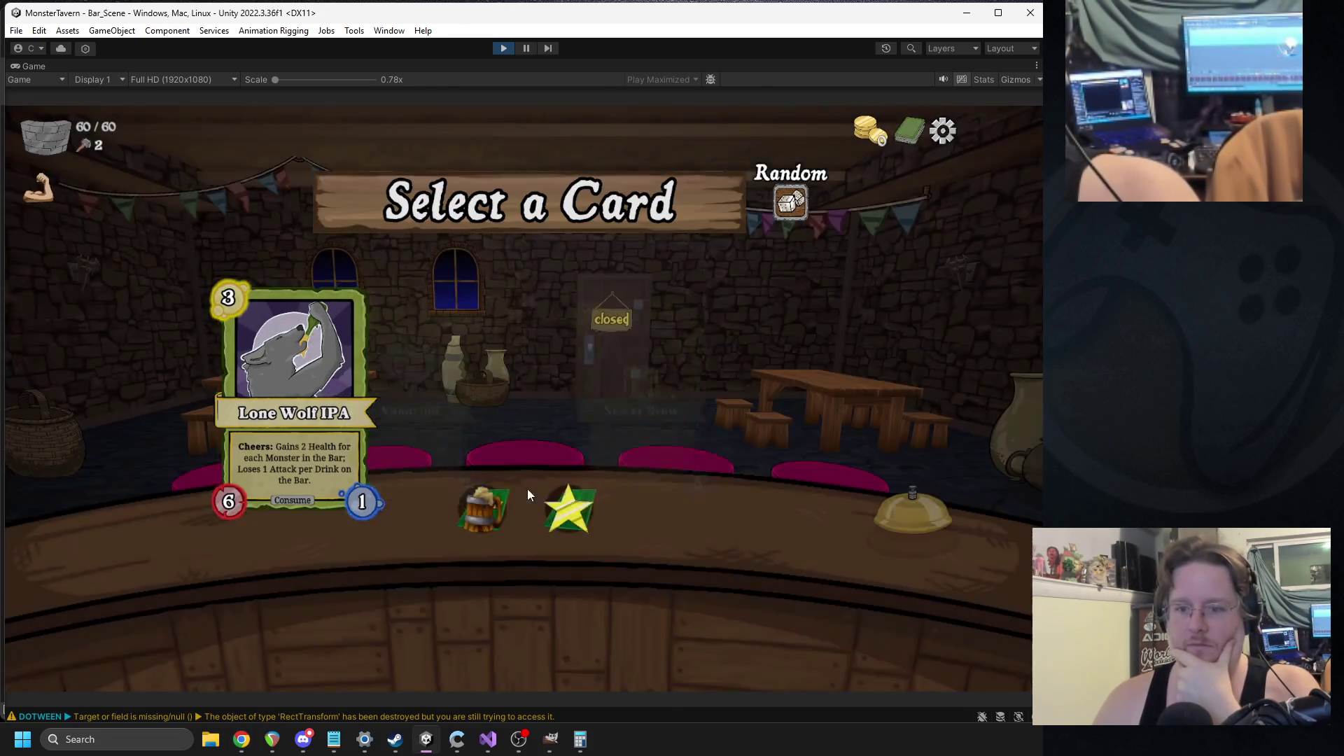
click(752, 462)
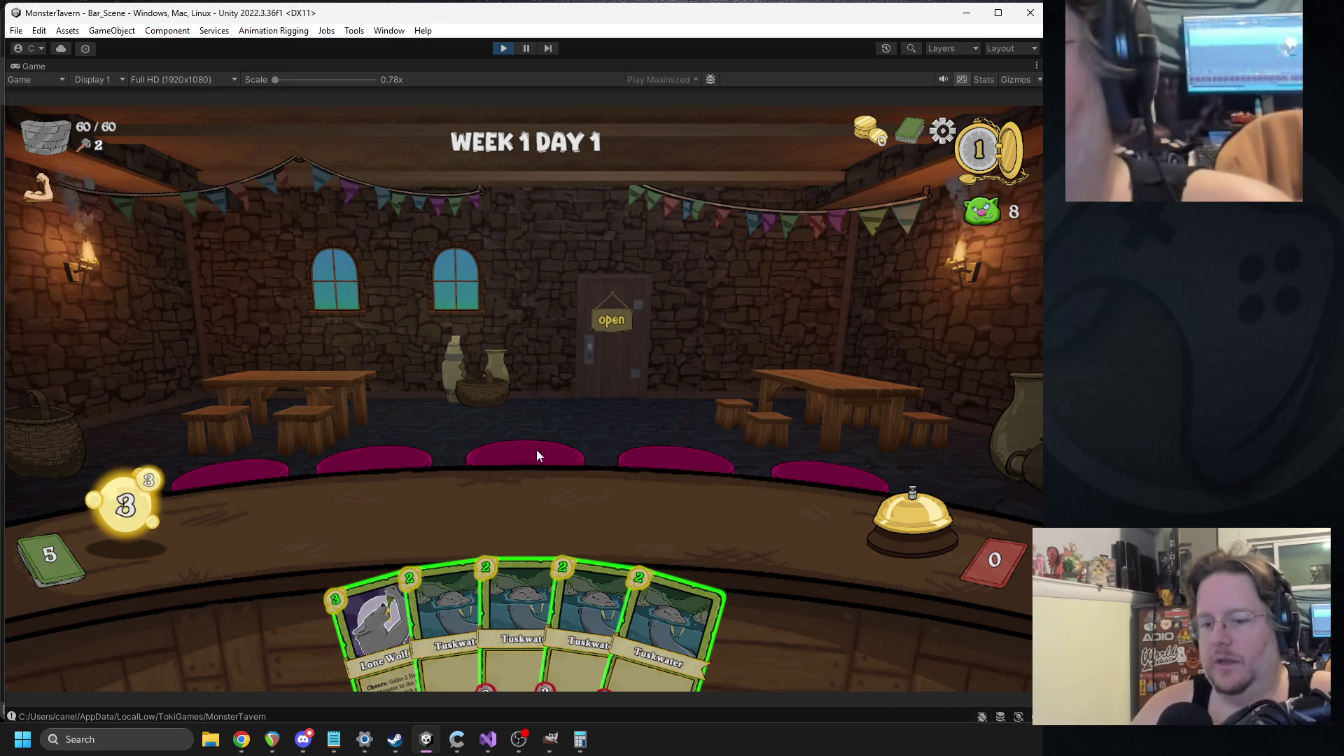
- Place Lone Wolf IPA, play Wild Fermentation twice, and put two Goblin's Fermented Socks on the bar
drag(348, 612, 387, 531)
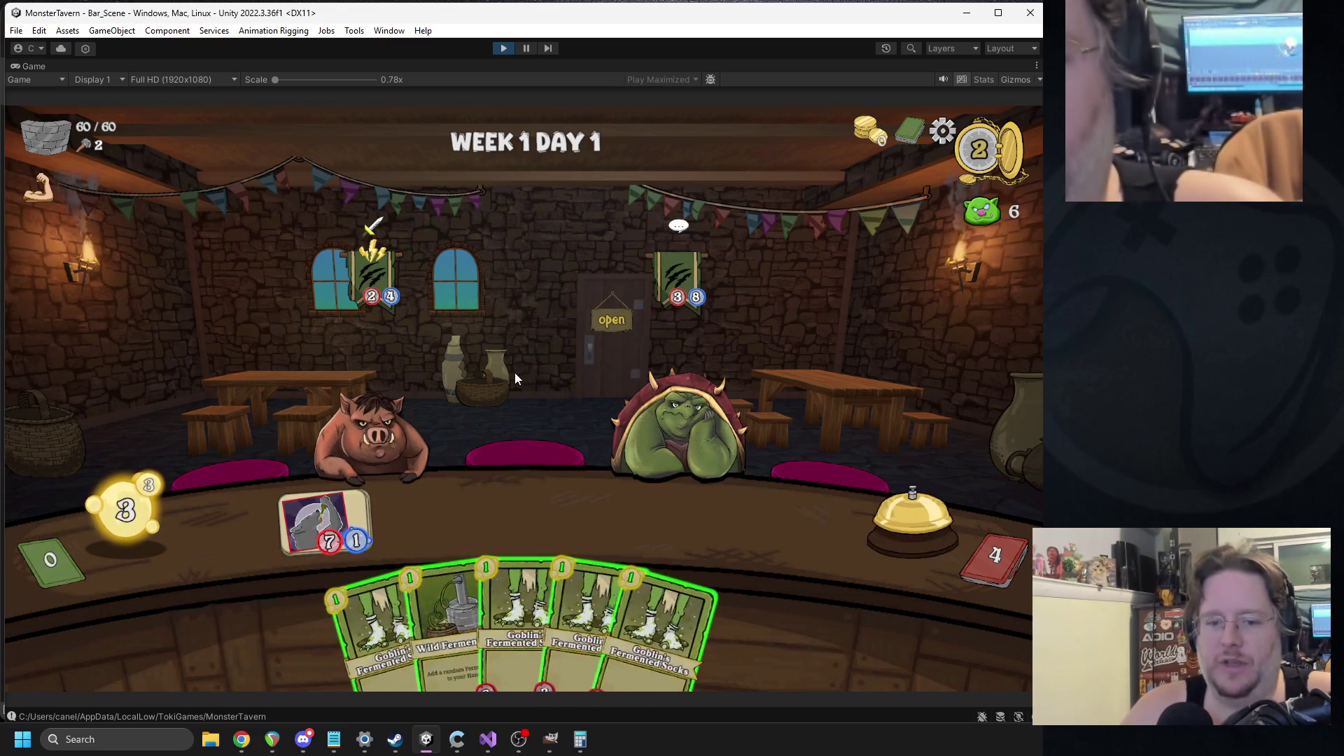
click(351, 447)
click(461, 560)
mouse_move(444, 580)
mouse_down()
mouse_move(396, 518)
mouse_move(335, 526)
mouse_move(428, 519)
mouse_up()
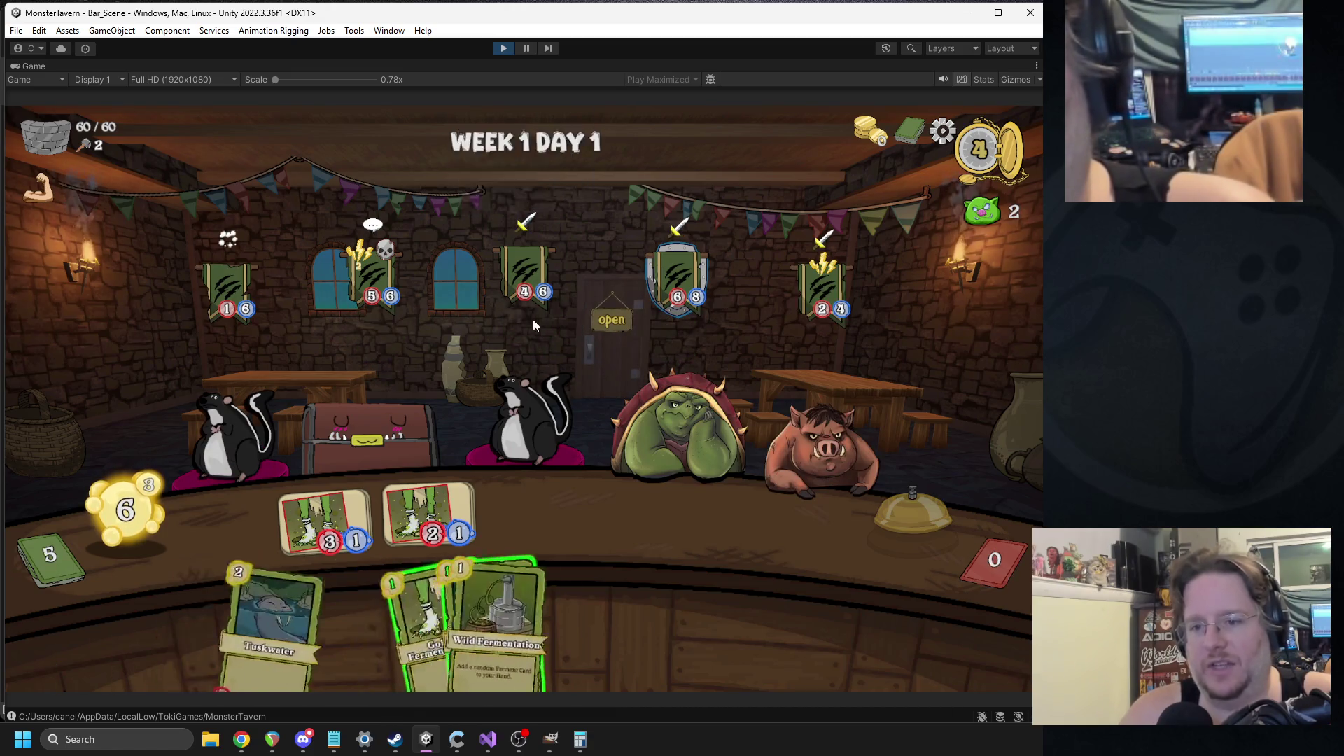
- End five turns in a row, discarding each hand, until tavern health falls to 3/60
mouse_move(515, 278)
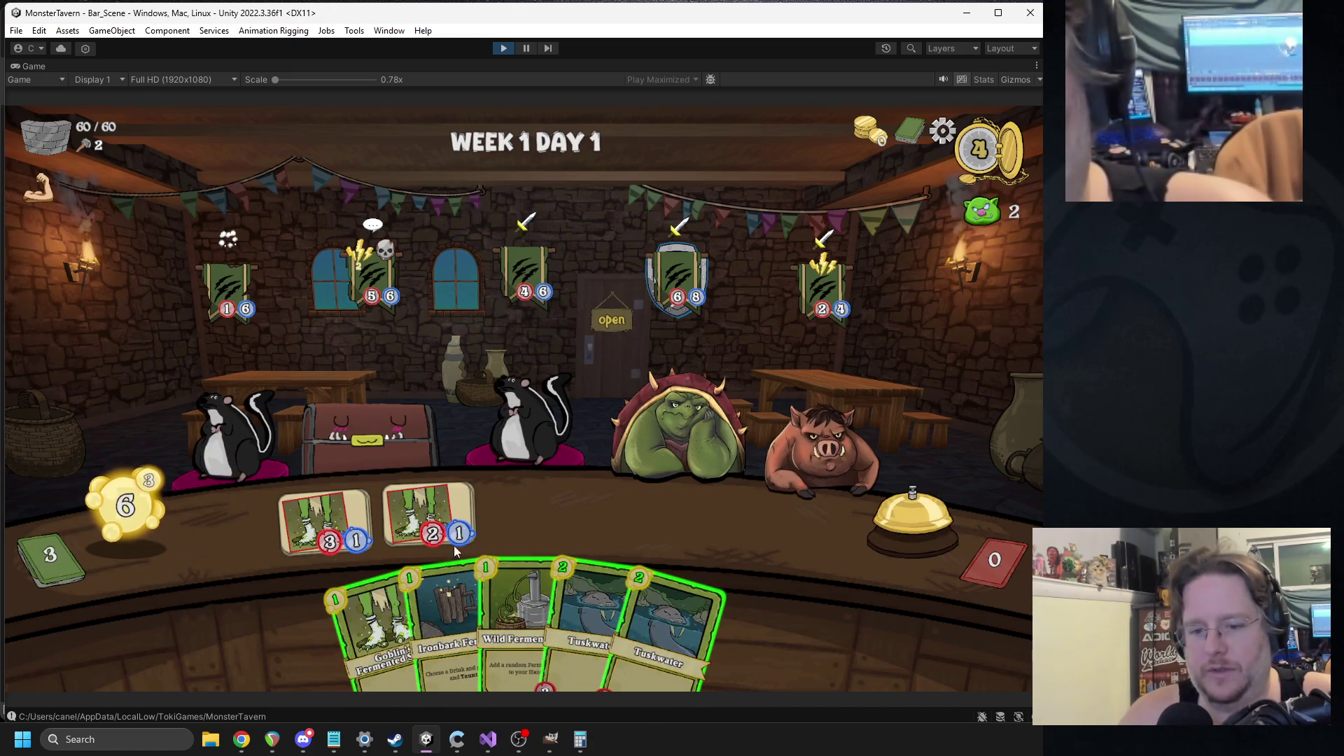
click(868, 531)
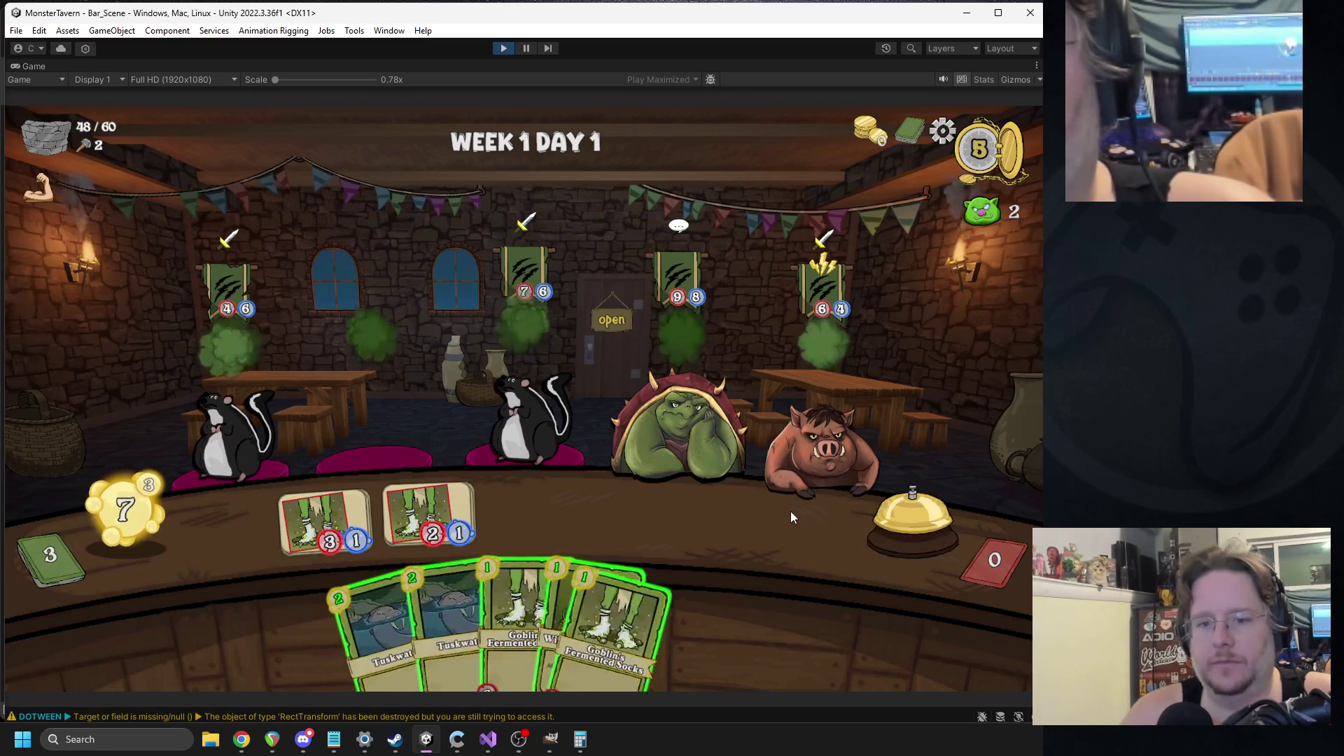
click(868, 519)
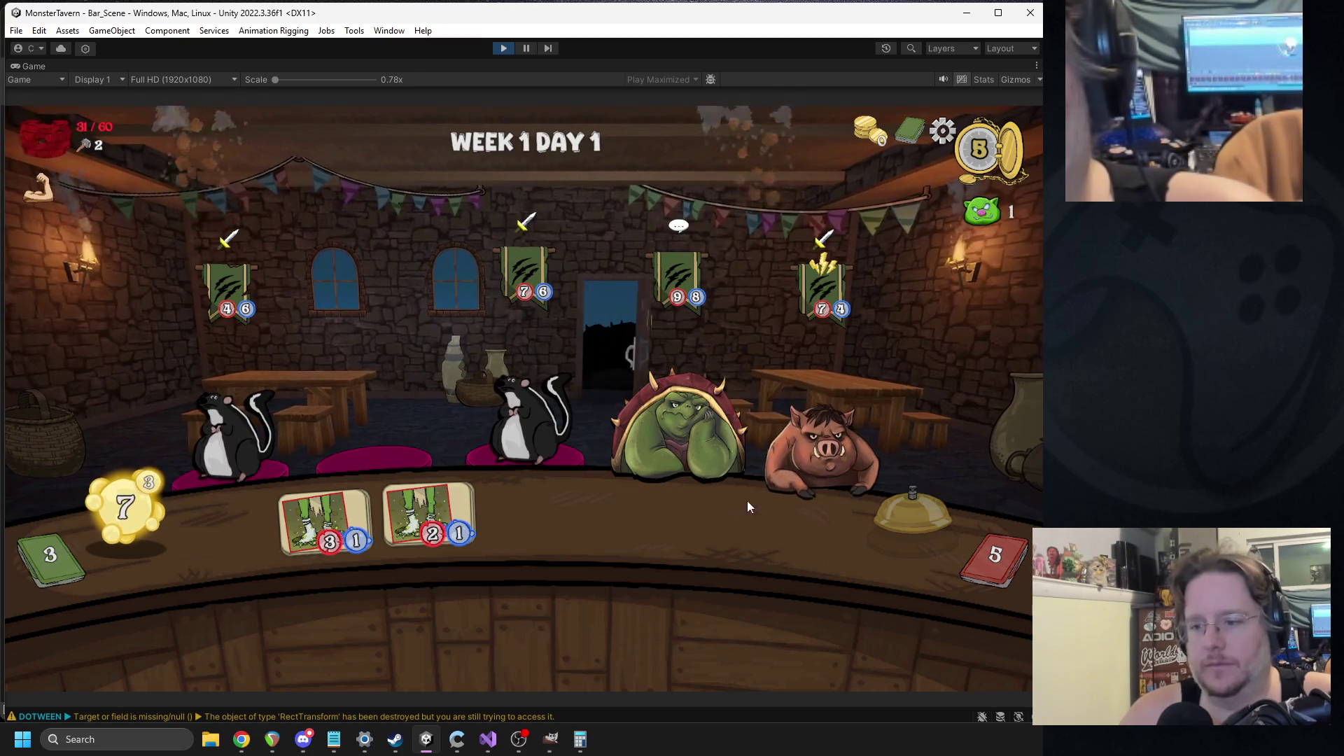
click(893, 502)
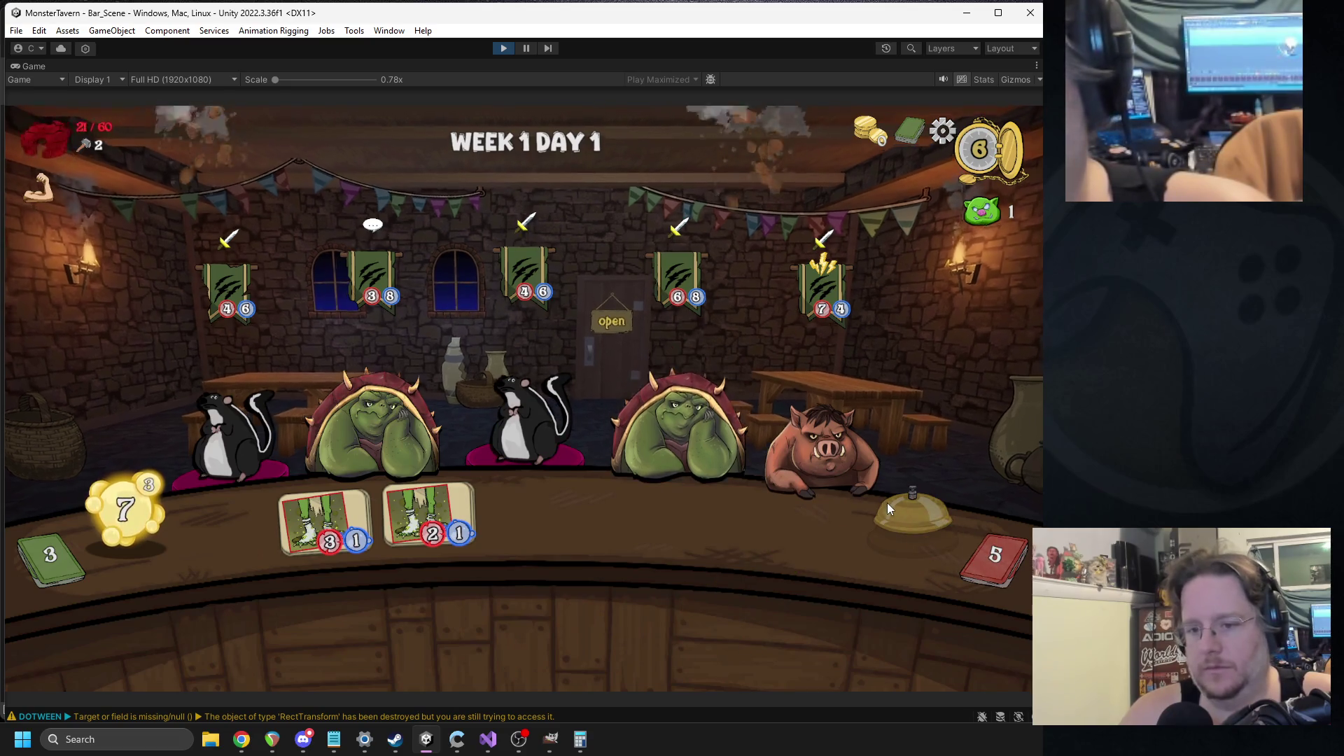
click(880, 502)
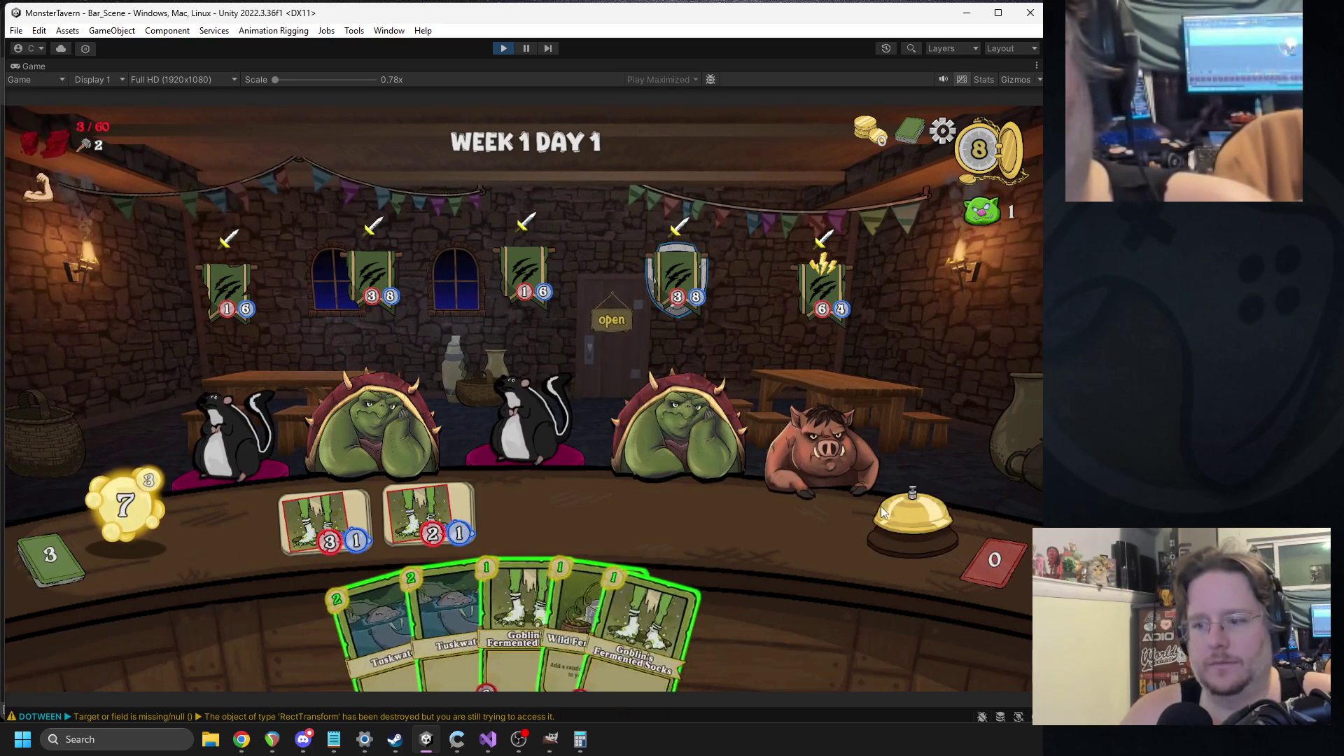
click(880, 506)
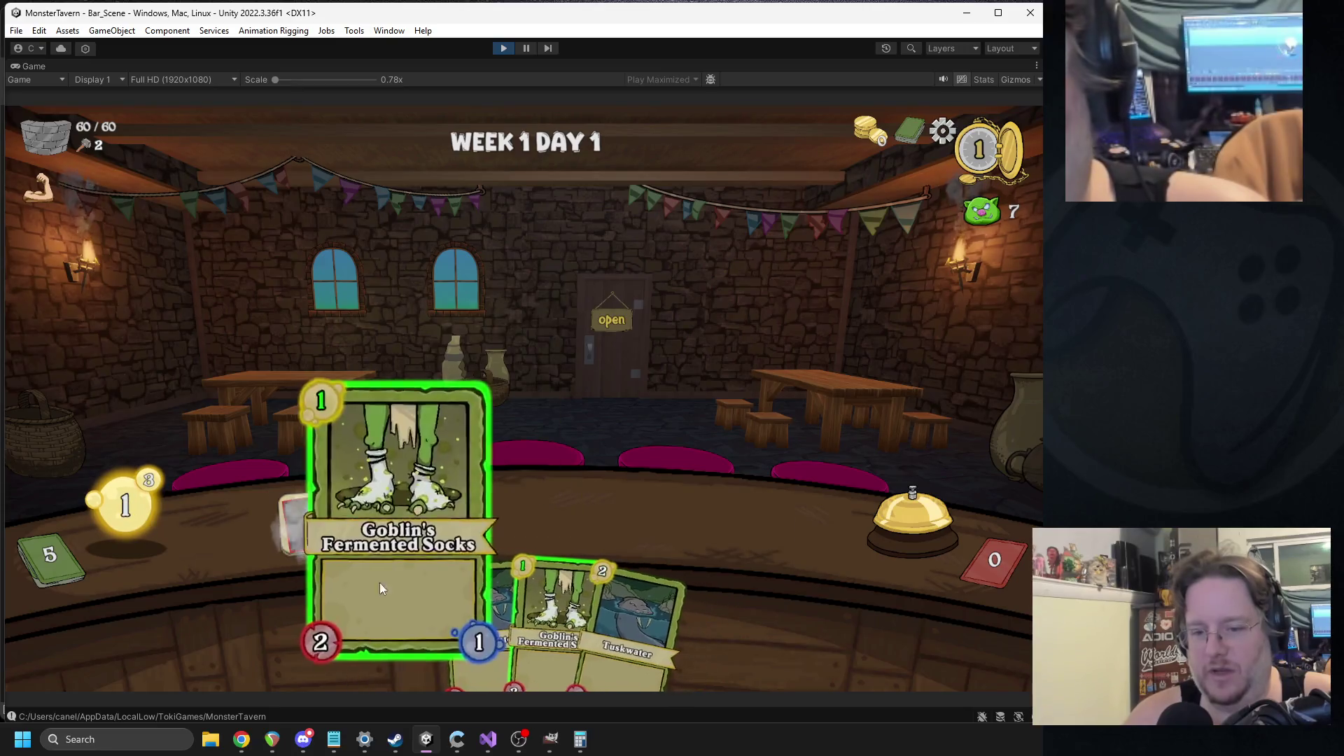
- Ring the bell to end five turns until the run is lost and the defeat screen appears
click(897, 515)
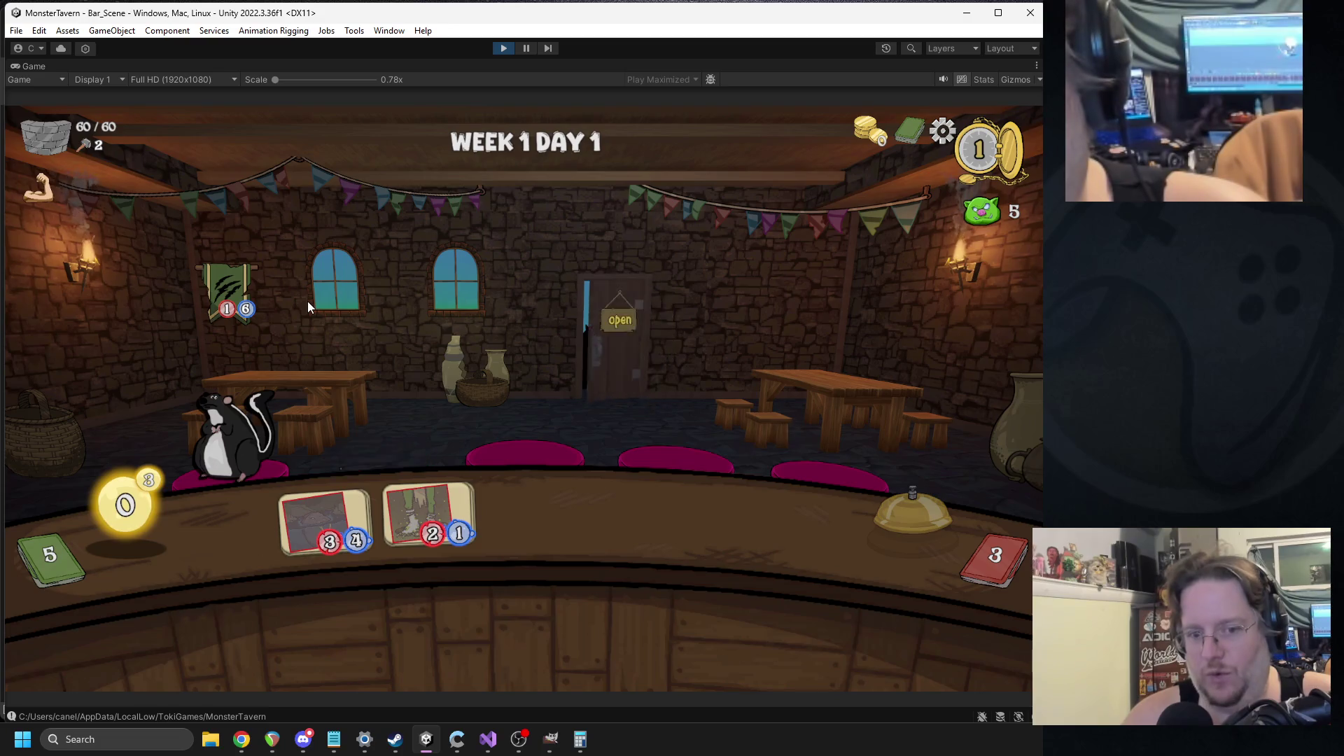
click(903, 527)
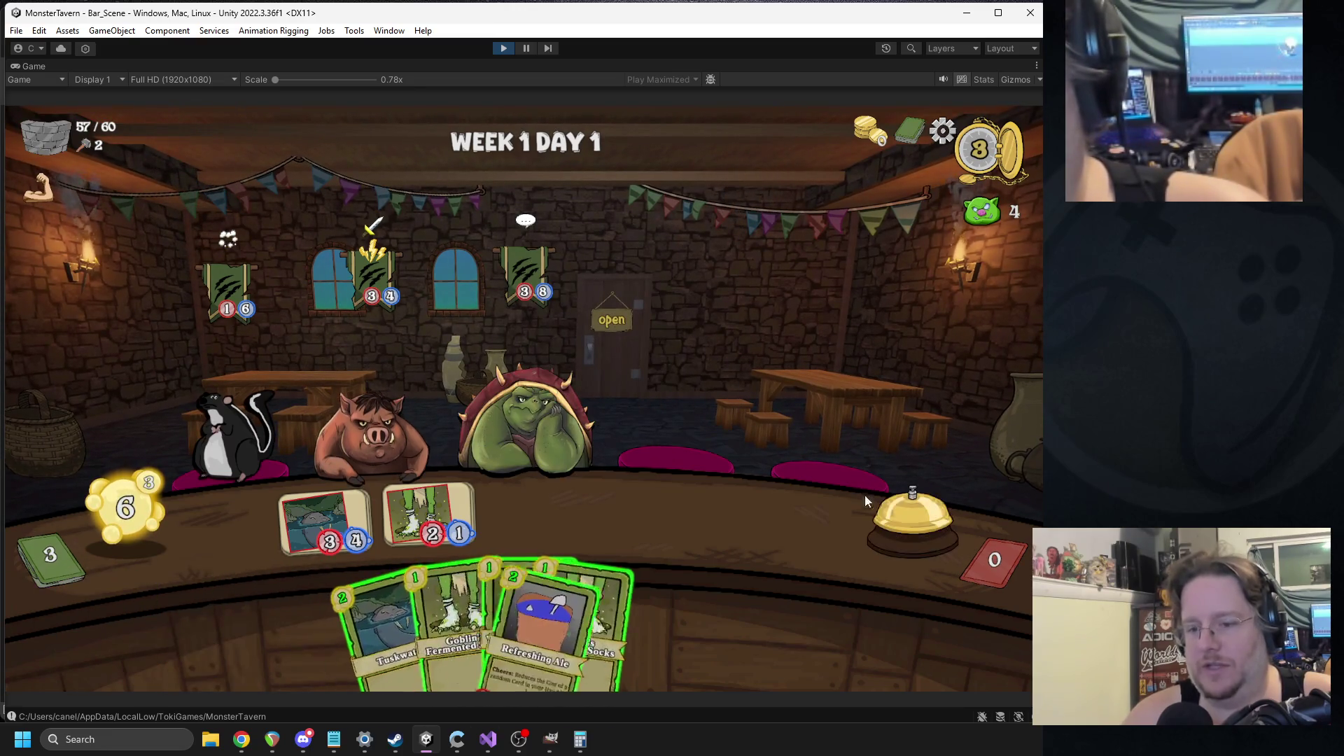
click(896, 515)
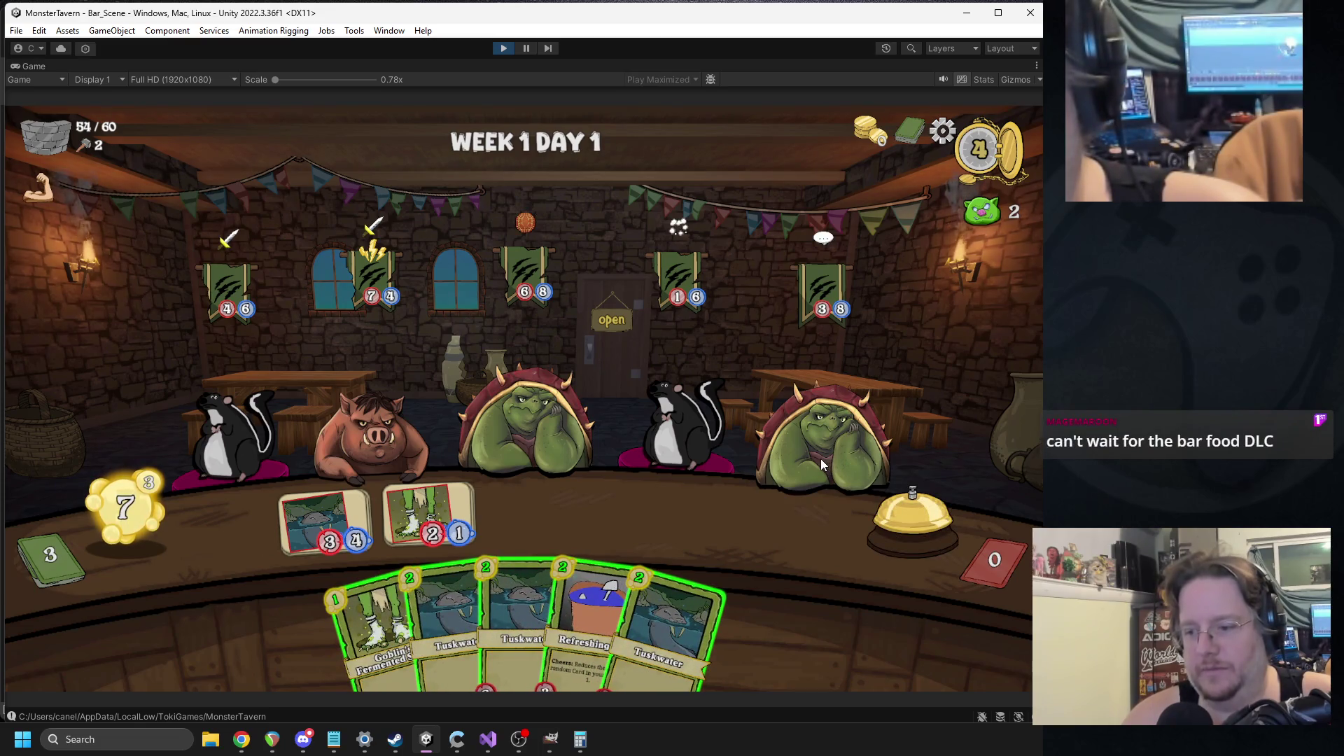
click(912, 504)
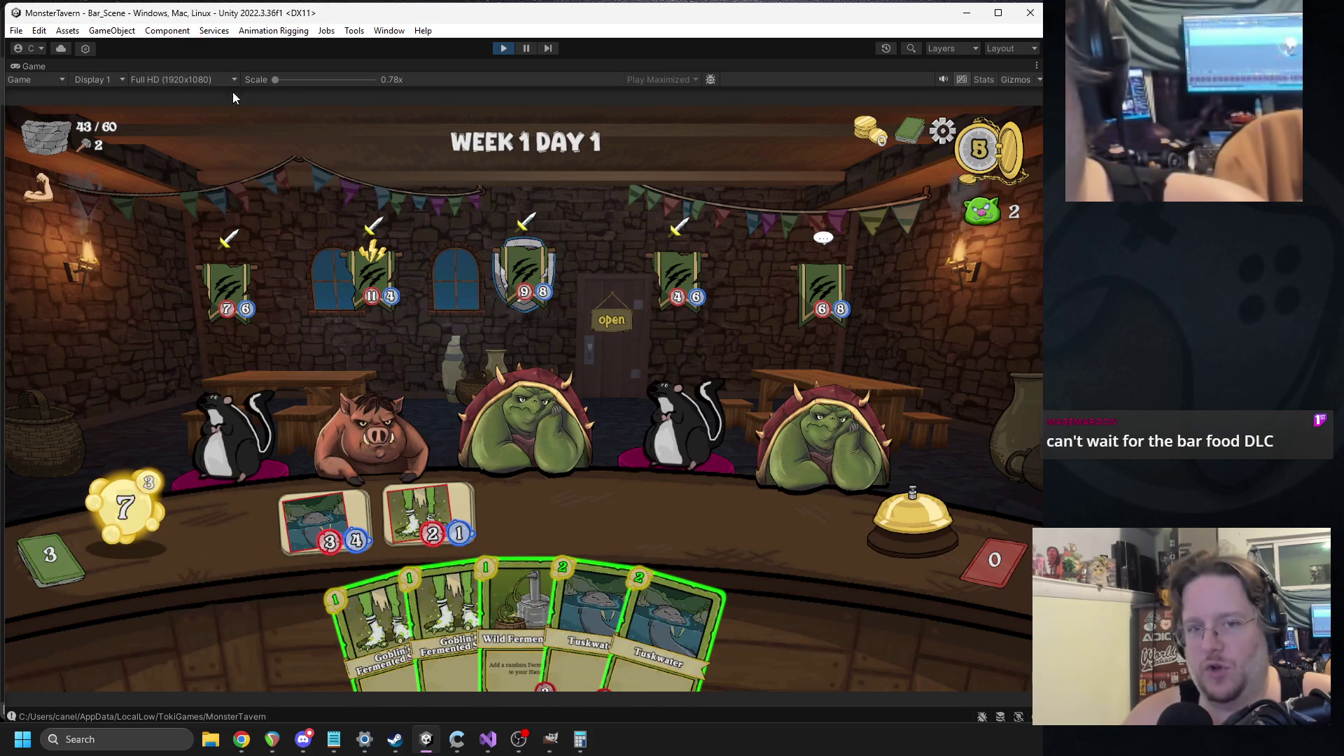
click(887, 526)
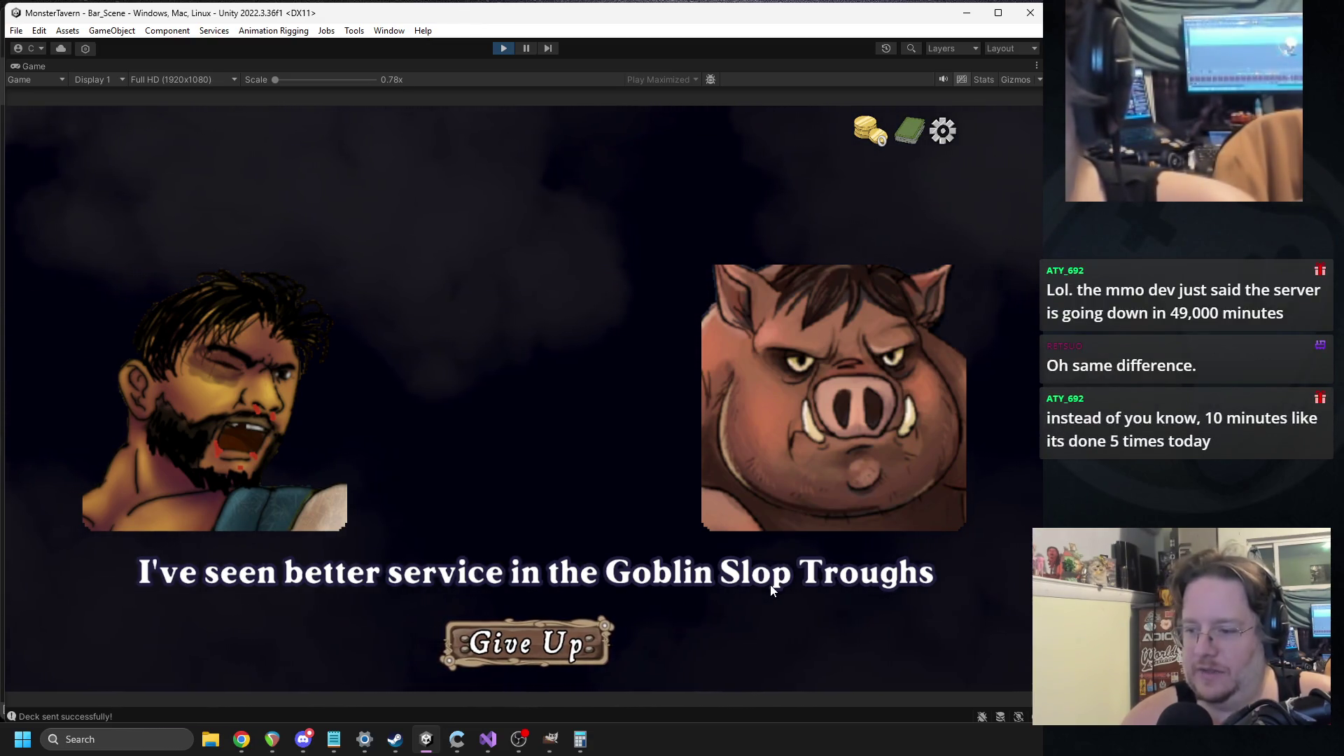
- Stop the play-test and search the Project for 'wing' to reach the Hot_Wings sprite's folder
click(502, 49)
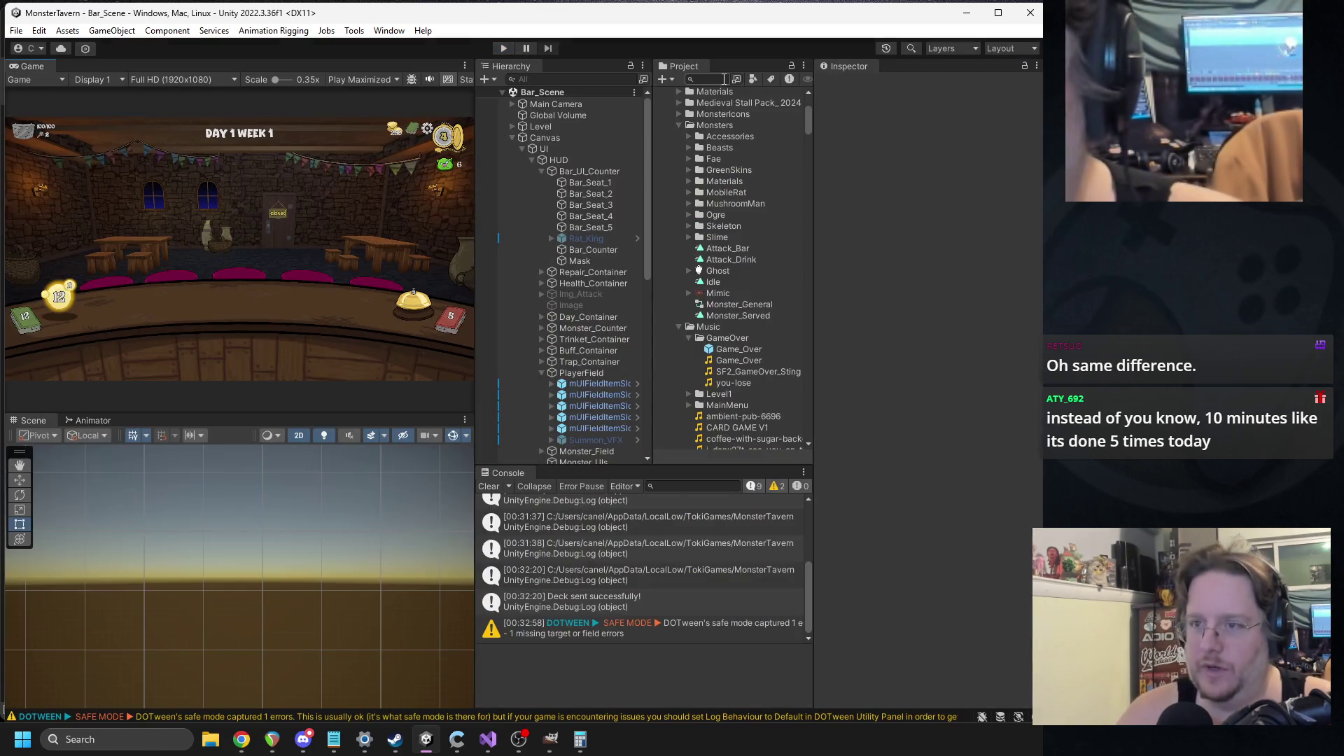
click(724, 79)
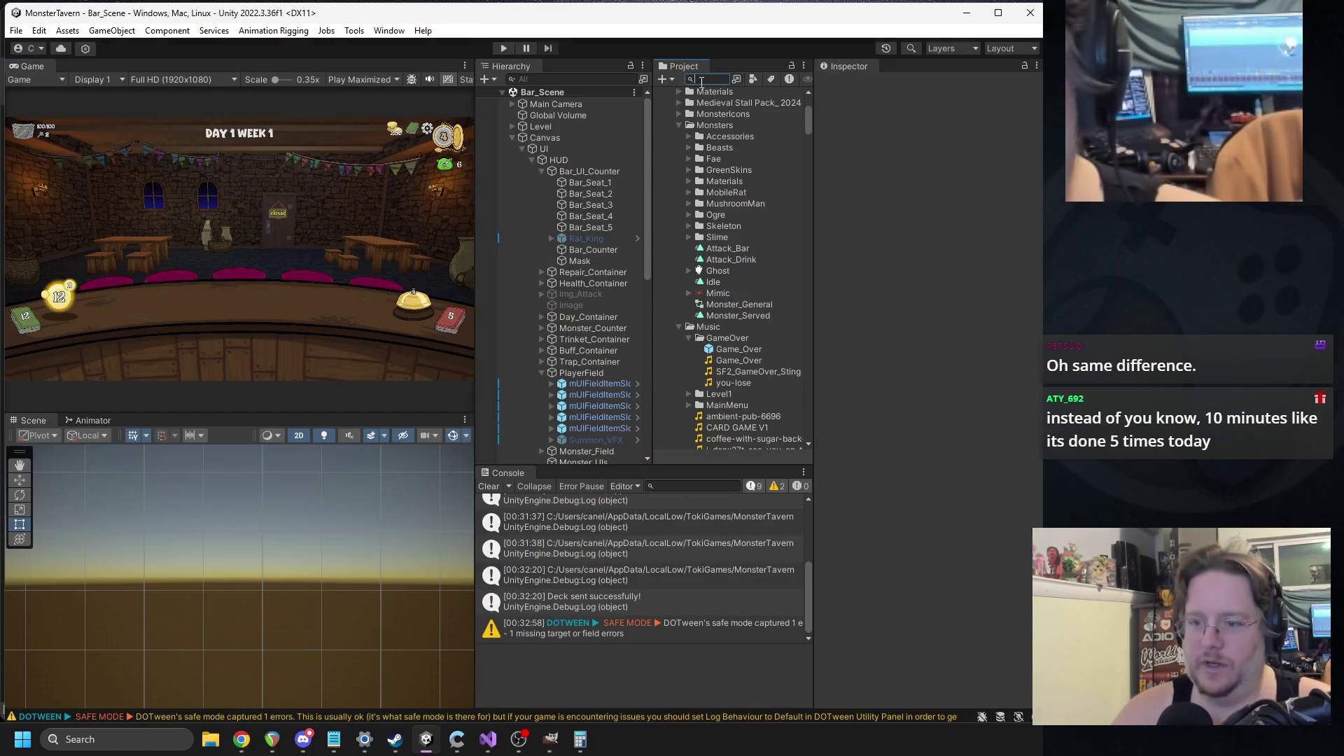
text(chicken)
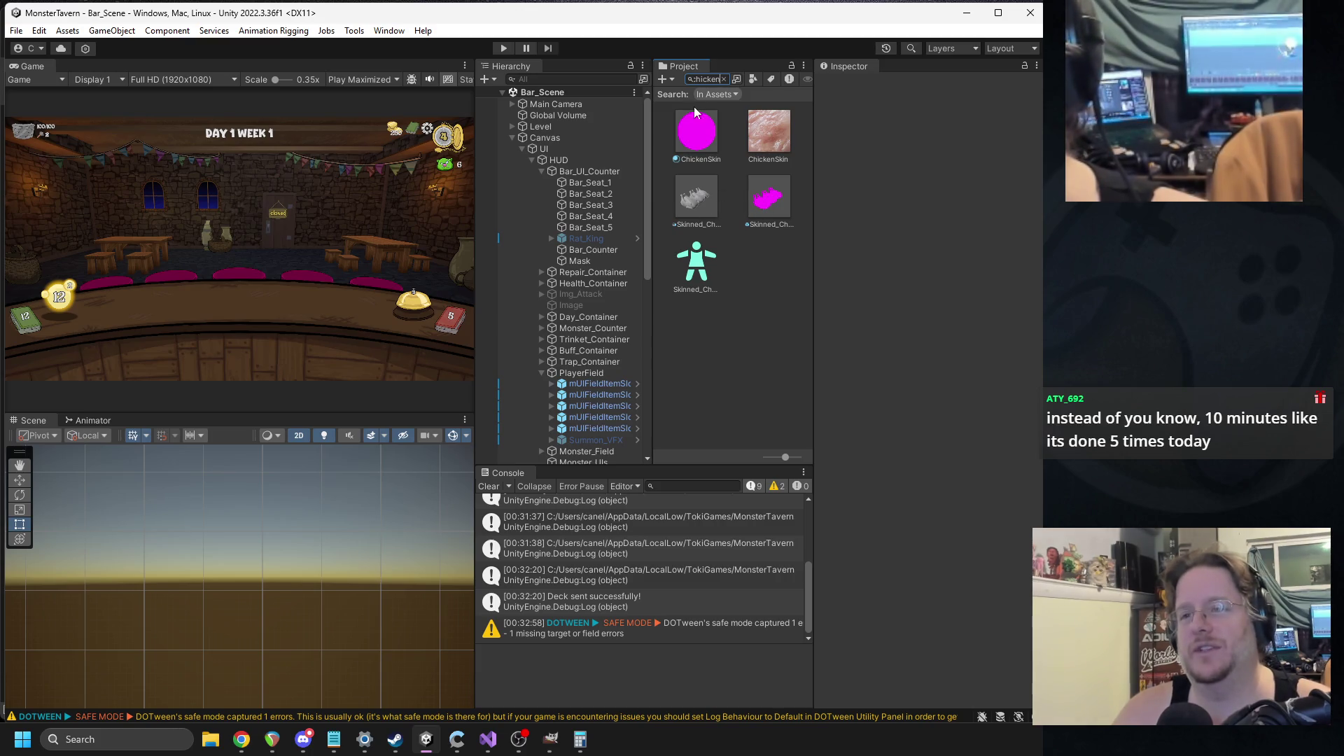
key(ctrl+a)
text(wing)
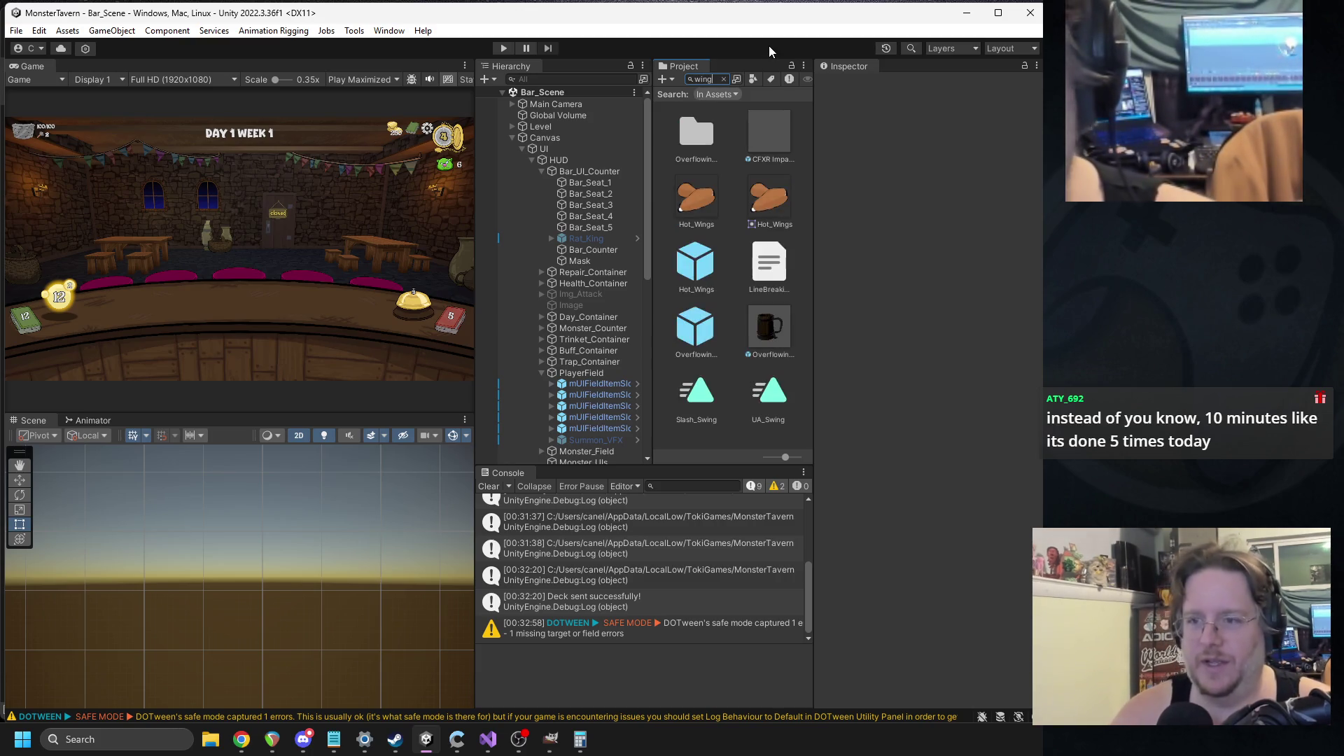
click(696, 200)
click(724, 79)
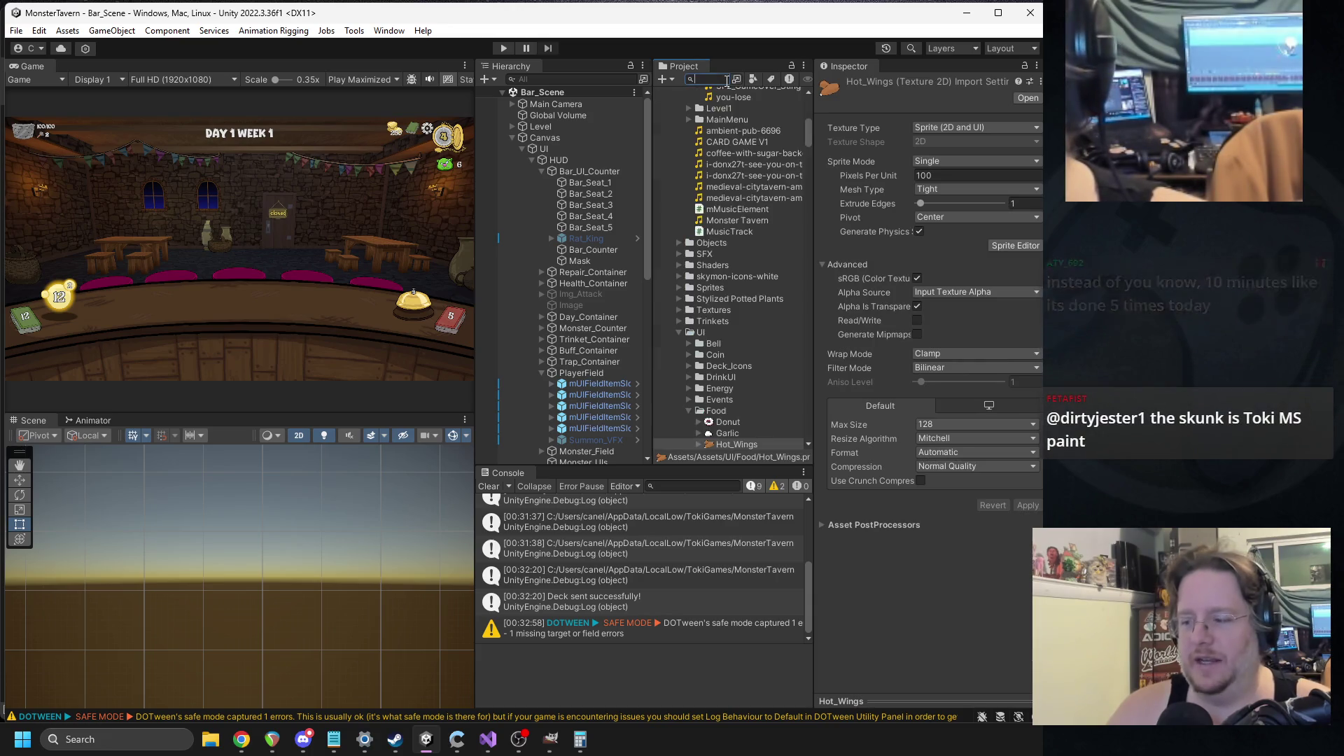
- View the Donut, Garlic and Hot_Wings sprites in Paint, closing each in turn
double_click(724, 296)
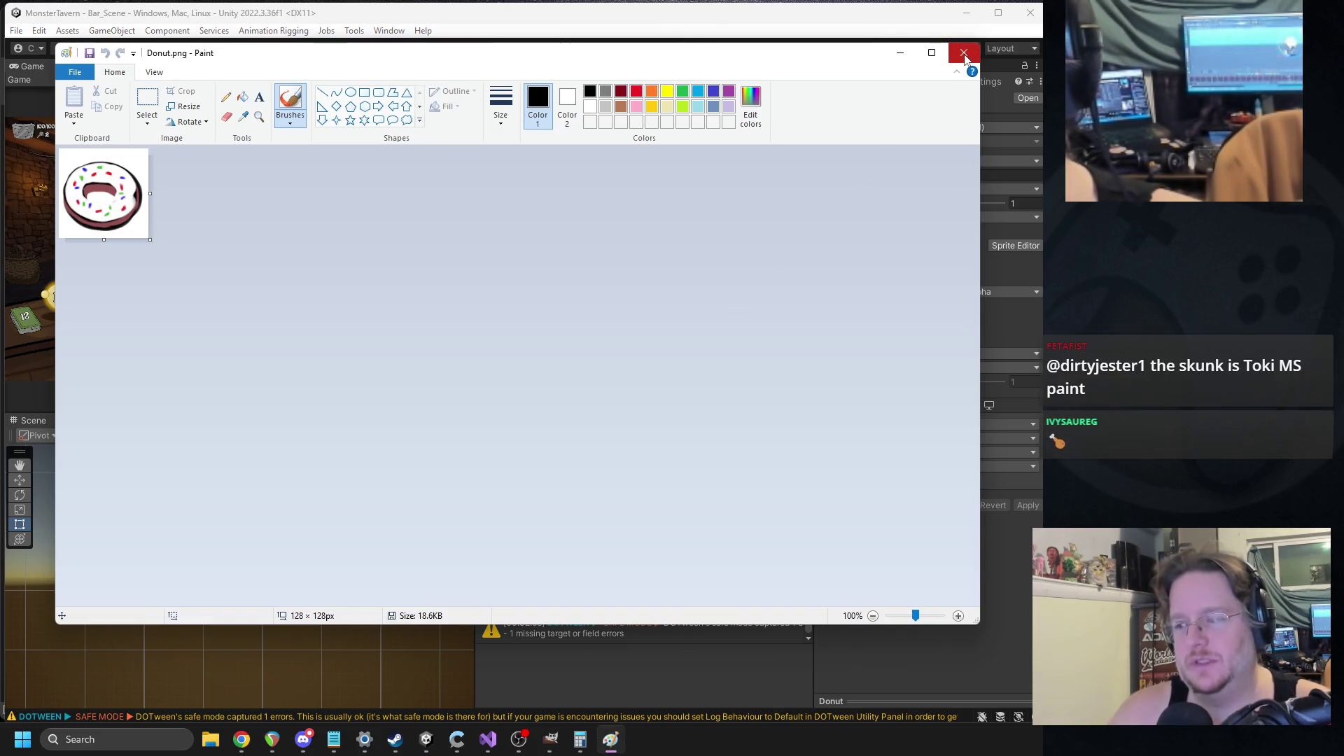
click(964, 54)
double_click(717, 309)
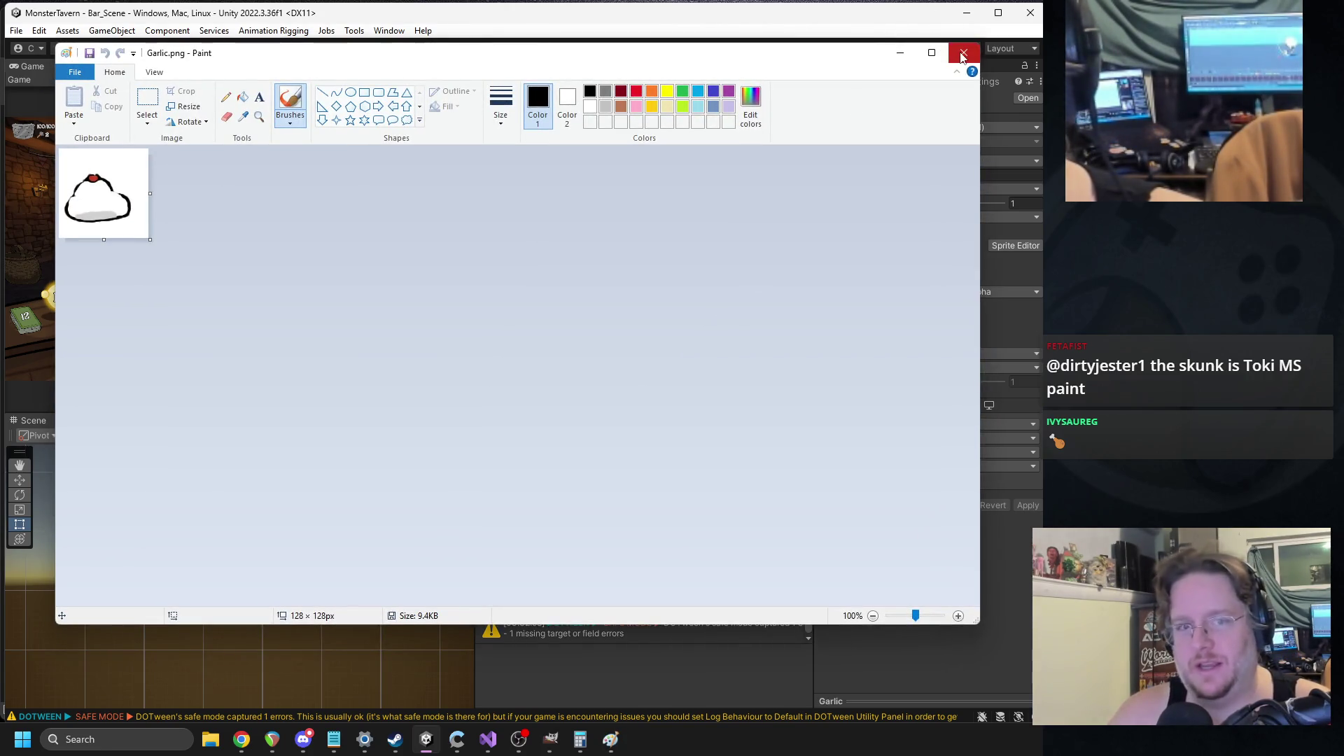
click(963, 54)
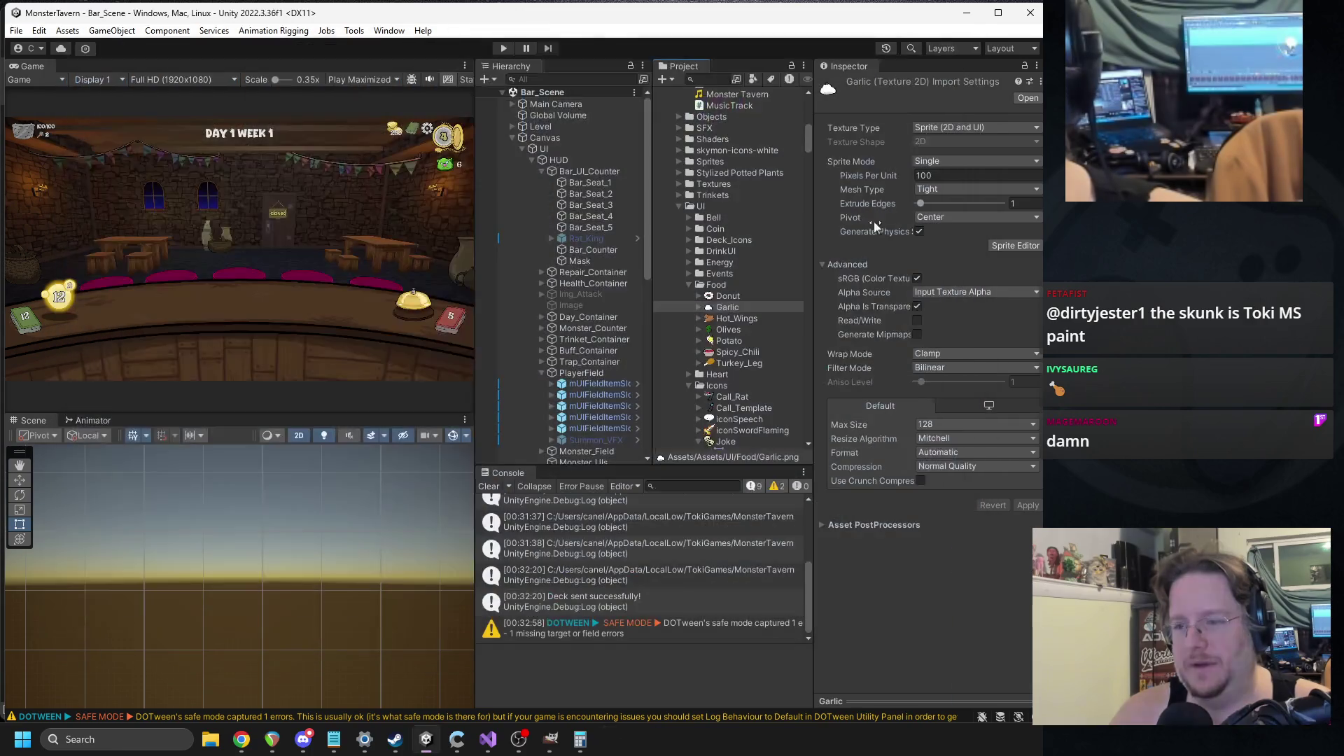
double_click(732, 322)
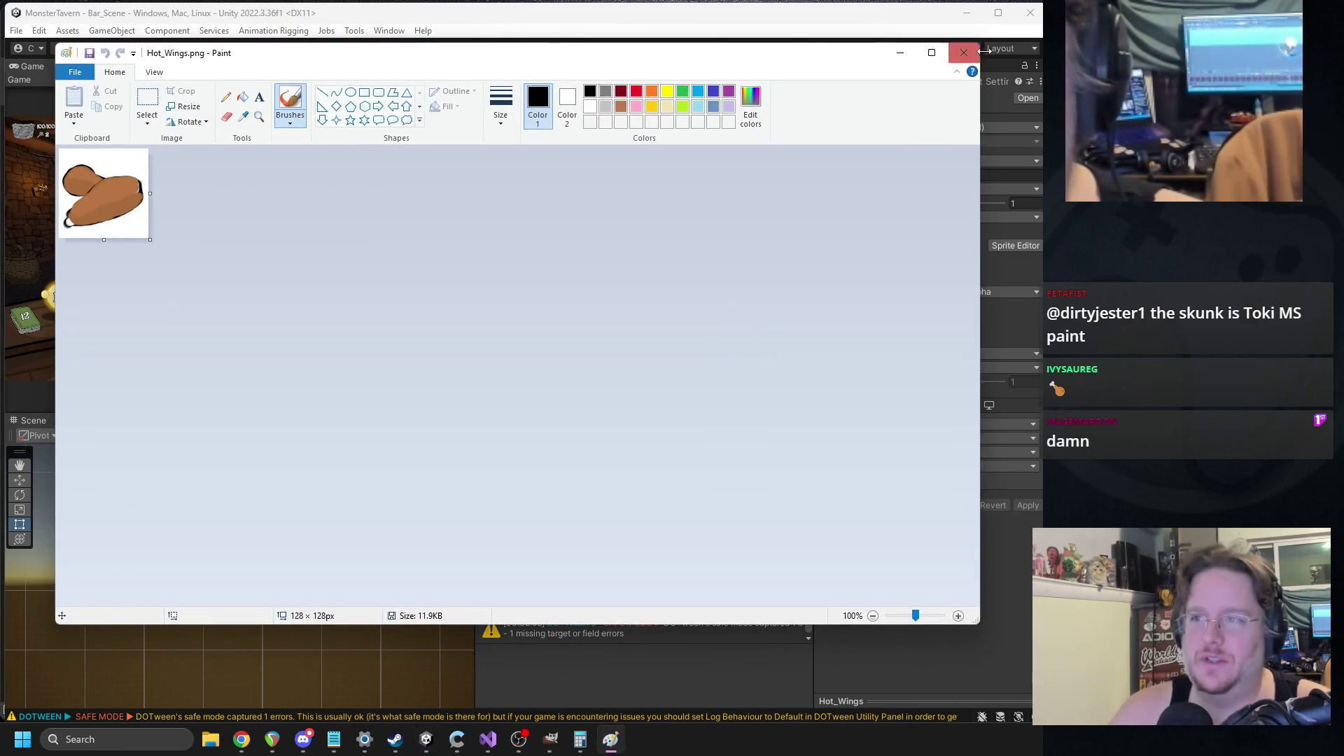
click(963, 53)
- View the Olives, Potato, Spicy_Chili and Turkey_Leg sprites in Paint, closing each in turn
double_click(727, 329)
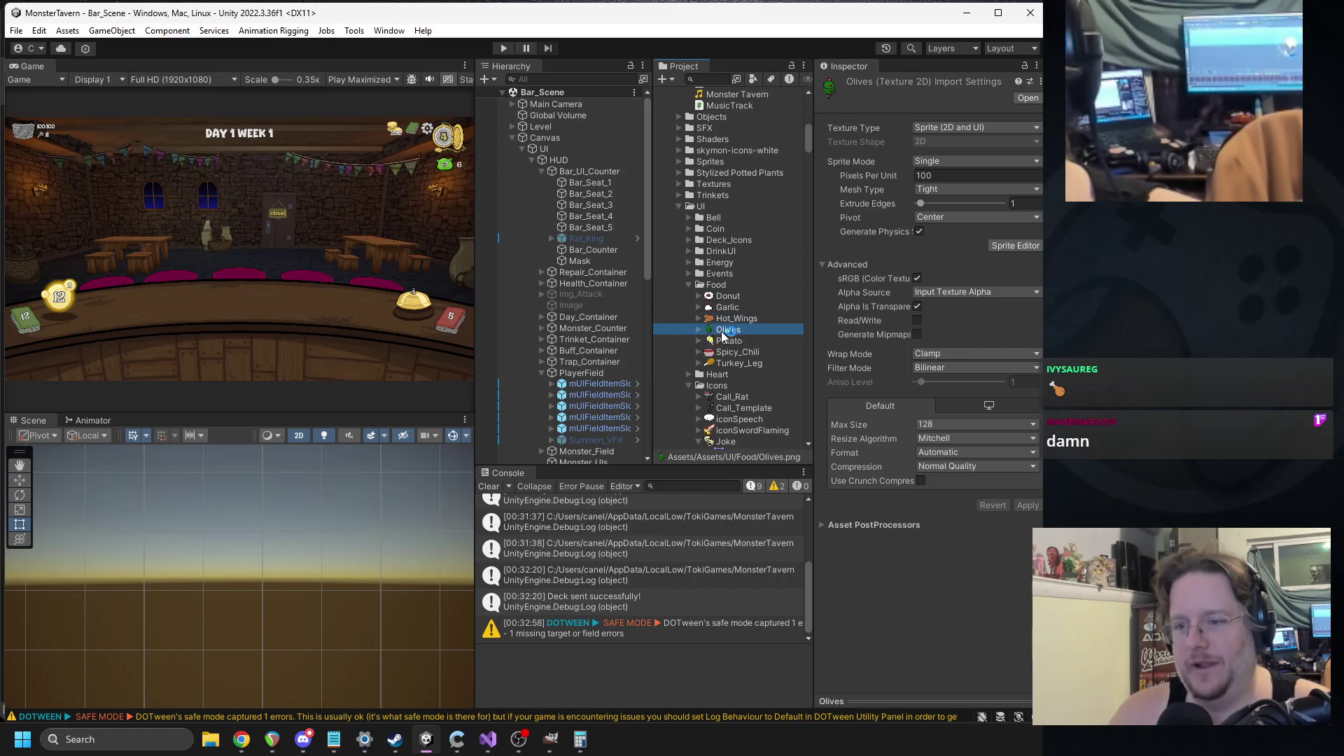
click(963, 54)
double_click(732, 341)
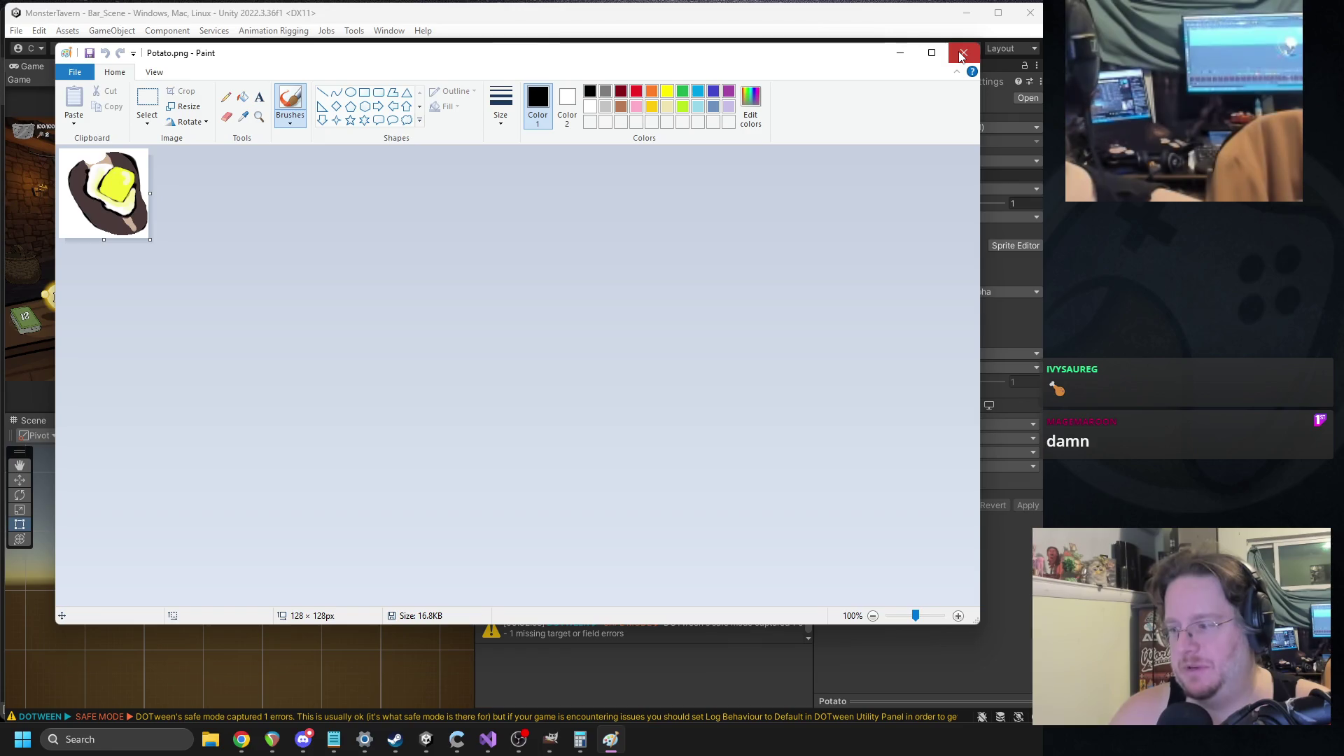
click(962, 54)
click(732, 352)
double_click(732, 352)
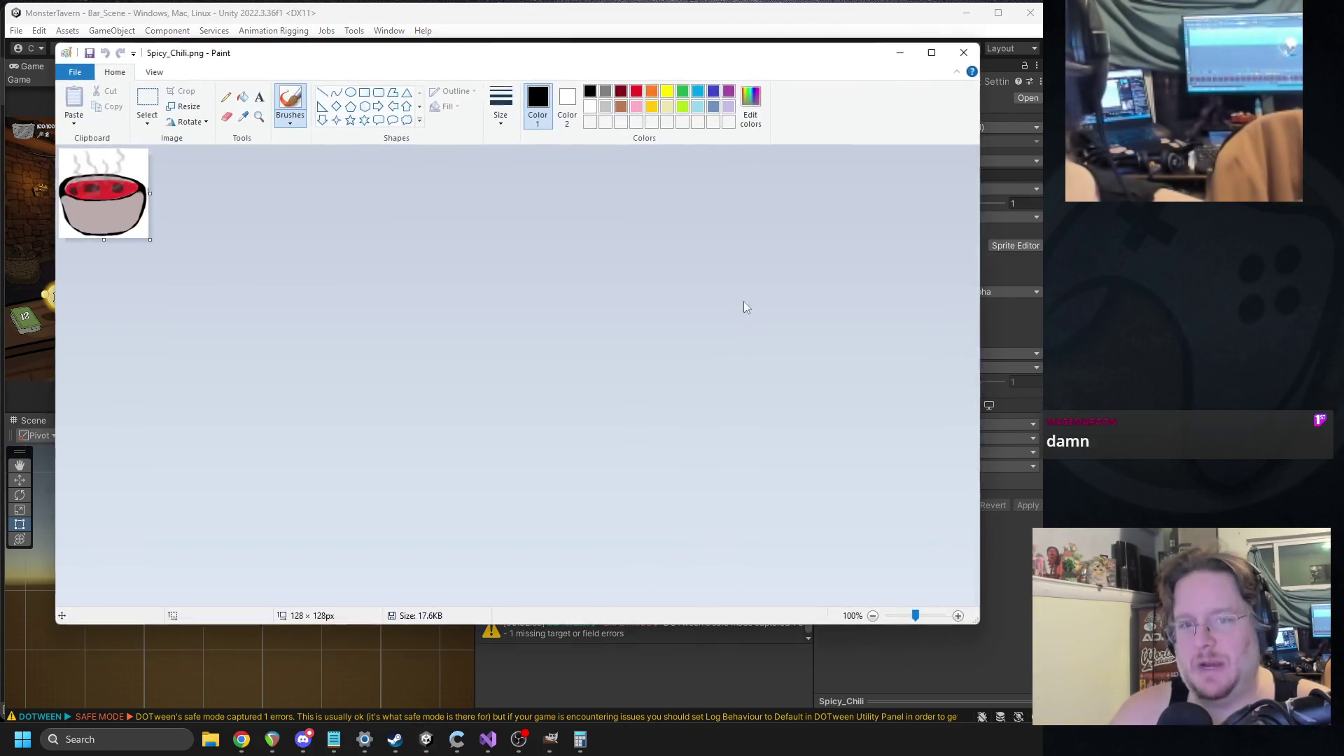
click(963, 53)
double_click(743, 364)
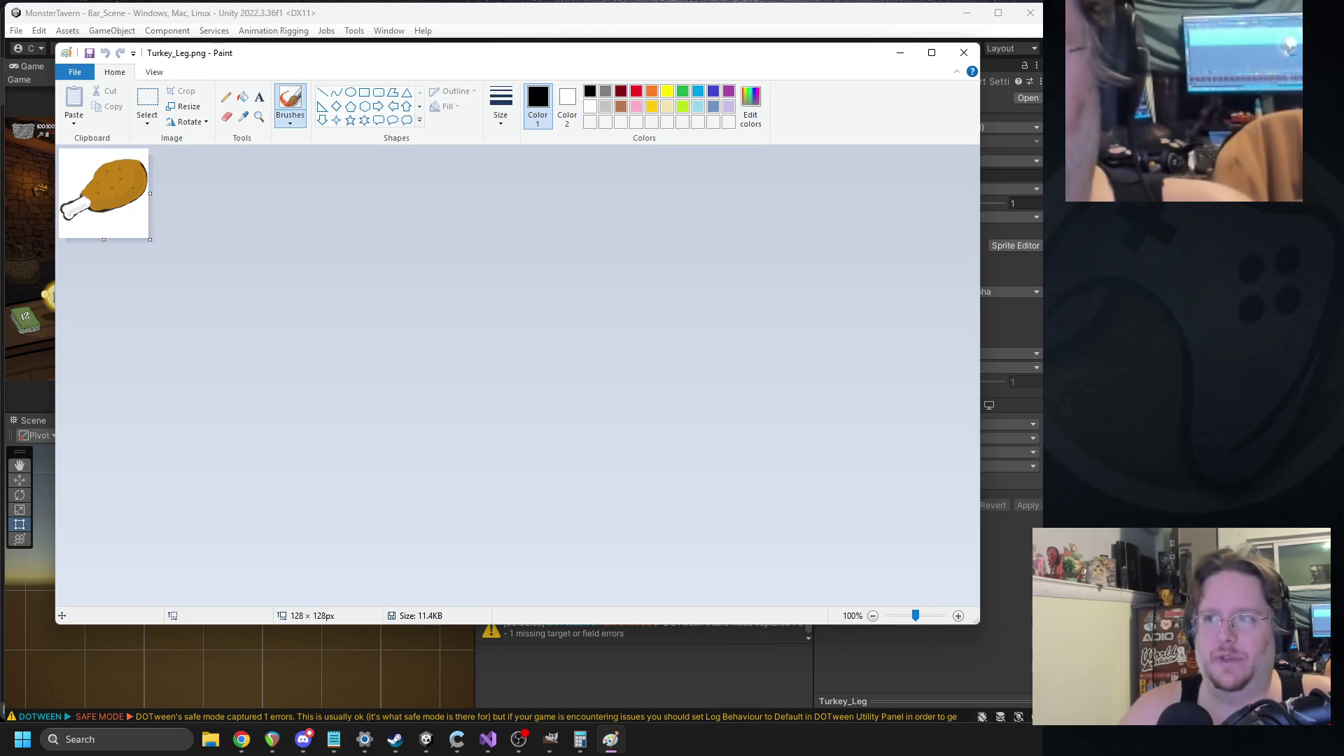
click(964, 53)
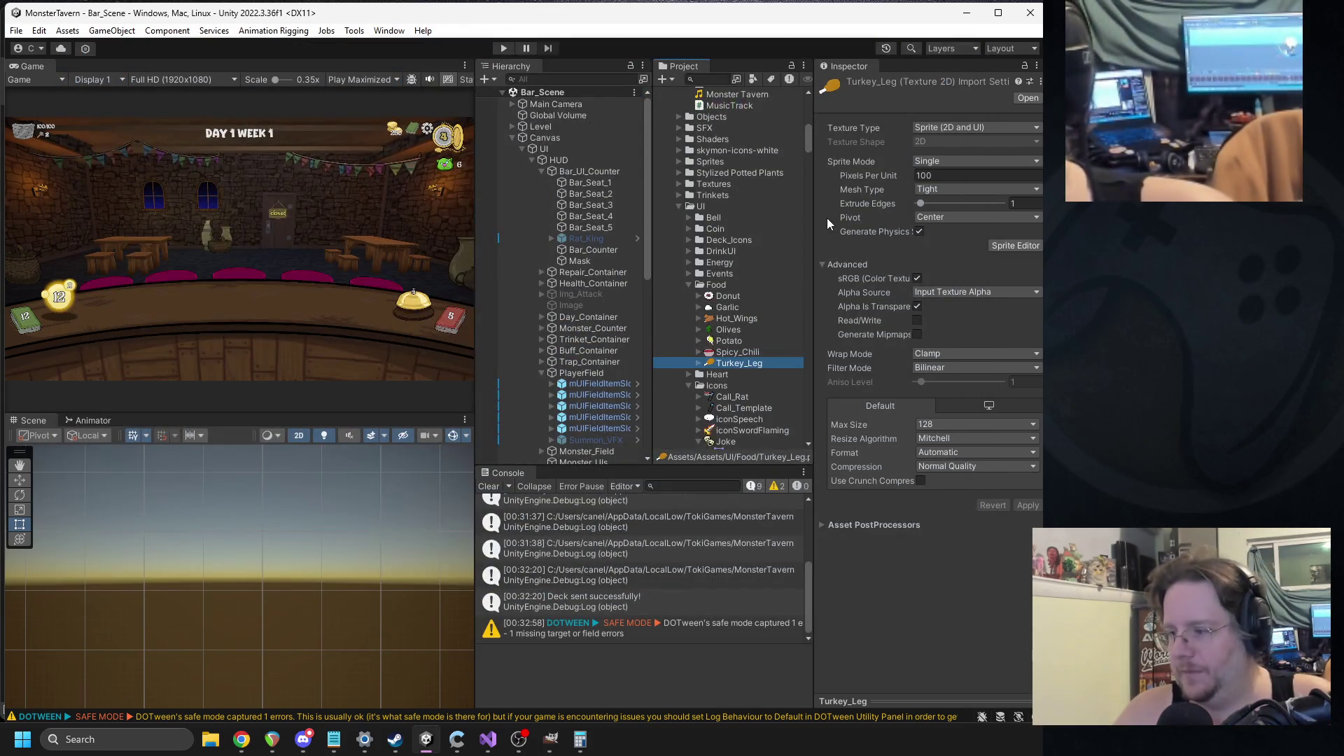
- Search the project for 'skunk' and open the Skunk sprite in Paint
click(711, 79)
text(skunk)
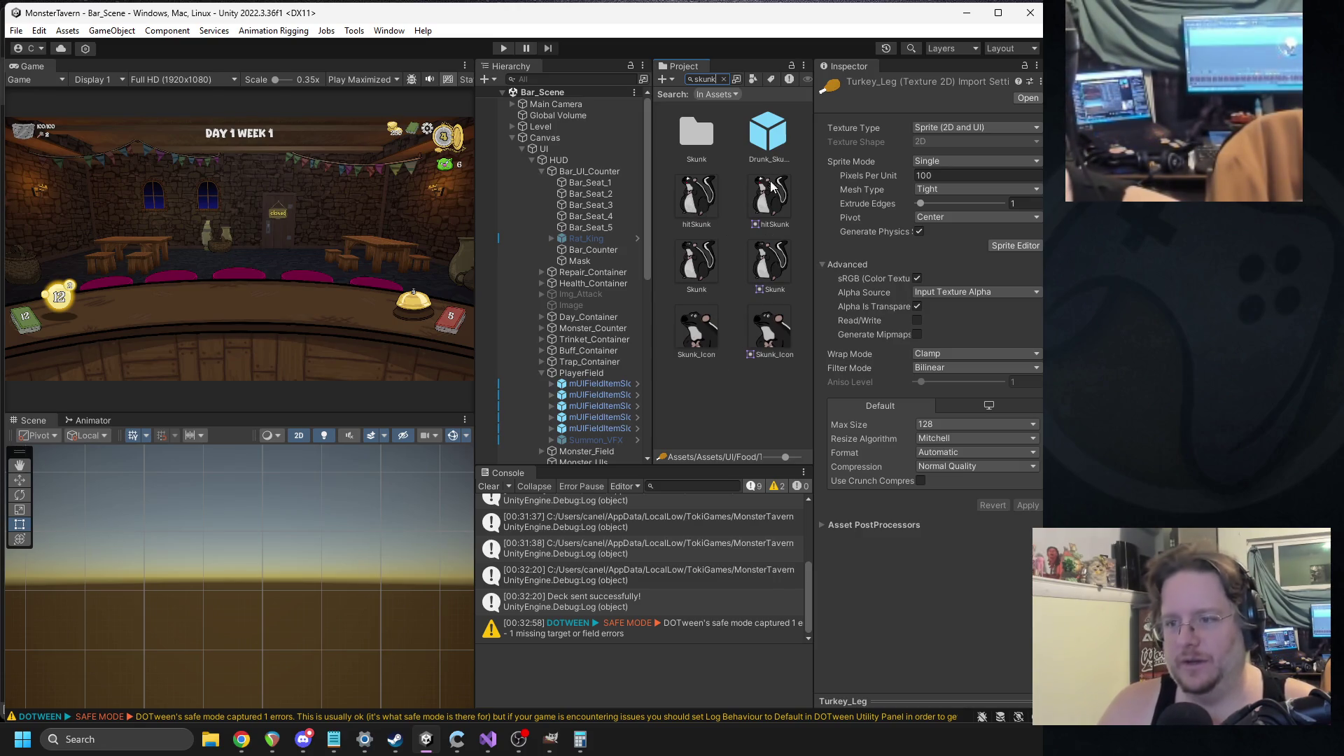
double_click(711, 259)
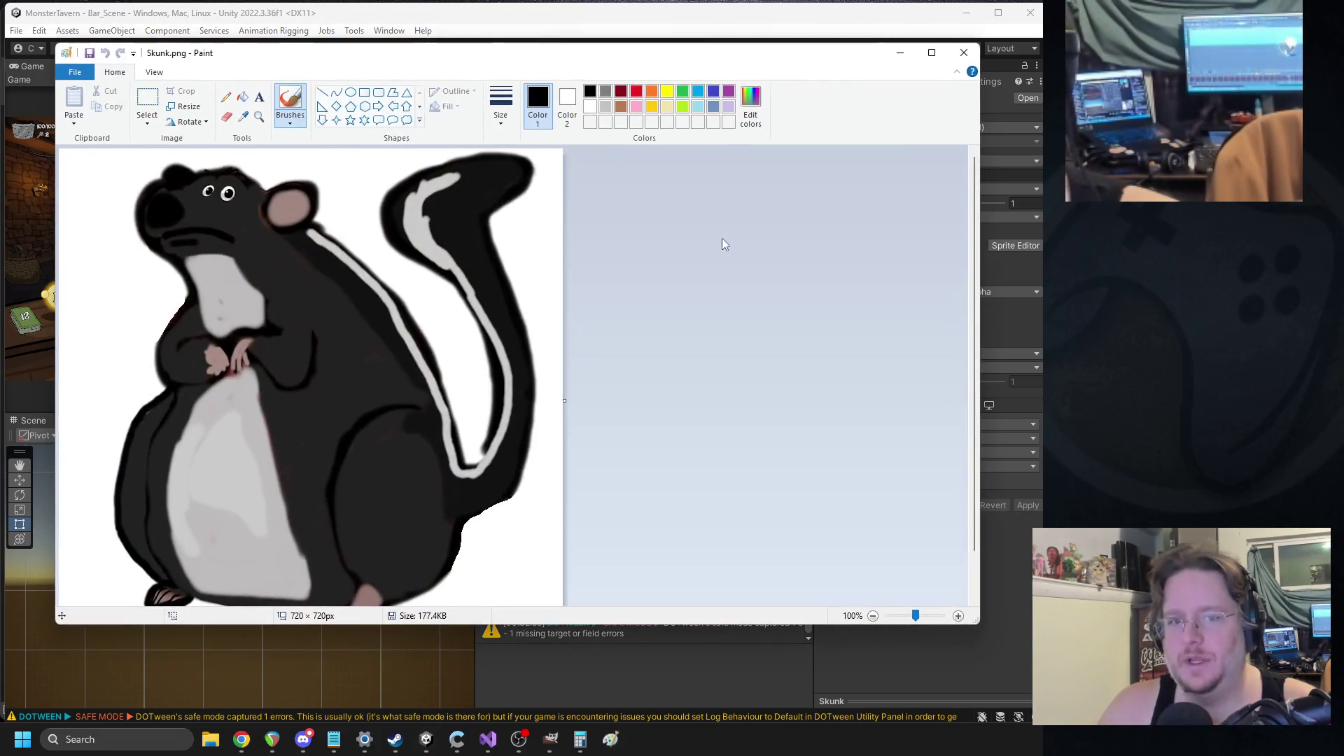
click(779, 6)
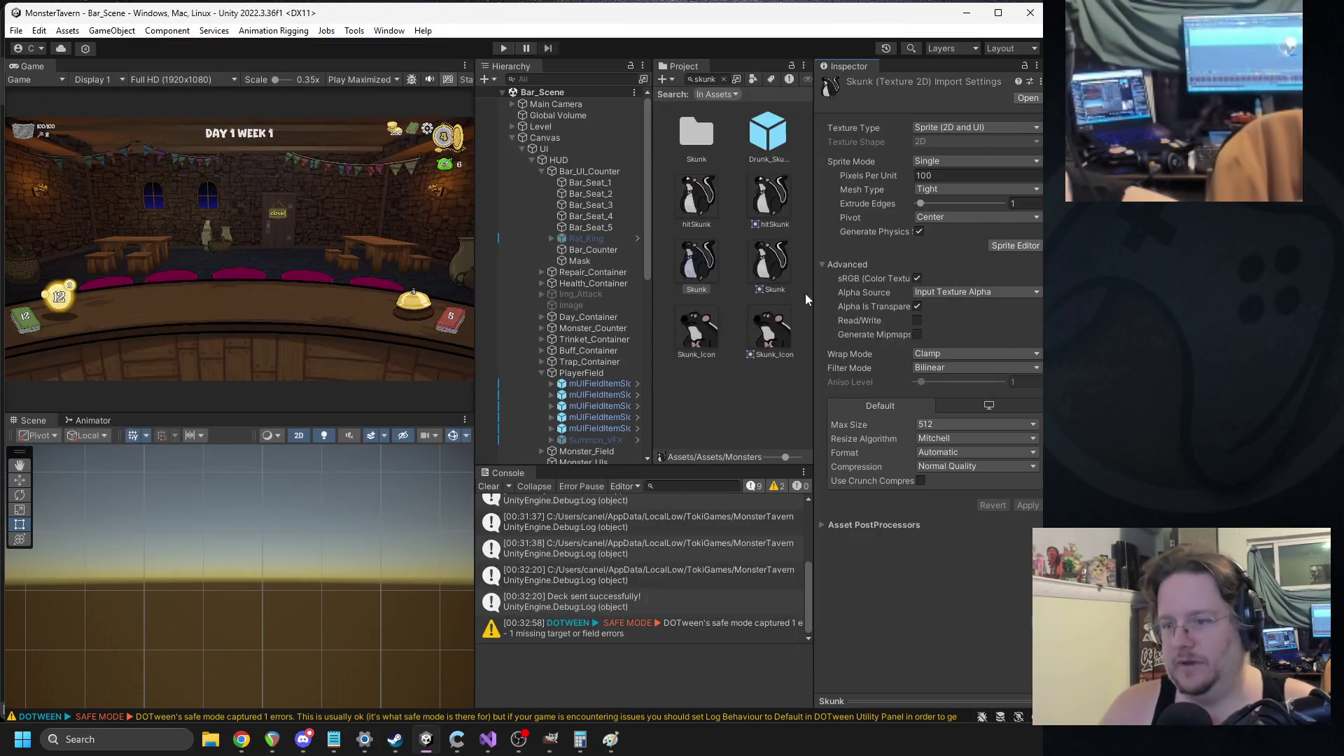
- Search for 'rat' and open the hitRat sprite in a second Paint window
double_click(712, 79)
text(rat)
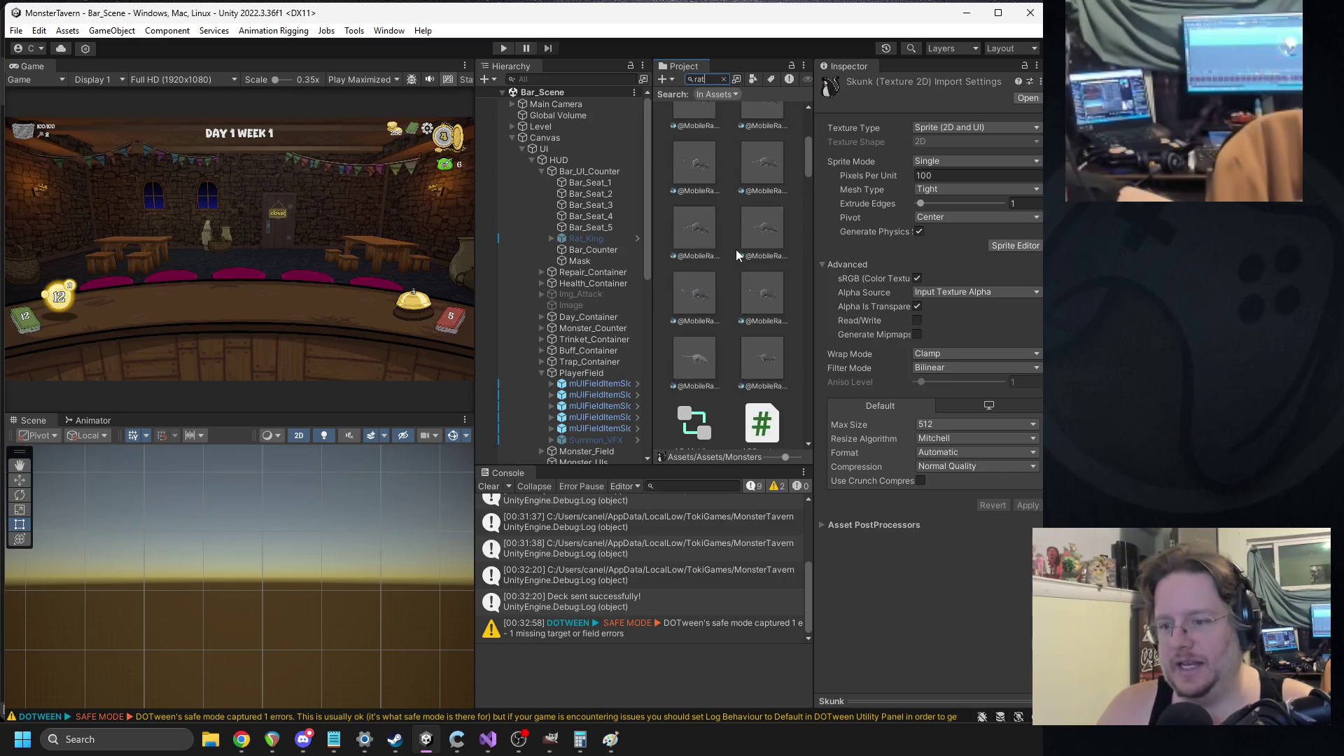
scroll(734, 269, down, 3)
double_click(704, 263)
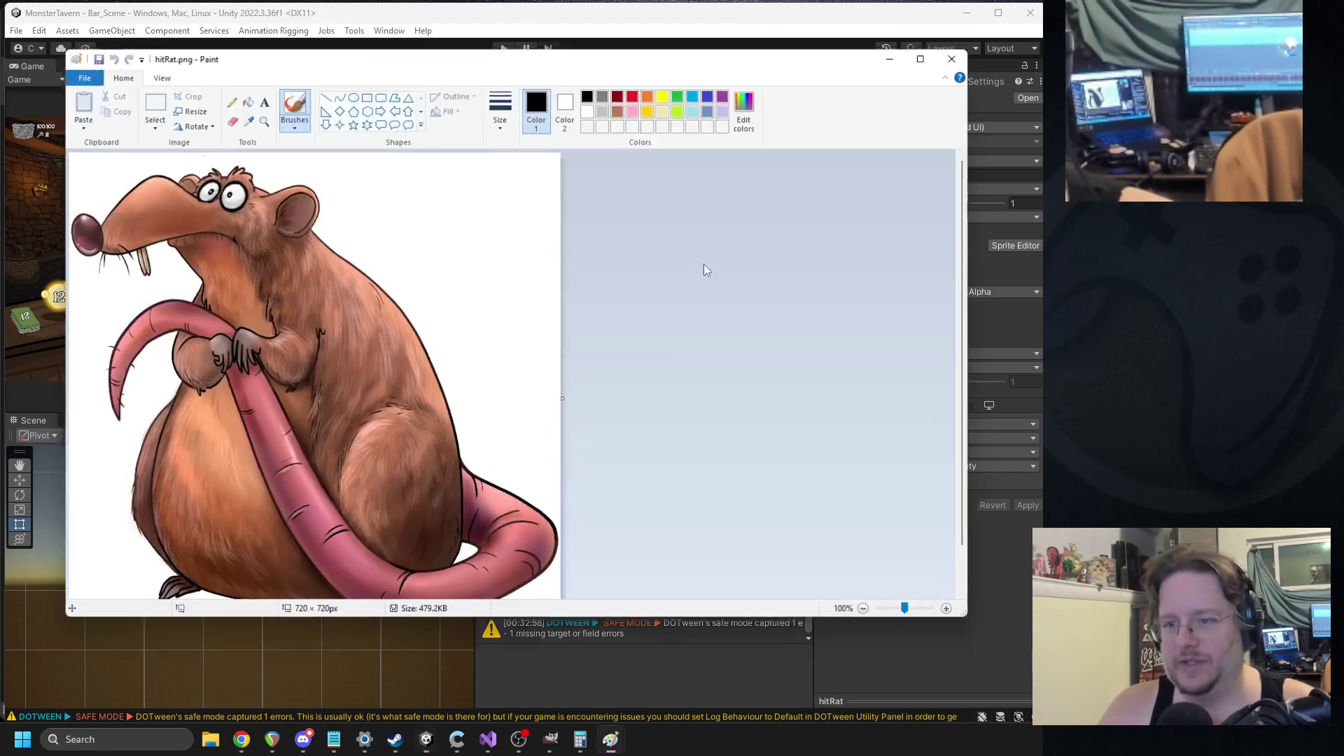
drag(348, 56, 820, 121)
- Compare the Skunk and hitRat images side by side, then close both Paint windows
mouse_move(619, 740)
click(539, 672)
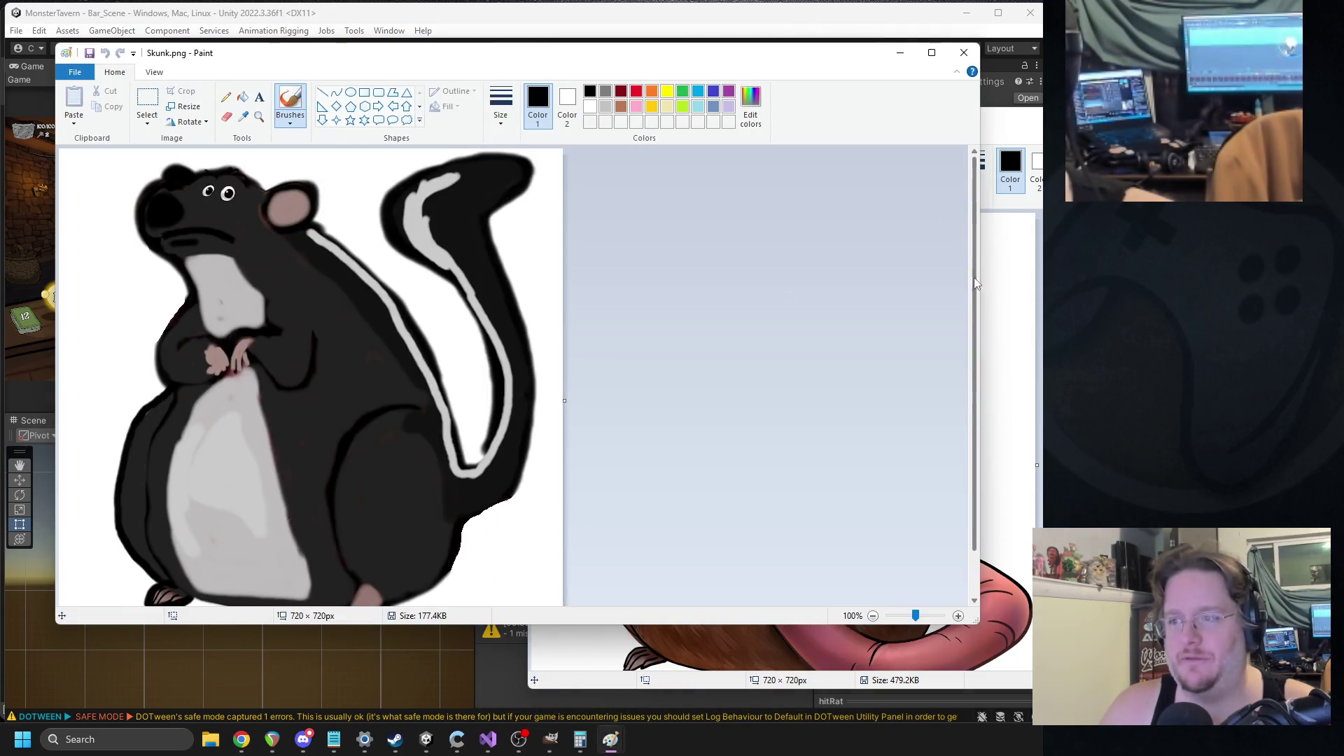
drag(979, 286, 516, 286)
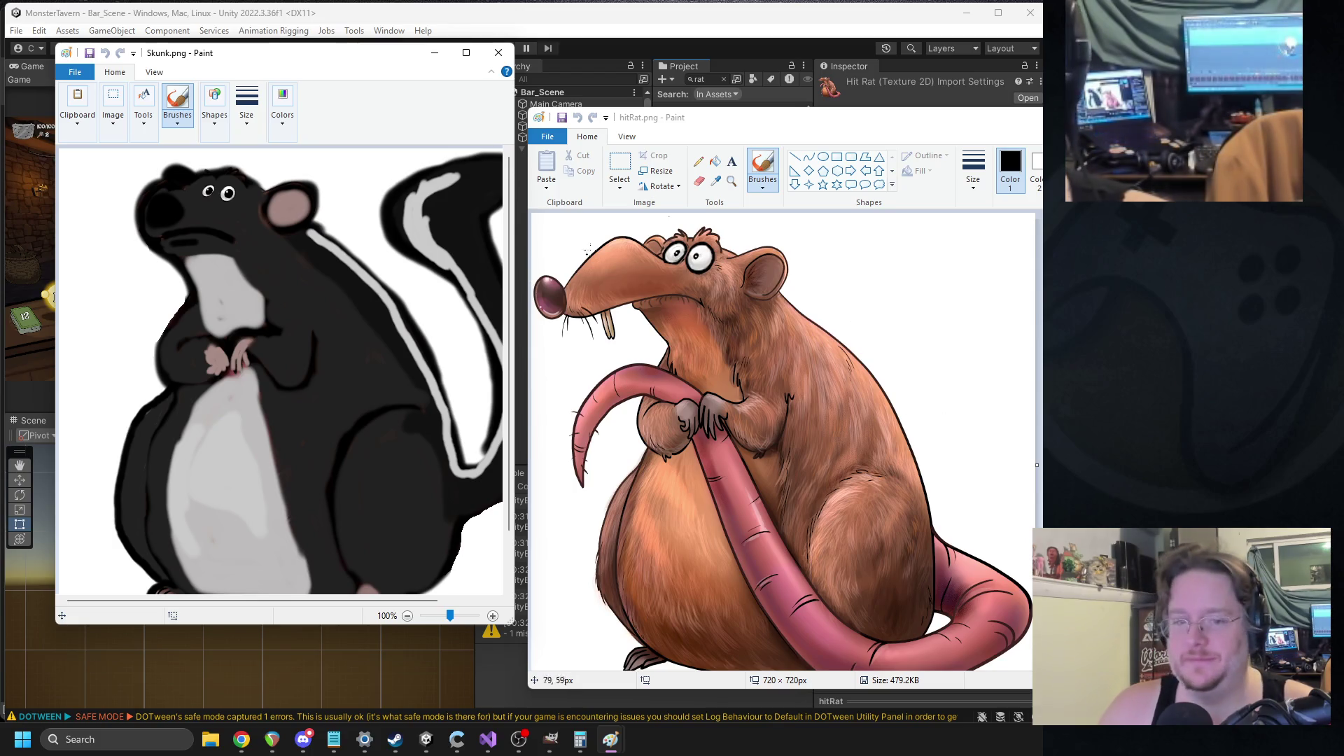
scroll(405, 299, down, 3)
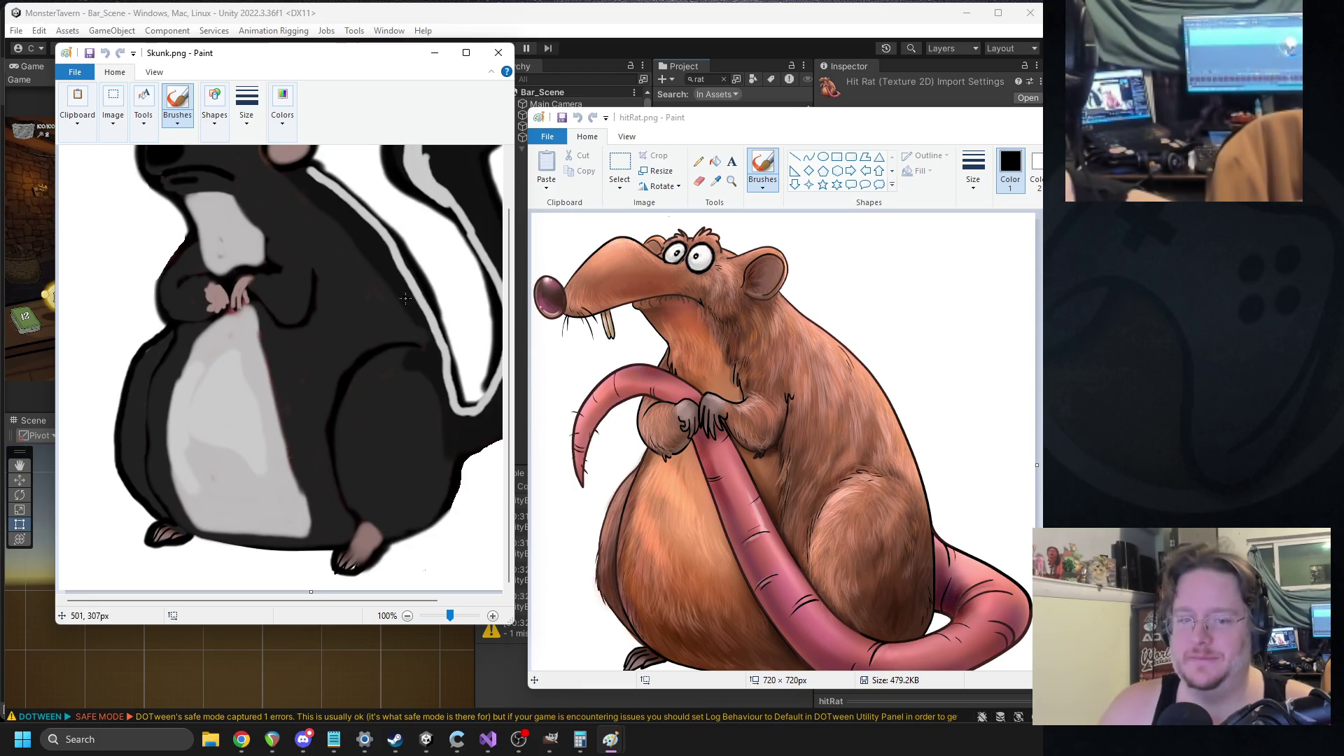
click(498, 53)
drag(700, 117, 532, 106)
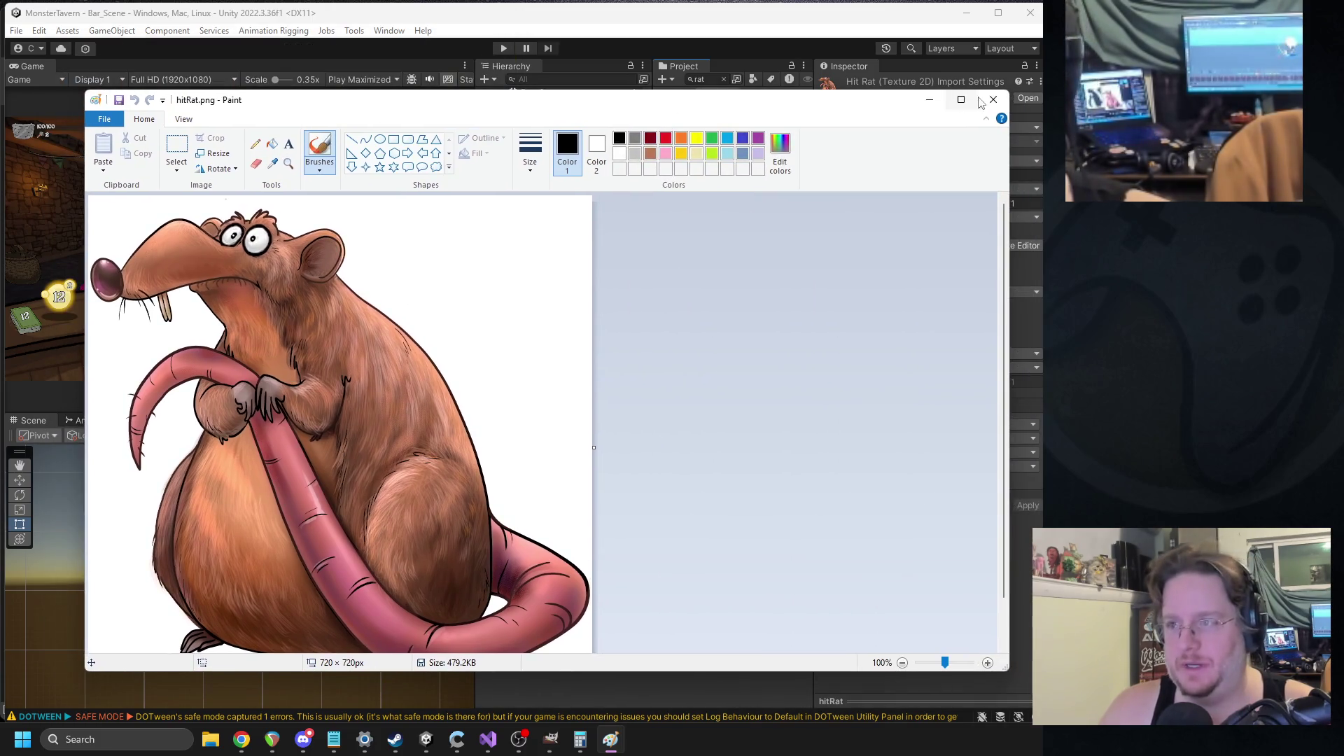
click(994, 99)
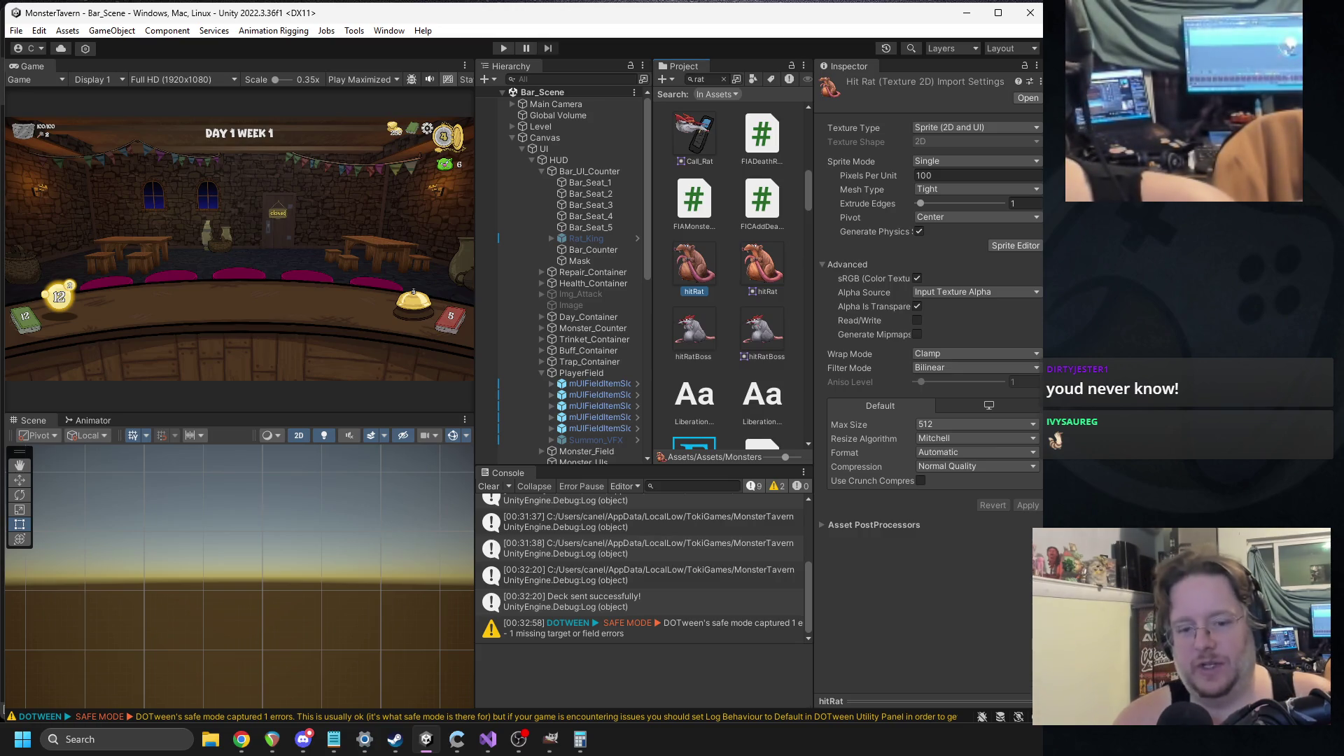
mouse_move(333, 739)
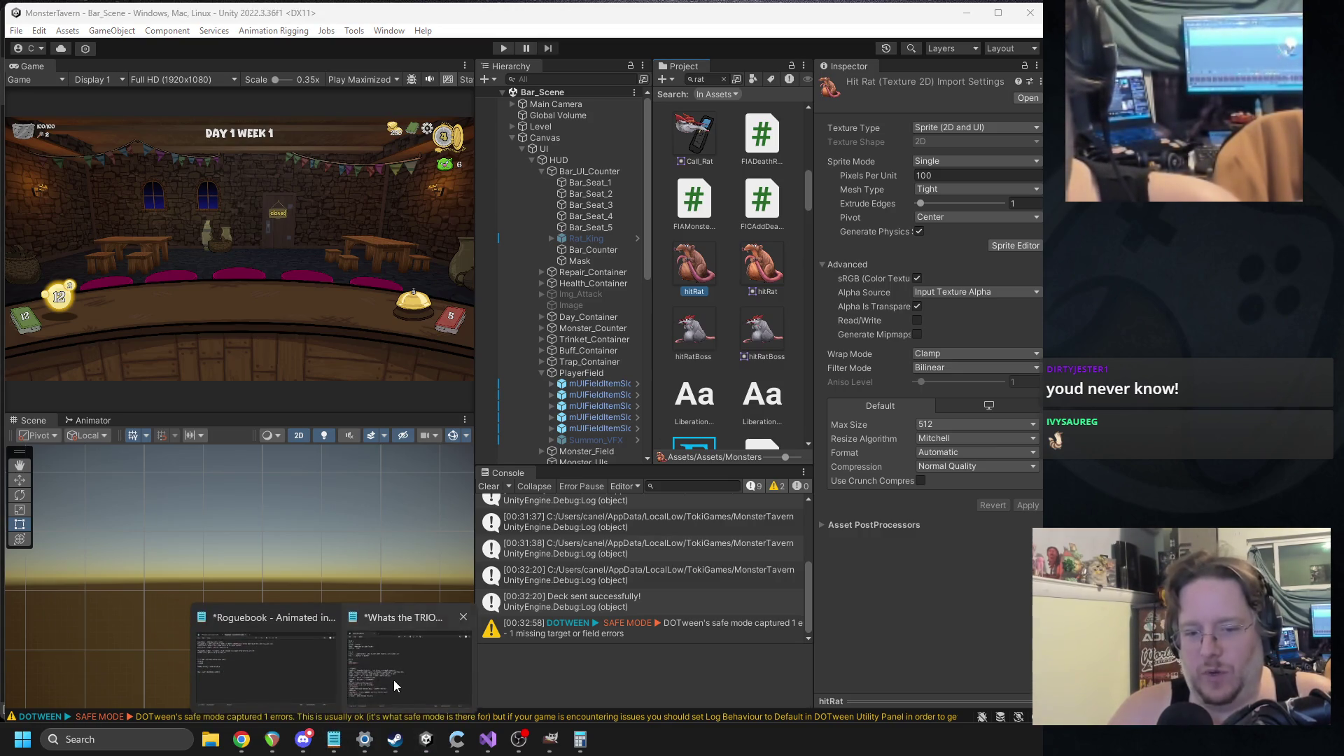
click(402, 672)
drag(64, 352, 54, 202)
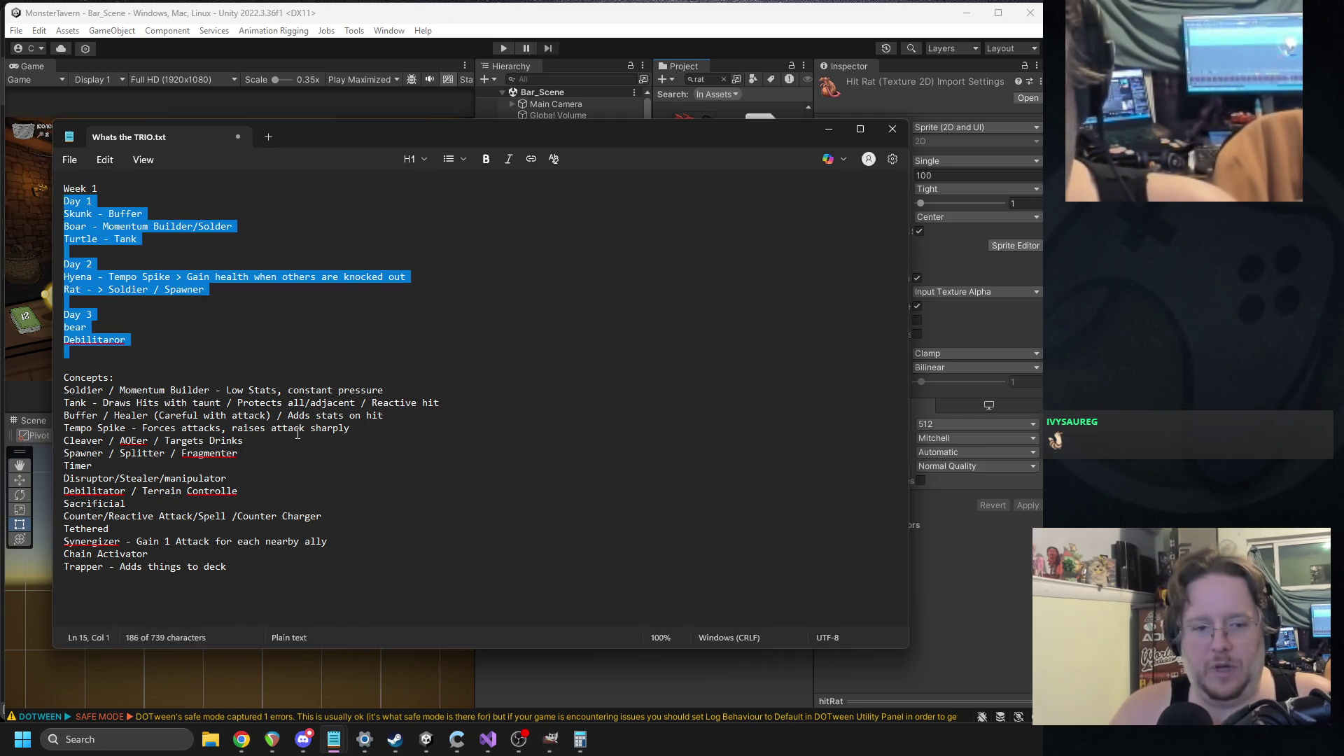
drag(267, 574, 68, 394)
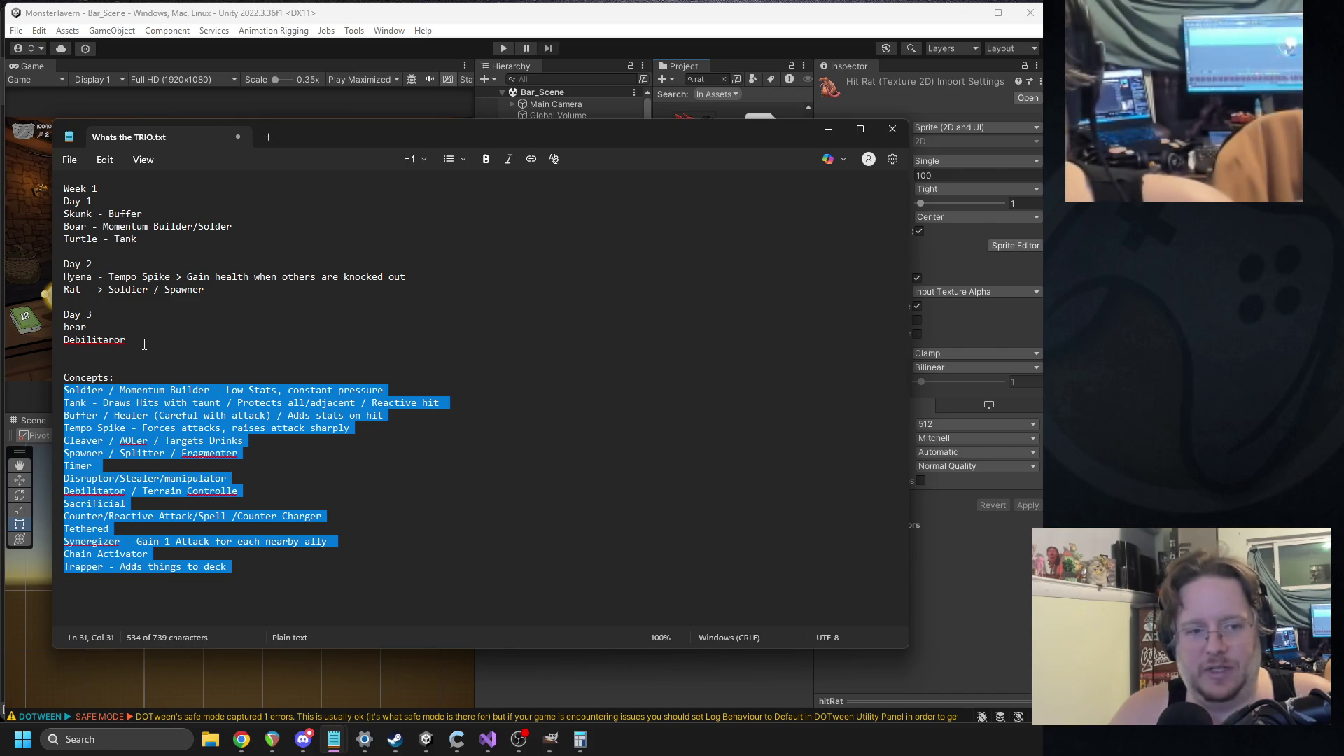
mouse_move(153, 338)
mouse_down()
mouse_move(49, 189)
mouse_move(63, 214)
mouse_up()
drag(138, 238, 42, 205)
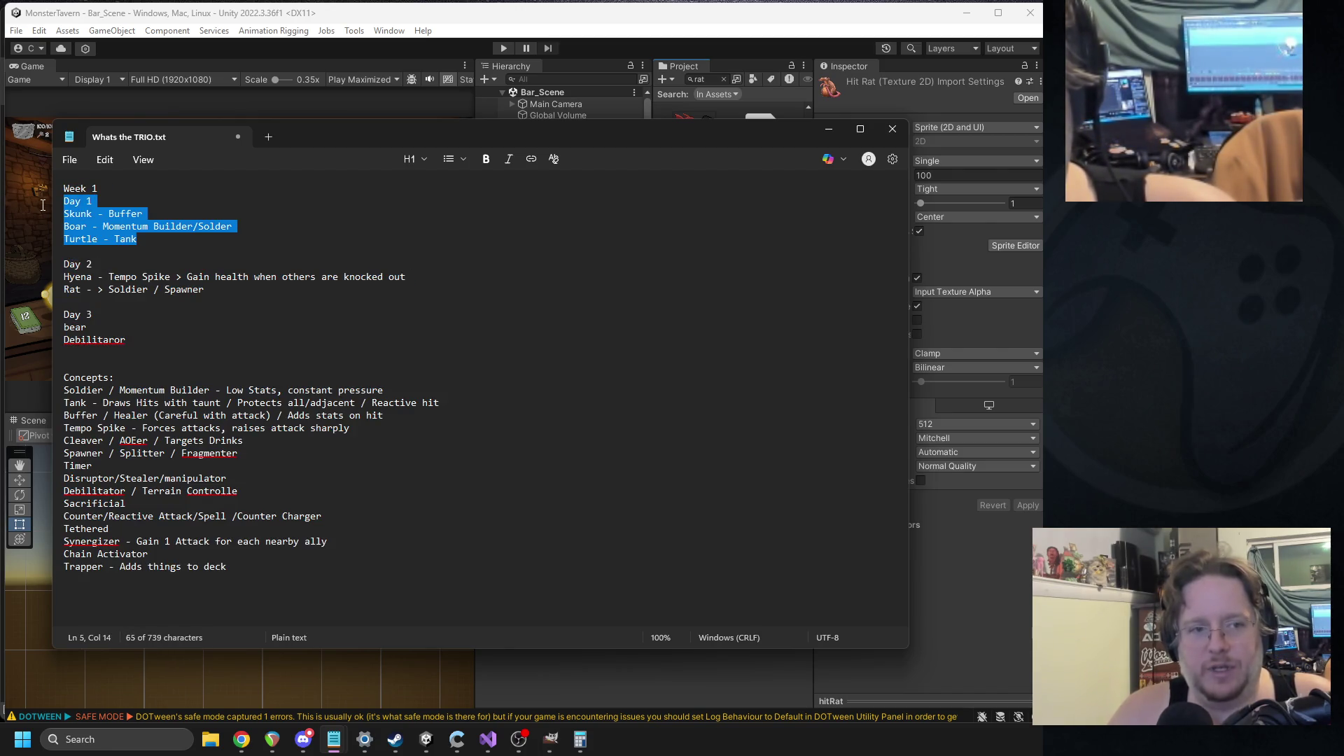
click(153, 236)
drag(221, 288, 52, 275)
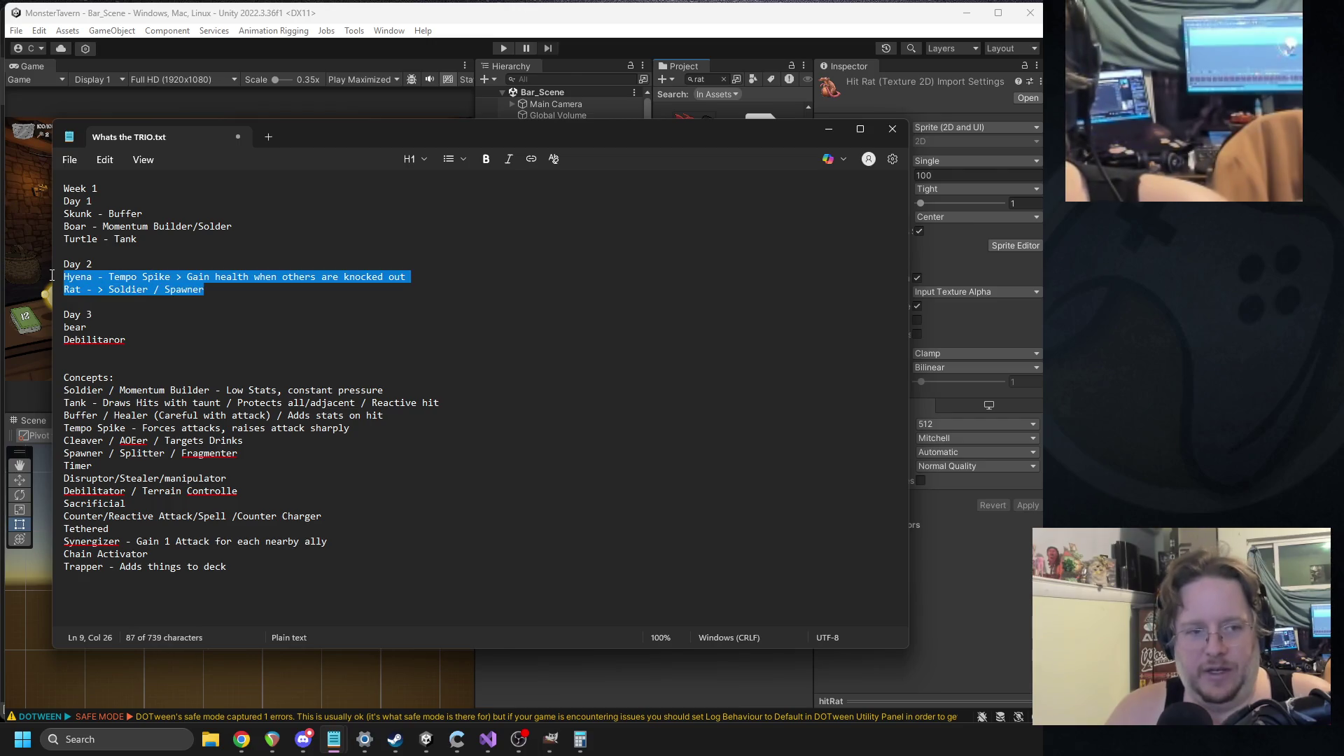
click(199, 293)
drag(219, 290, 61, 276)
drag(144, 339, 38, 323)
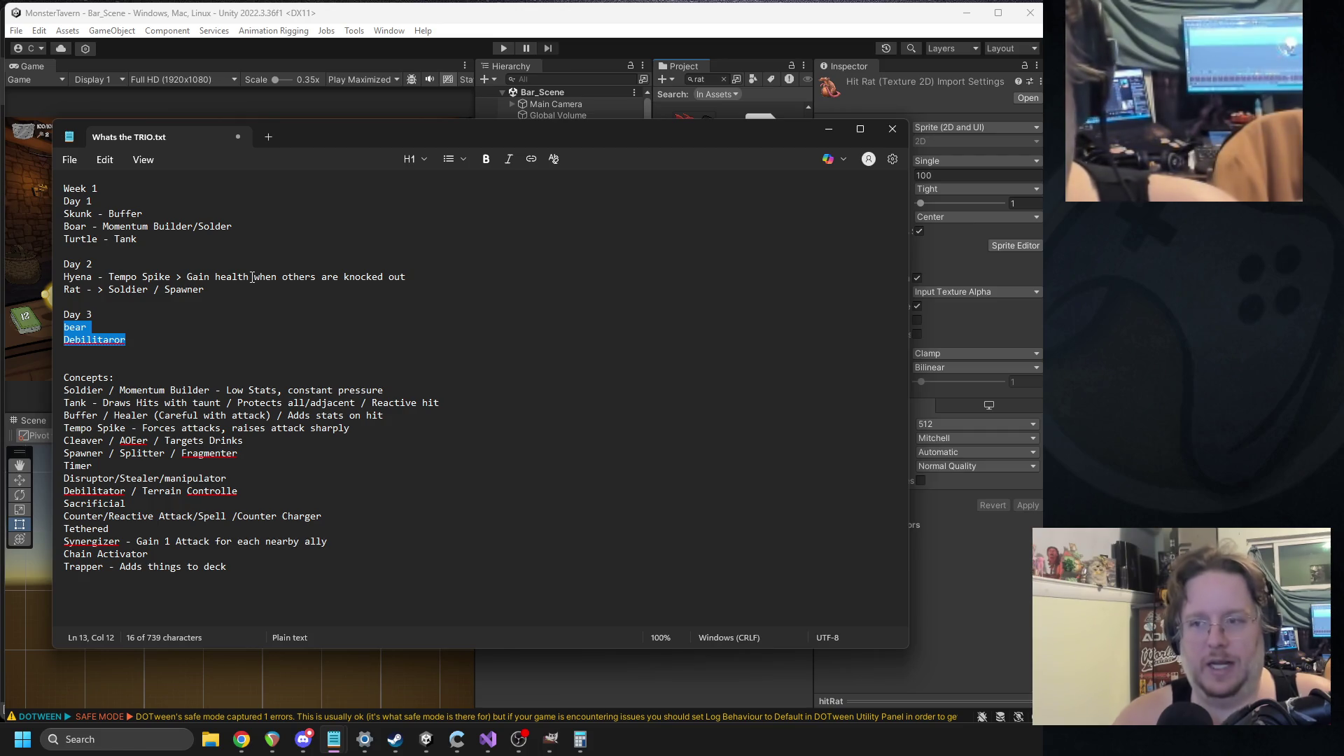
click(821, 132)
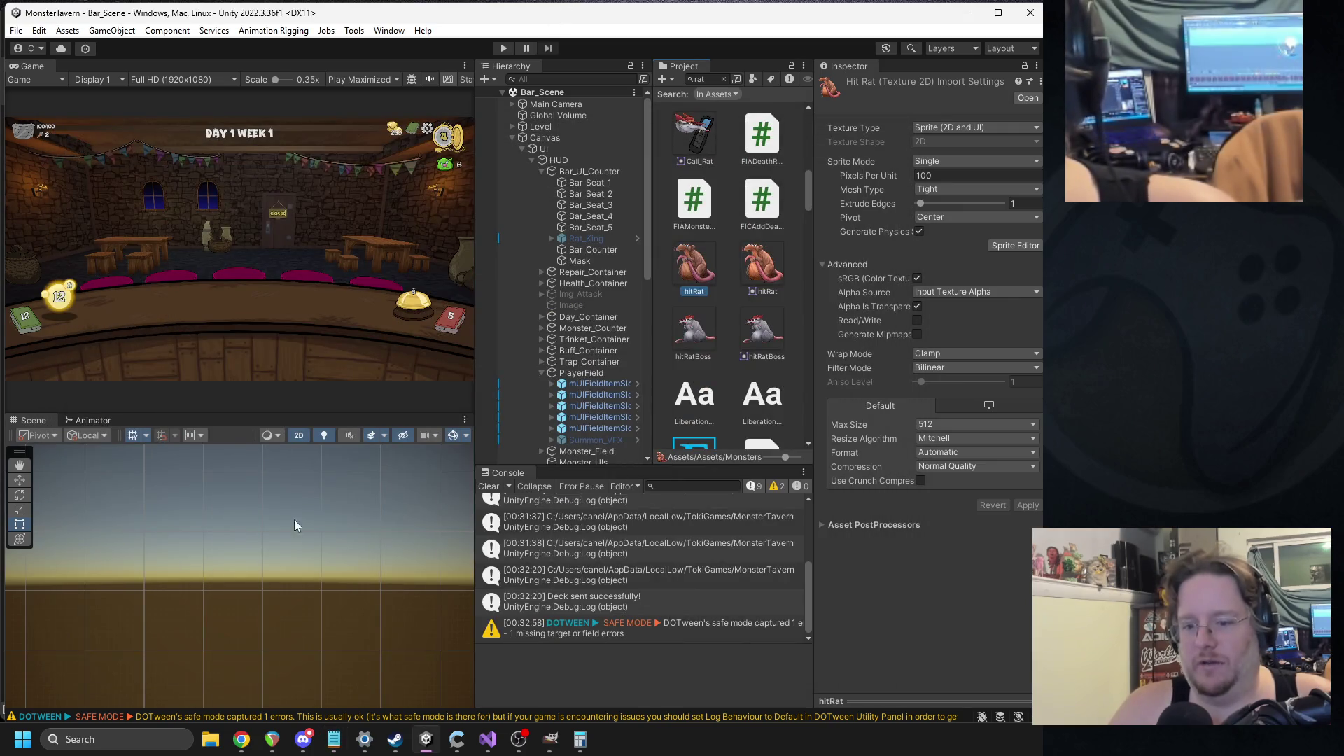
- Clear every Console log entry, then switch away from Unity via the taskbar
click(484, 487)
click(306, 740)
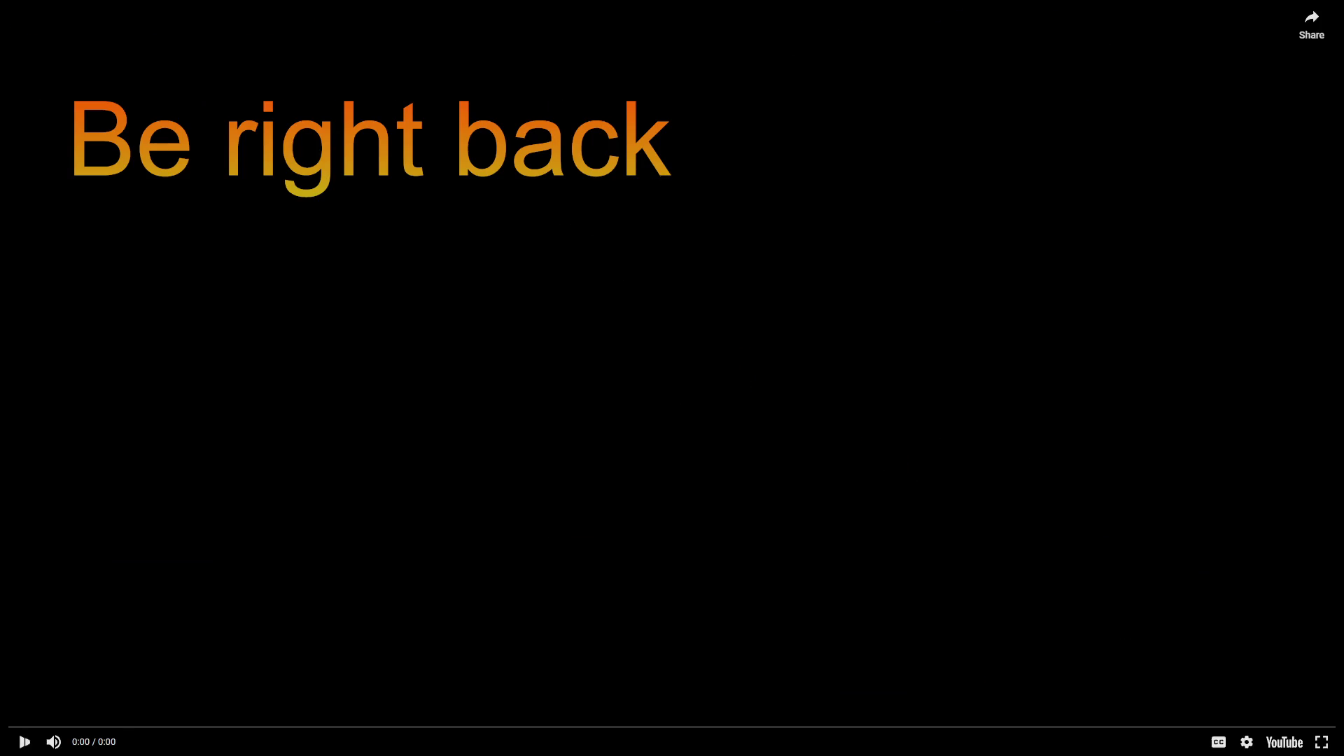
click(674, 357)
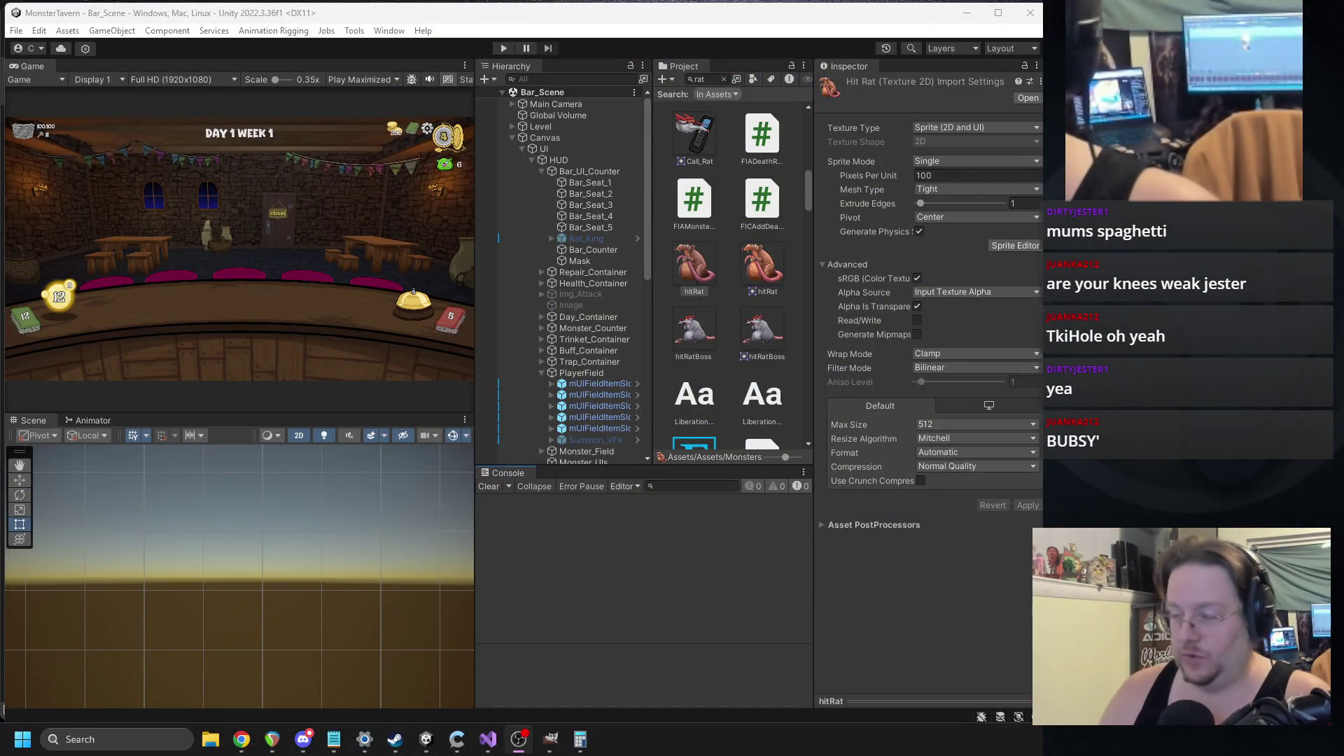
key(alt+Tab)
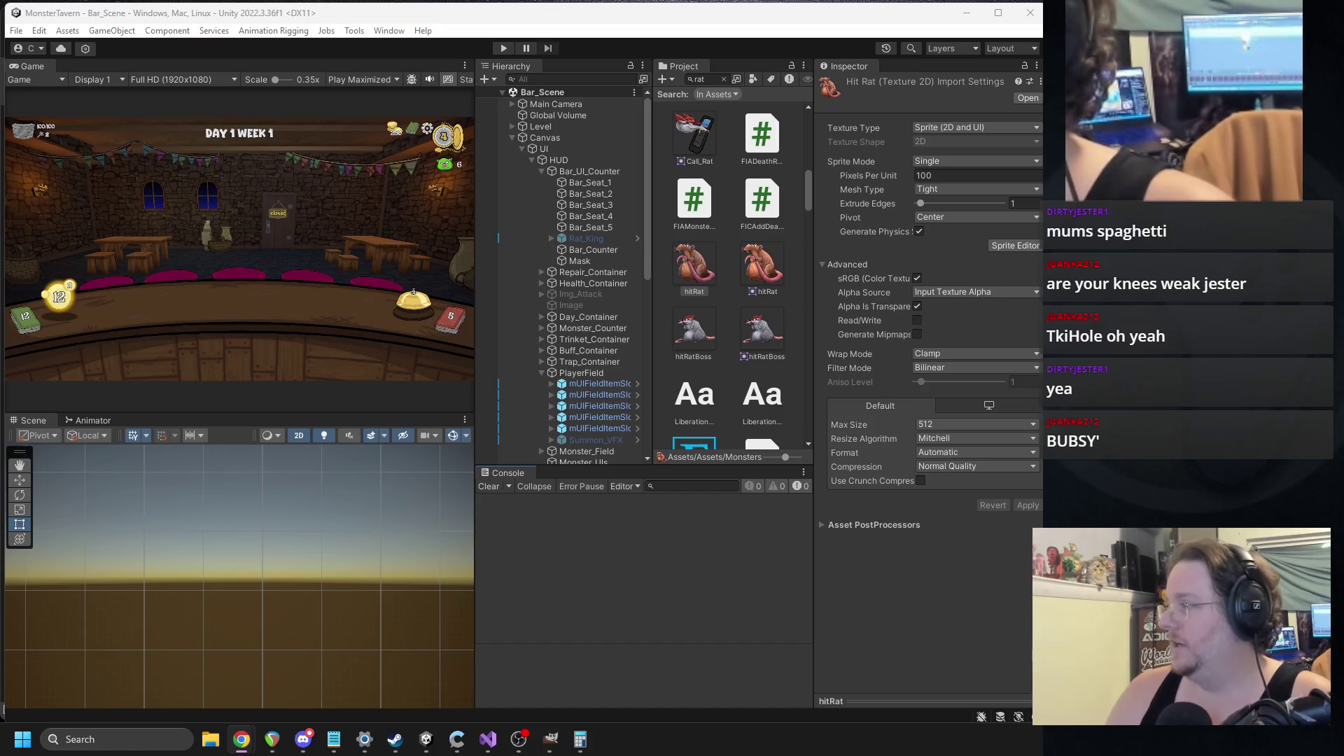
key(alt+Tab)
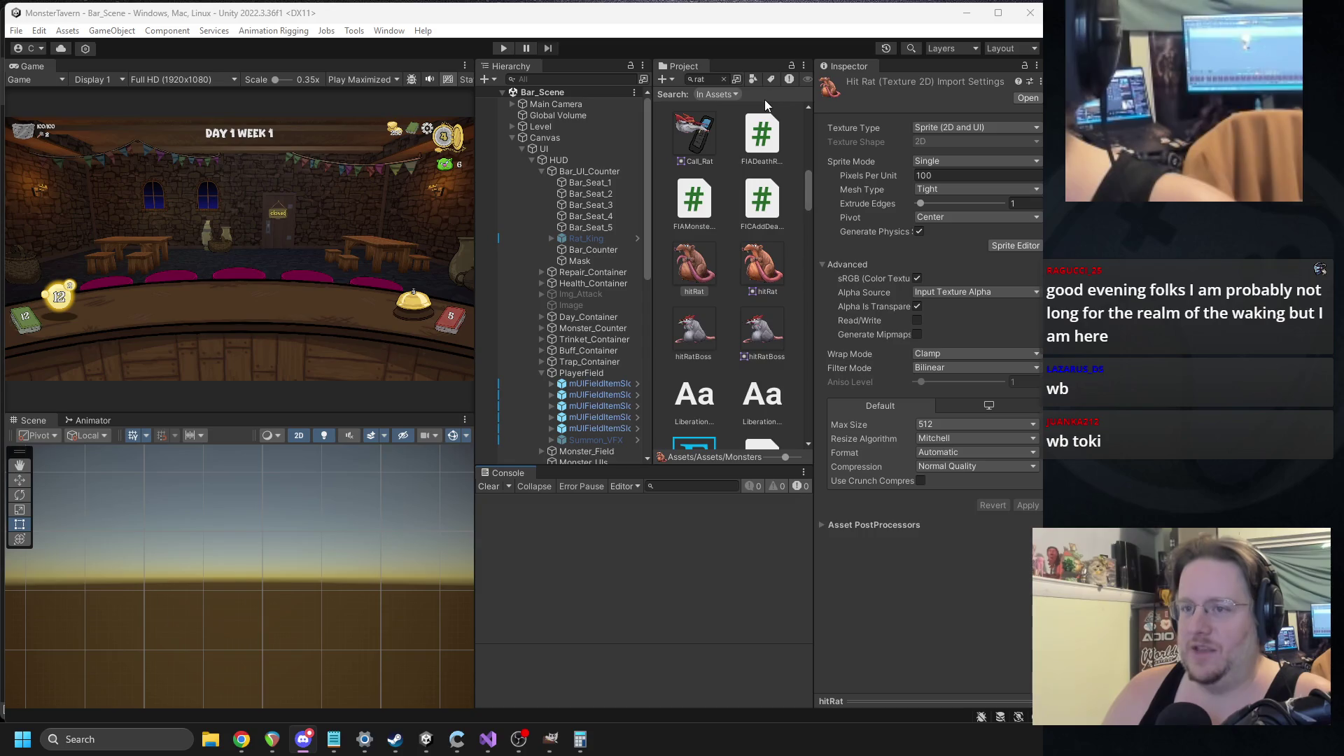
double_click(695, 148)
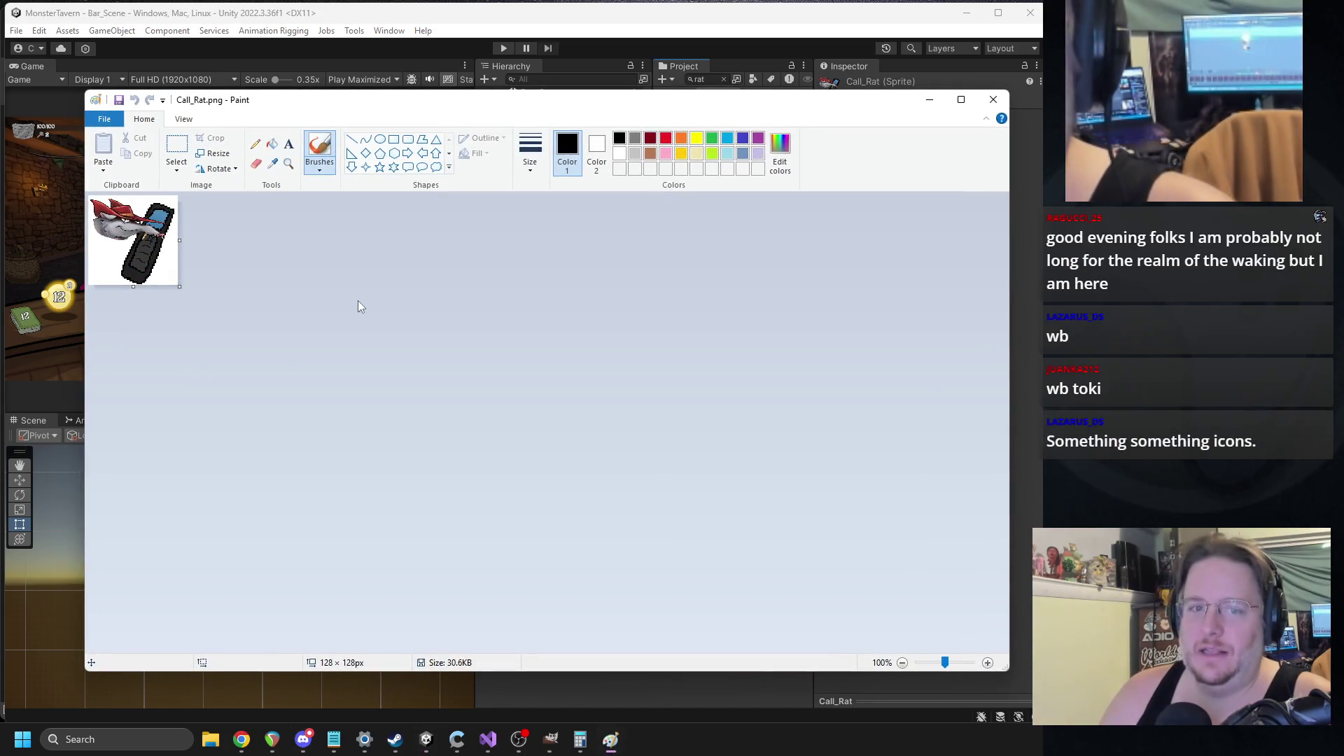
scroll(359, 306, up, 2)
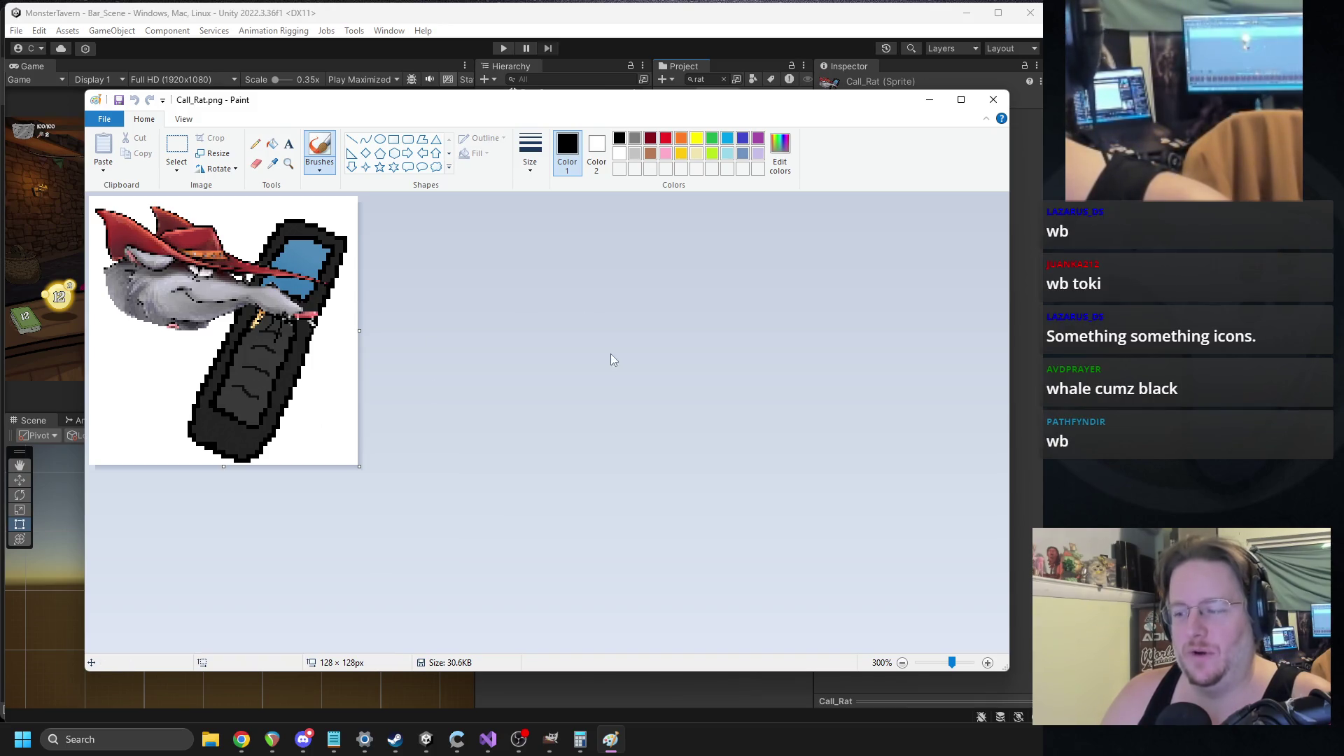
click(991, 105)
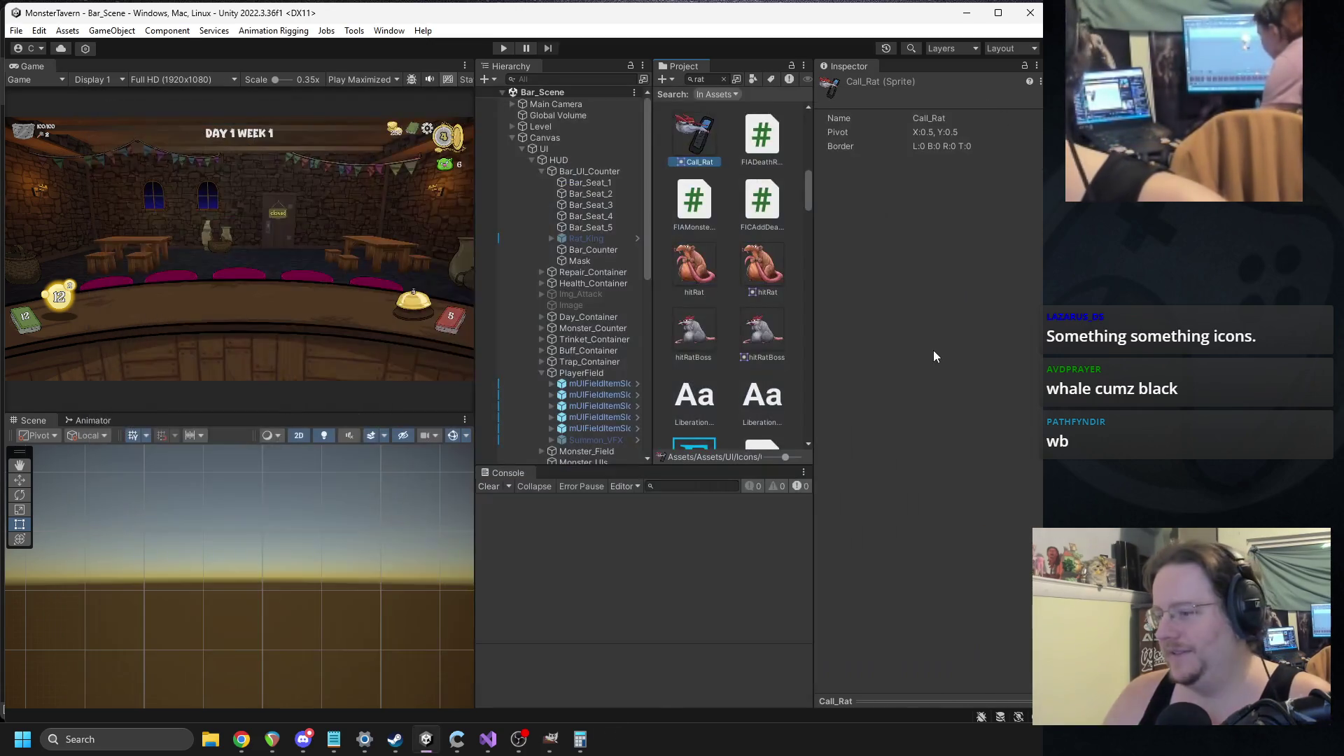
- Clear the rat search and reveal the UI/Icons folder in File Explorer from iconSwordFlaming
scroll(808, 221, up, 1)
mouse_move(812, 231)
mouse_down()
mouse_move(933, 241)
mouse_move(834, 241)
mouse_up()
scroll(755, 324, up, 5)
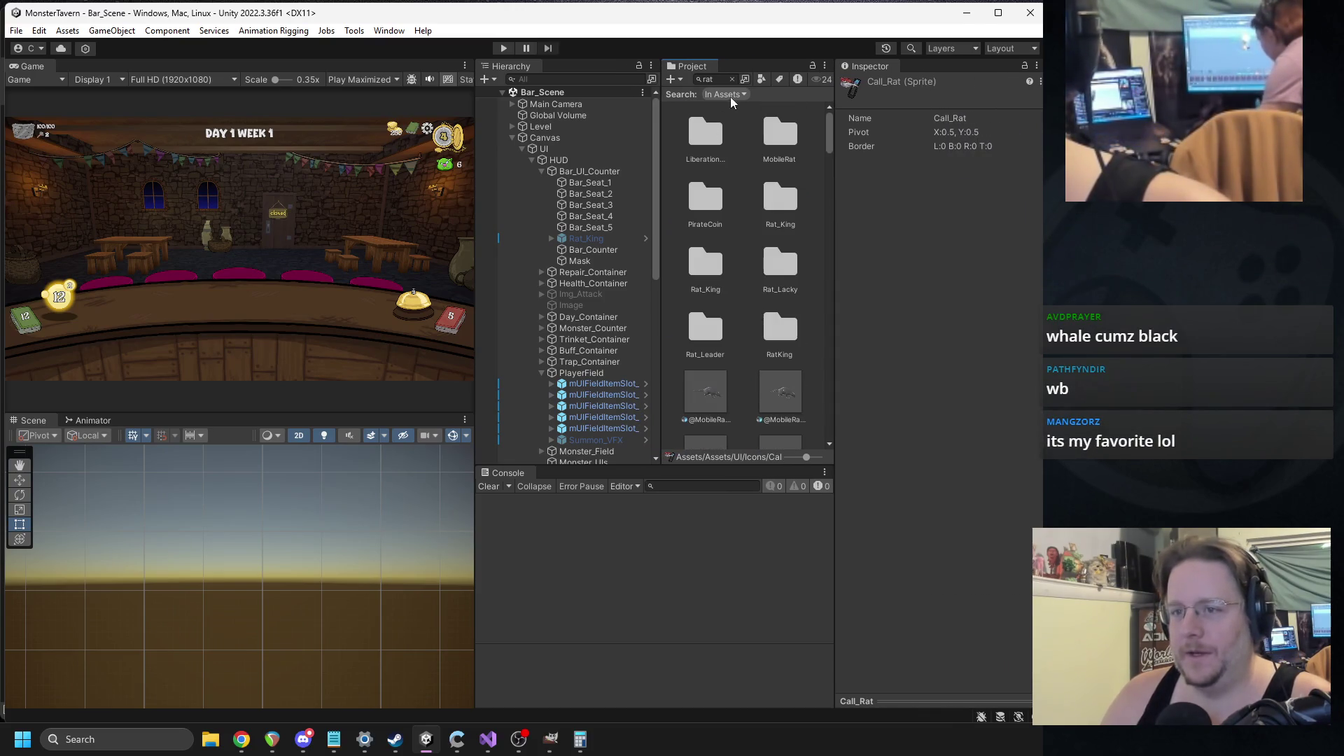
click(731, 79)
scroll(707, 304, down, 5)
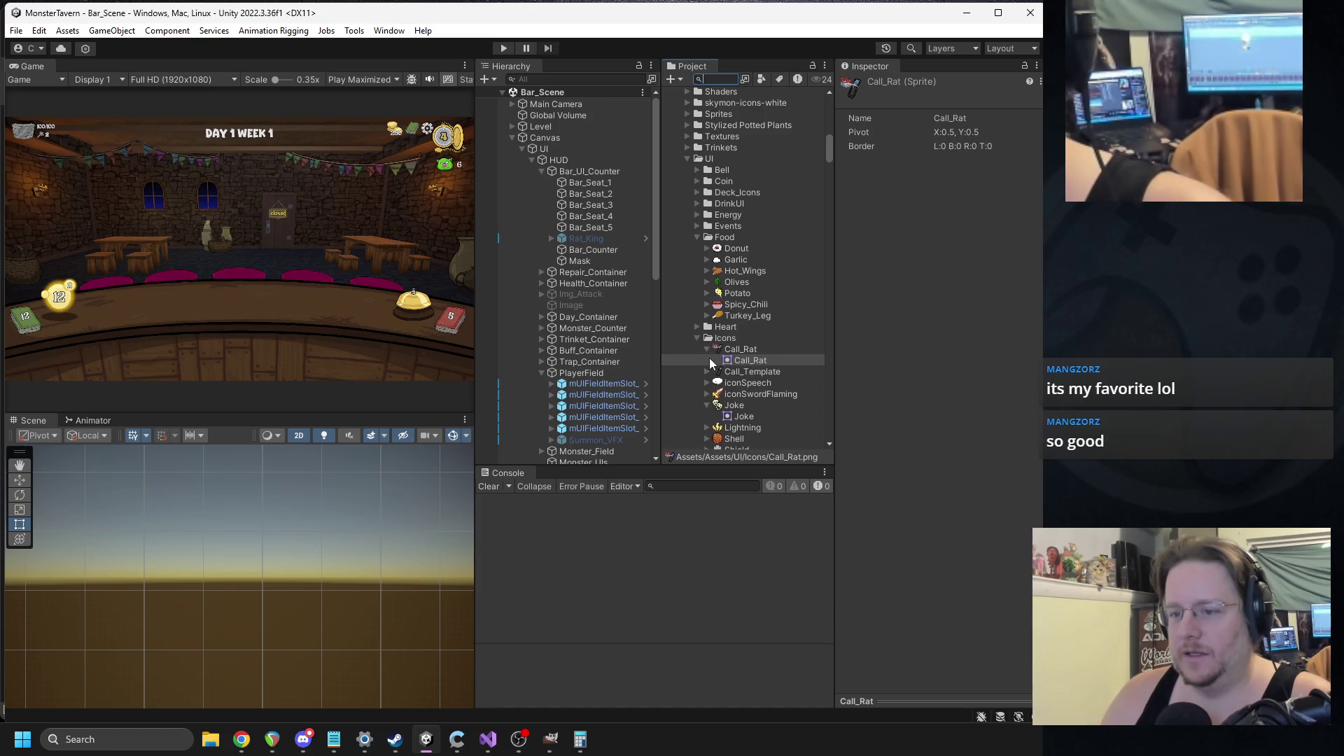
click(706, 351)
click(705, 394)
right_click(742, 383)
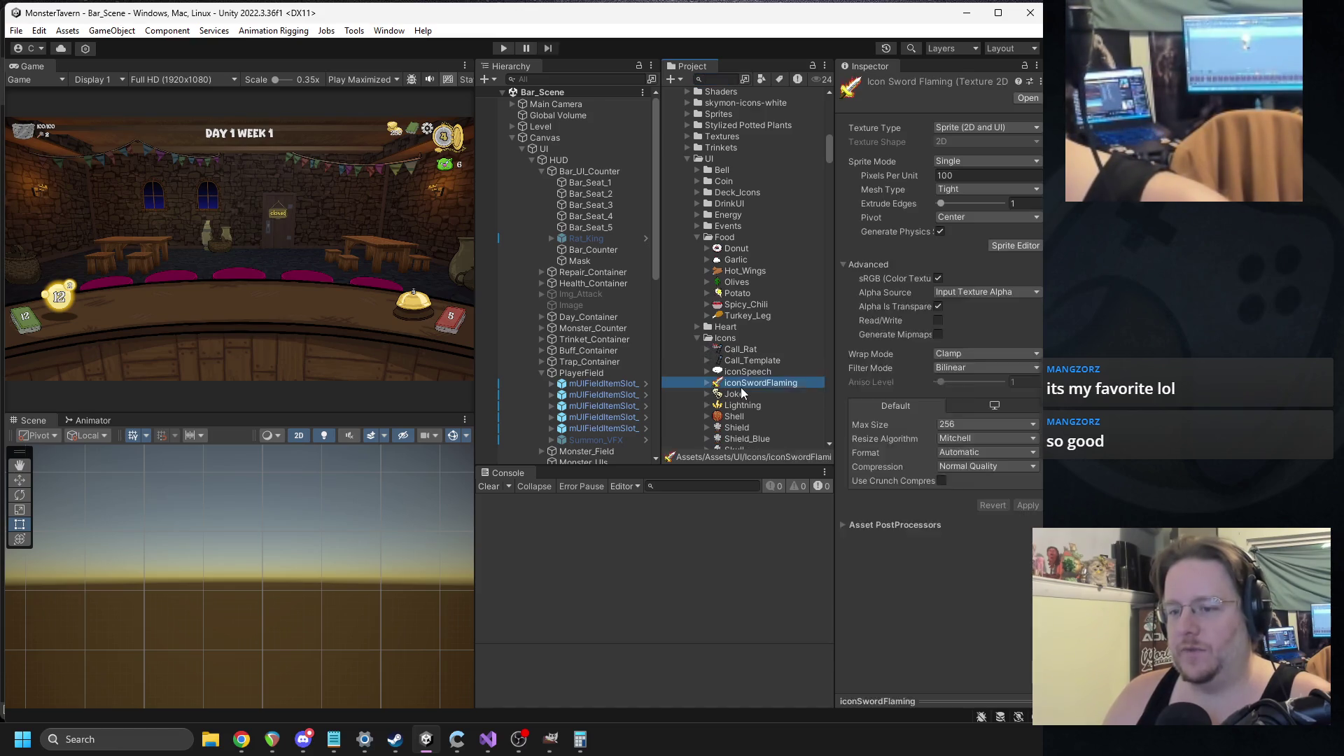
click(776, 326)
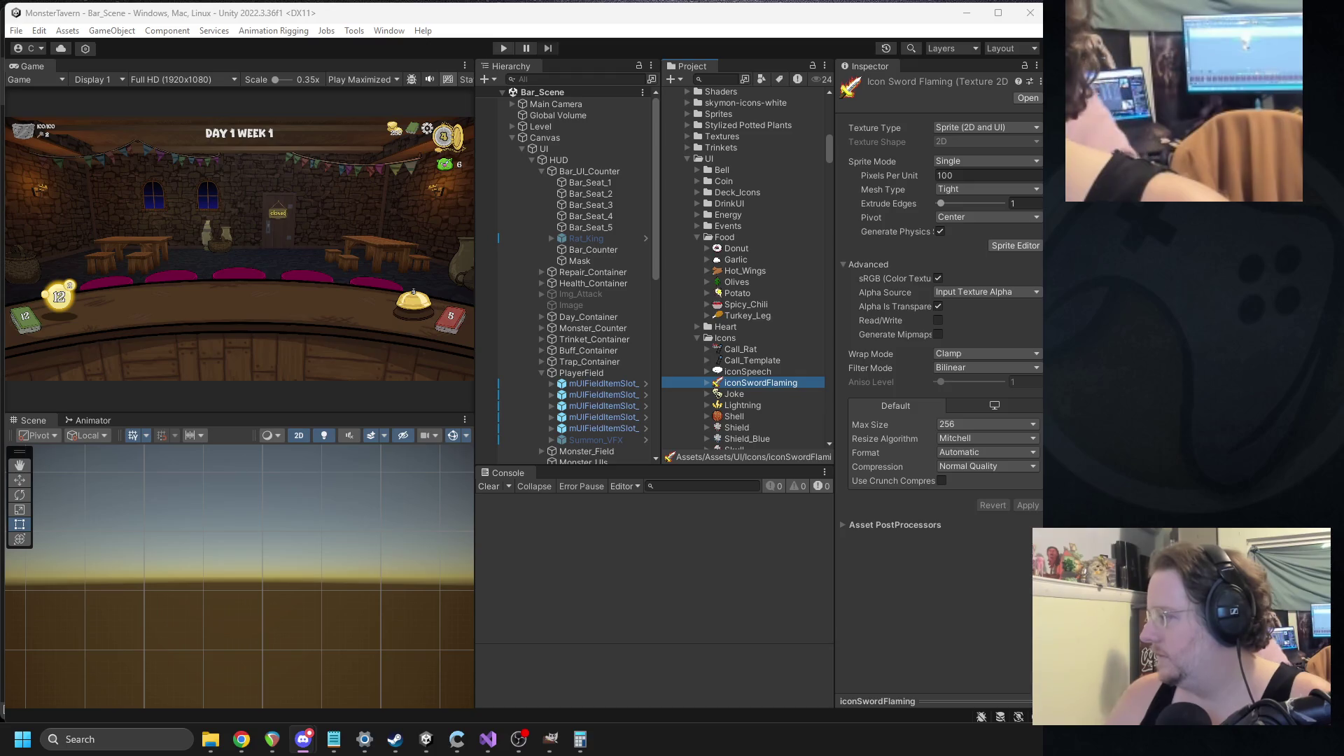
- Copy the new buff/debuff PNGs into the folder and select the imported iconBuff
key(alt+Tab)
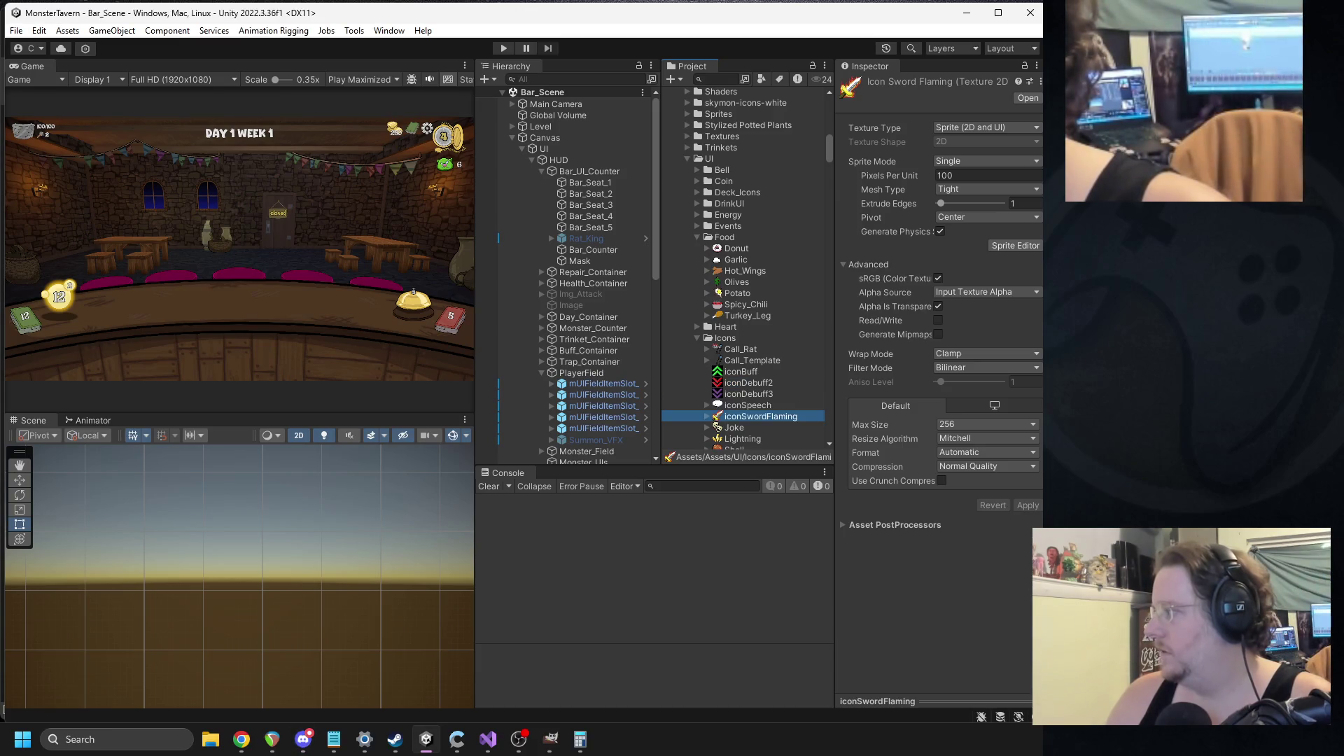
key(alt+Tab)
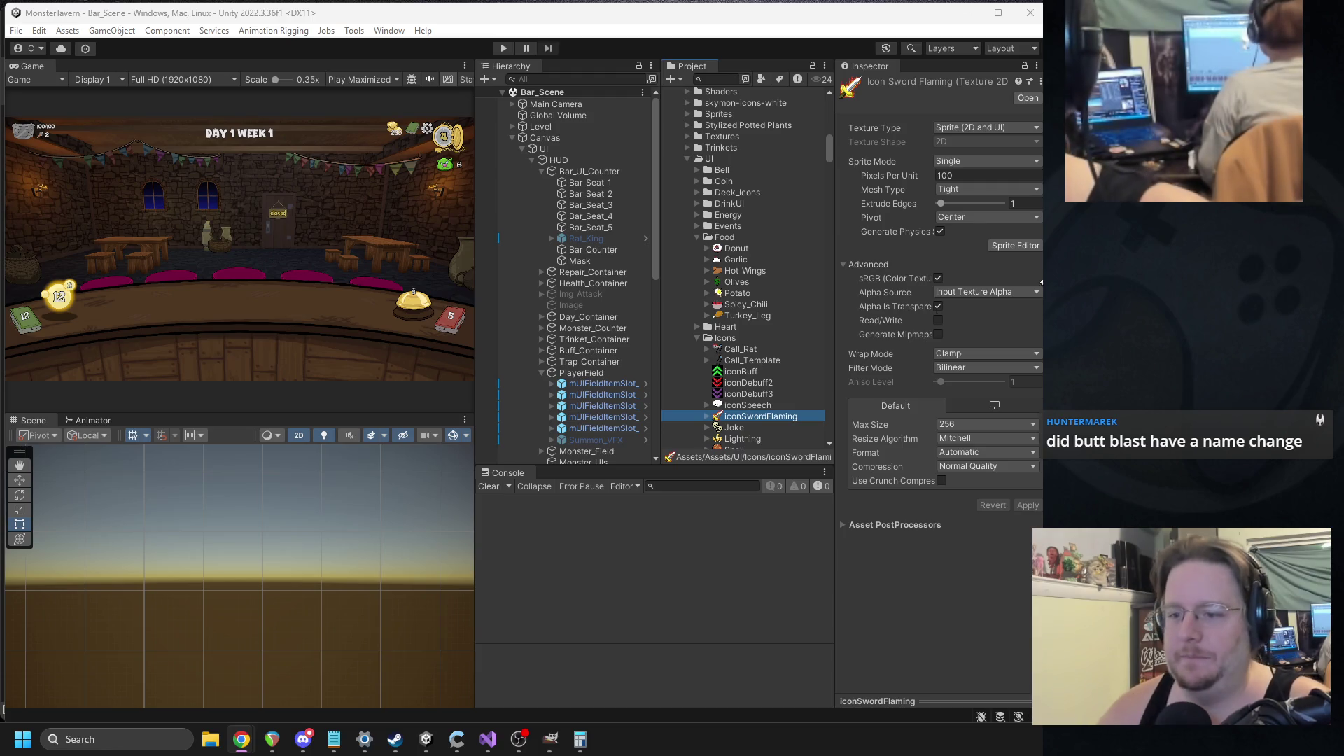
click(740, 372)
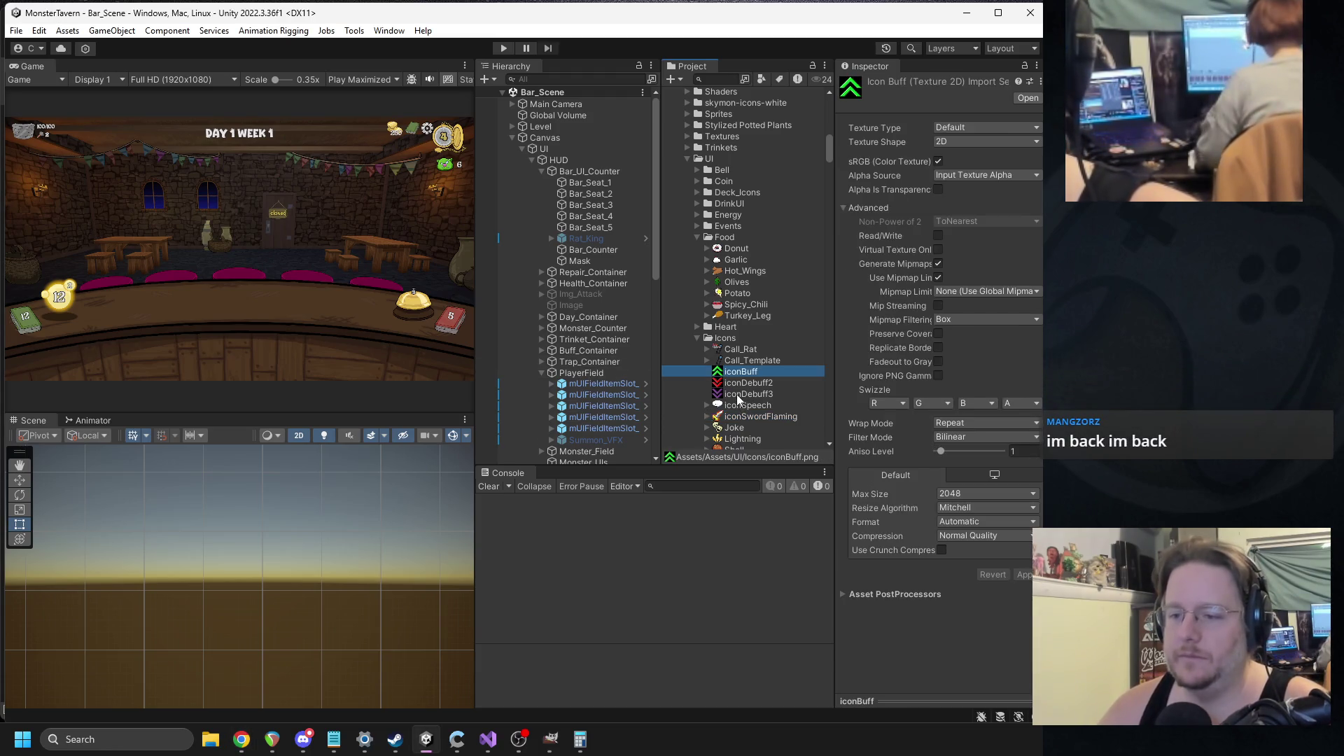
- Select iconBuff through iconDebuff3, set Max Size 256 and Sprite (2D and UI), and apply
shift+click(738, 394)
click(986, 493)
click(955, 553)
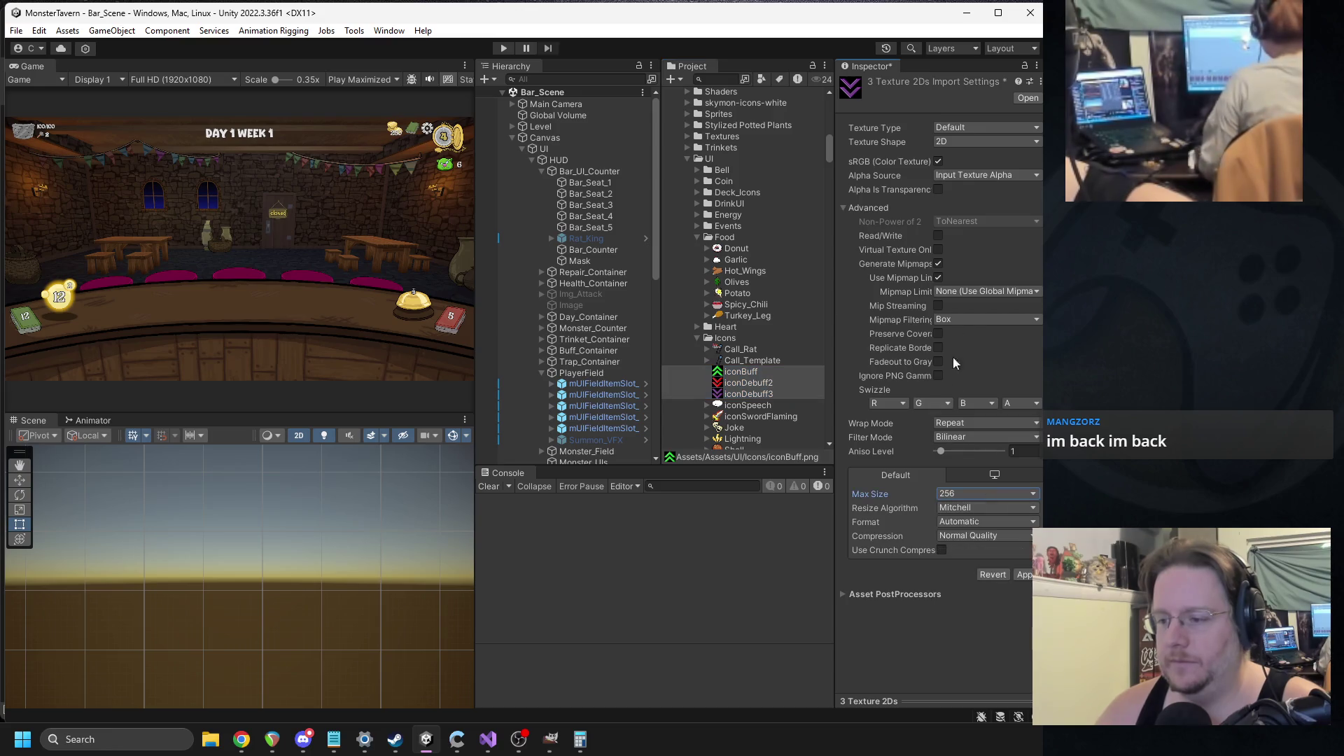
click(954, 128)
click(980, 190)
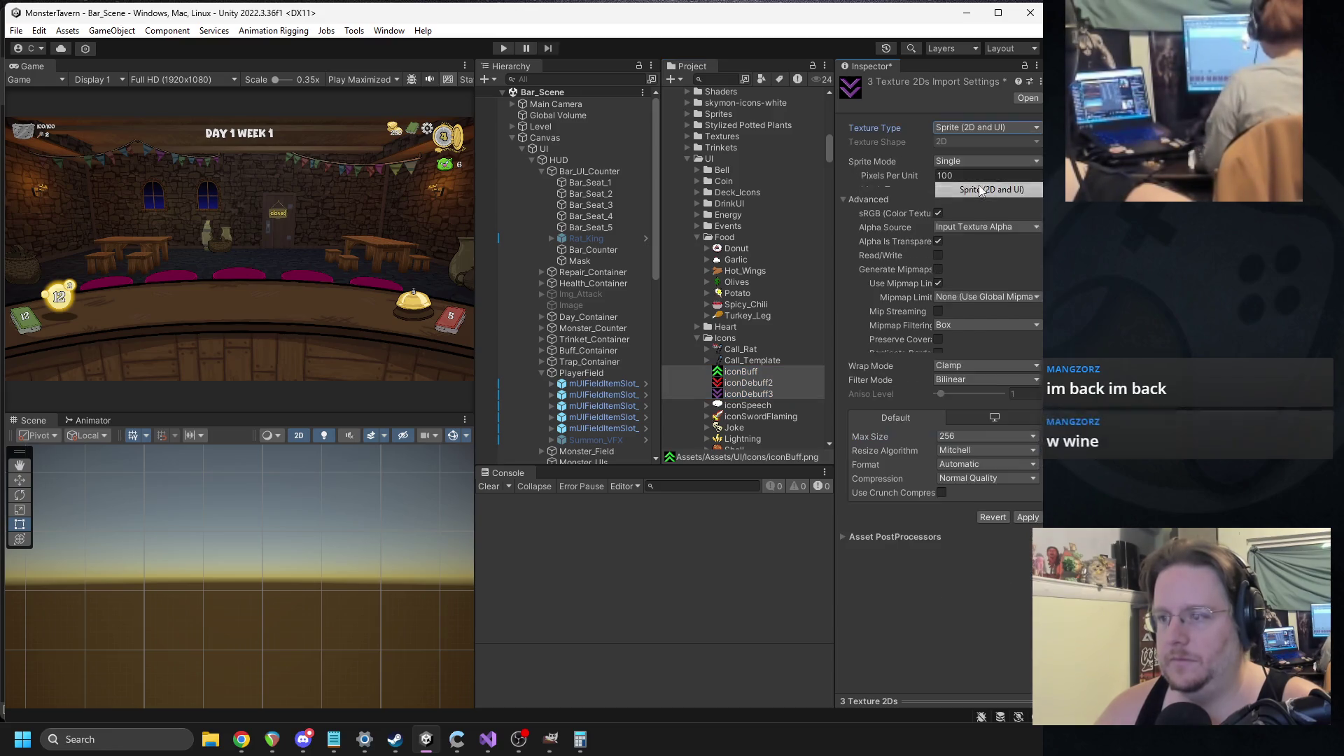
click(1028, 506)
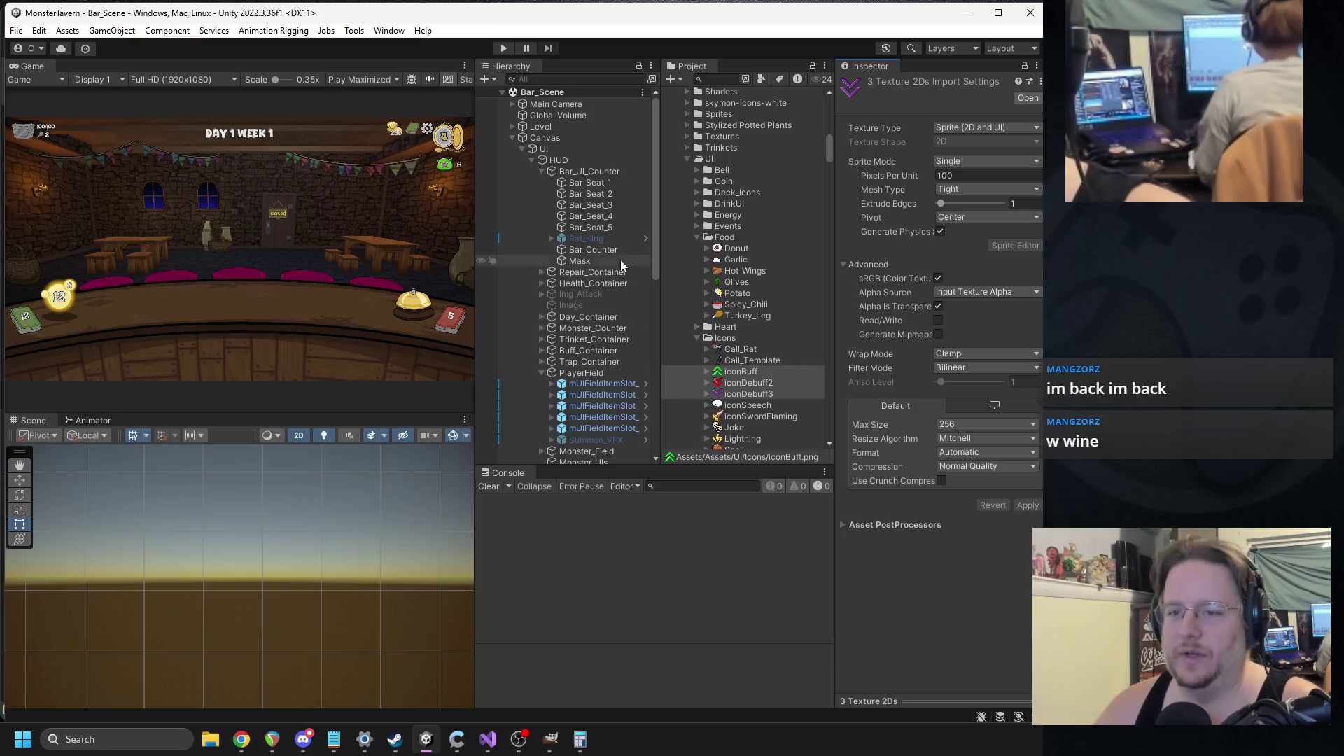
drag(665, 247, 679, 248)
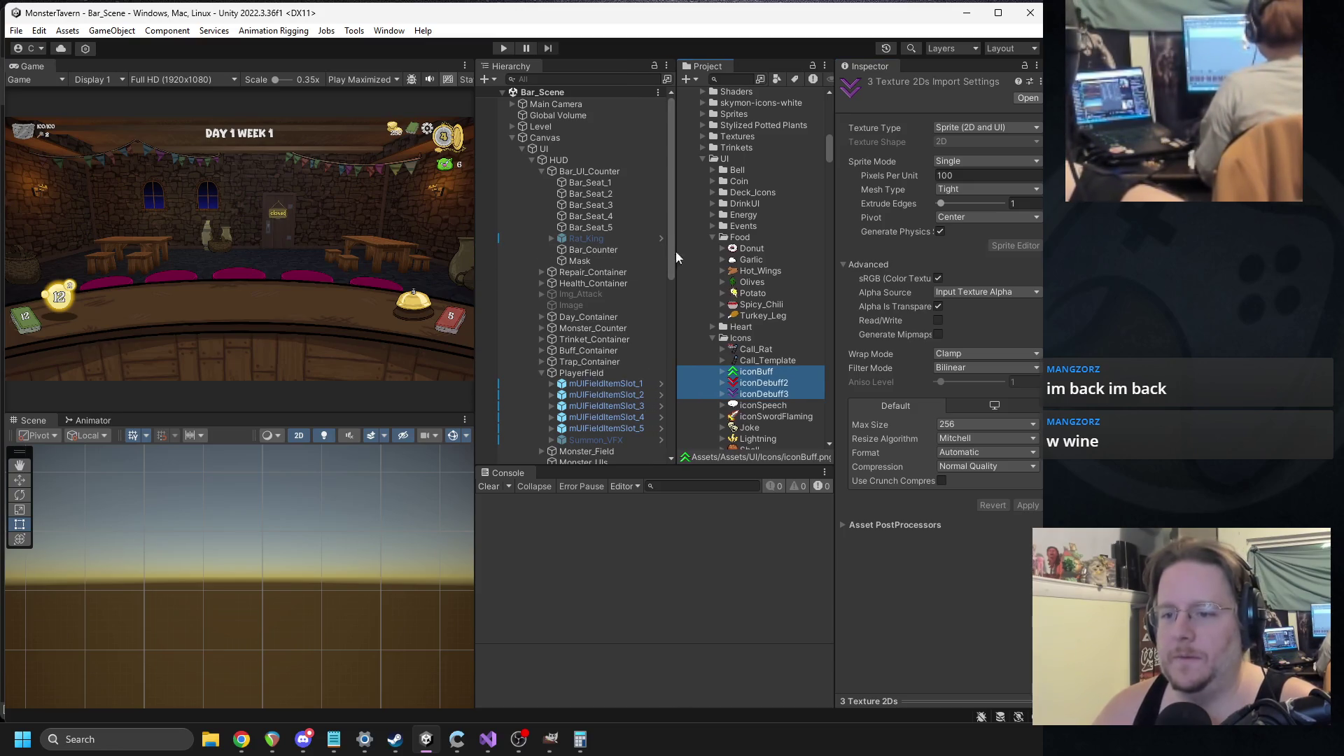
click(730, 77)
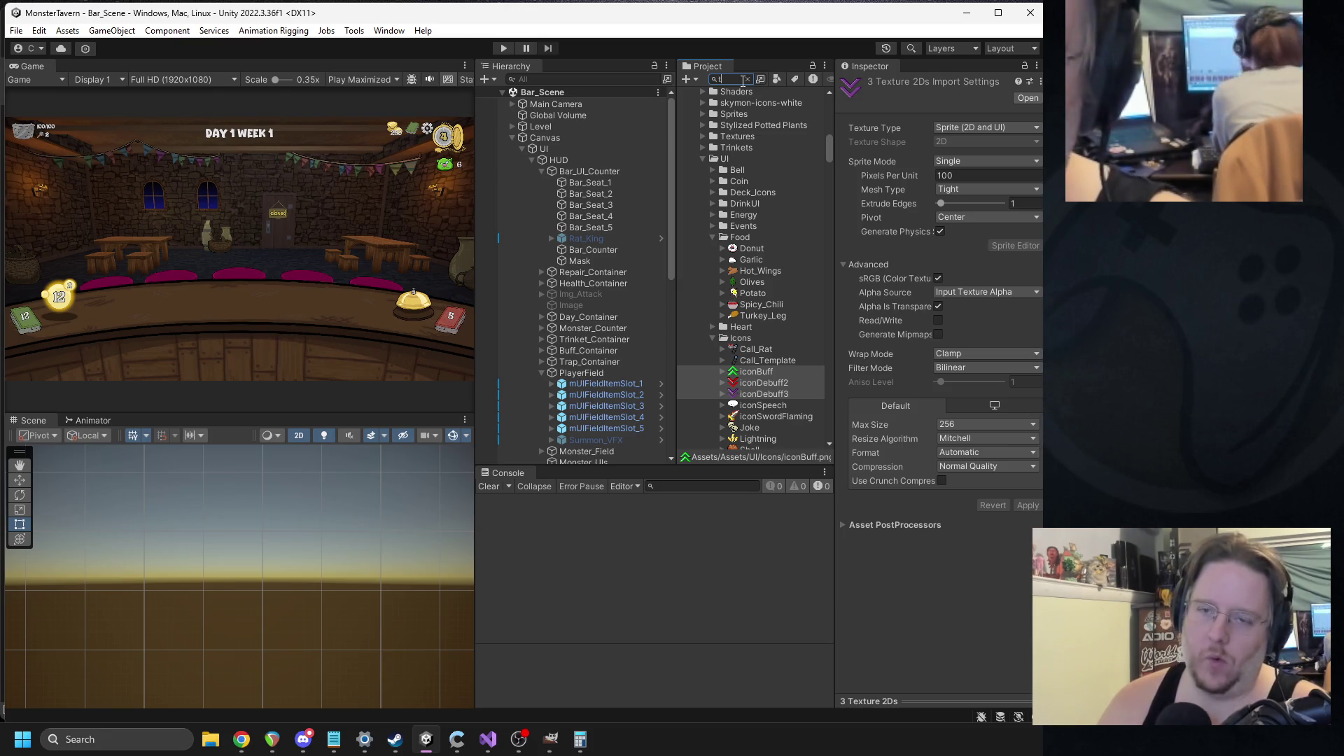
- Search 'turtleper', open the Snapper prefab, drag iconBuff onto the Shell move's Icon, and exit
text(turtle)
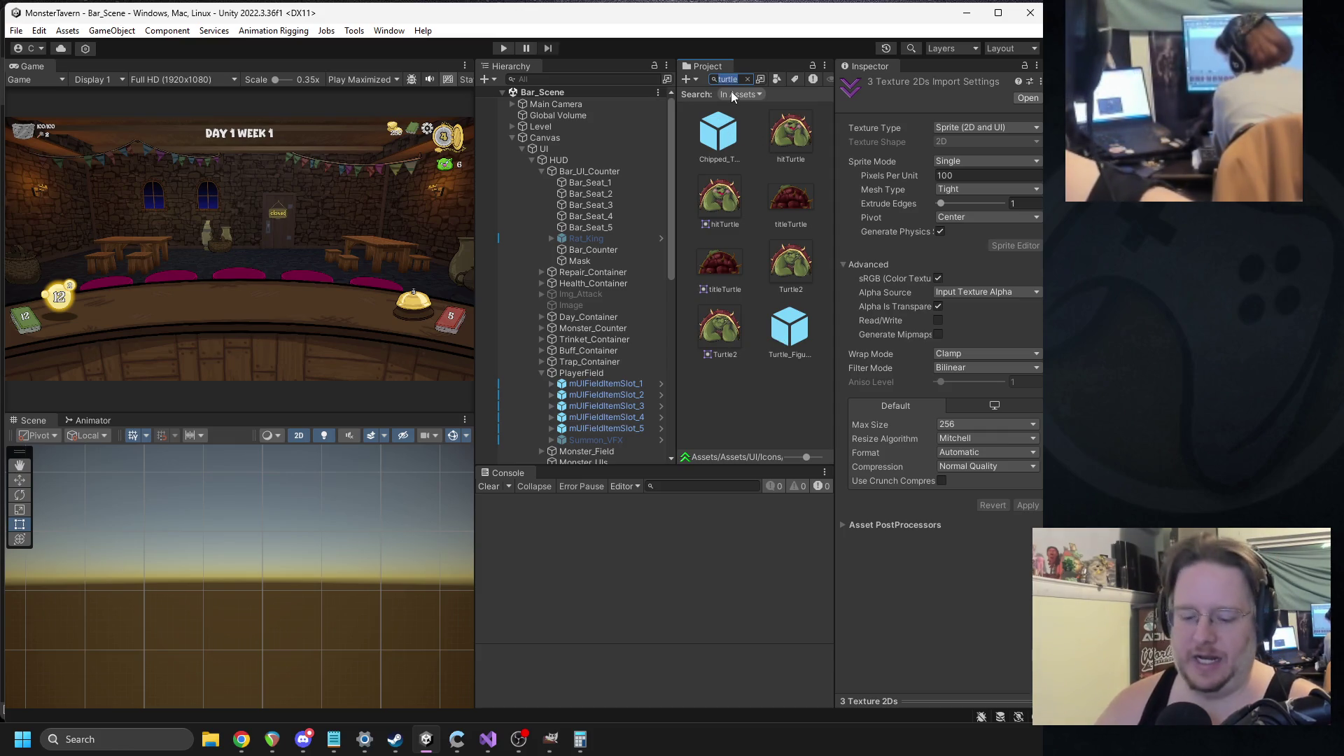
text(napper)
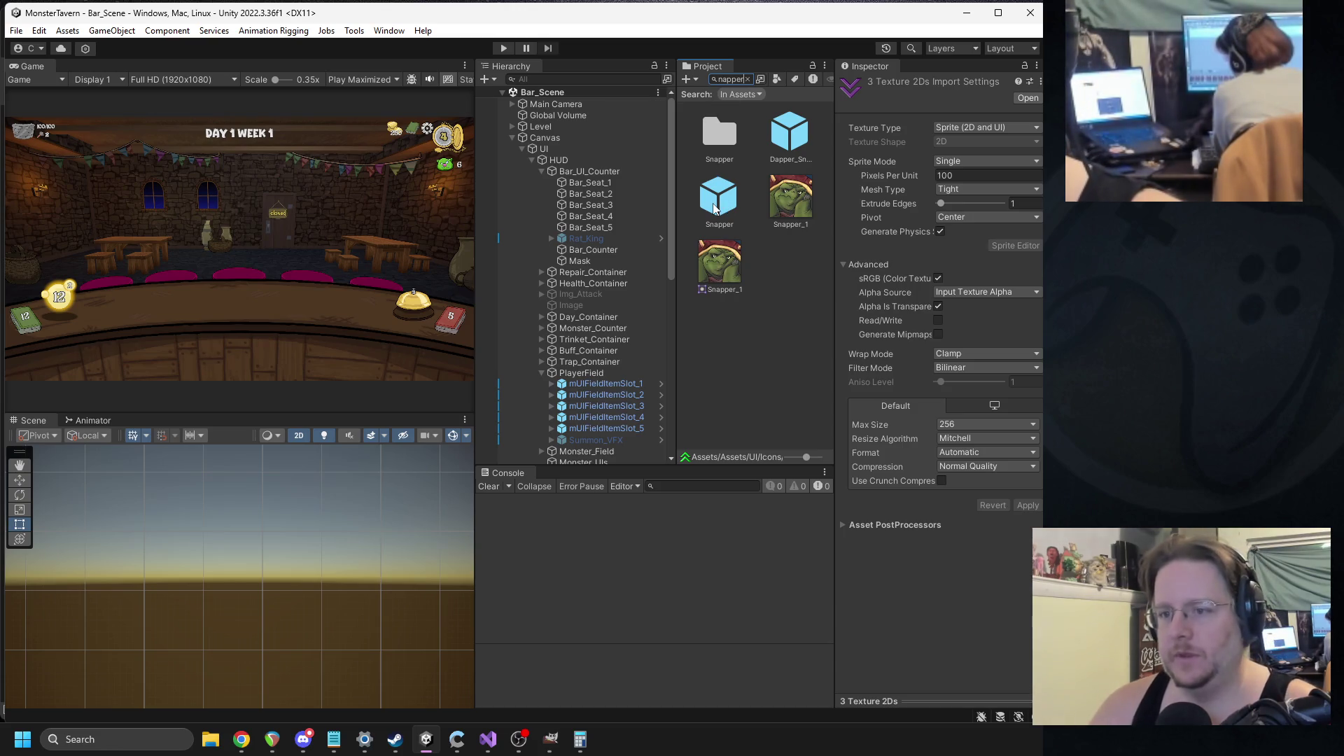
double_click(715, 209)
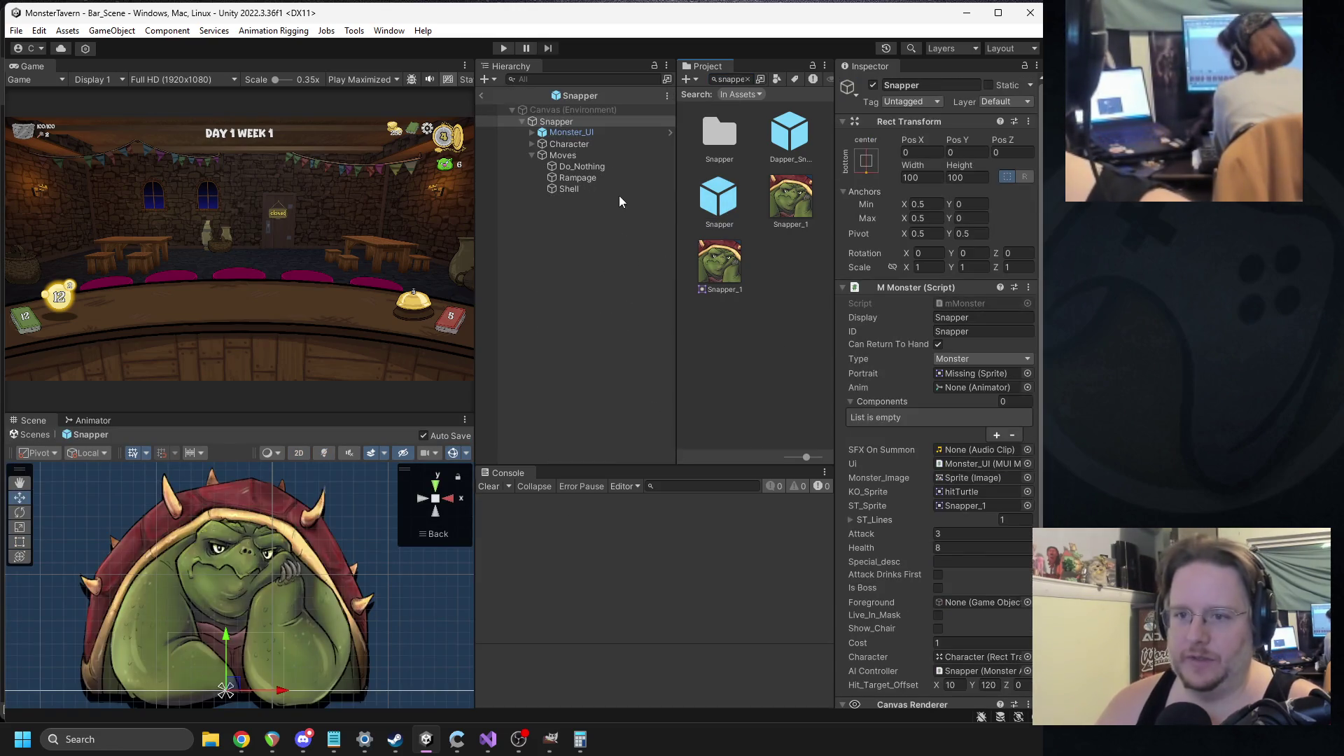
click(581, 188)
click(954, 352)
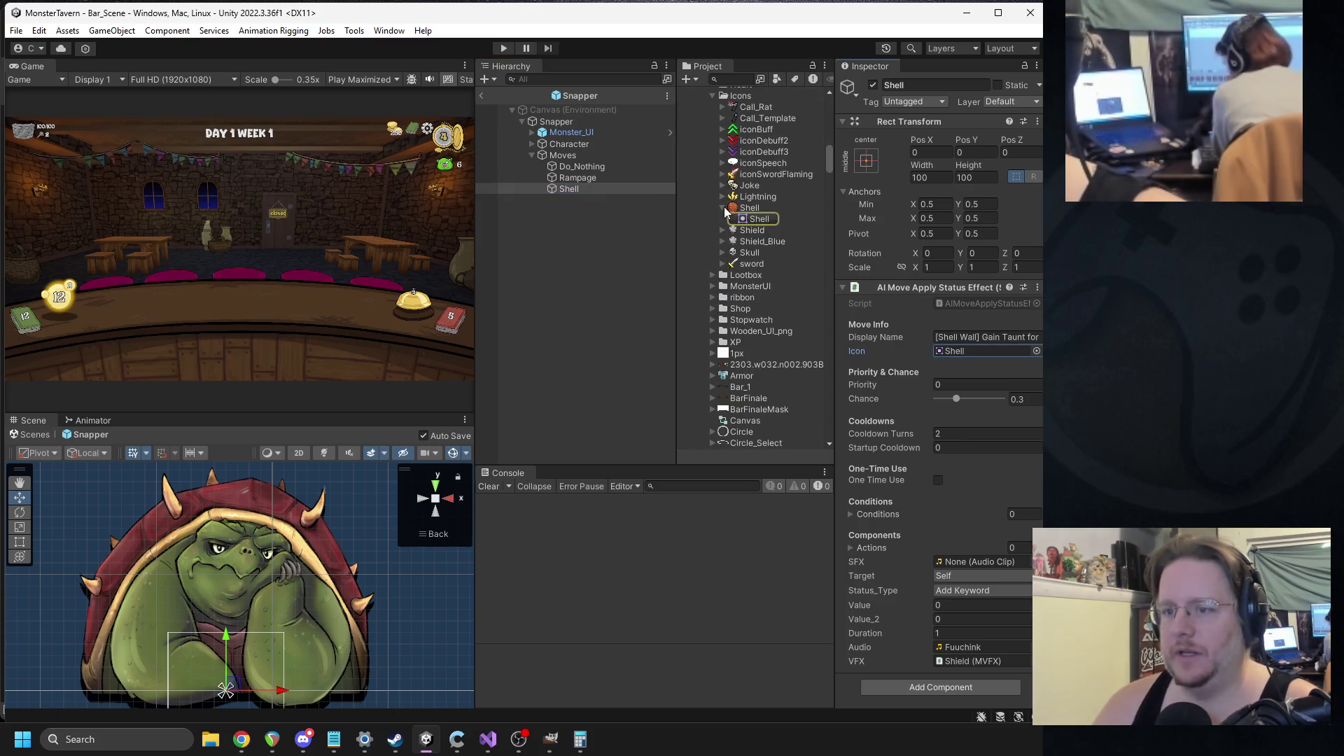
click(721, 209)
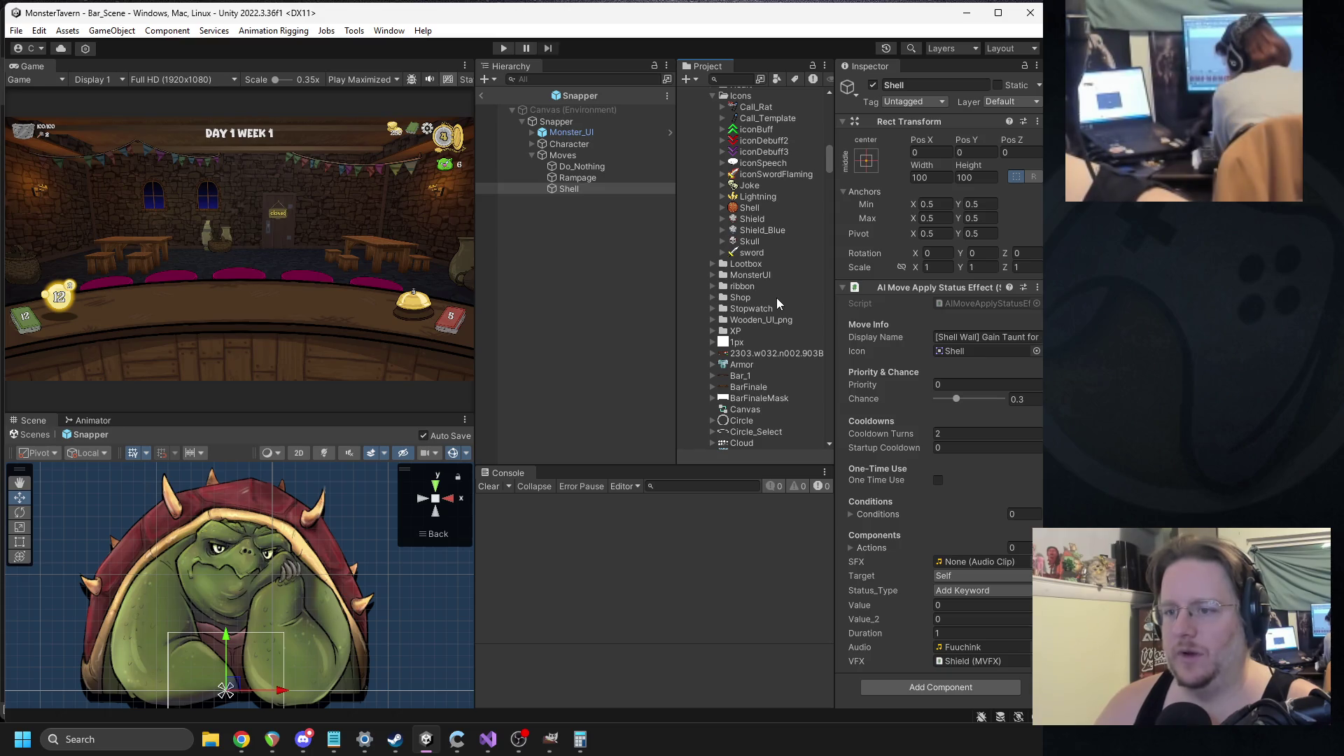
scroll(779, 238, up, 3)
drag(765, 184, 954, 352)
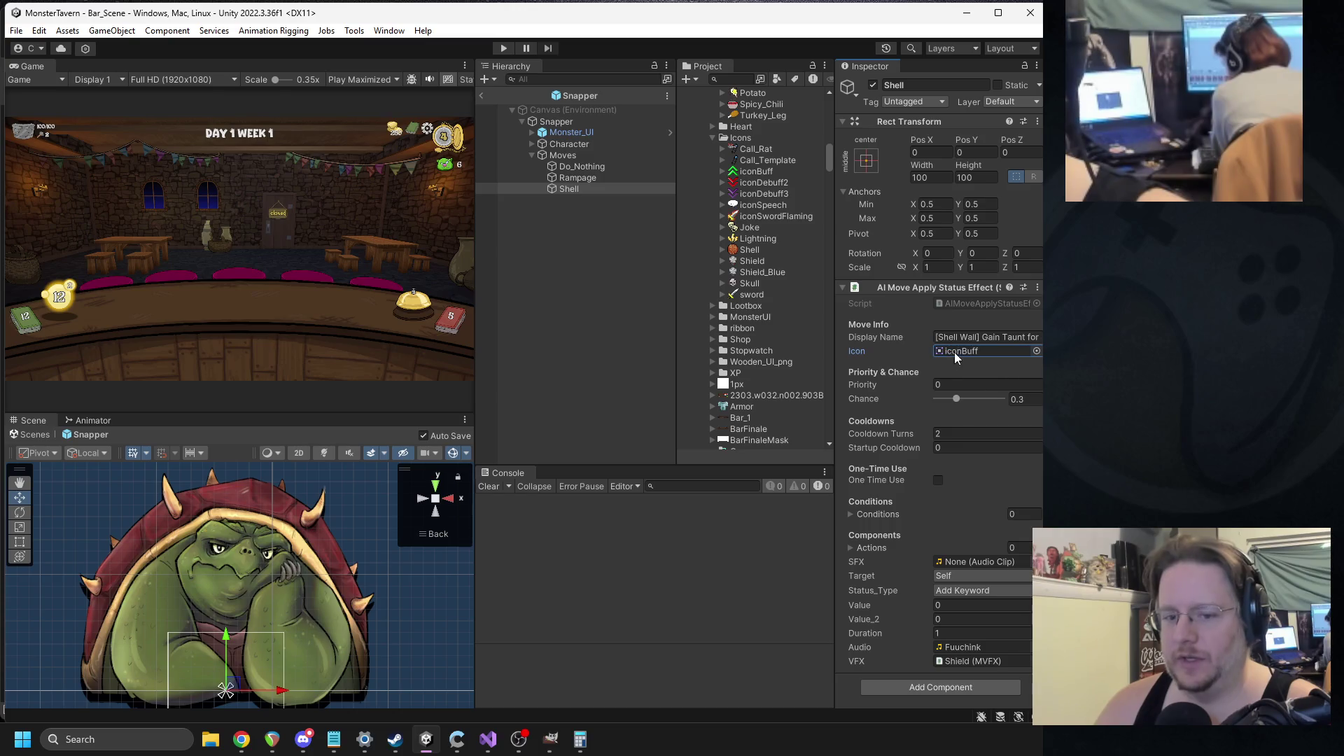
scroll(308, 557, down, 5)
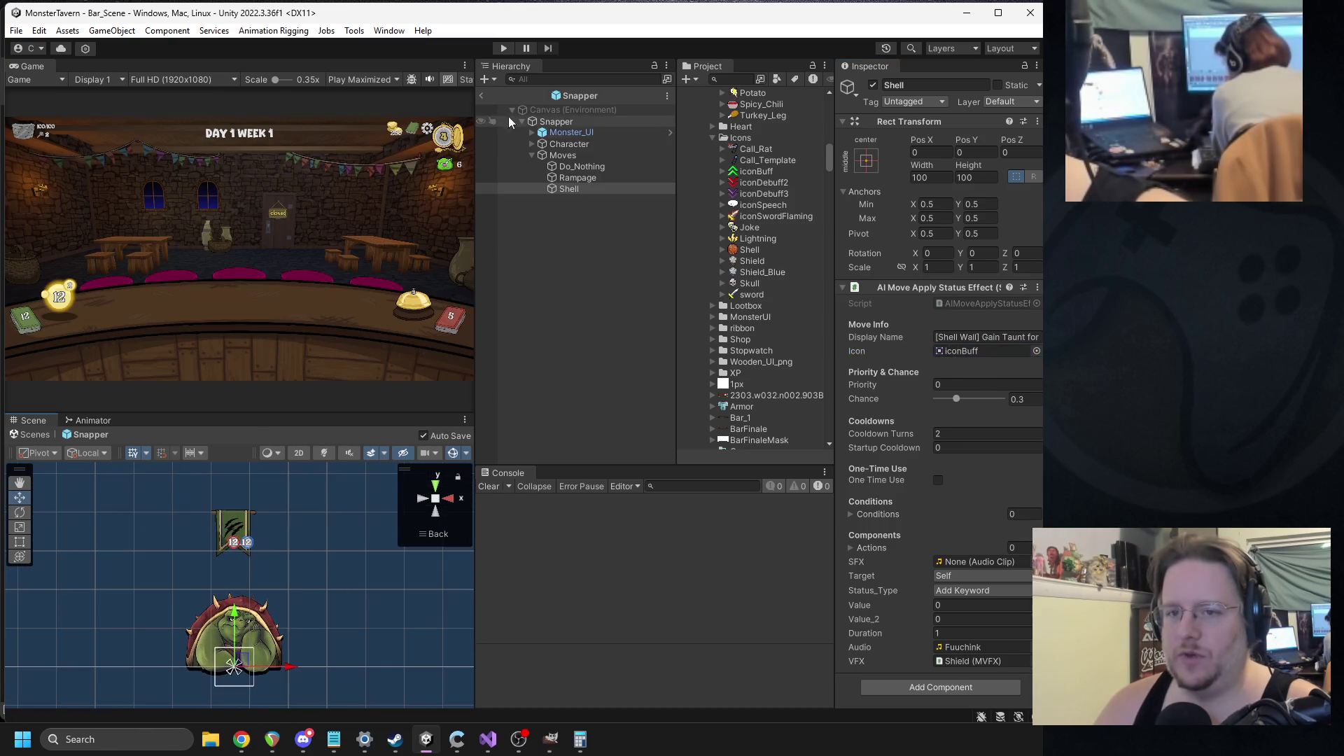
click(482, 95)
text(skunk)
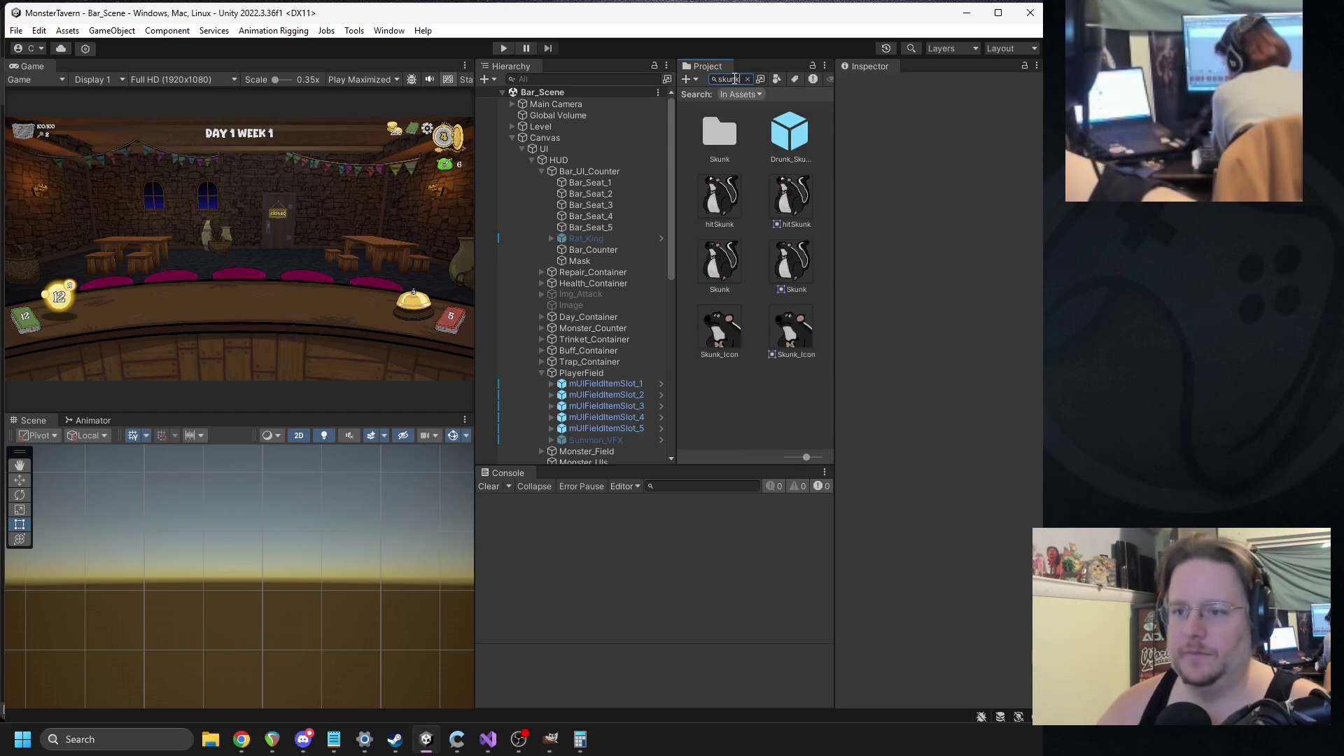
- Open the Drunk_Skunk prefab and select the Stank move under AI_Moves, showing its Cloud_7 icon
double_click(780, 152)
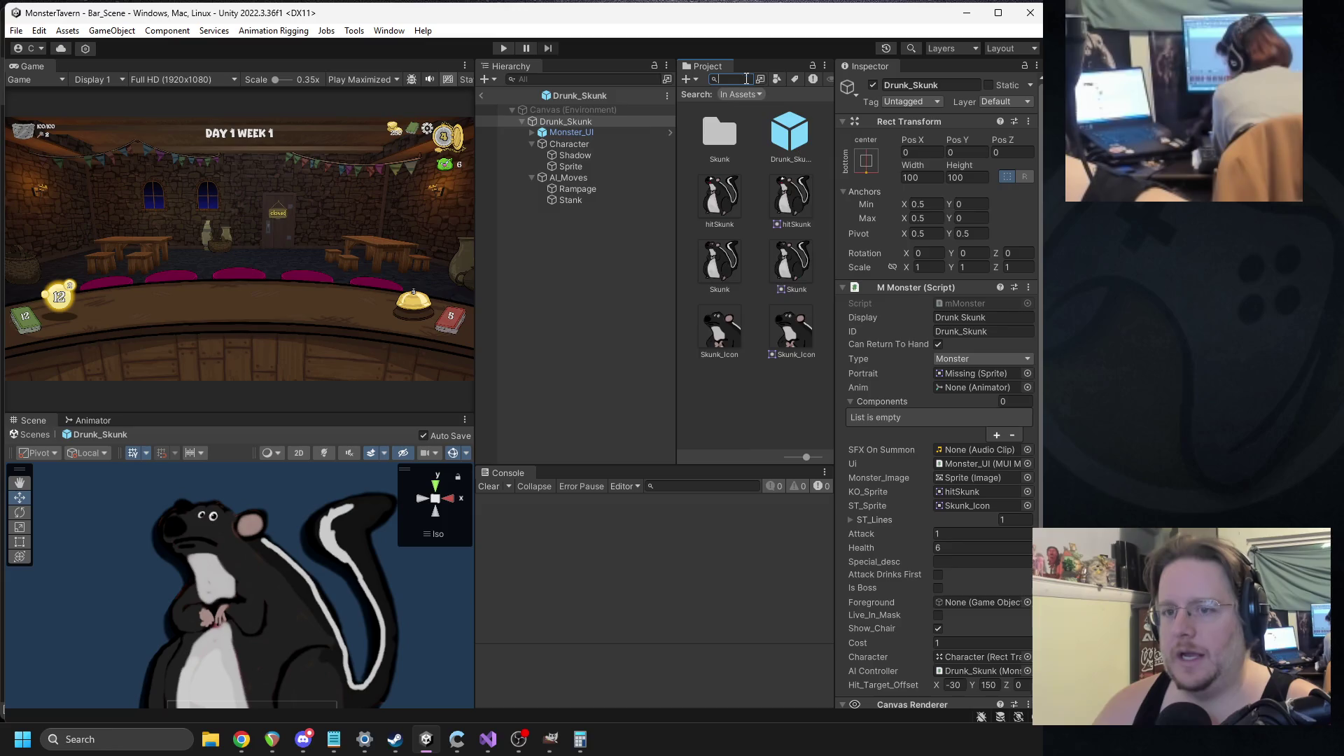
click(747, 79)
scroll(771, 229, up, 5)
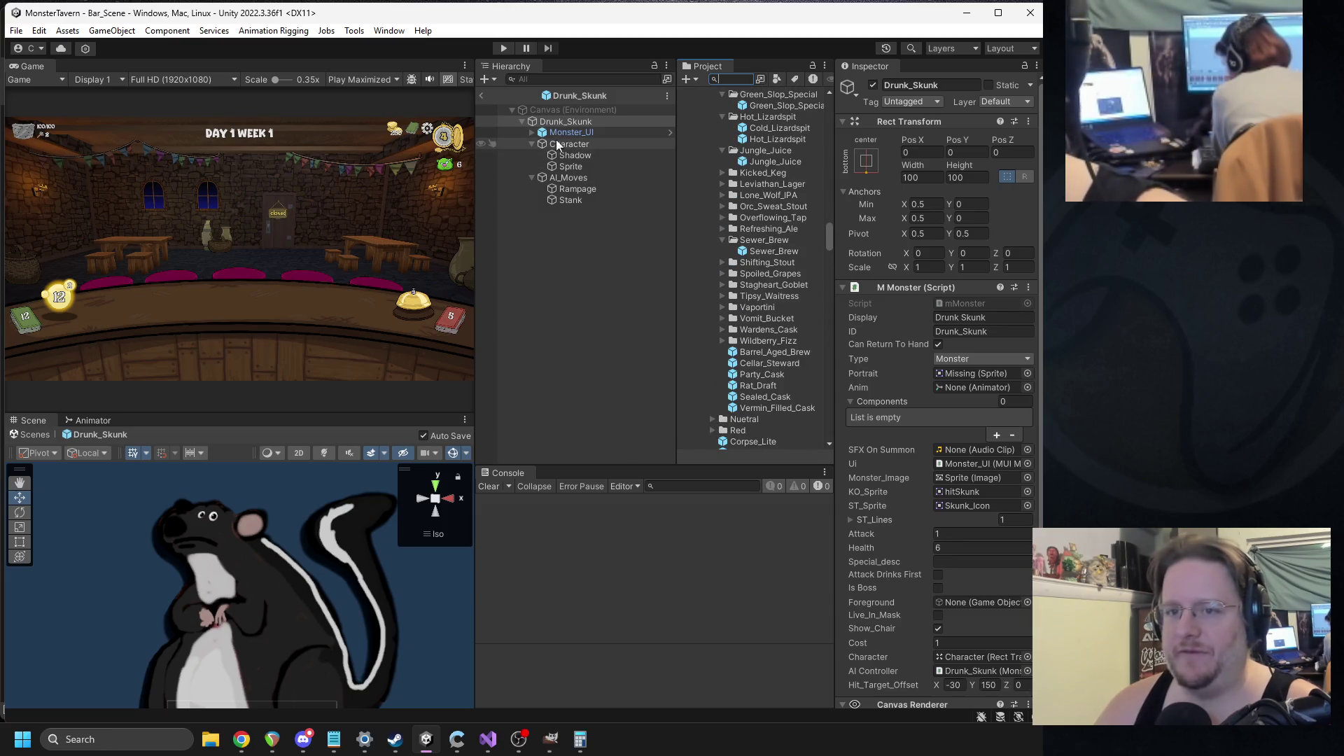
click(532, 143)
click(531, 155)
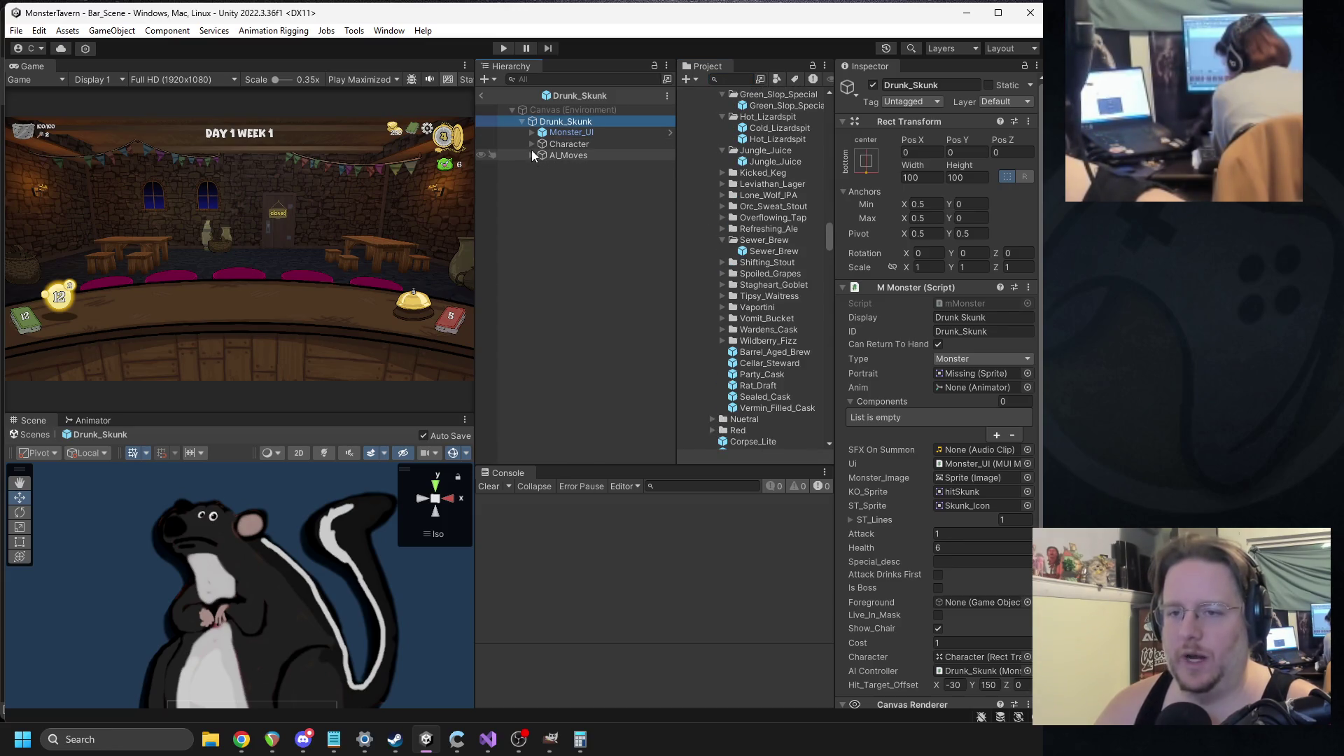
click(531, 155)
click(569, 178)
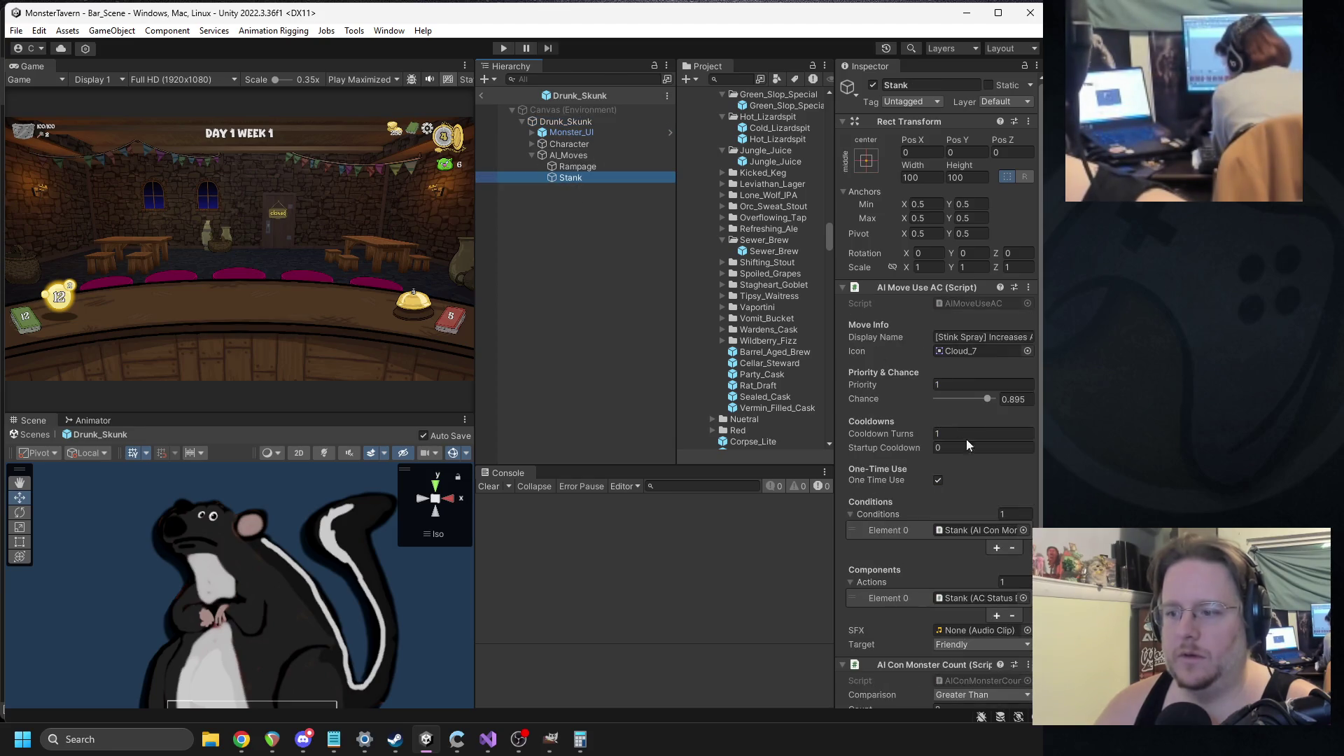
scroll(969, 371, down, 2)
click(953, 276)
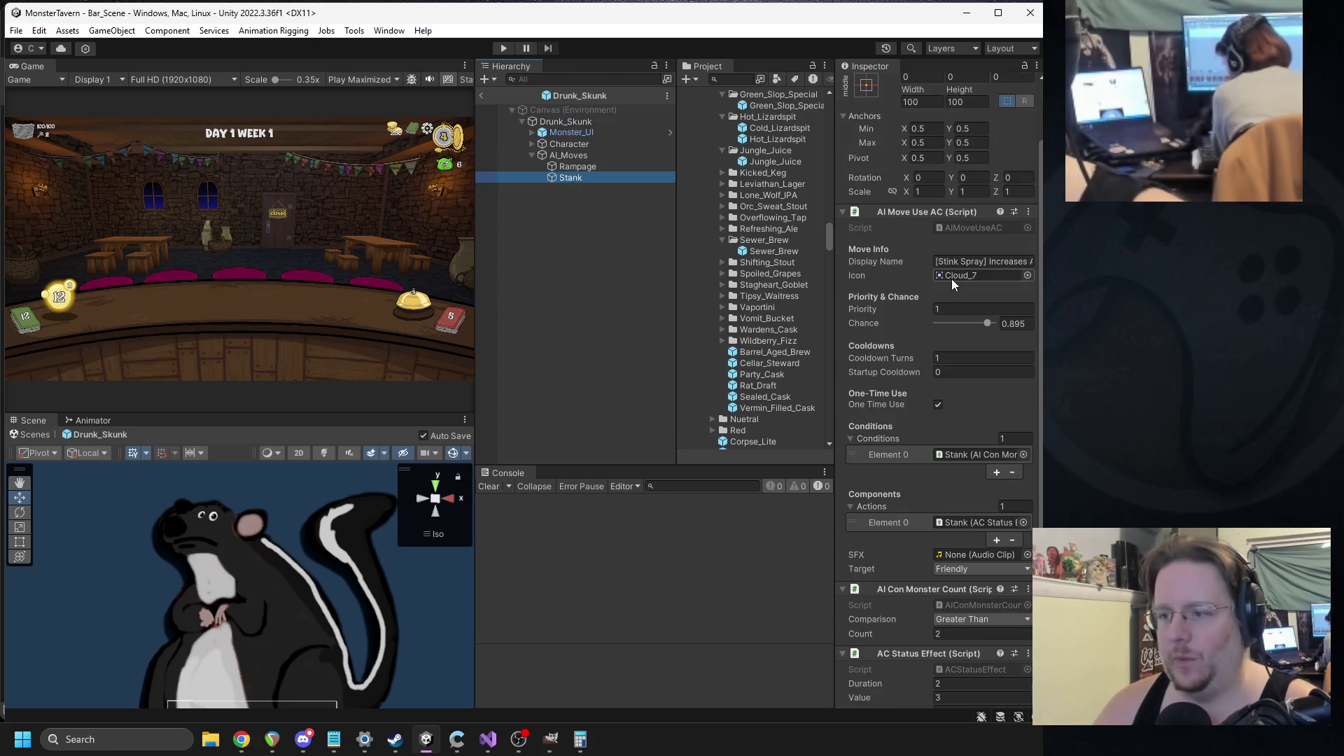
- Drag iconBuff onto the Stank move's Icon field and exit the prefab to Bar_Scene
scroll(788, 268, up, 2)
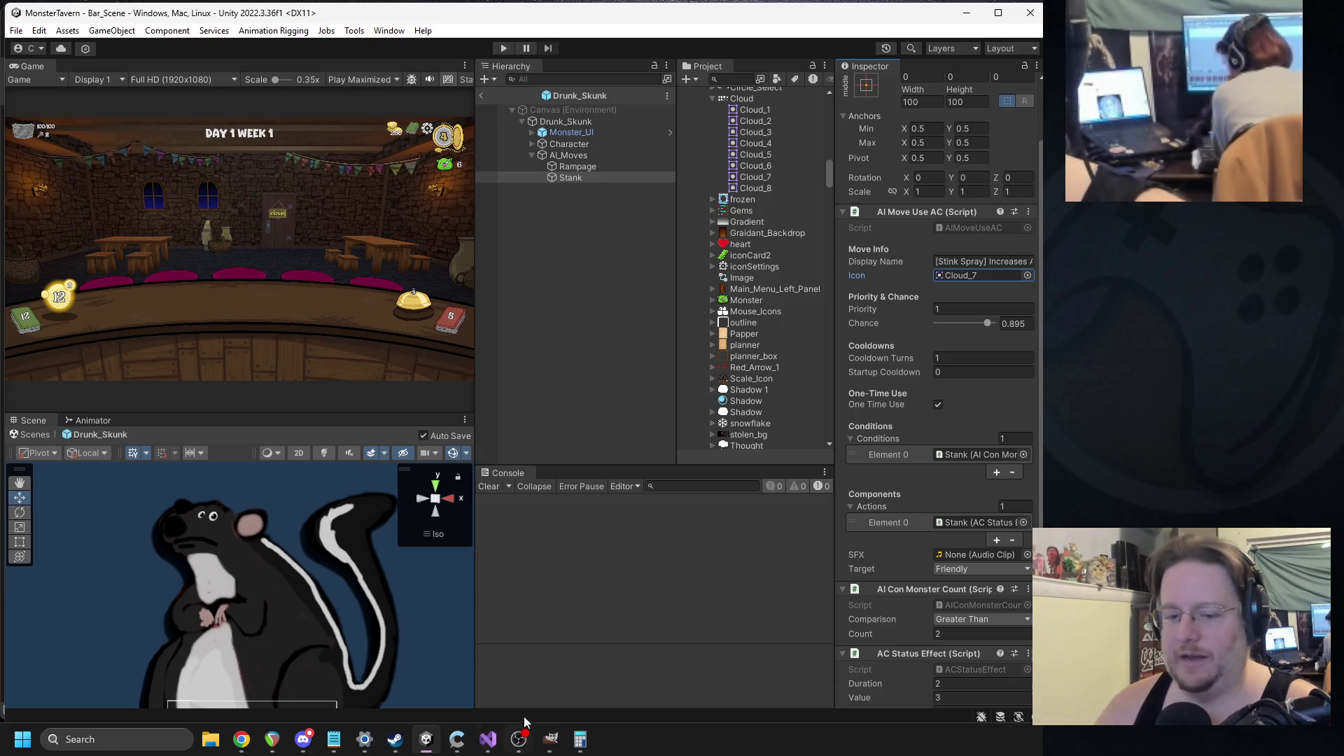
click(304, 739)
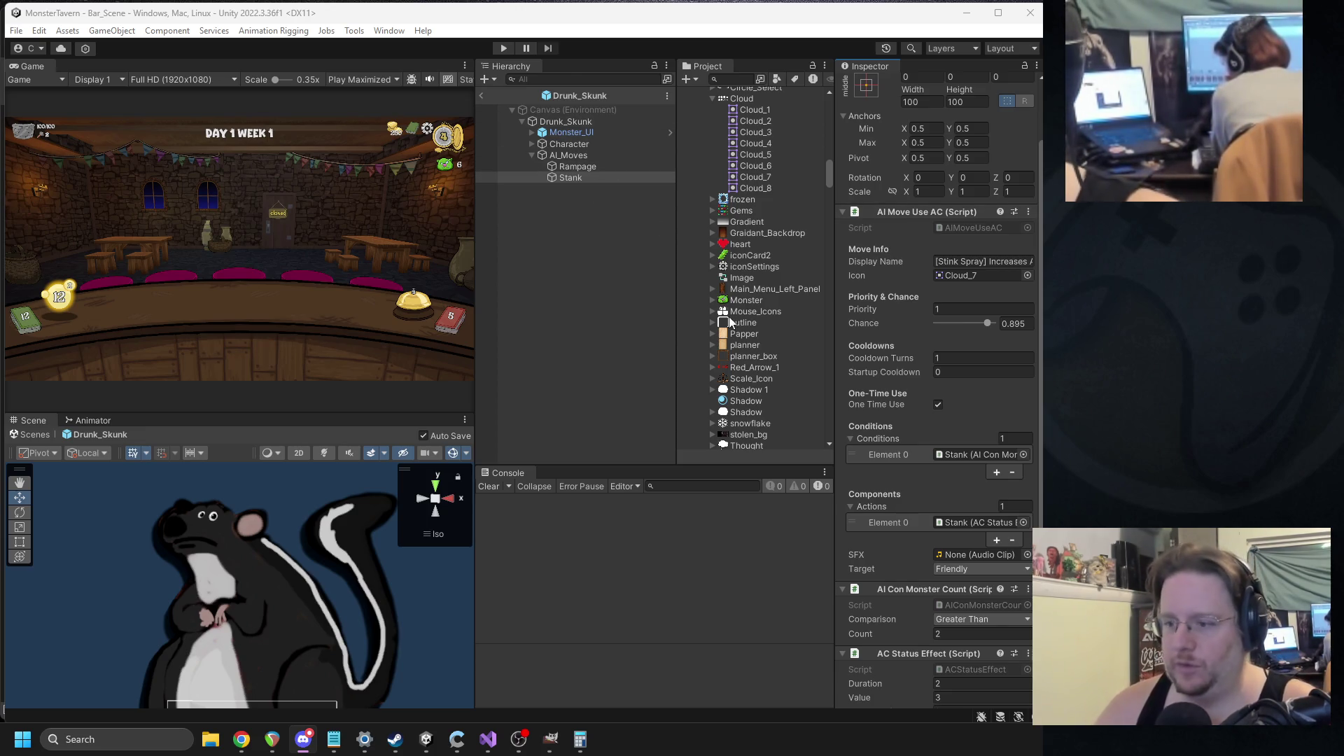
scroll(770, 263, up, 10)
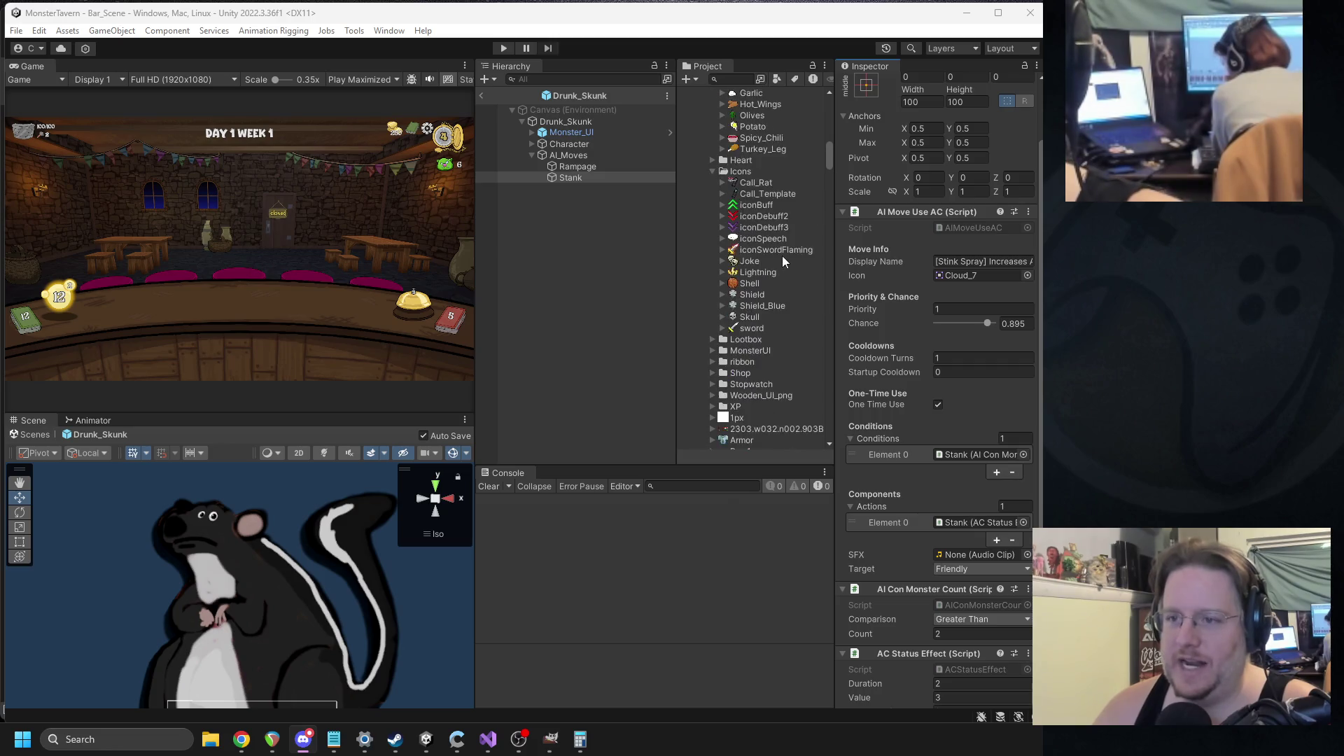
scroll(774, 288, down, 3)
mouse_move(763, 299)
mouse_down()
mouse_move(990, 325)
mouse_move(944, 632)
mouse_move(974, 275)
mouse_up()
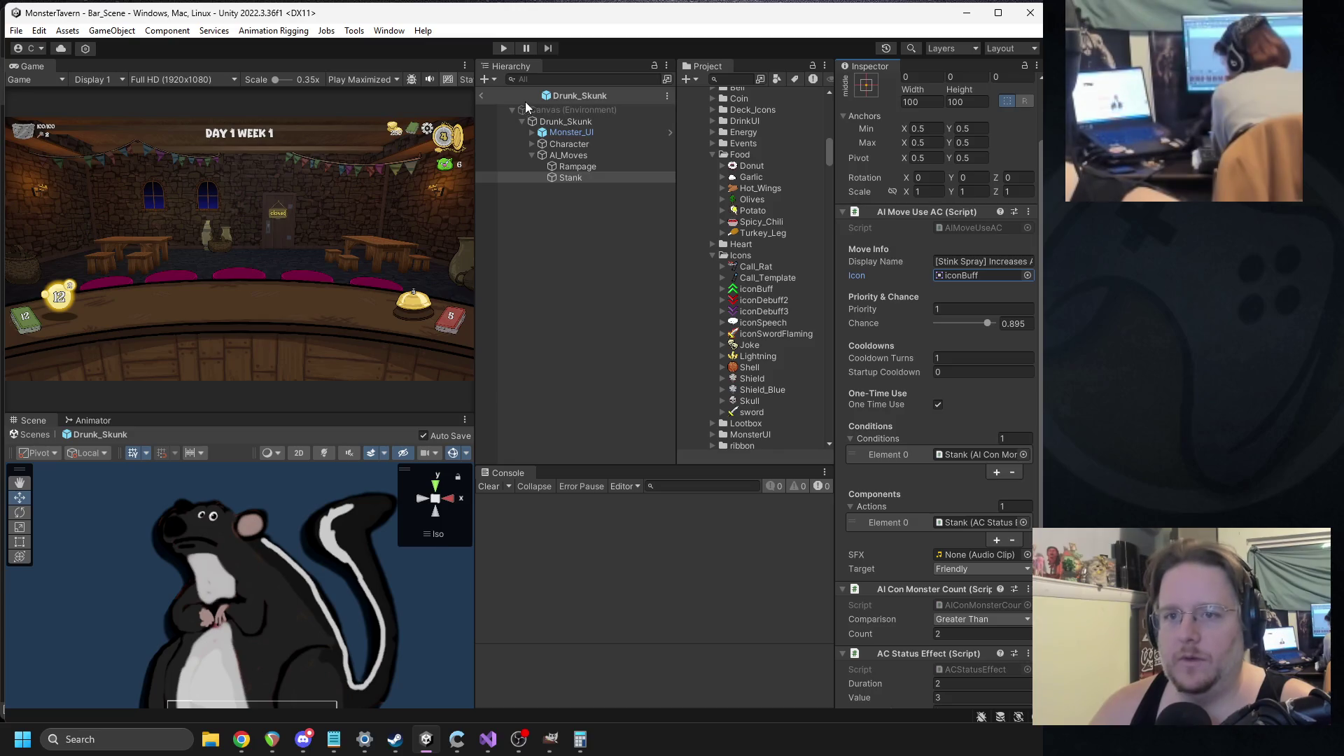
click(482, 96)
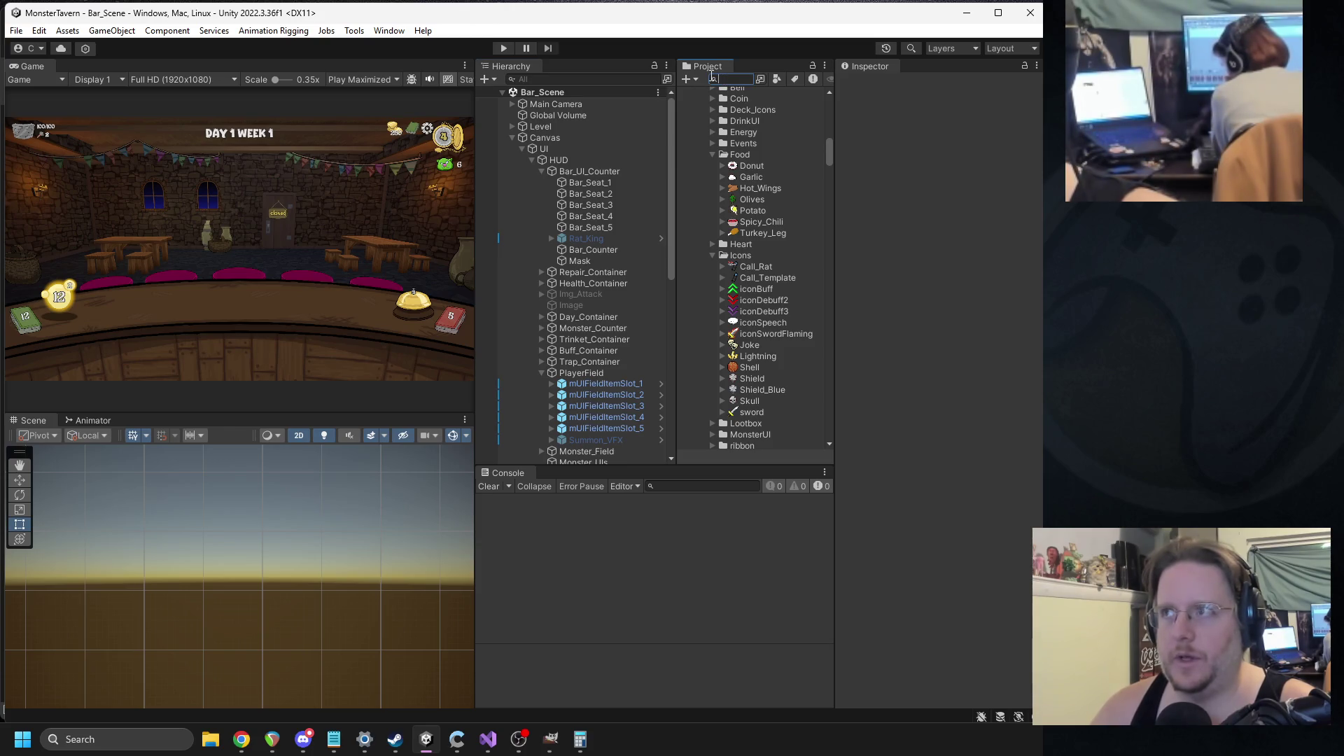
- Open the Hyena prefab, drag iconBuff onto the BadJoke move's Icon field, and return to Bar_Scene
text(hyena)
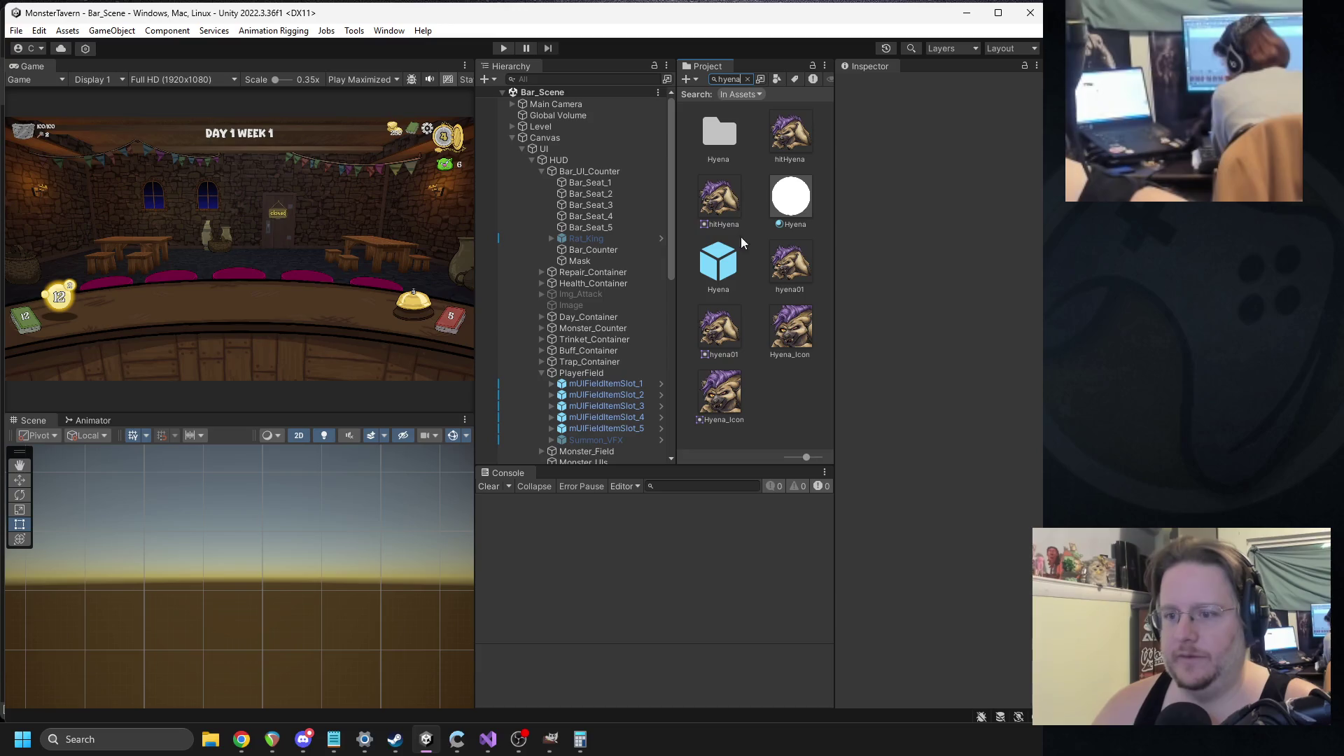
double_click(726, 257)
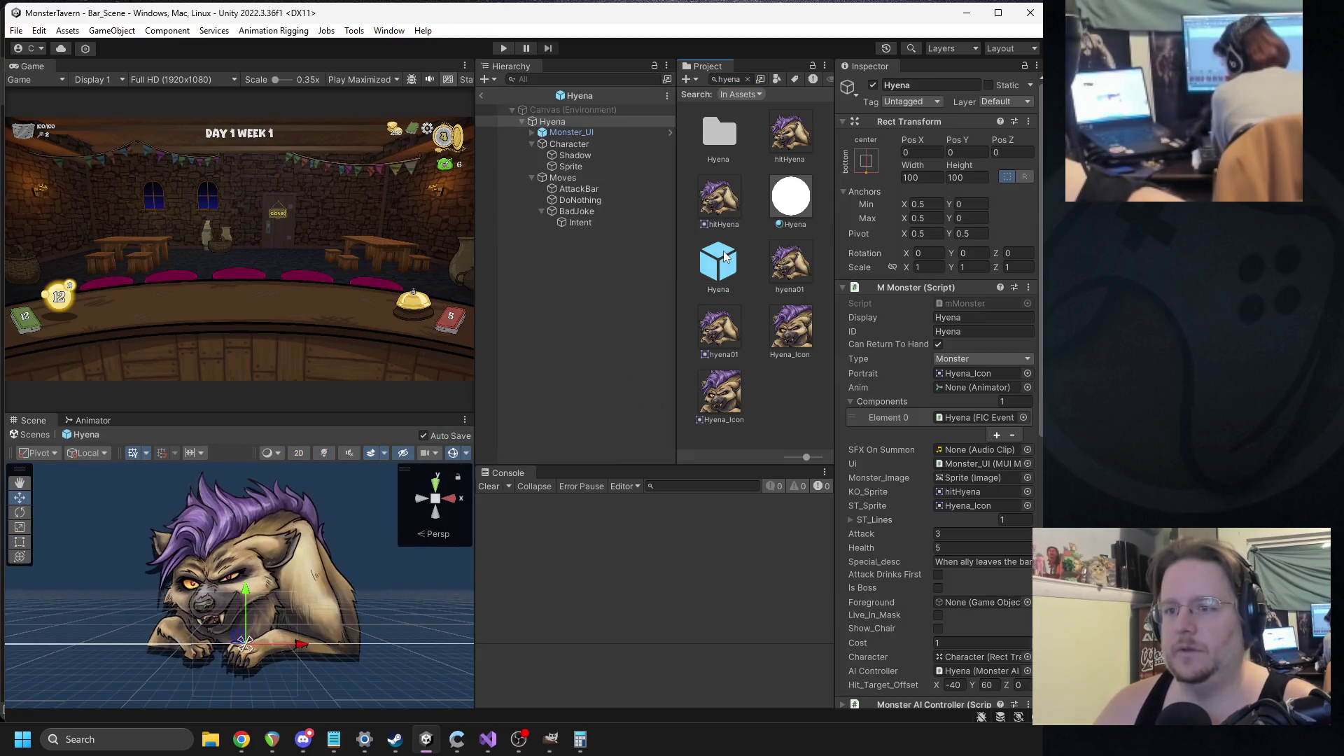
click(578, 212)
key(alt+Tab)
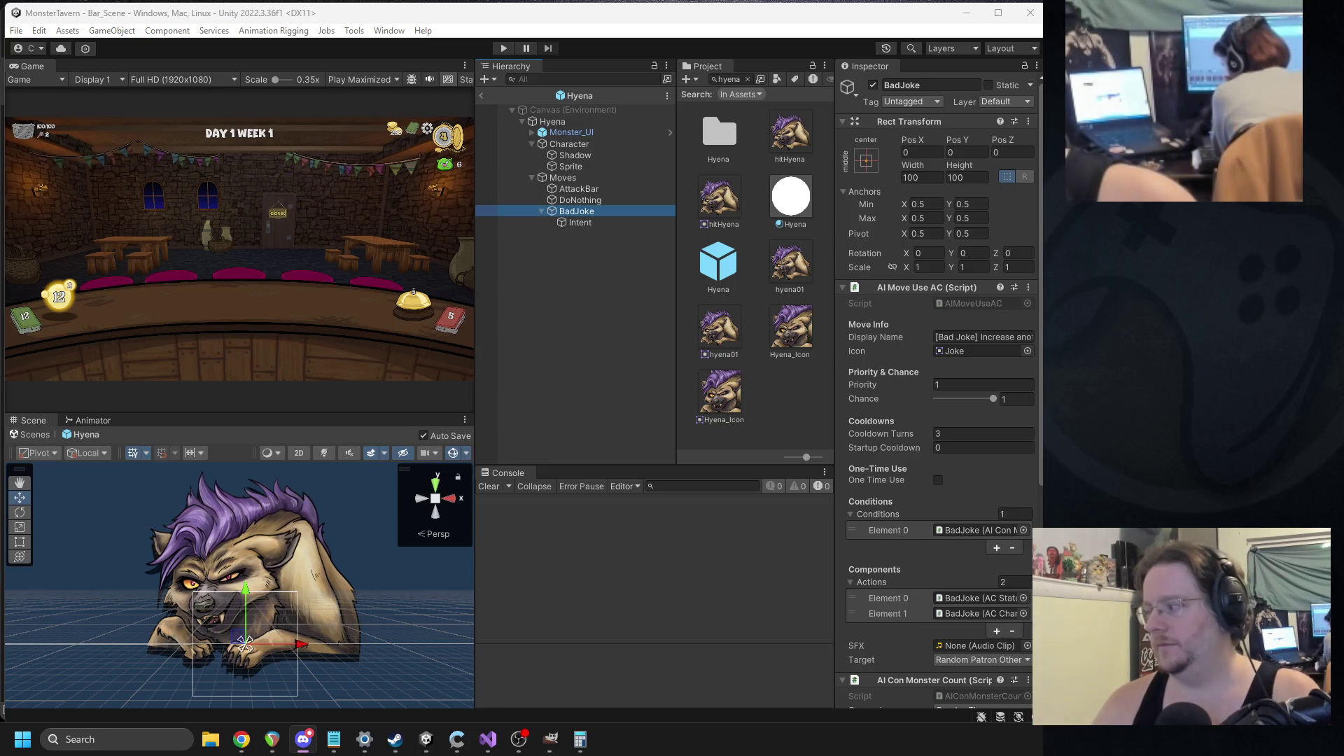
click(960, 351)
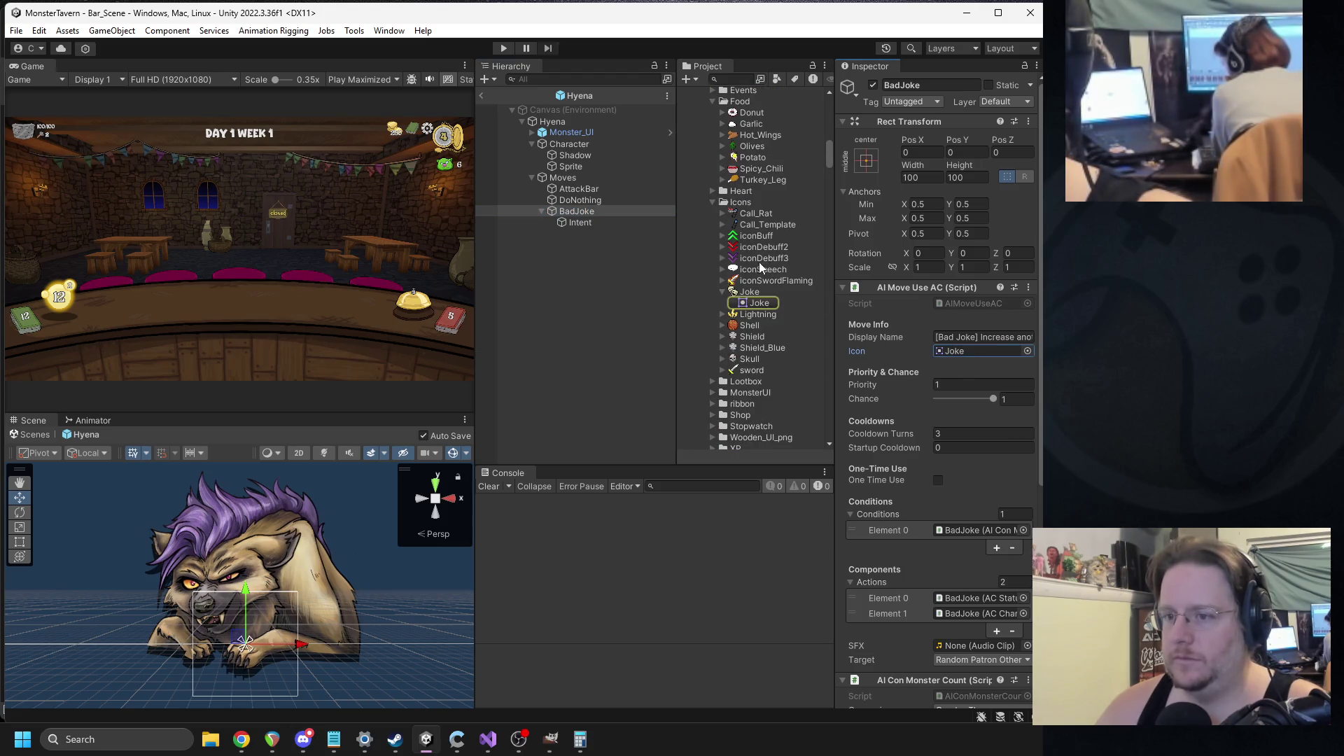
drag(745, 241, 963, 351)
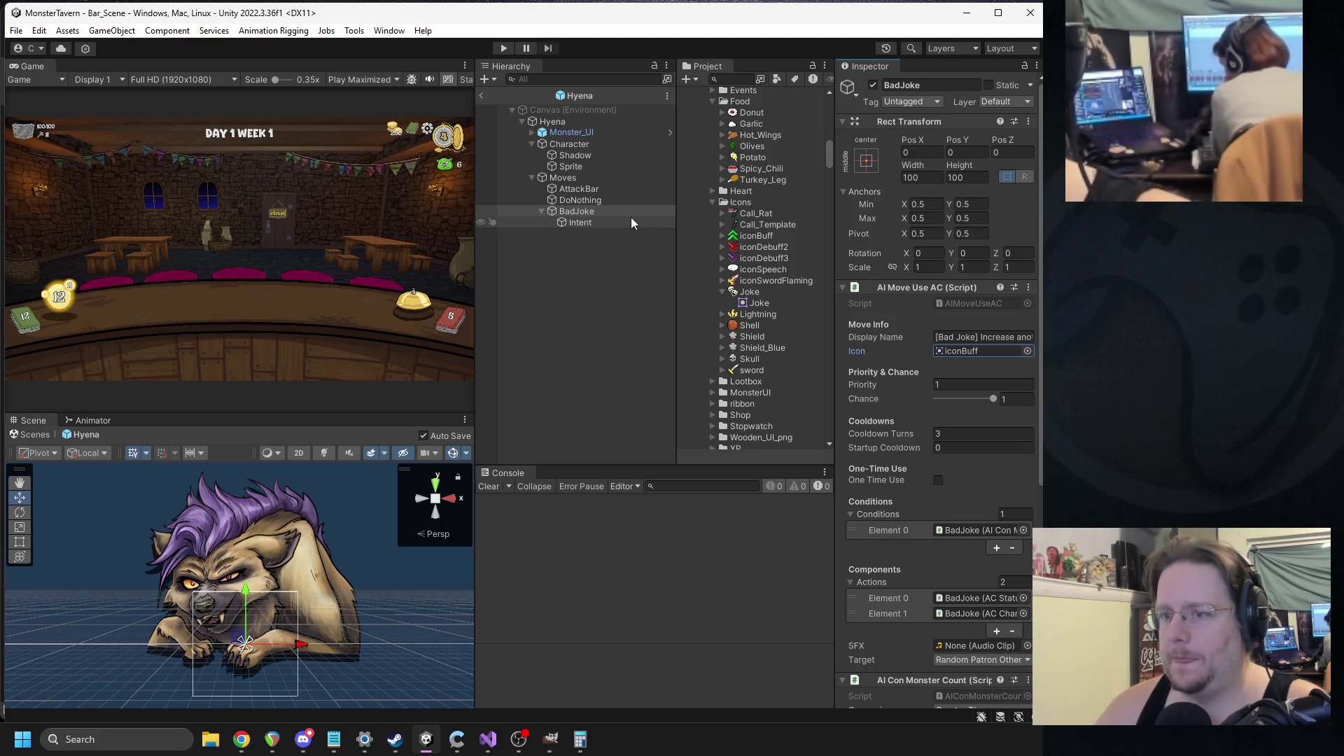
key(alt+Tab)
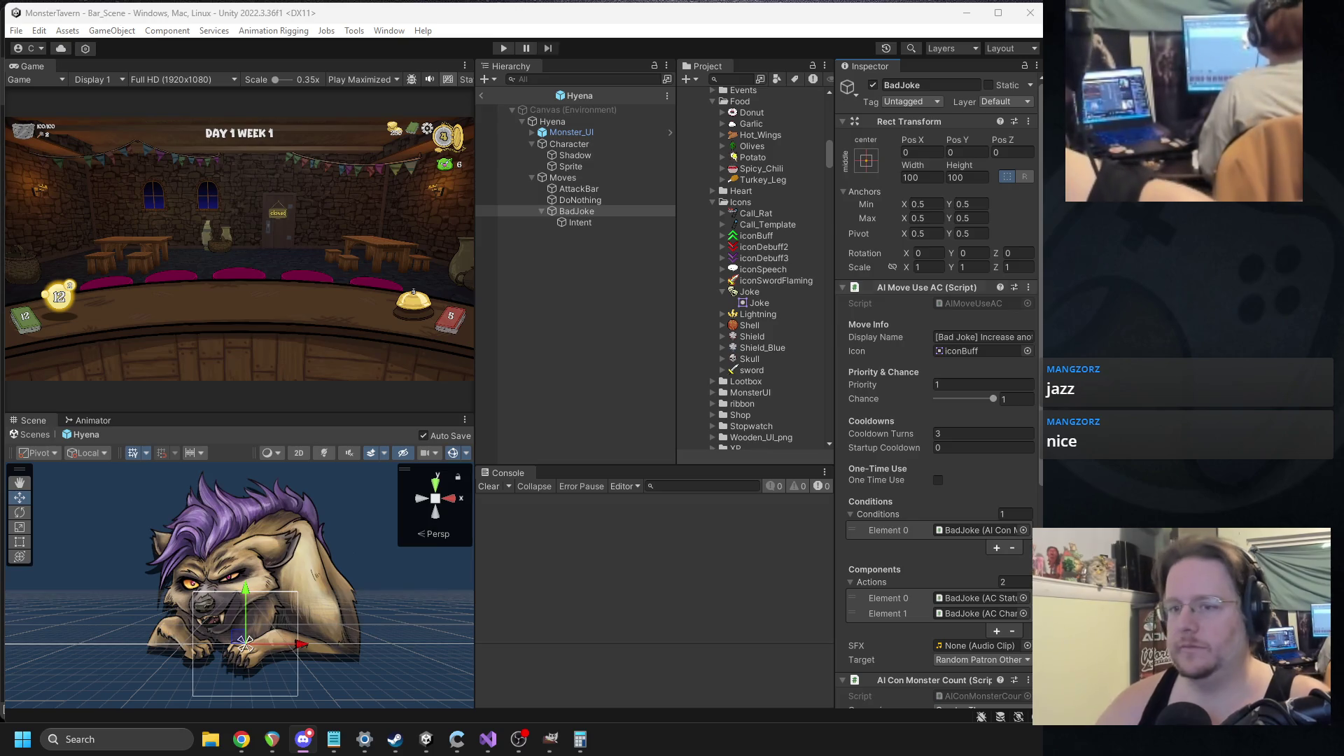
click(481, 96)
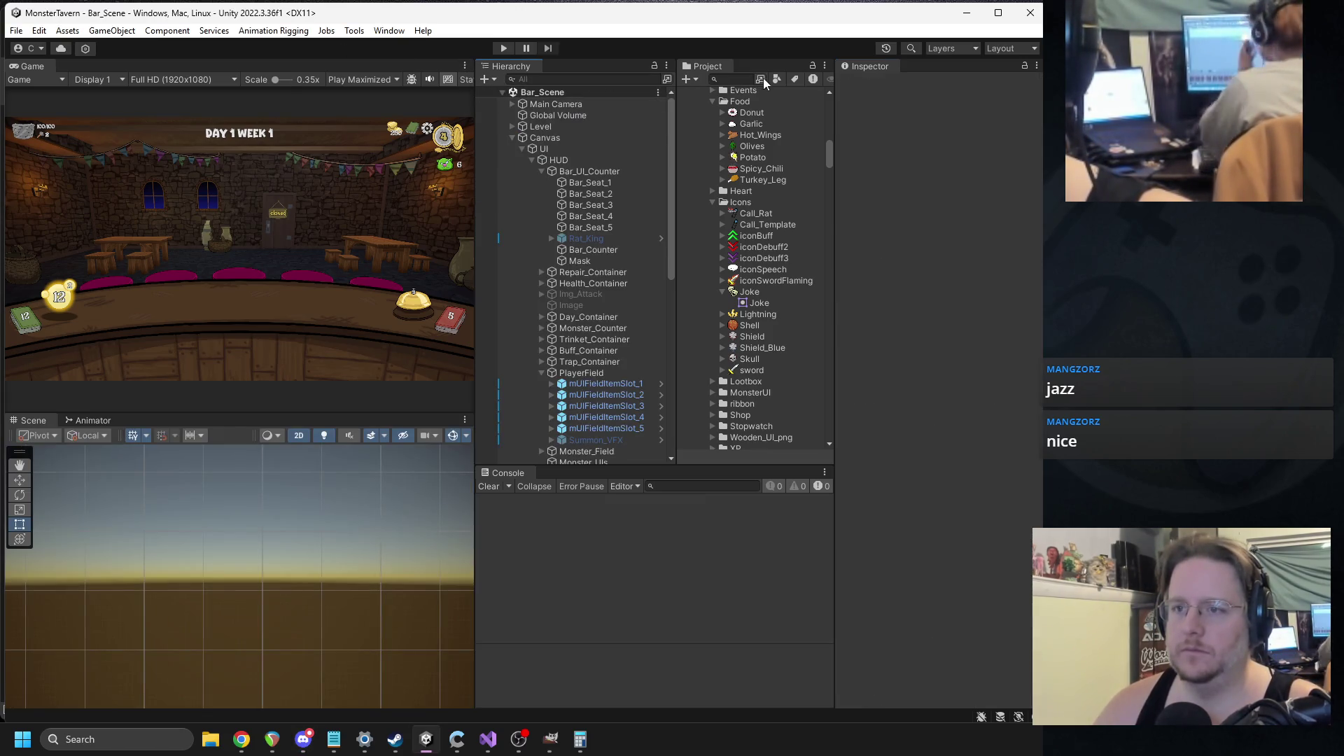
- Open the Brown_Bear prefab and pick iconDebuff2 as its Roar move's icon in the sprite picker
click(988, 199)
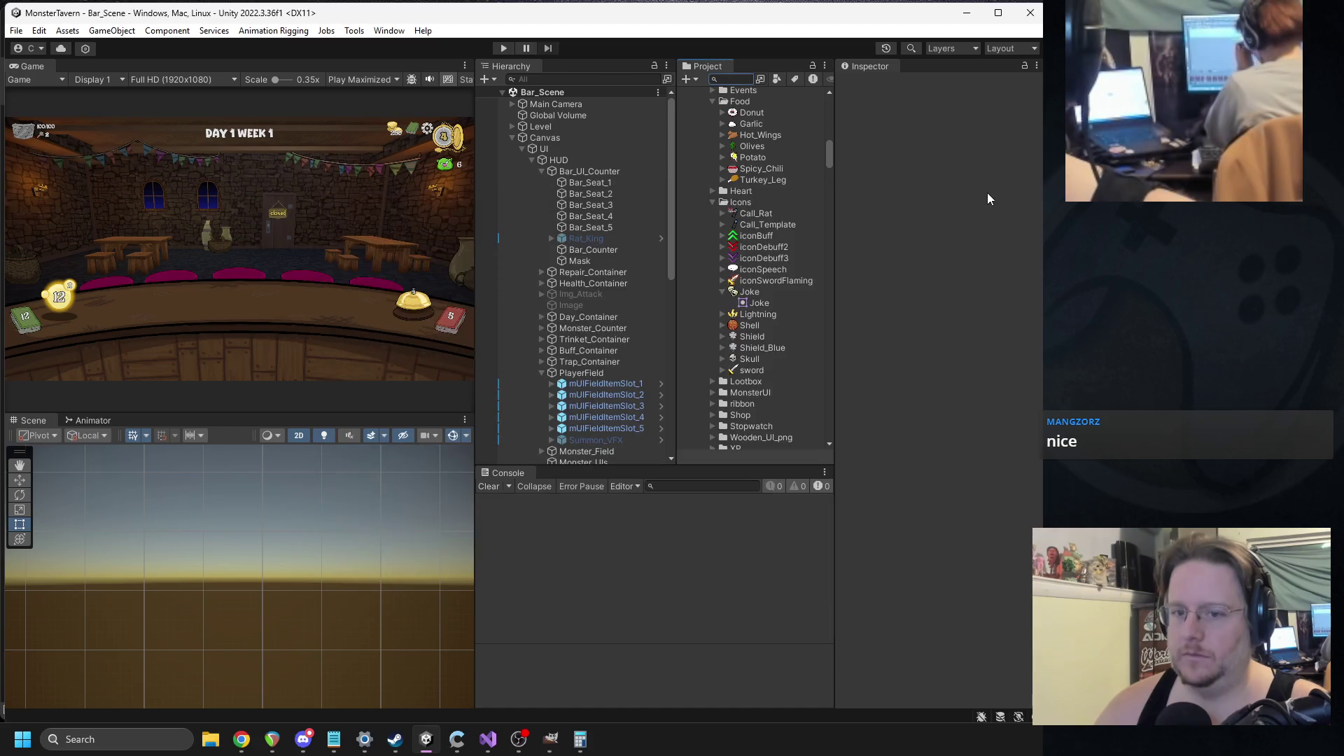
text(bear)
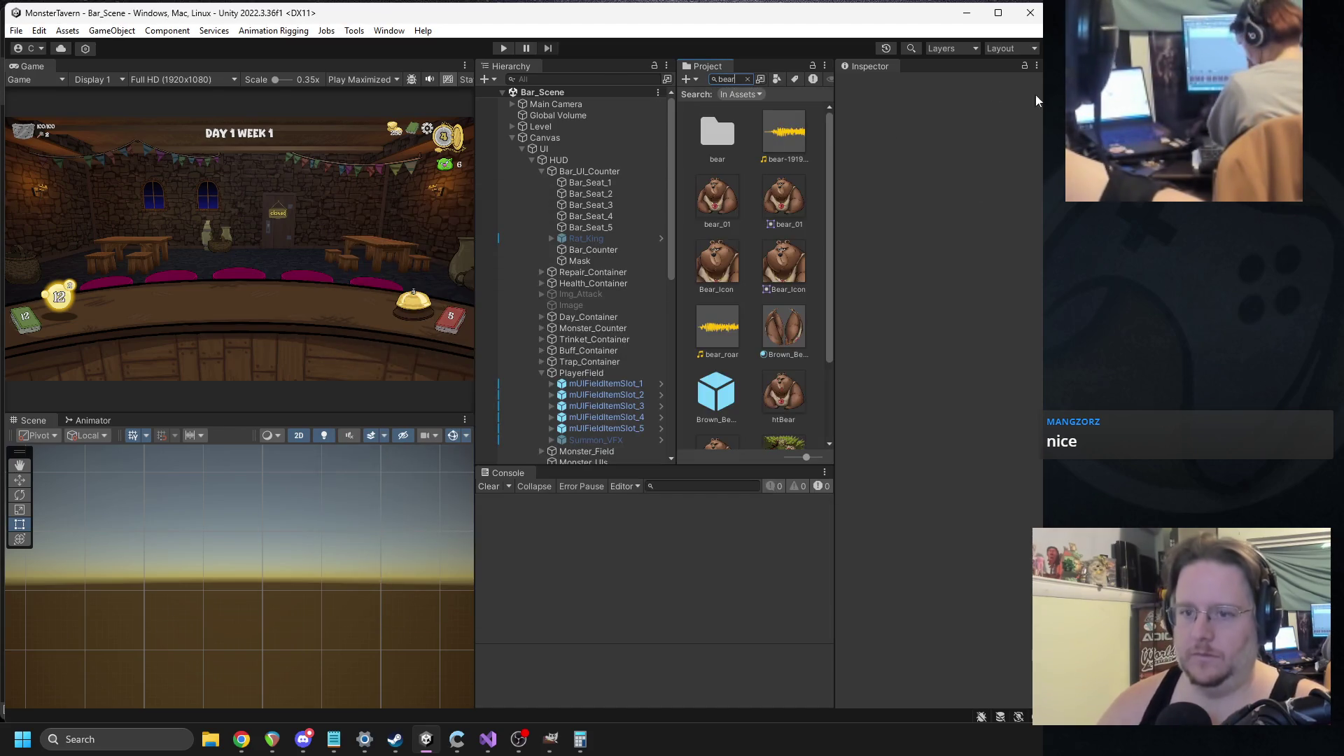
double_click(724, 401)
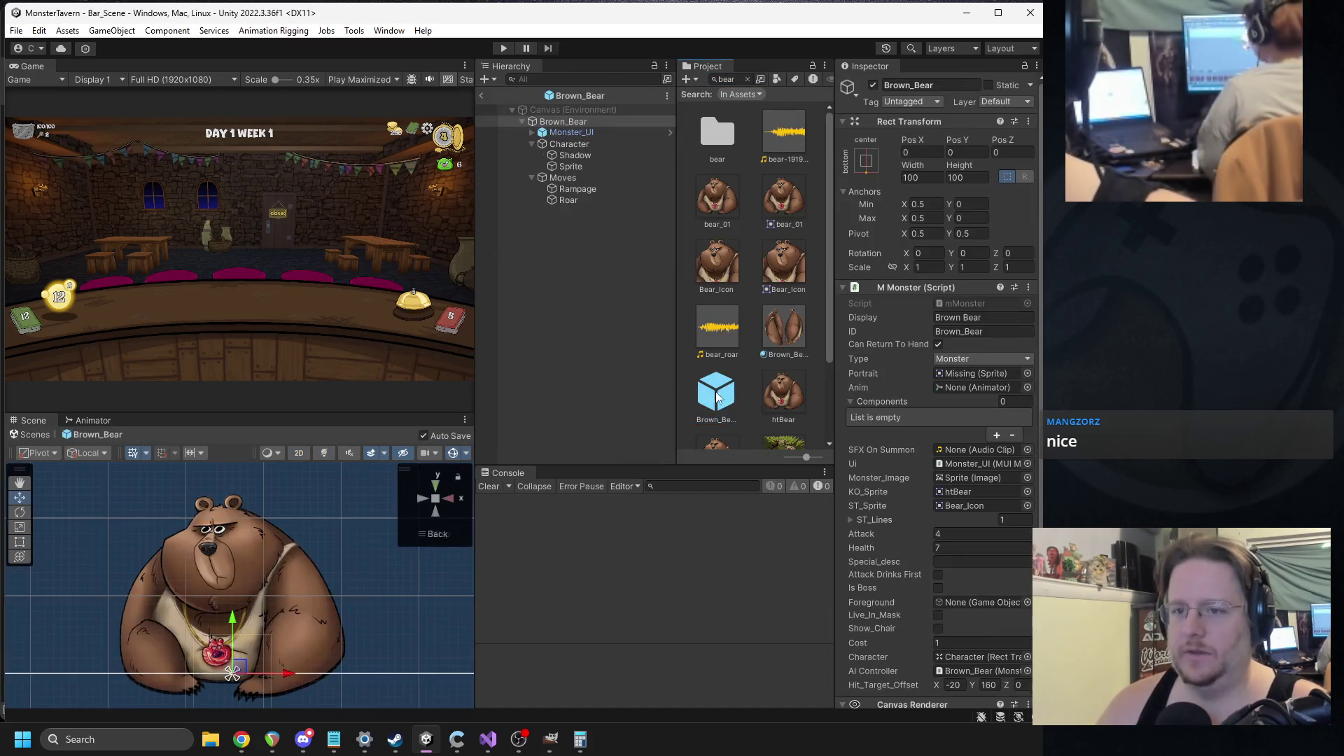
click(582, 200)
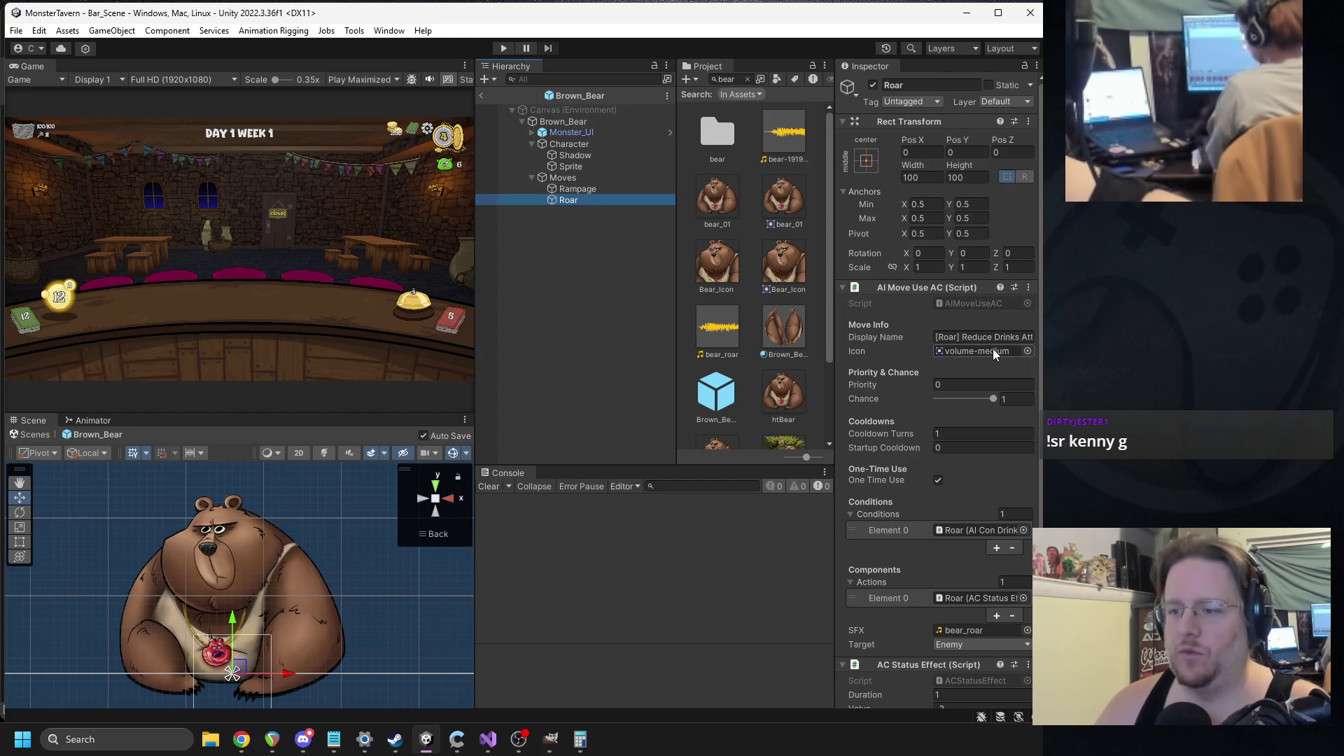
click(1026, 351)
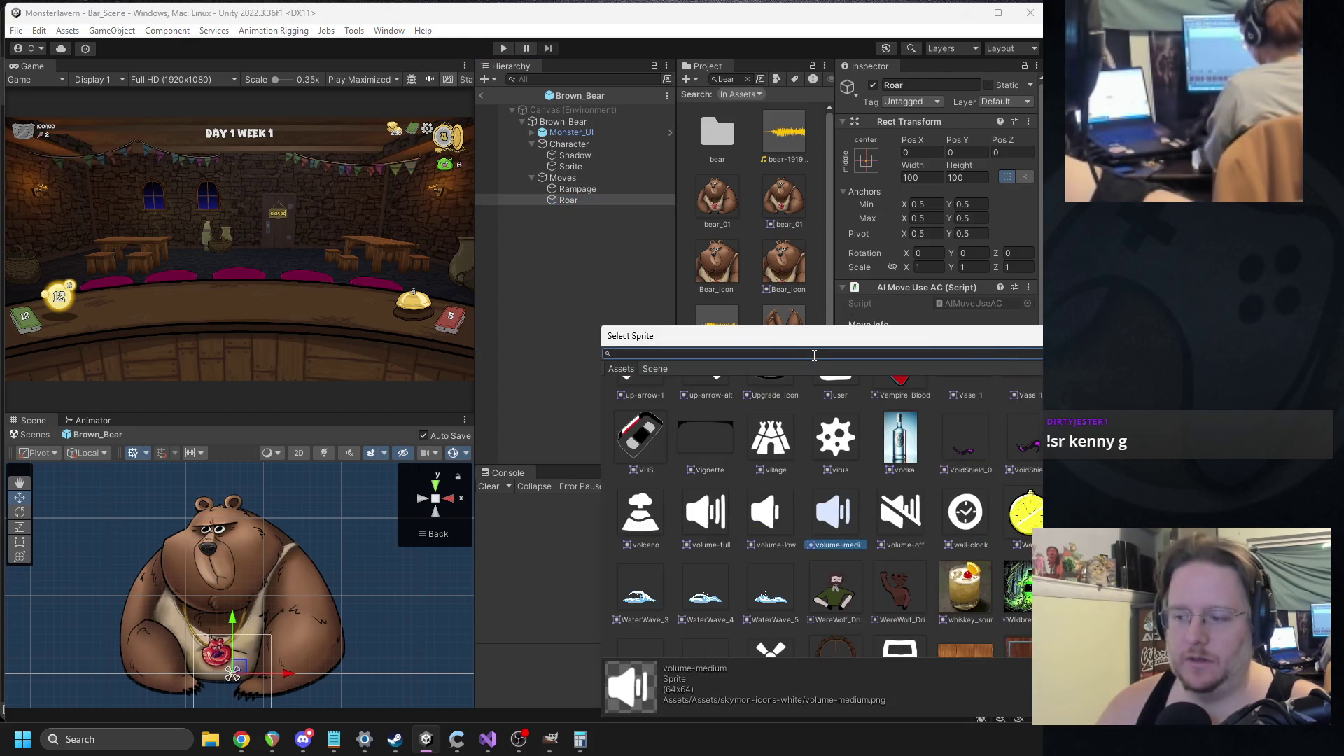
text(debuf)
click(709, 419)
double_click(709, 419)
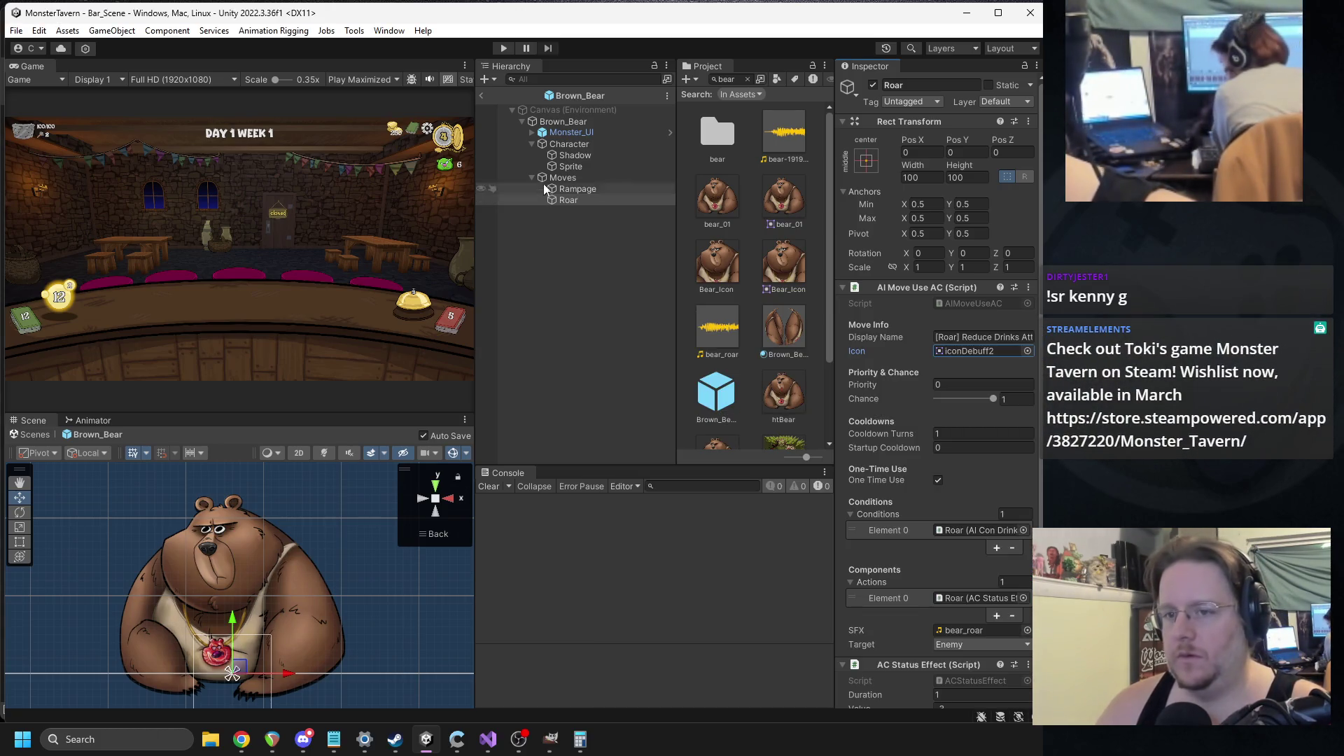
- Exit the Brown_Bear prefab back to the Bar_Scene hierarchy and enter play mode
click(481, 95)
click(737, 82)
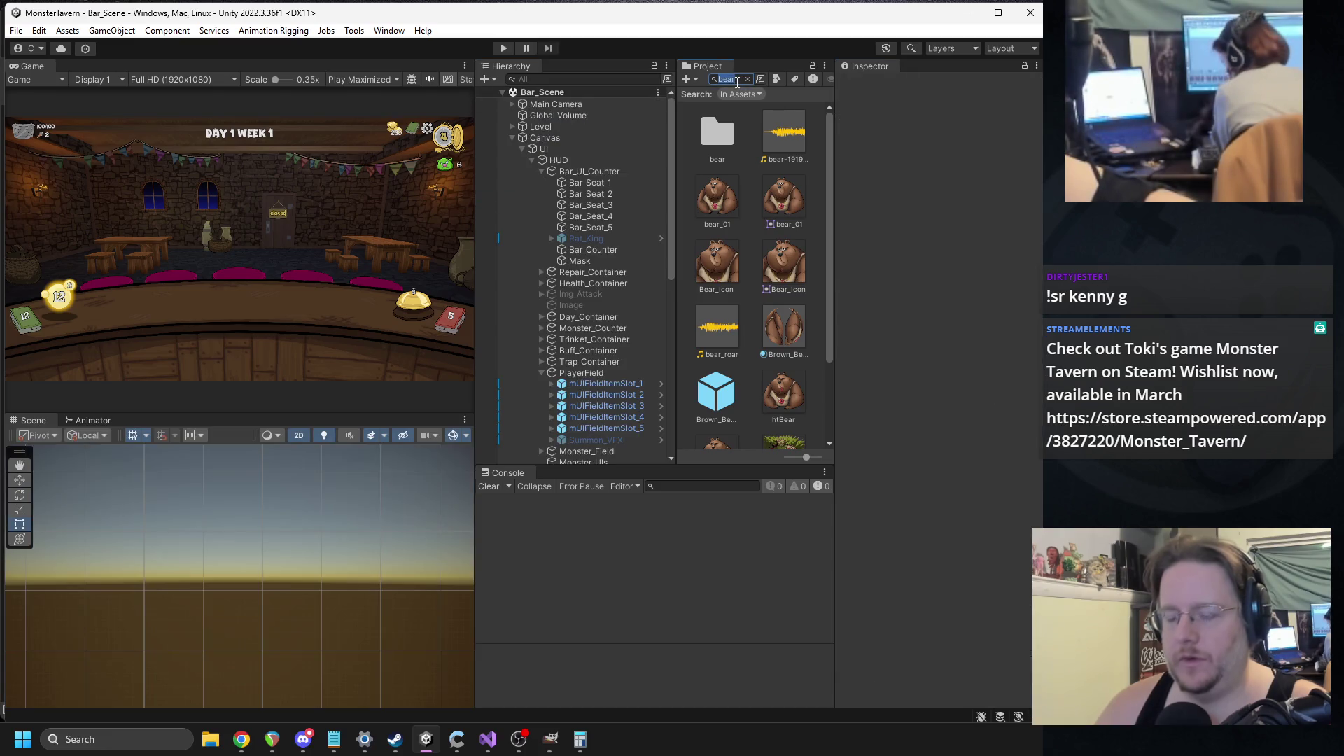
click(502, 47)
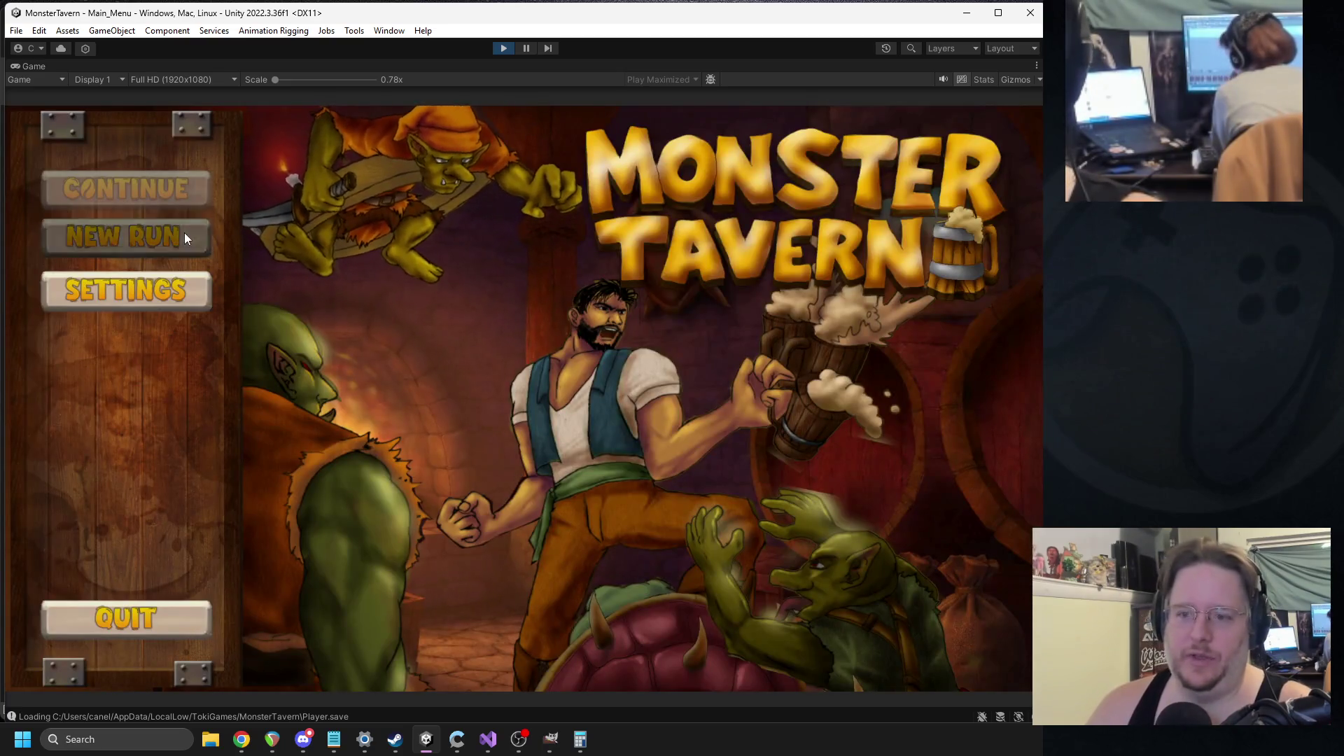
- Start a new run with the chosen trinket and pick the Beer A Mid and Regenerating Seeds cards
click(183, 232)
click(926, 598)
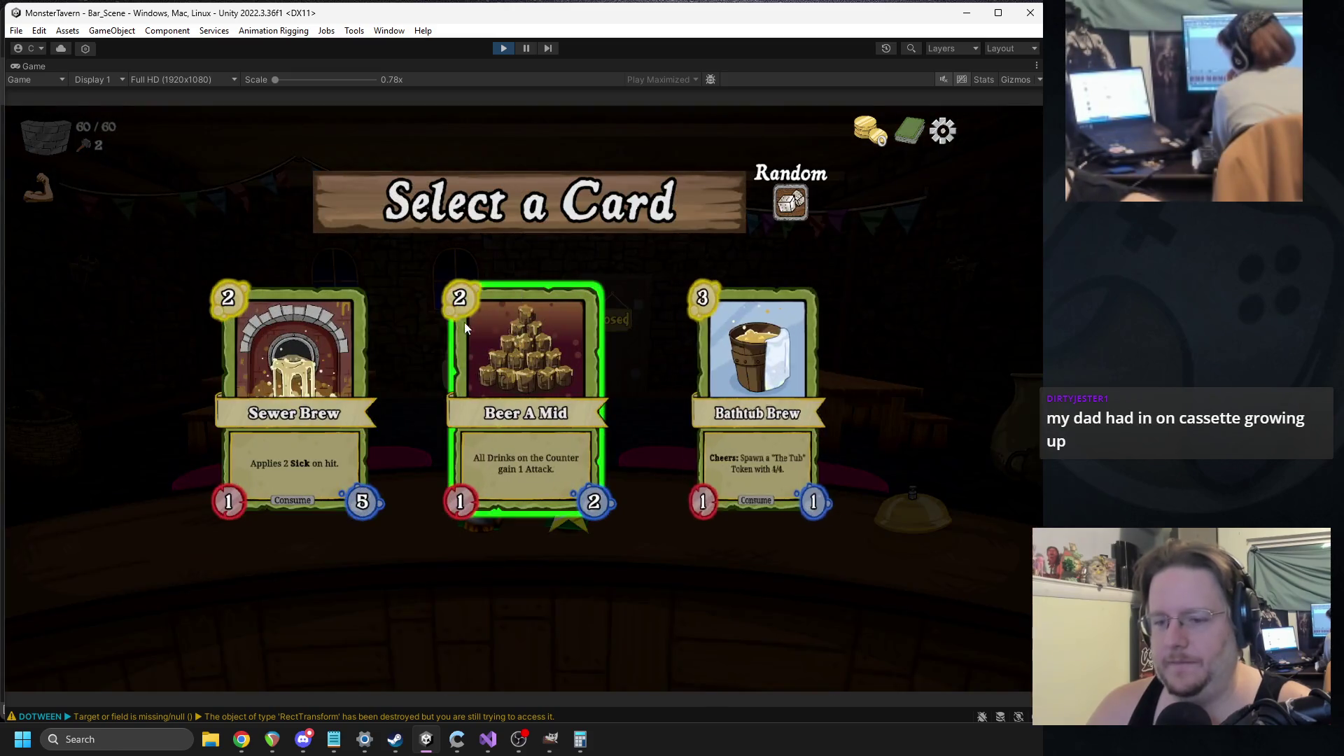
click(558, 490)
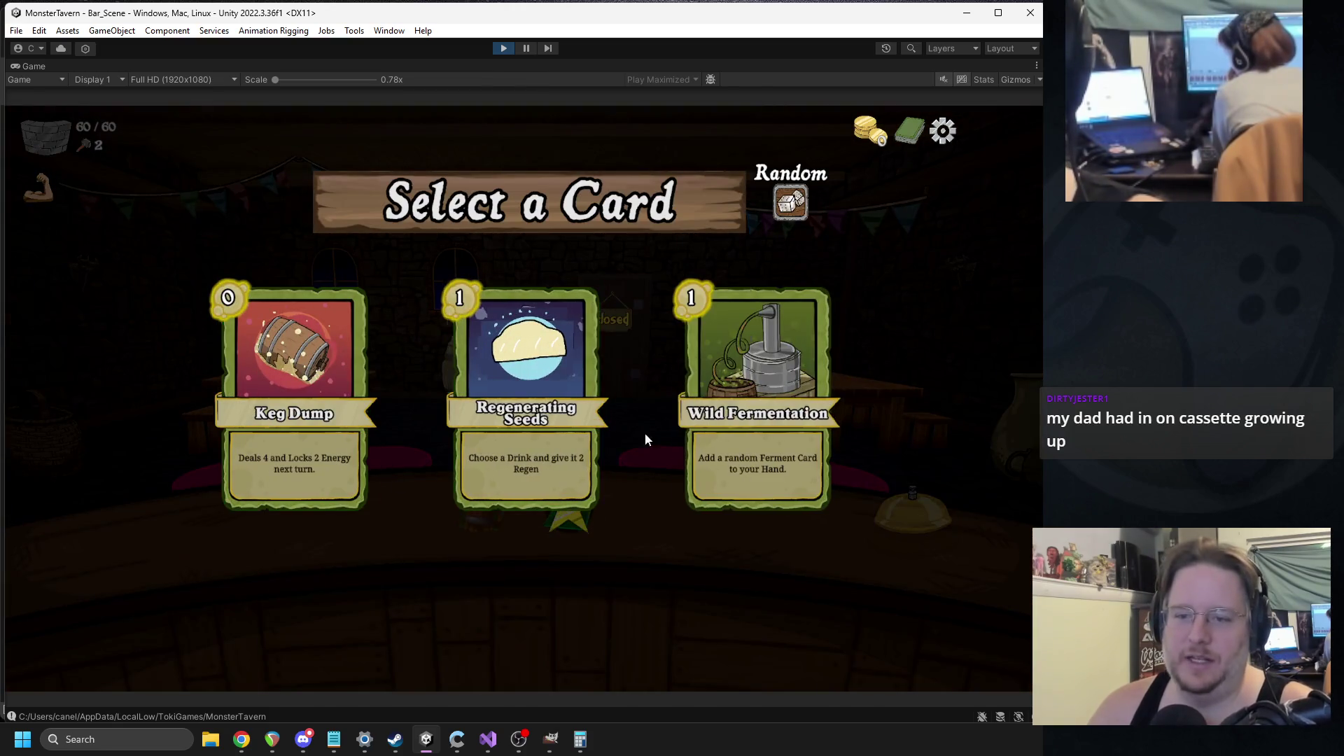
click(510, 387)
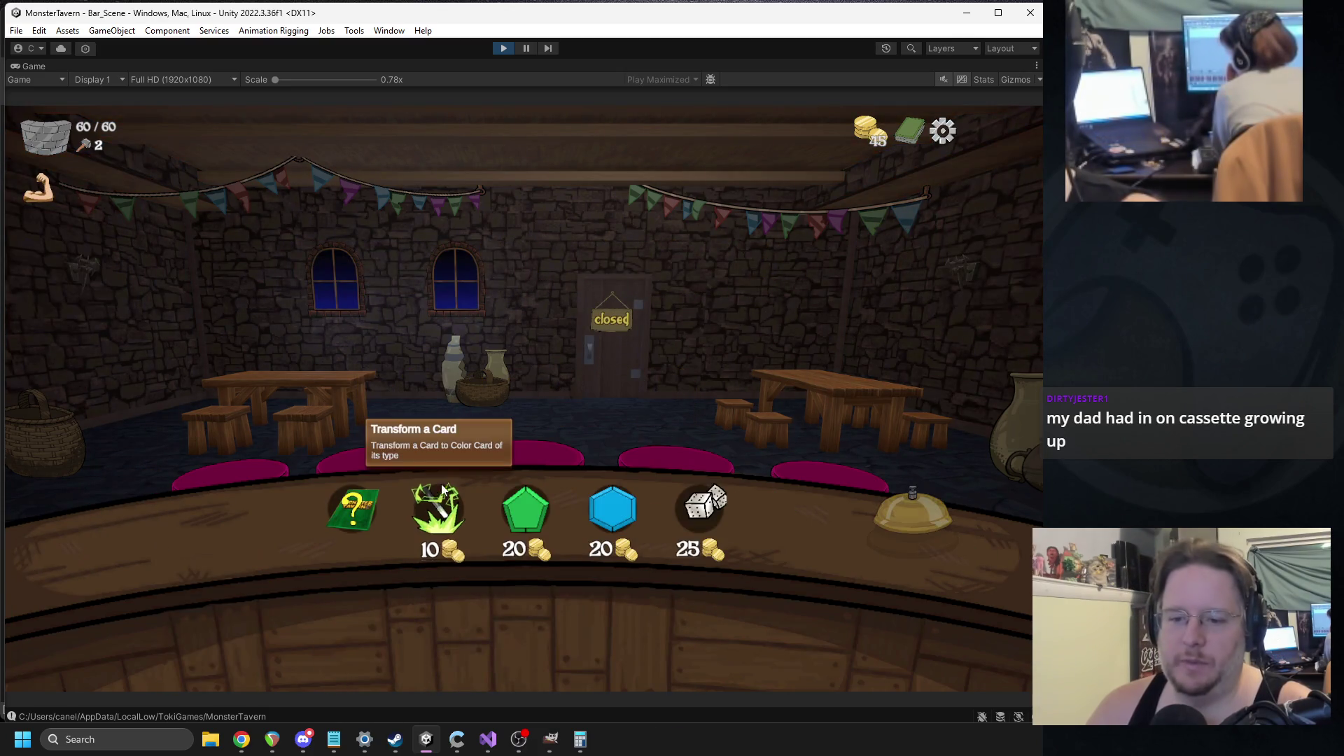
- Transform Goblin's Fermented Socks, empower Tuskwater, then take Green Slop Special as the reward card
click(439, 507)
click(657, 283)
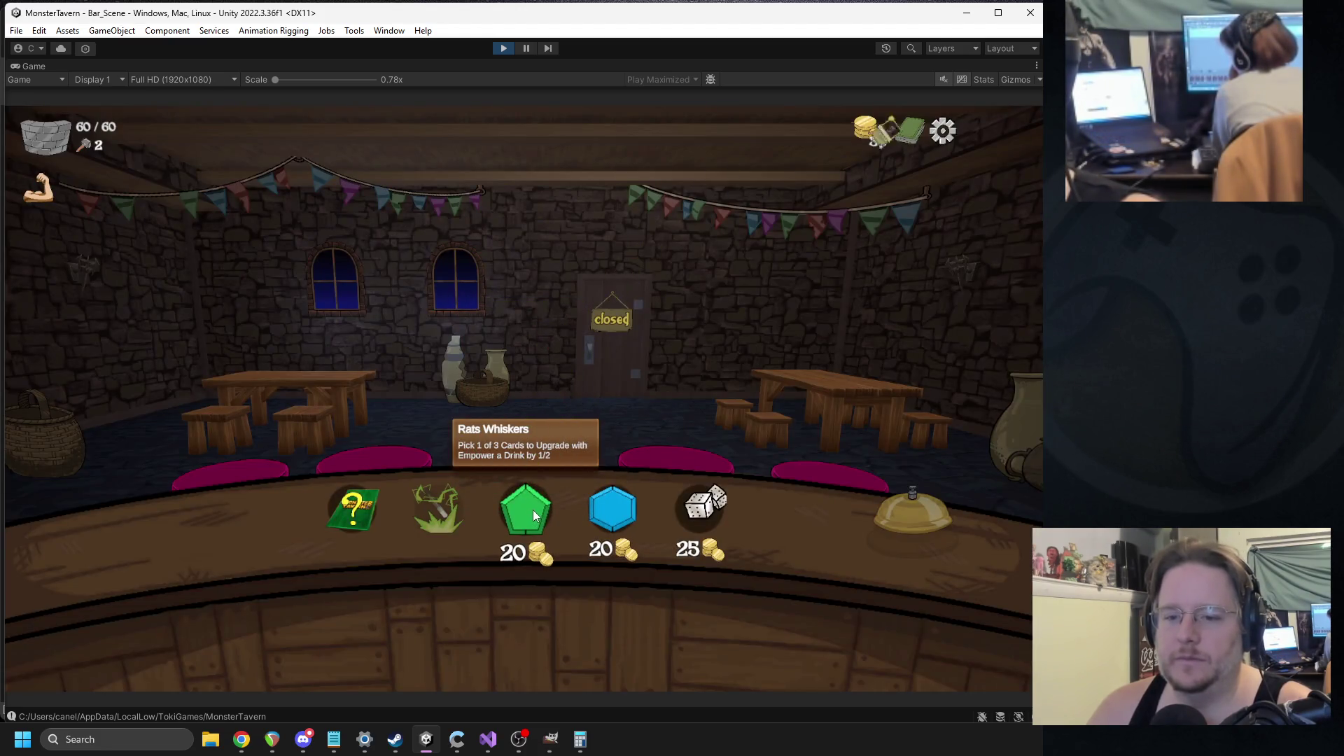
click(532, 509)
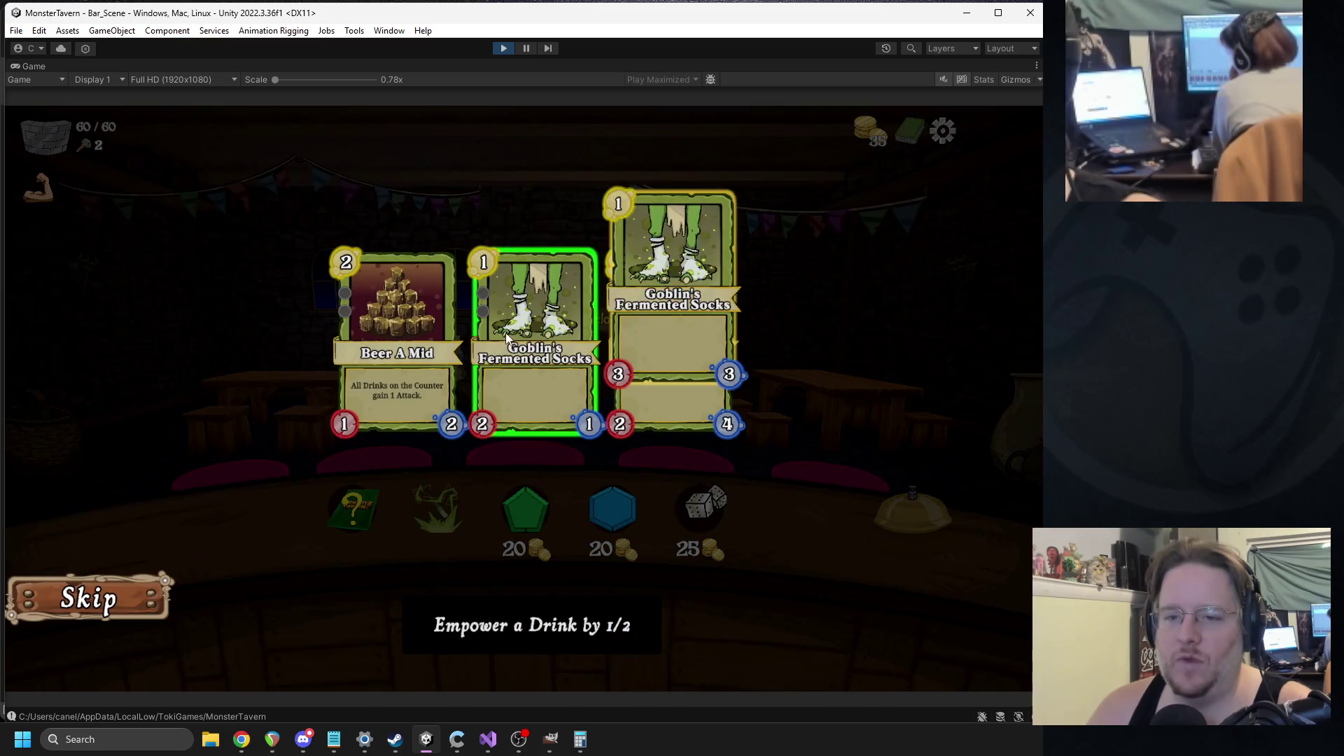
click(676, 350)
click(378, 514)
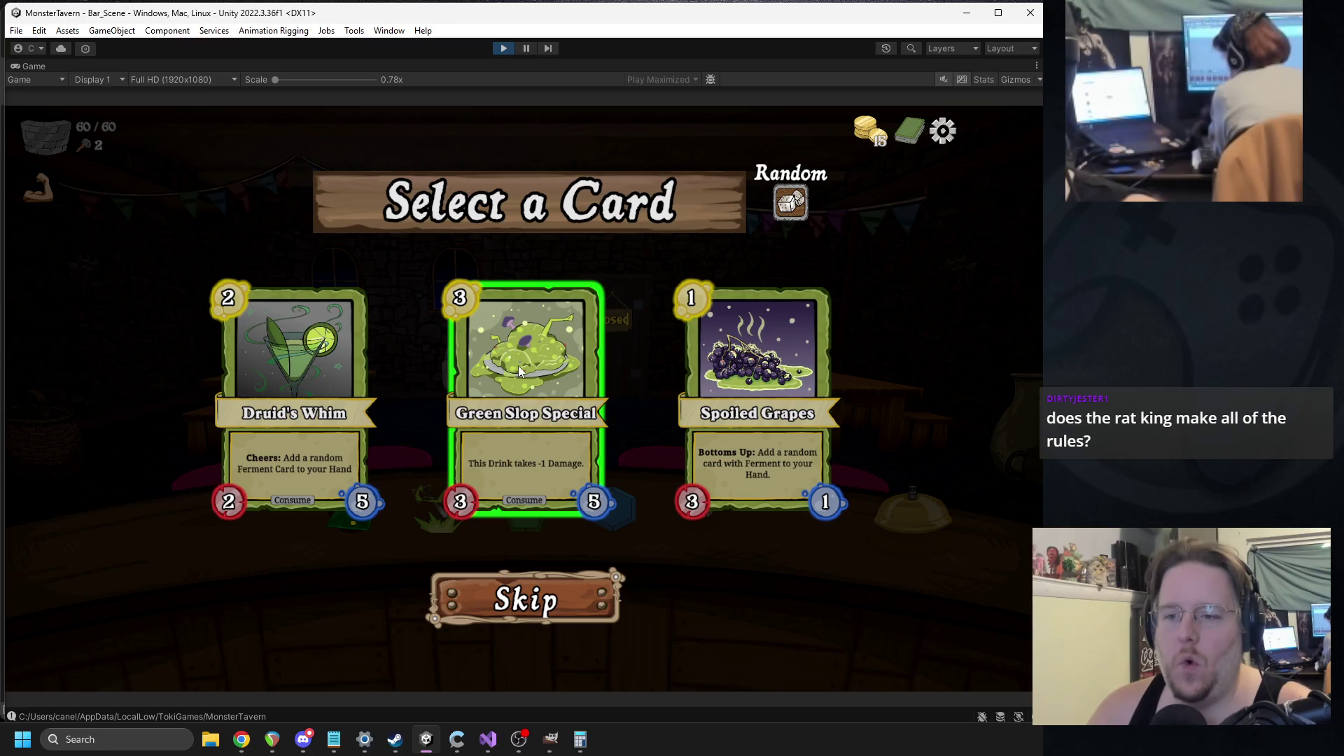
click(518, 367)
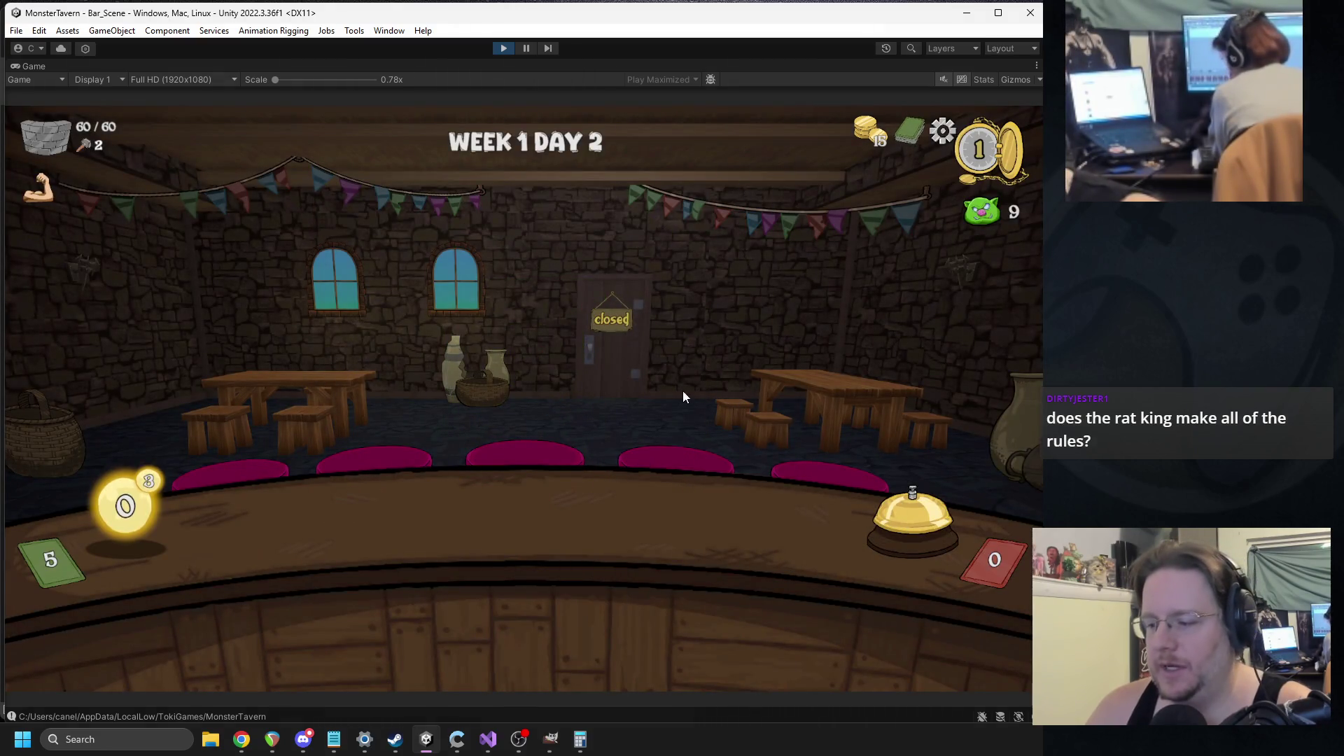
- Place Tuskwater in the first bar slot and play Regenerating Seeds onto it
mouse_move(501, 581)
mouse_down()
mouse_move(408, 538)
mouse_move(511, 578)
mouse_up()
drag(602, 615, 308, 506)
mouse_move(390, 616)
mouse_down()
mouse_move(356, 538)
mouse_move(329, 525)
mouse_up()
mouse_move(553, 609)
mouse_down()
mouse_move(792, 507)
mouse_move(741, 489)
mouse_up()
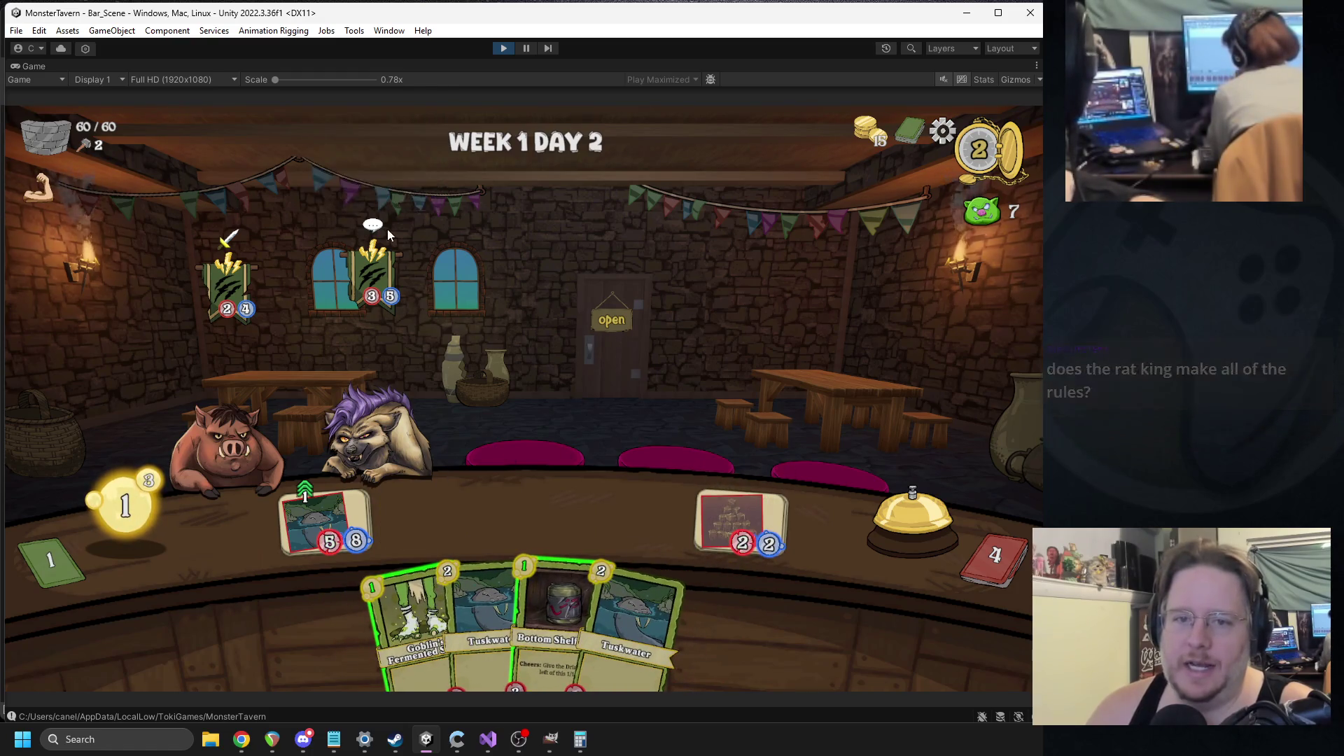
- Serve drinks to the pig and the skunk, then ring the bell to end the day
mouse_move(294, 479)
mouse_down()
mouse_move(384, 468)
mouse_move(251, 413)
mouse_up()
drag(549, 602, 427, 517)
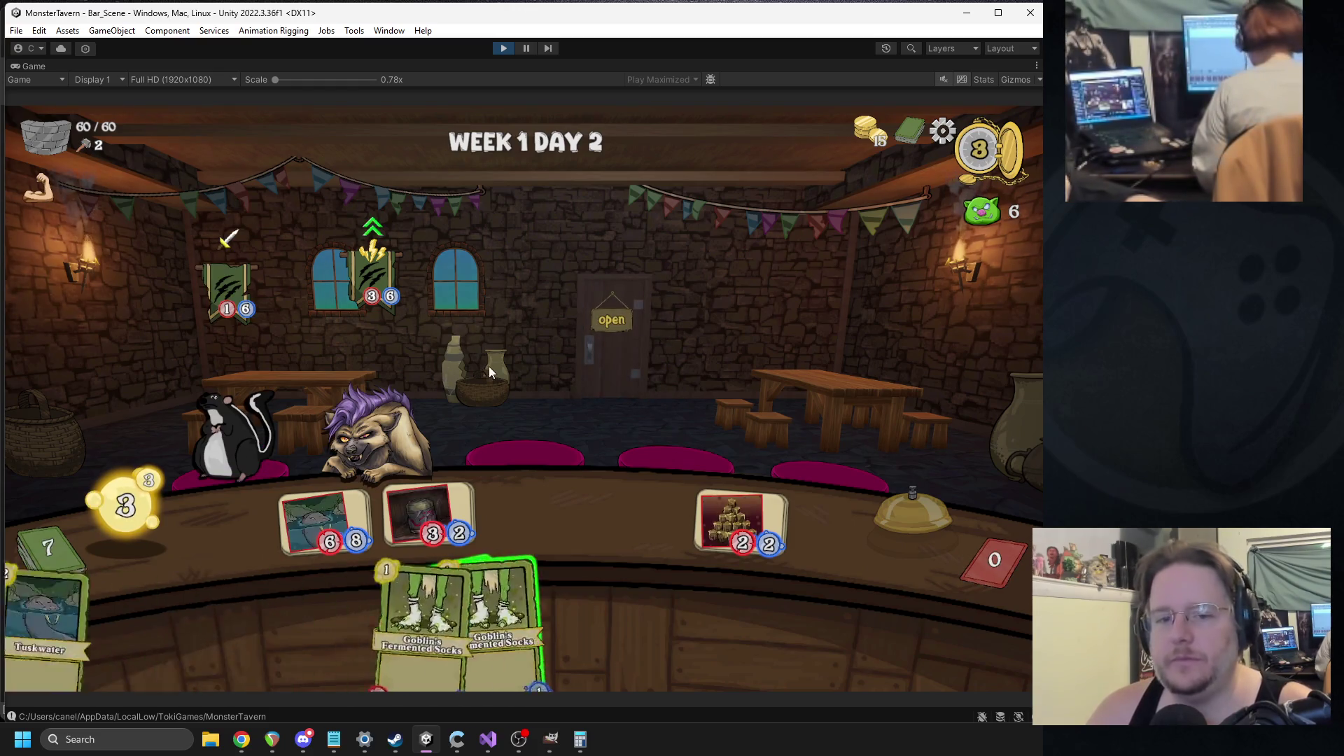
drag(244, 448, 245, 448)
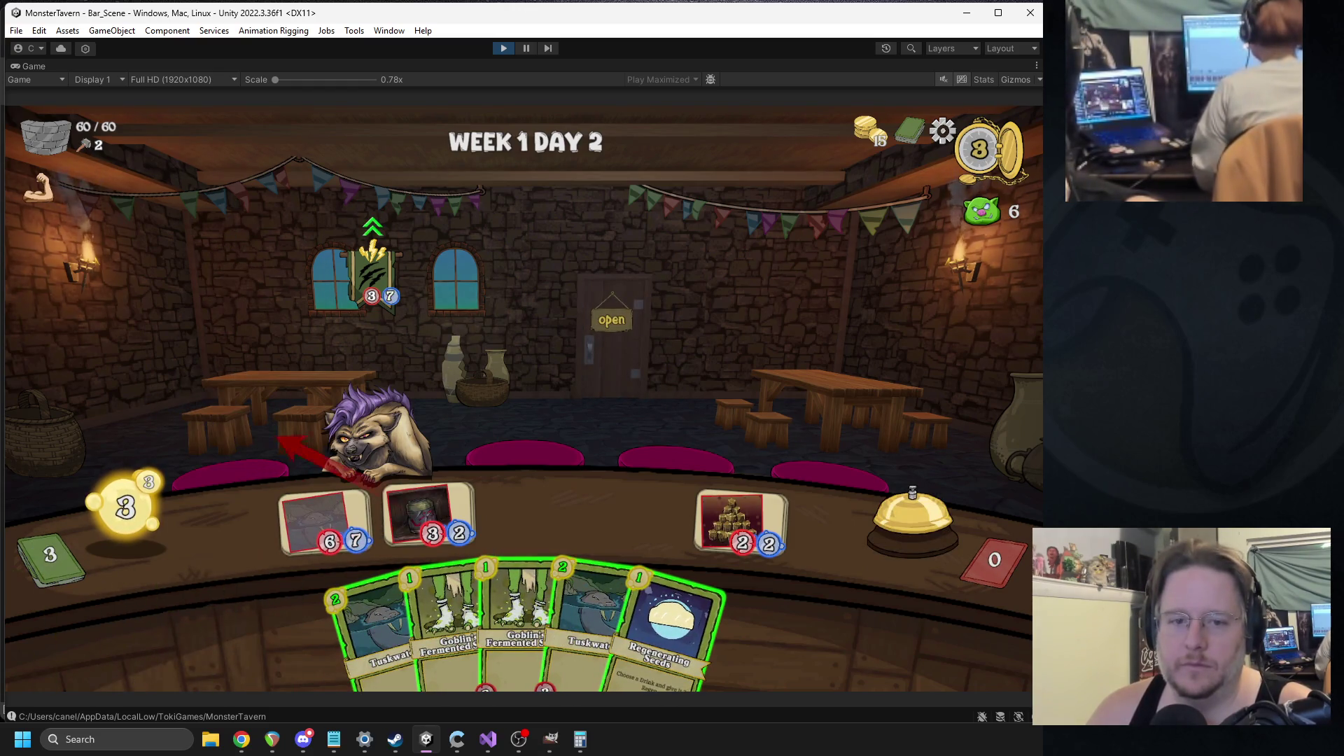
mouse_move(364, 243)
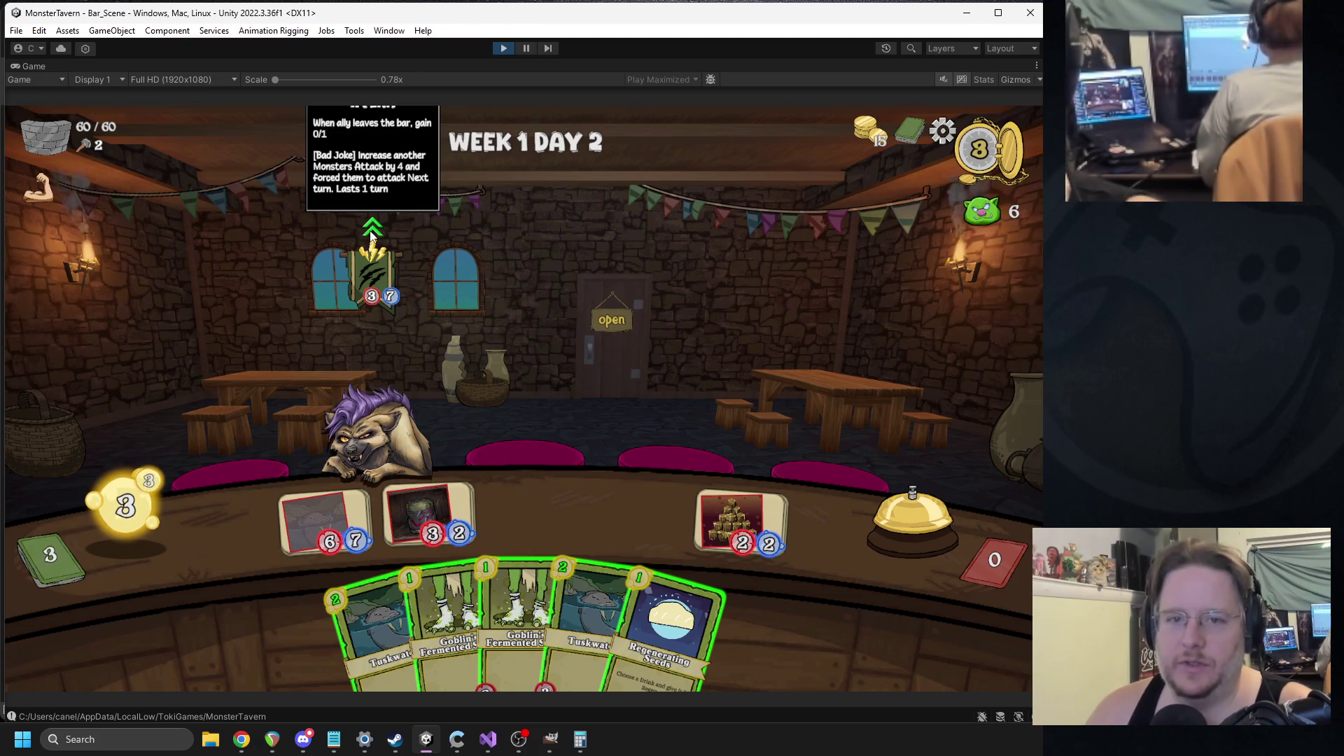
click(896, 518)
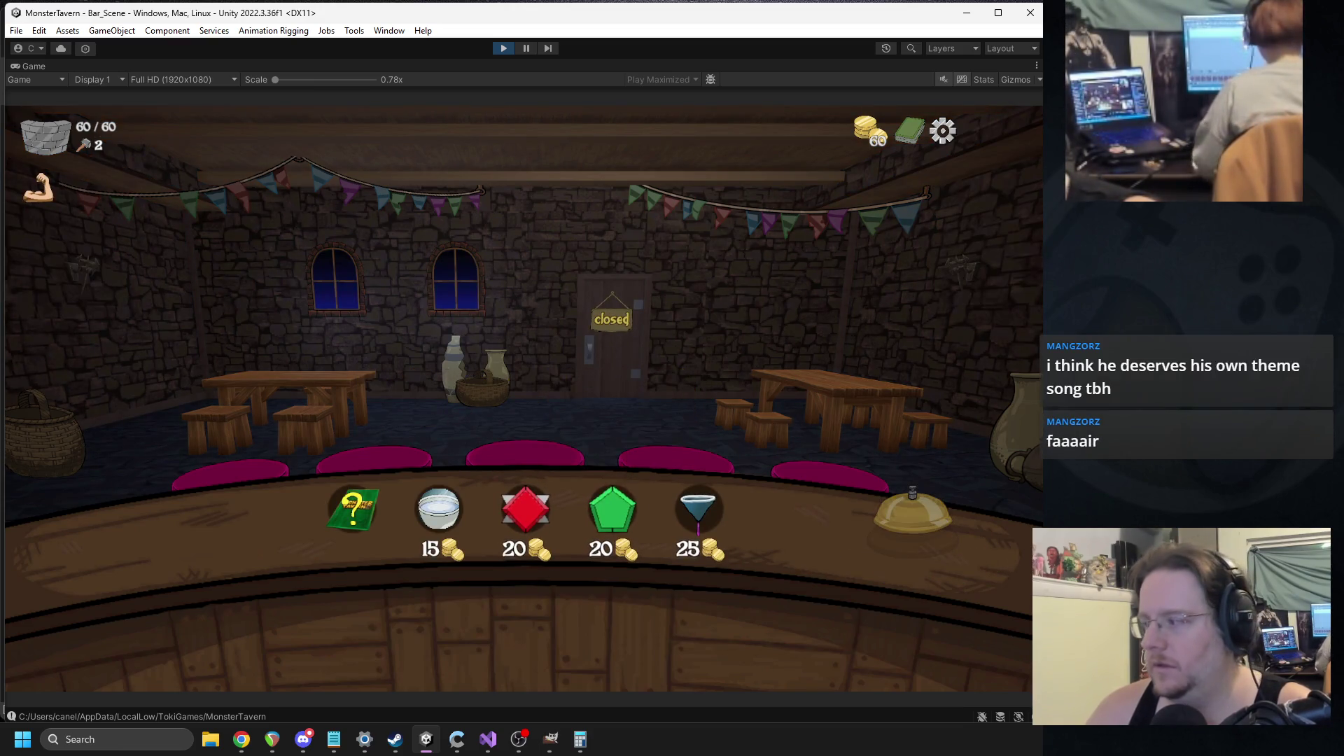
- Turn the game sound back on and empower Green Slop Special
click(944, 80)
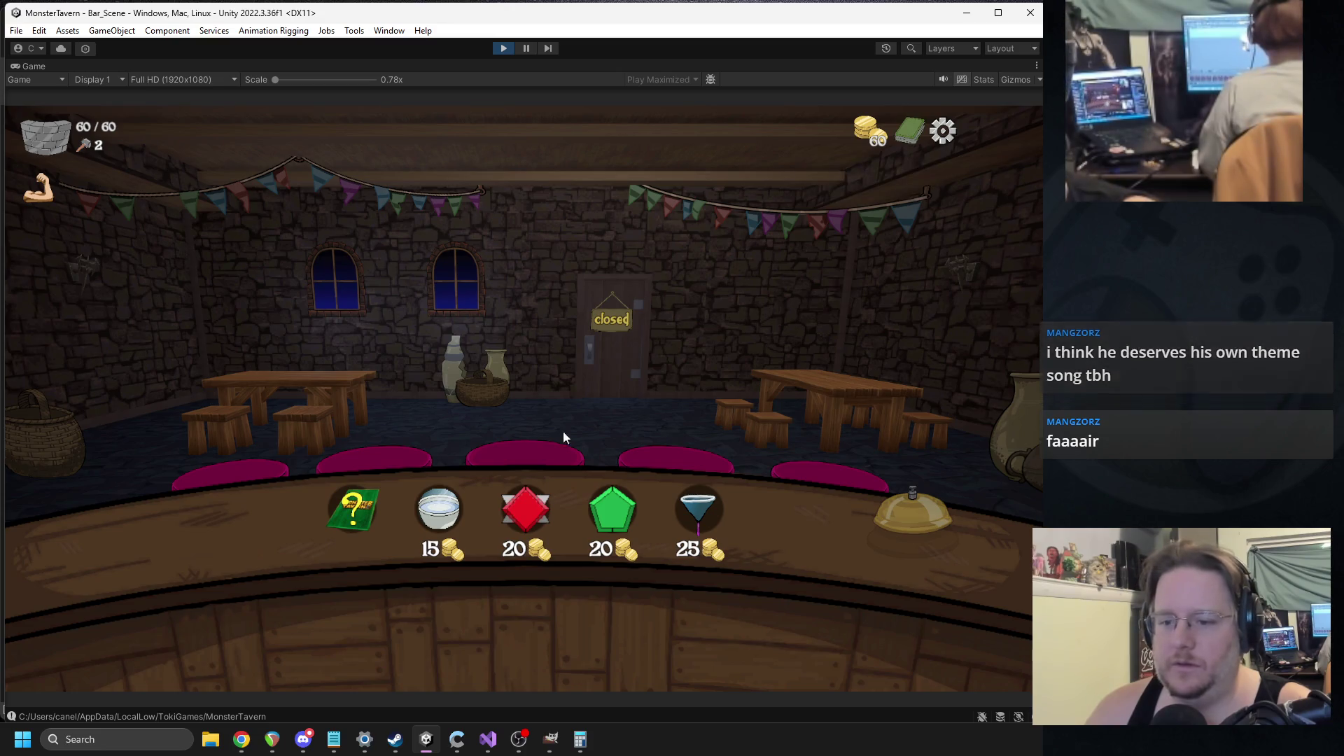
click(522, 496)
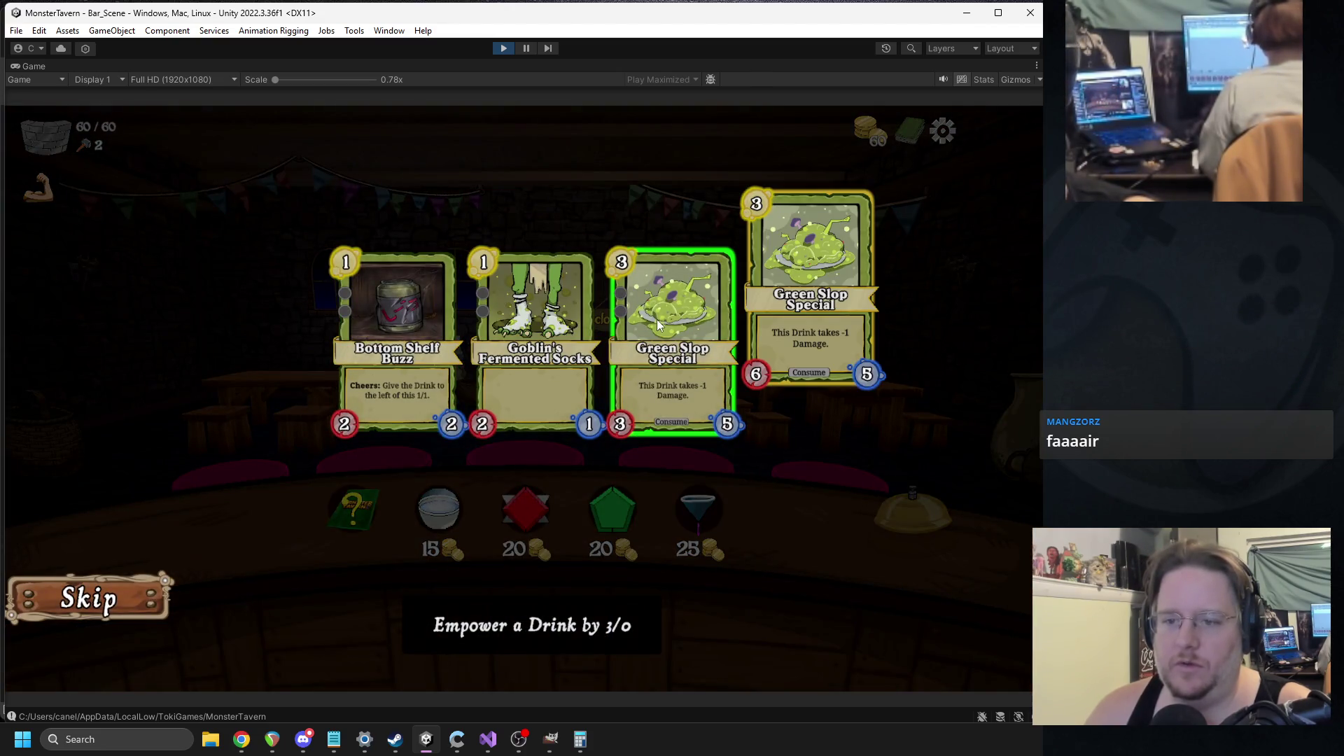
click(668, 294)
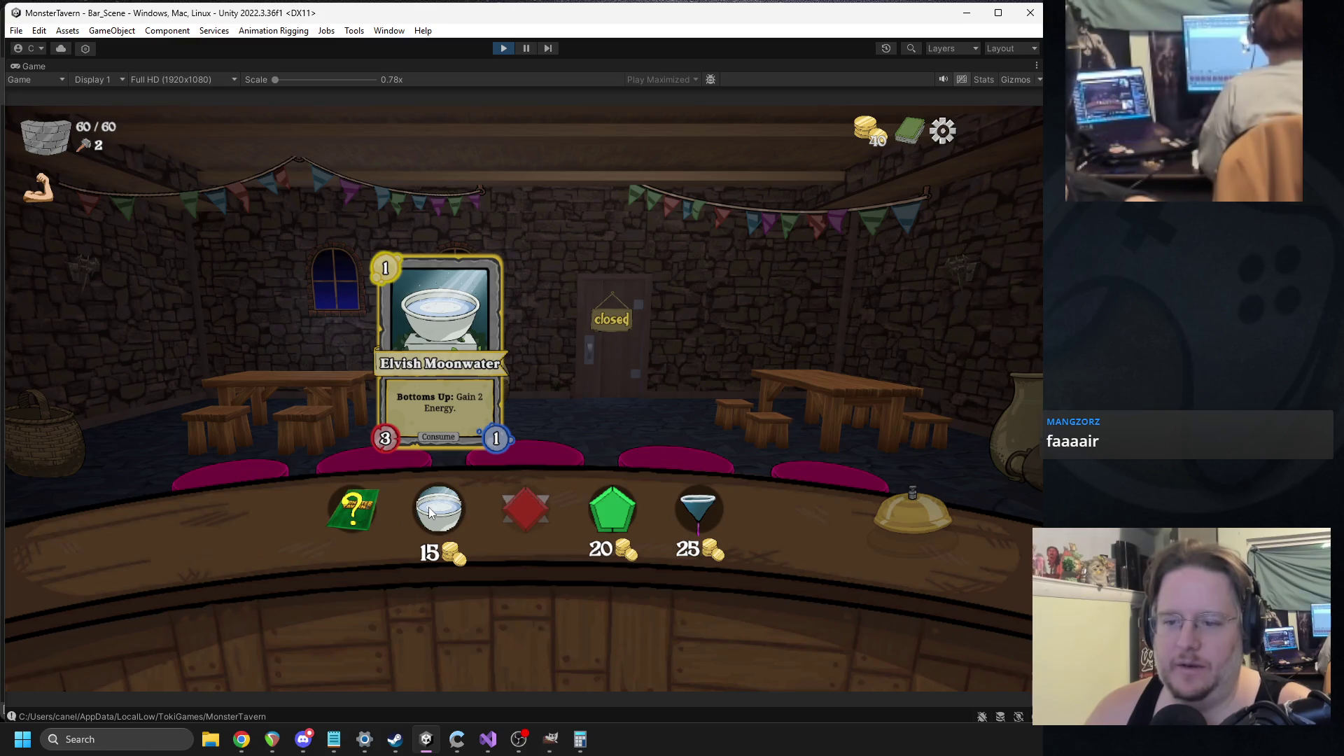
- Buy Elvish Moonwater and the Sugar Rim upgrade, then take Coffee Shot as the reward card
click(429, 507)
click(692, 527)
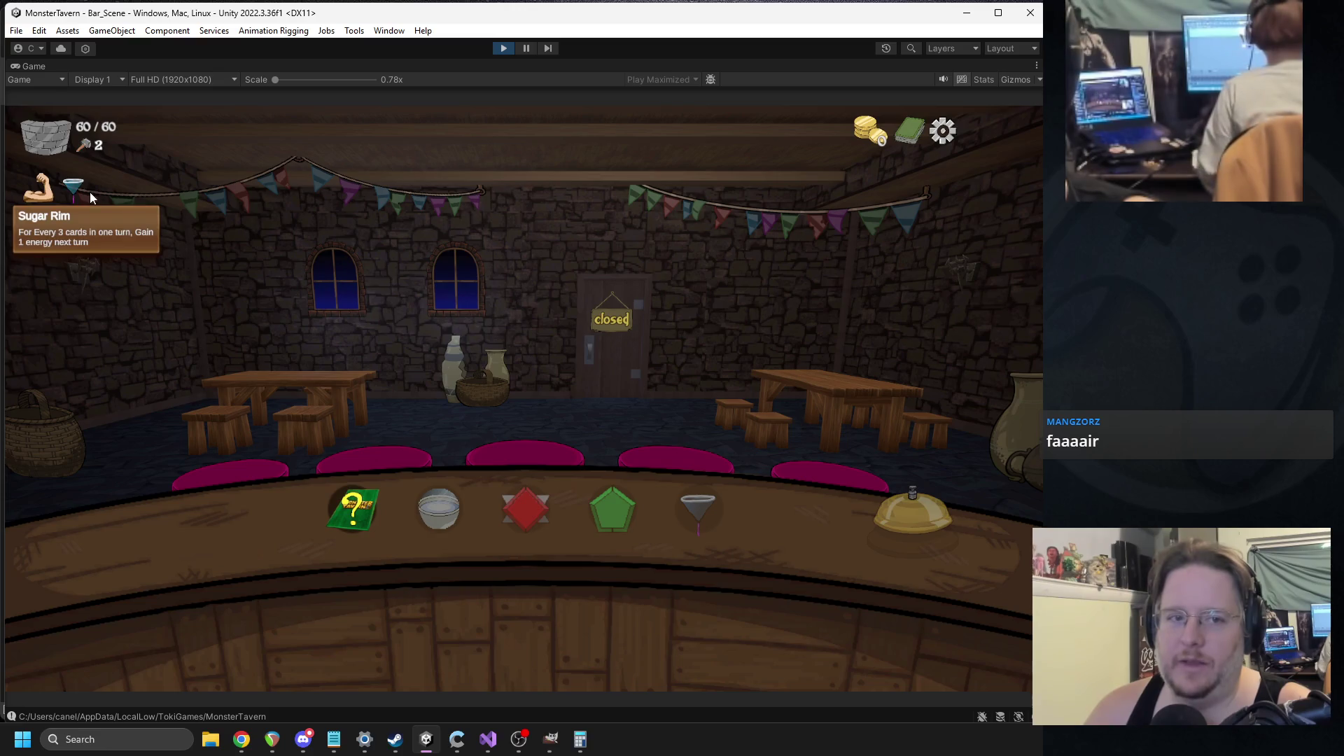
click(348, 515)
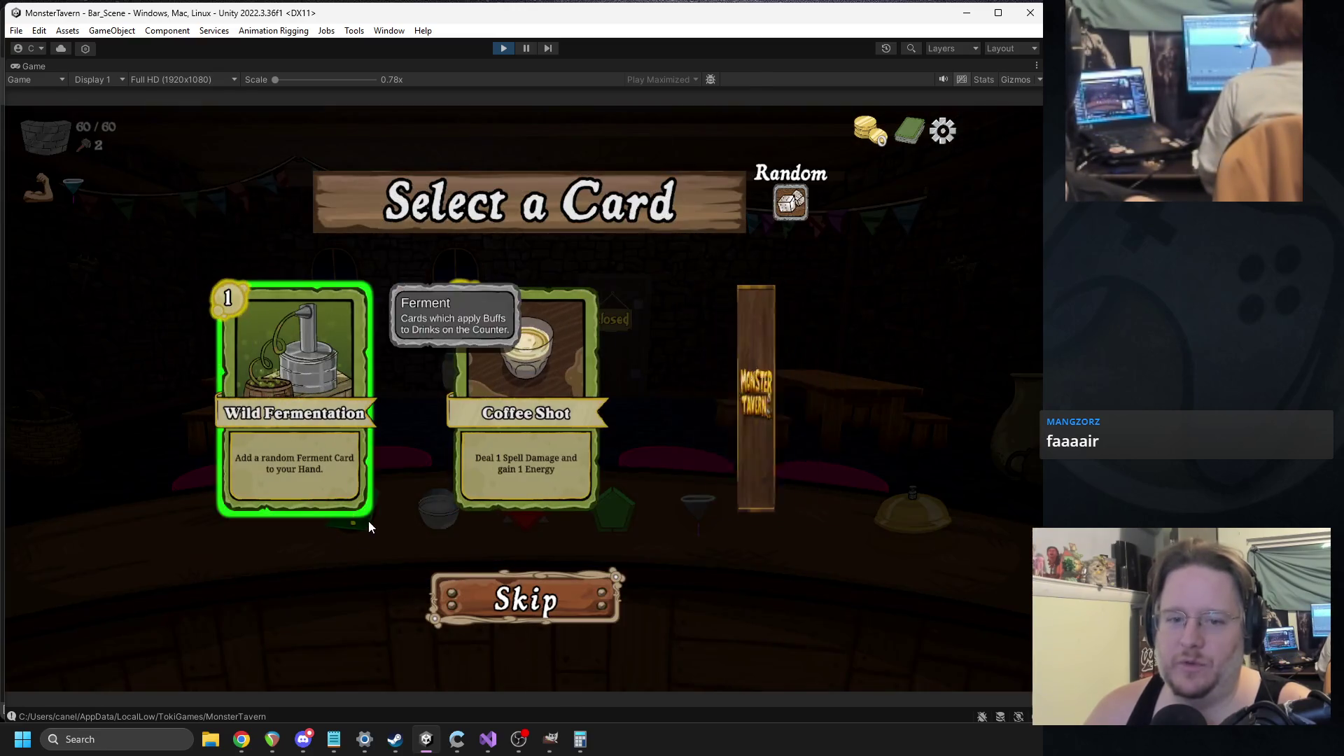
click(529, 462)
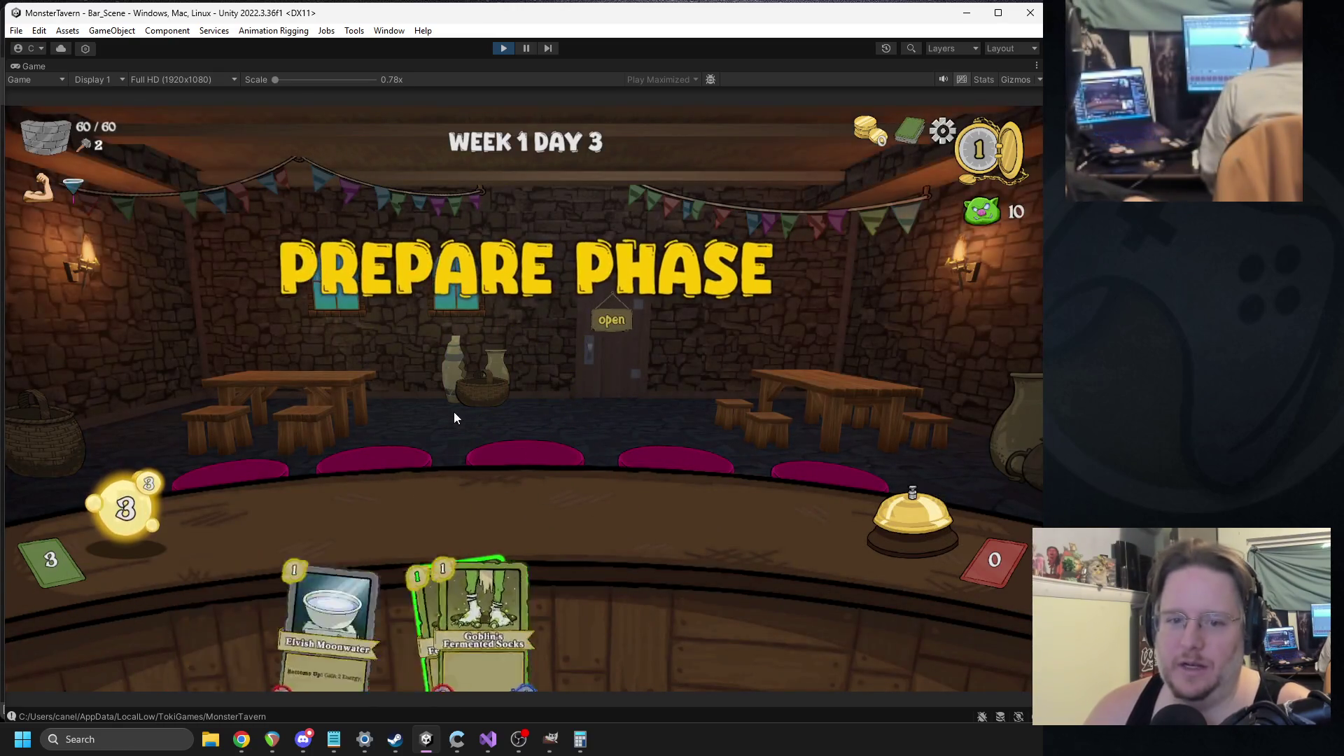
- Place Elvish Moonwater in the left bar slot and serve it to the Brown Bear
drag(692, 595, 700, 539)
mouse_move(535, 630)
mouse_down()
mouse_move(446, 532)
mouse_move(325, 522)
mouse_up()
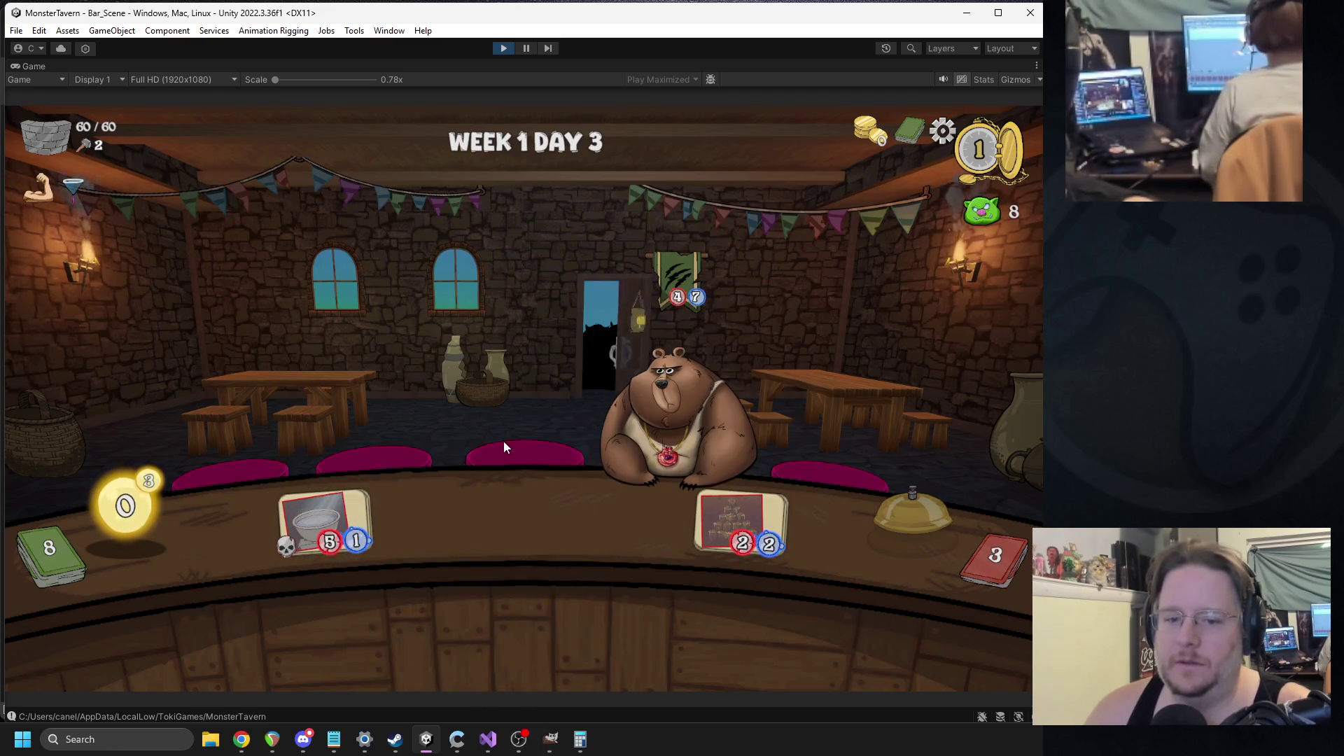
mouse_move(427, 553)
mouse_down()
mouse_move(421, 501)
mouse_move(460, 599)
mouse_move(440, 620)
mouse_move(340, 502)
mouse_up()
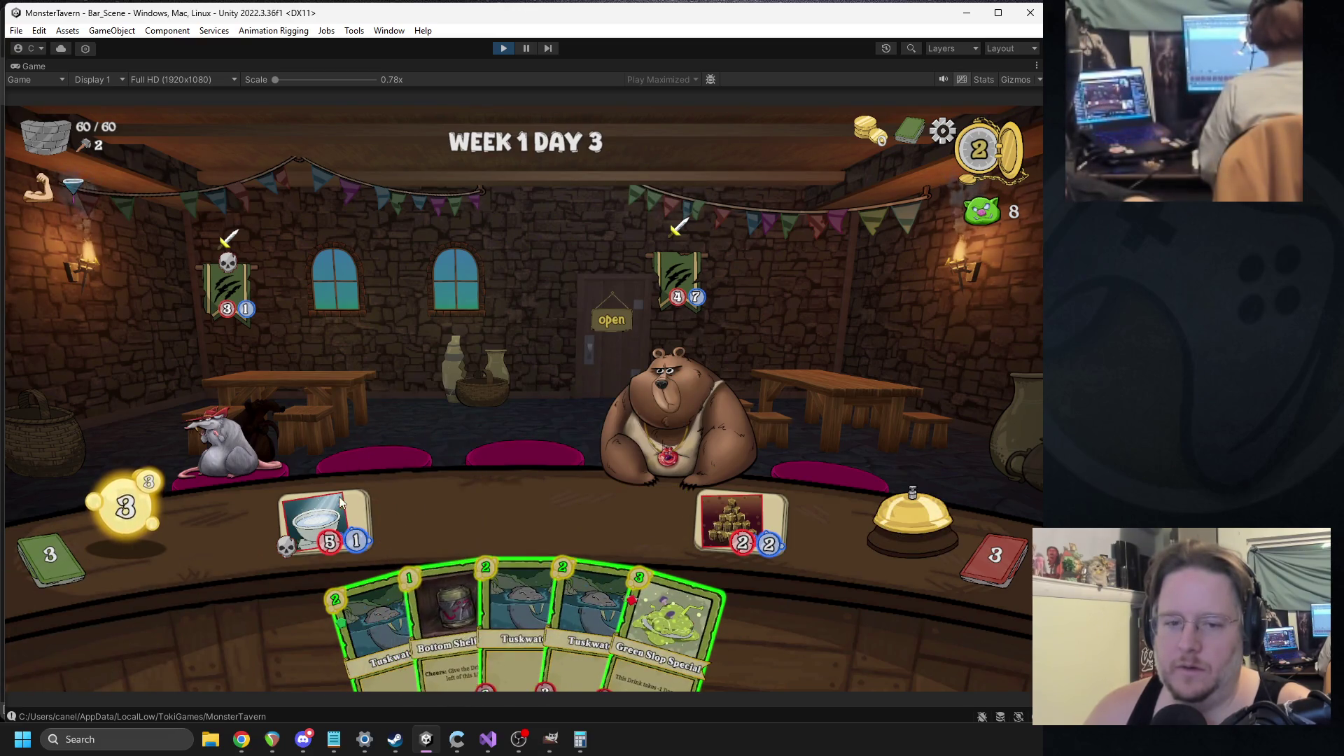
drag(431, 399, 665, 427)
- Put Green Slop Special and Bottom Shelf Buzz into bar slots
mouse_move(630, 609)
mouse_down()
mouse_move(601, 560)
mouse_move(328, 521)
mouse_up()
mouse_move(448, 616)
mouse_down()
mouse_move(410, 525)
mouse_move(441, 514)
mouse_up()
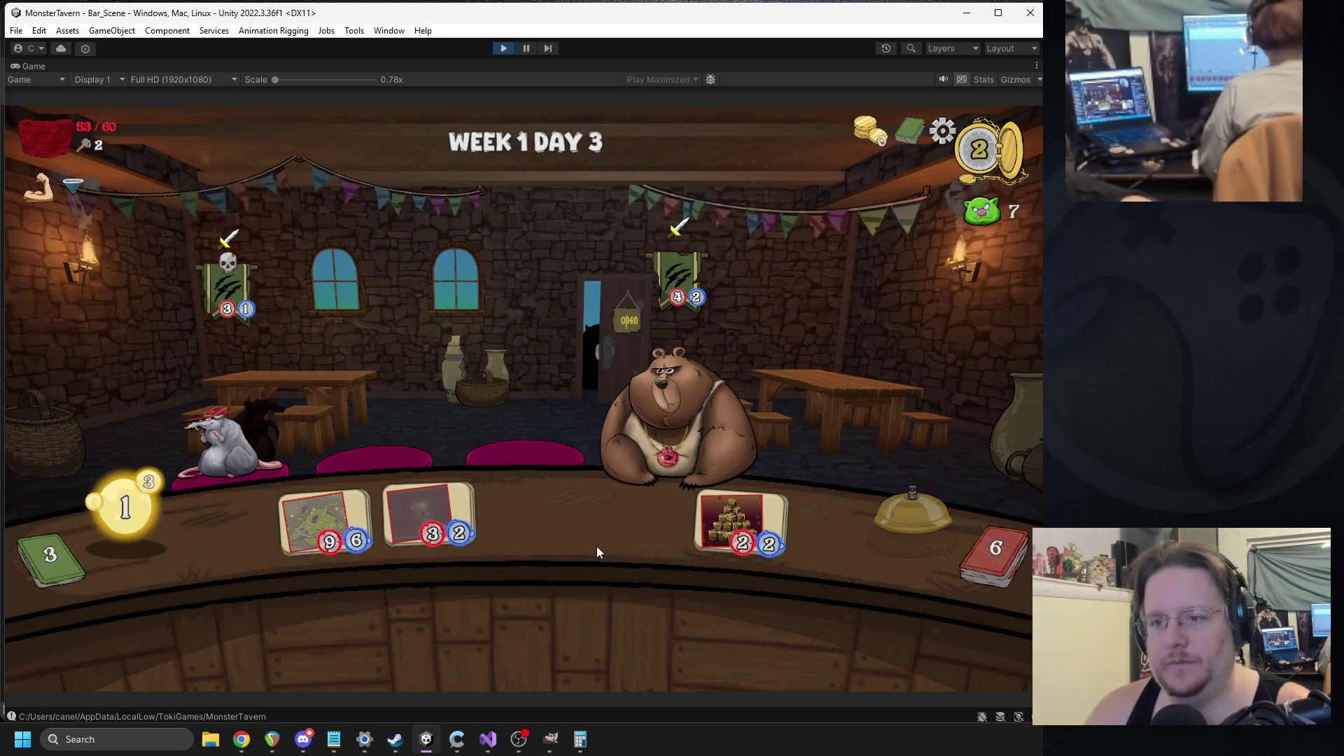
mouse_move(679, 229)
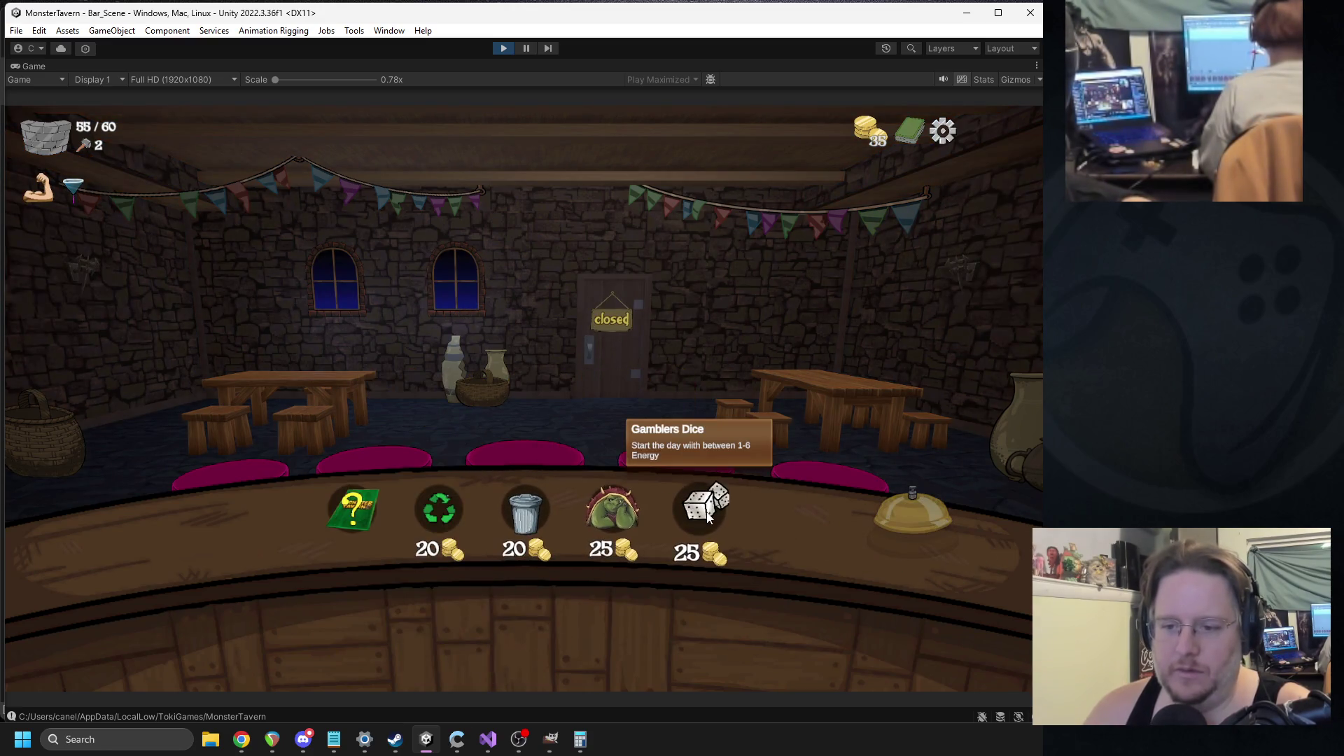
- Buy Gambler's Dice from the shop and add a reward card to the deck
click(682, 523)
click(343, 517)
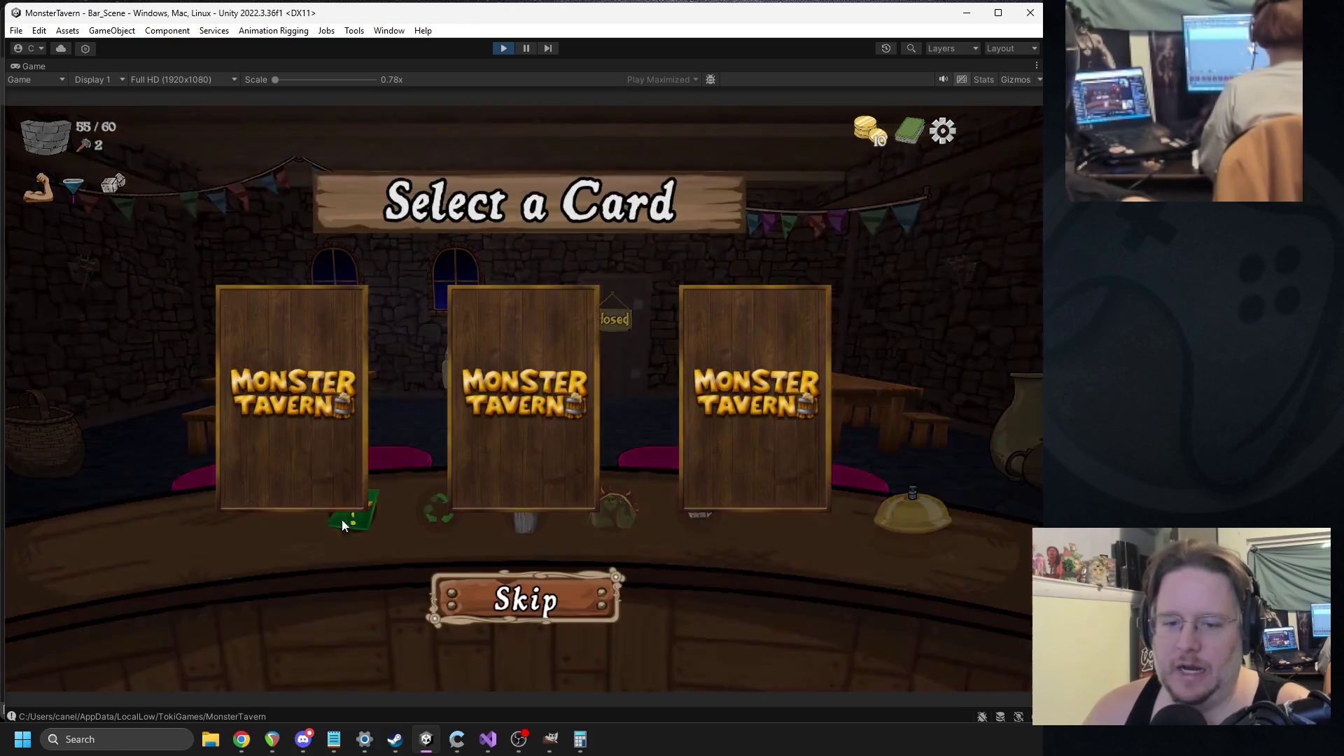
click(770, 476)
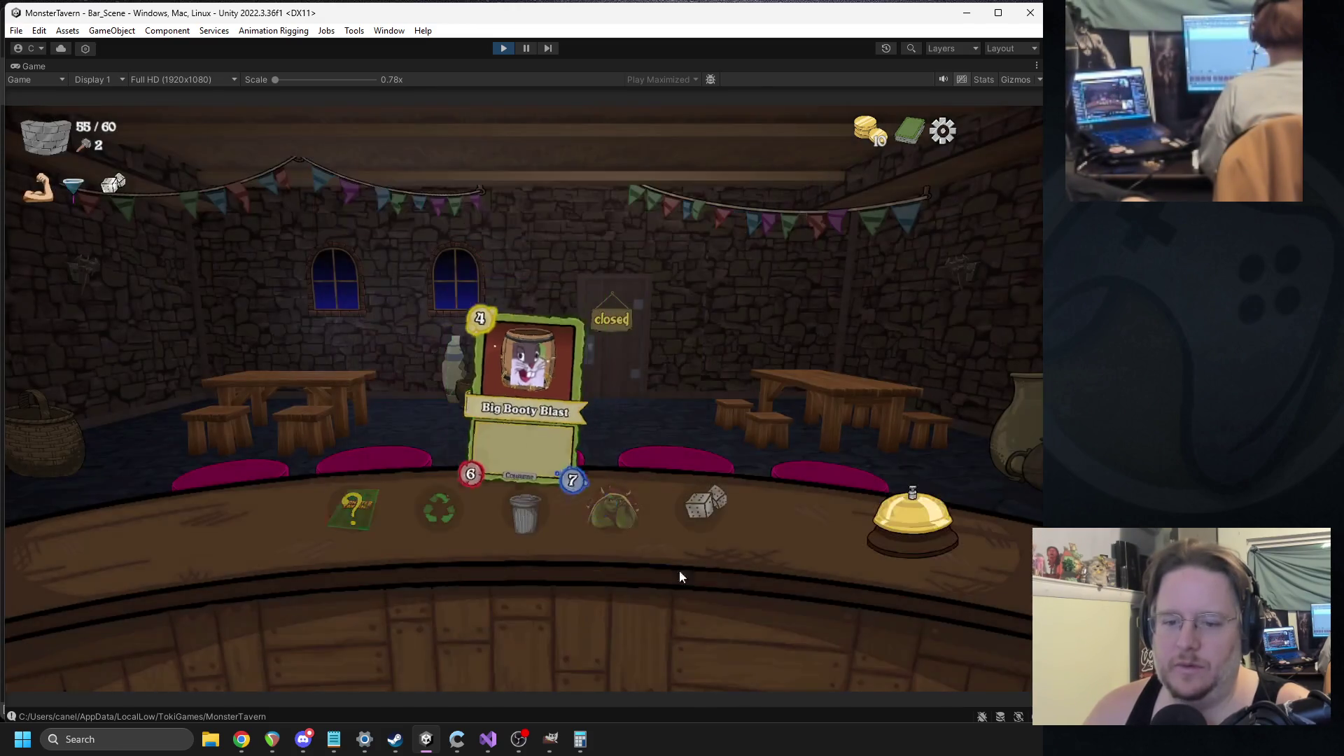
- Begin Week 1 Day 4, put Elvish Moonwater on the counter, and ring the bell
click(891, 515)
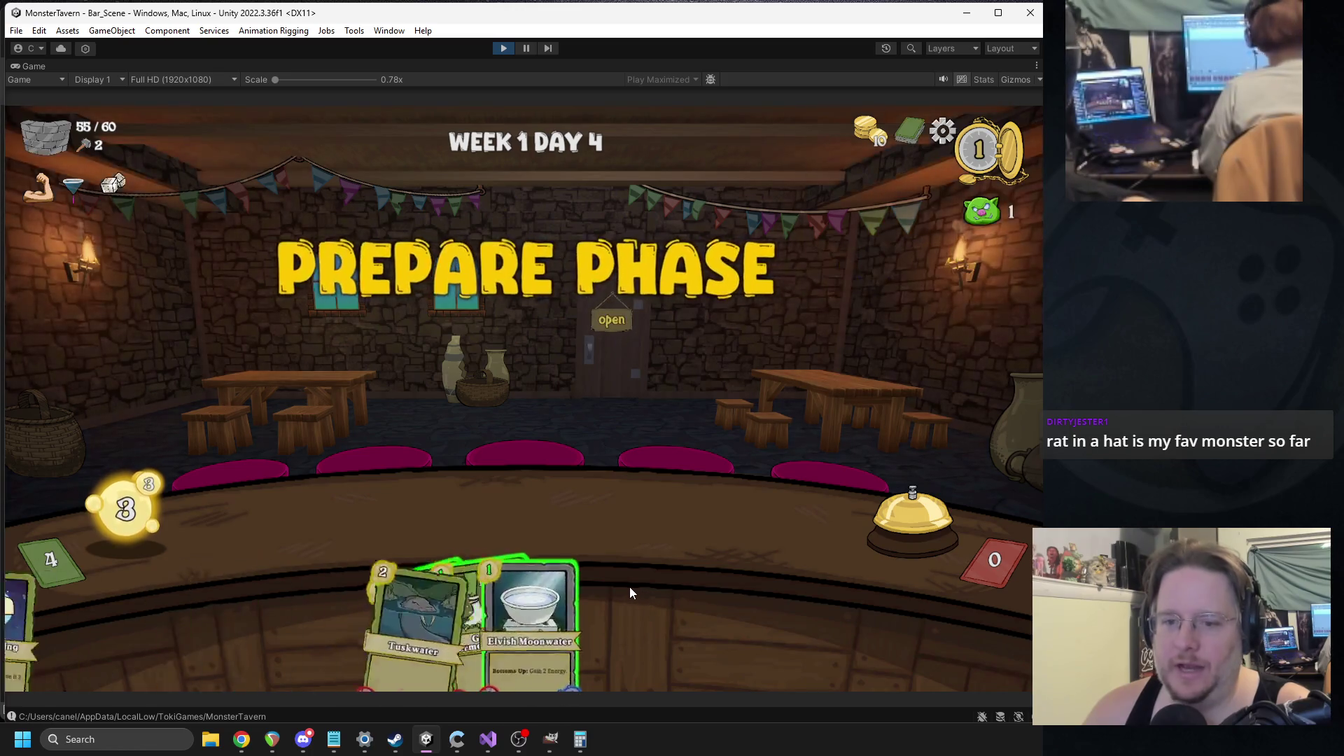
drag(519, 583, 420, 539)
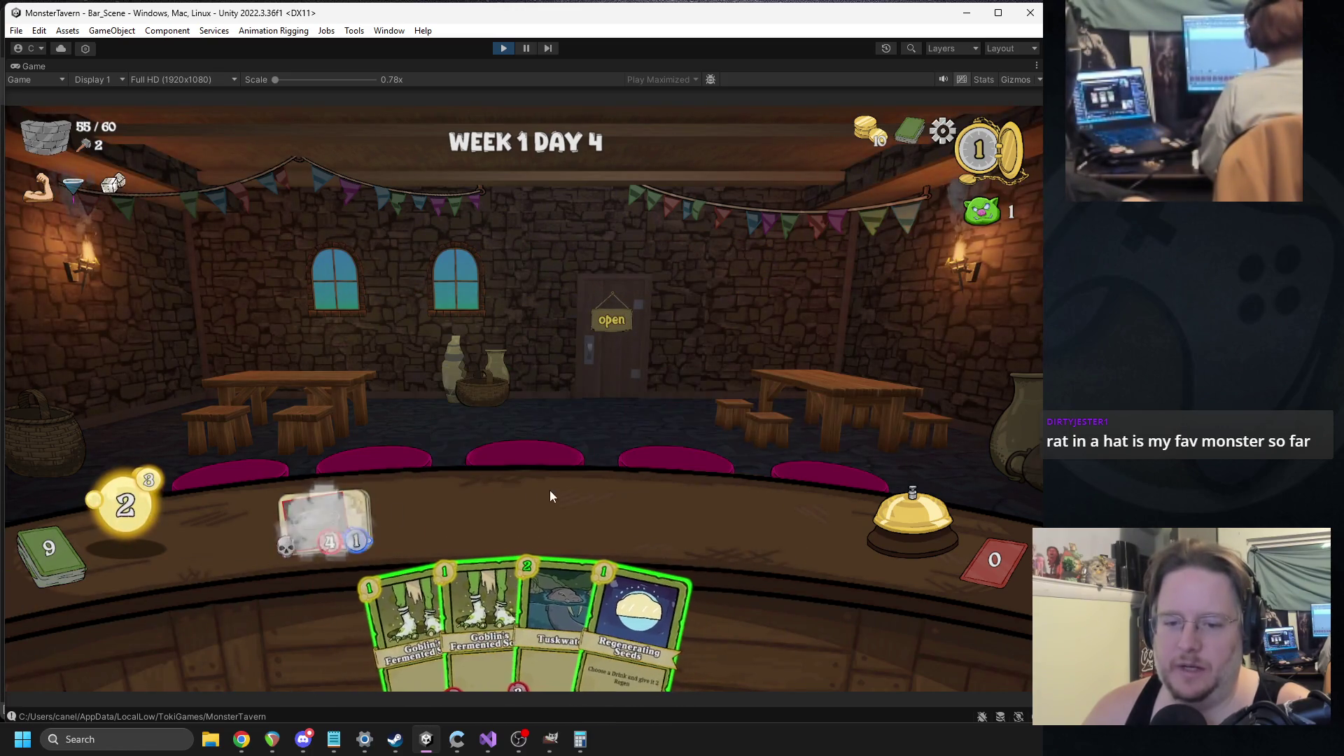
click(913, 514)
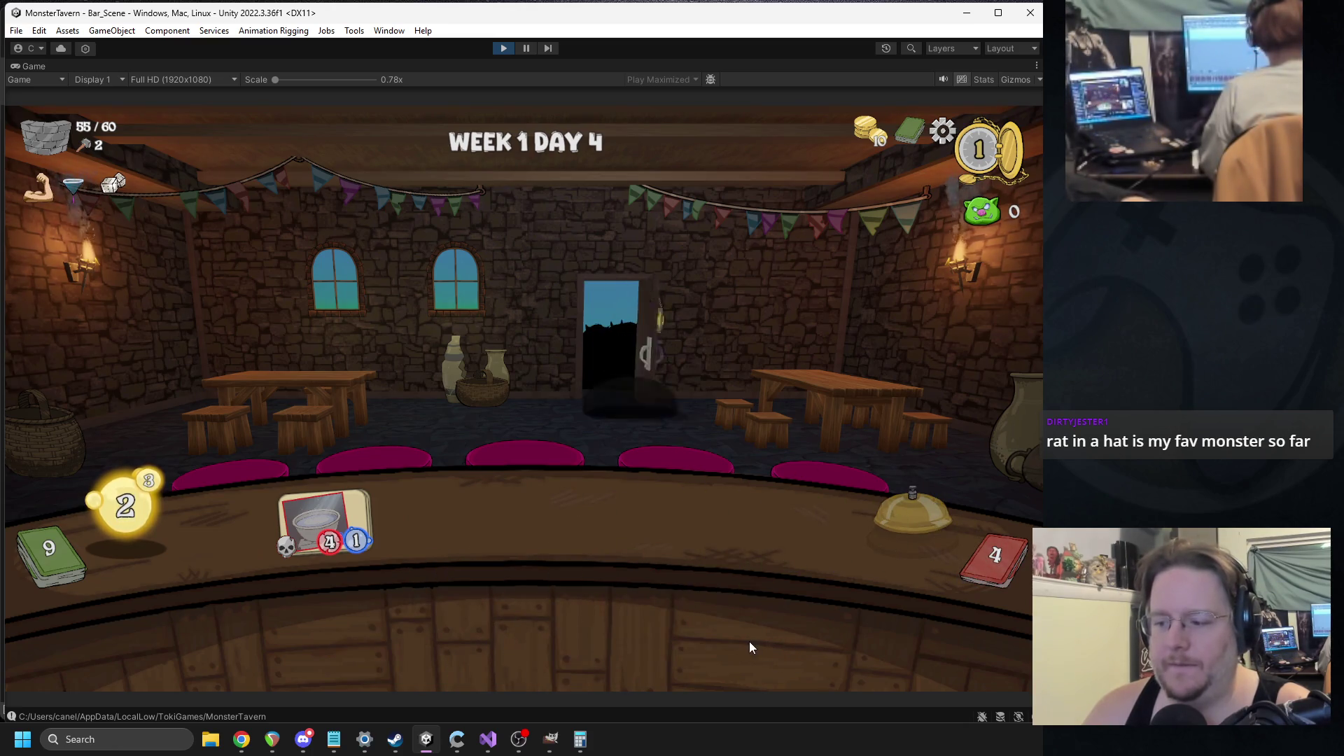
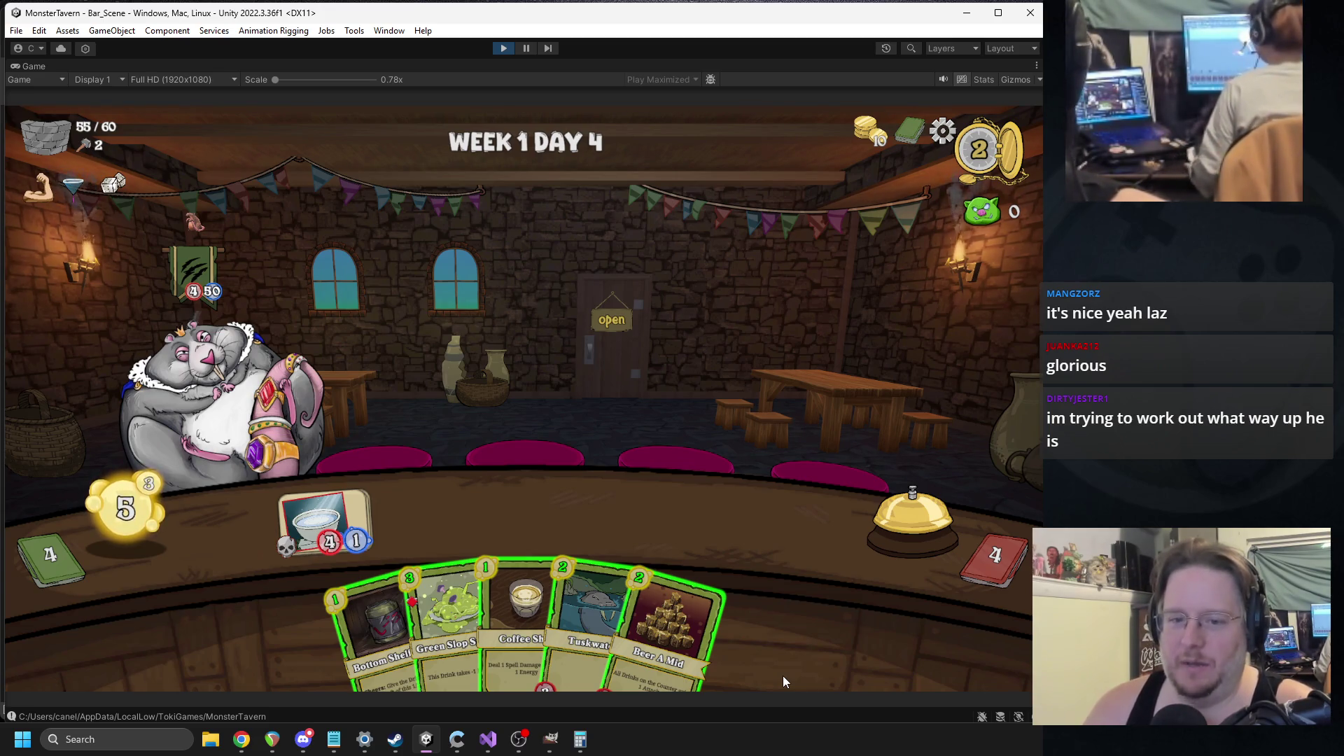
- Pause the playtest and inspect HUD objects: Interactables, Play_Space_1, Drink, Content_Forward, Overlay_Objs
click(525, 47)
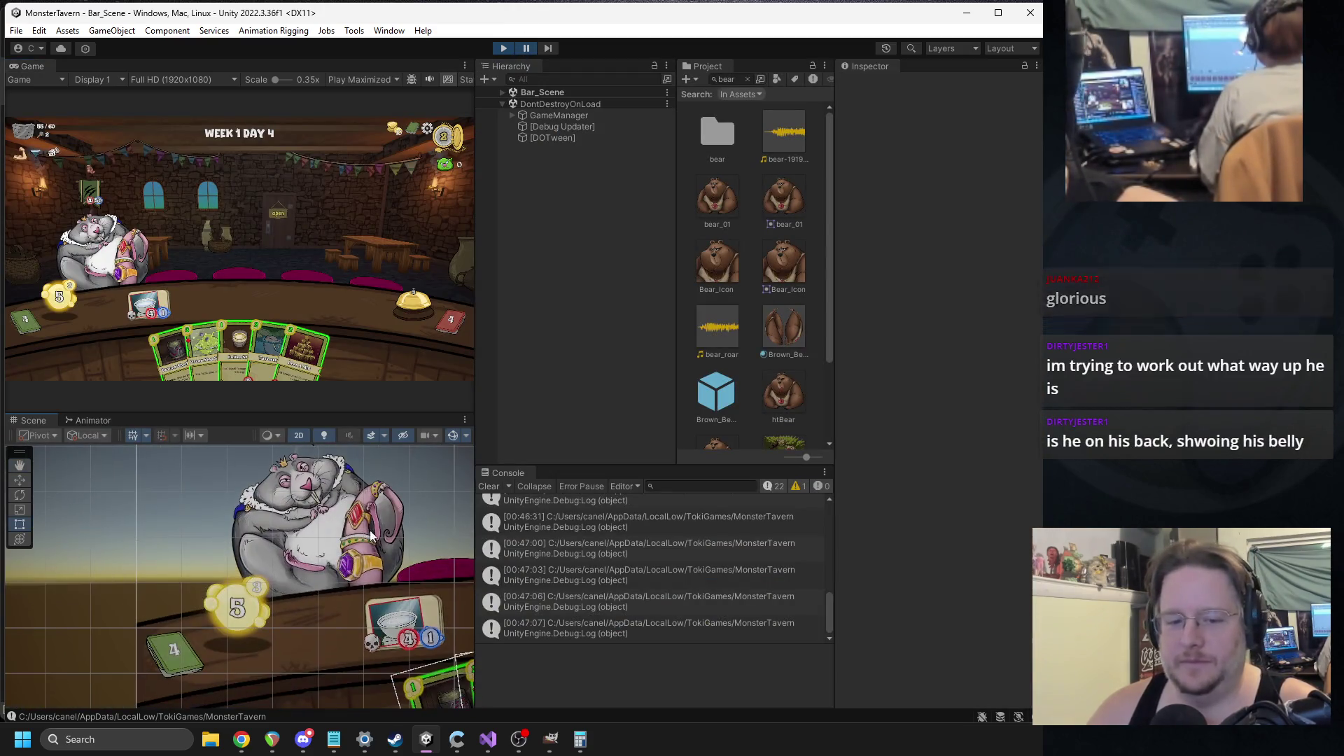
click(314, 533)
click(314, 533)
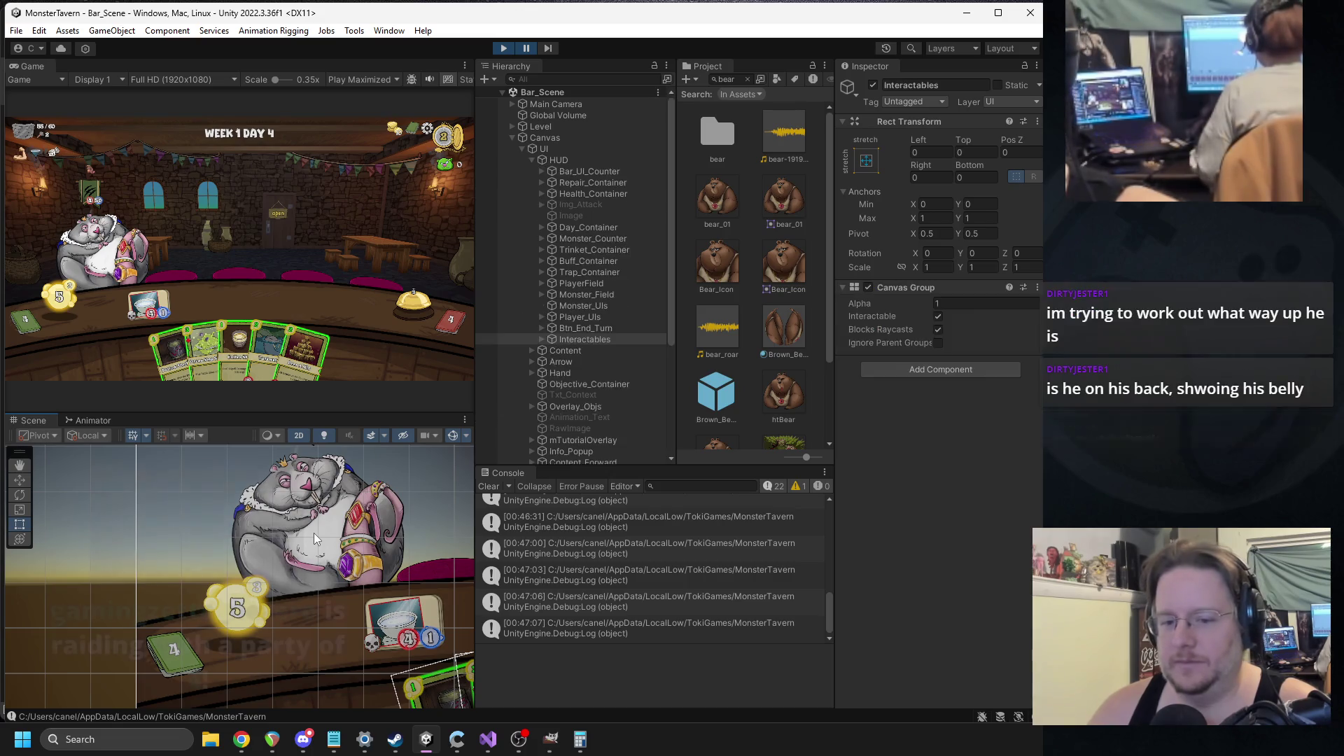
click(314, 532)
click(314, 532)
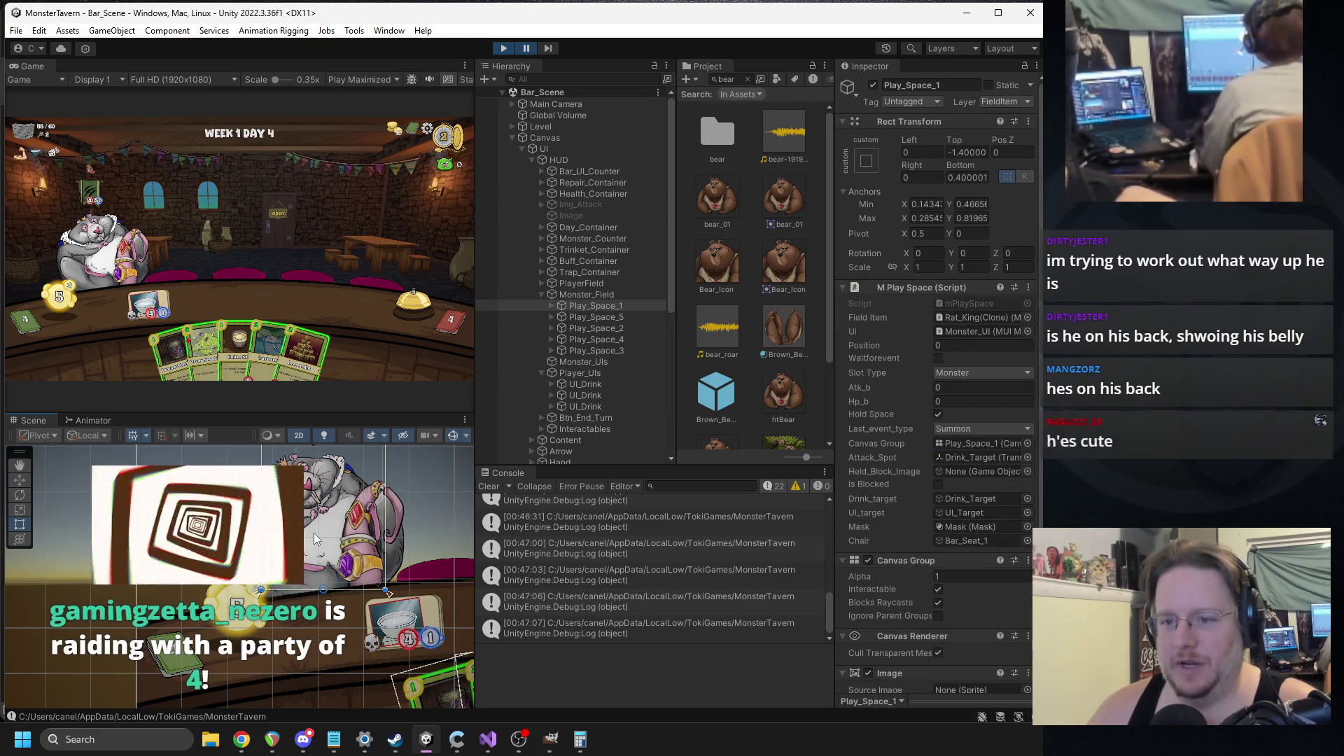
click(313, 532)
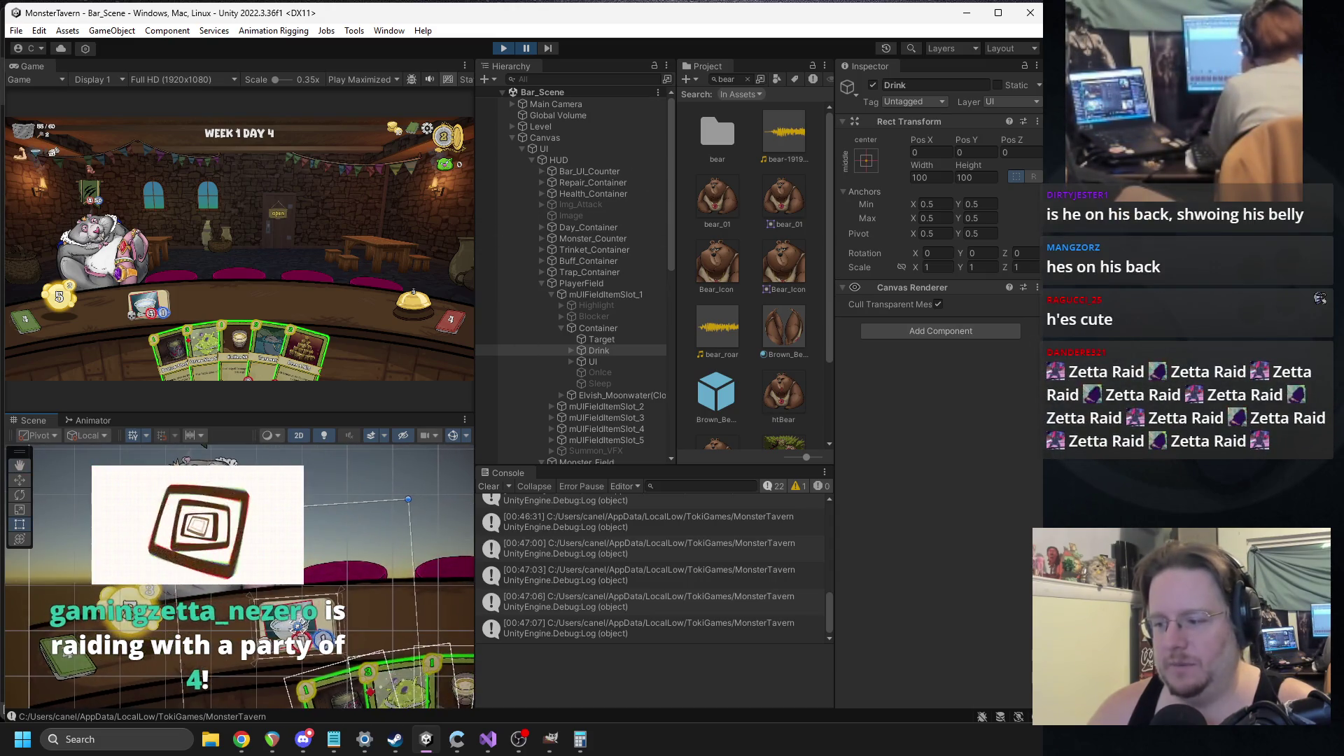
click(314, 532)
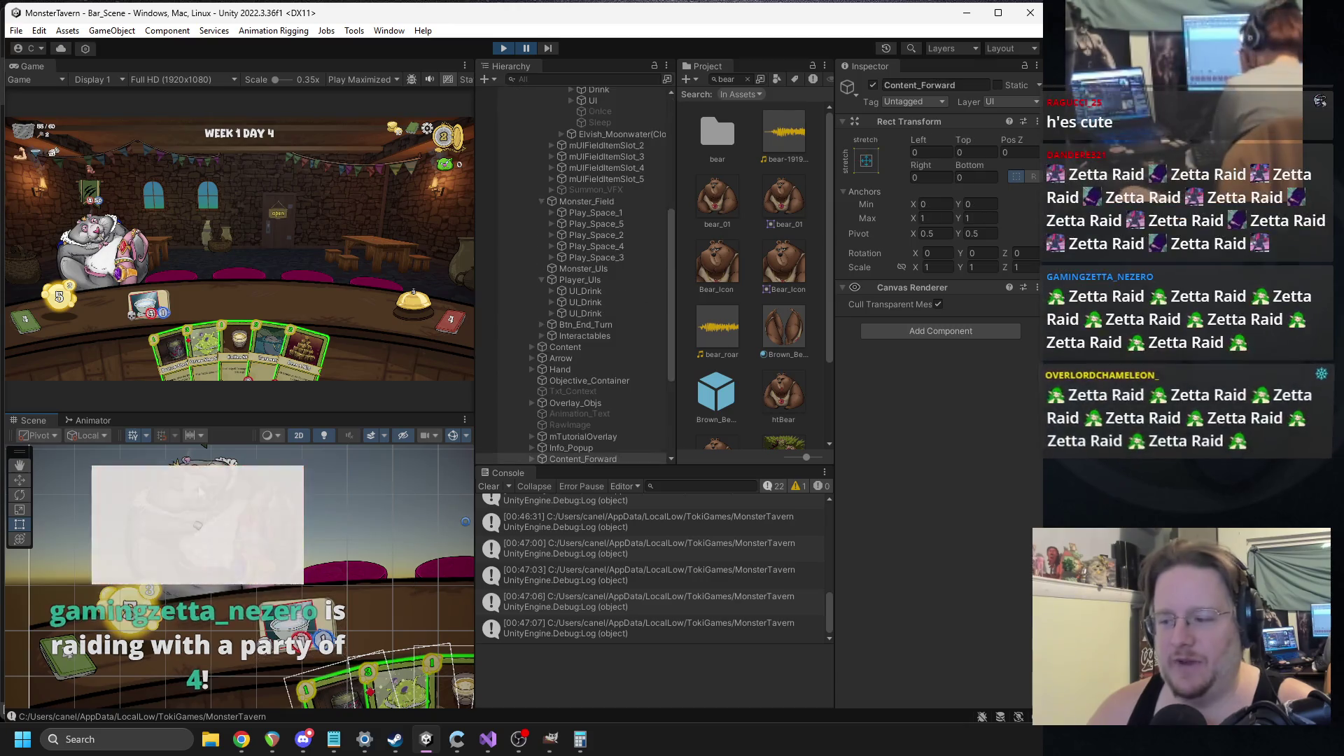
click(314, 531)
- Select Rat_King(Clone) under Bar_UI_Counter to view its attack 4 and health 50, then resume play
scroll(645, 141, up, 6)
scroll(645, 141, up, 1)
click(540, 171)
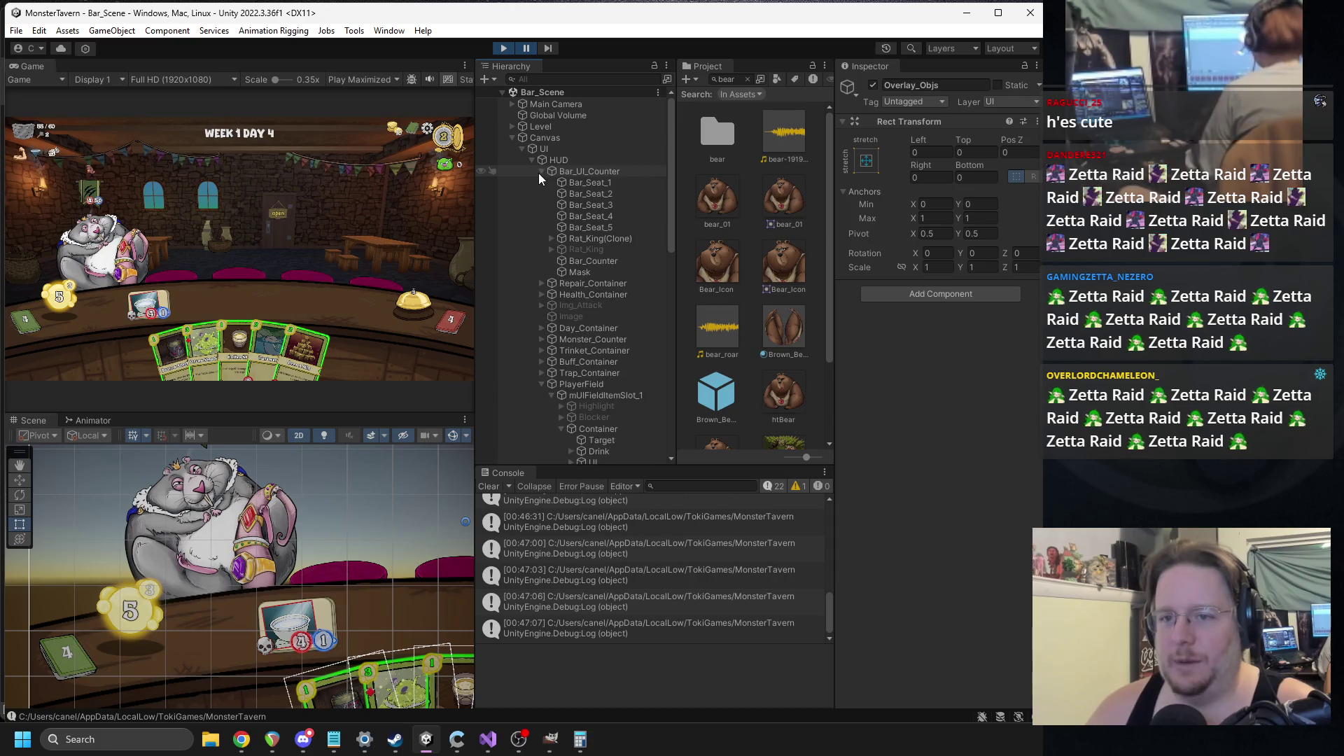
click(589, 239)
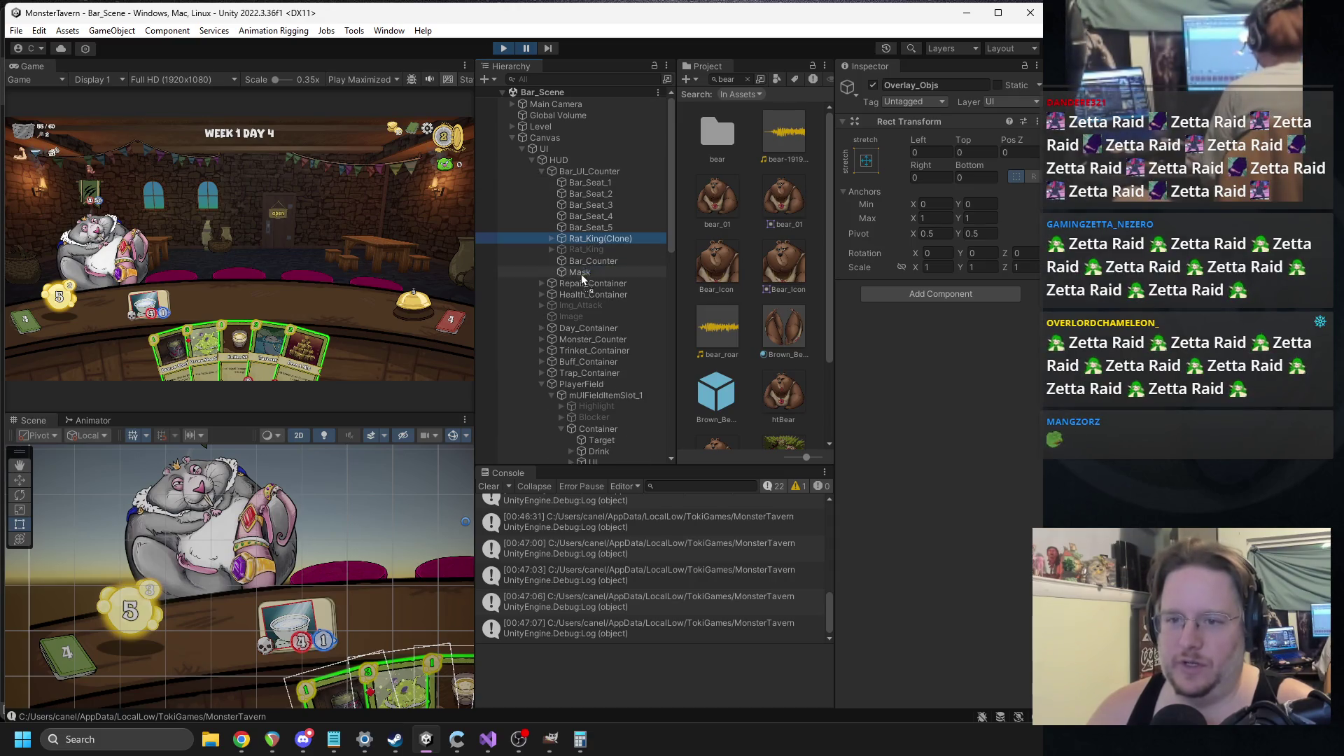
key(shift+space)
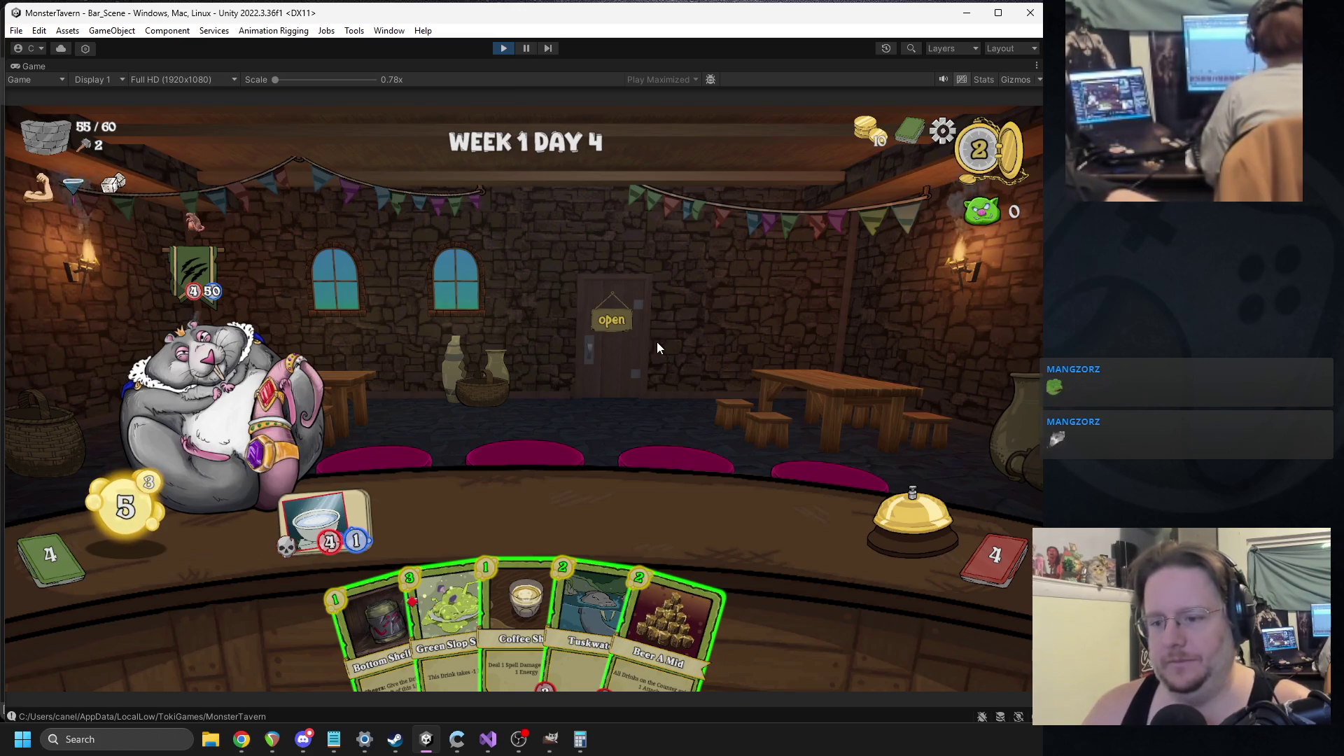
click(526, 48)
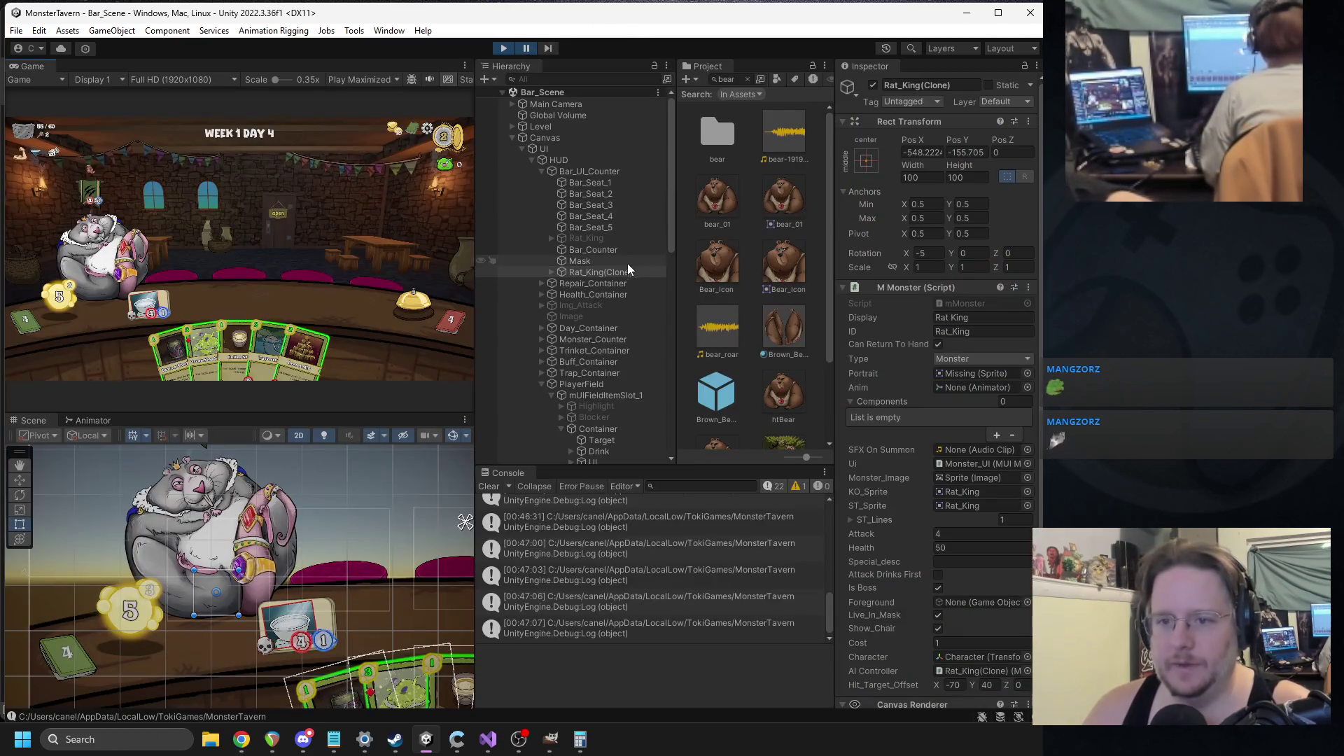
click(594, 237)
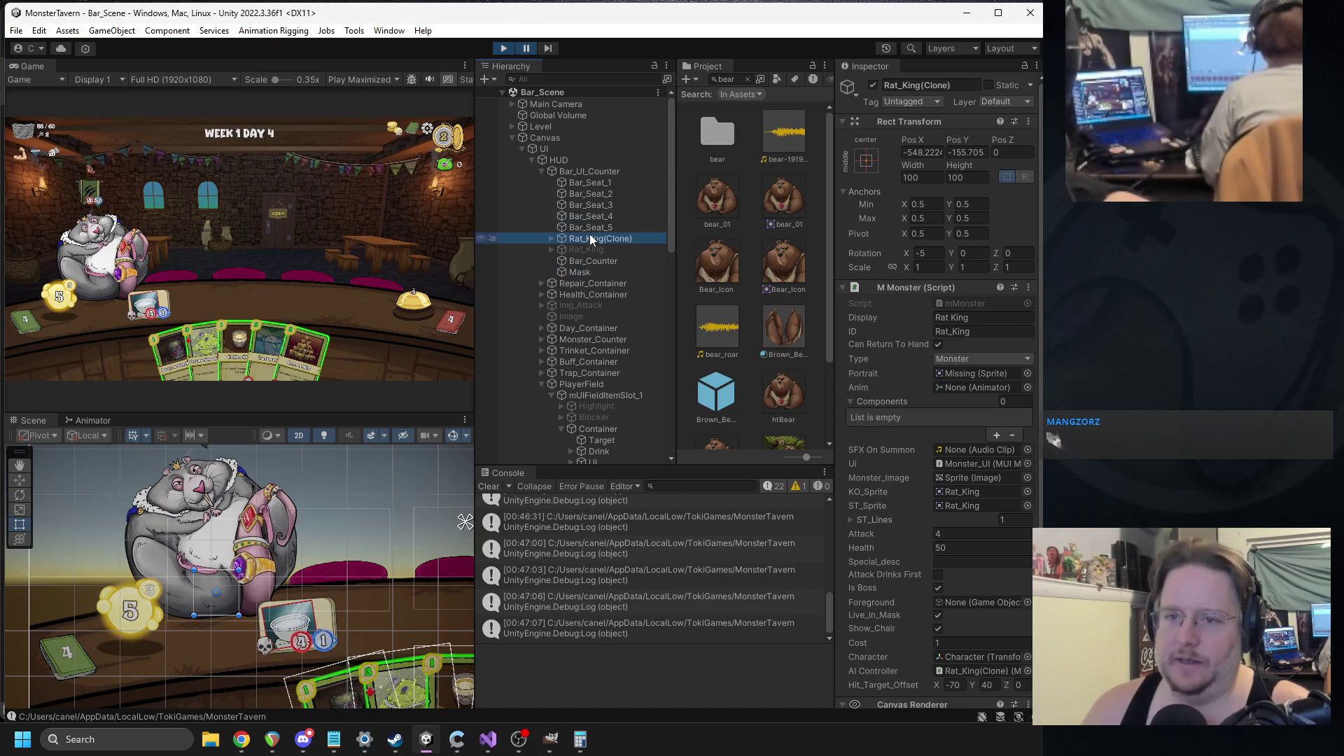
click(525, 49)
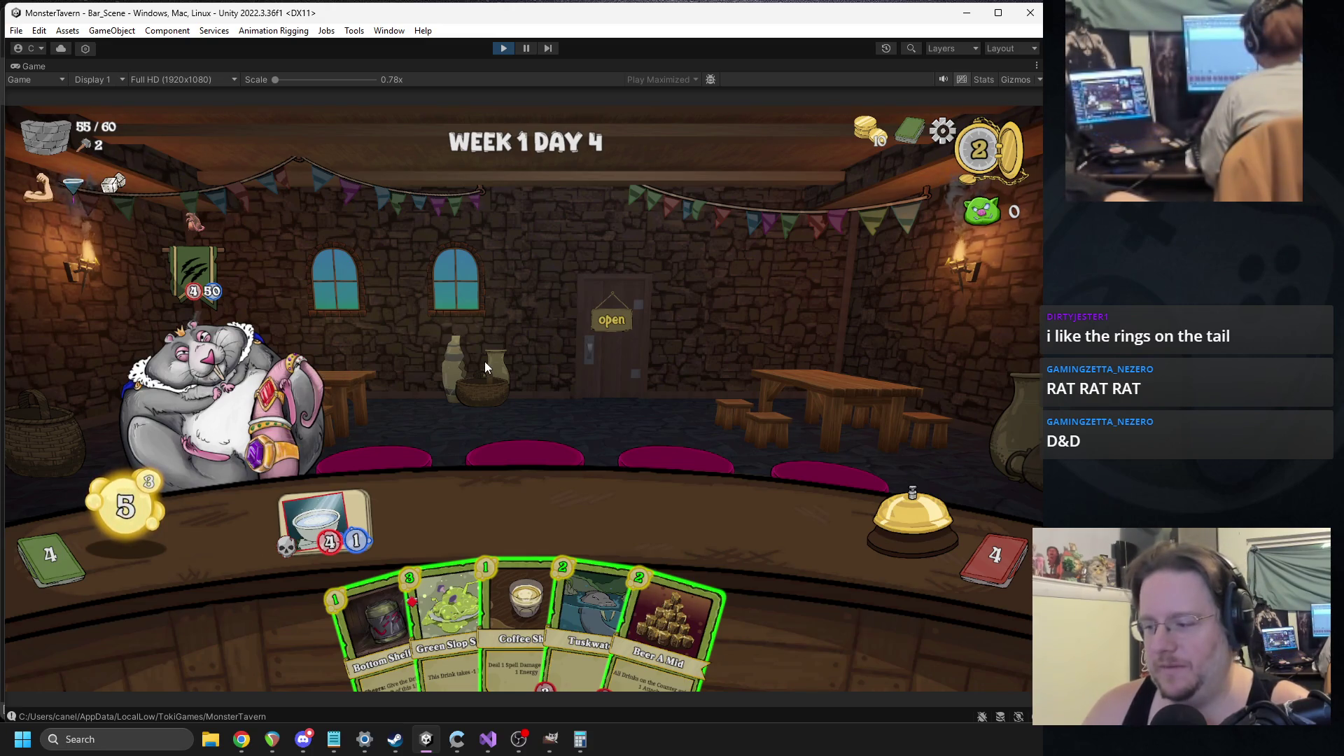
- Play Beer A Mid, Green Slop and Bottom Shell, Coffee Shot the Rat King, and end the turn
drag(669, 630, 787, 516)
mouse_move(462, 609)
mouse_down()
mouse_move(381, 509)
mouse_move(422, 475)
mouse_up()
drag(437, 602, 533, 510)
drag(476, 570, 245, 409)
click(910, 523)
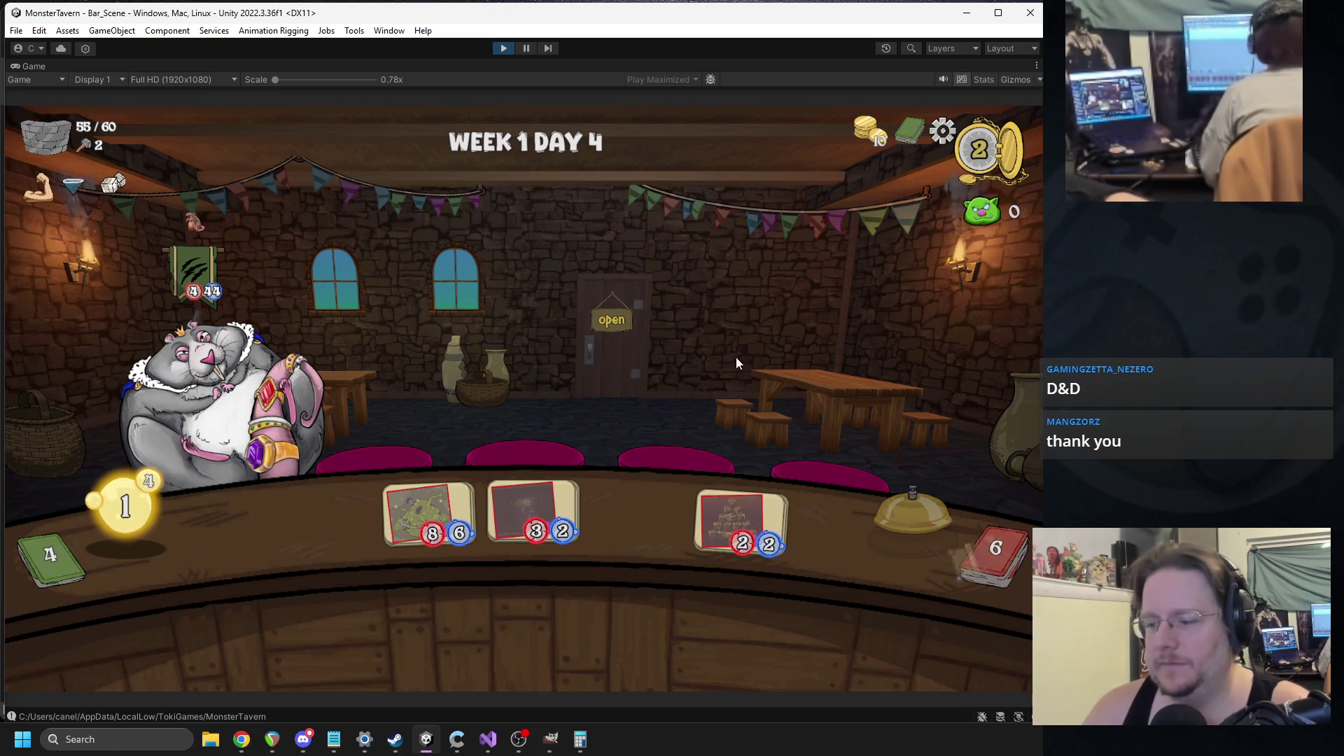
- Play Big Booty and Goblin's Fermented Socks onto the bar and end the turn
mouse_move(708, 539)
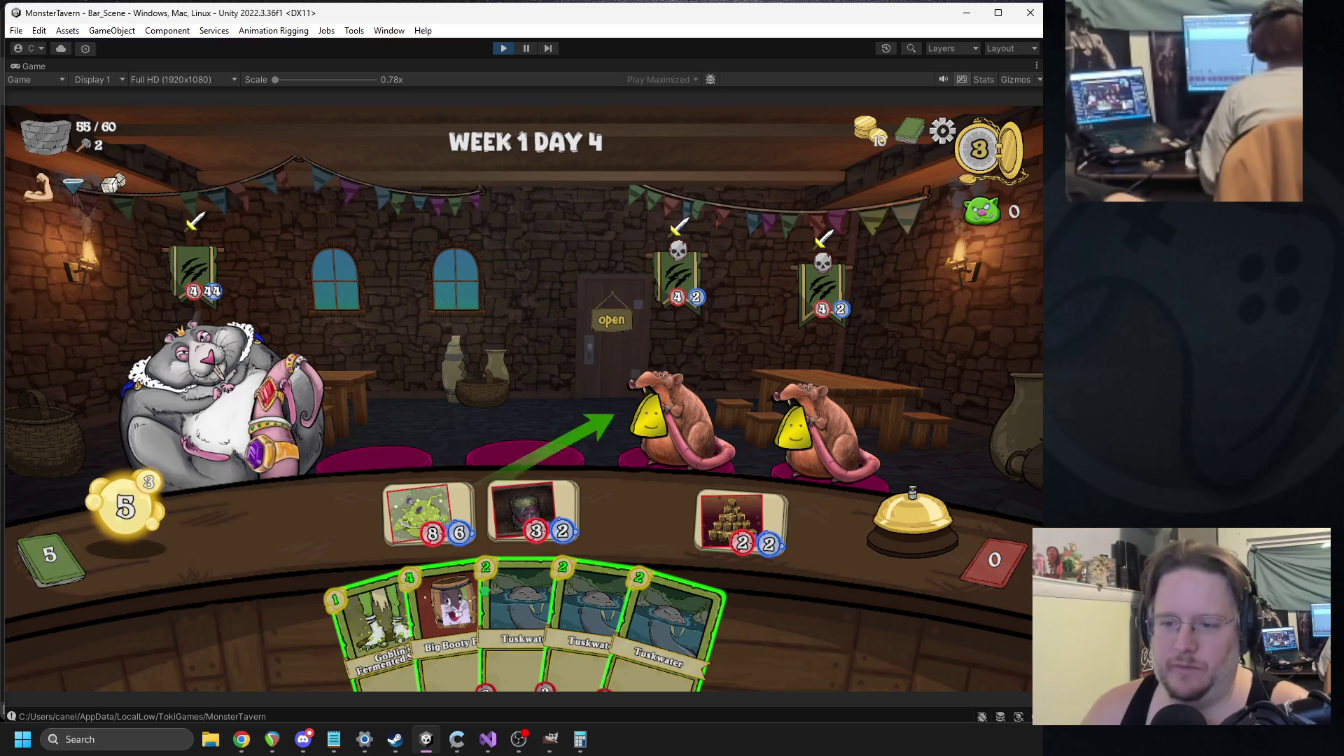
mouse_move(444, 616)
mouse_down()
mouse_move(418, 577)
mouse_move(333, 516)
mouse_up()
drag(339, 613, 533, 514)
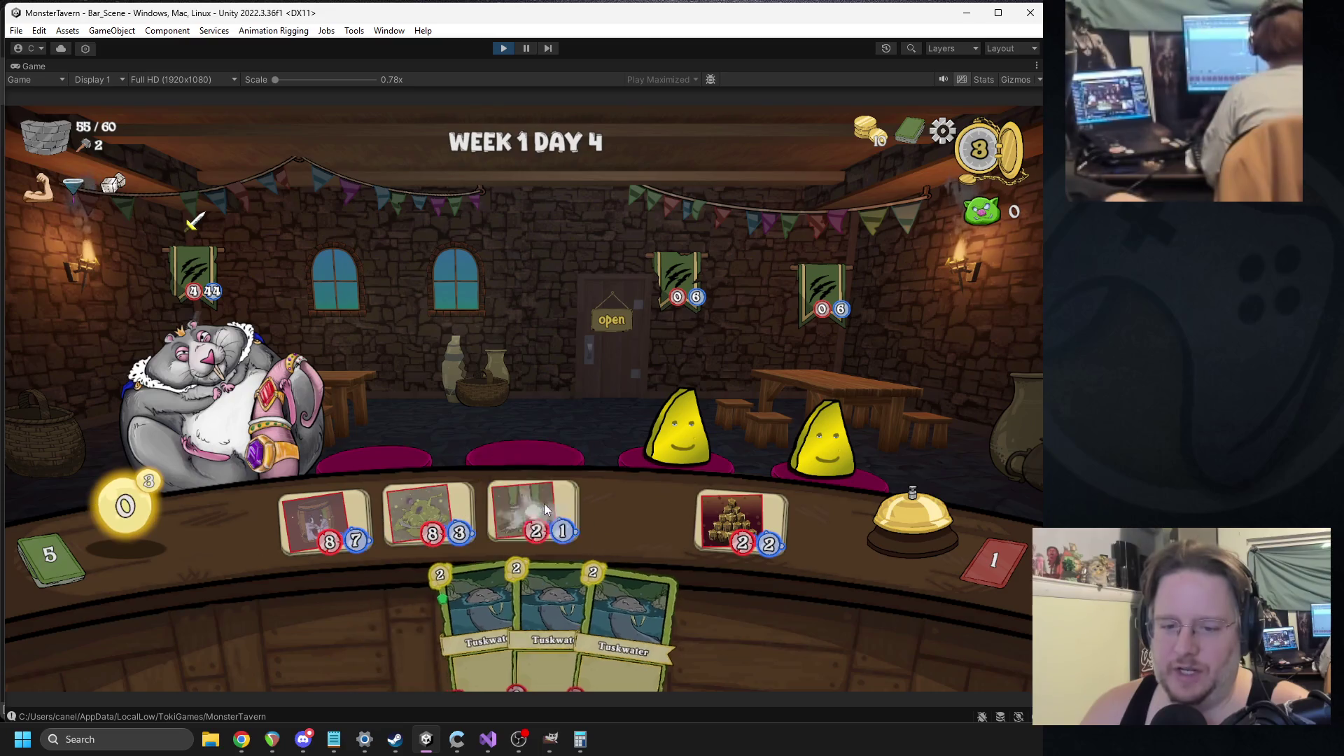
click(910, 518)
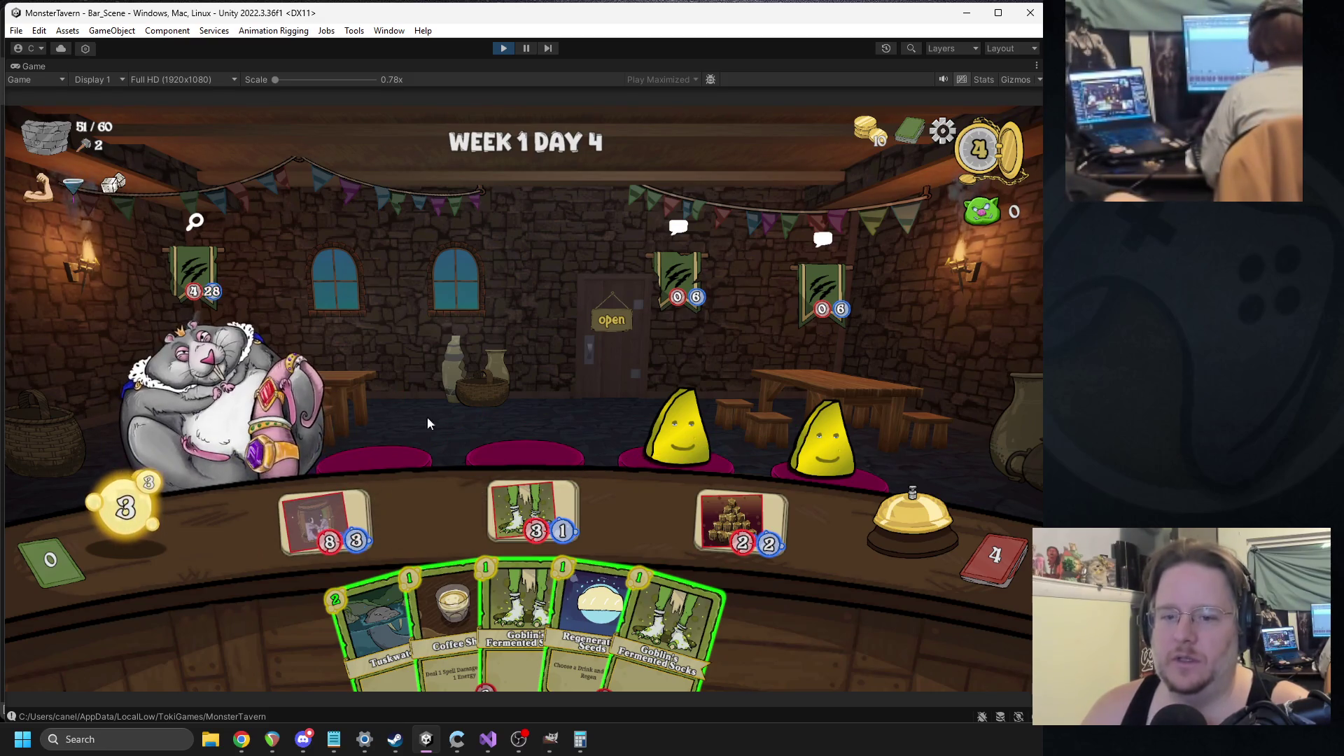
- Play Regenerating Seeds, Tuskwater and Bottom Shelf Buzz, hit the Rat King with Coffee Shots, and end the turn
drag(588, 623, 324, 522)
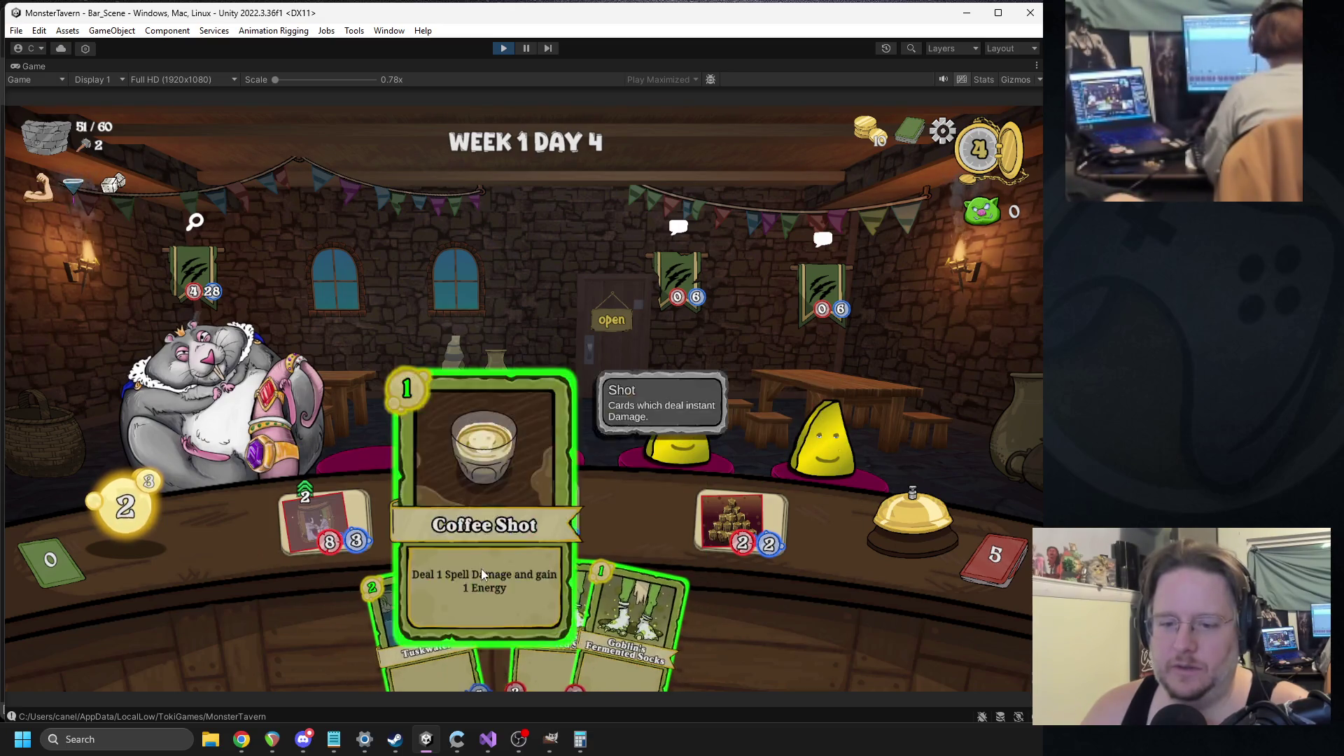
drag(452, 623, 273, 429)
mouse_move(441, 630)
mouse_down()
mouse_move(399, 511)
mouse_move(423, 514)
mouse_up()
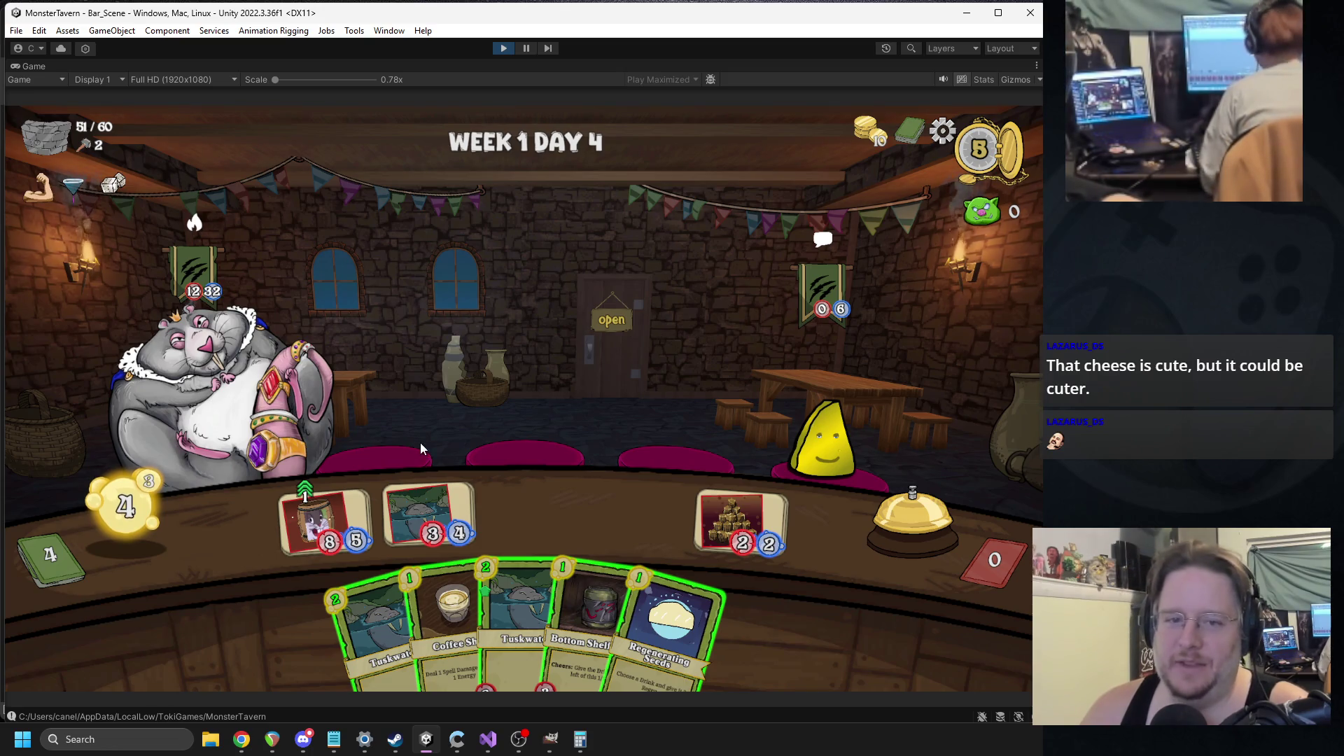
mouse_move(651, 594)
mouse_down()
mouse_move(280, 549)
mouse_move(315, 539)
mouse_up()
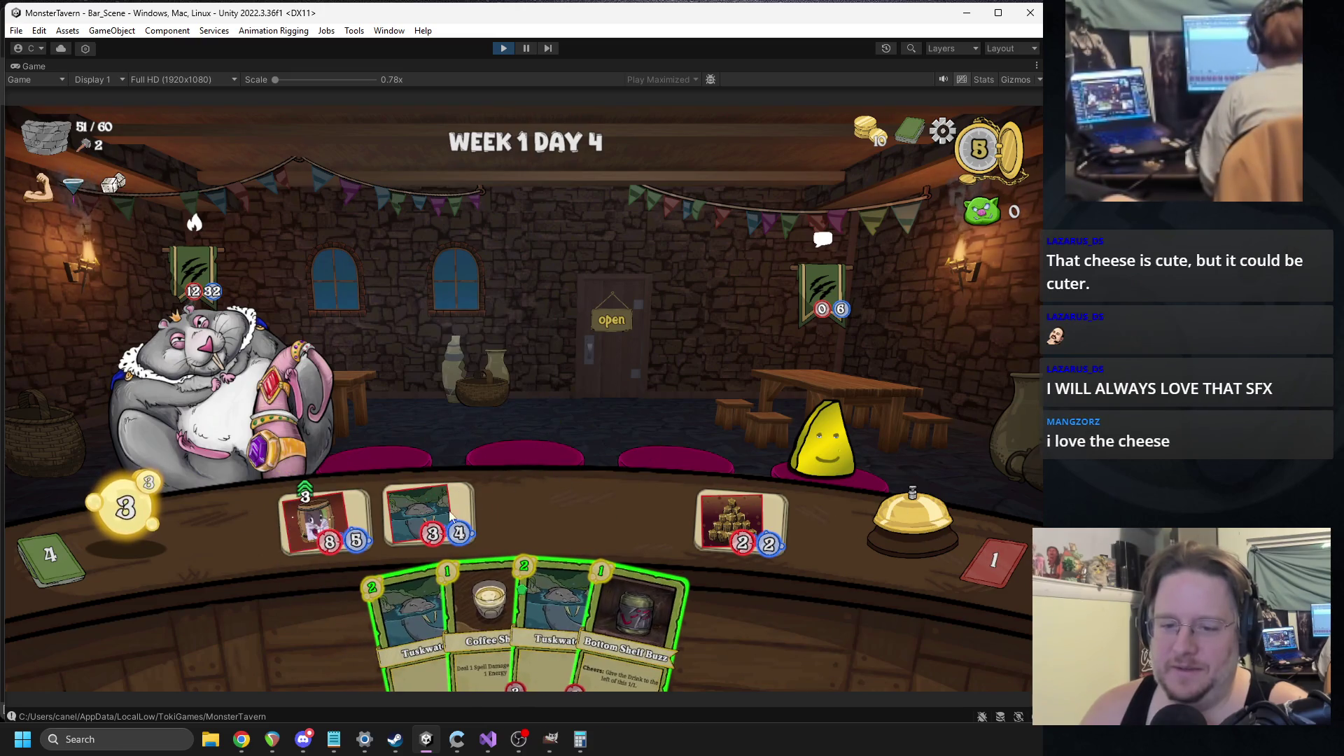
drag(633, 616, 452, 507)
drag(514, 616, 302, 412)
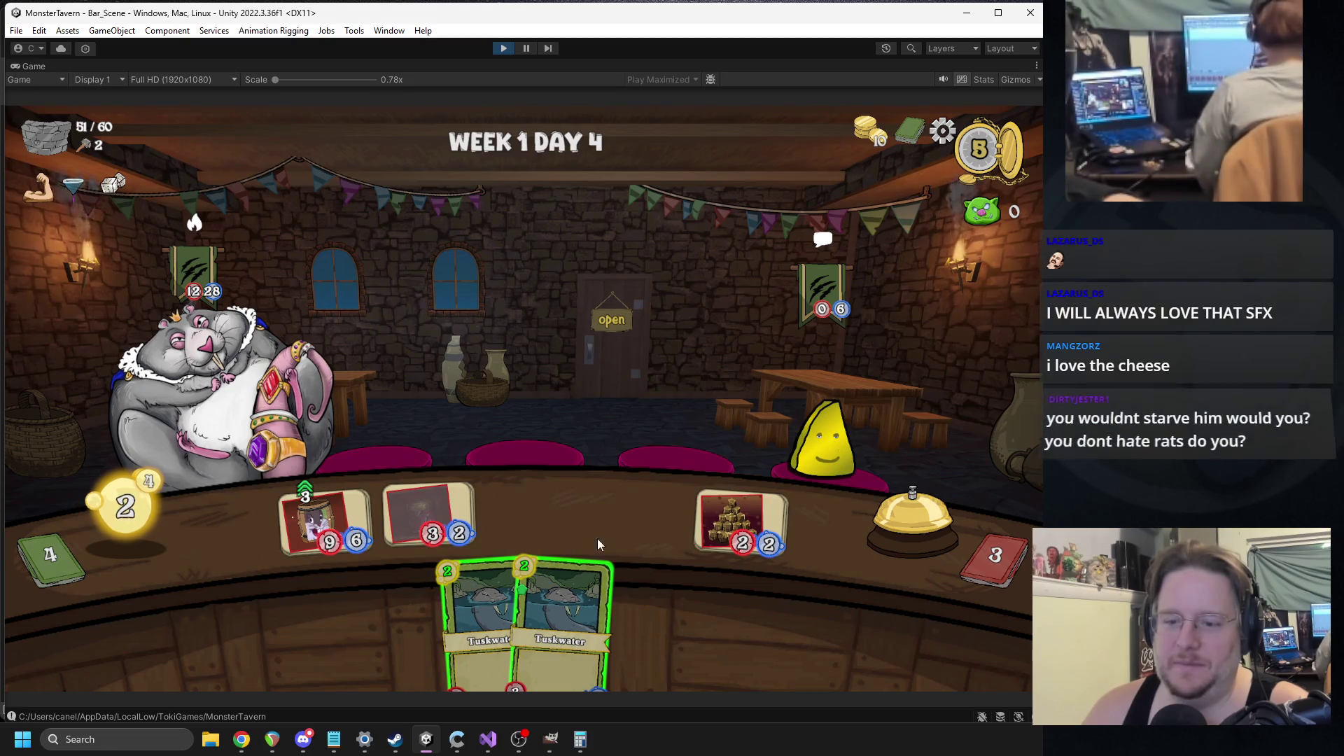
drag(598, 539, 536, 513)
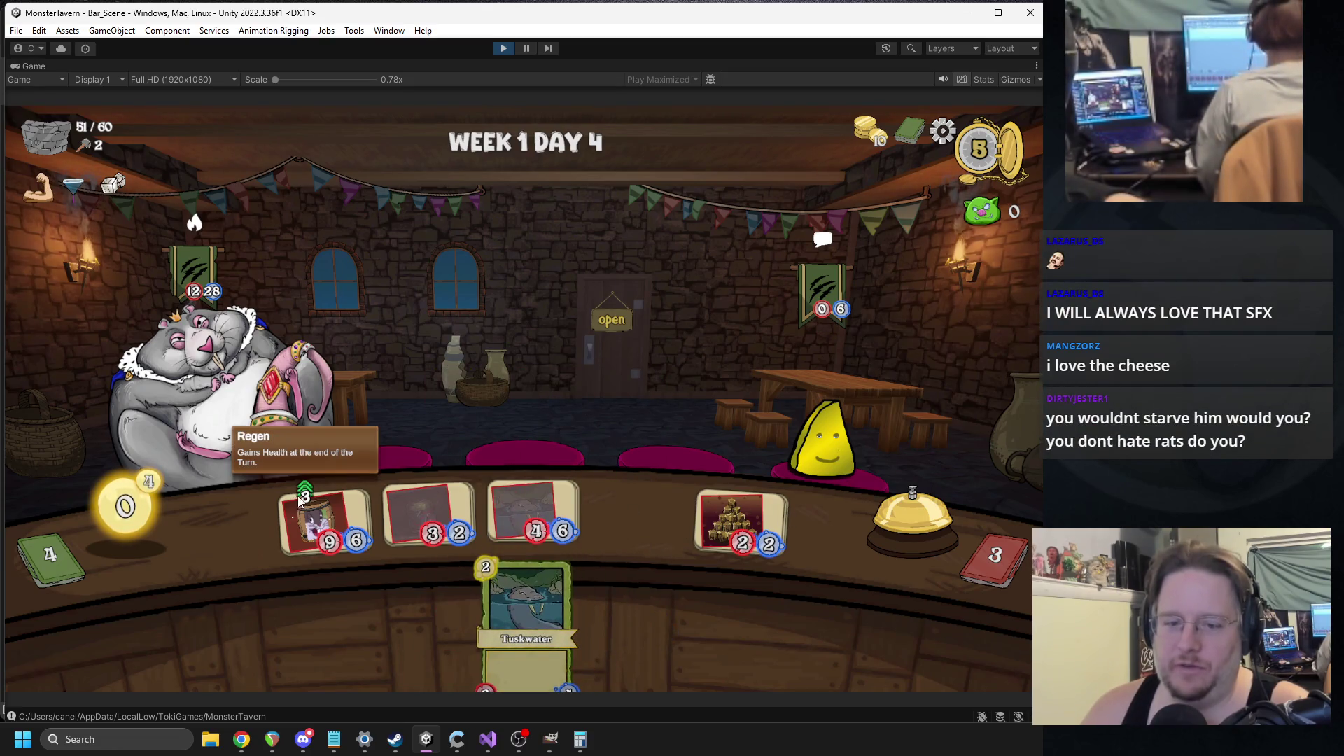
click(891, 537)
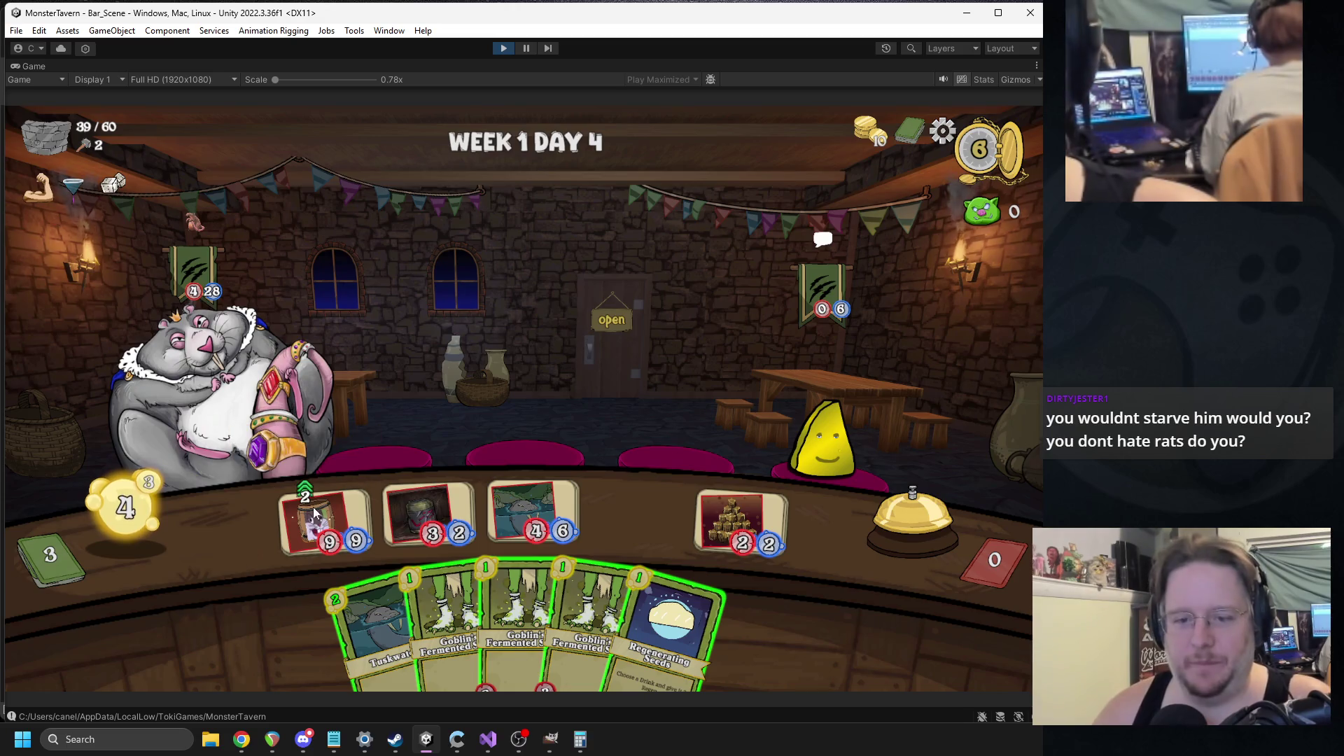
- Play Regenerating Seeds, Tuskwater and Goblin's Fermented Socks, then end the turn, discarding the remaining hand
drag(704, 618, 354, 528)
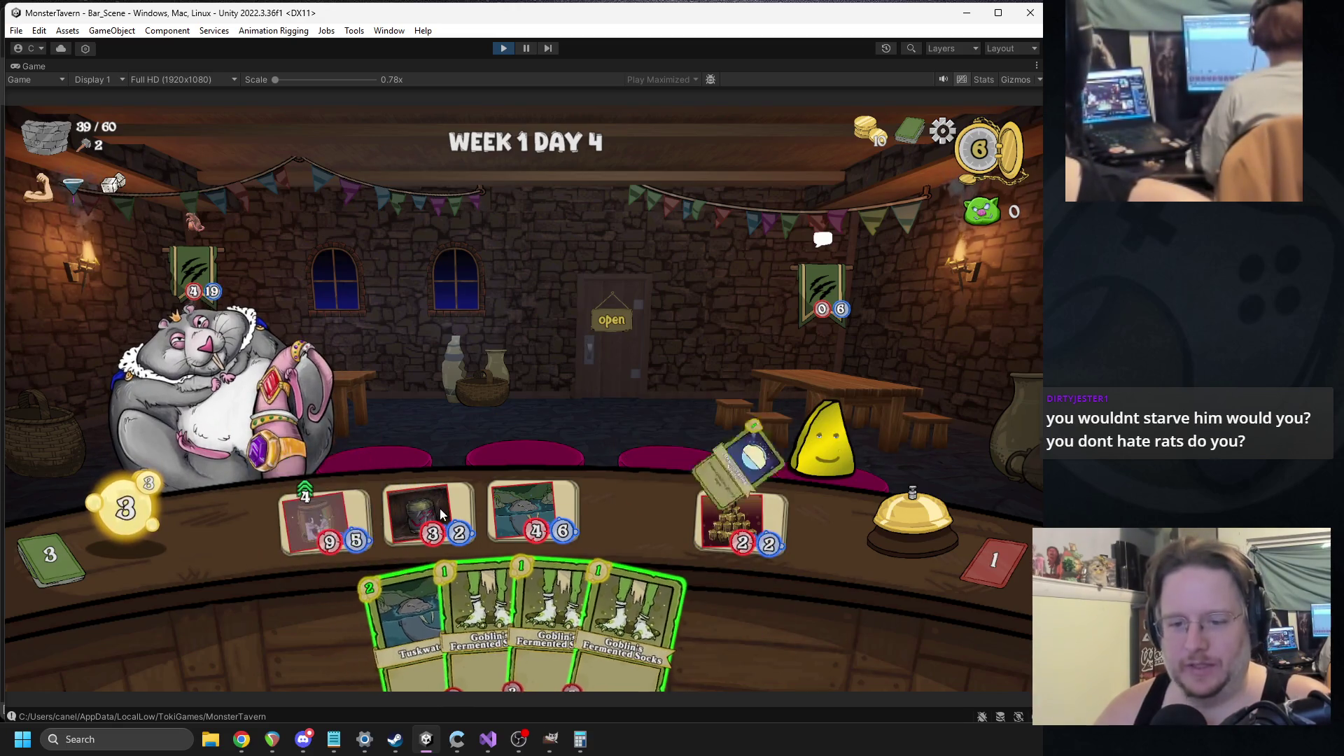
drag(406, 623, 420, 515)
drag(602, 623, 679, 513)
click(875, 539)
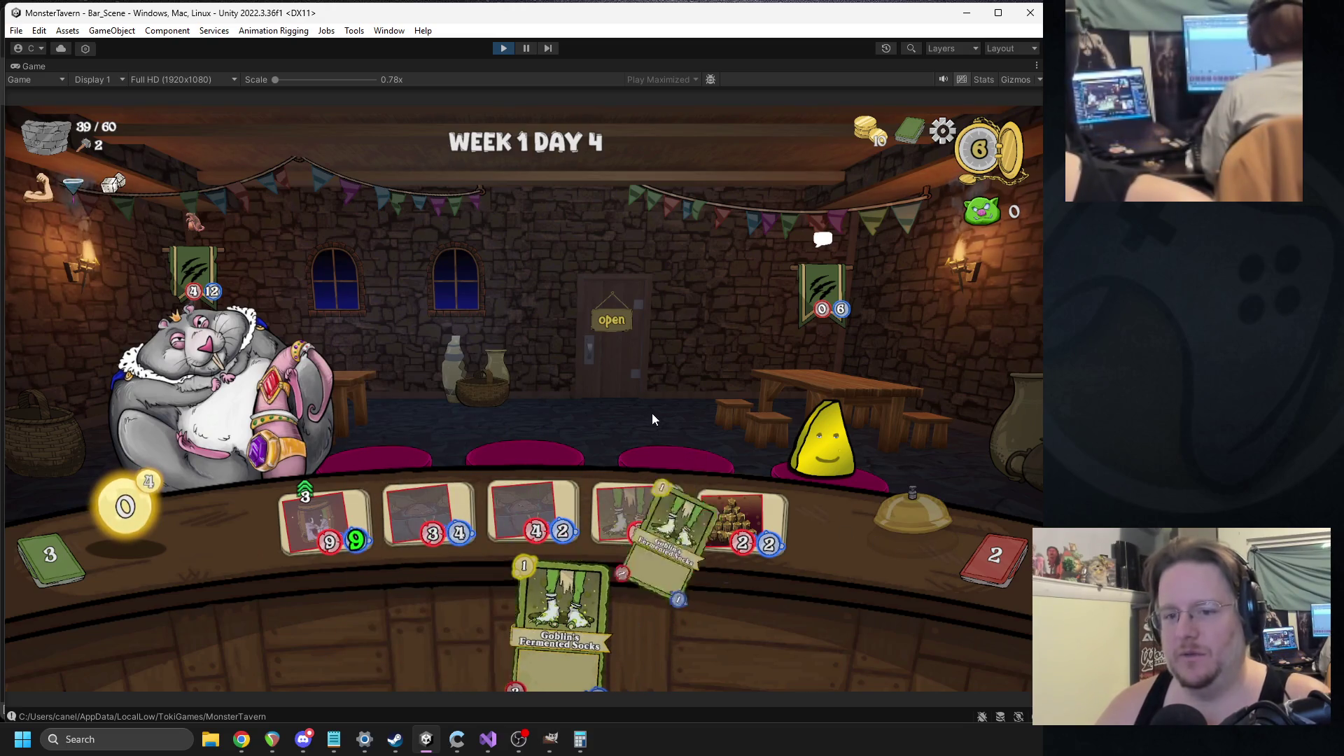